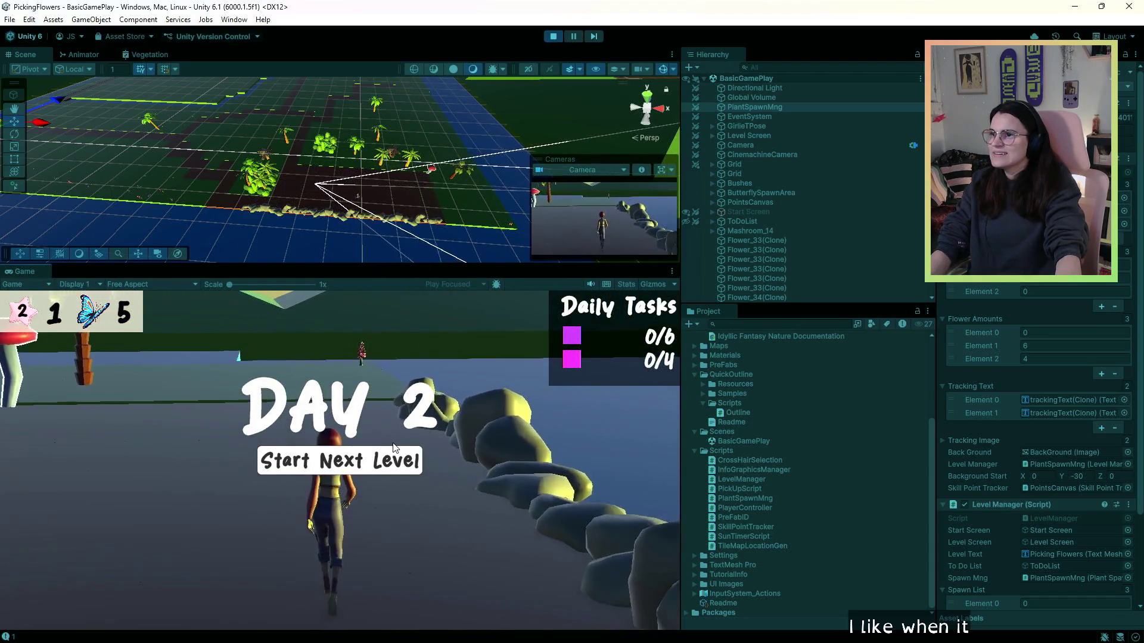
- Start the next level from the Day 2 screen, explore with W, D and A, then stop play mode
{"action": "left_click", "coordinate": [388, 465]}
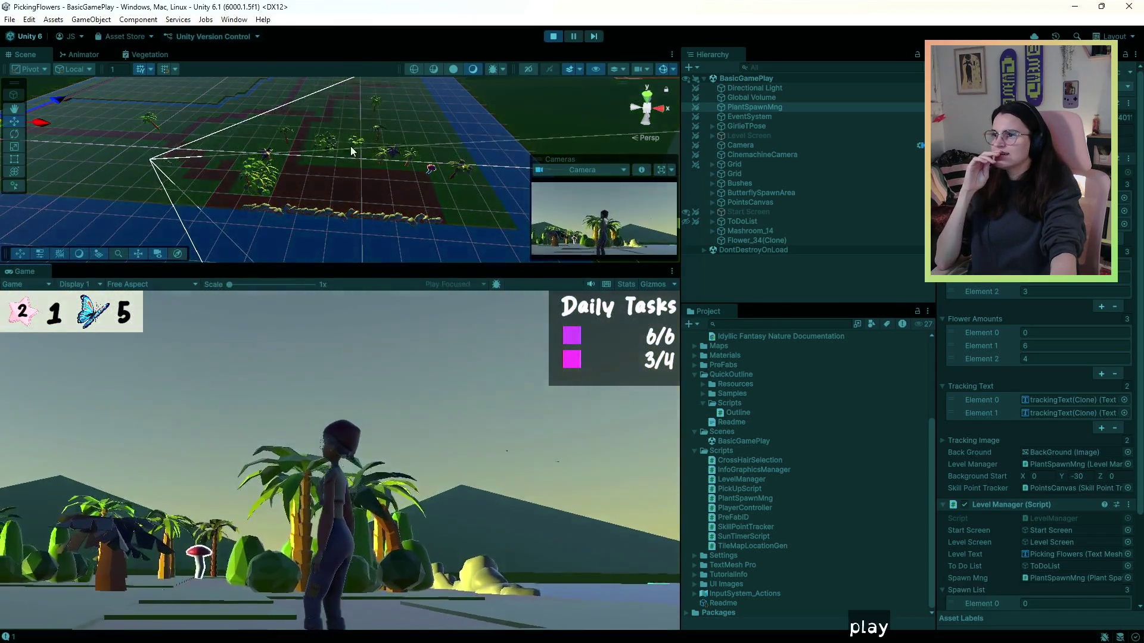
{"action": "key", "text": "w"}
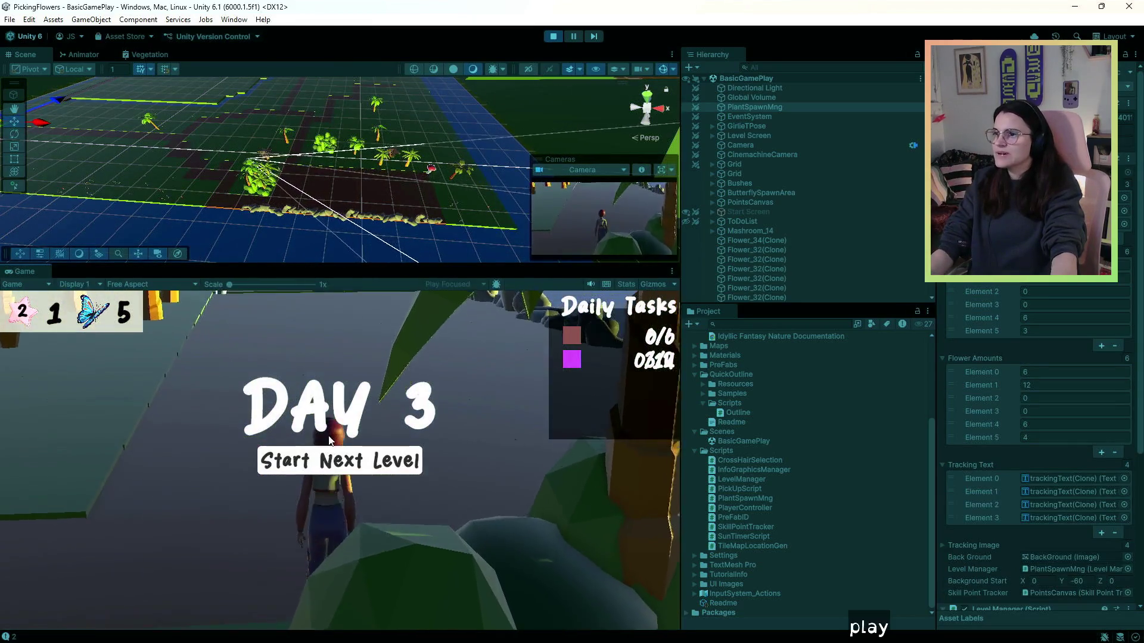
{"action": "key", "text": "d"}
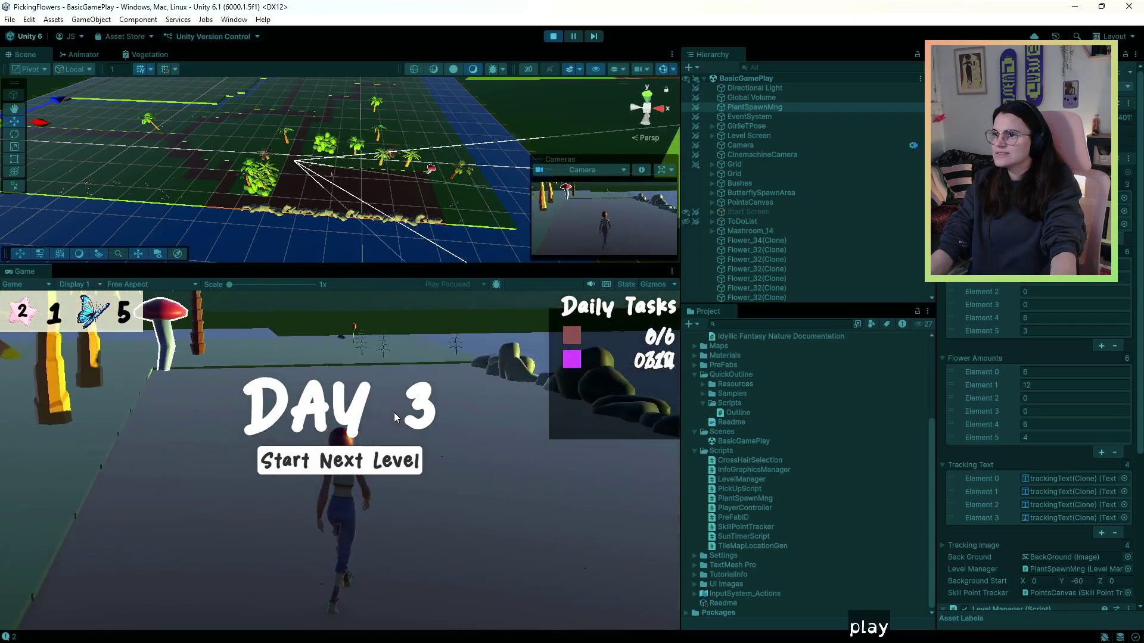
{"action": "key", "text": "a"}
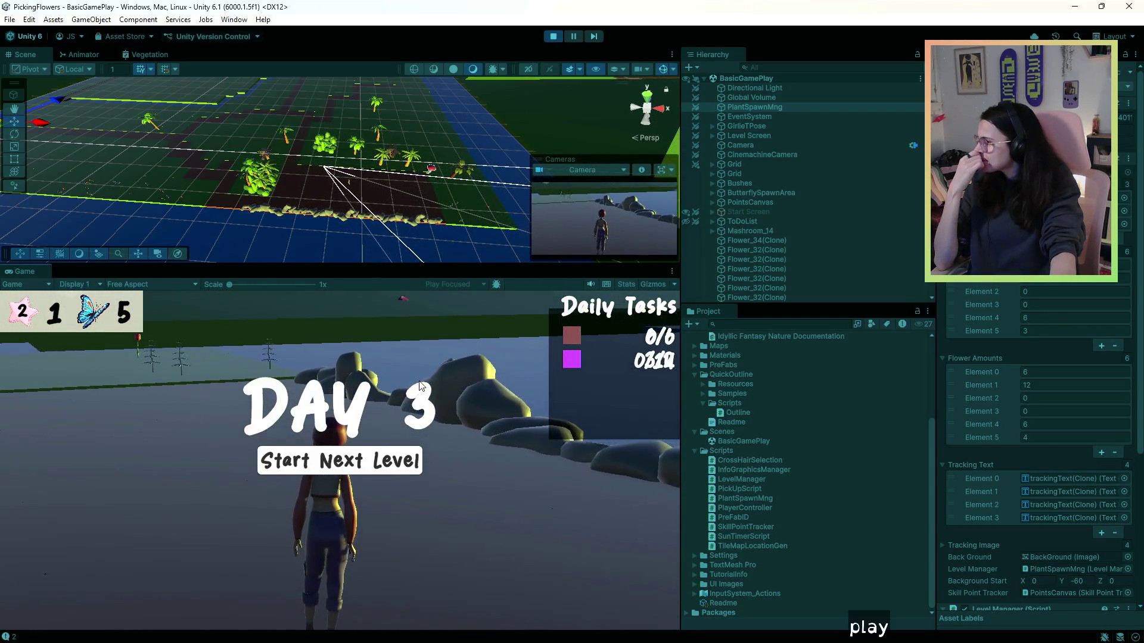
{"action": "key", "text": "a"}
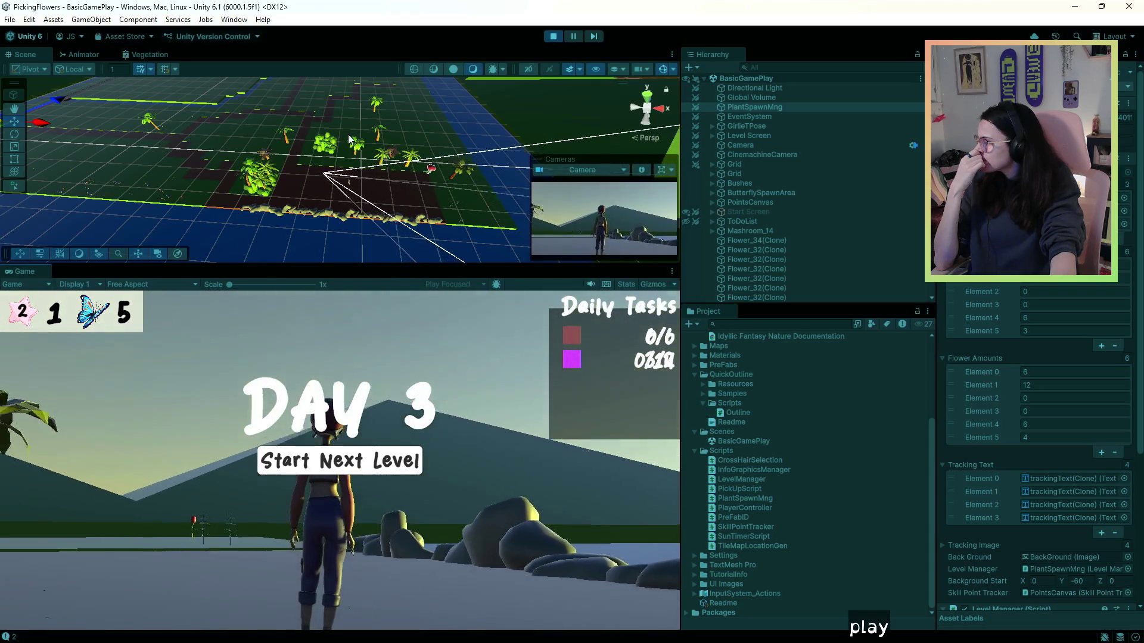
{"action": "left_click", "coordinate": [553, 35]}
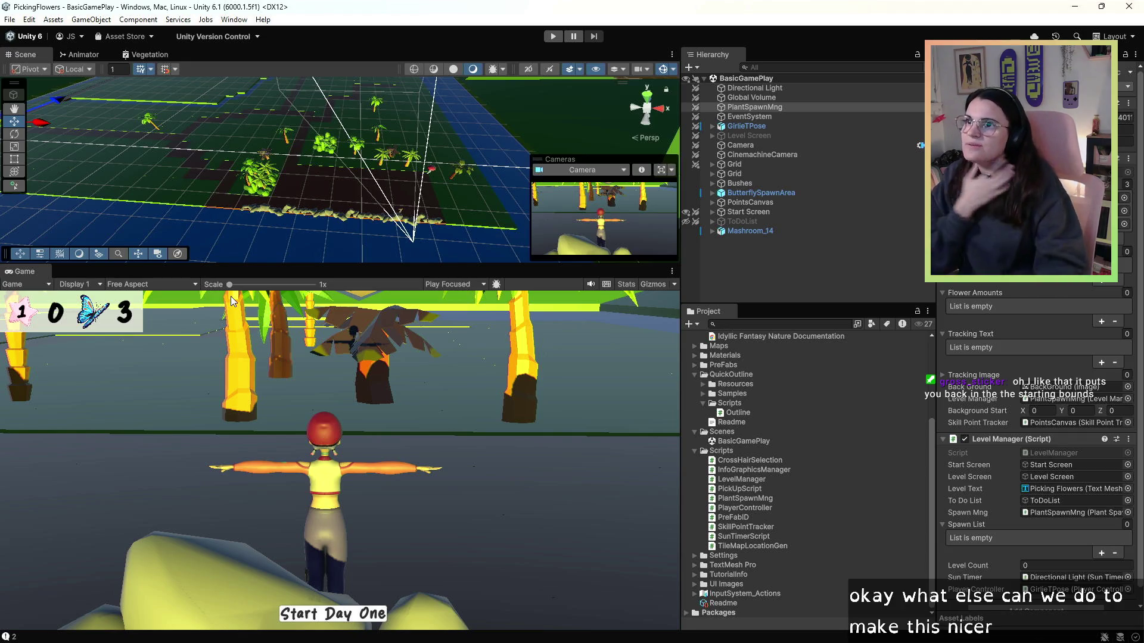
{"action": "left_click", "coordinate": [711, 136]}
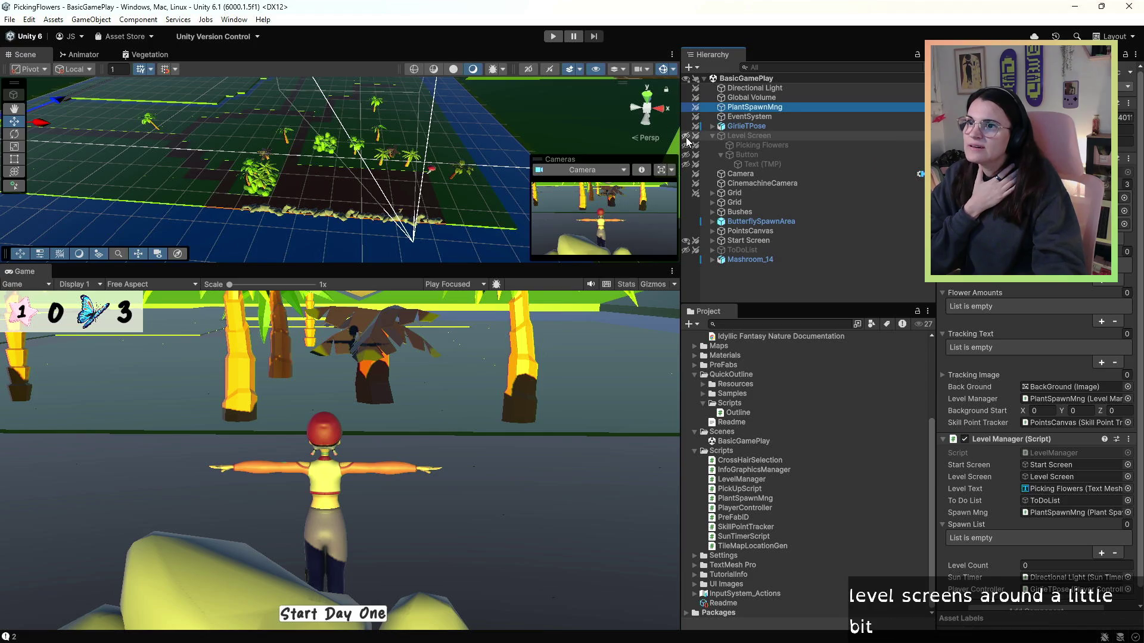
- Inspect the Level Screen and its Picking Flowers title, then make Level Screen active
{"action": "left_click", "coordinate": [748, 136]}
{"action": "left_click", "coordinate": [732, 145]}
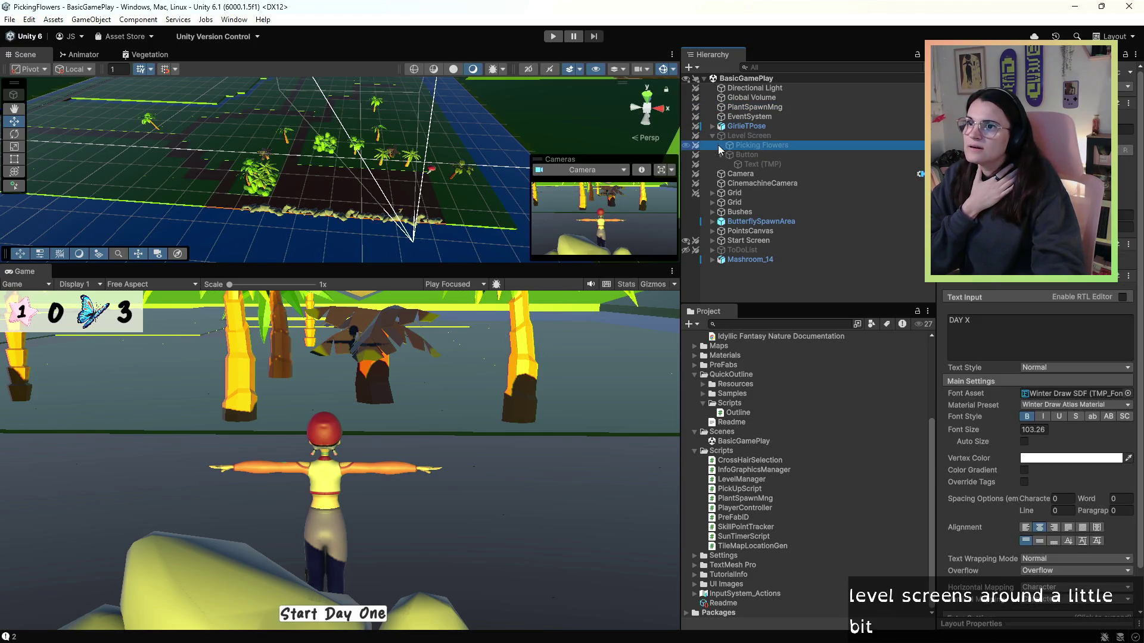
{"action": "left_click", "coordinate": [724, 136]}
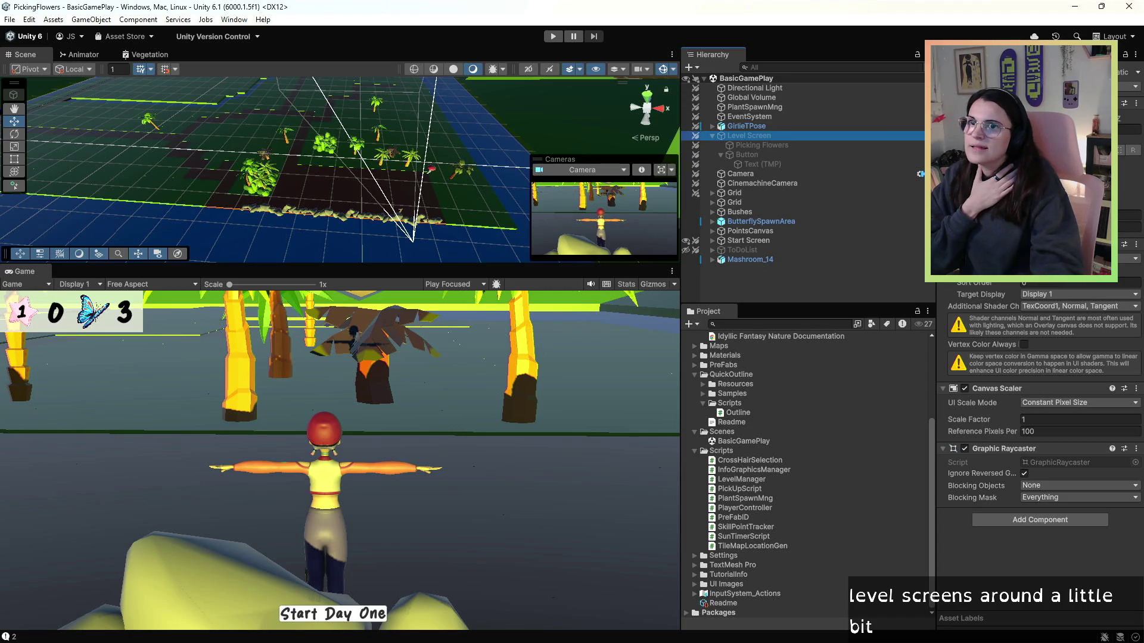
{"action": "key", "text": "alt+shift+a"}
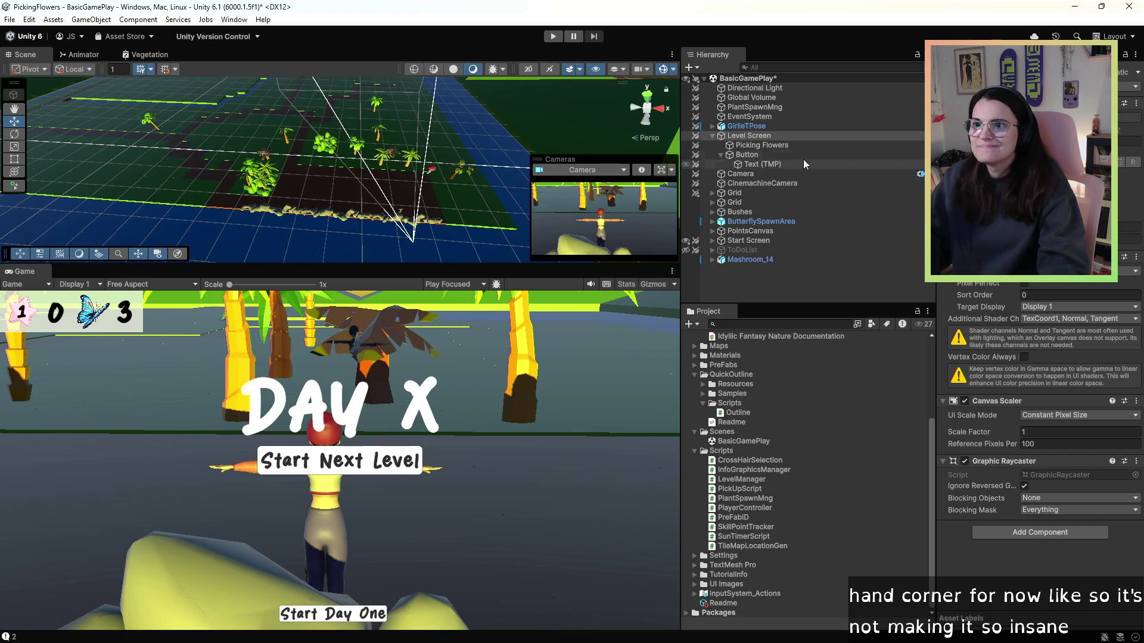
- Apply Rect Transform anchor presets to the Picking Flowers title and the Start Next Level button
{"action": "left_click", "coordinate": [743, 146]}
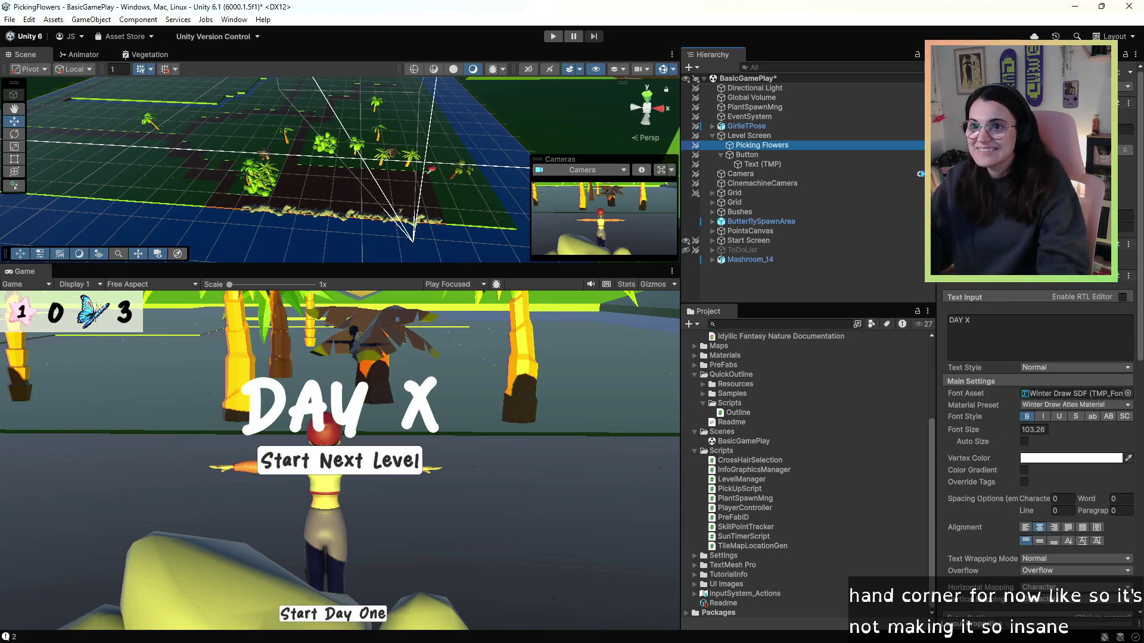
{"action": "left_click", "coordinate": [955, 138]}
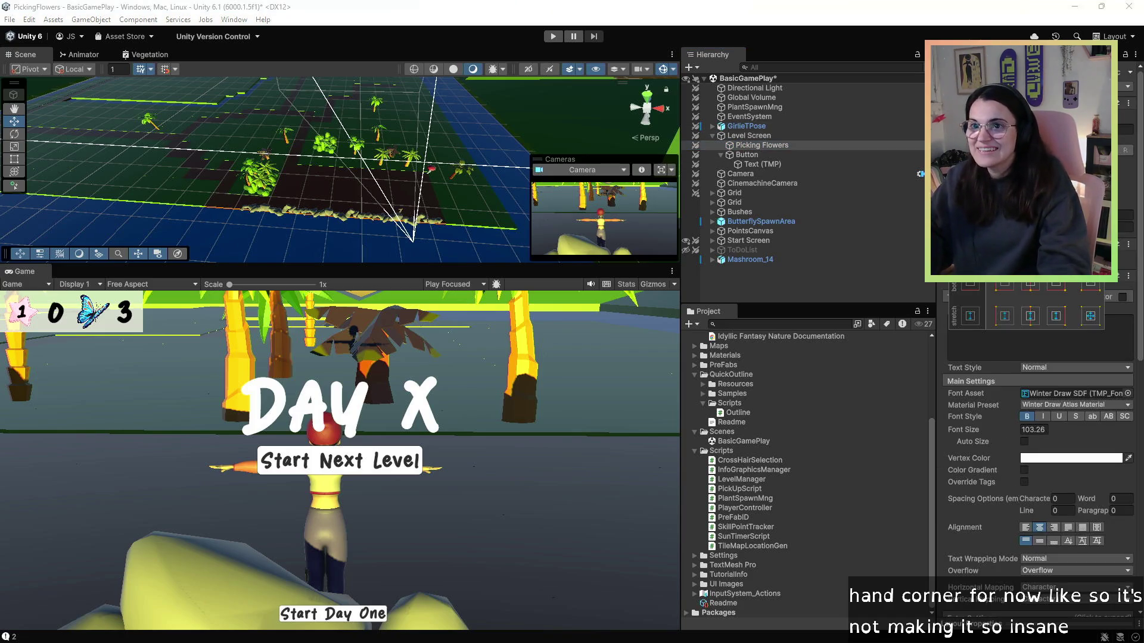
{"action": "left_click", "coordinate": [1055, 287]}
{"action": "left_click", "coordinate": [777, 156]}
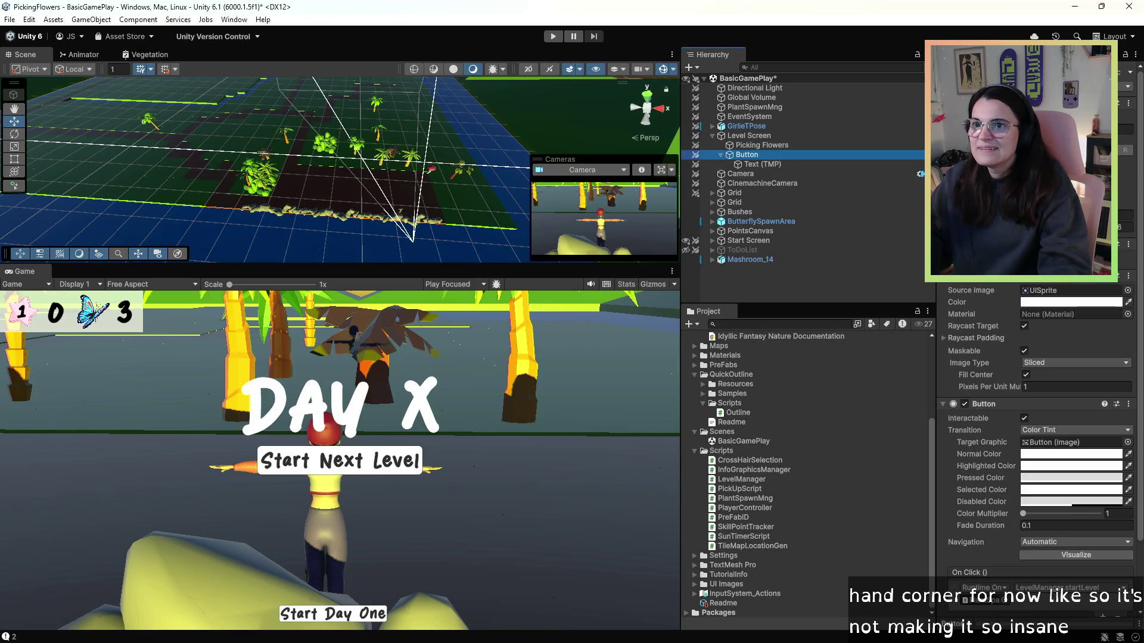
{"action": "left_click", "coordinate": [954, 138]}
{"action": "left_click", "coordinate": [1058, 286]}
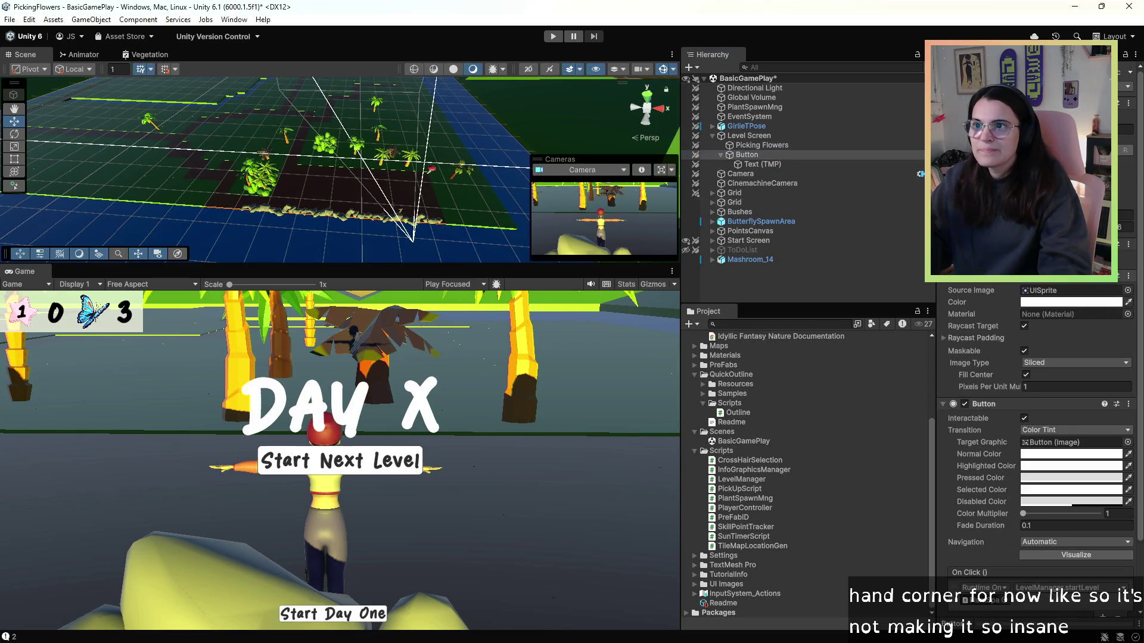
{"action": "left_click", "coordinate": [784, 146]}
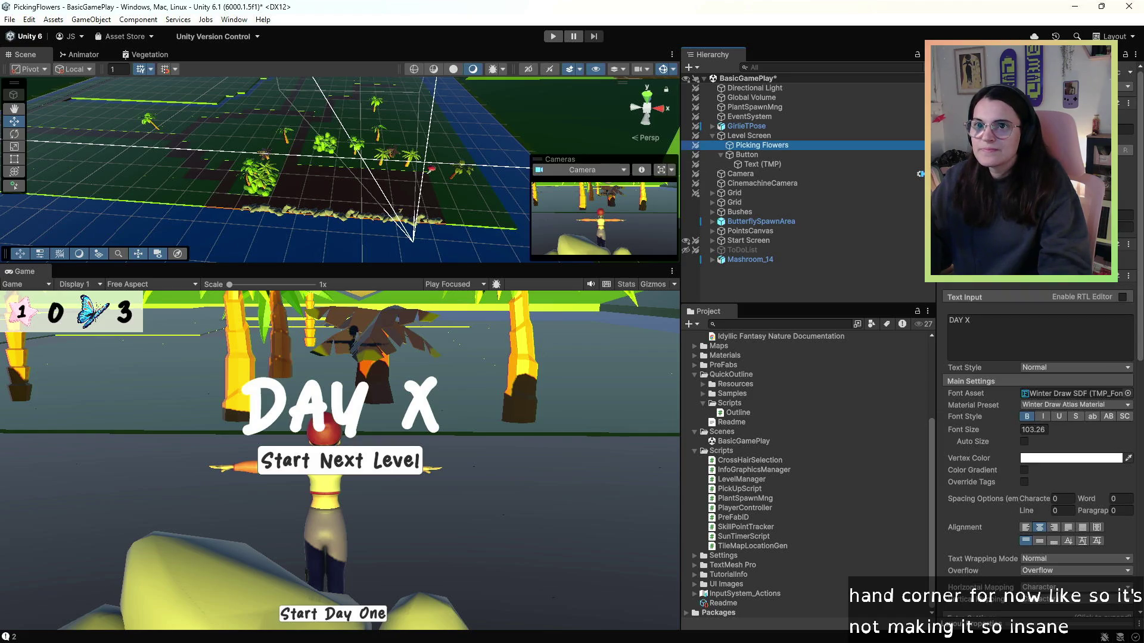
- Move the DAY X title to the right edge and right-align its text
{"action": "key", "text": "ctrl+z"}
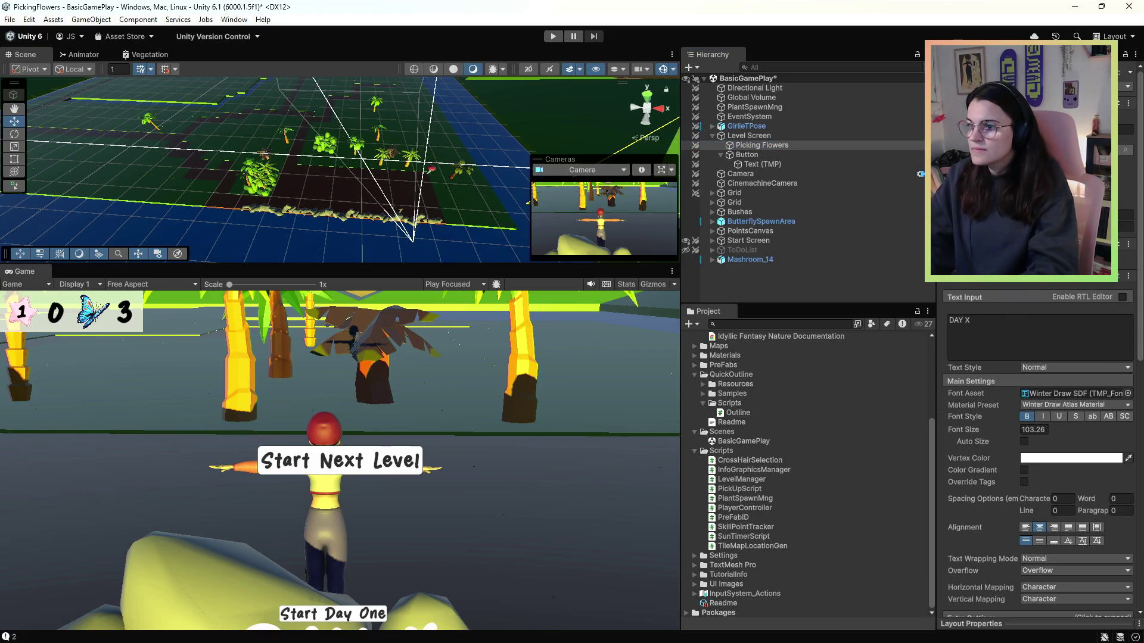
{"action": "key", "text": "ctrl+y"}
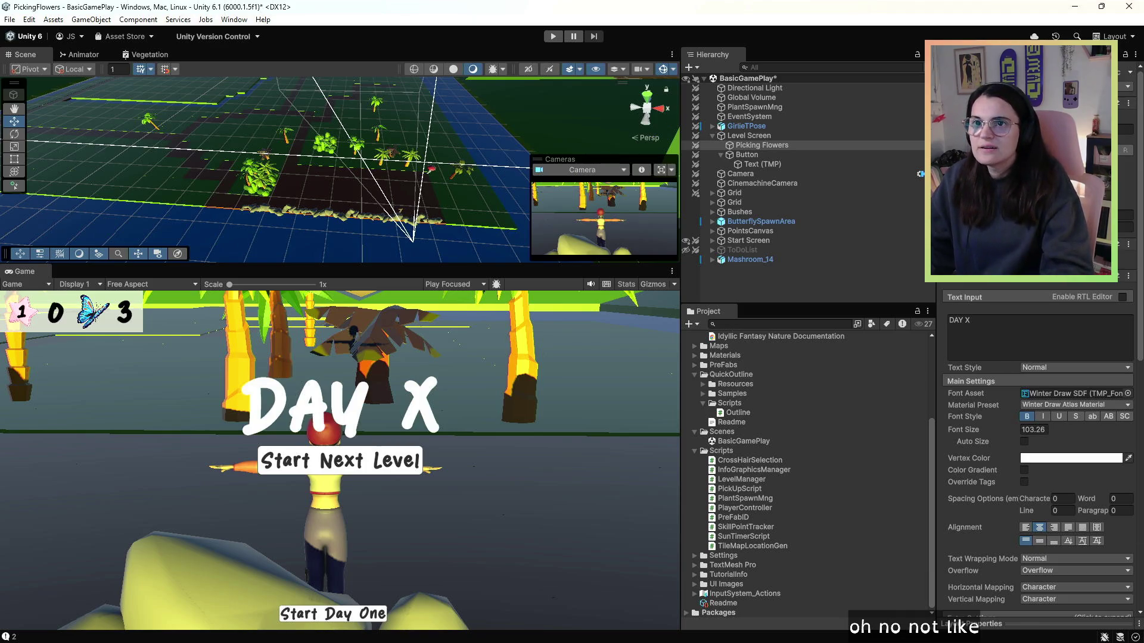
{"action": "key", "text": "ctrl+z"}
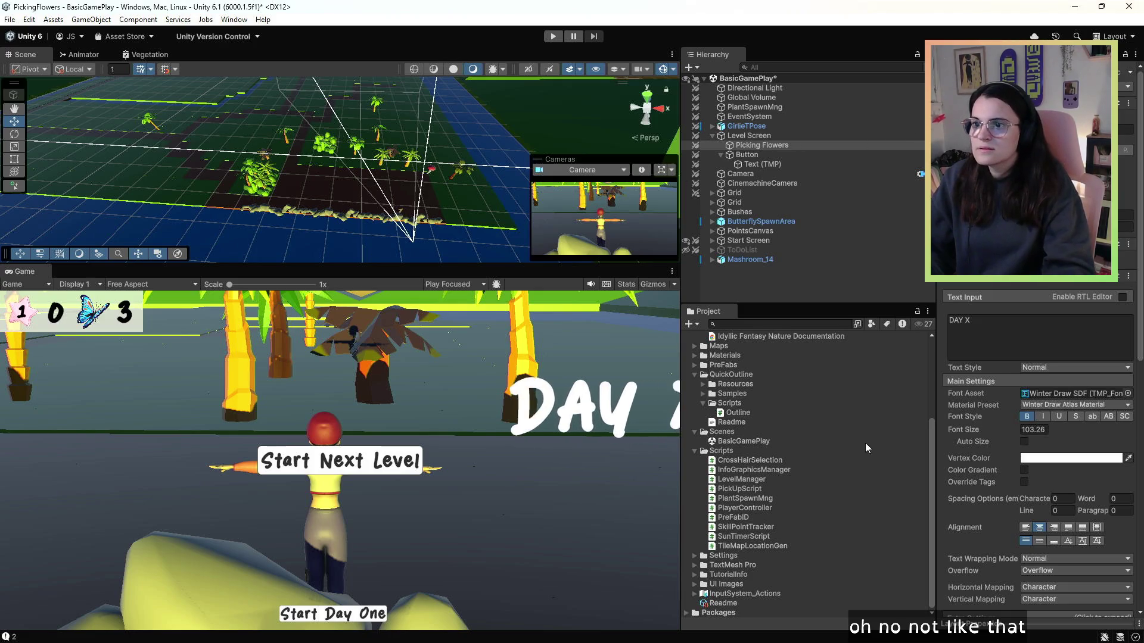
{"action": "left_click", "coordinate": [1053, 528]}
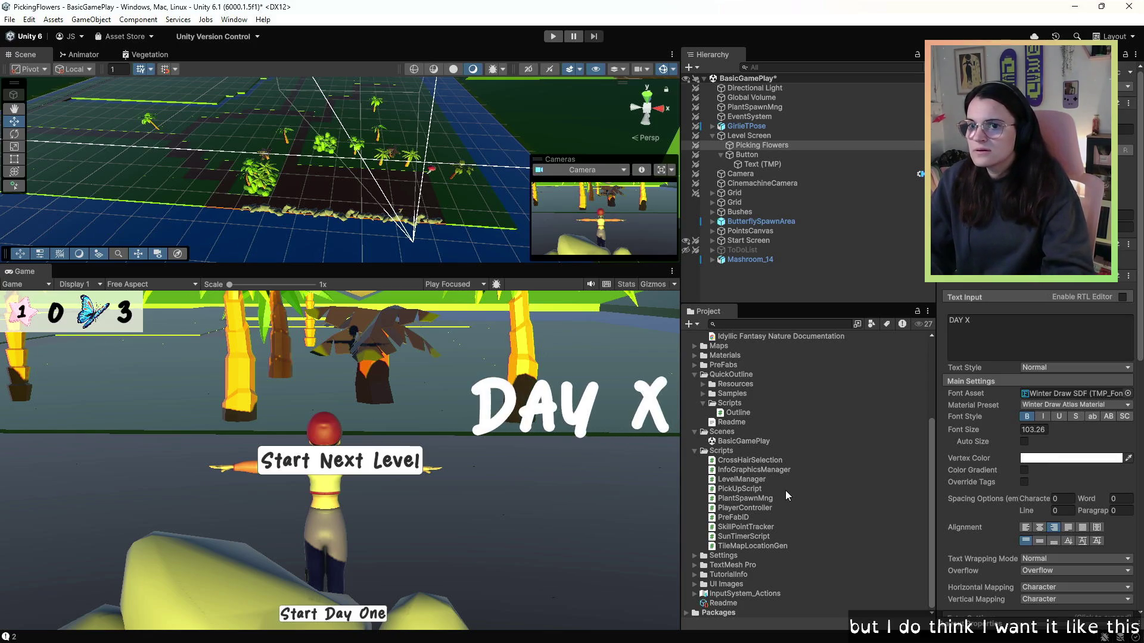
- Place the Start Next Level button bottom-right and deactivate the Level Screen
{"action": "left_click", "coordinate": [761, 164]}
{"action": "left_click", "coordinate": [747, 155]}
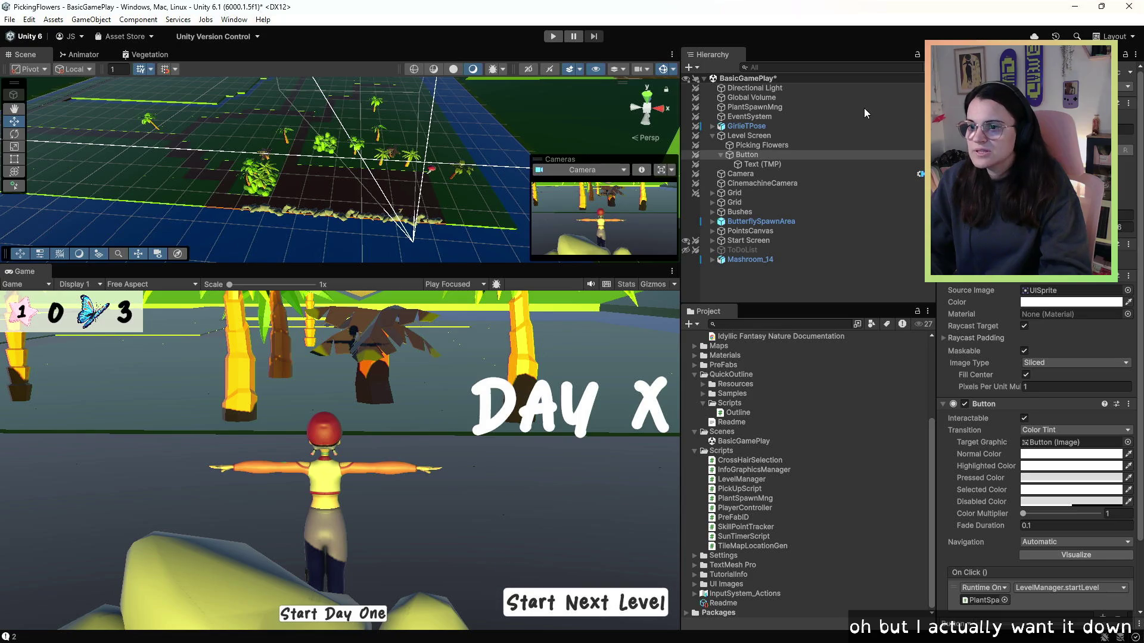
{"action": "left_click", "coordinate": [752, 148]}
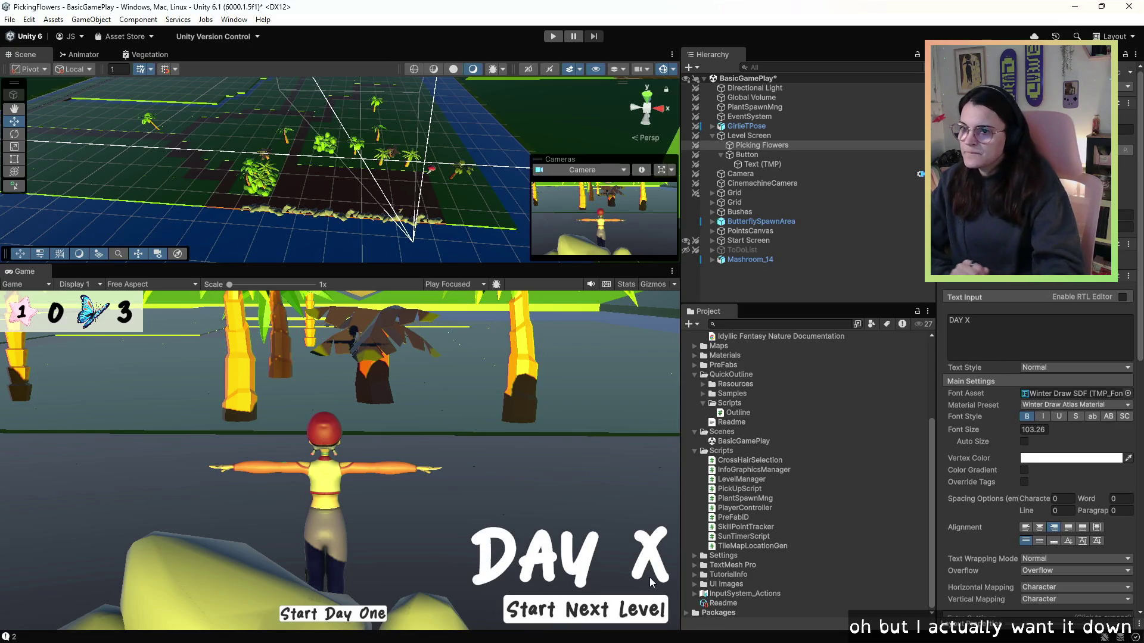
{"action": "left_click", "coordinate": [717, 135]}
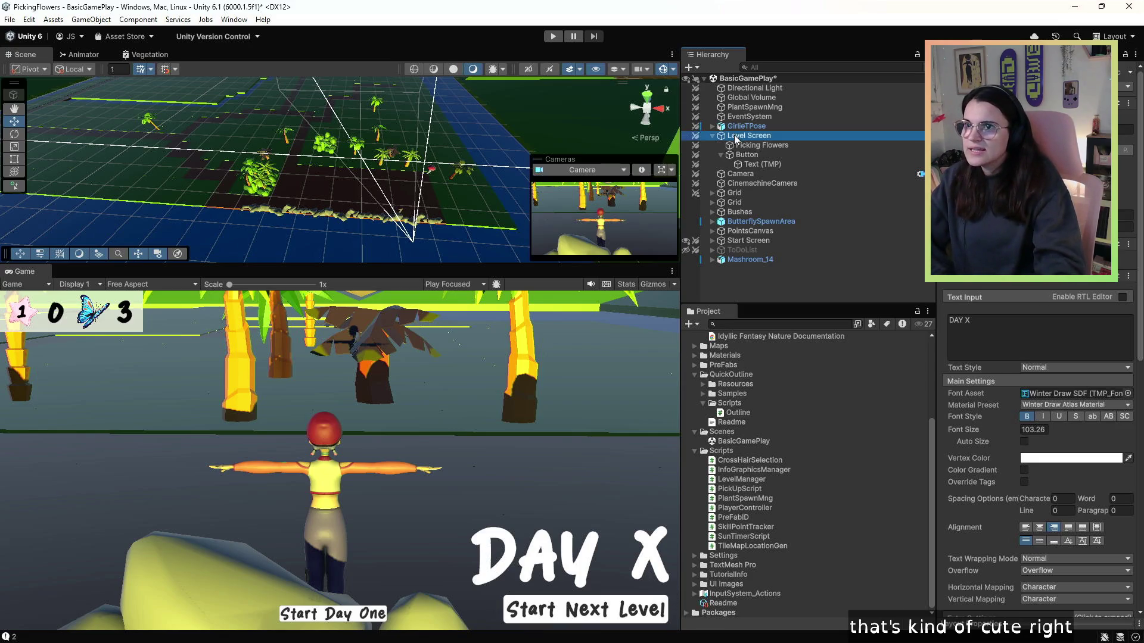
{"action": "left_click", "coordinate": [953, 78]}
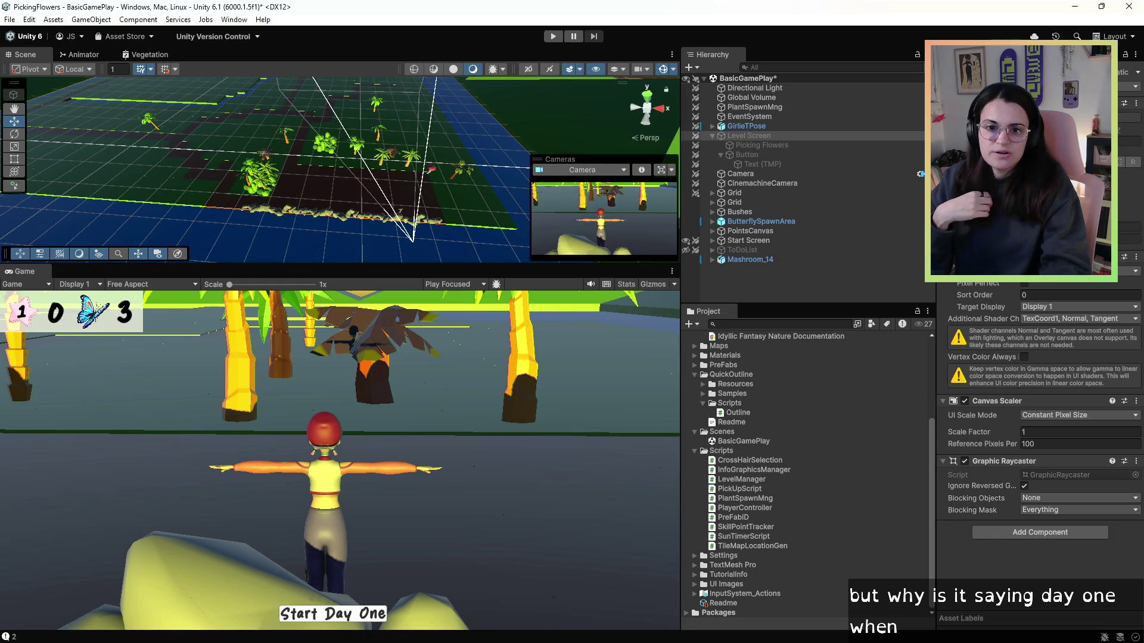
{"action": "key", "text": "alt+Tab"}
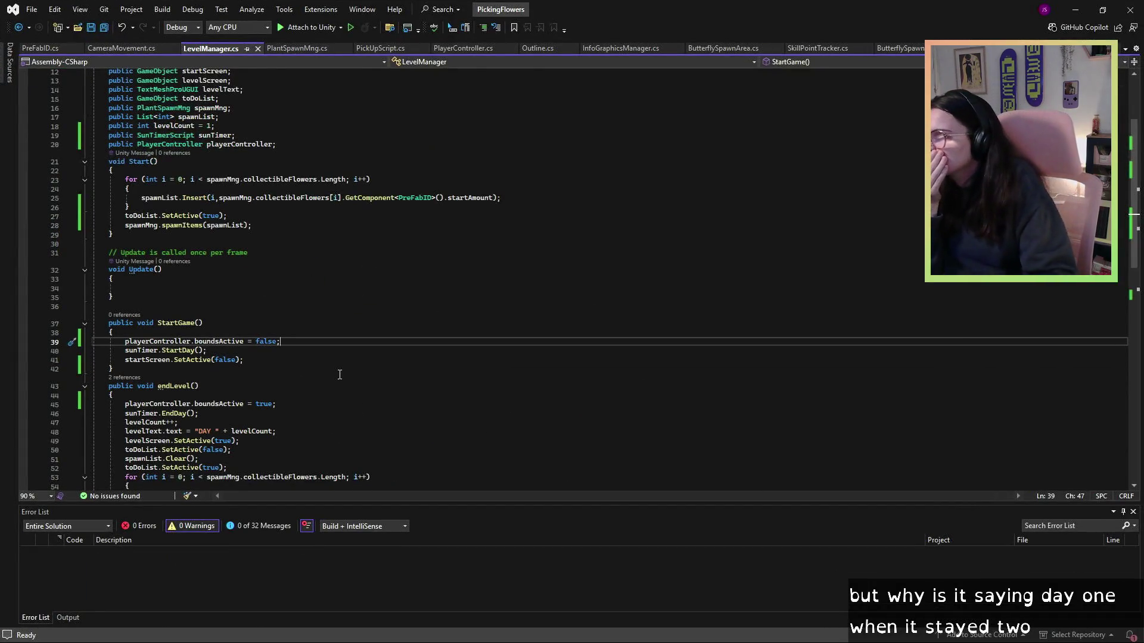
- Review how levelCount is used in Start and endLevel of LevelManager.cs, then return to Unity
{"action": "scroll", "coordinate": [340, 374], "scroll_direction": "down", "scroll_amount": 1}
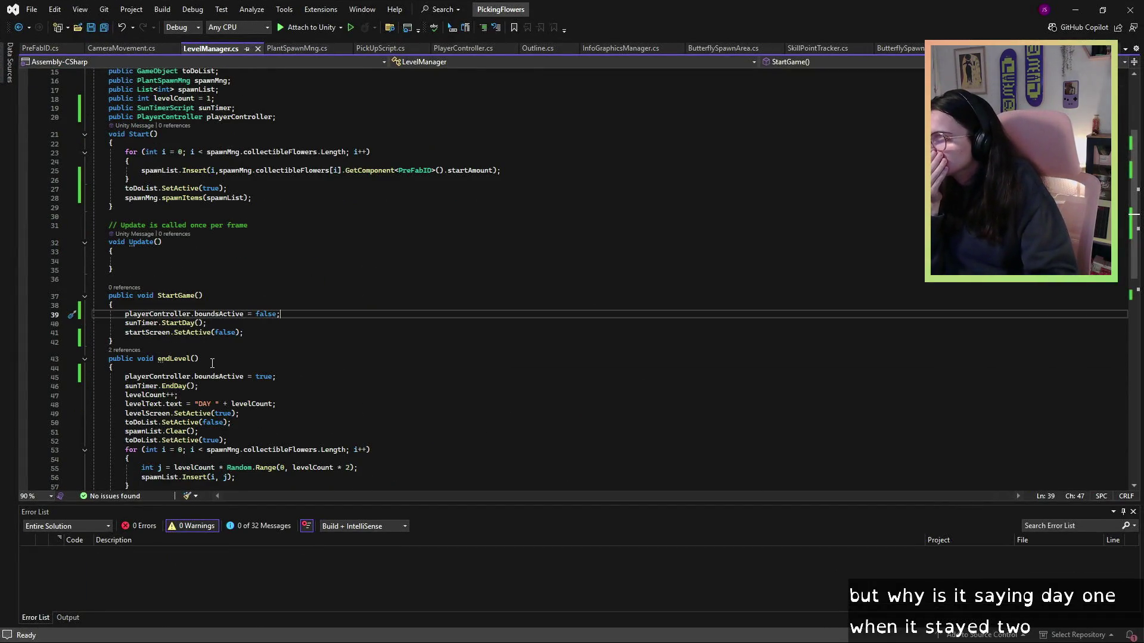
{"action": "scroll", "coordinate": [212, 363], "scroll_direction": "down", "scroll_amount": 1}
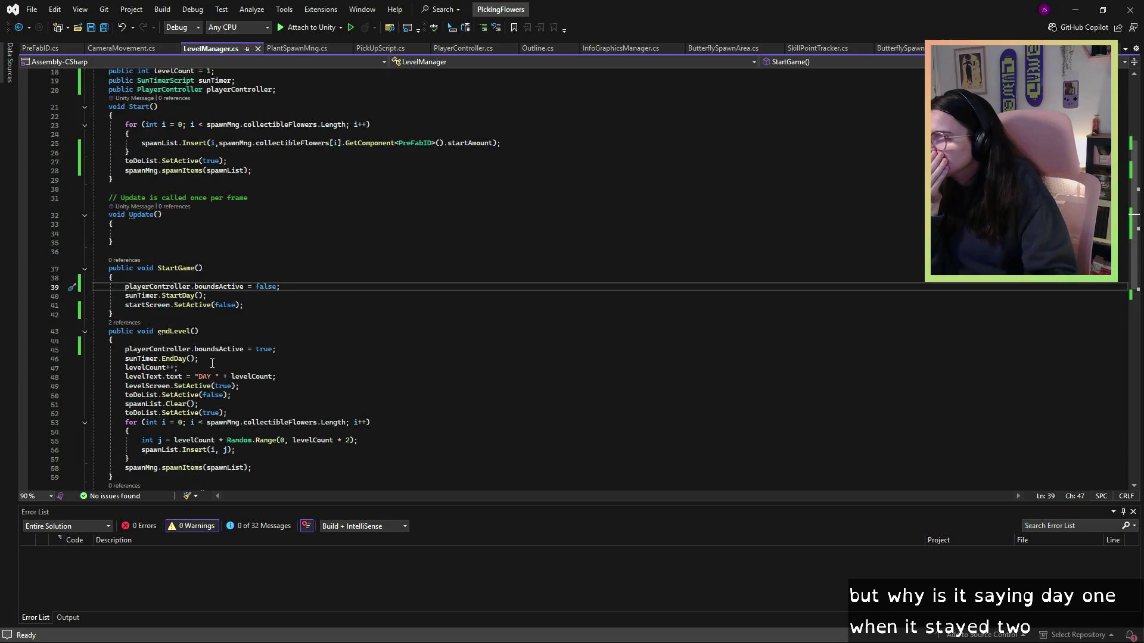
{"action": "left_click", "coordinate": [287, 398]}
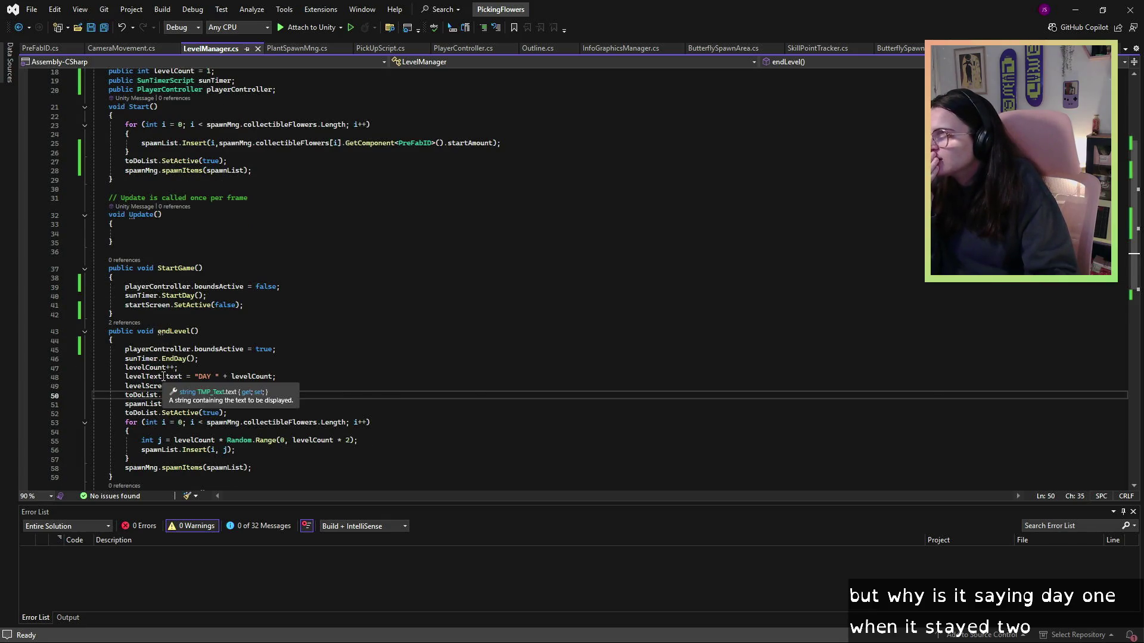
{"action": "scroll", "coordinate": [248, 373], "scroll_direction": "down", "scroll_amount": 1}
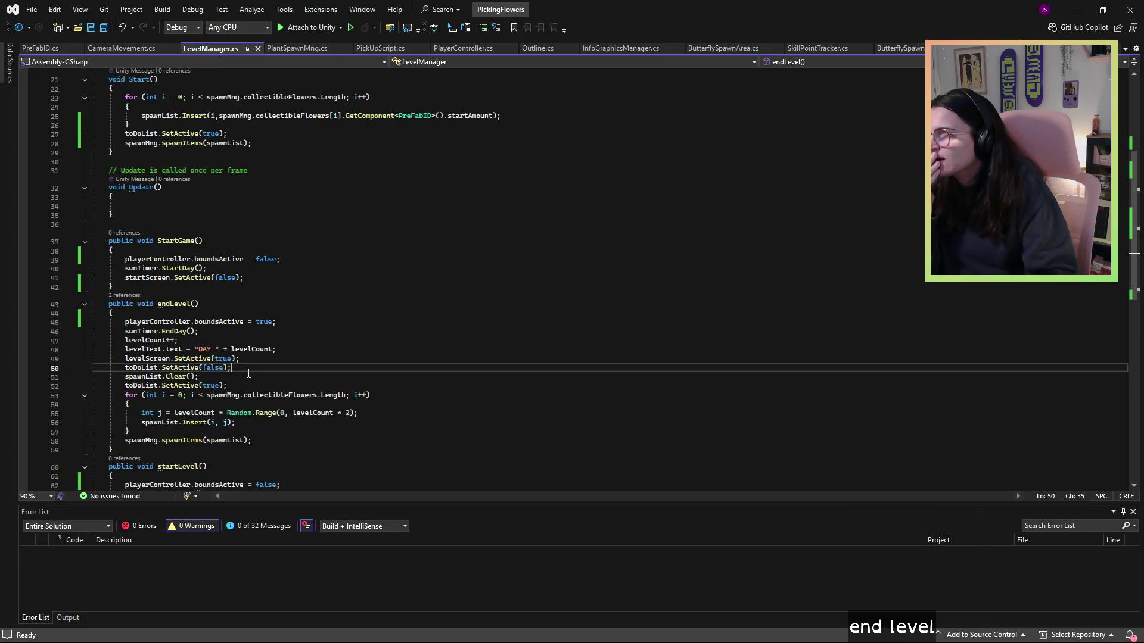
{"action": "scroll", "coordinate": [249, 374], "scroll_direction": "down", "scroll_amount": 2}
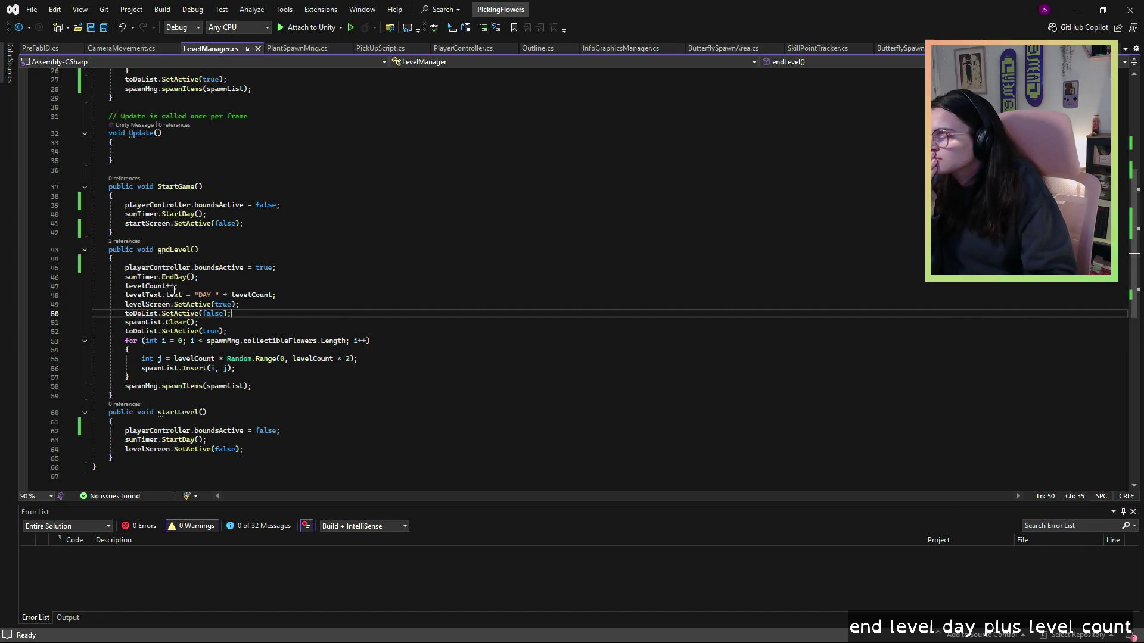
{"action": "scroll", "coordinate": [226, 245], "scroll_direction": "up", "scroll_amount": 8}
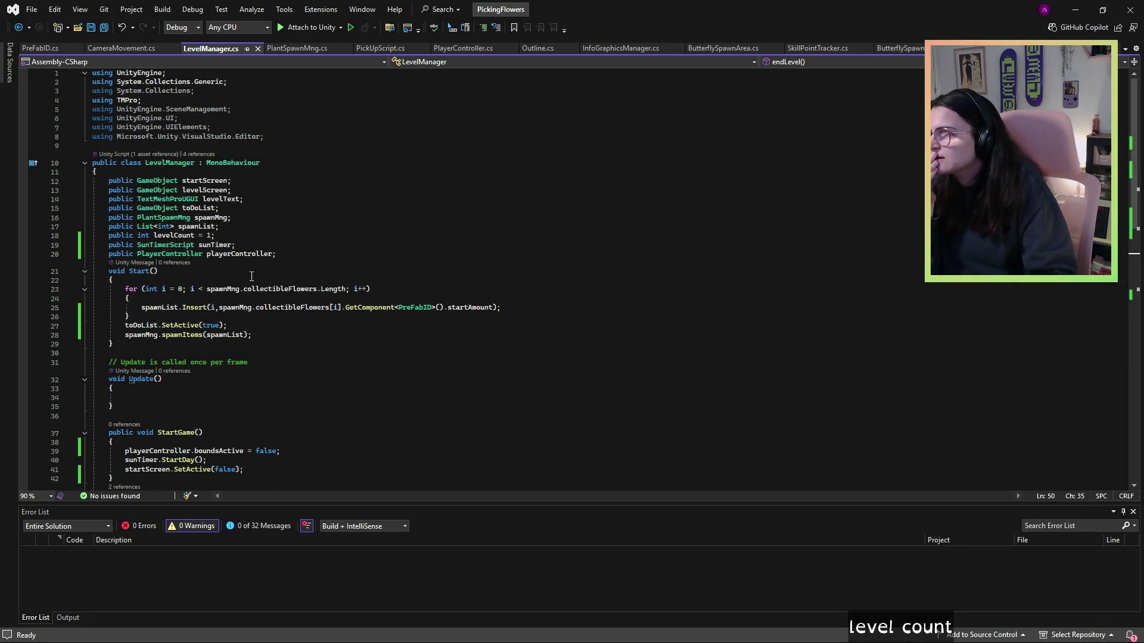
{"action": "scroll", "coordinate": [174, 245], "scroll_direction": "down", "scroll_amount": 2}
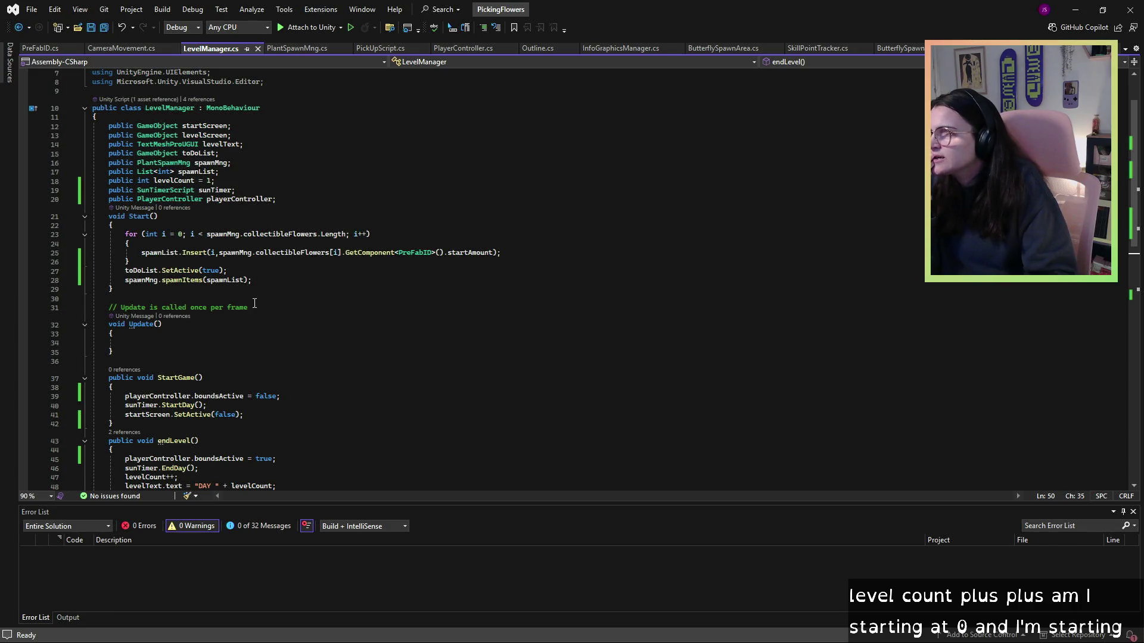
{"action": "scroll", "coordinate": [254, 304], "scroll_direction": "down", "scroll_amount": 5}
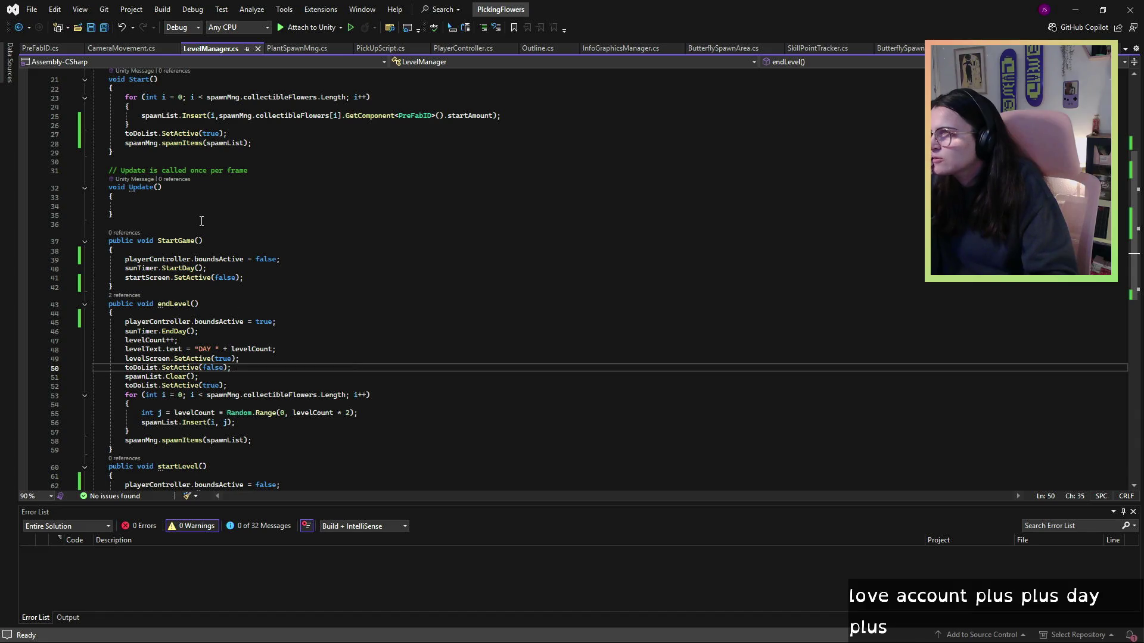
{"action": "scroll", "coordinate": [227, 276], "scroll_direction": "up", "scroll_amount": 7}
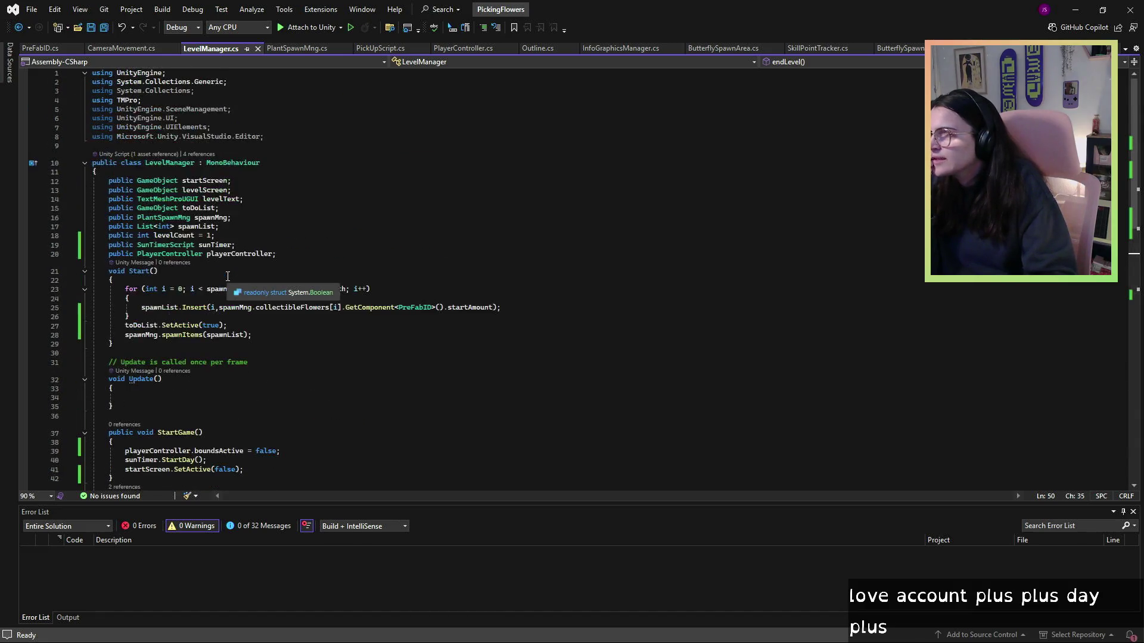
{"action": "key", "text": "alt+Tab"}
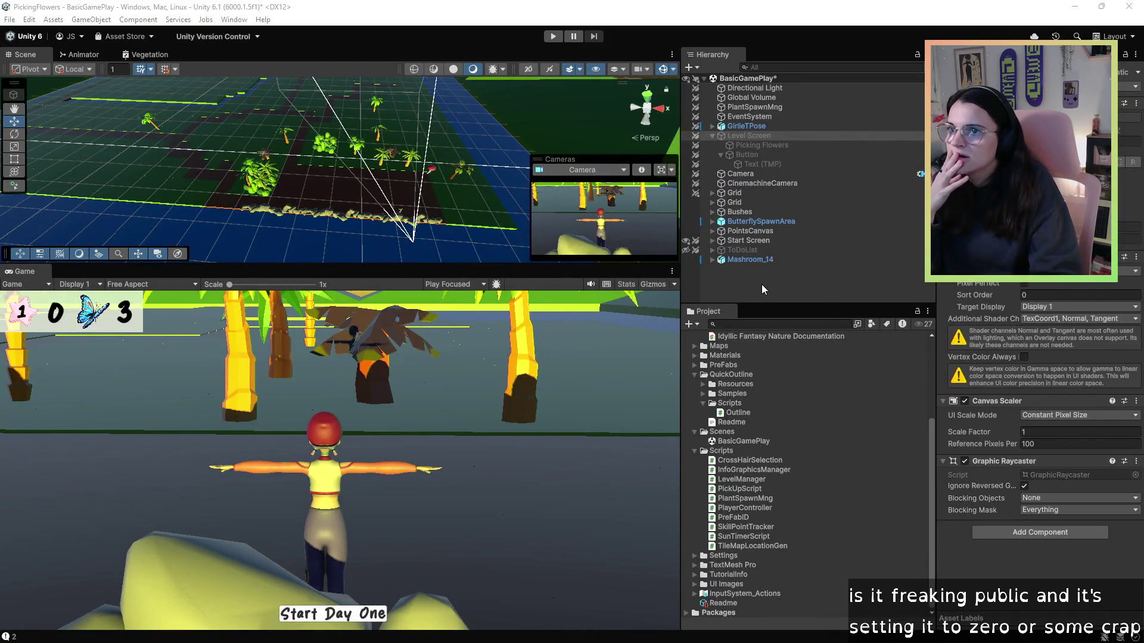
- Set the Level Count on PlantSpawnMng's Level Manager component to 1
{"action": "left_click", "coordinate": [754, 260]}
{"action": "left_click", "coordinate": [749, 222]}
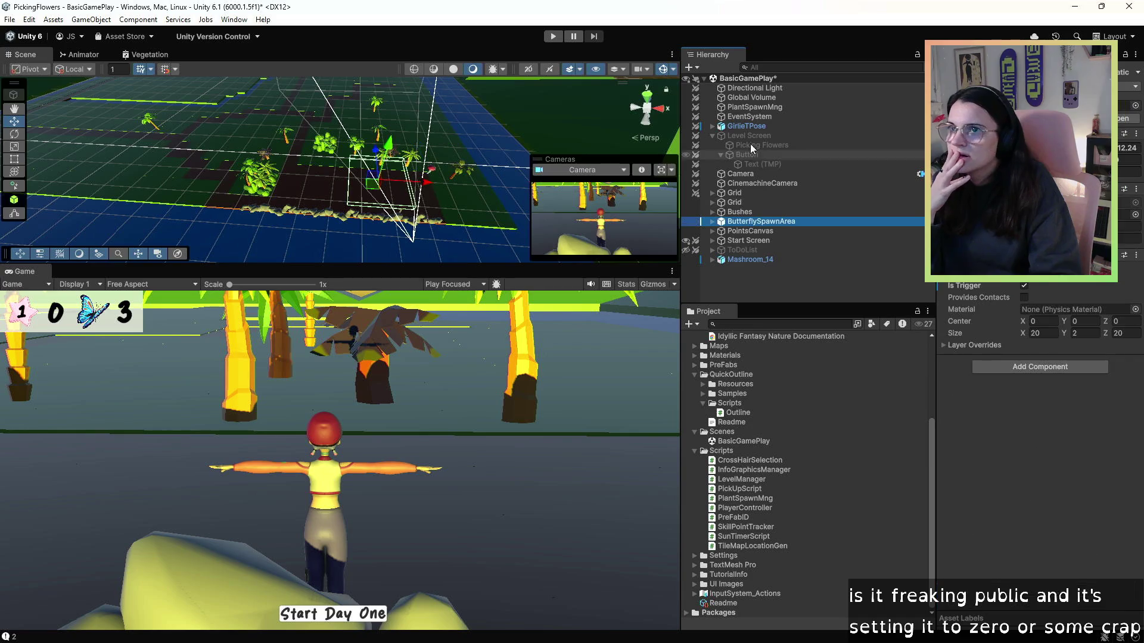
{"action": "left_click", "coordinate": [754, 107]}
{"action": "scroll", "coordinate": [1018, 329], "scroll_direction": "down", "scroll_amount": 5}
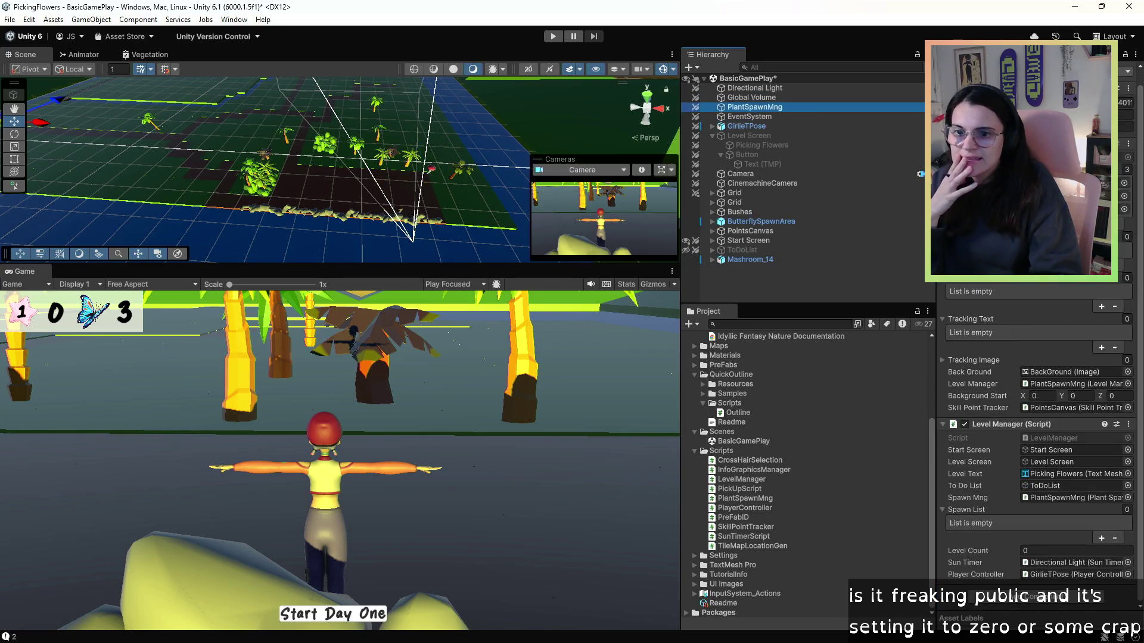
{"action": "left_click", "coordinate": [1048, 550]}
{"action": "type", "text": "1"}
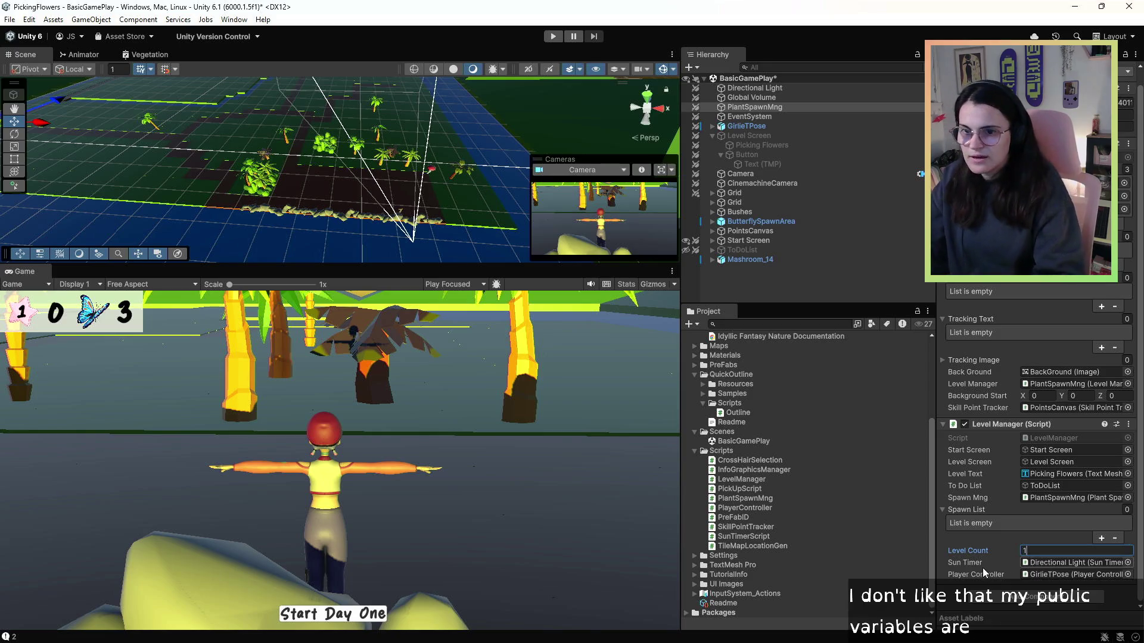
{"action": "left_click", "coordinate": [895, 578]}
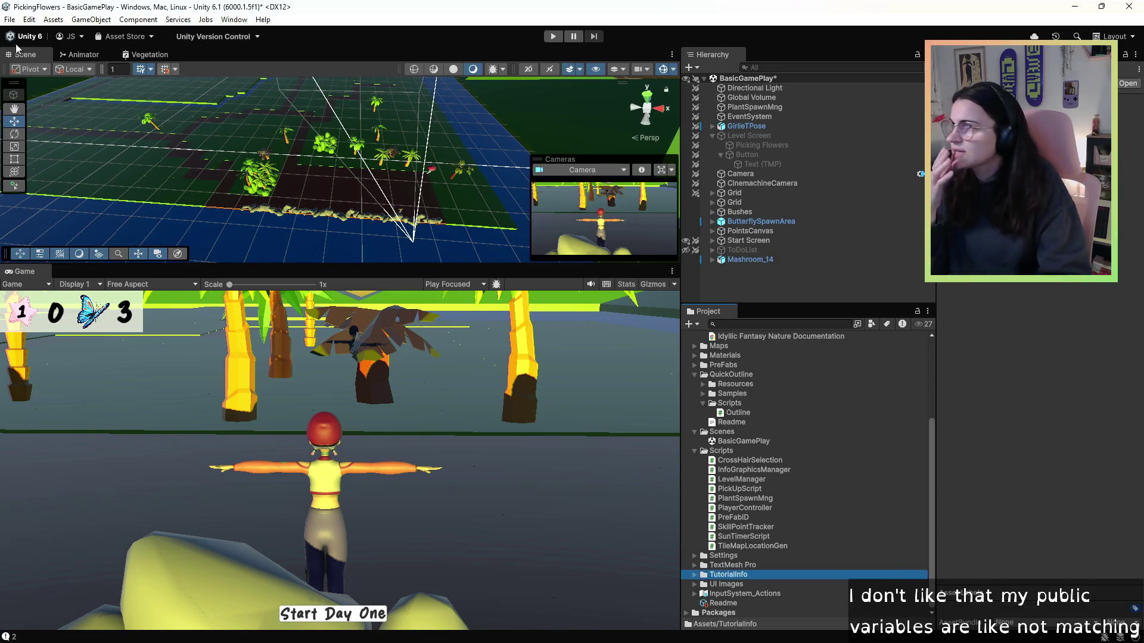
- Save the BasicGamePlay scene via File > Save and start play mode
{"action": "left_click", "coordinate": [9, 20]}
{"action": "left_click", "coordinate": [28, 78]}
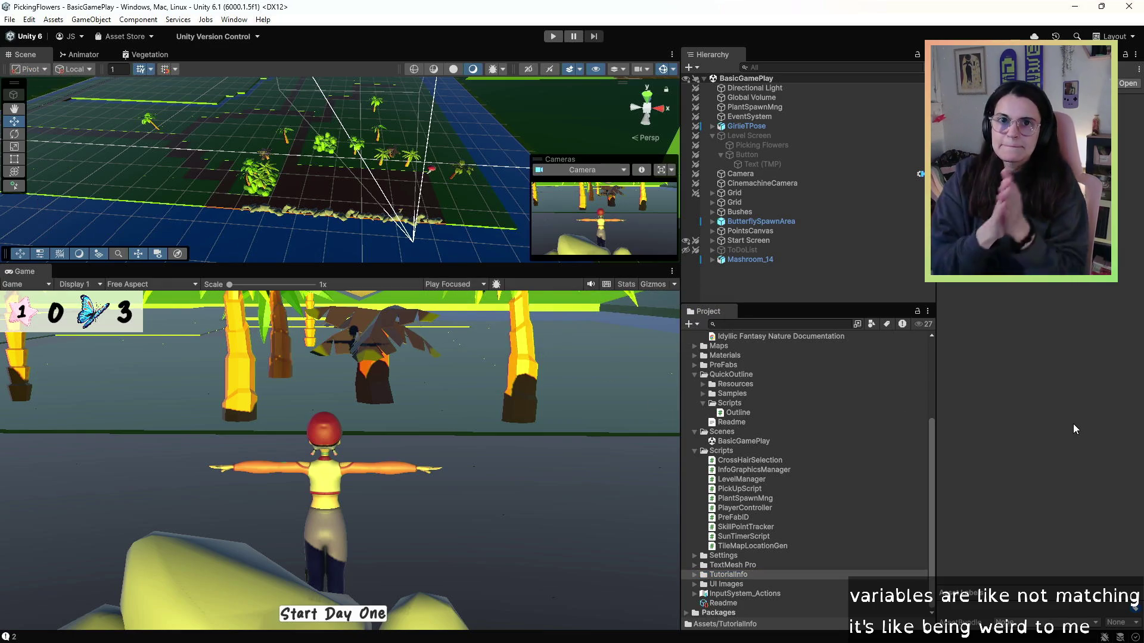
{"action": "left_click", "coordinate": [552, 37]}
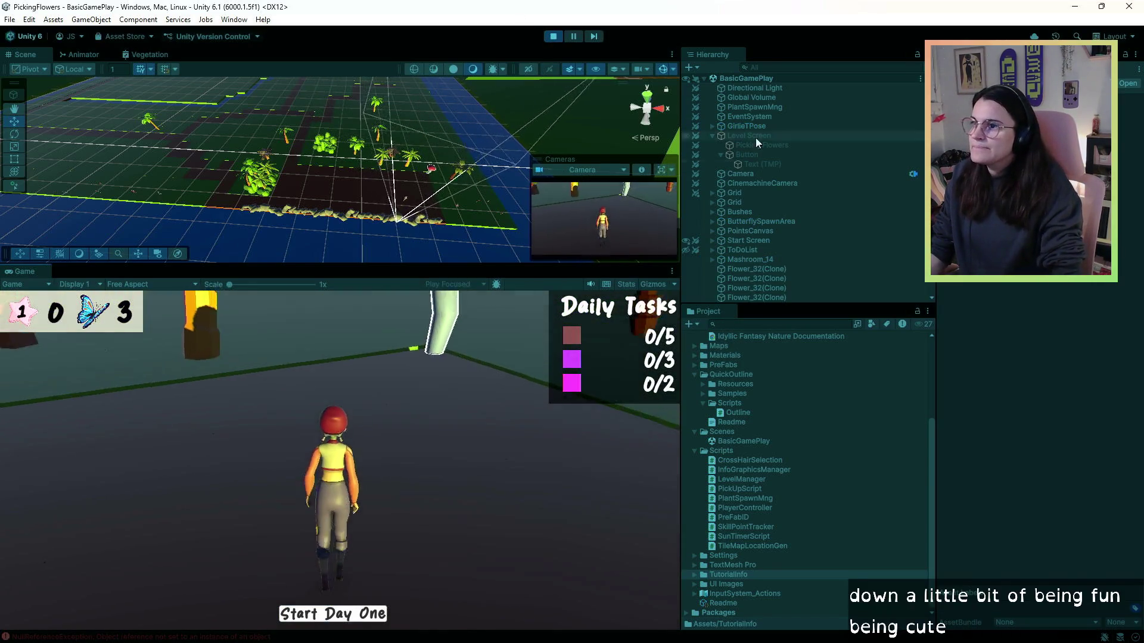
- Walk to the mushroom, stop play to check Mashroom_14's Outline settings, then restart play
{"action": "key", "text": "w"}
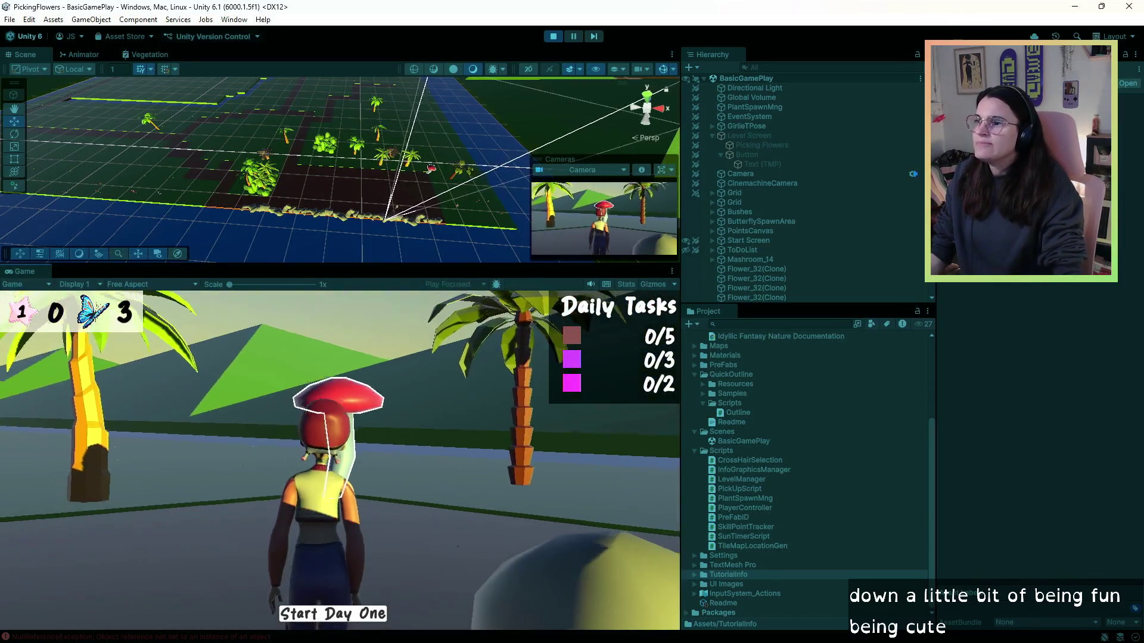
{"action": "key", "text": "w"}
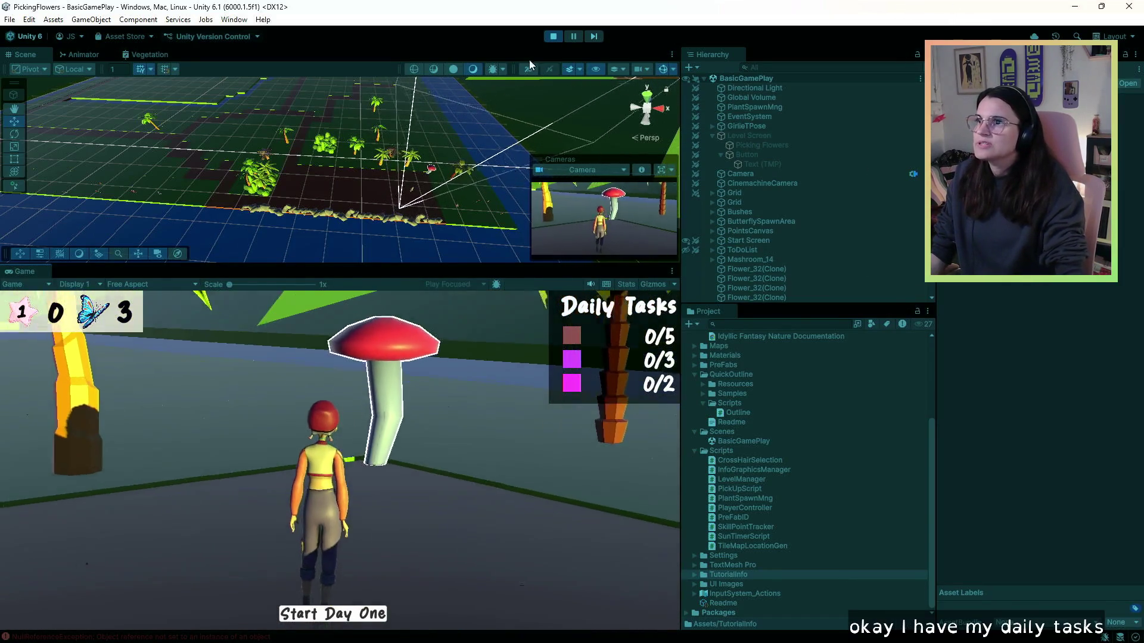
{"action": "left_click", "coordinate": [554, 36]}
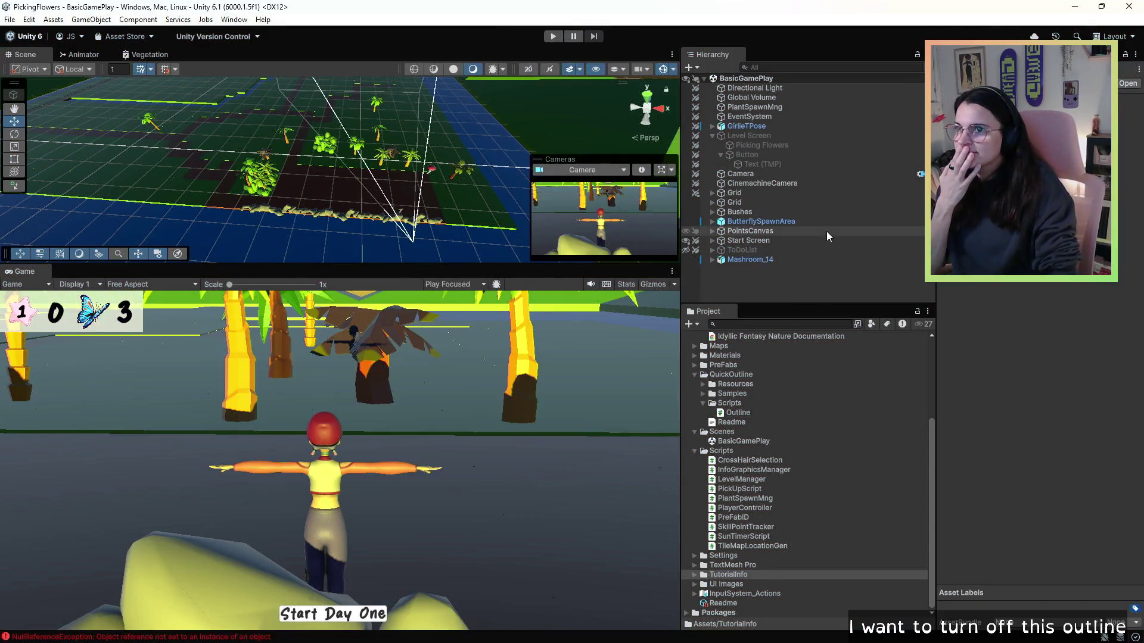
{"action": "left_click", "coordinate": [775, 260]}
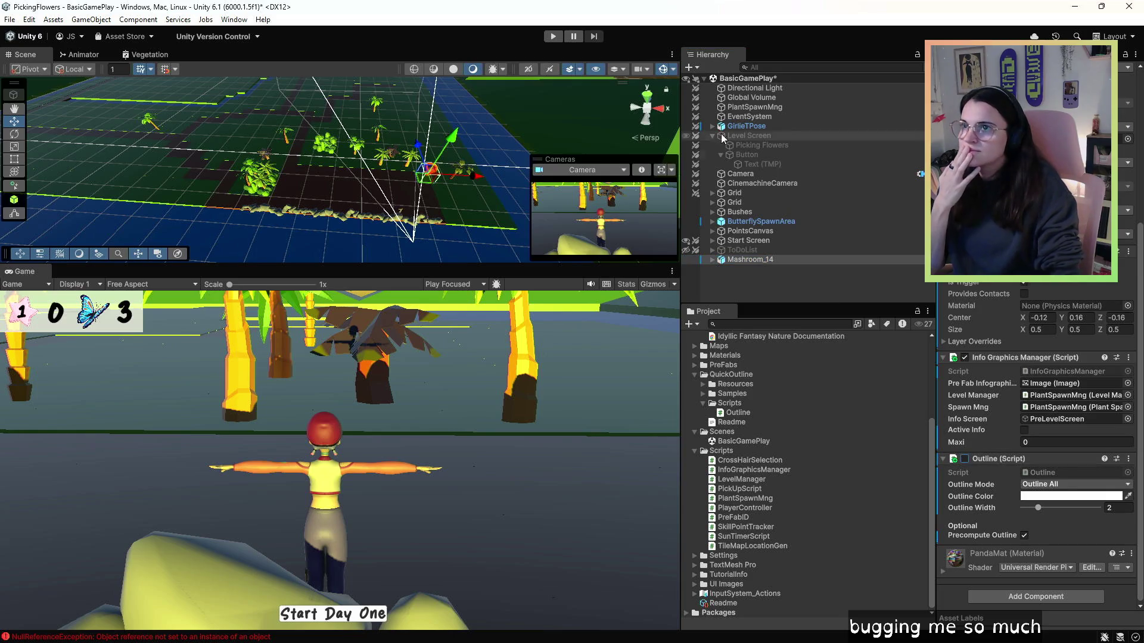
{"action": "left_click", "coordinate": [553, 36]}
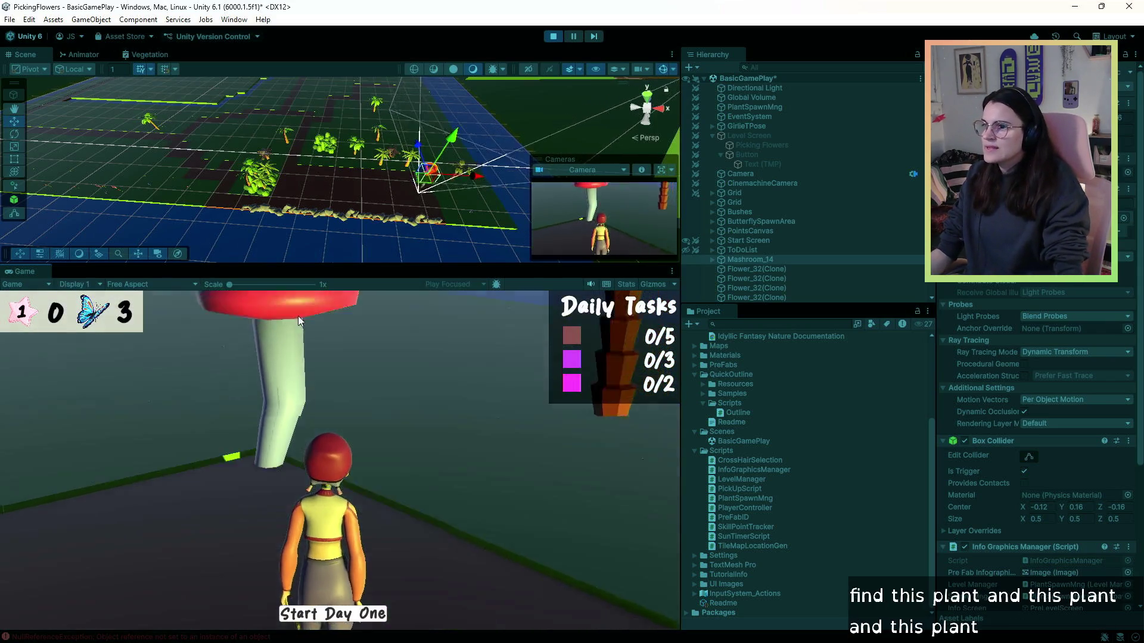
- Walk across the field and along the red path, picking the small plant and flowers for the Daily Tasks
{"action": "key", "text": "w"}
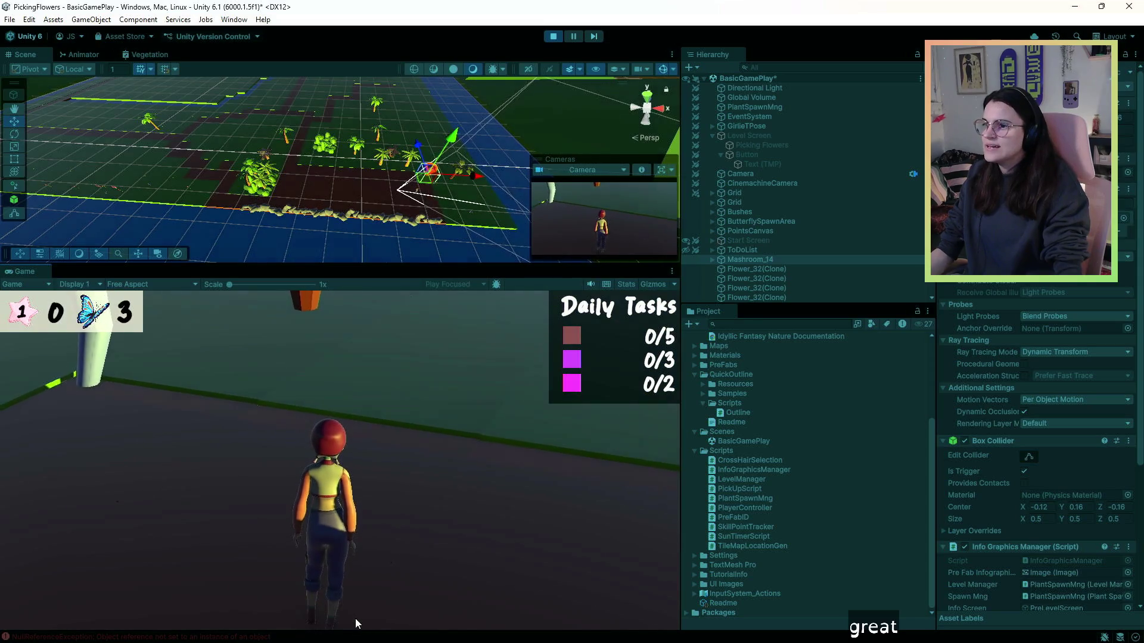
{"action": "key", "text": "w"}
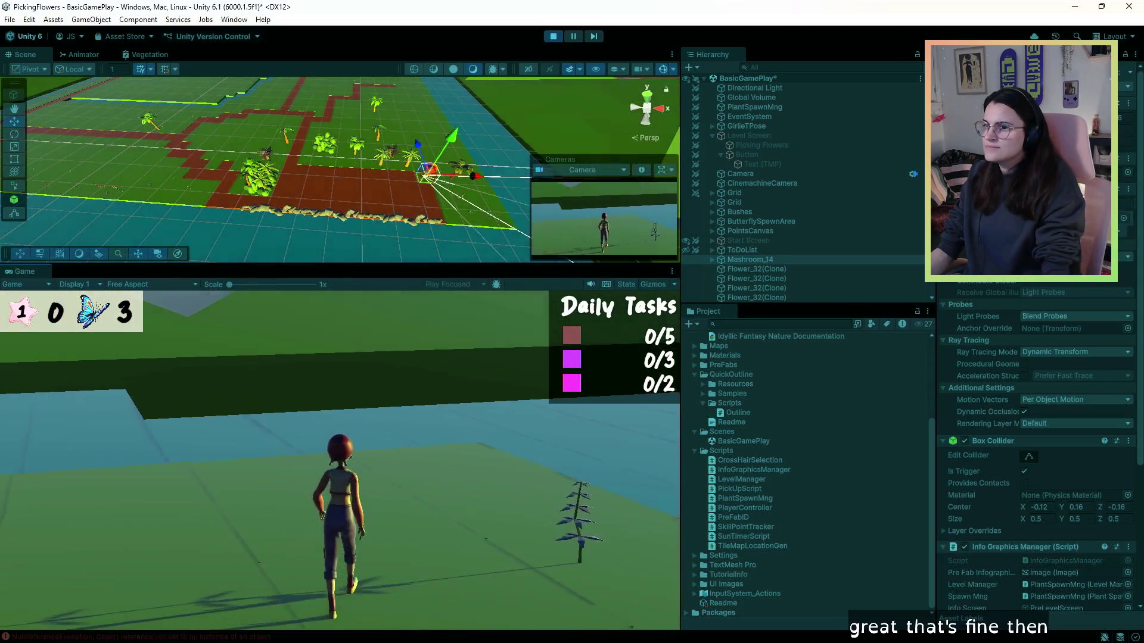
{"action": "key", "text": "w"}
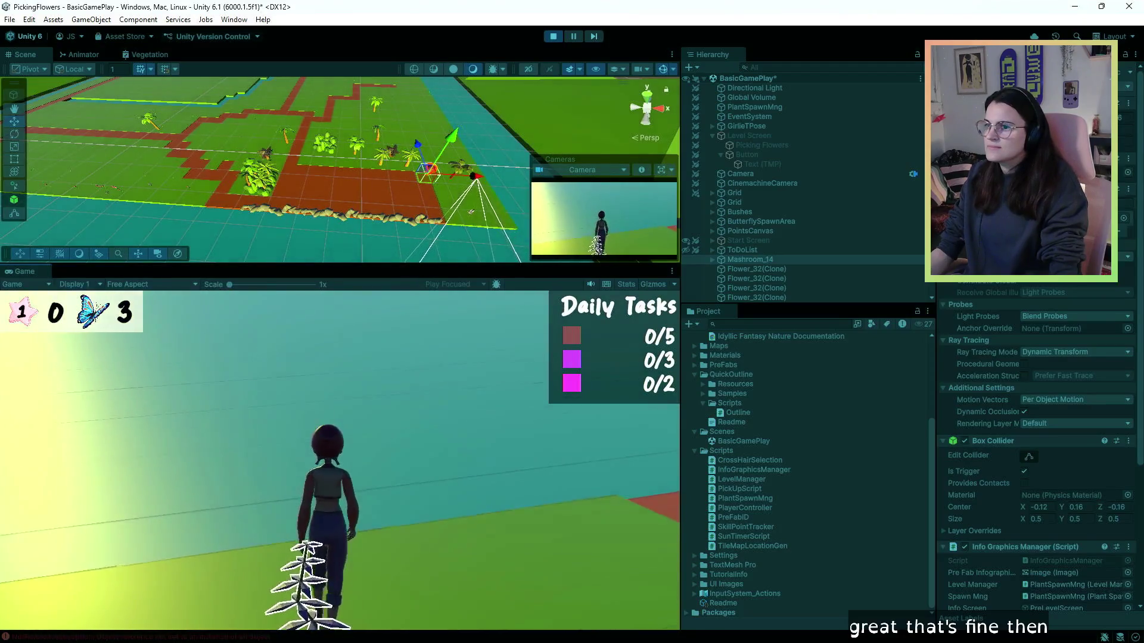
{"action": "left_click", "coordinate": [434, 548]}
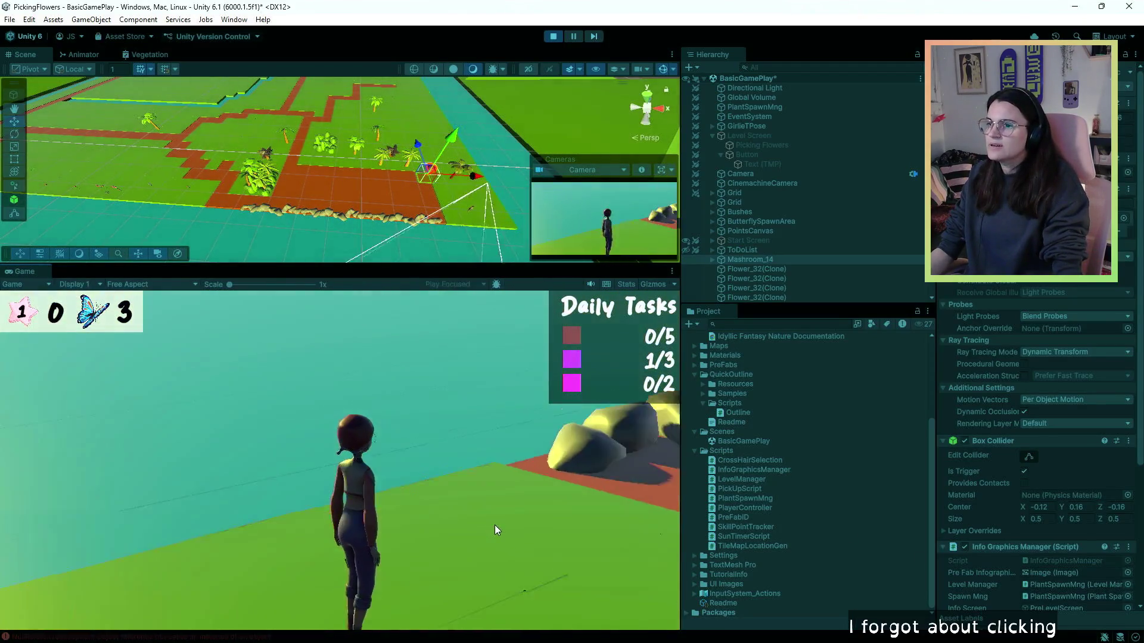
{"action": "key", "text": "w"}
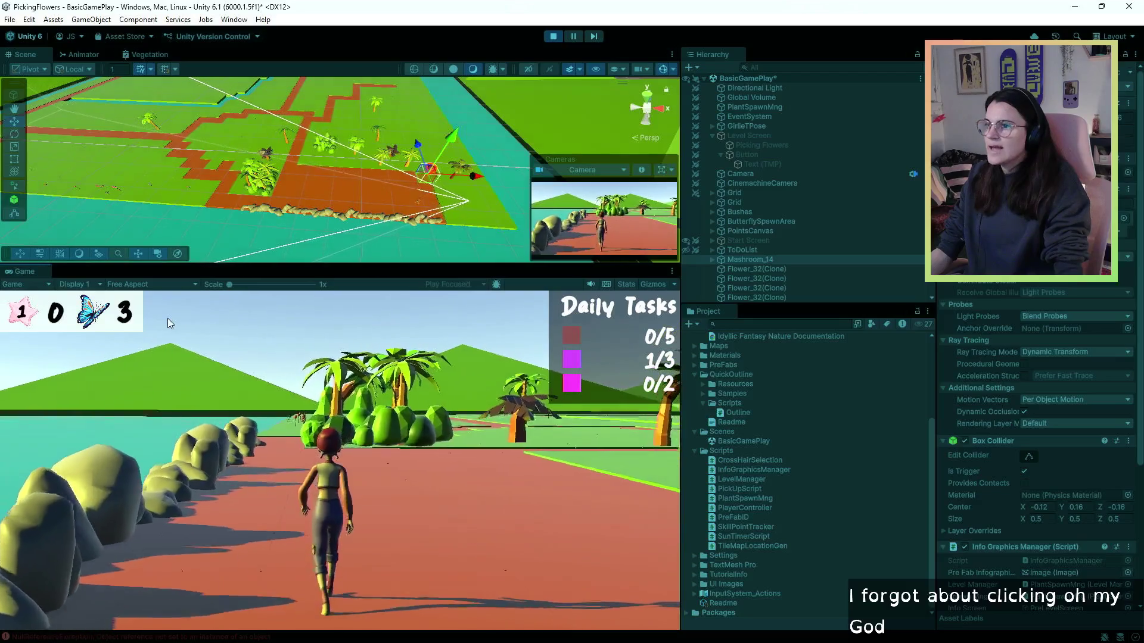
{"action": "key", "text": "w"}
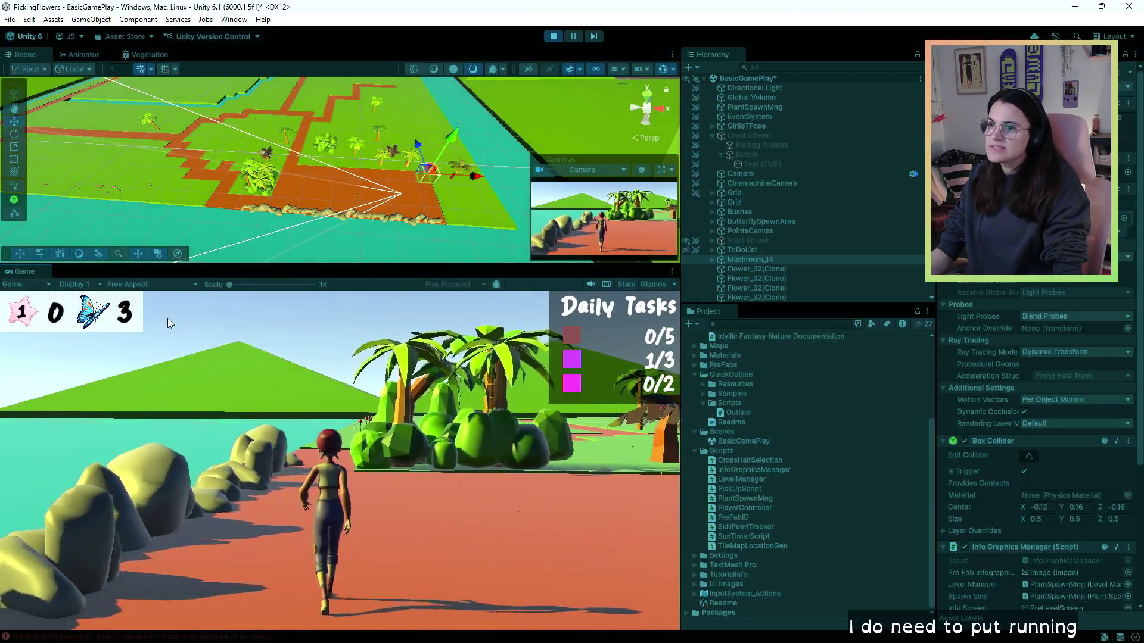
{"action": "key", "text": "w"}
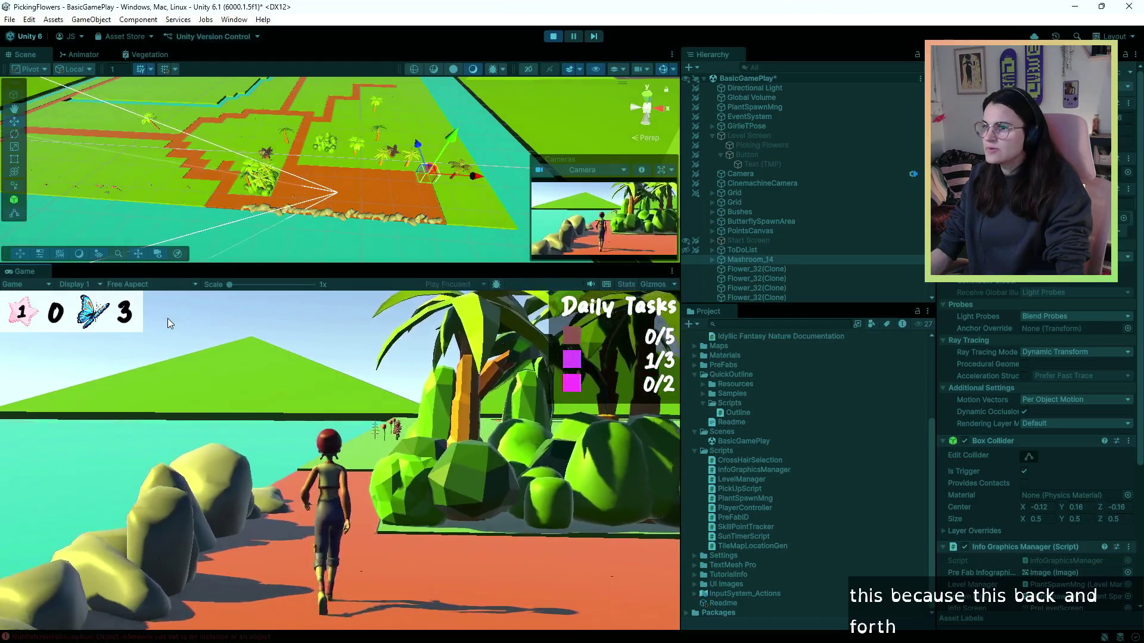
{"action": "key", "text": "w"}
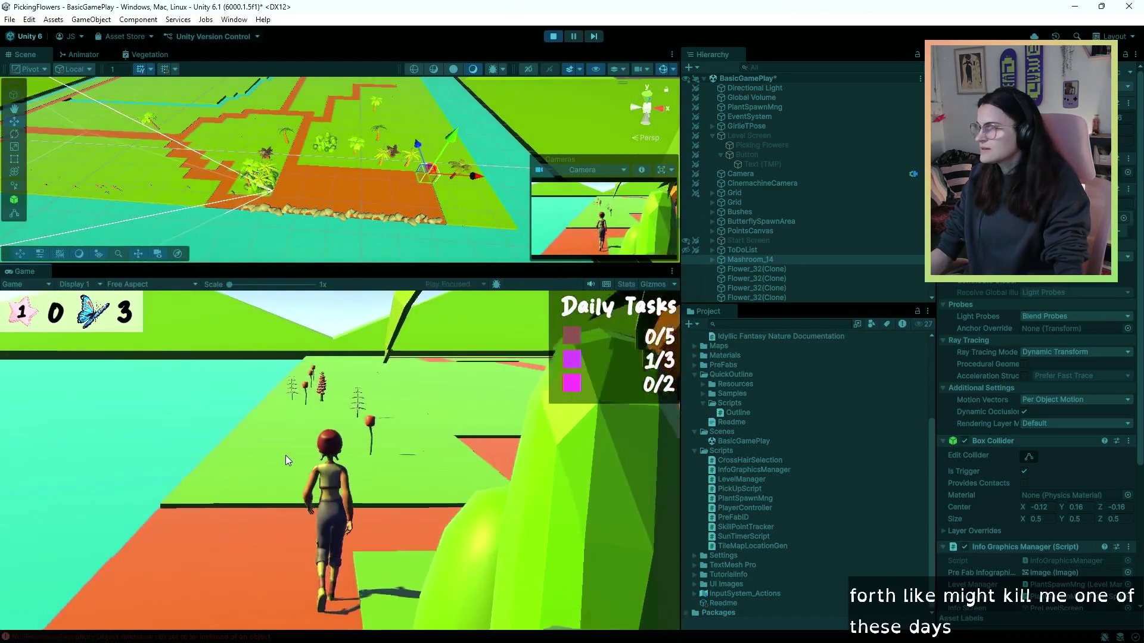
{"action": "key", "text": "w"}
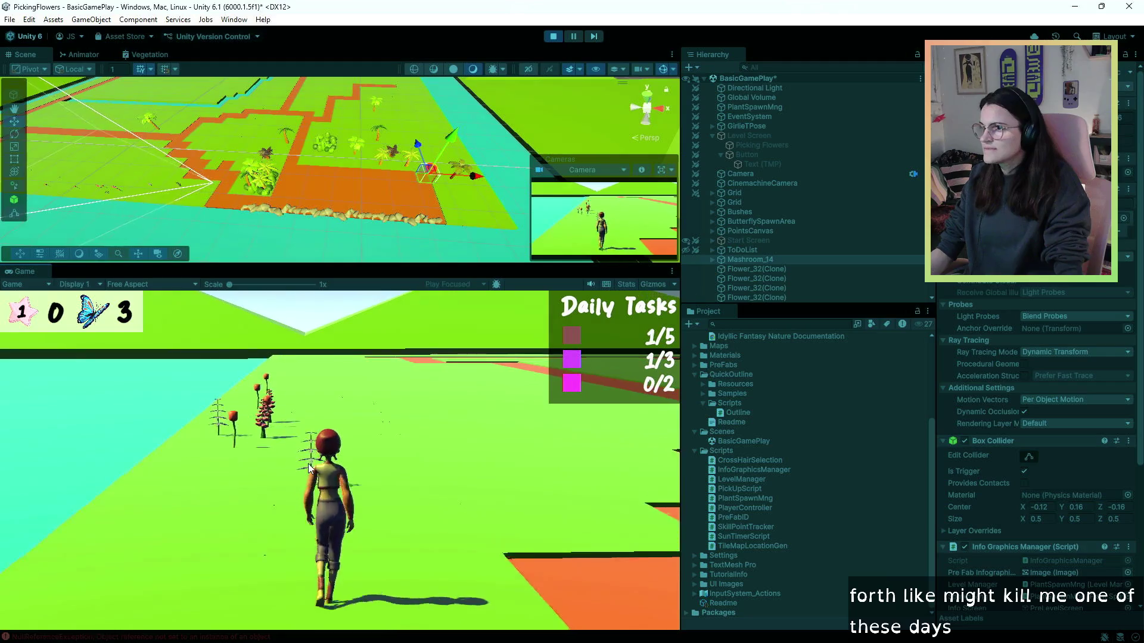
{"action": "key", "text": "w"}
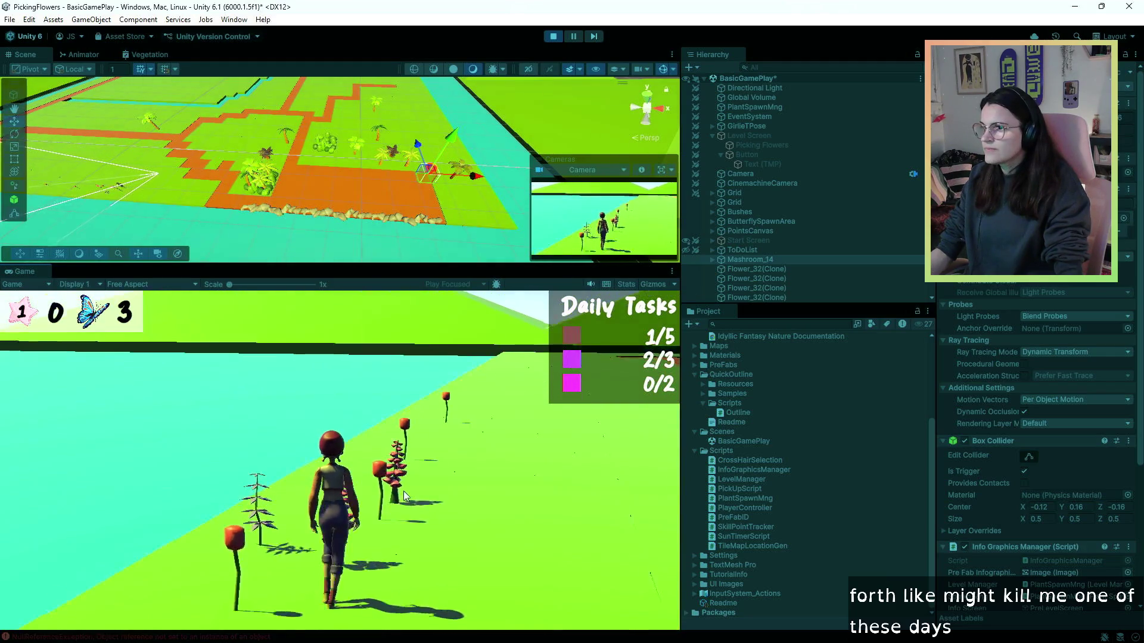
{"action": "key", "text": "w"}
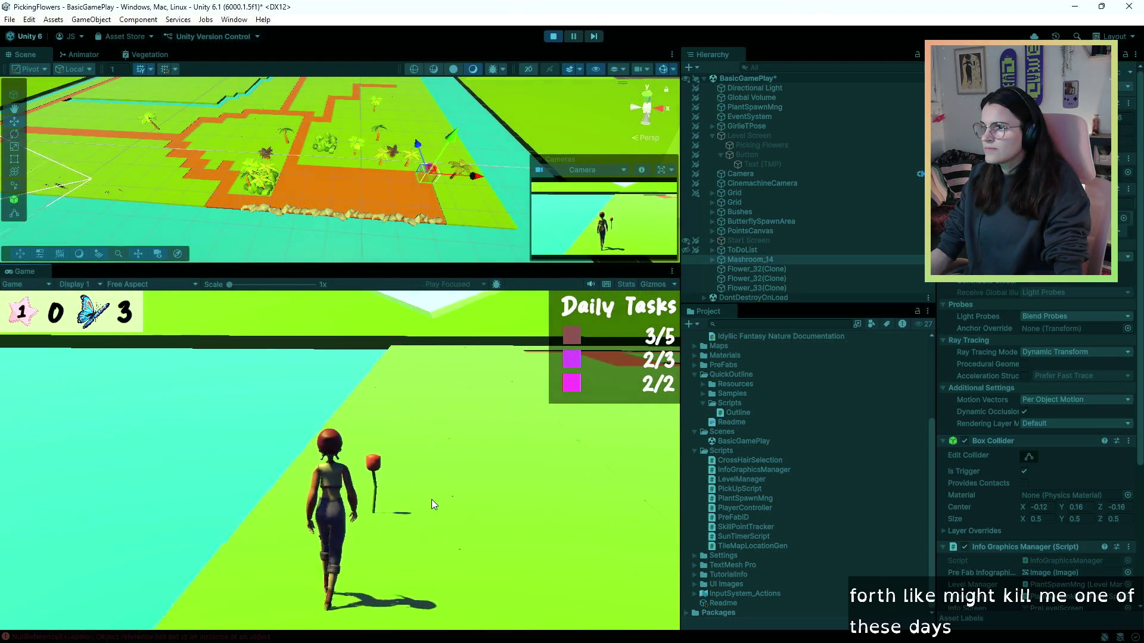
{"action": "key", "text": "w"}
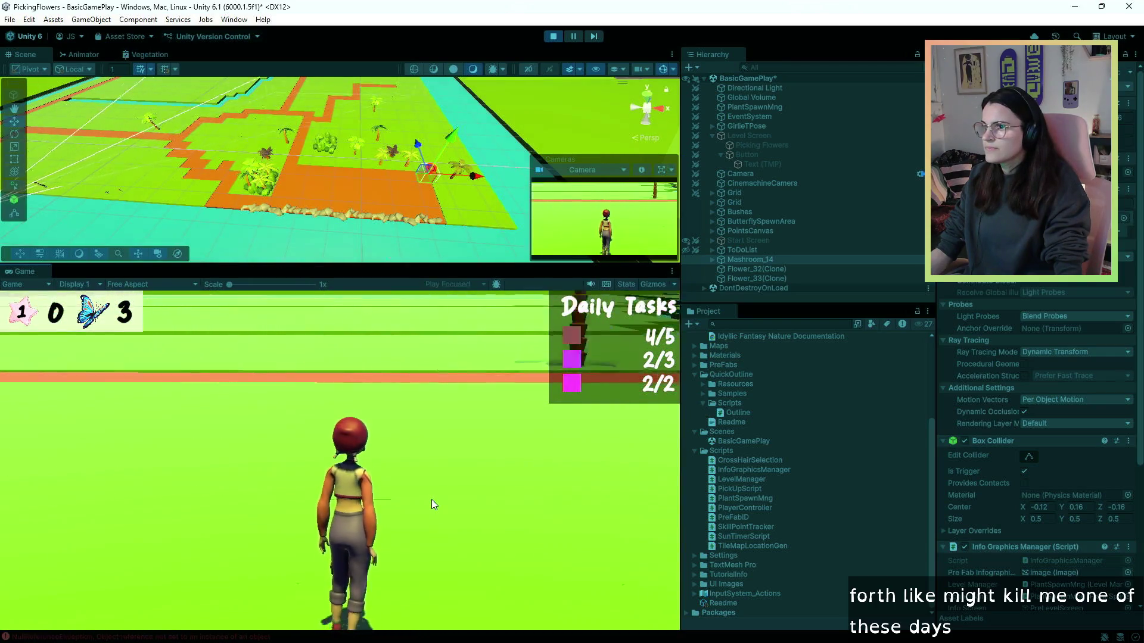
{"action": "key", "text": "a"}
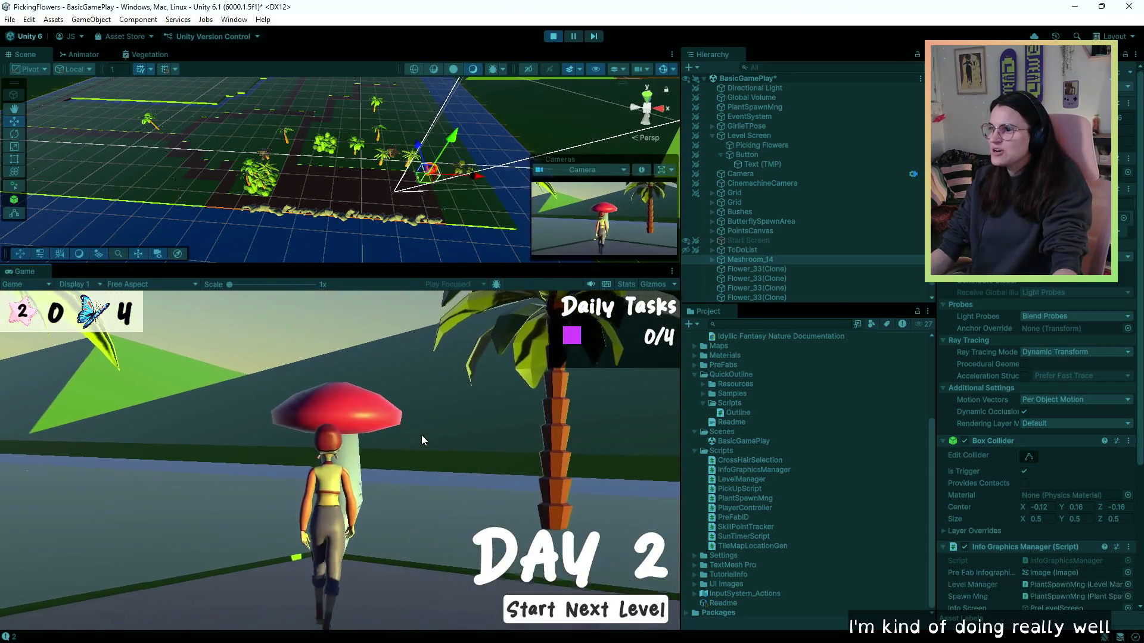
- View and close the ACACIA info card, begin the next day, then stop the play-test
{"action": "left_click", "coordinate": [421, 441]}
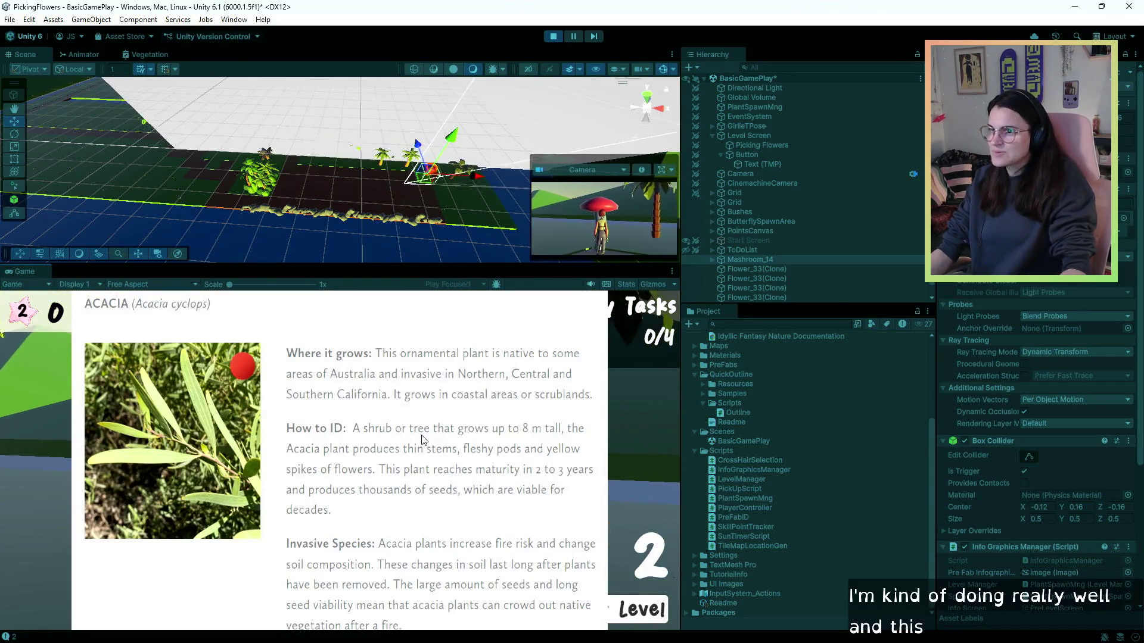
{"action": "left_click", "coordinate": [421, 440]}
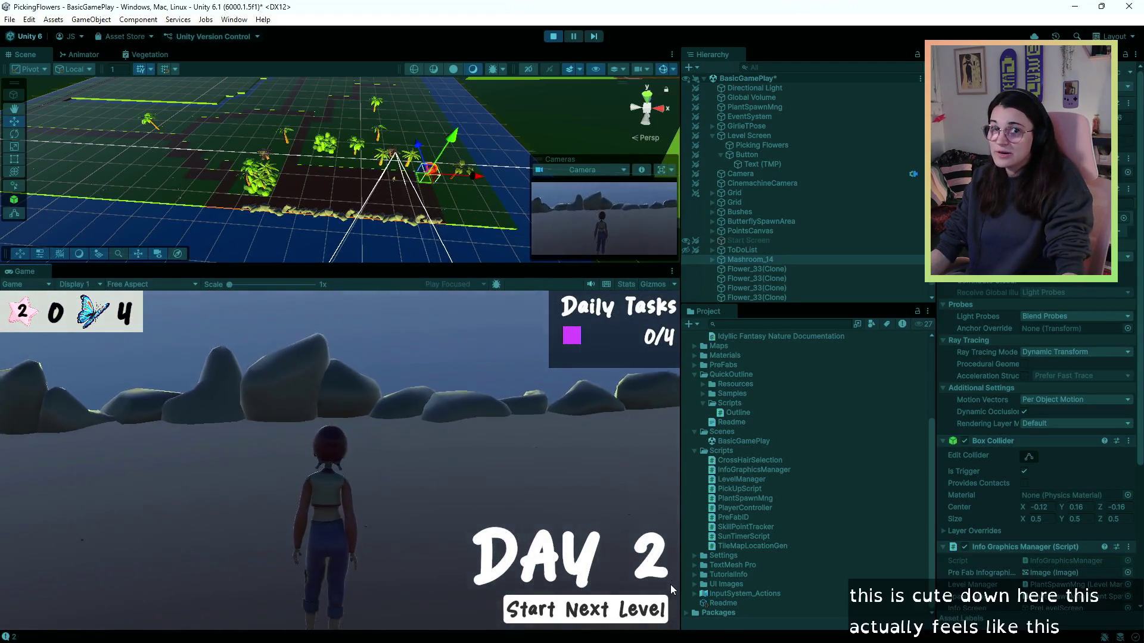
{"action": "left_click", "coordinate": [617, 600]}
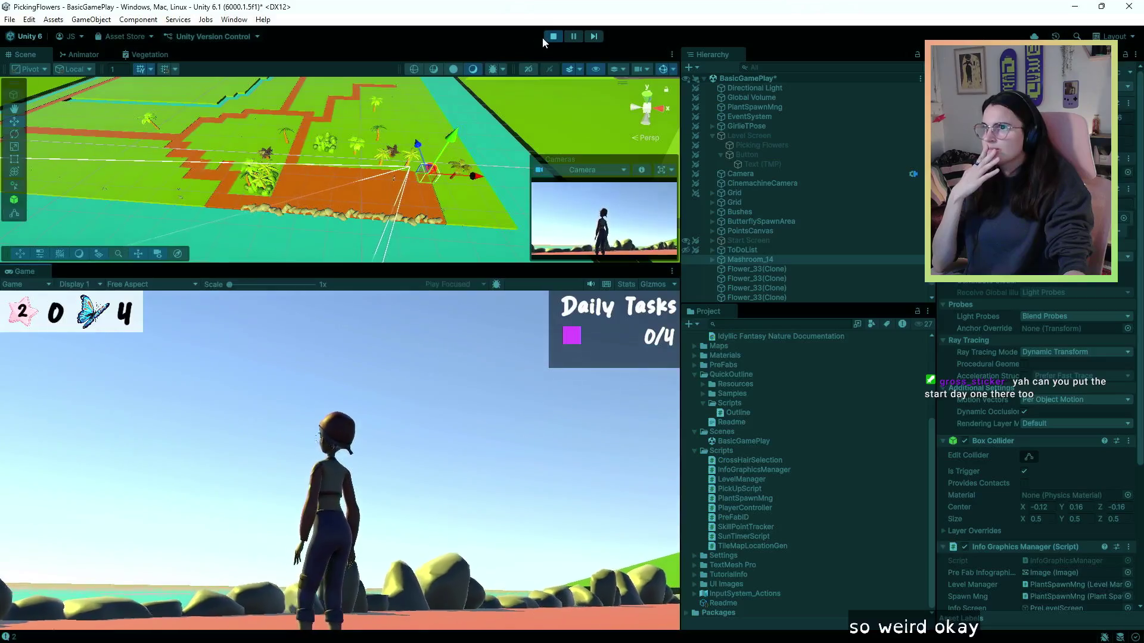
{"action": "left_click", "coordinate": [552, 36]}
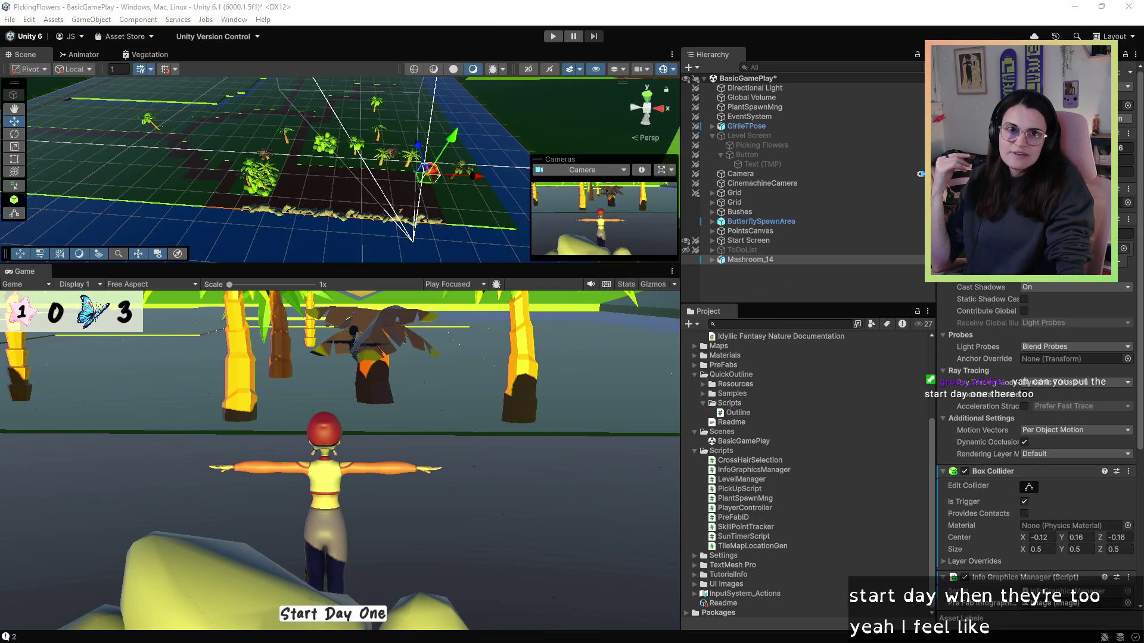
{"action": "key", "text": "alt+Tab"}
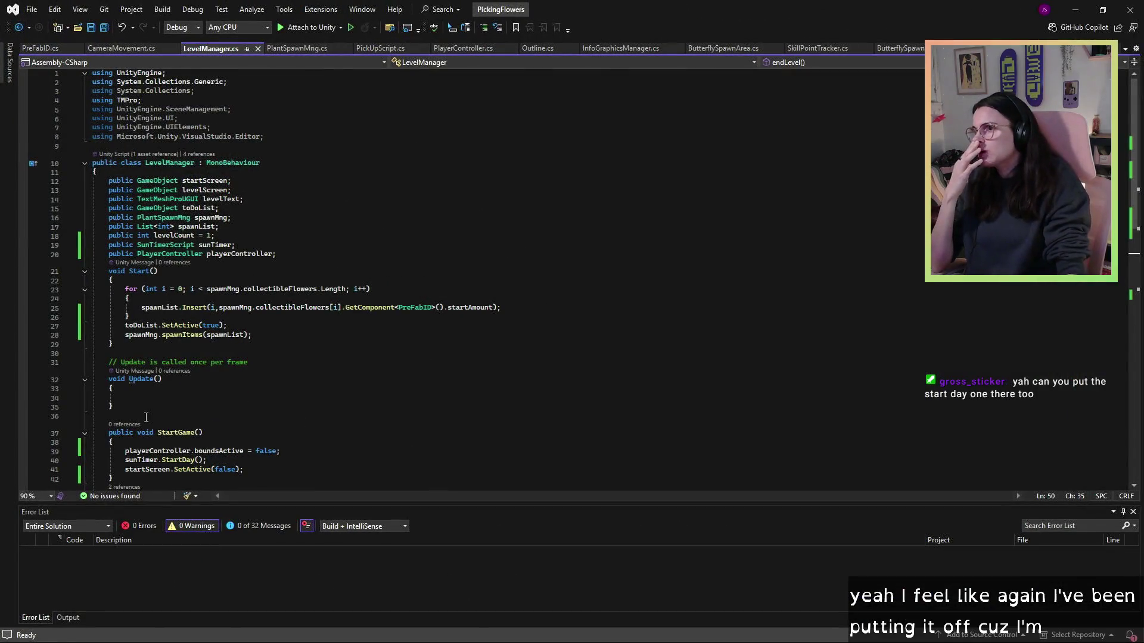
- Select the whole StartGame method in LevelManager.cs, delete it, and return to Unity
{"action": "scroll", "coordinate": [154, 407], "scroll_direction": "down", "scroll_amount": 4}
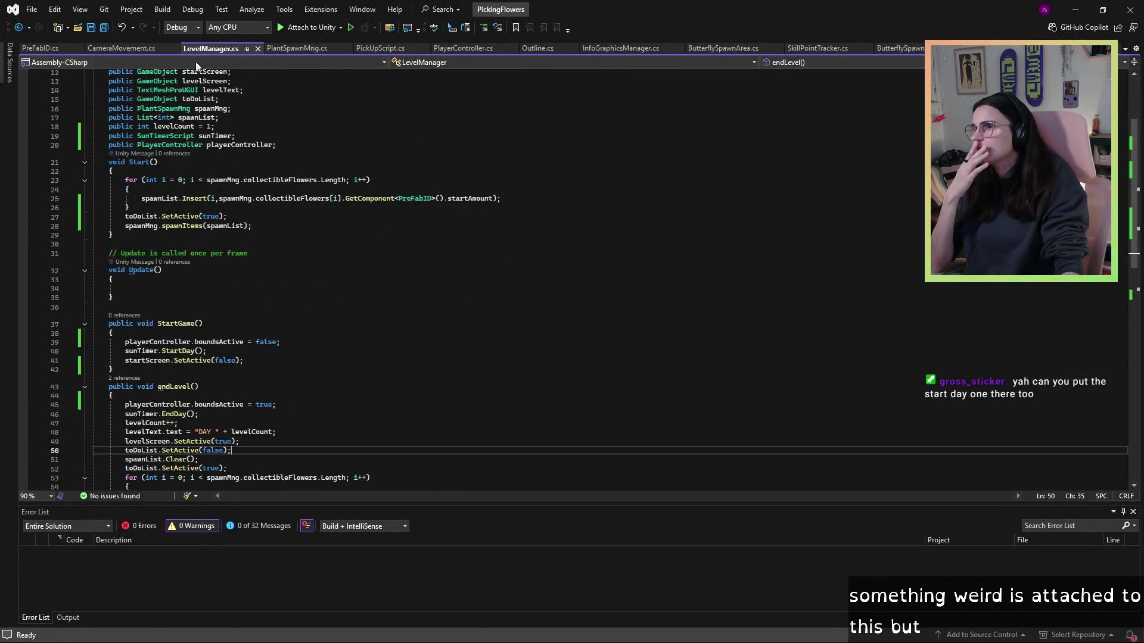
{"action": "scroll", "coordinate": [286, 268], "scroll_direction": "down", "scroll_amount": 3}
{"action": "left_click", "coordinate": [286, 260]}
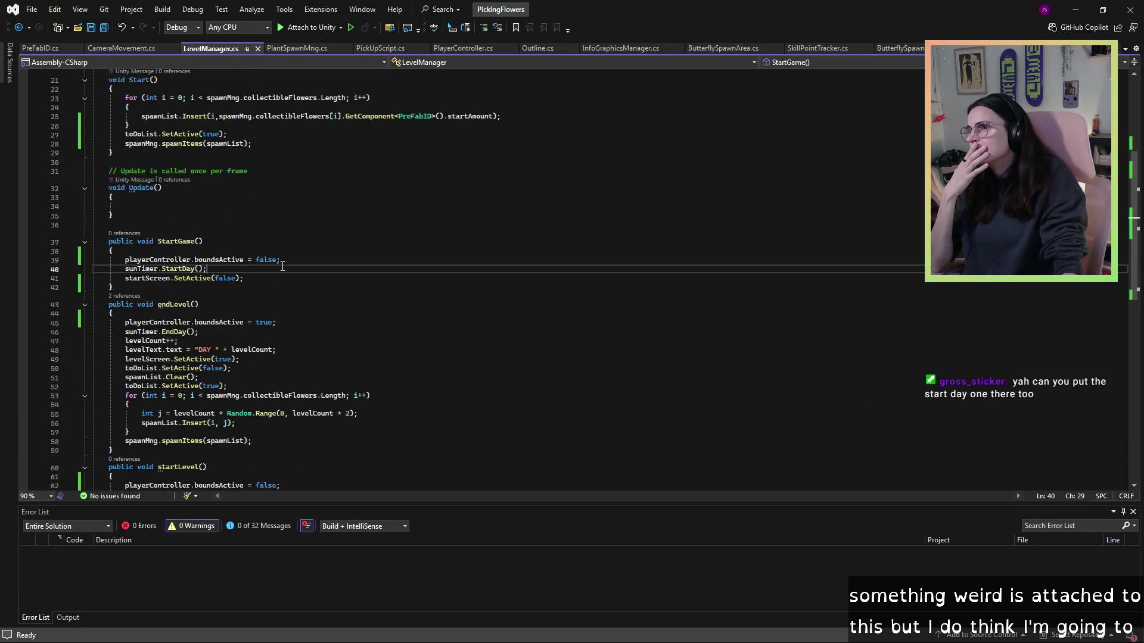
{"action": "left_click", "coordinate": [290, 277]}
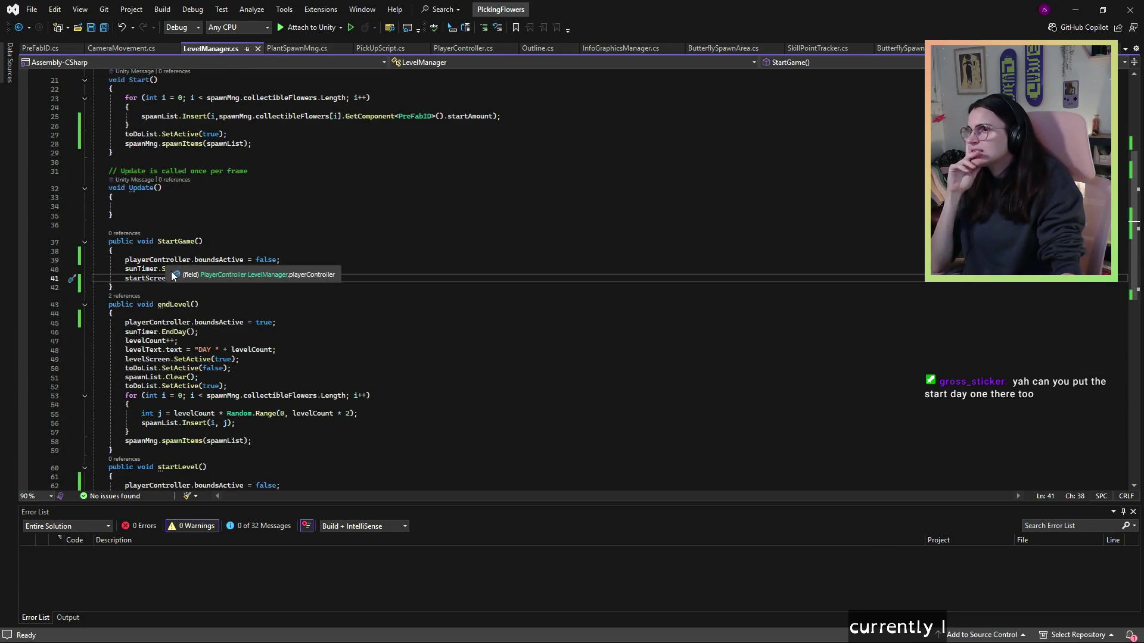
{"action": "scroll", "coordinate": [183, 230], "scroll_direction": "up", "scroll_amount": 4}
{"action": "scroll", "coordinate": [193, 207], "scroll_direction": "down", "scroll_amount": 3}
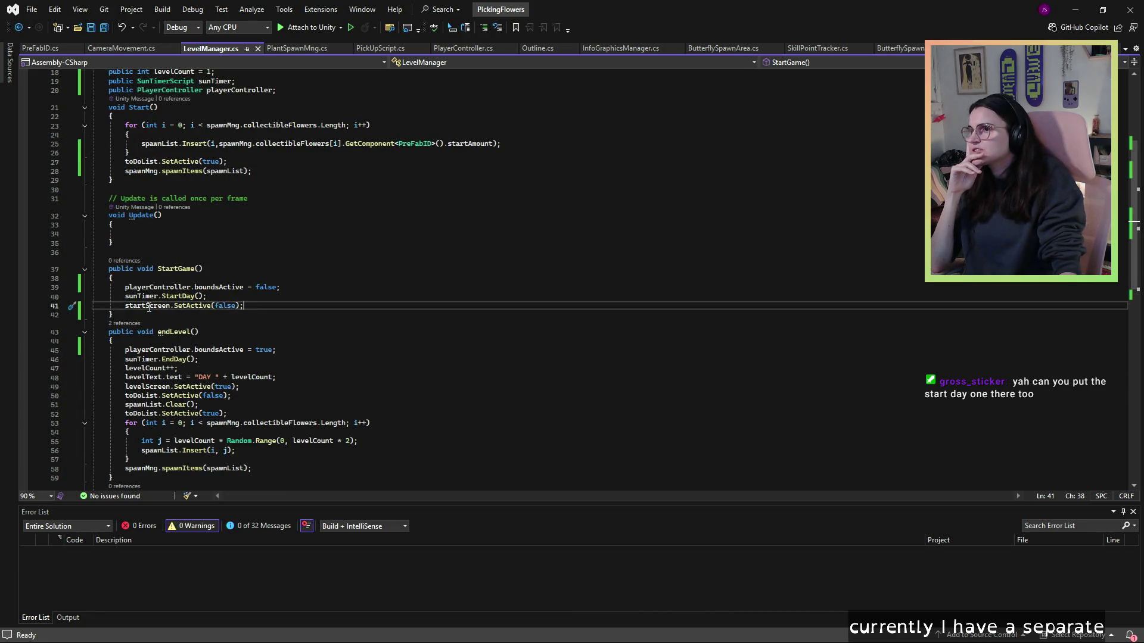
{"action": "scroll", "coordinate": [149, 308], "scroll_direction": "down", "scroll_amount": 4}
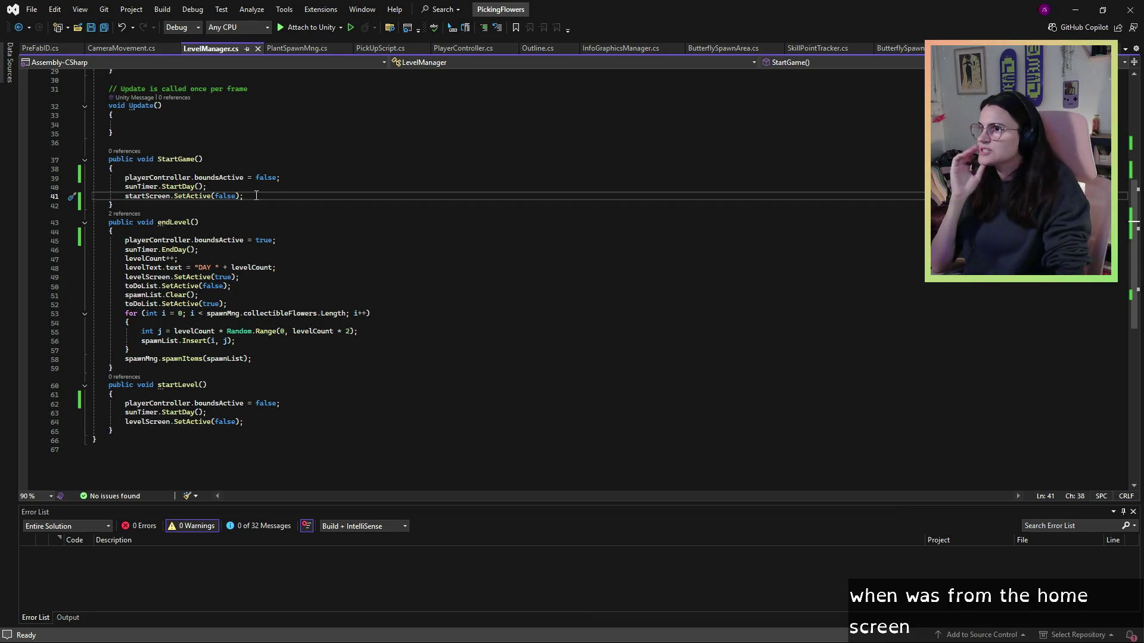
{"action": "left_click_drag", "start_coordinate": [253, 196], "coordinate": [138, 186]}
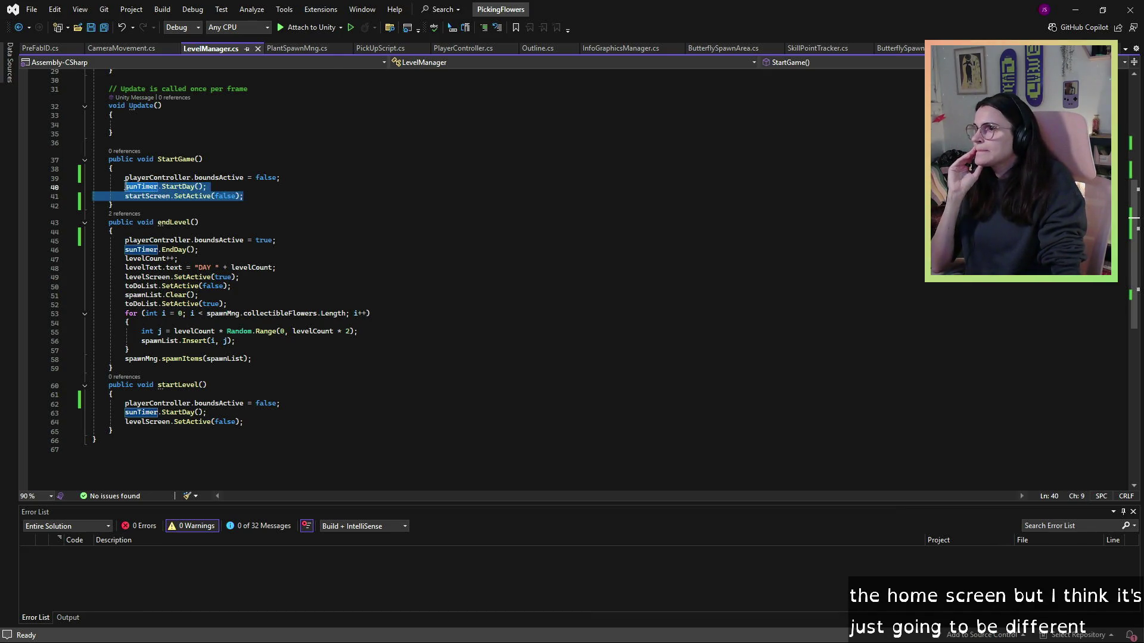
{"action": "left_click", "coordinate": [126, 187]}
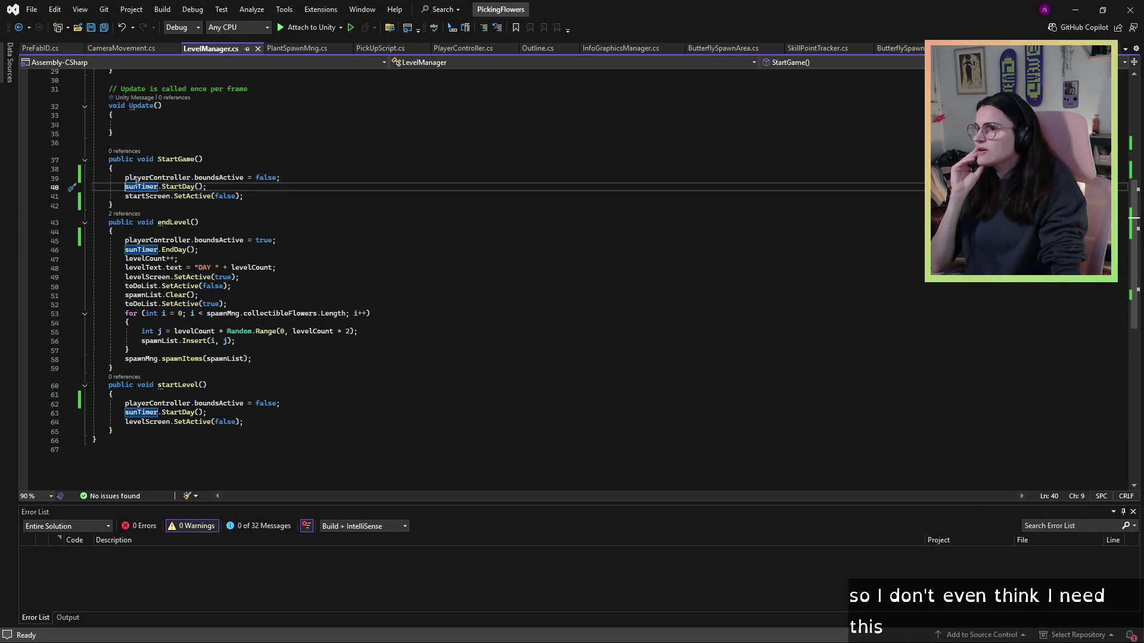
{"action": "mouse_move", "coordinate": [112, 206]}
{"action": "left_mouse_down"}
{"action": "mouse_move", "coordinate": [99, 203]}
{"action": "mouse_move", "coordinate": [90, 162]}
{"action": "left_mouse_up"}
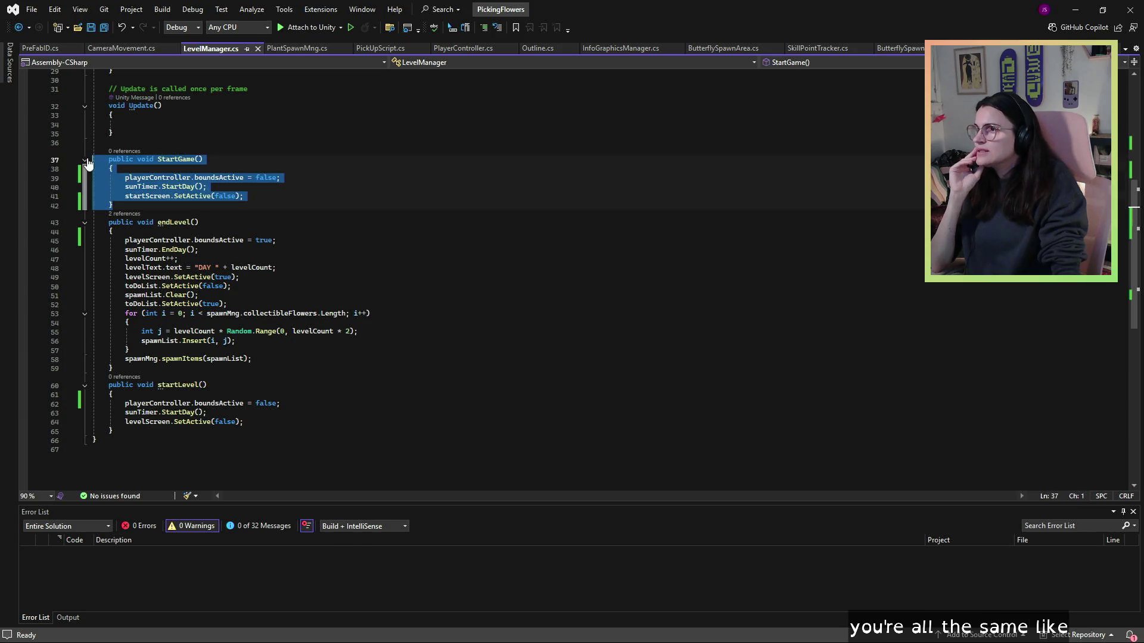
{"action": "key", "text": "BackSpace"}
{"action": "key", "text": "BackSpace"}
{"action": "key", "text": "BackSpace"}
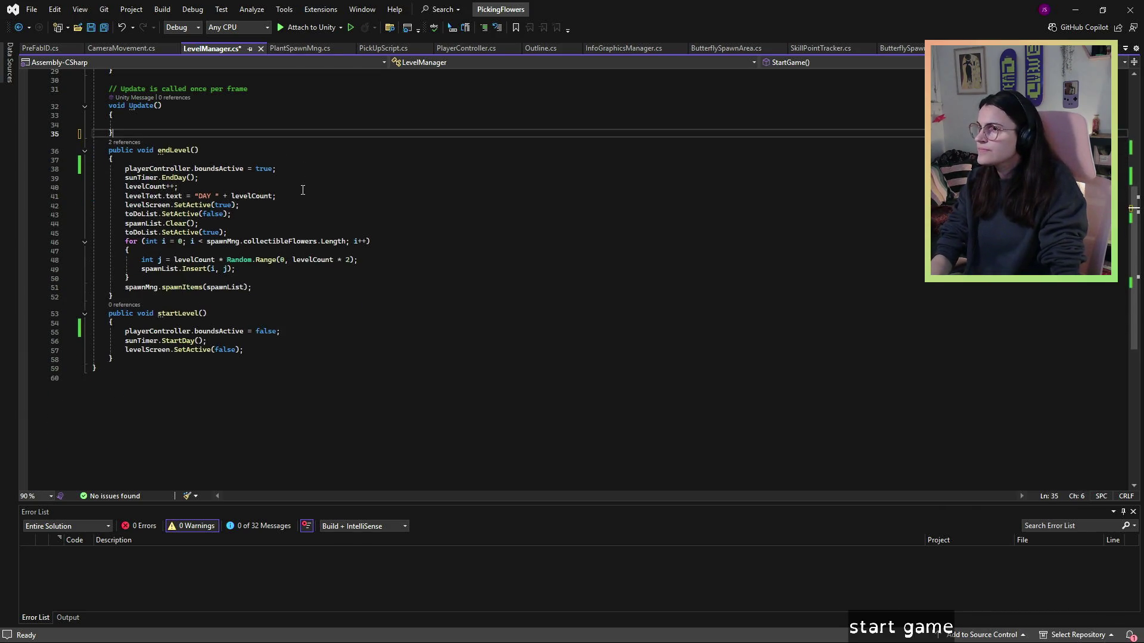
{"action": "left_click", "coordinate": [1104, 7]}
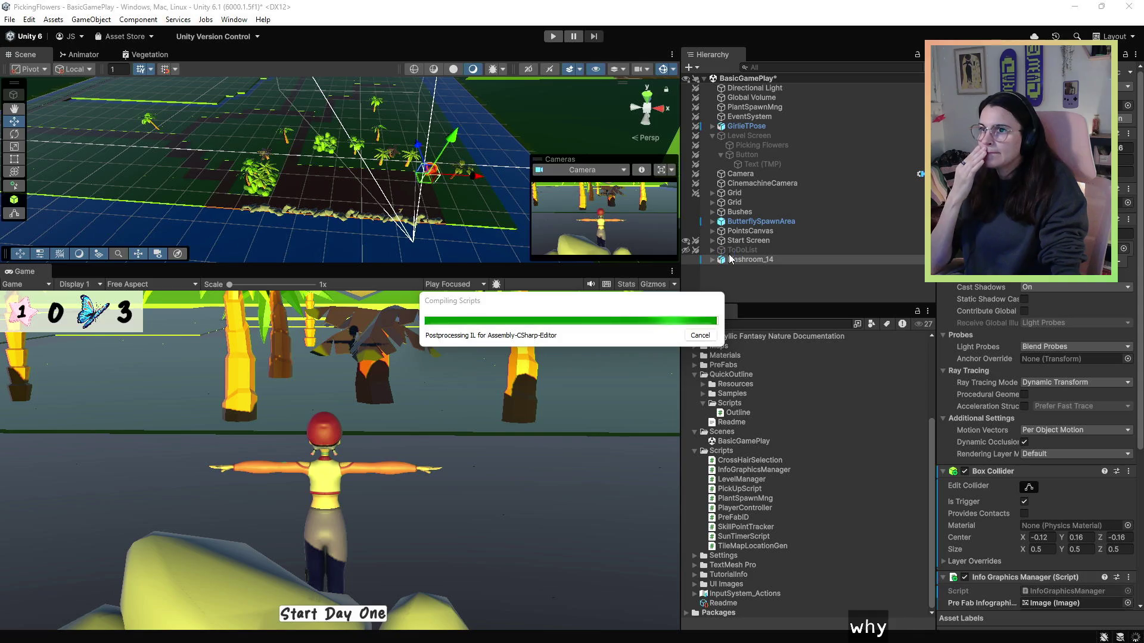
- Make the Level Screen object active so DAY X and Start Next Level show
{"action": "left_click", "coordinate": [736, 241]}
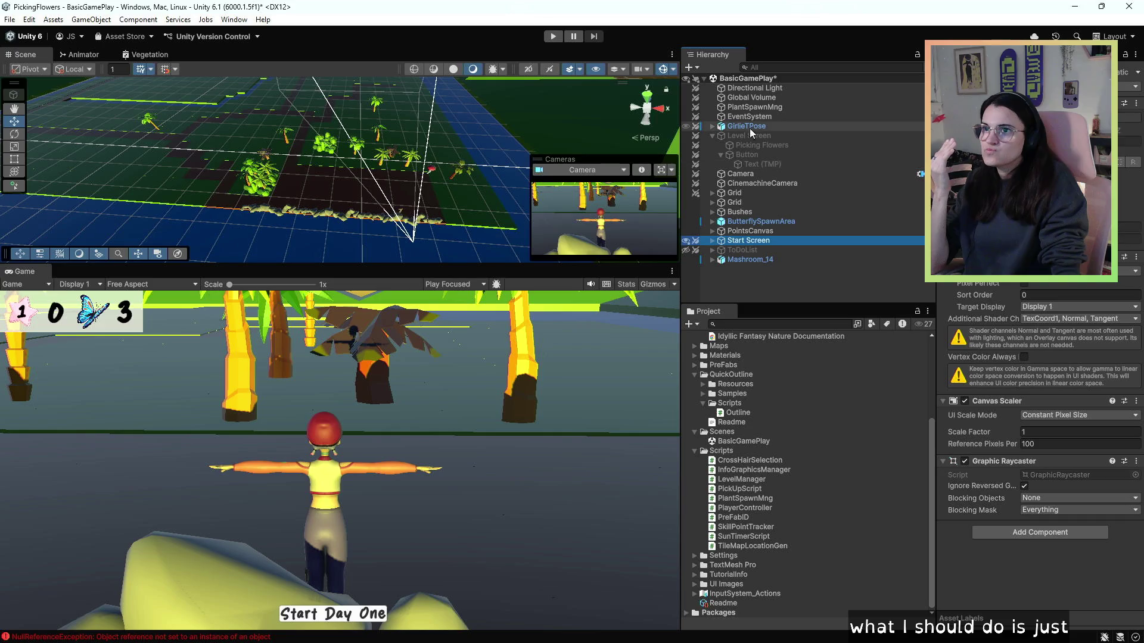
{"action": "left_click", "coordinate": [695, 136]}
{"action": "key", "text": "alt+shift+a"}
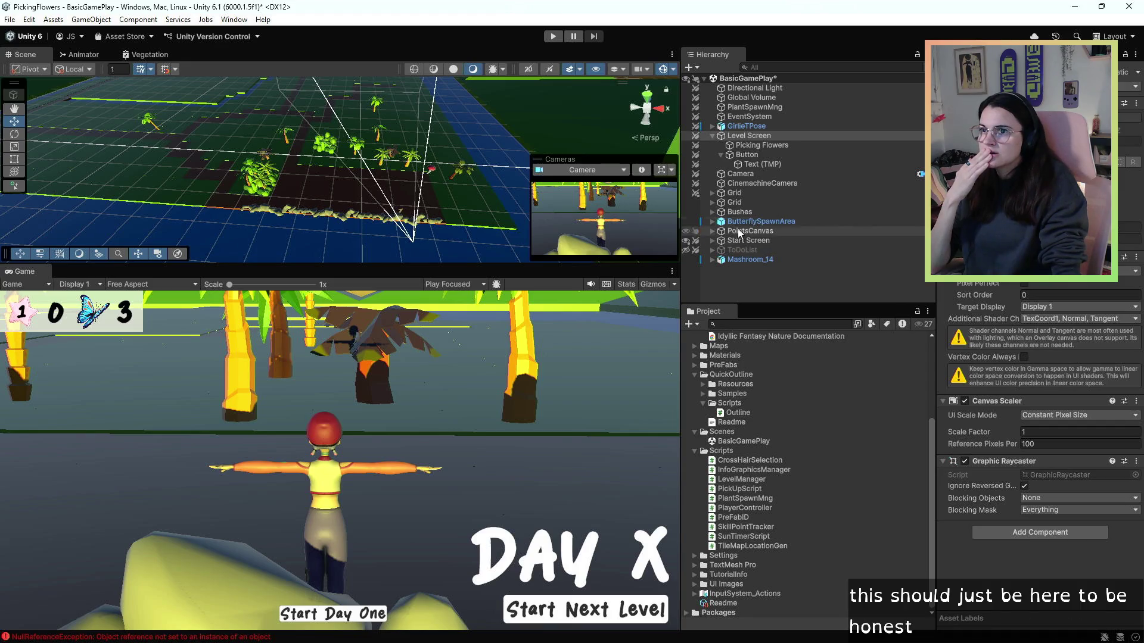
- Delete the Start Screen object and its children from the Hierarchy
{"action": "left_click", "coordinate": [773, 221]}
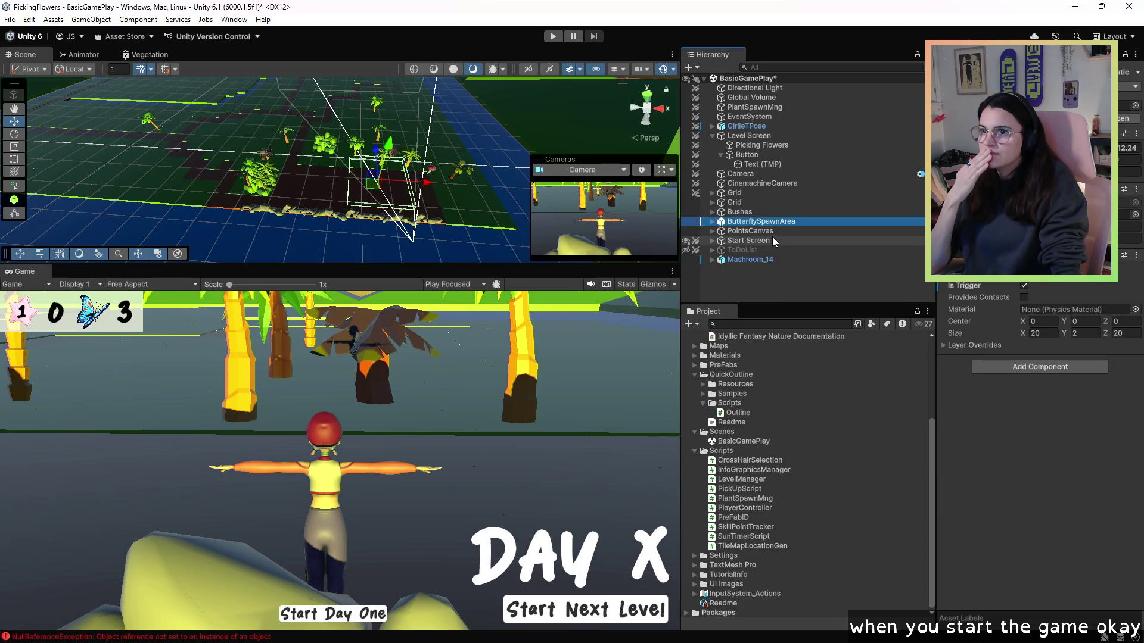
{"action": "left_click", "coordinate": [774, 241]}
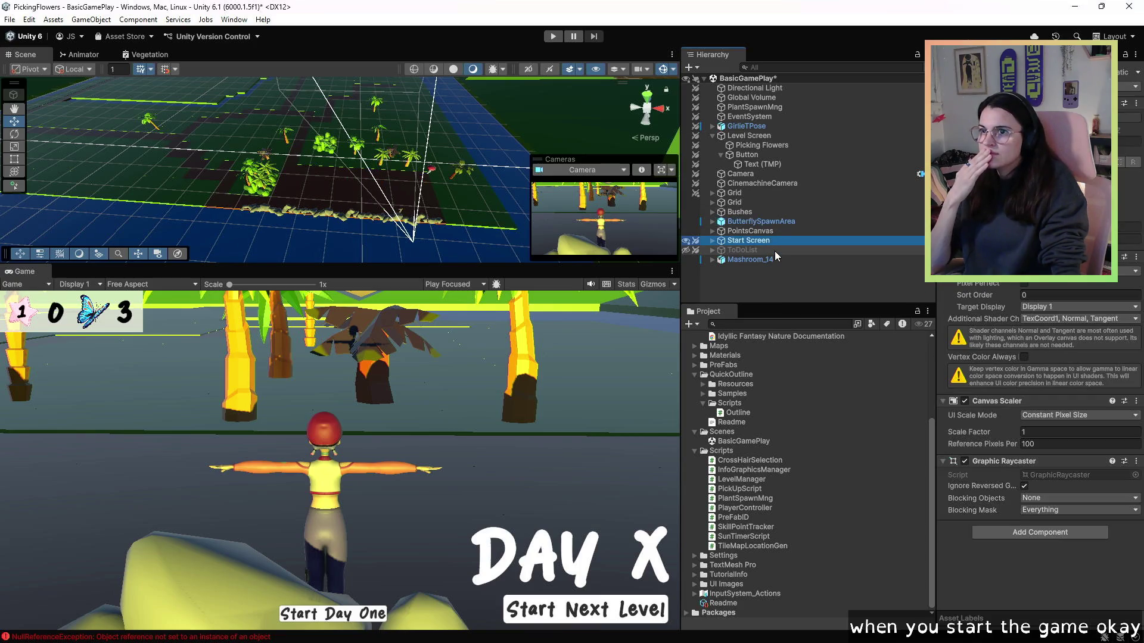
{"action": "left_click", "coordinate": [713, 242]}
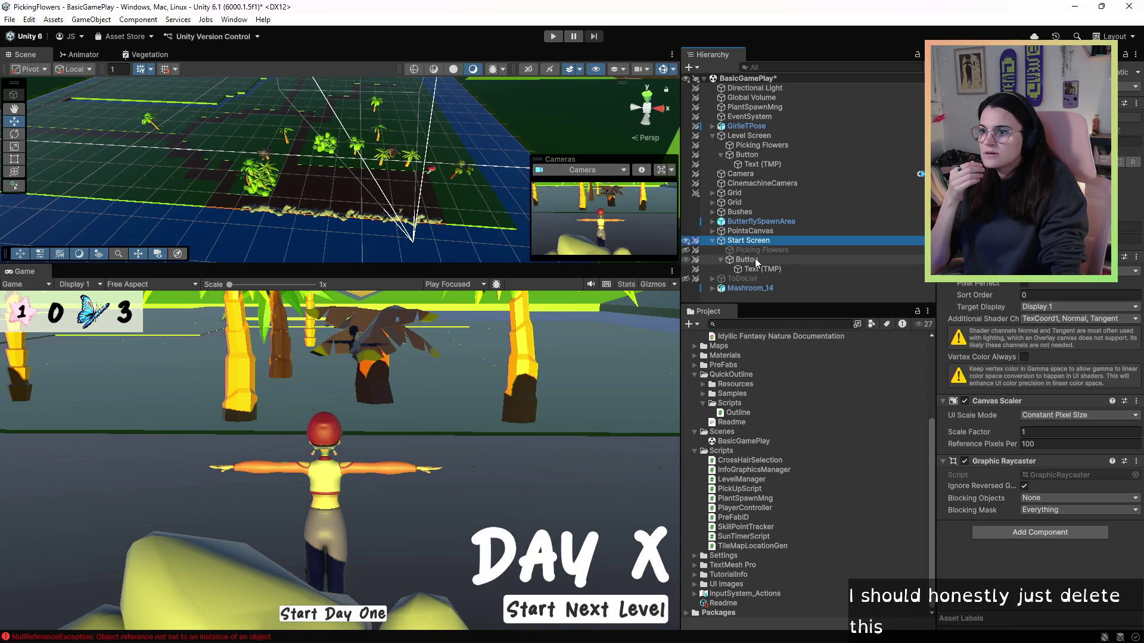
{"action": "left_click", "coordinate": [755, 241]}
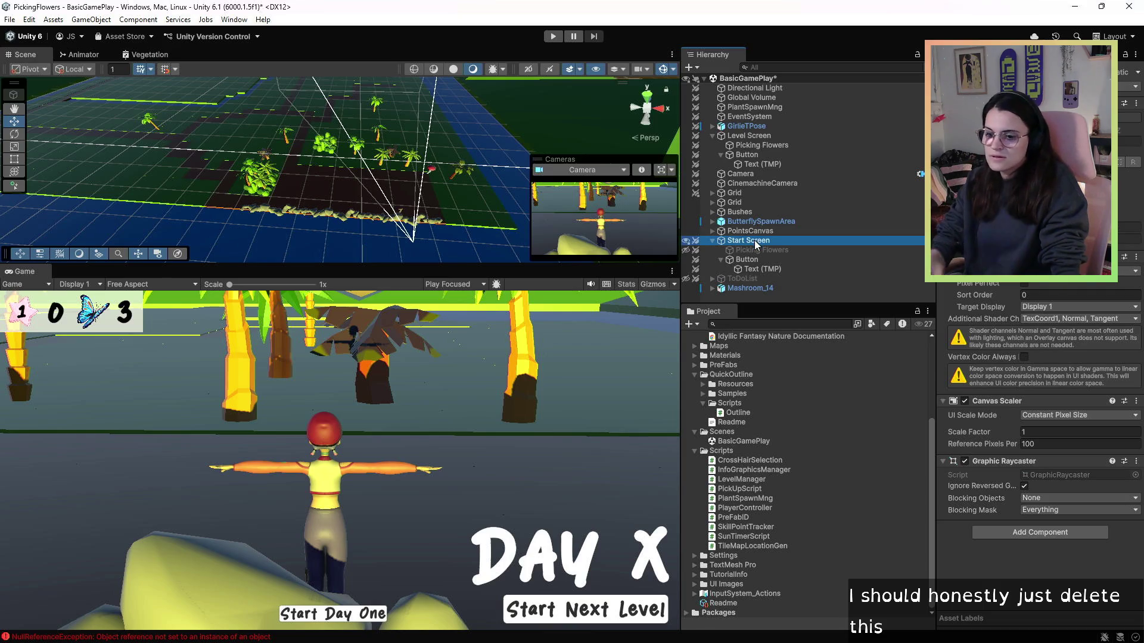
{"action": "key", "text": "Escape"}
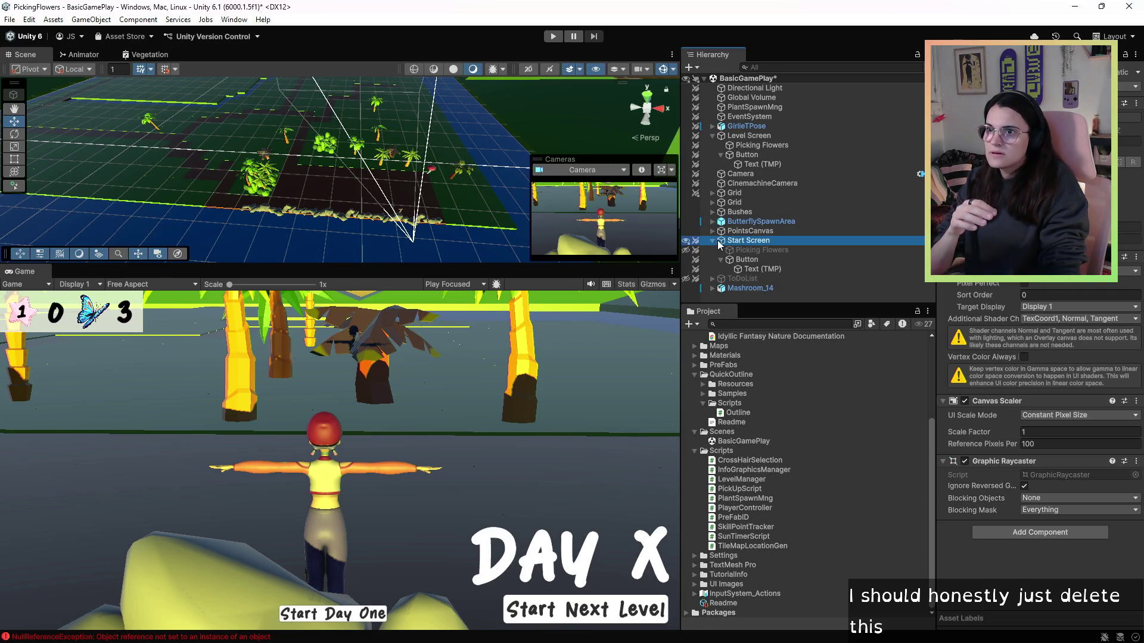
{"action": "key", "text": "Delete"}
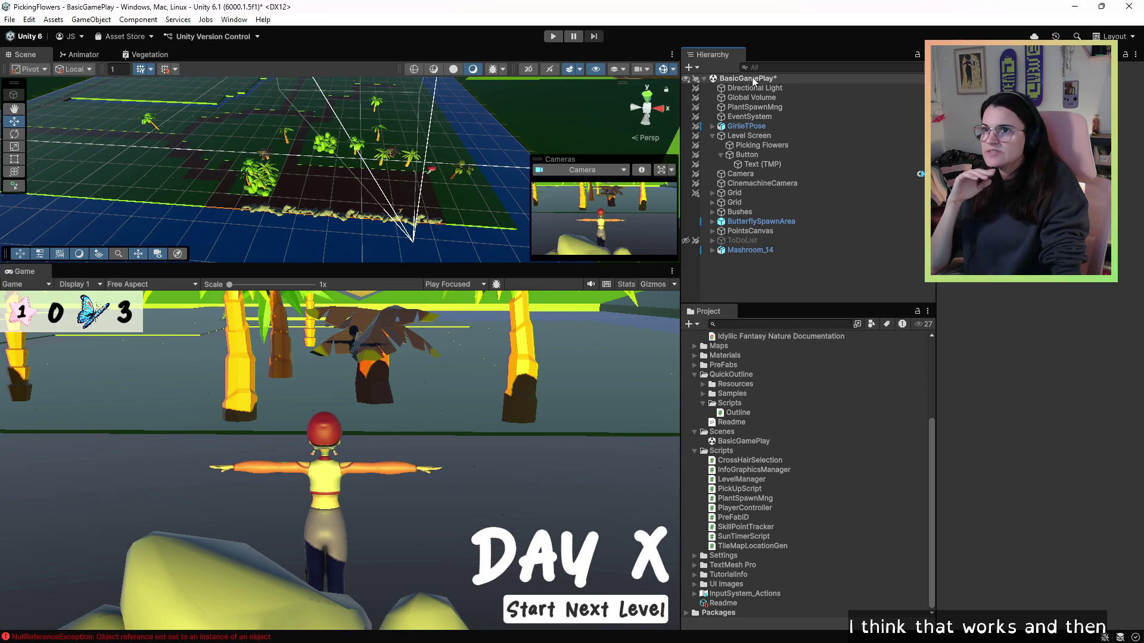
{"action": "left_click", "coordinate": [761, 136]}
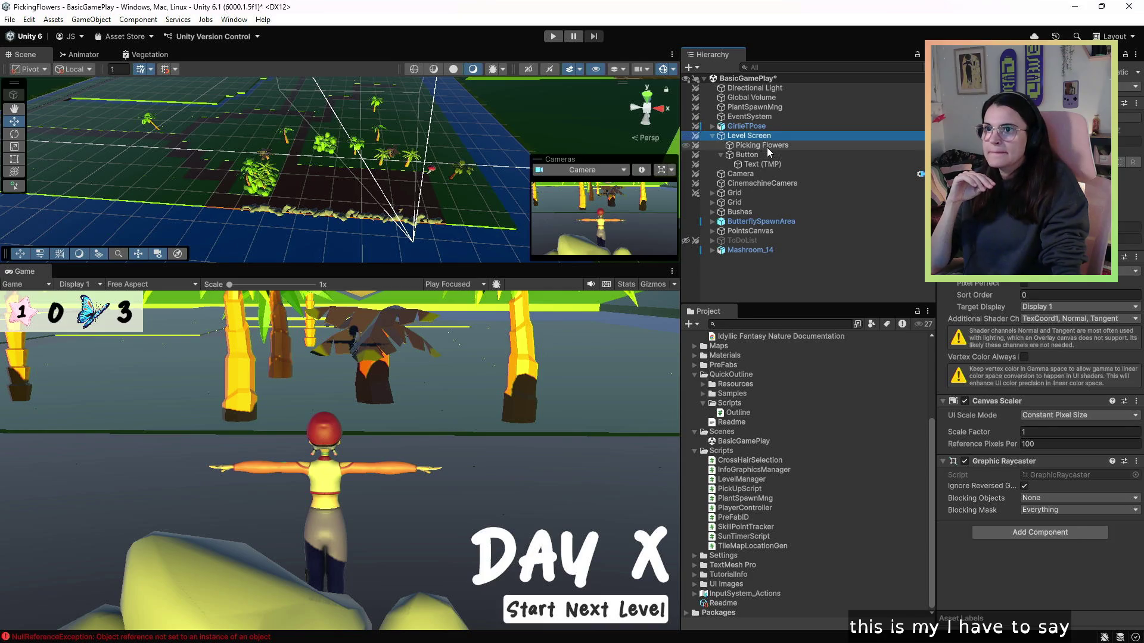
- Change the Picking Flowers title text to 'DAY 1' and save the scene
{"action": "left_click", "coordinate": [767, 146]}
{"action": "left_click", "coordinate": [1047, 317]}
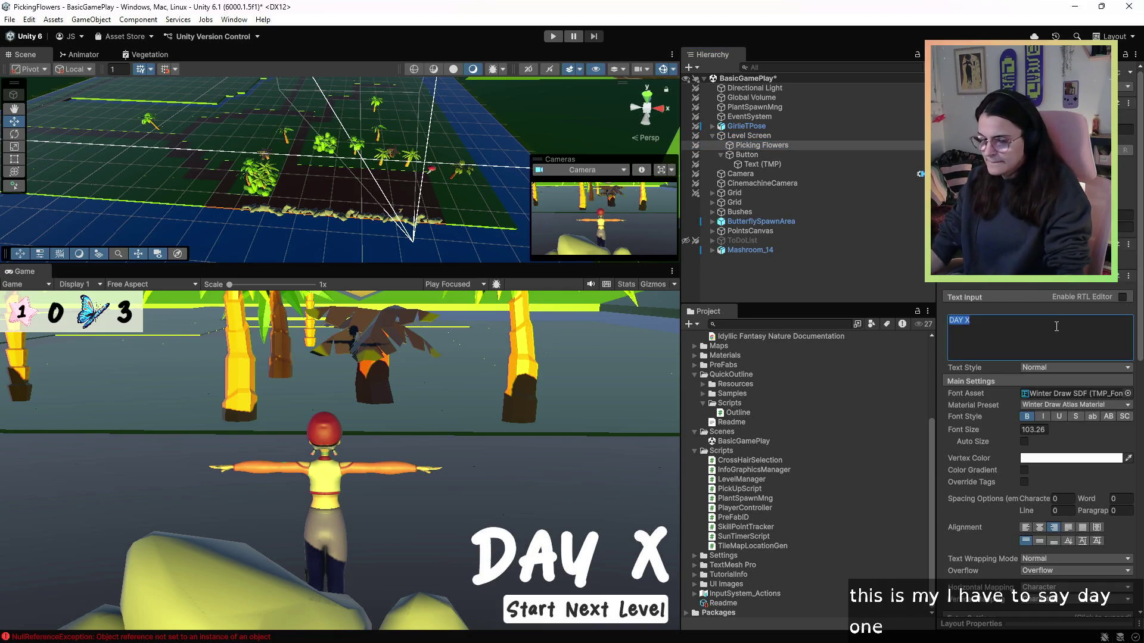
{"action": "type", "text": "DAY 1"}
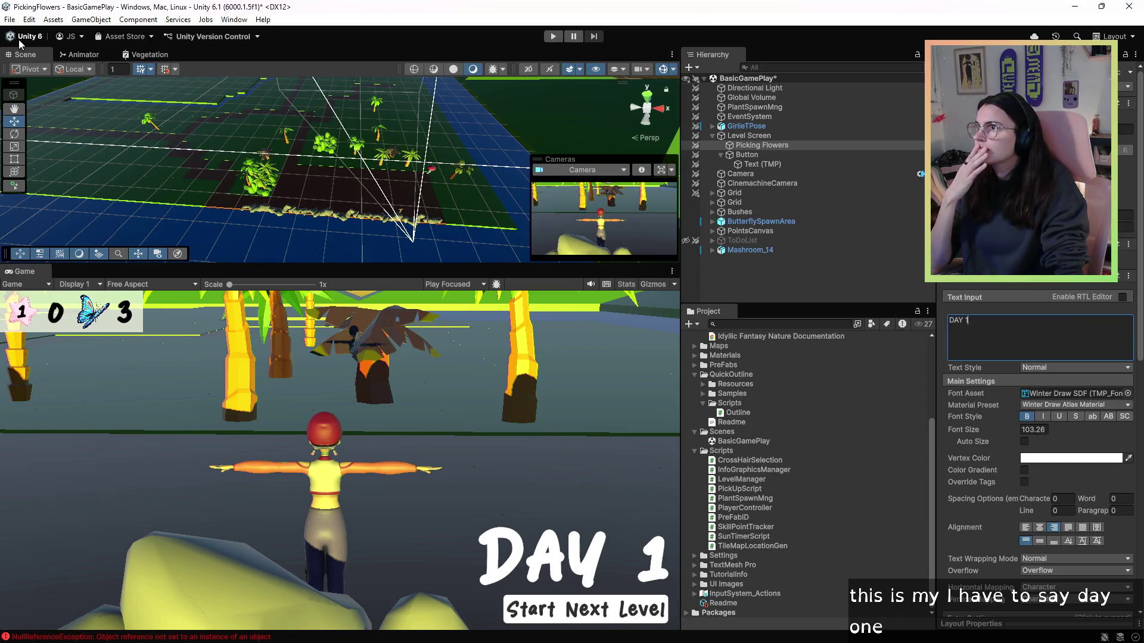
{"action": "left_click", "coordinate": [9, 20]}
{"action": "left_click", "coordinate": [29, 79]}
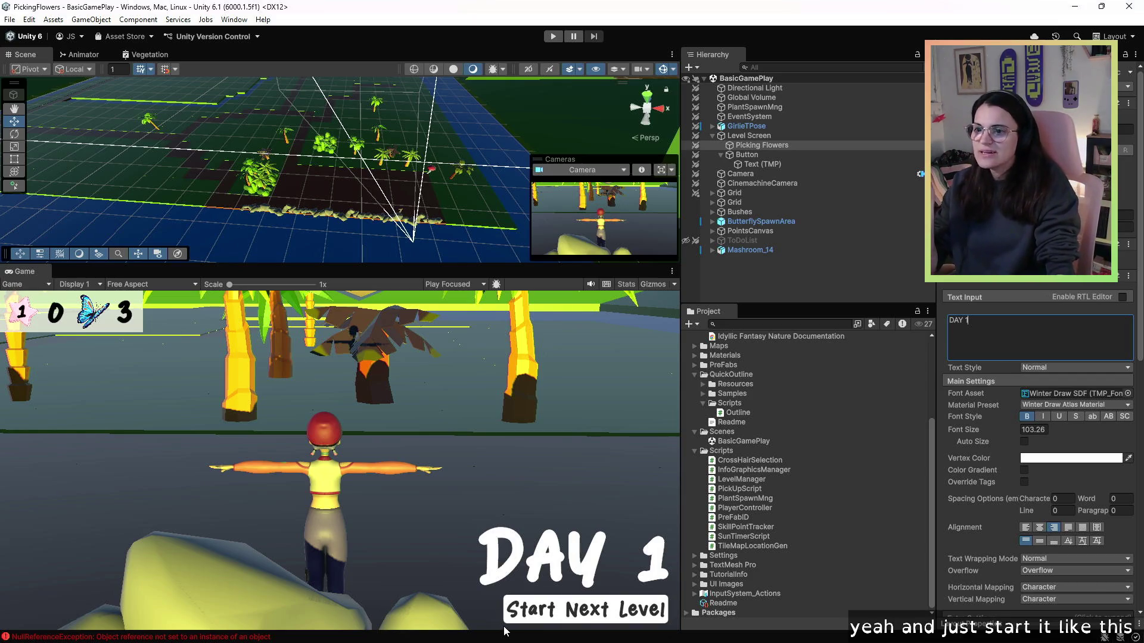
- Play-test, walking the character past the palms and mushroom out to the shoreline rocks
{"action": "left_click", "coordinate": [553, 36]}
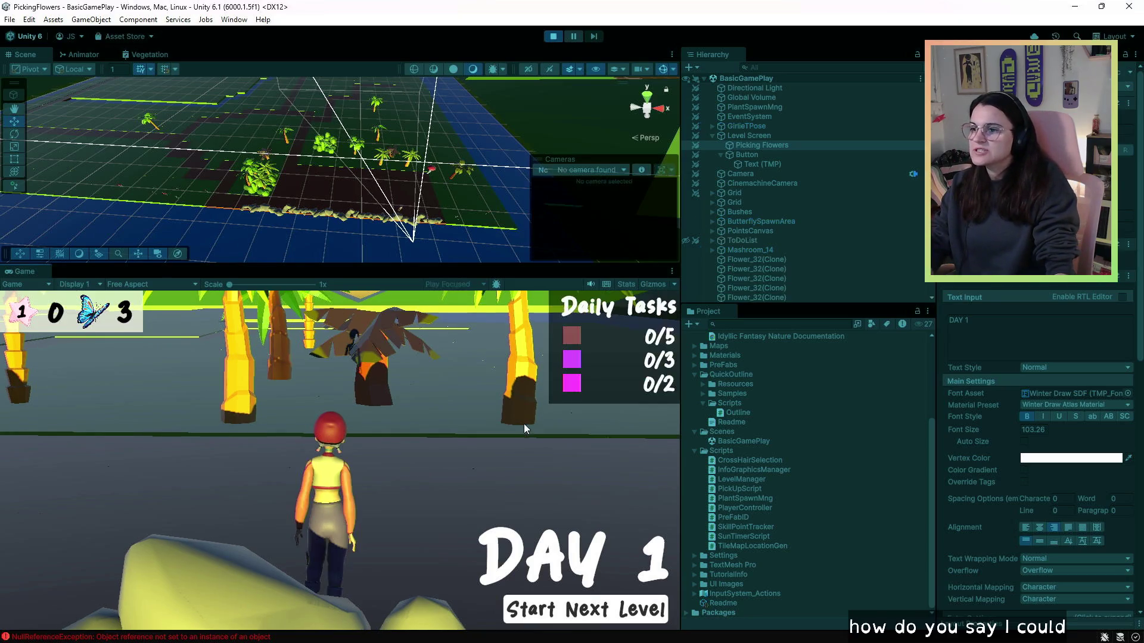
{"action": "key", "text": "w"}
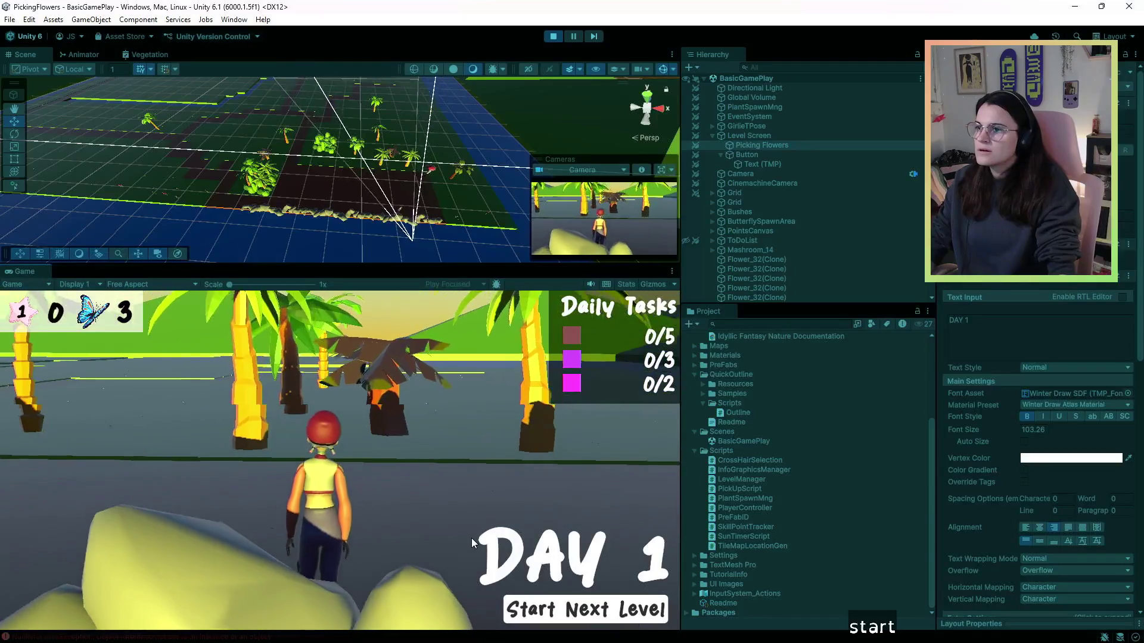
{"action": "key", "text": "w"}
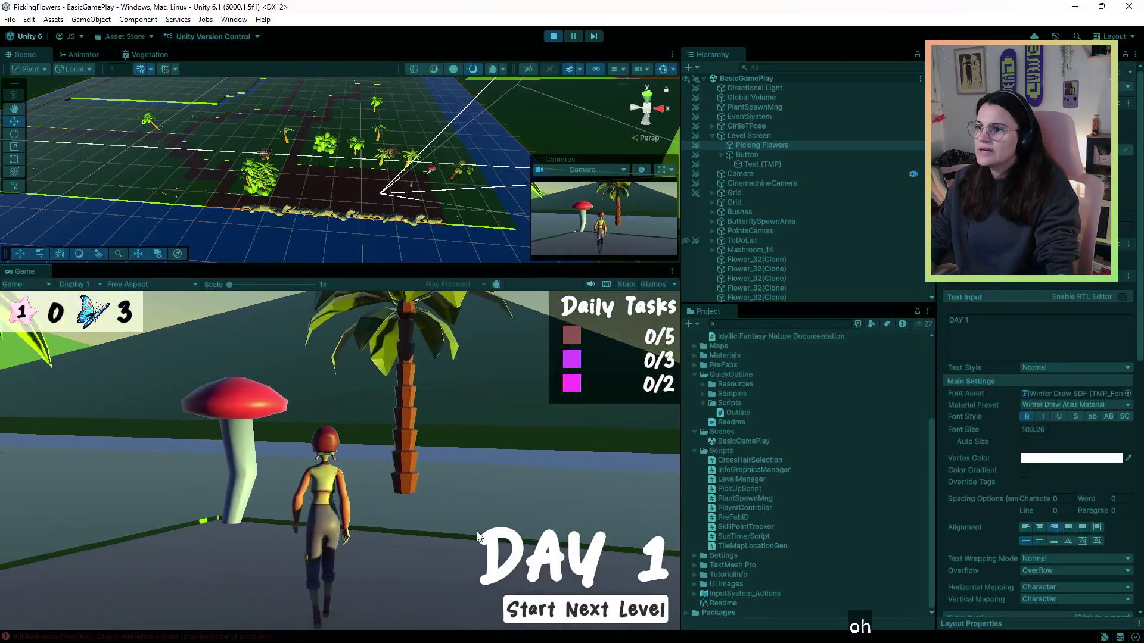
{"action": "key", "text": "w"}
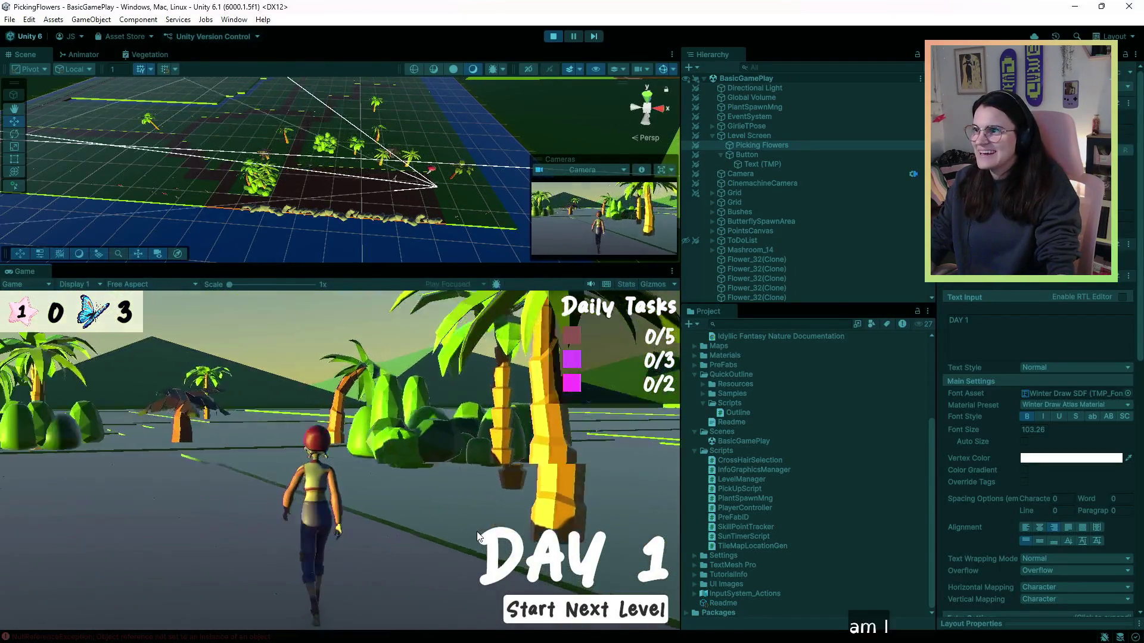
{"action": "key", "text": "w"}
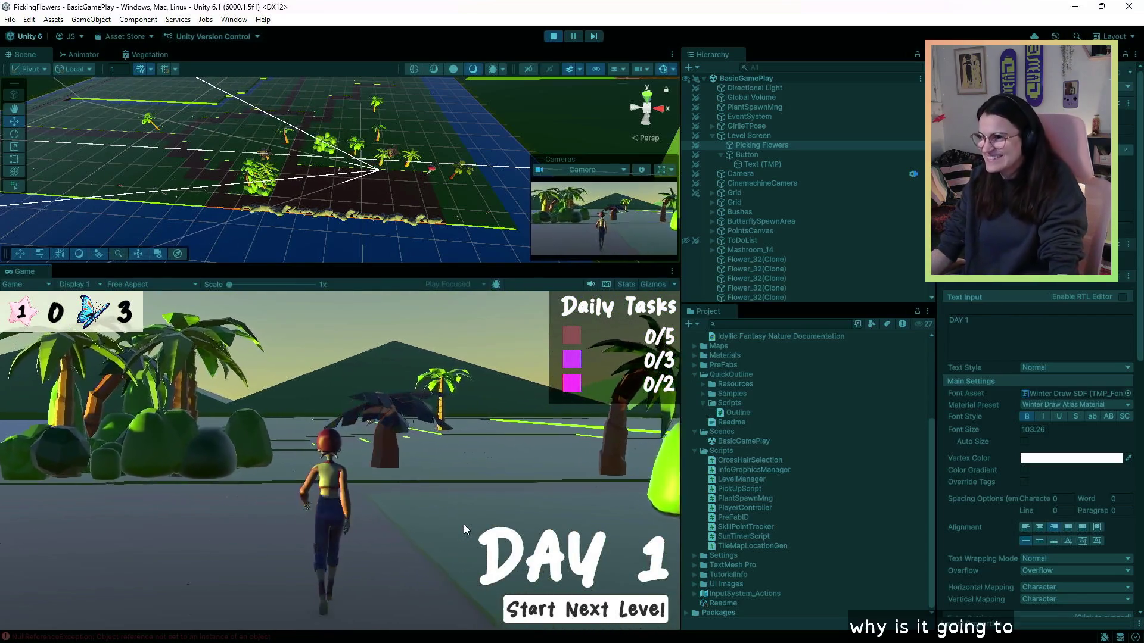
{"action": "key", "text": "w"}
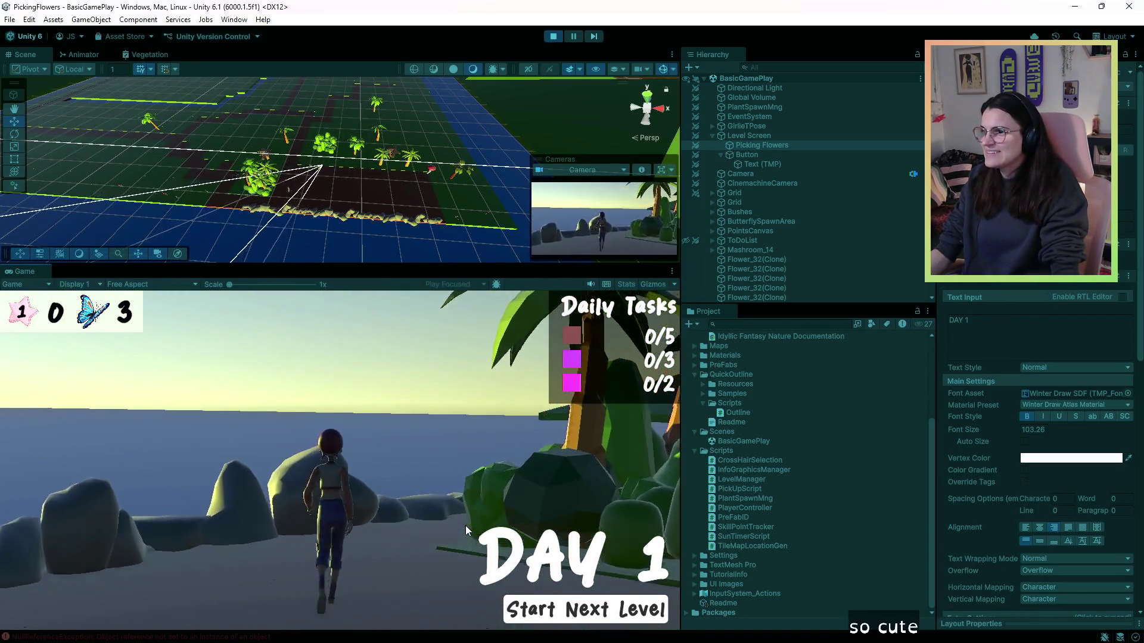
{"action": "key", "text": "w"}
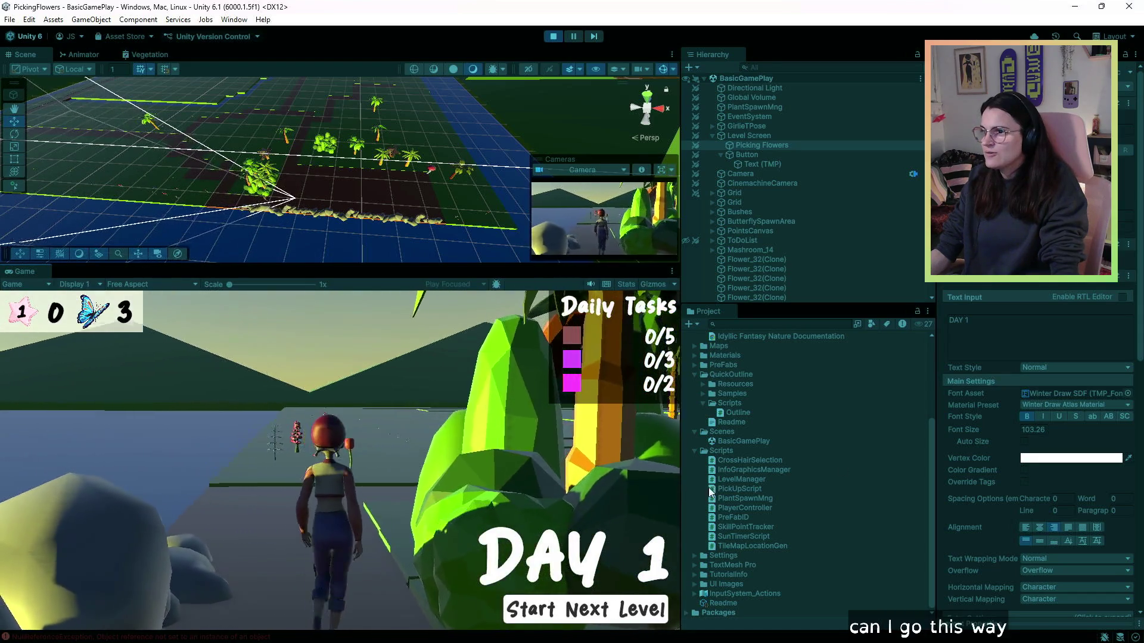
{"action": "key", "text": "w"}
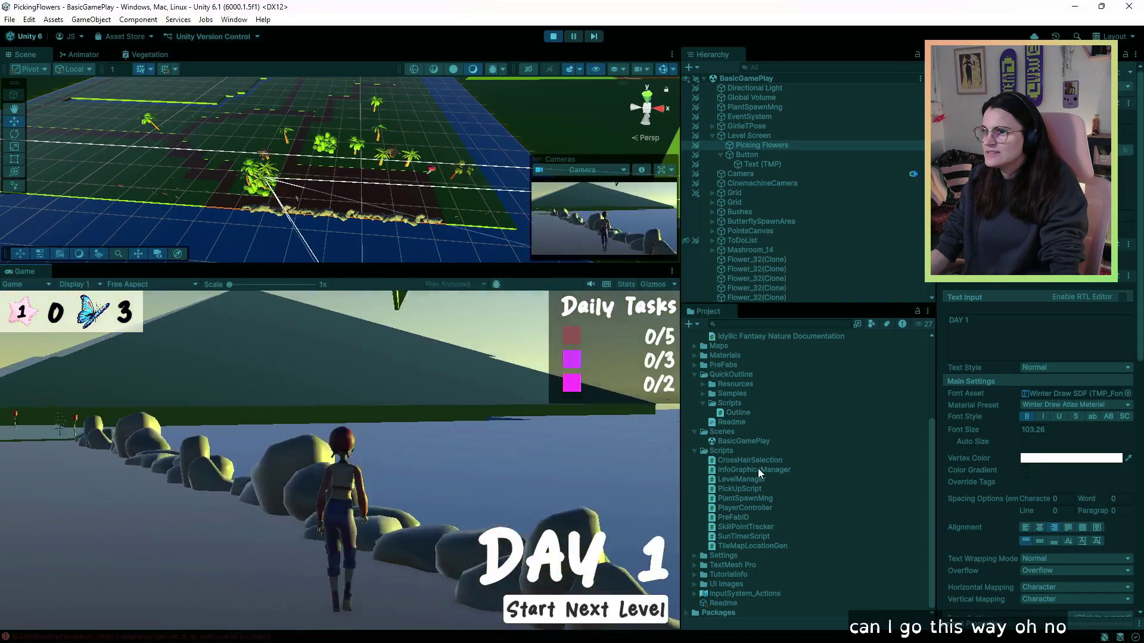
- Turn the view among palms, bushes, the red mushroom and waterside rocks, then stop play mode
{"action": "key", "text": "a"}
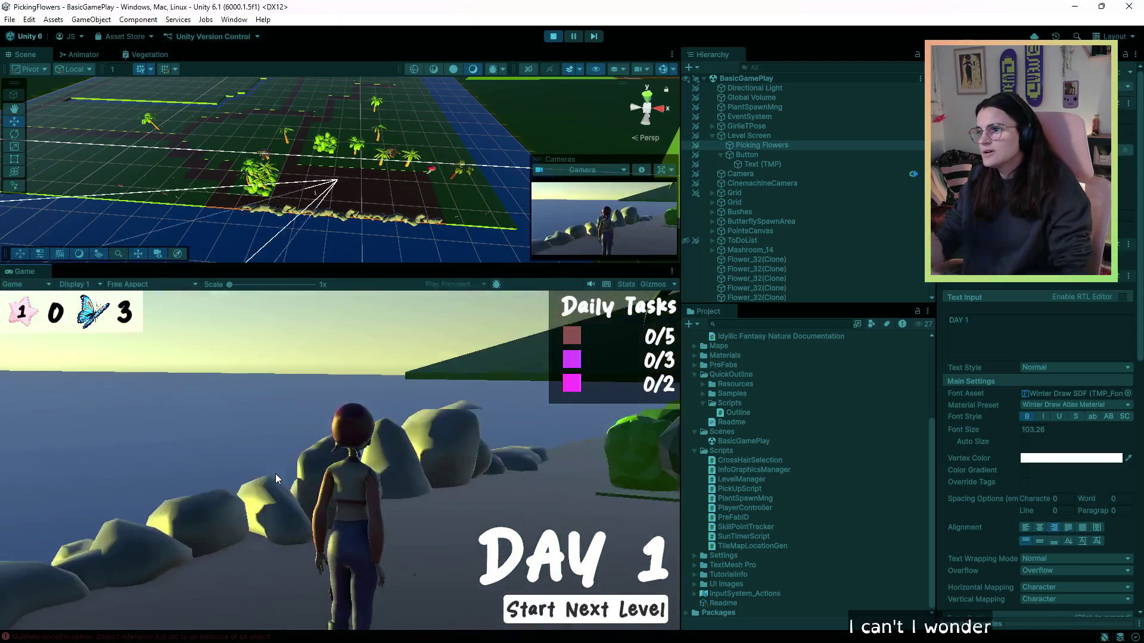
{"action": "key", "text": "d"}
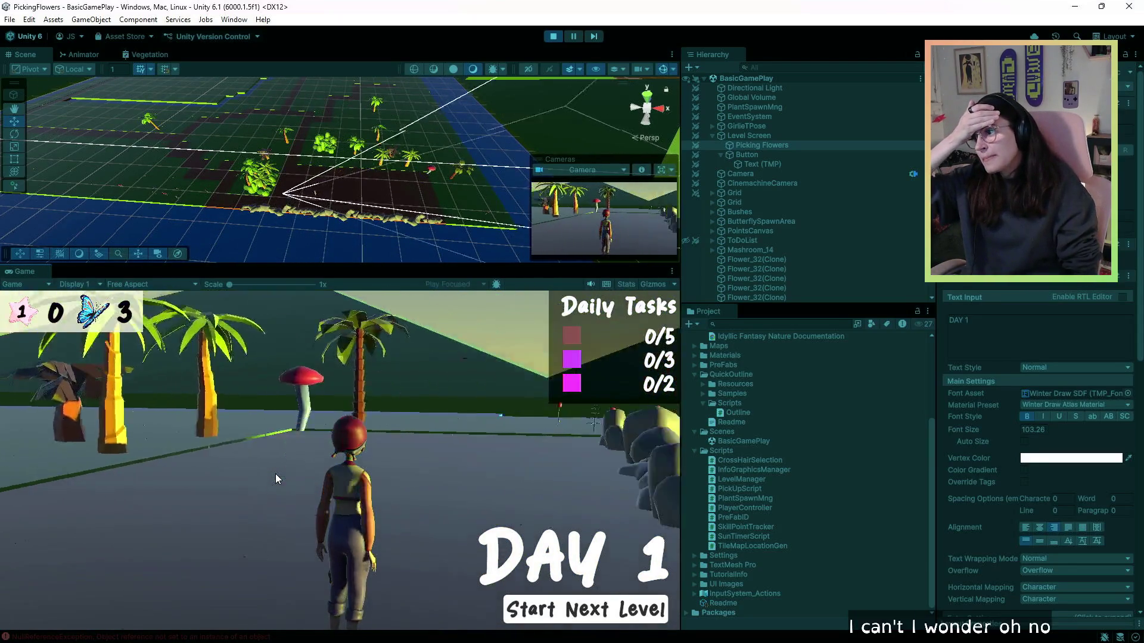
{"action": "key", "text": "a"}
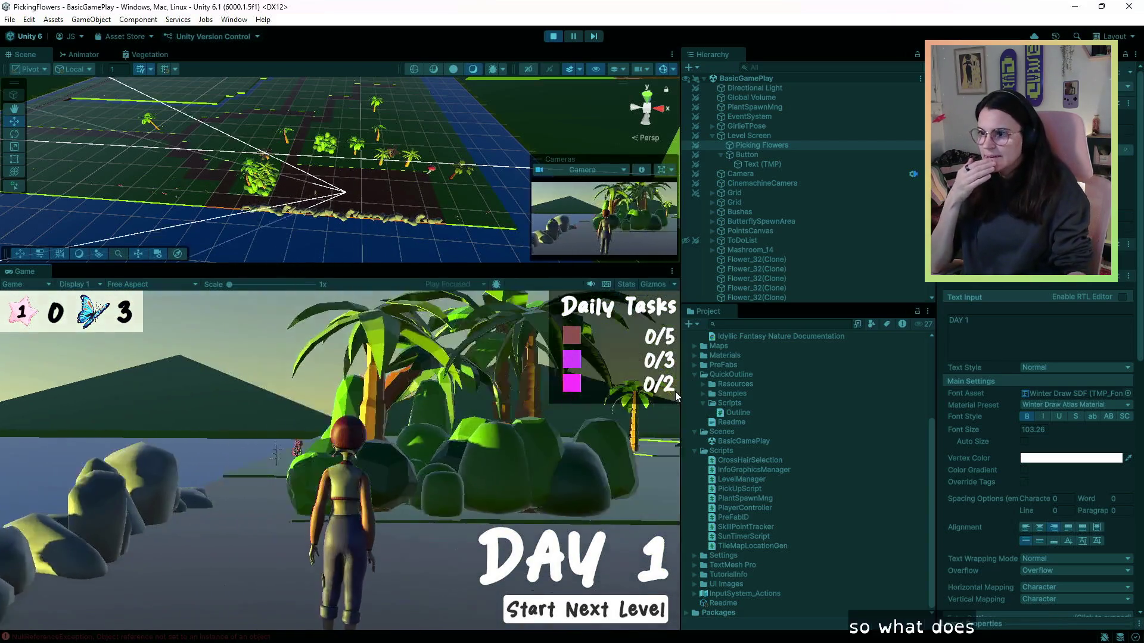
{"action": "key", "text": "d"}
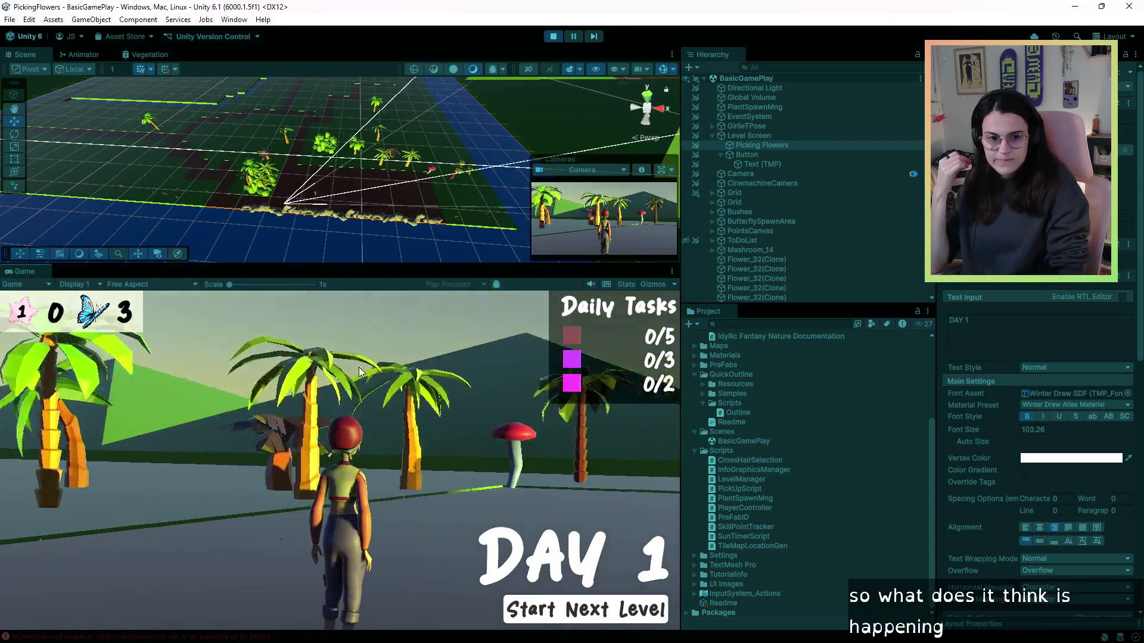
{"action": "key", "text": "a"}
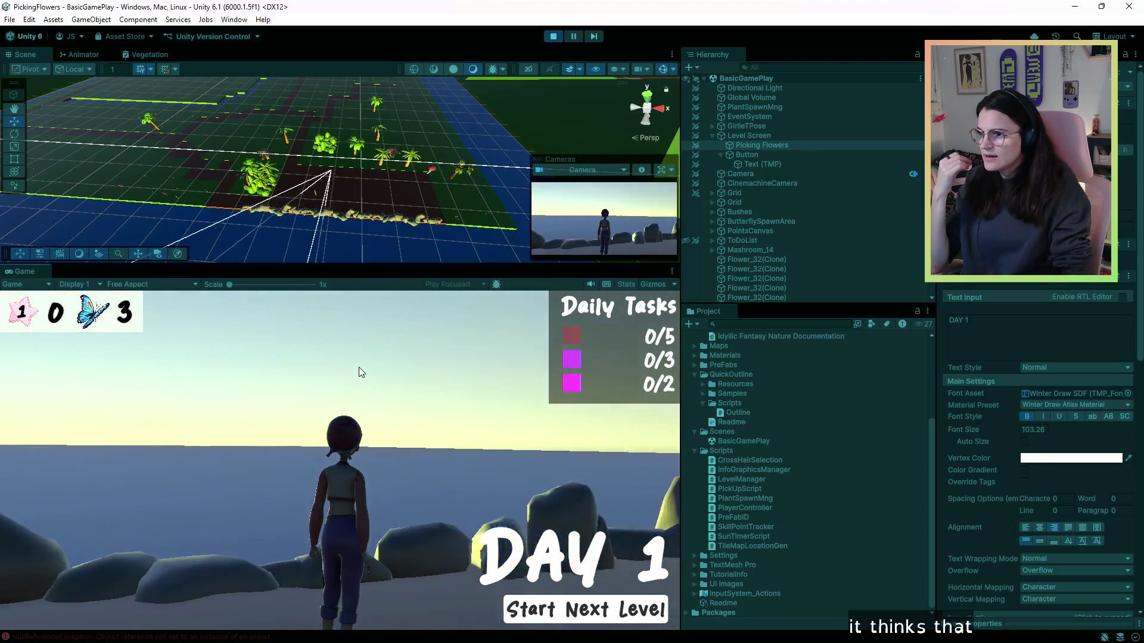
{"action": "key", "text": "d"}
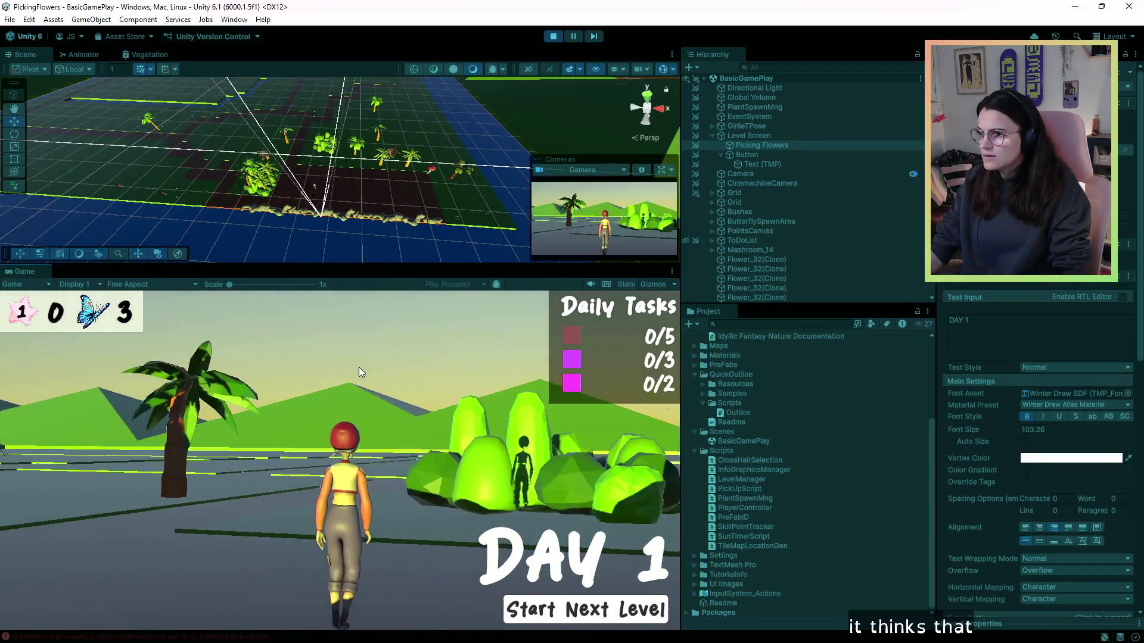
{"action": "key", "text": "d"}
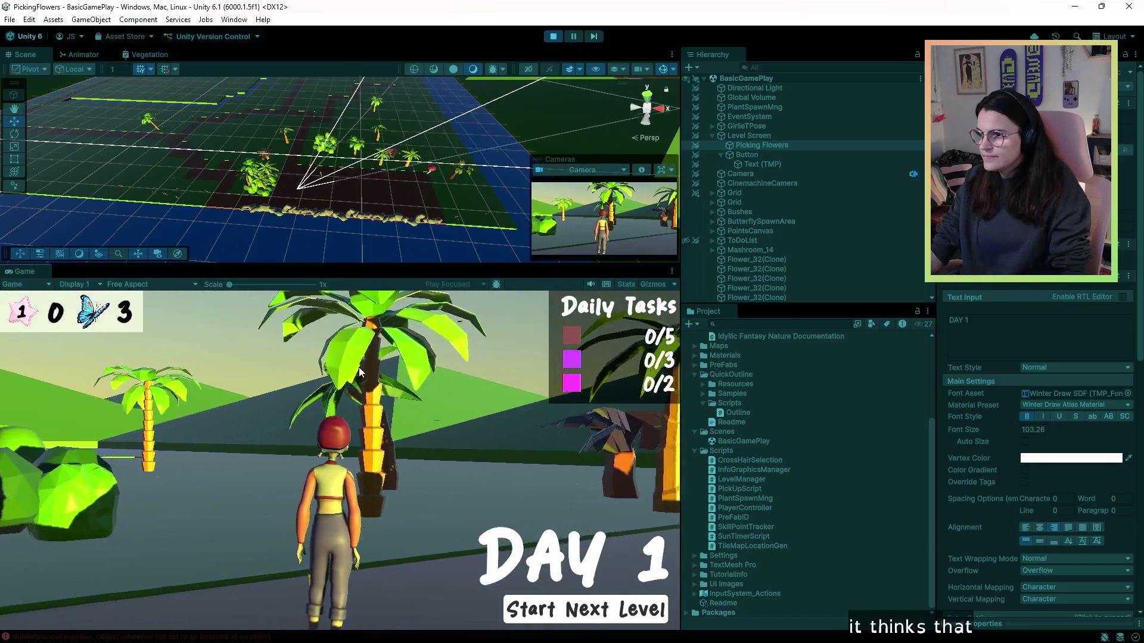
{"action": "key", "text": "a"}
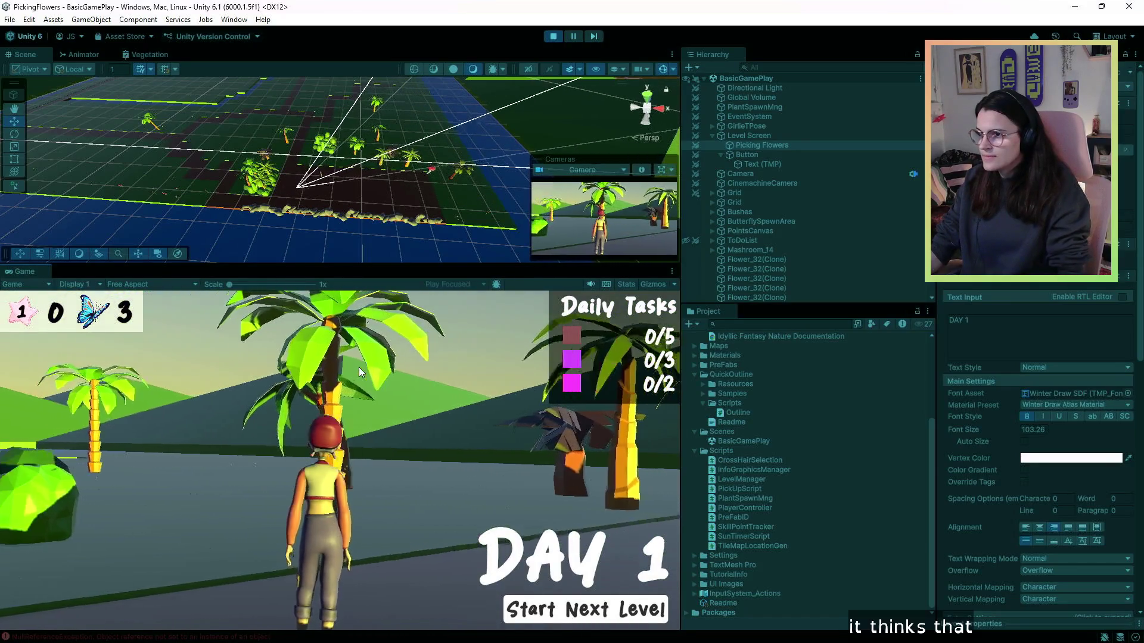
{"action": "key", "text": "a"}
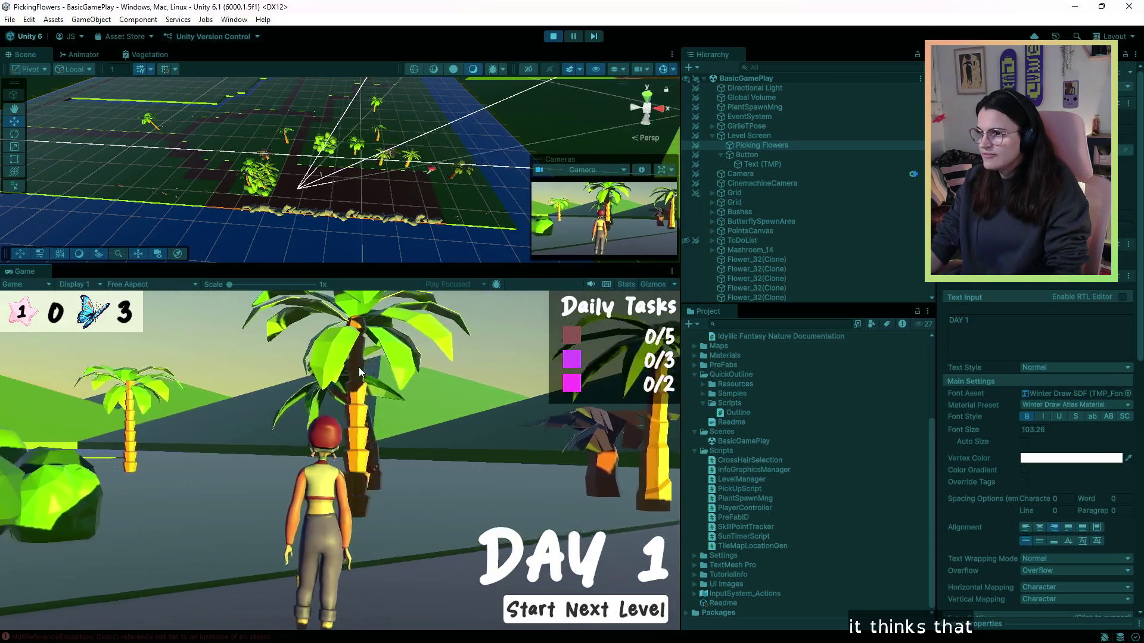
{"action": "key", "text": "a"}
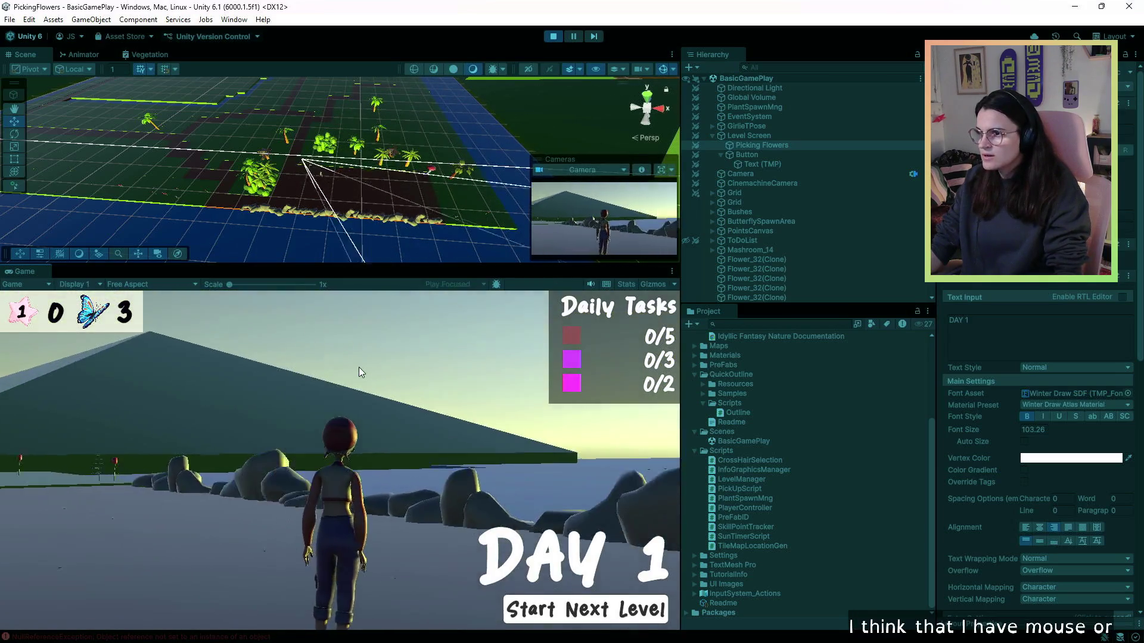
{"action": "key", "text": "a"}
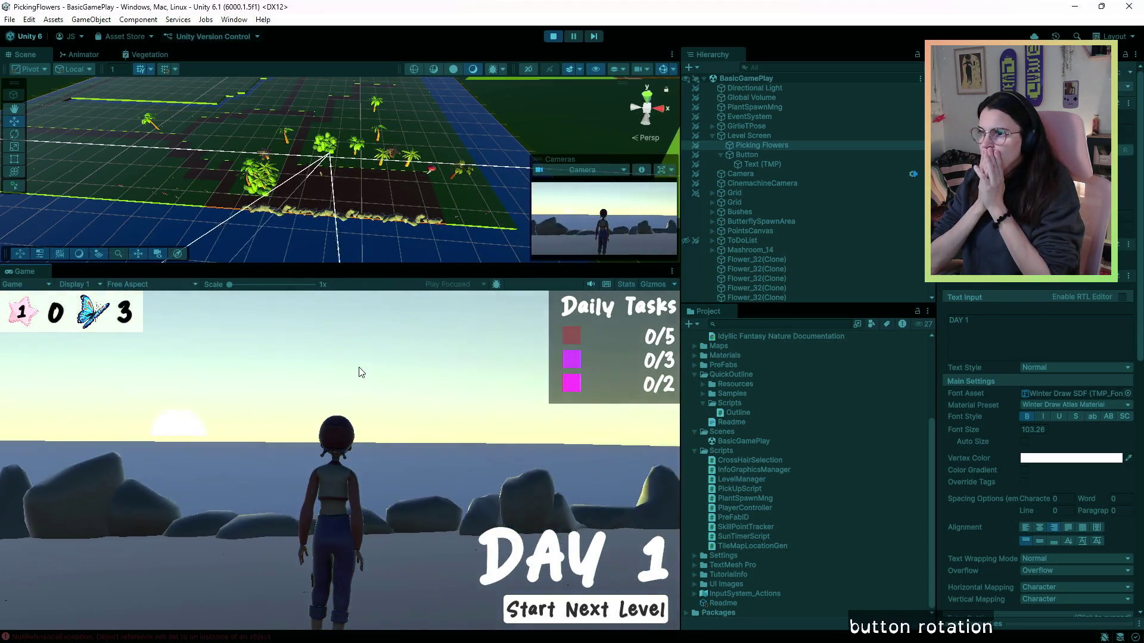
{"action": "key", "text": "d"}
{"action": "key", "text": "d"}
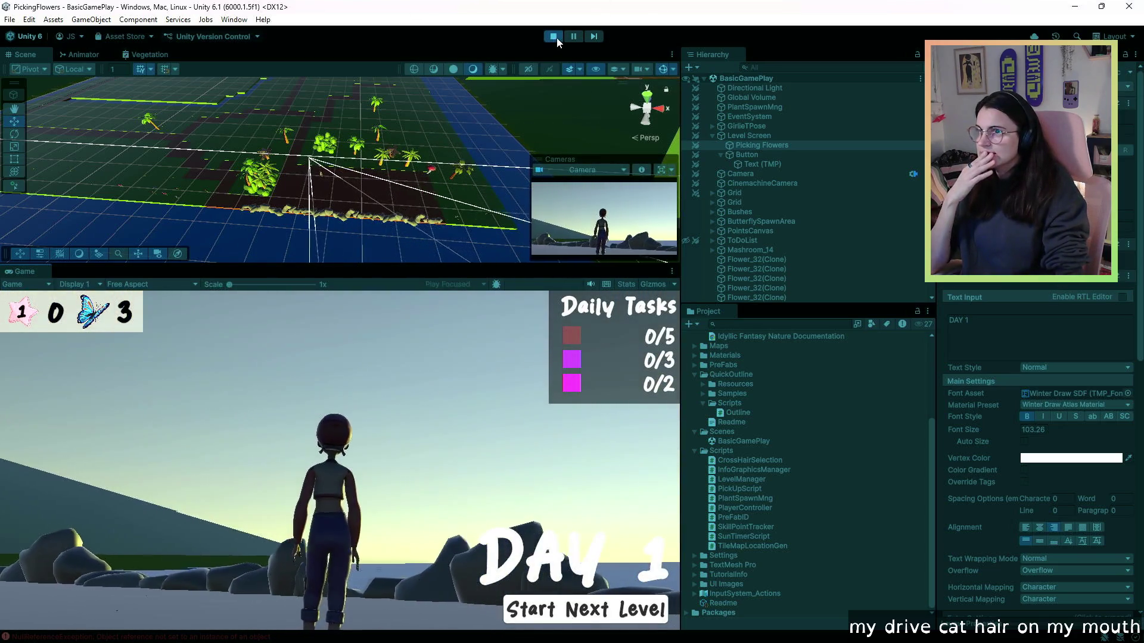
{"action": "left_click", "coordinate": [553, 36]}
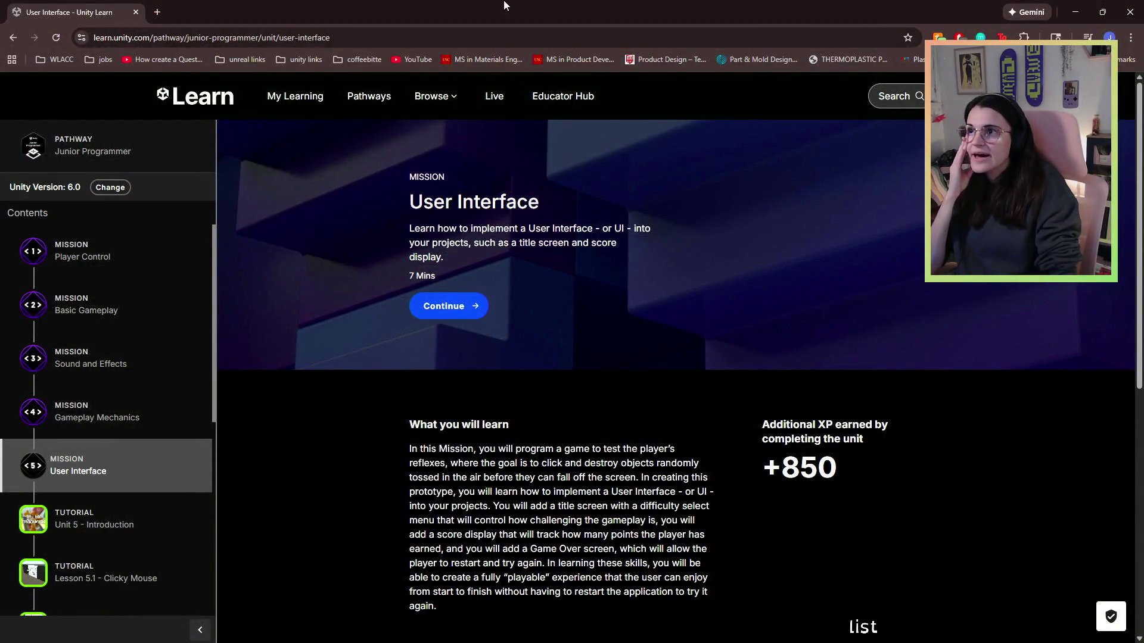
- Close the browser window showing the Unity Learn User Interface mission
{"action": "left_click", "coordinate": [137, 12]}
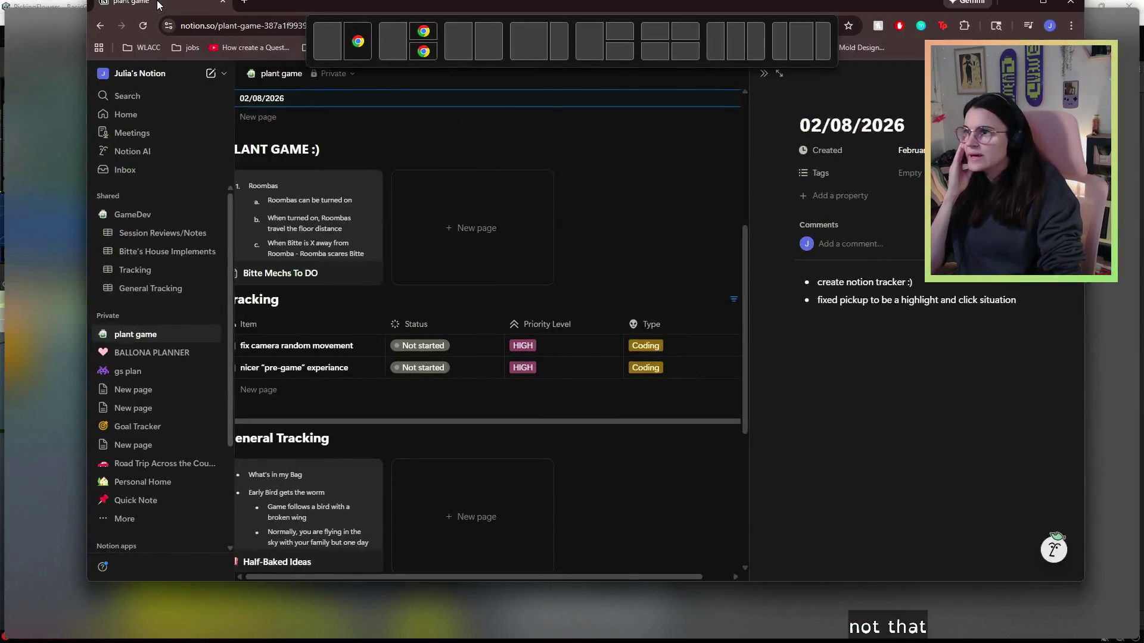
- Set the nicer "pre-game" experiance tracking item's status to In progress
{"action": "scroll", "coordinate": [192, 467], "scroll_direction": "up", "scroll_amount": 1}
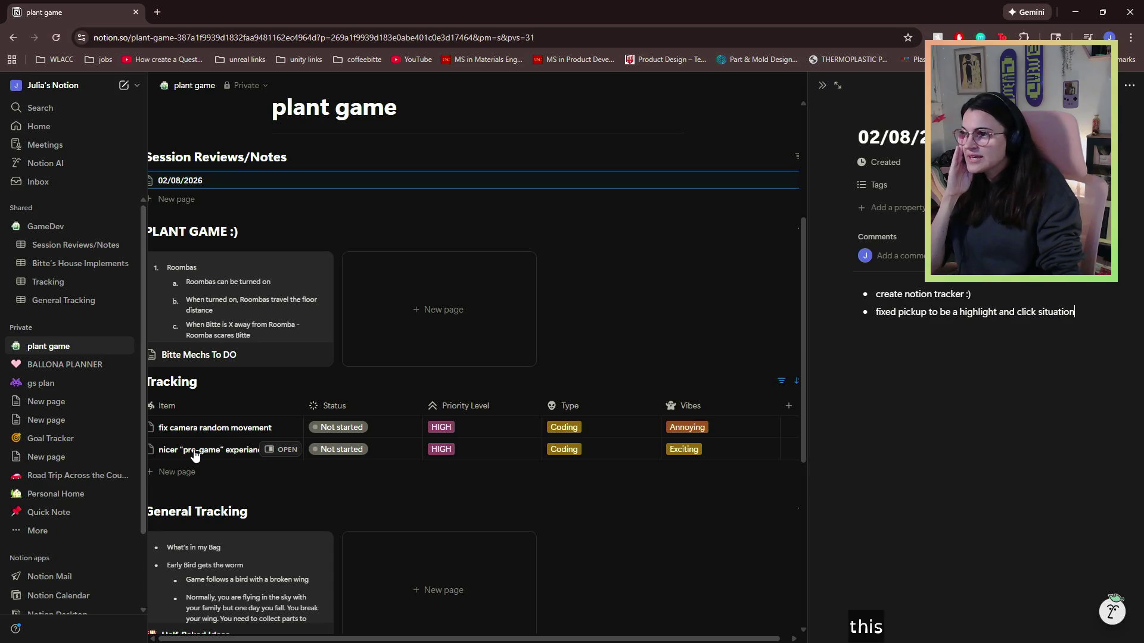
{"action": "left_click", "coordinate": [247, 451]}
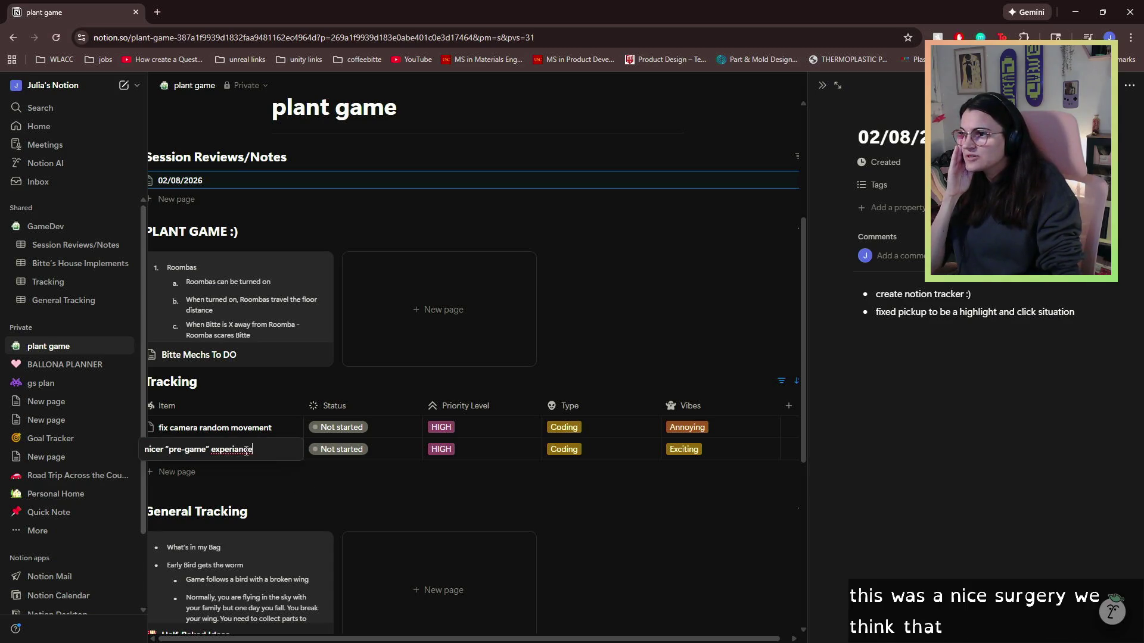
{"action": "right_click", "coordinate": [247, 451]}
{"action": "left_click", "coordinate": [286, 184]}
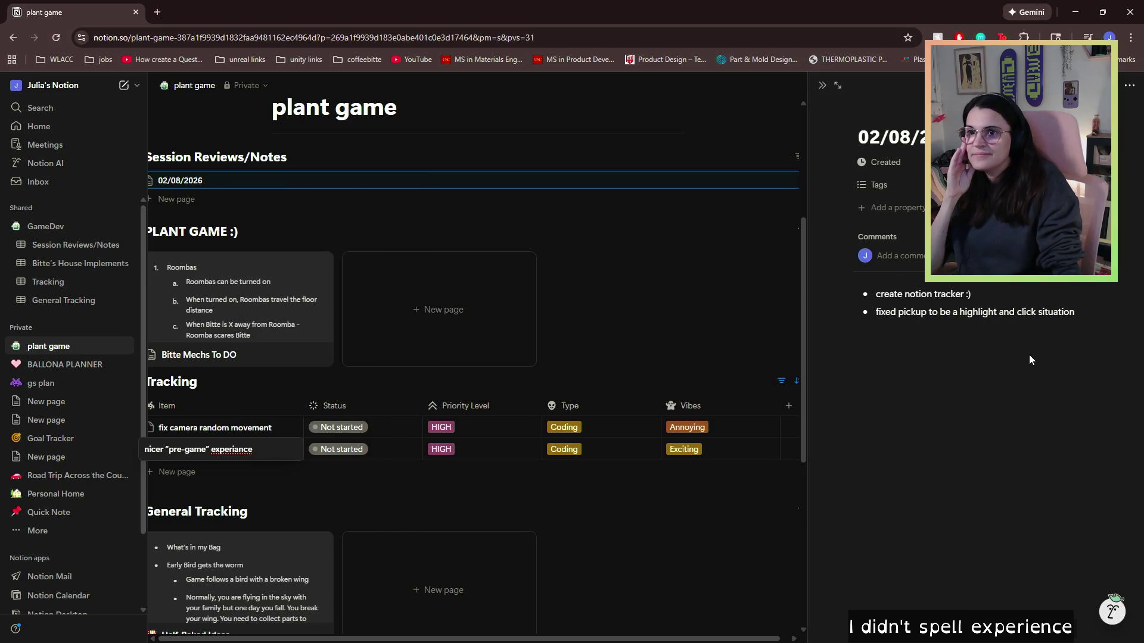
{"action": "key", "text": "Escape"}
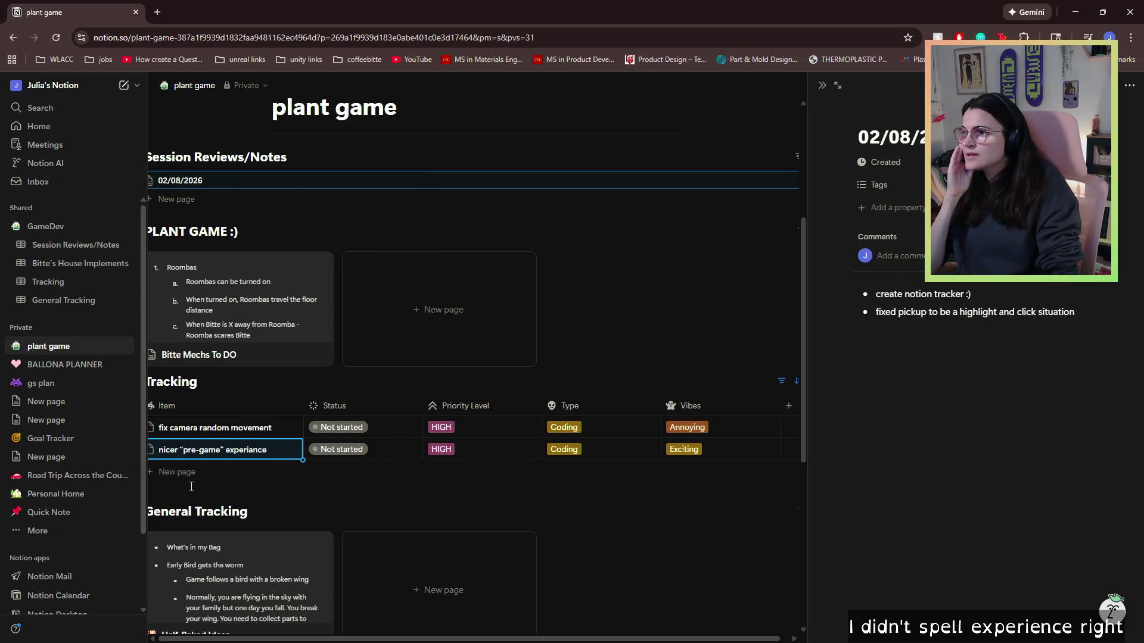
{"action": "left_click", "coordinate": [191, 486]}
{"action": "left_click", "coordinate": [343, 450]}
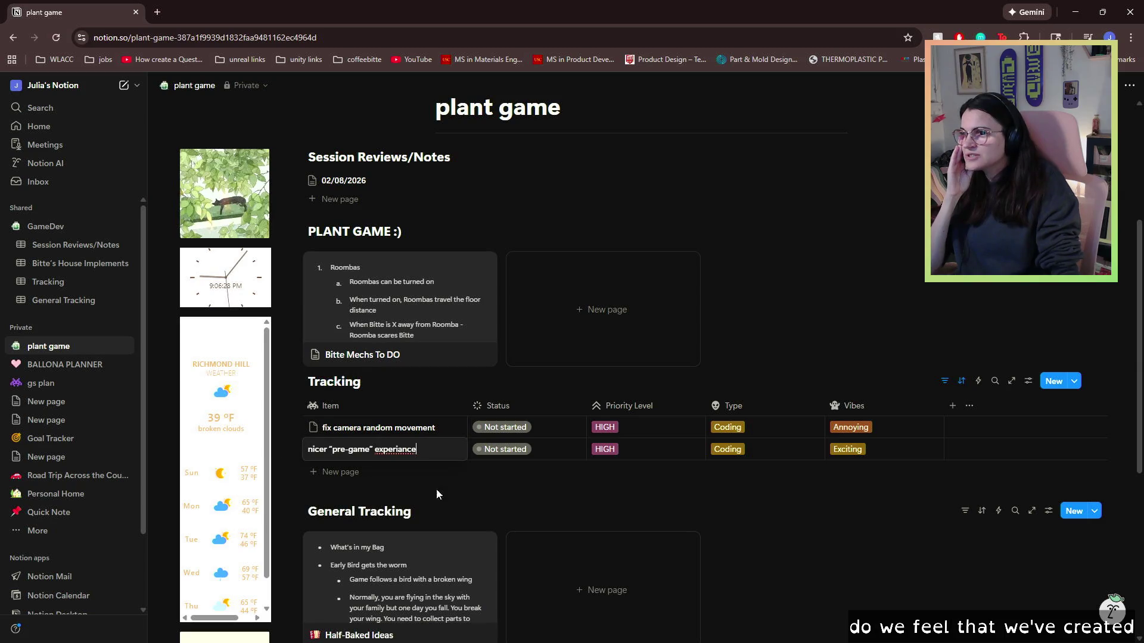
{"action": "left_click", "coordinate": [504, 451]}
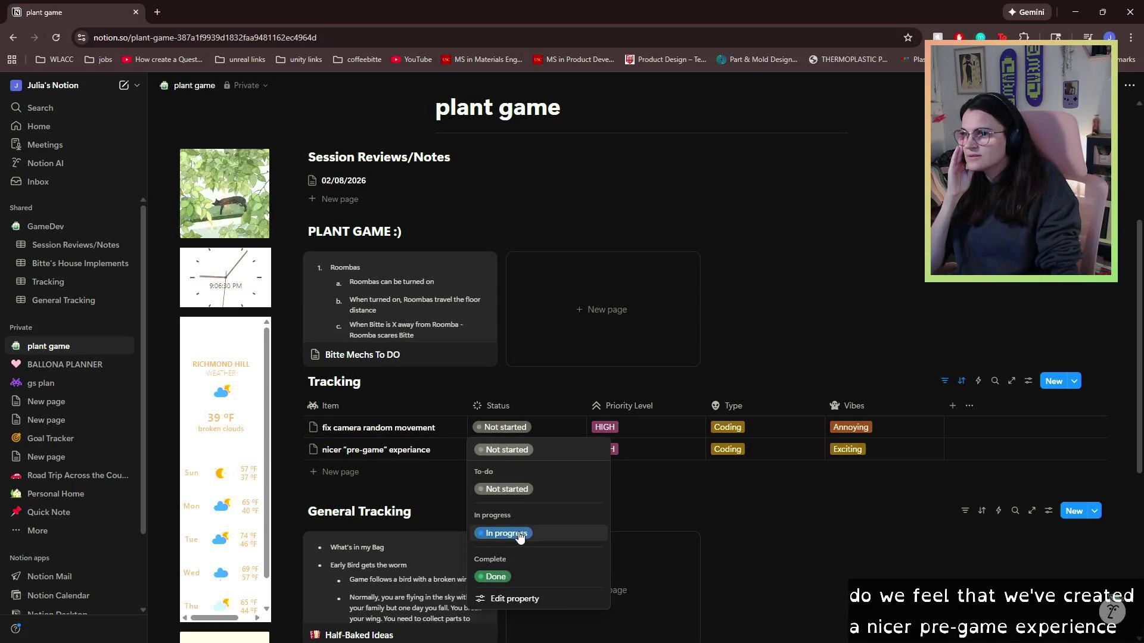
{"action": "left_click", "coordinate": [519, 535]}
- In the item's page, note bounds, font/GUI placements, and fixed list-triggering glitches
{"action": "left_click", "coordinate": [445, 449]}
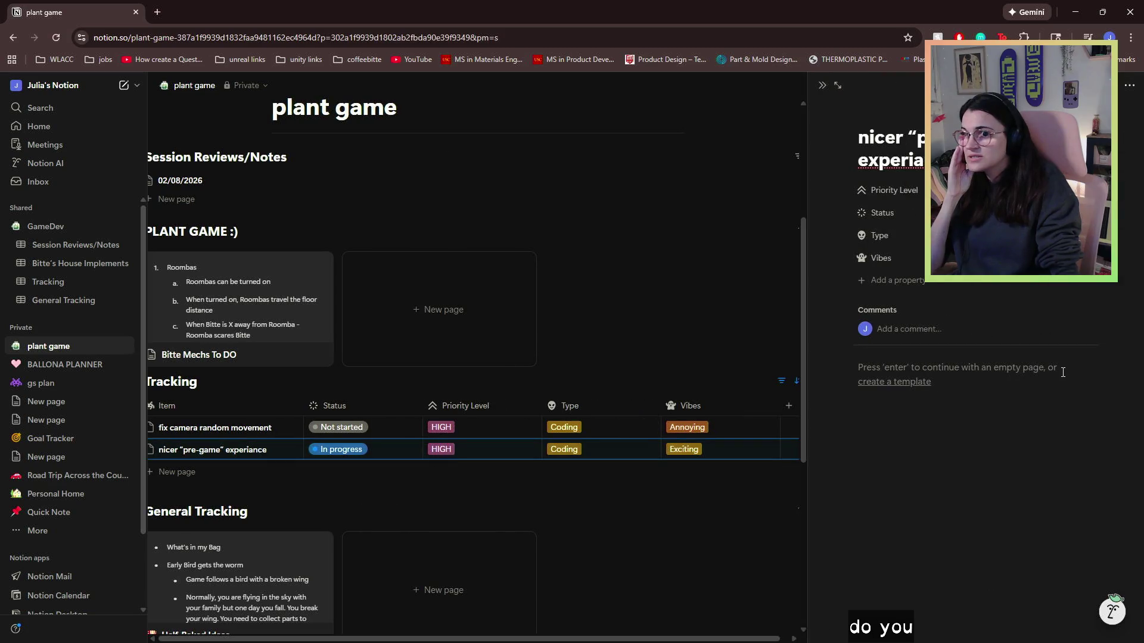
{"action": "type", "text": "-"}
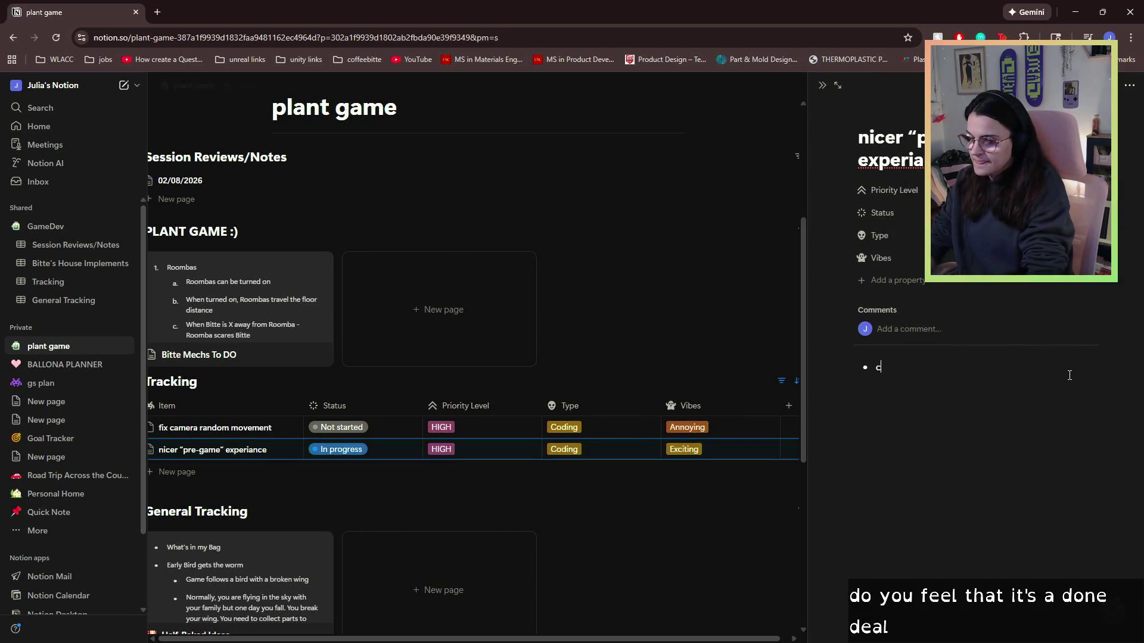
{"action": "type", "text": "bou"}
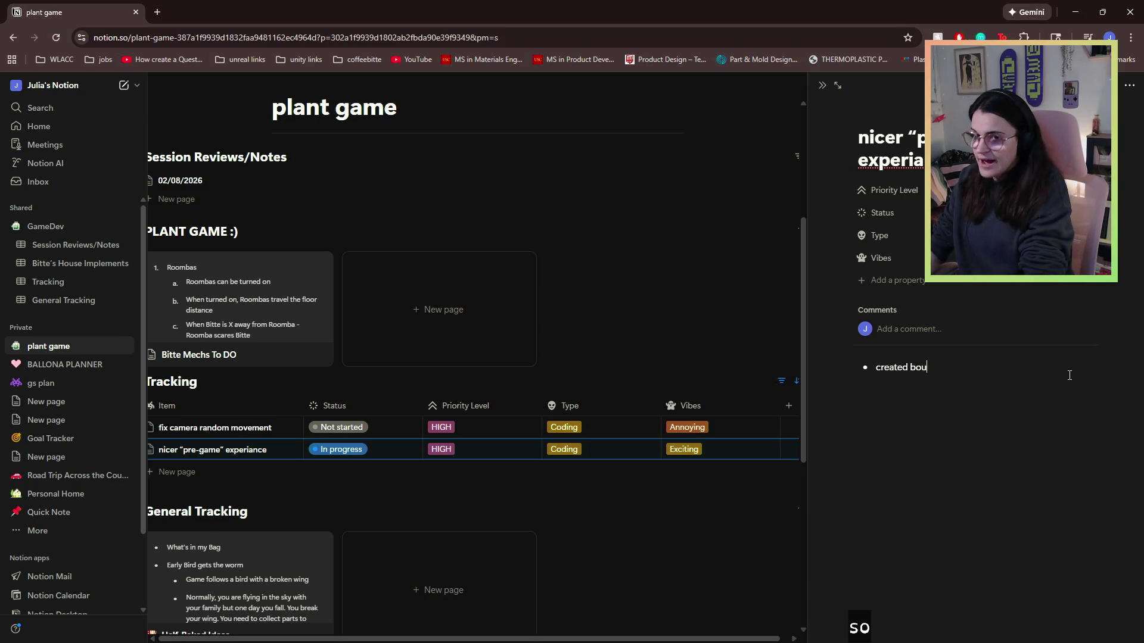
{"action": "type", "text": "nds for the inbetween of levels"}
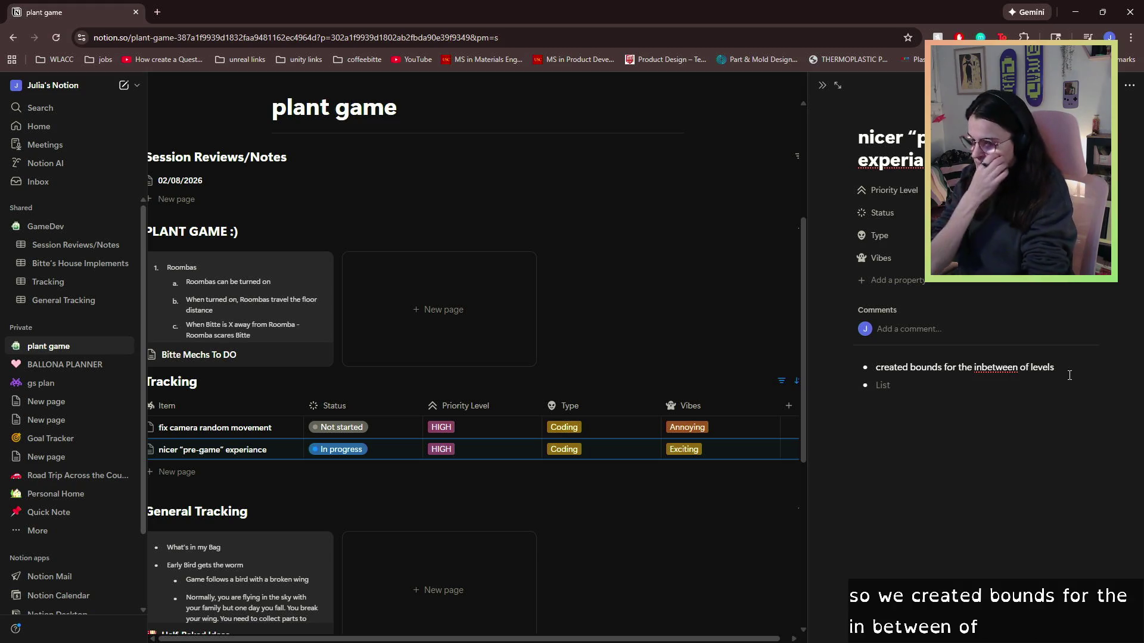
{"action": "type", "text": "ed th"}
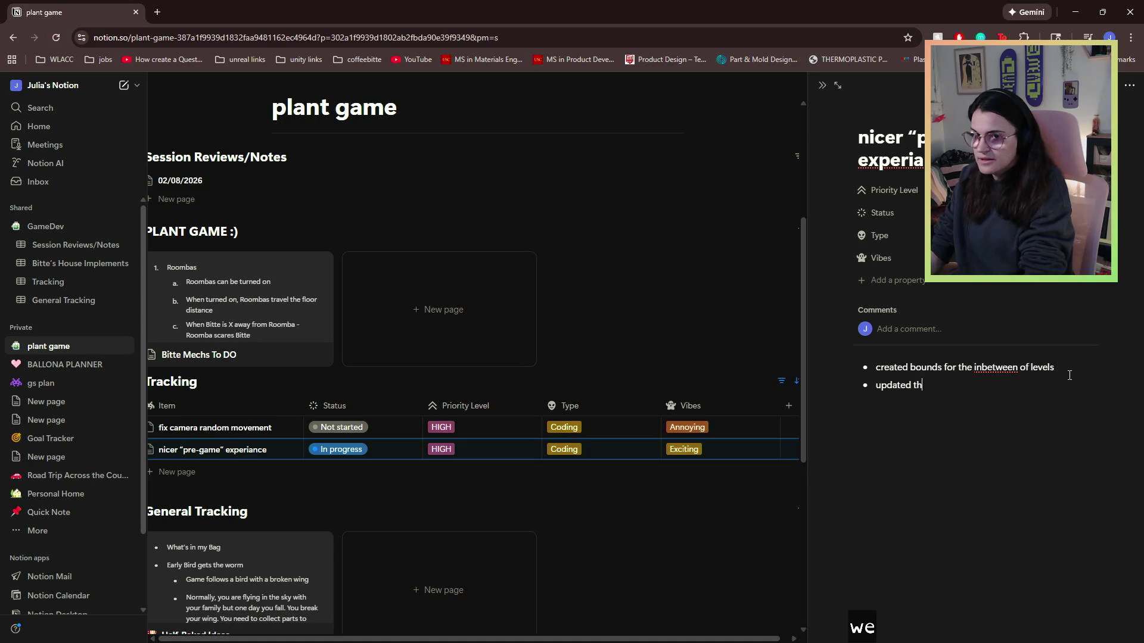
{"action": "type", "text": "e fonGU"}
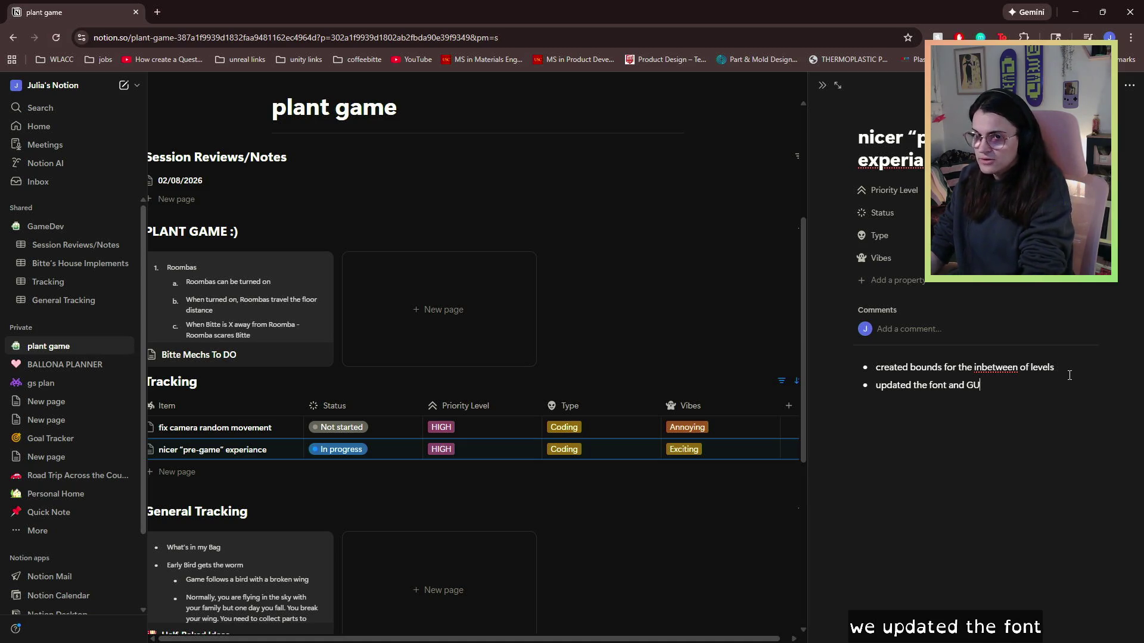
{"action": "type", "text": "Iplacements"}
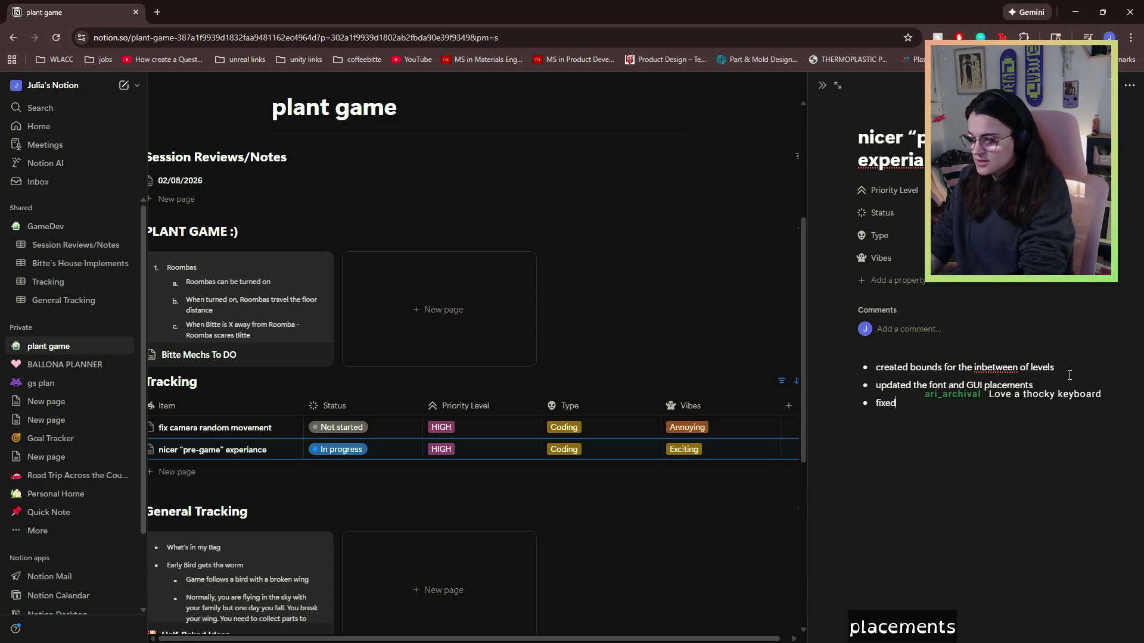
{"action": "type", "text": " glitches"}
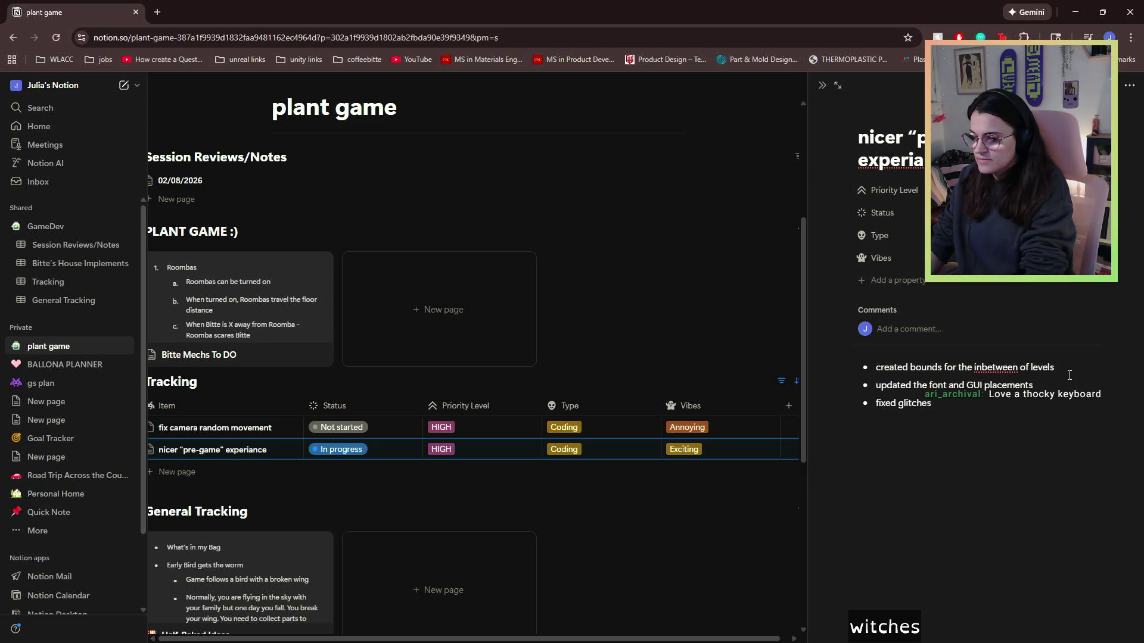
{"action": "type", "text": " from the "}
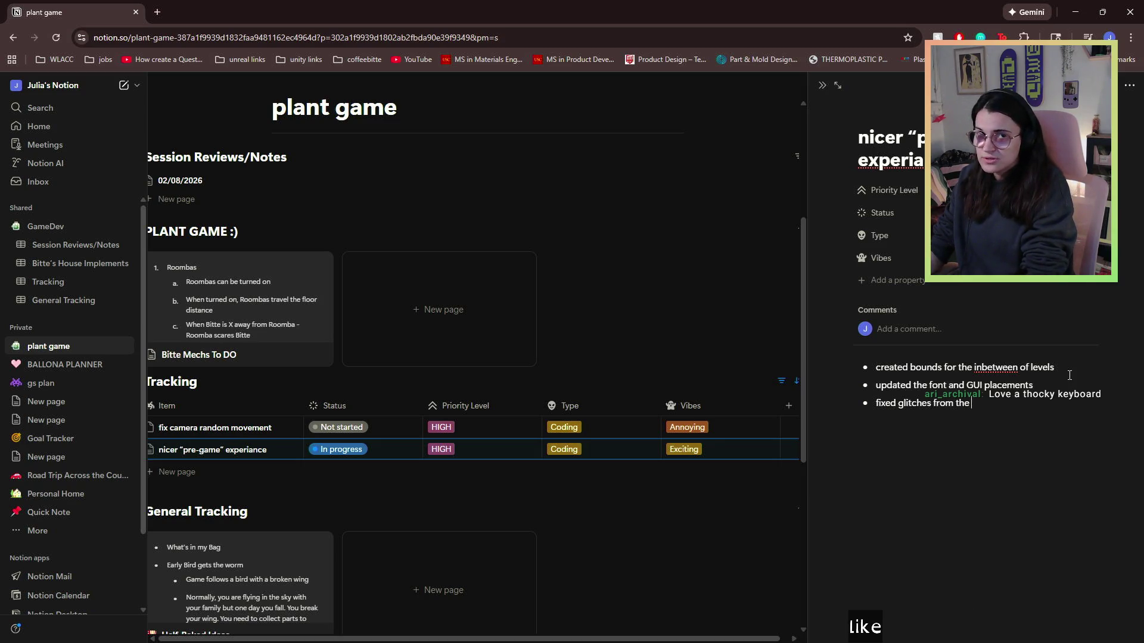
{"action": "type", "text": "list trigge"}
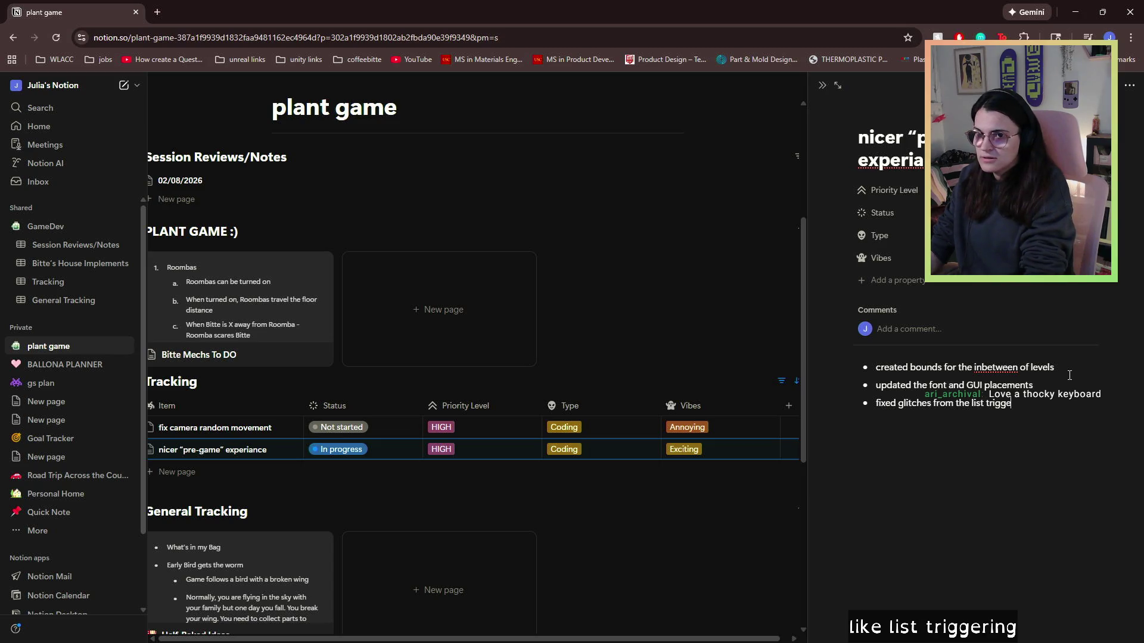
{"action": "type", "text": "ring"}
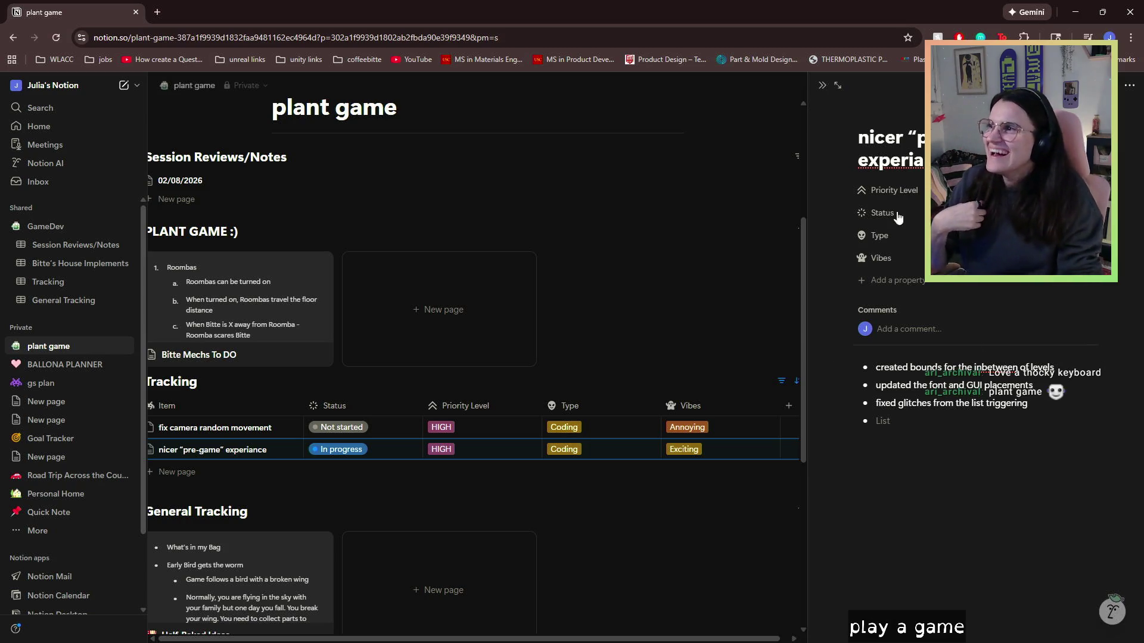
- Close the item's side peek and go back through GameDev to the plant game page's Tracking table
{"action": "key", "text": "Escape"}
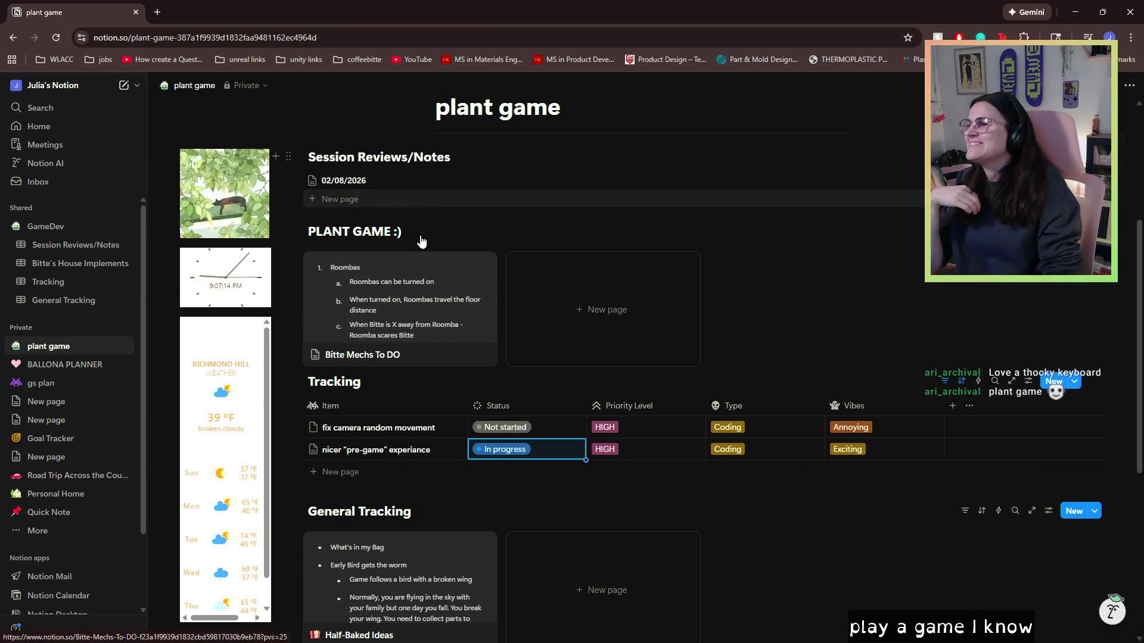
{"action": "left_click", "coordinate": [63, 227]}
{"action": "scroll", "coordinate": [382, 332], "scroll_direction": "down", "scroll_amount": 10}
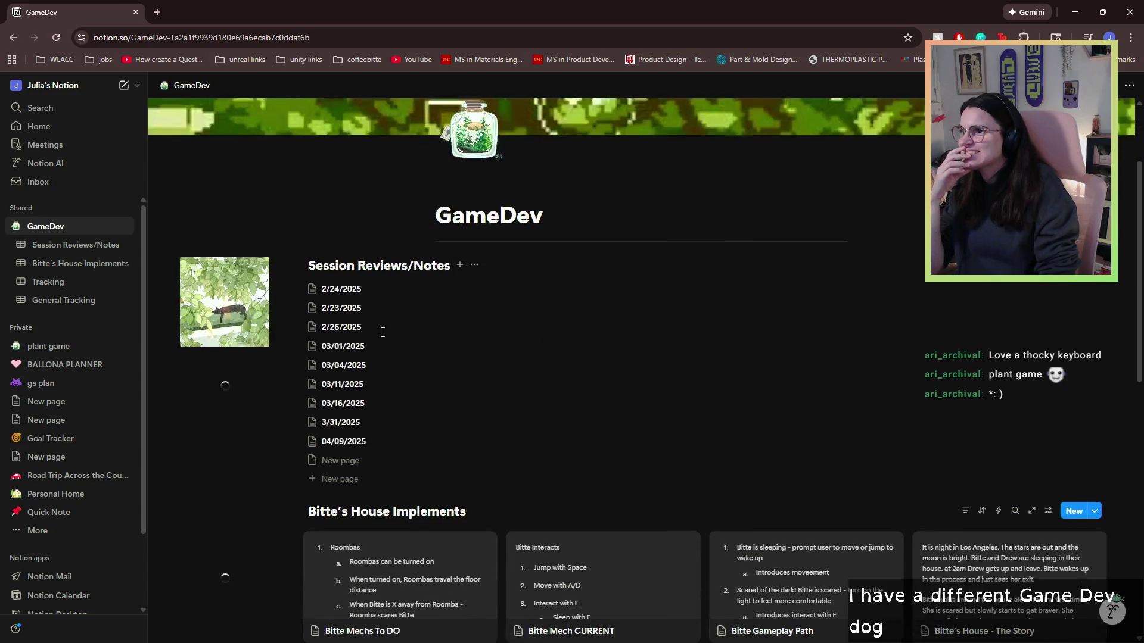
{"action": "scroll", "coordinate": [383, 334], "scroll_direction": "up", "scroll_amount": 10}
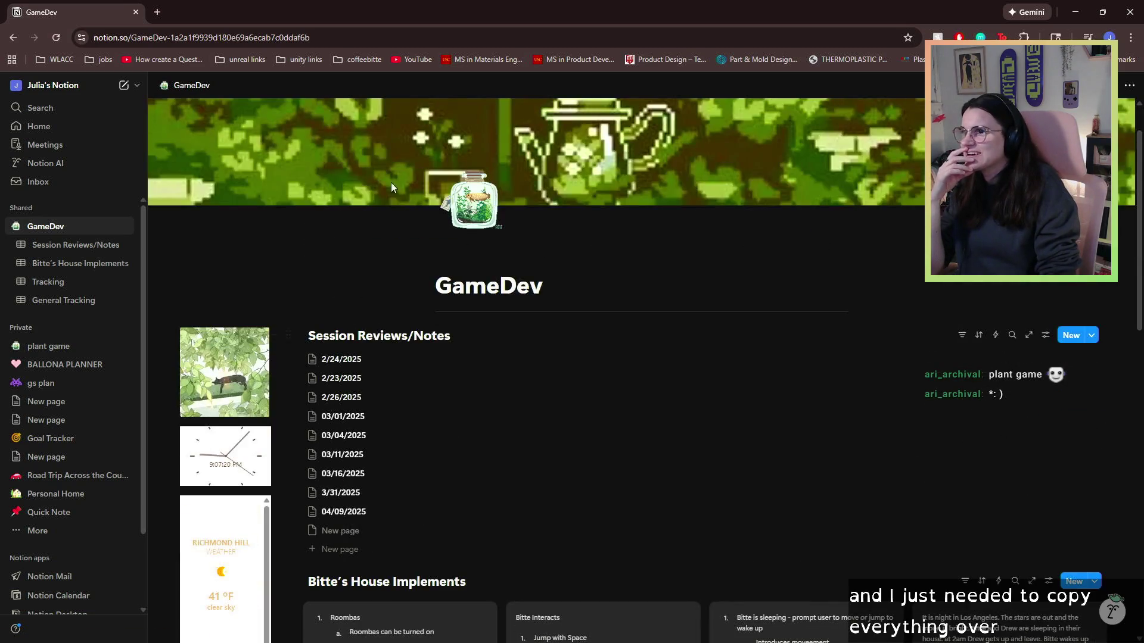
{"action": "left_click", "coordinate": [51, 347]}
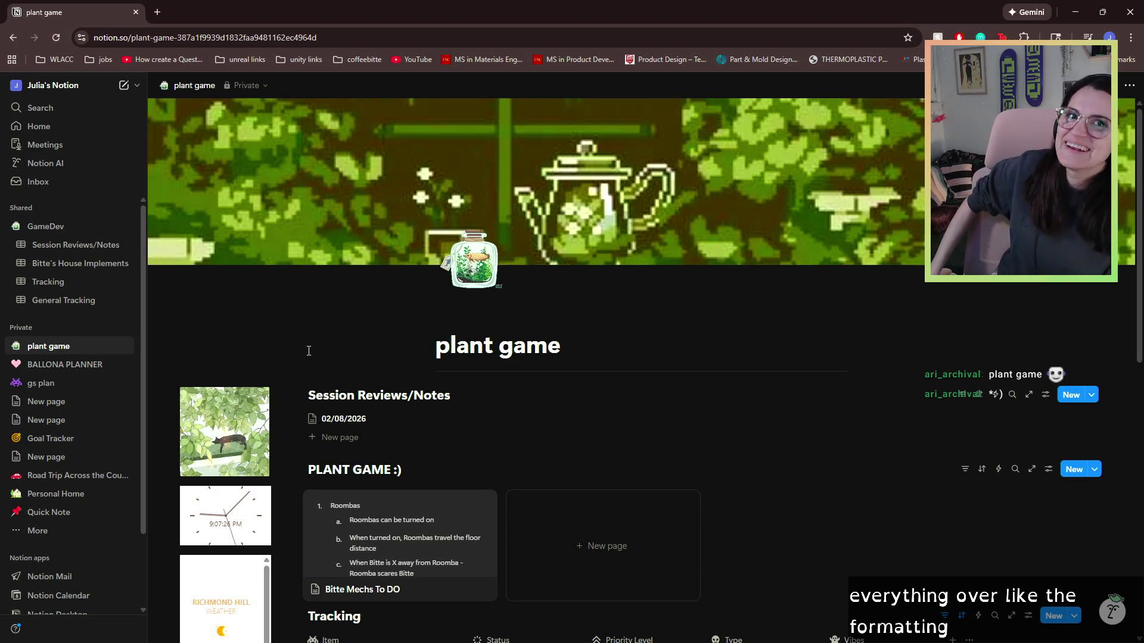
{"action": "scroll", "coordinate": [516, 400], "scroll_direction": "down", "scroll_amount": 4}
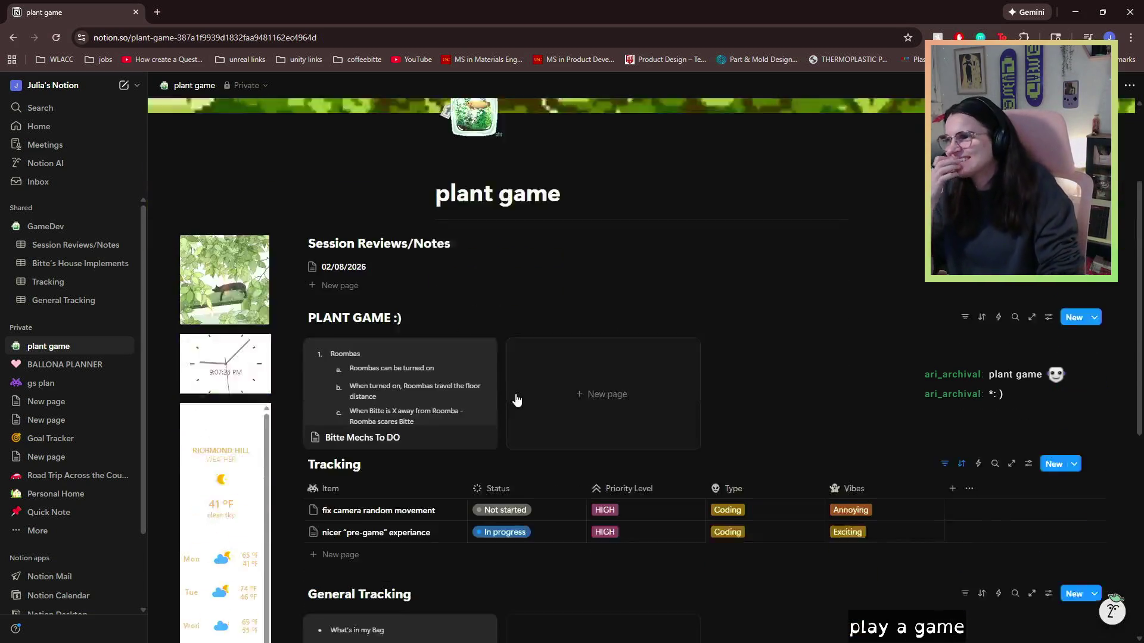
{"action": "scroll", "coordinate": [518, 409], "scroll_direction": "down", "scroll_amount": 2}
{"action": "scroll", "coordinate": [610, 357], "scroll_direction": "down", "scroll_amount": 3}
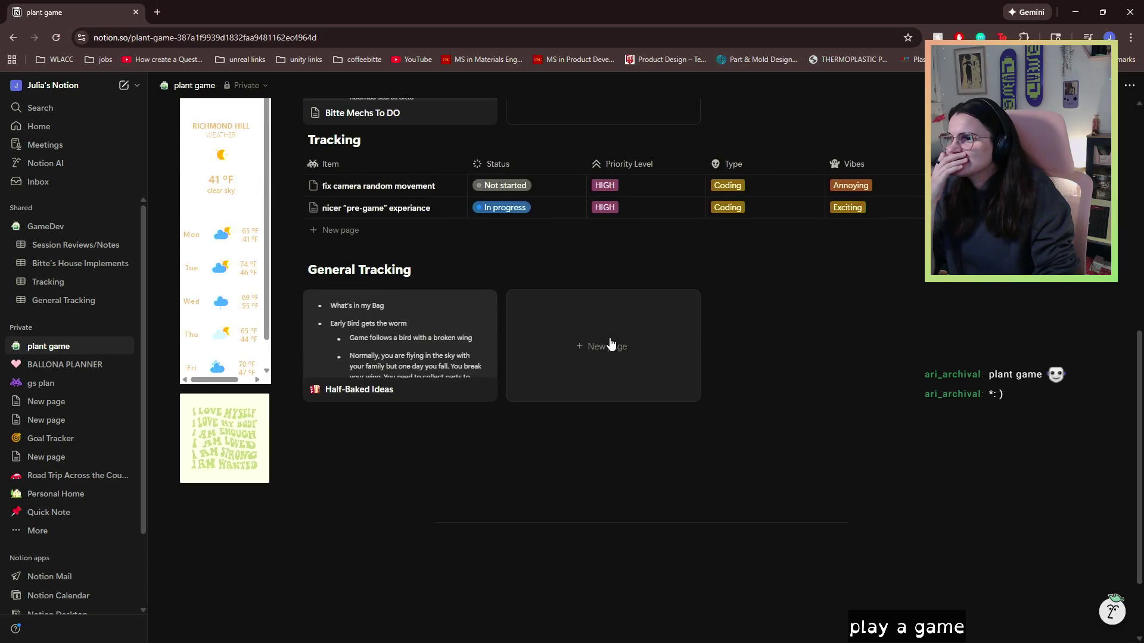
{"action": "scroll", "coordinate": [797, 310], "scroll_direction": "up", "scroll_amount": 1}
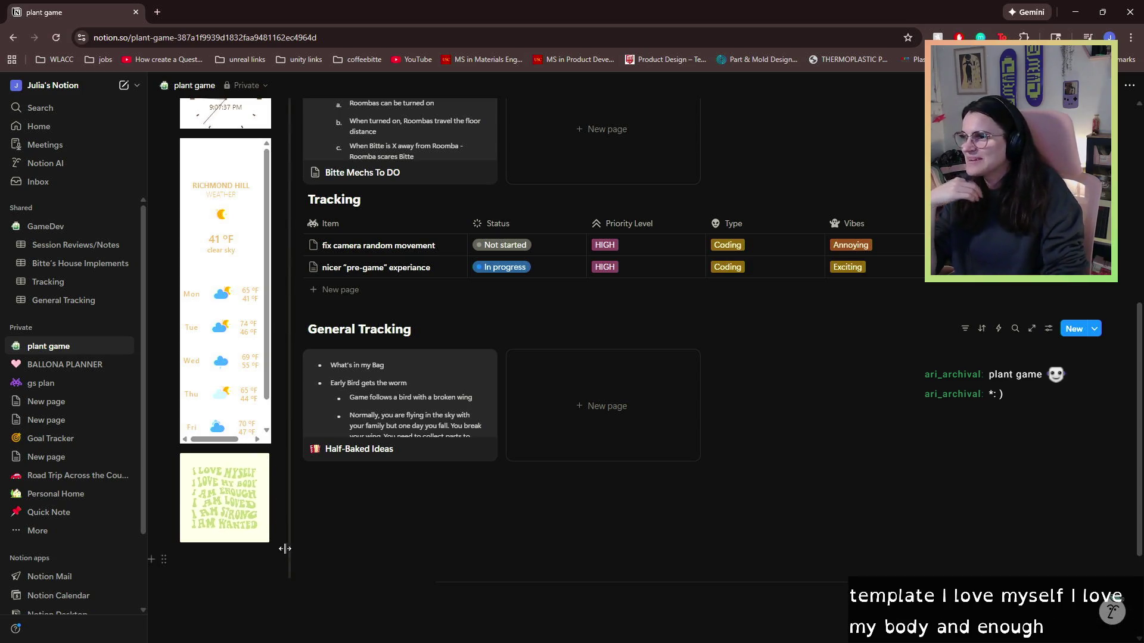
{"action": "scroll", "coordinate": [263, 523], "scroll_direction": "up", "scroll_amount": 2}
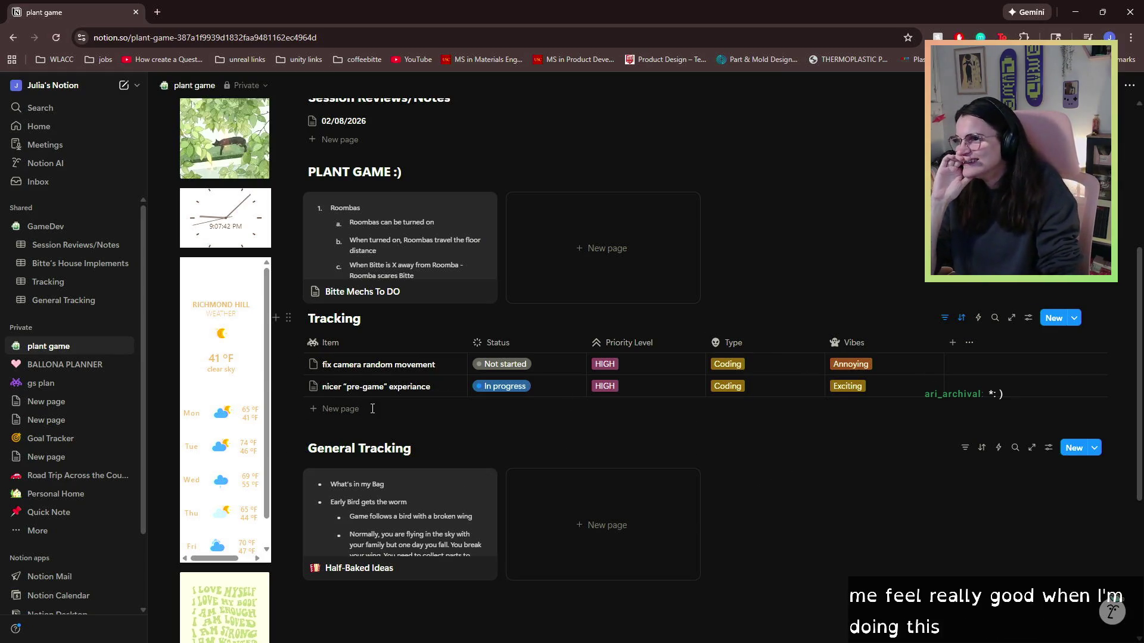
- Correct the item title's spelling from 'experiance' to 'experience'
{"action": "left_click", "coordinate": [384, 384]}
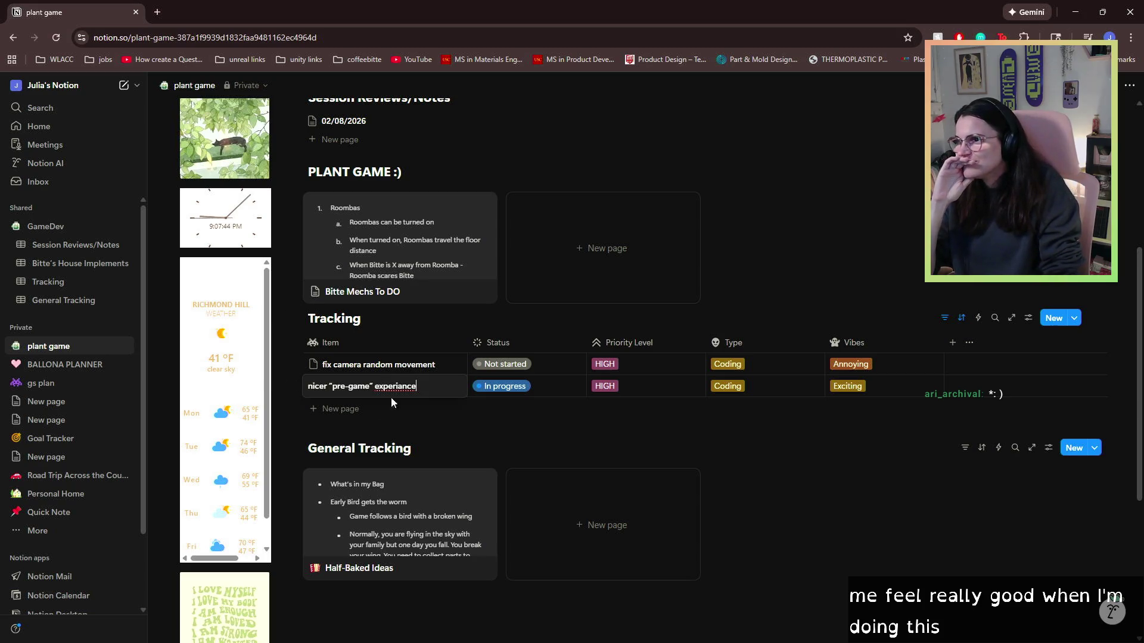
{"action": "right_click", "coordinate": [403, 381]}
{"action": "left_click", "coordinate": [476, 124]}
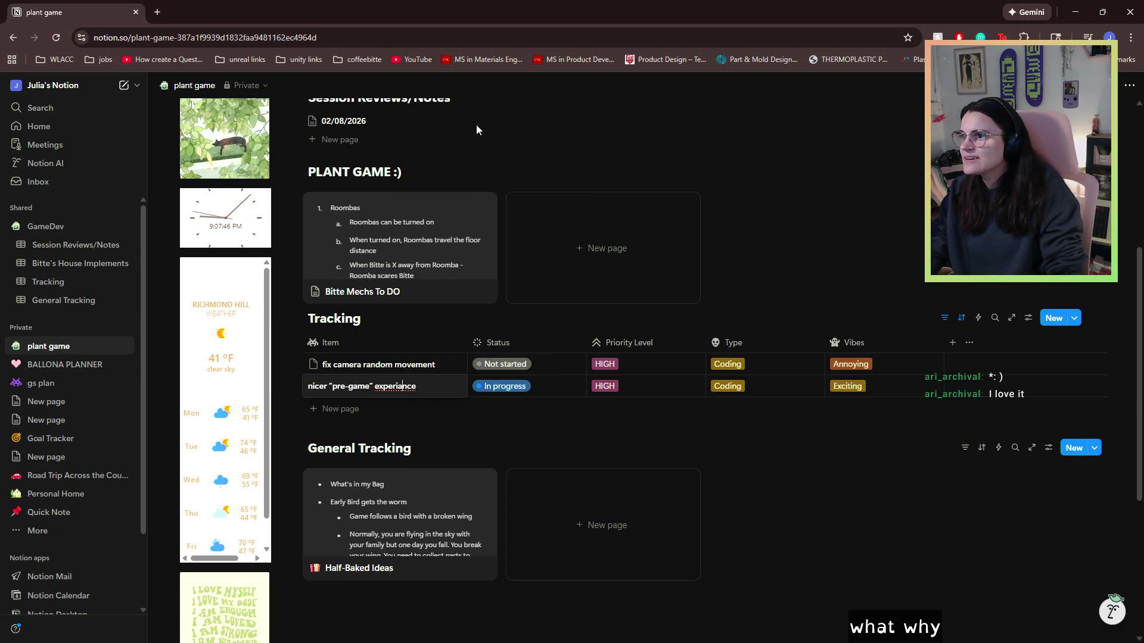
{"action": "right_click", "coordinate": [376, 382]}
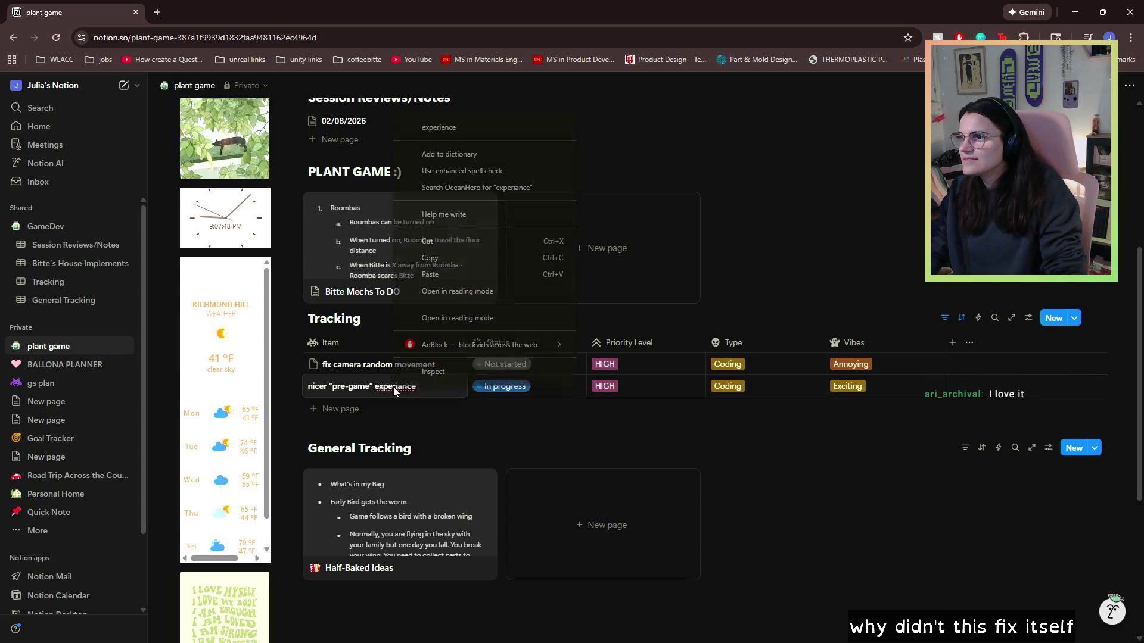
{"action": "left_click", "coordinate": [472, 125]}
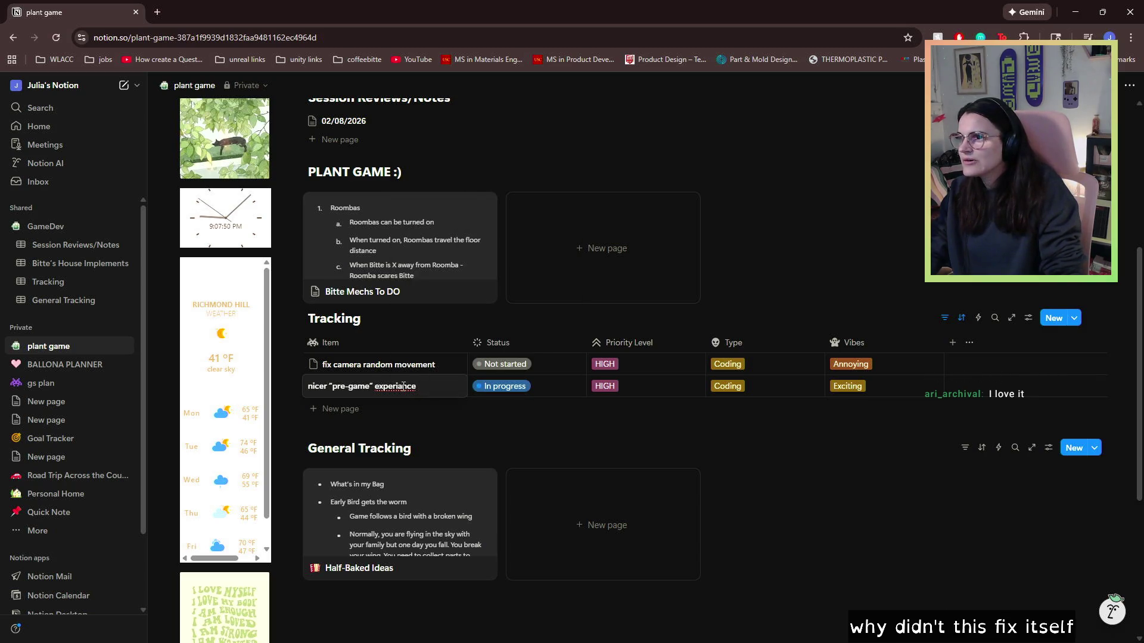
{"action": "key", "text": "BackSpace"}
{"action": "type", "text": "e"}
{"action": "key", "text": "Escape"}
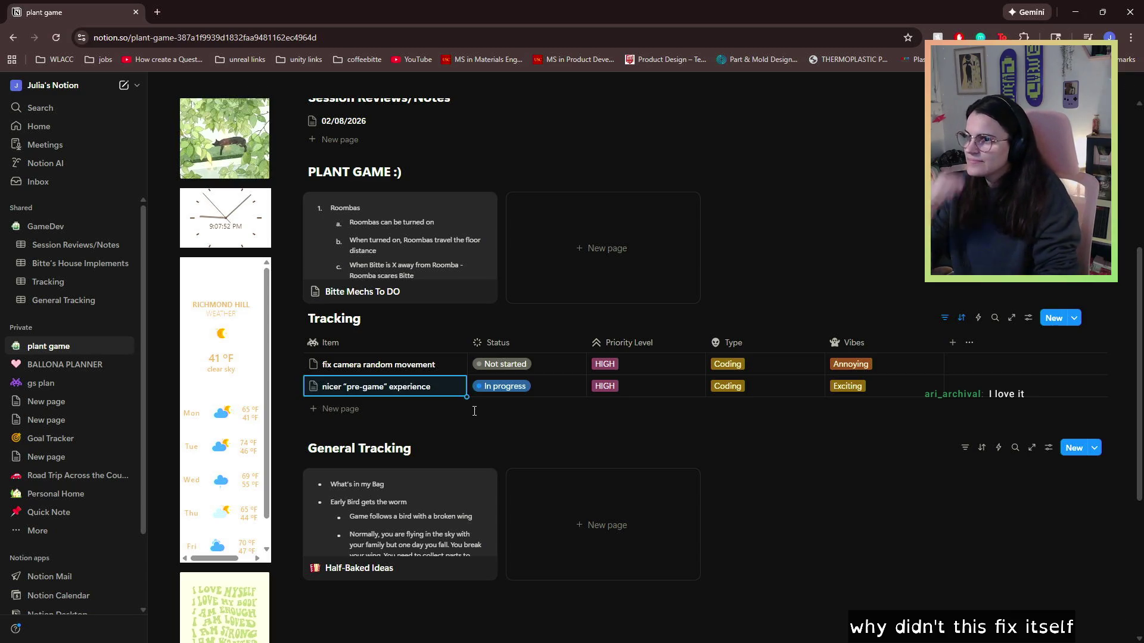
- Add a blank General Tracking page, close it, and move the browser aside to reveal Unity
{"action": "left_click", "coordinate": [594, 477]}
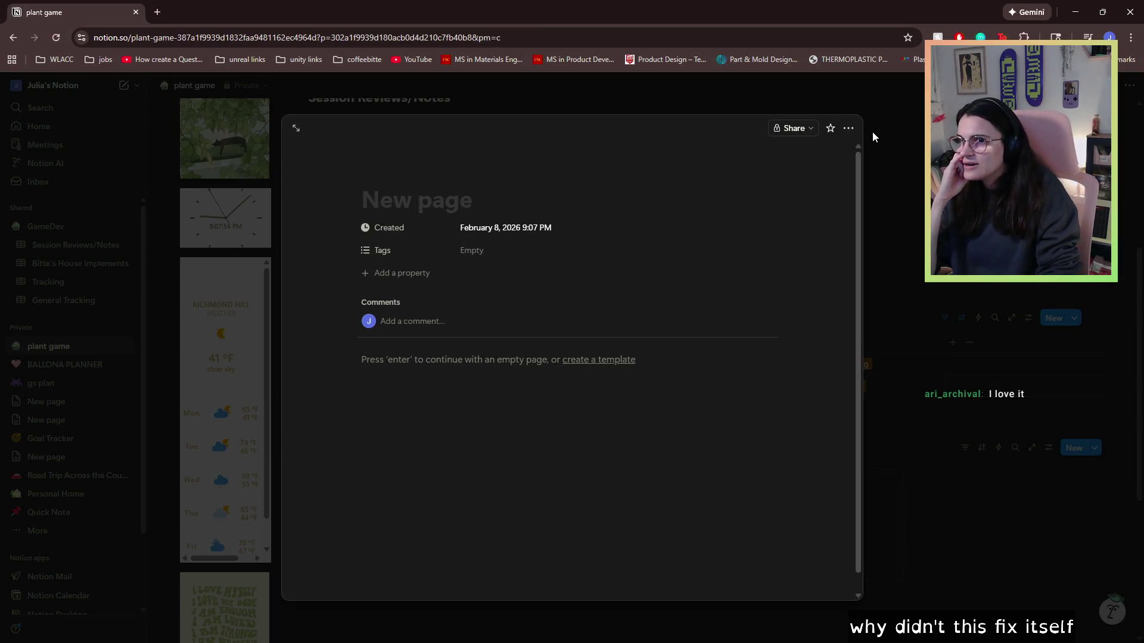
{"action": "left_click", "coordinate": [873, 133]}
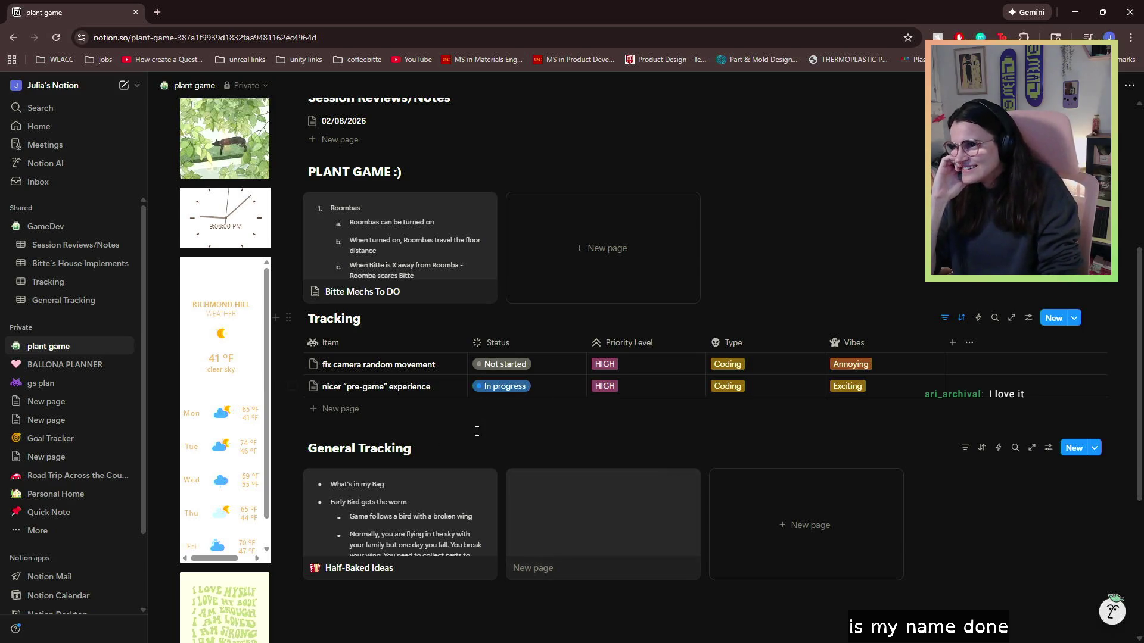
{"action": "mouse_move", "coordinate": [369, 12]}
{"action": "left_mouse_down"}
{"action": "mouse_move", "coordinate": [675, 510]}
{"action": "mouse_move", "coordinate": [695, 76]}
{"action": "mouse_move", "coordinate": [1132, 381]}
{"action": "mouse_move", "coordinate": [1143, 12]}
{"action": "mouse_move", "coordinate": [1143, 179]}
{"action": "left_mouse_up"}
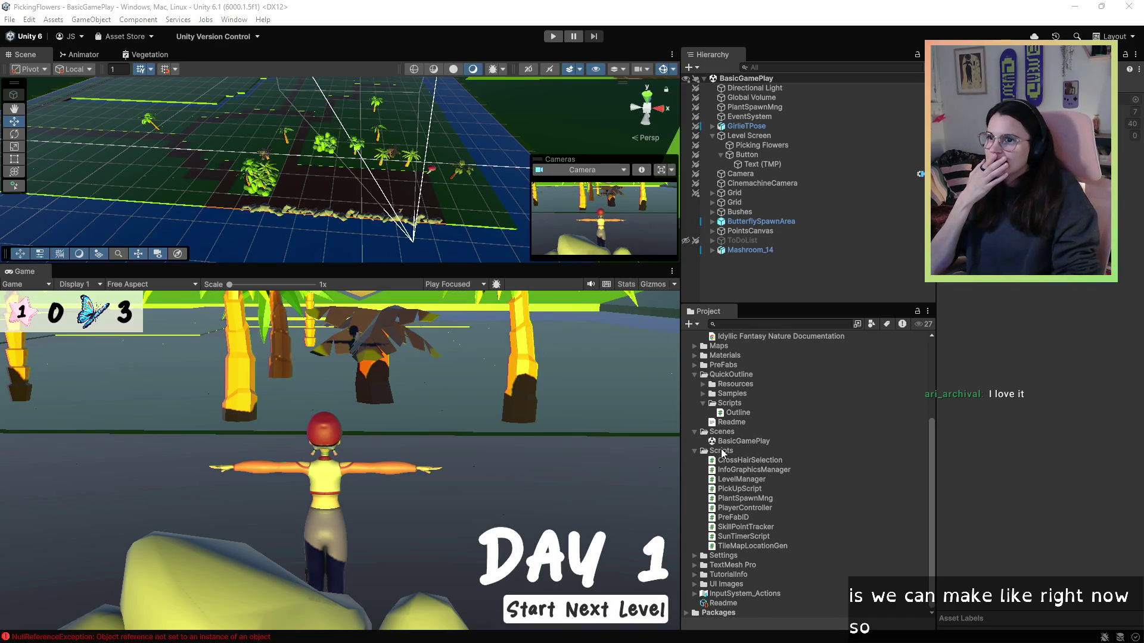
- Open the CoastalMap prefab from Assets > Maps to inspect it, then exit prefab mode
{"action": "scroll", "coordinate": [726, 370], "scroll_direction": "up", "scroll_amount": 5}
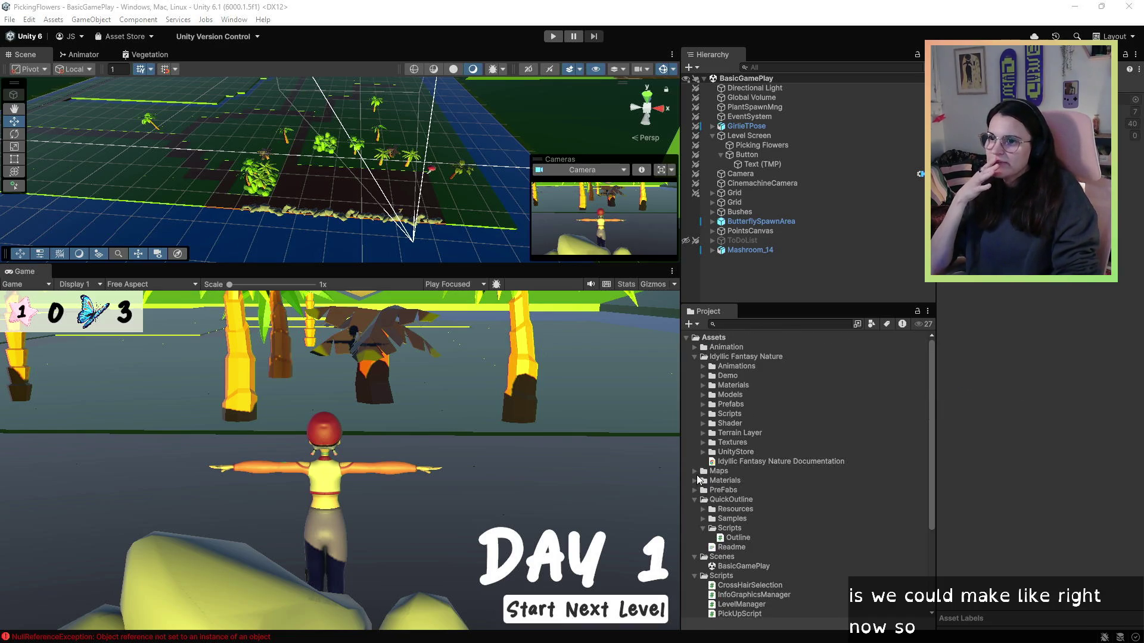
{"action": "left_click", "coordinate": [695, 471]}
{"action": "double_click", "coordinate": [726, 481]}
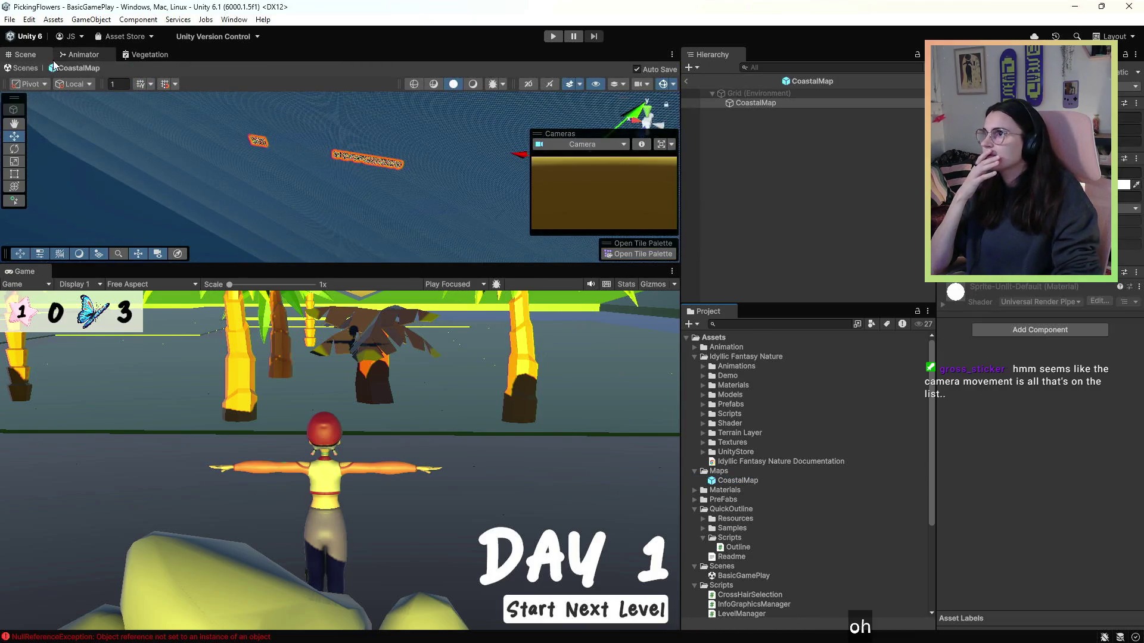
{"action": "left_click", "coordinate": [686, 84]}
{"action": "mouse_move", "coordinate": [333, 179]}
{"action": "left_mouse_down"}
{"action": "mouse_move", "coordinate": [353, 166]}
{"action": "mouse_move", "coordinate": [352, 206]}
{"action": "left_mouse_up"}
- Drag CoastalMap into the BasicGamePlay Hierarchy, frame it, then delete it again
{"action": "left_click", "coordinate": [764, 483]}
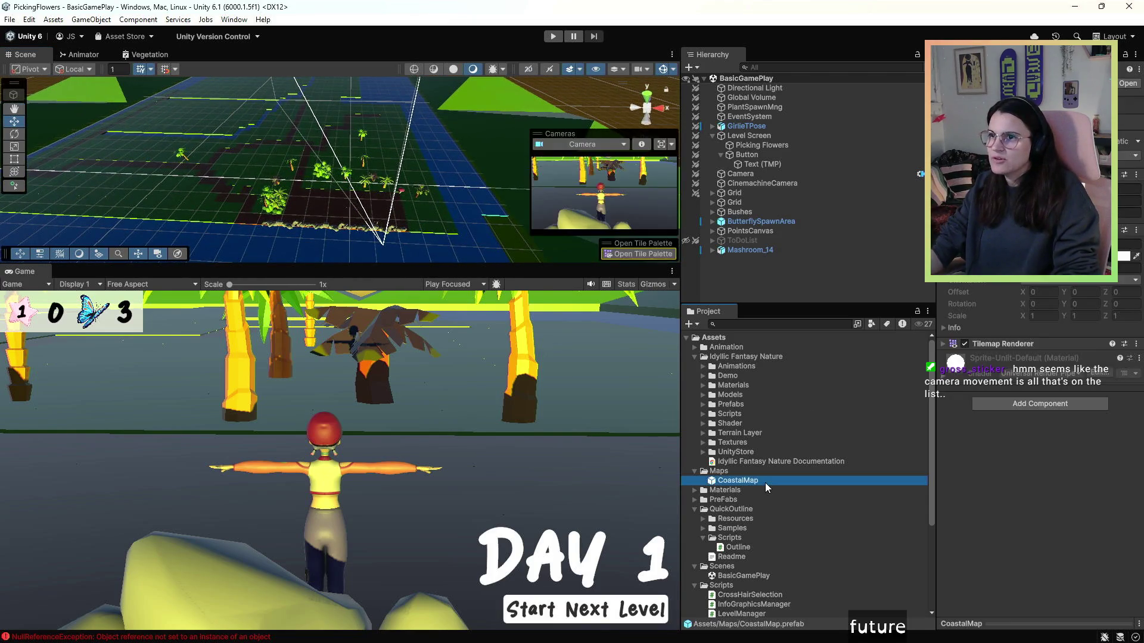
{"action": "mouse_move", "coordinate": [765, 482]}
{"action": "left_mouse_down"}
{"action": "mouse_move", "coordinate": [720, 491]}
{"action": "mouse_move", "coordinate": [735, 260]}
{"action": "left_mouse_up"}
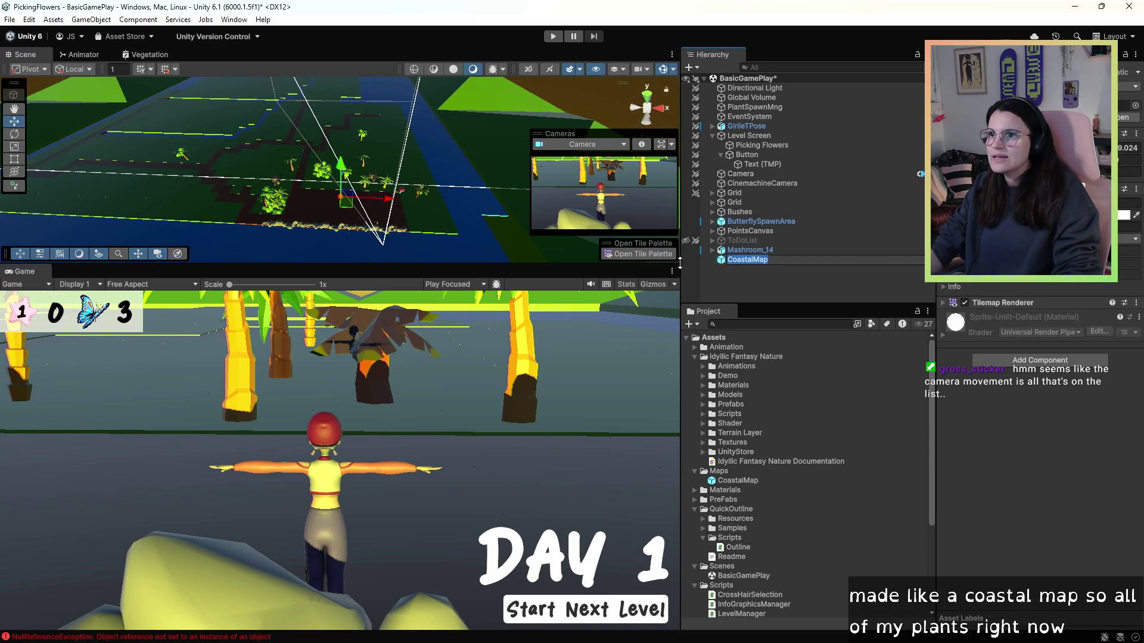
{"action": "double_click", "coordinate": [747, 259]}
{"action": "scroll", "coordinate": [426, 228], "scroll_direction": "up", "scroll_amount": 2}
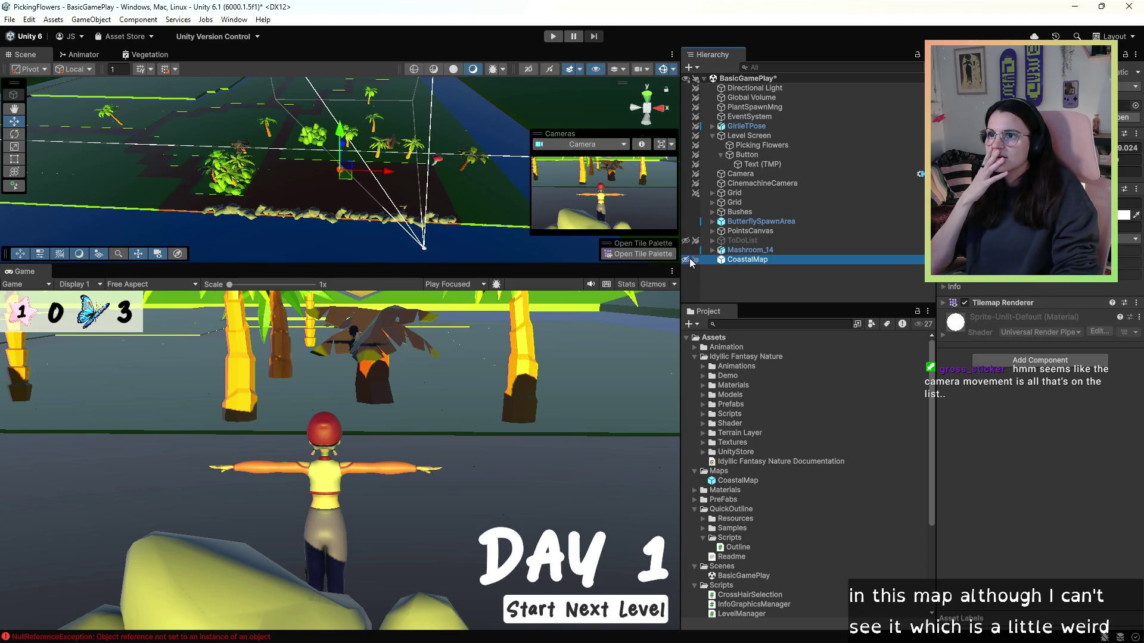
{"action": "scroll", "coordinate": [379, 232], "scroll_direction": "down", "scroll_amount": 3}
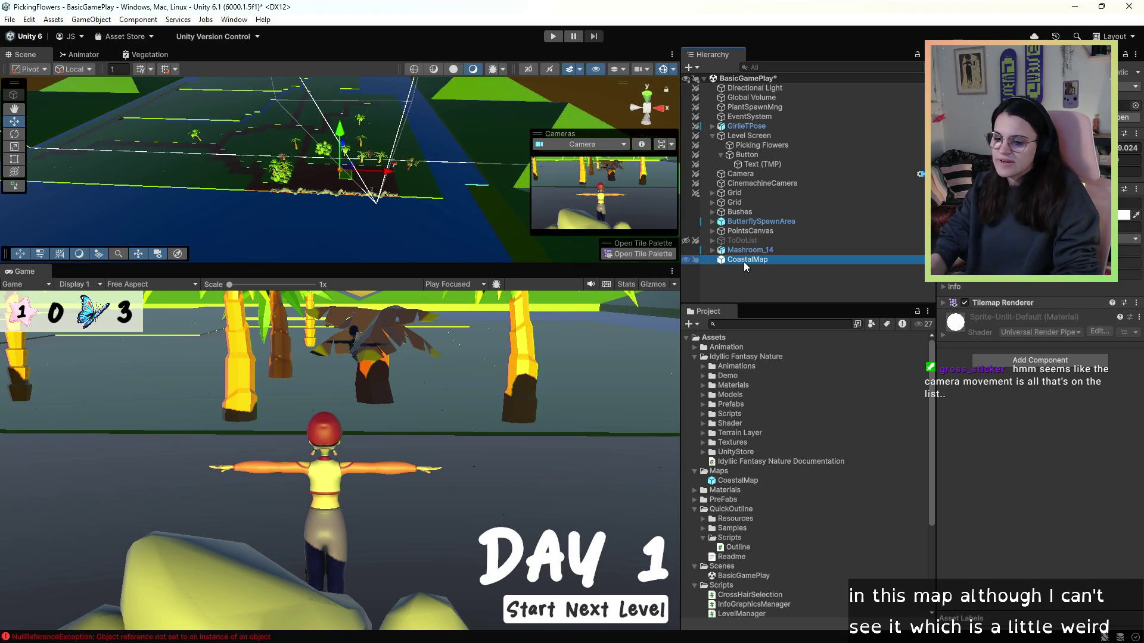
{"action": "key", "text": "Delete"}
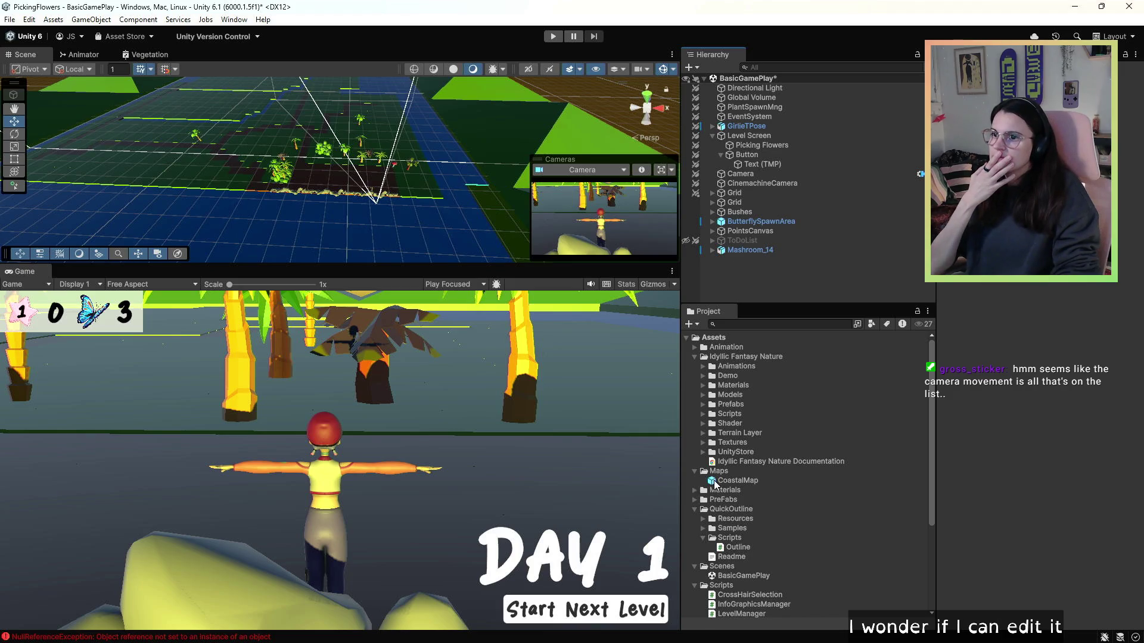
- Place CoastalMap under the first Grid and orbit the Scene view around the tilemap
{"action": "mouse_move", "coordinate": [716, 482]}
{"action": "left_mouse_down"}
{"action": "mouse_move", "coordinate": [743, 185]}
{"action": "mouse_move", "coordinate": [742, 195]}
{"action": "left_mouse_up"}
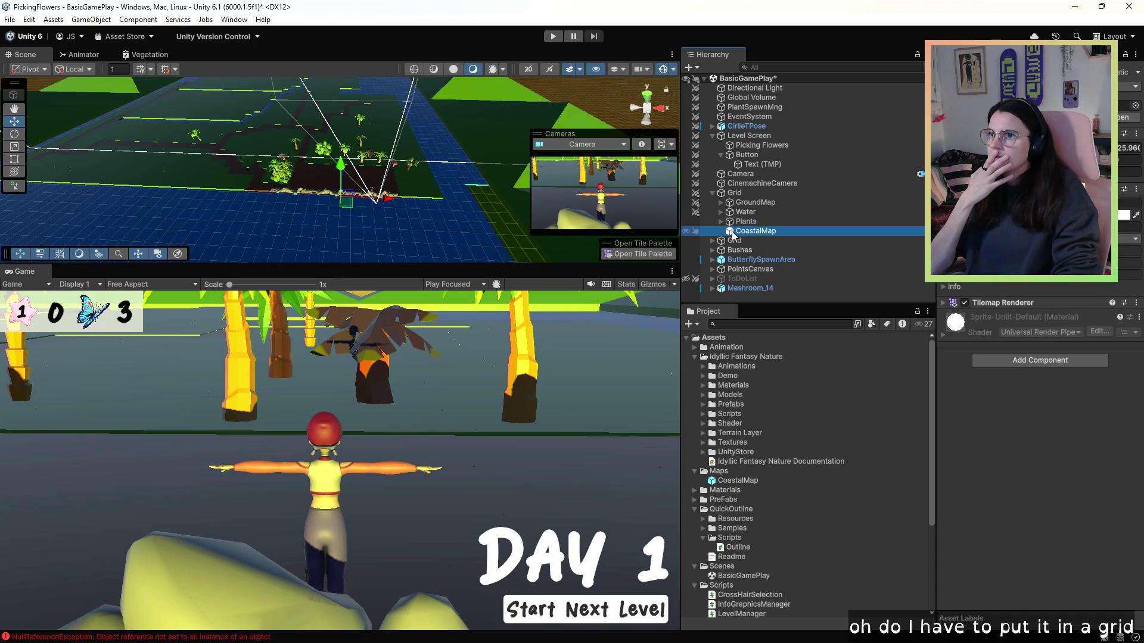
{"action": "double_click", "coordinate": [732, 233]}
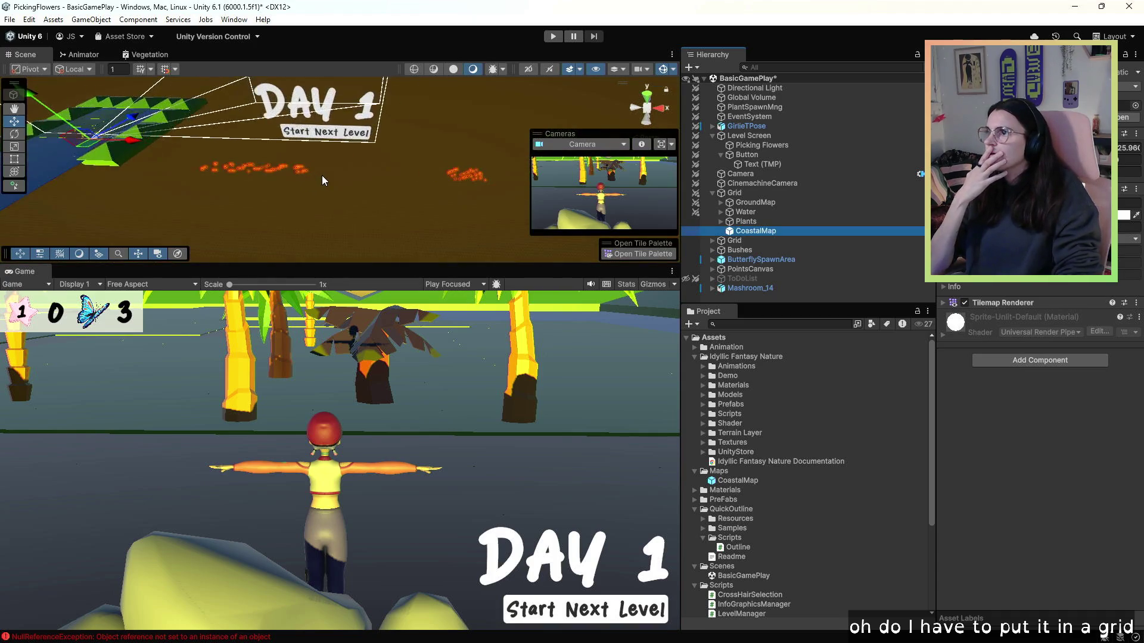
{"action": "mouse_move", "coordinate": [322, 175]}
{"action": "left_mouse_down", "text": "alt"}
{"action": "mouse_move", "coordinate": [379, 177]}
{"action": "mouse_move", "coordinate": [353, 184]}
{"action": "mouse_move", "coordinate": [408, 169]}
{"action": "left_mouse_up", "text": "alt"}
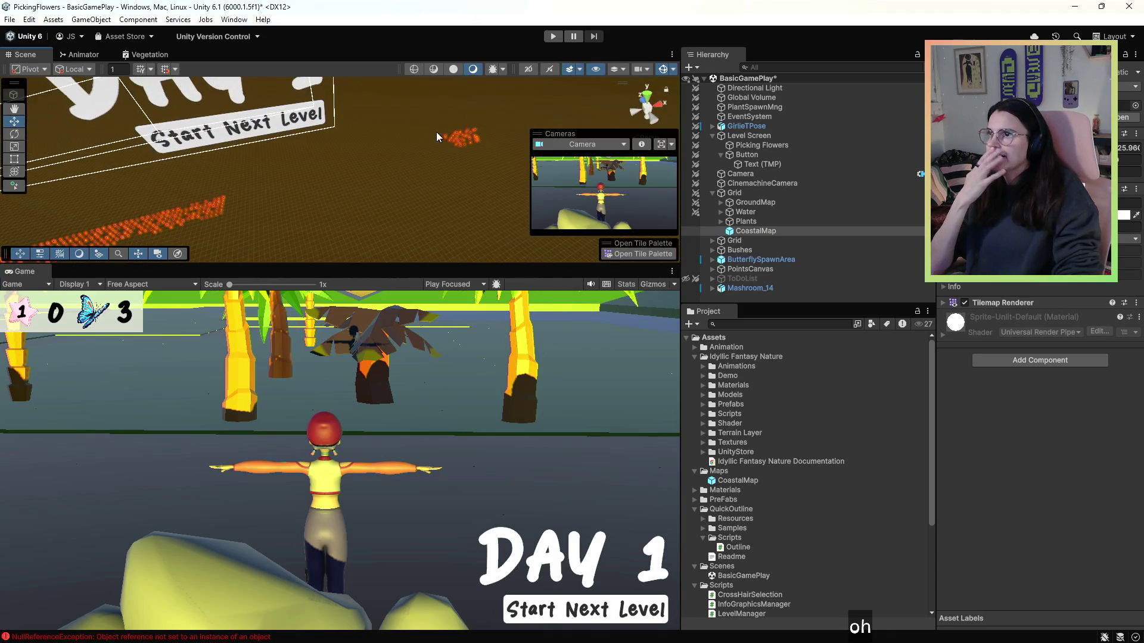
{"action": "left_click_drag", "start_coordinate": [119, 227], "coordinate": [248, 194], "text": "alt"}
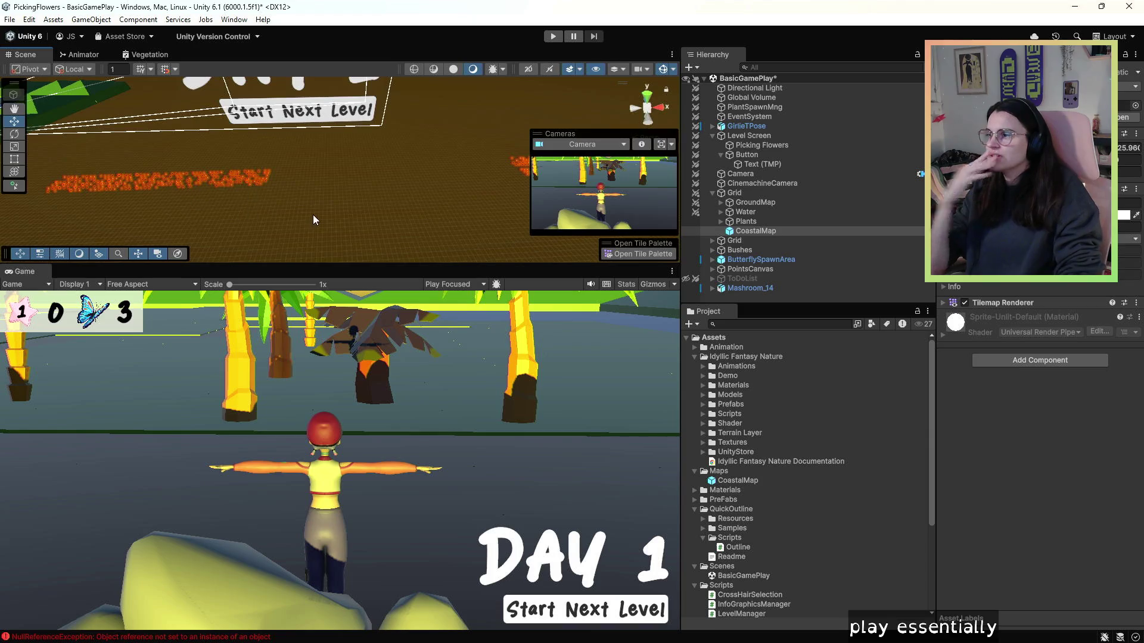
{"action": "mouse_move", "coordinate": [313, 214]}
{"action": "left_mouse_down", "text": "alt"}
{"action": "mouse_move", "coordinate": [98, 204]}
{"action": "mouse_move", "coordinate": [138, 113]}
{"action": "mouse_move", "coordinate": [267, 146]}
{"action": "mouse_move", "coordinate": [453, 259]}
{"action": "mouse_move", "coordinate": [615, 240]}
{"action": "left_mouse_up", "text": "alt"}
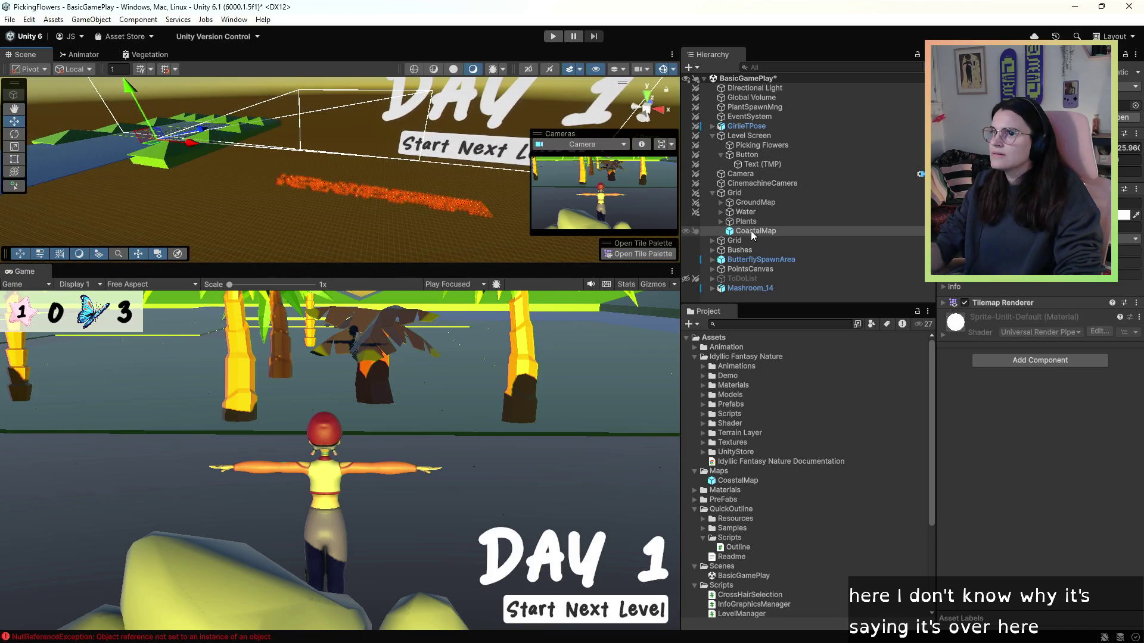
- Reparent CoastalMap as a child of the second Grid object
{"action": "key", "text": "Delete"}
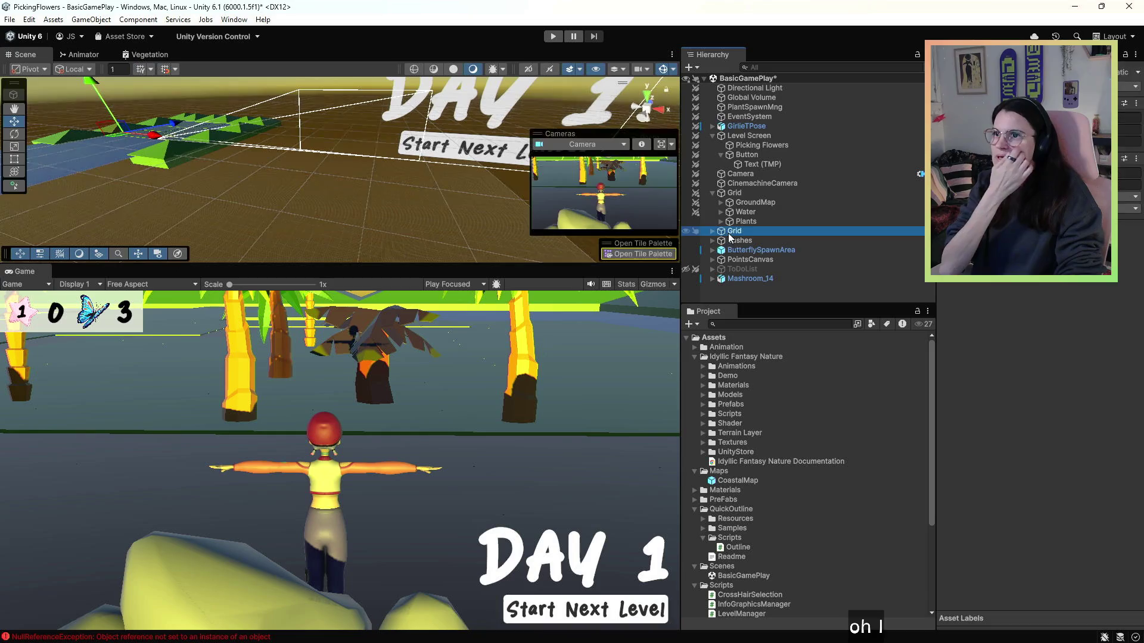
{"action": "left_click", "coordinate": [712, 231]}
{"action": "left_click", "coordinate": [775, 241]}
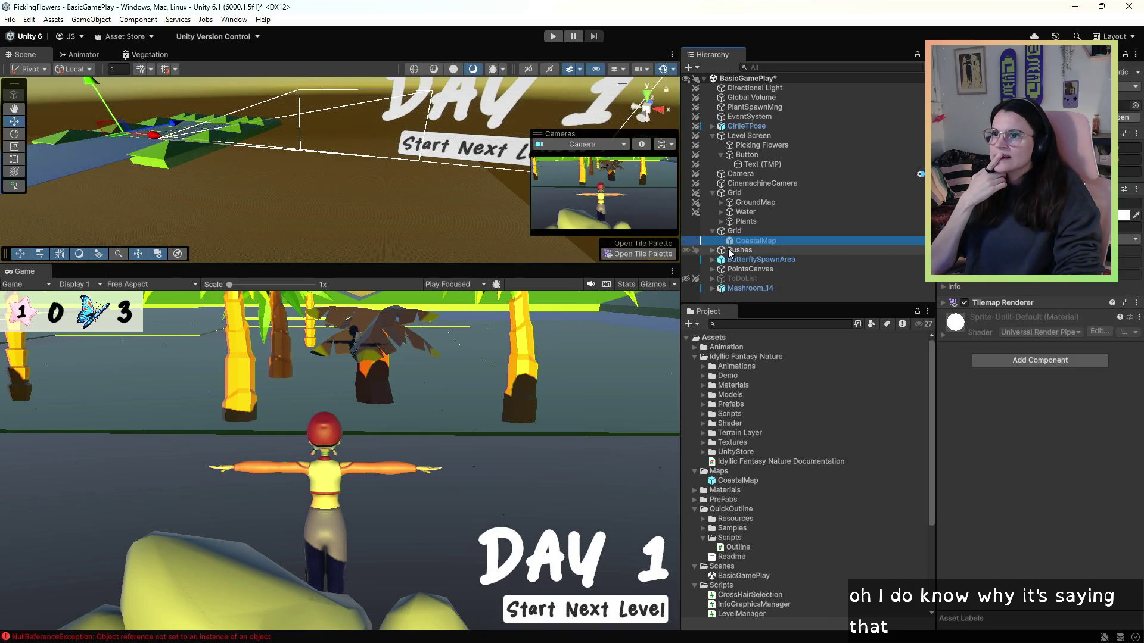
{"action": "mouse_move", "coordinate": [366, 136]}
{"action": "left_mouse_down"}
{"action": "mouse_move", "coordinate": [251, 97]}
{"action": "mouse_move", "coordinate": [230, 66]}
{"action": "mouse_move", "coordinate": [180, 67]}
{"action": "mouse_move", "coordinate": [181, 53]}
{"action": "mouse_move", "coordinate": [228, 106]}
{"action": "mouse_move", "coordinate": [413, 87]}
{"action": "mouse_move", "coordinate": [421, 71]}
{"action": "mouse_move", "coordinate": [421, 251]}
{"action": "mouse_move", "coordinate": [398, 173]}
{"action": "mouse_move", "coordinate": [435, 78]}
{"action": "mouse_move", "coordinate": [404, 122]}
{"action": "left_mouse_up"}
{"action": "scroll", "coordinate": [262, 102], "scroll_direction": "up", "scroll_amount": 2}
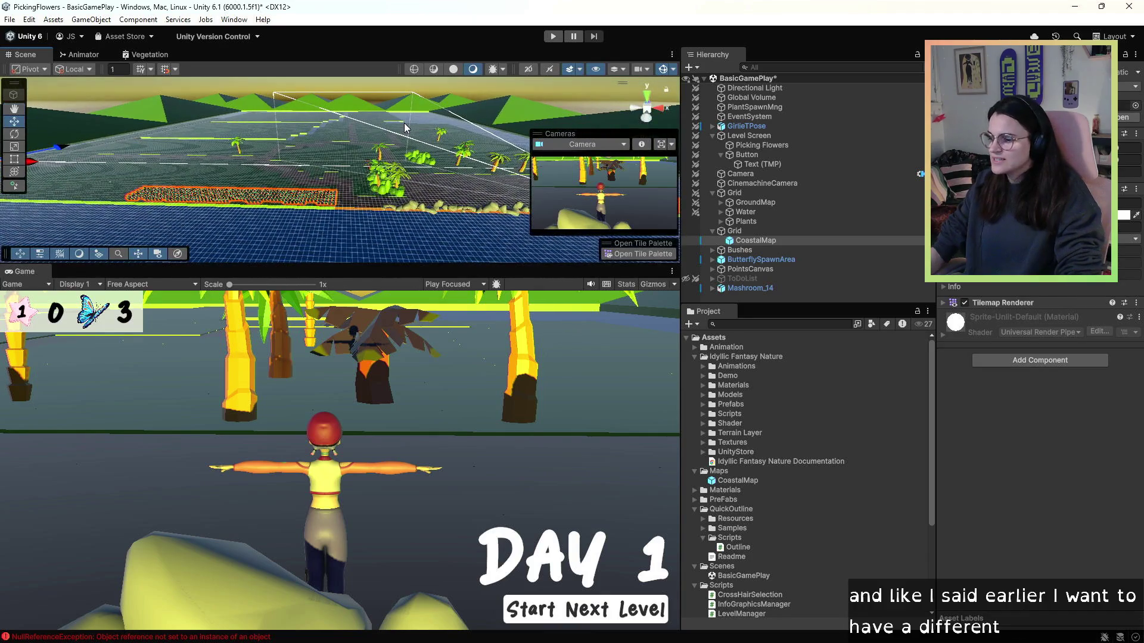
- Zoom around the island tilemap and its surrounding water, then switch to Visual Studio
{"action": "scroll", "coordinate": [404, 123], "scroll_direction": "down", "scroll_amount": 5}
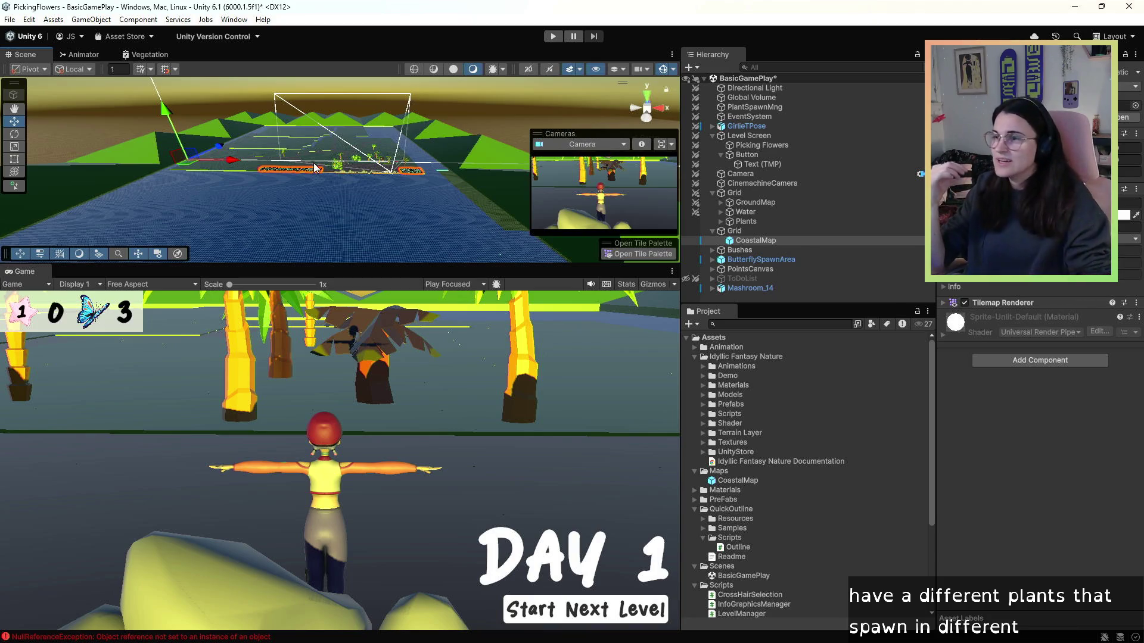
{"action": "scroll", "coordinate": [315, 168], "scroll_direction": "up", "scroll_amount": 3}
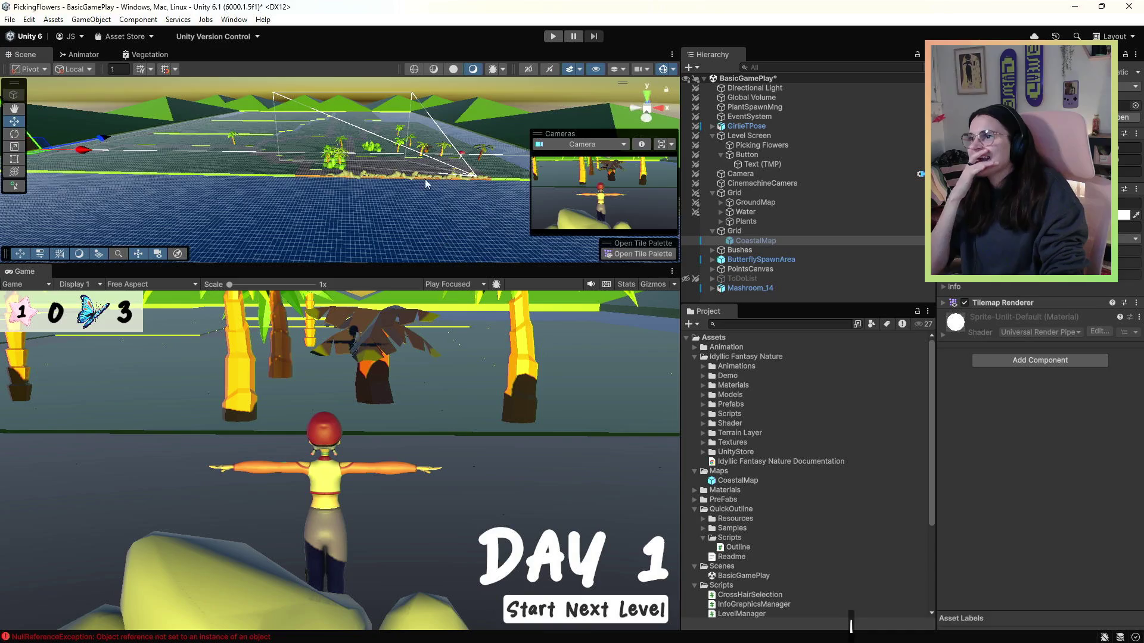
{"action": "scroll", "coordinate": [426, 183], "scroll_direction": "up", "scroll_amount": 1}
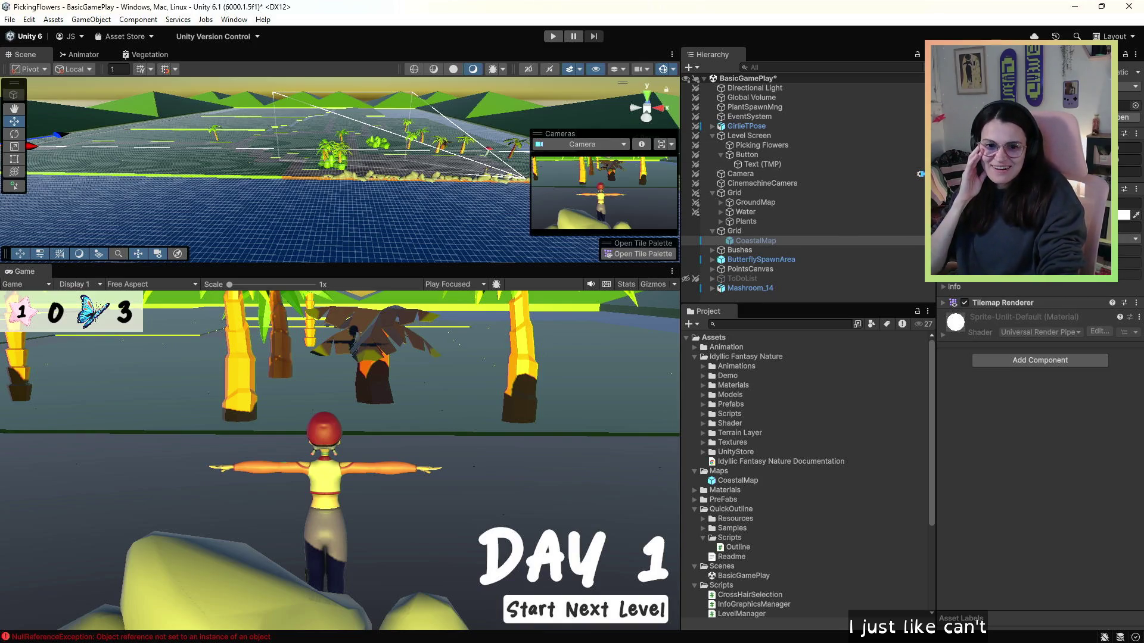
{"action": "key", "text": "alt+Tab"}
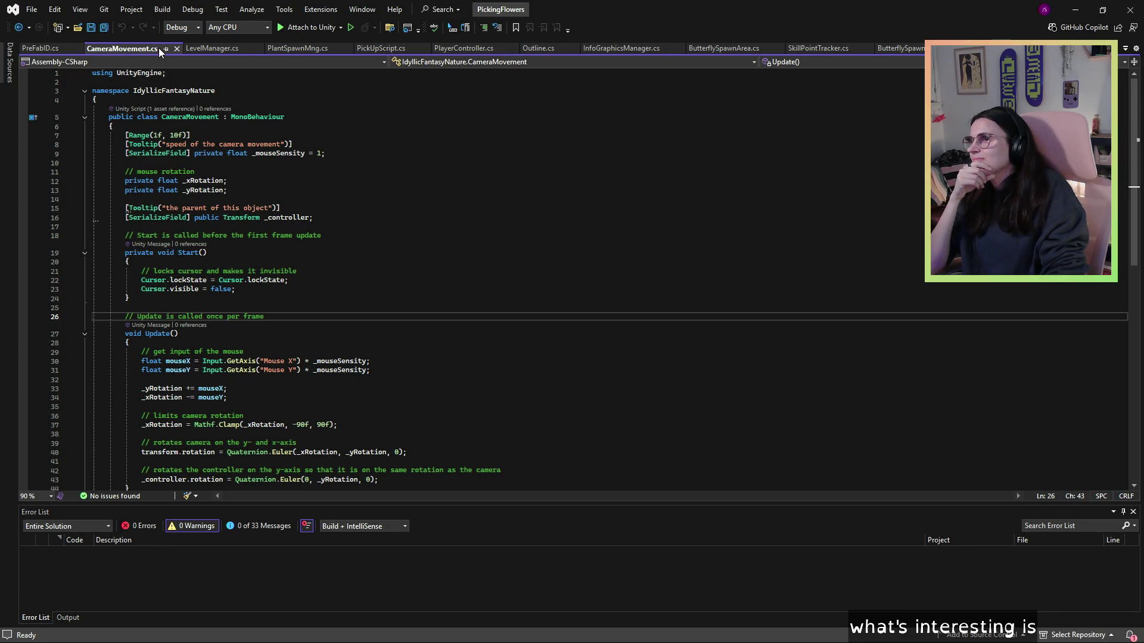
- Add Debug.Log(mouseX); after the mouse input lines in PlayerController.cs, then return to Unity
{"action": "left_click", "coordinate": [177, 48]}
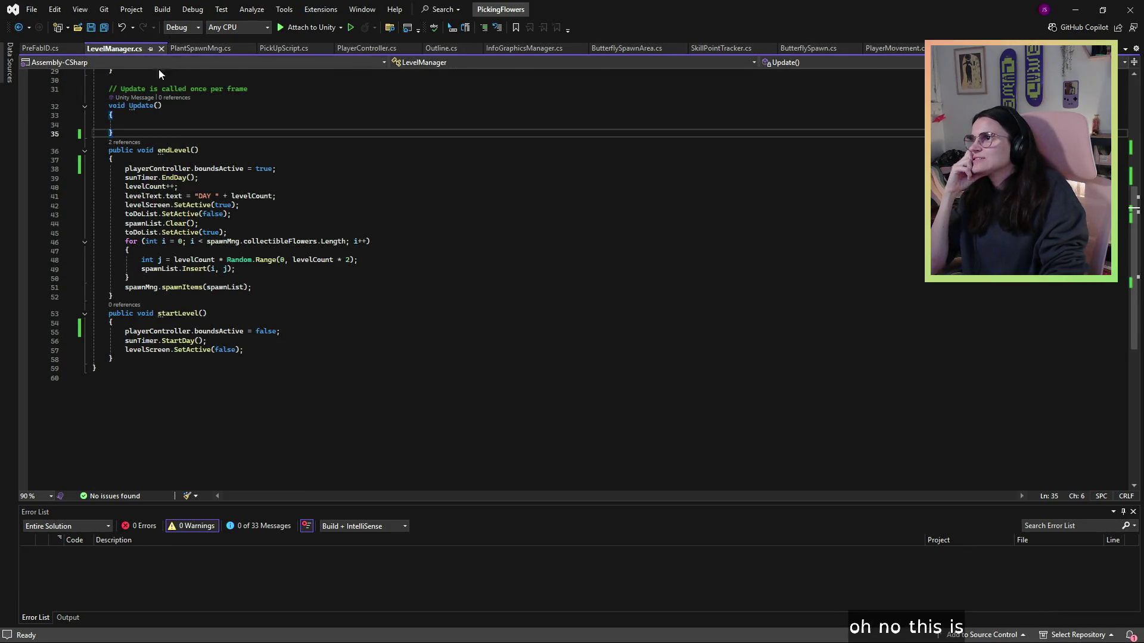
{"action": "left_click", "coordinate": [352, 50]}
{"action": "scroll", "coordinate": [324, 213], "scroll_direction": "down", "scroll_amount": 7}
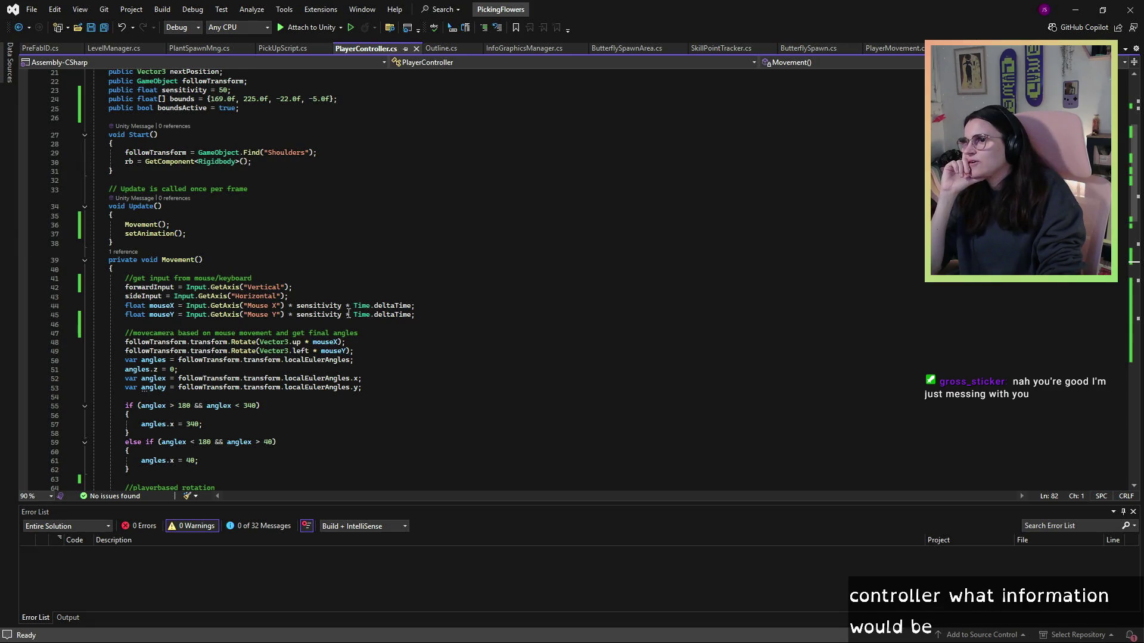
{"action": "left_click", "coordinate": [451, 311]}
{"action": "key", "text": "Return"}
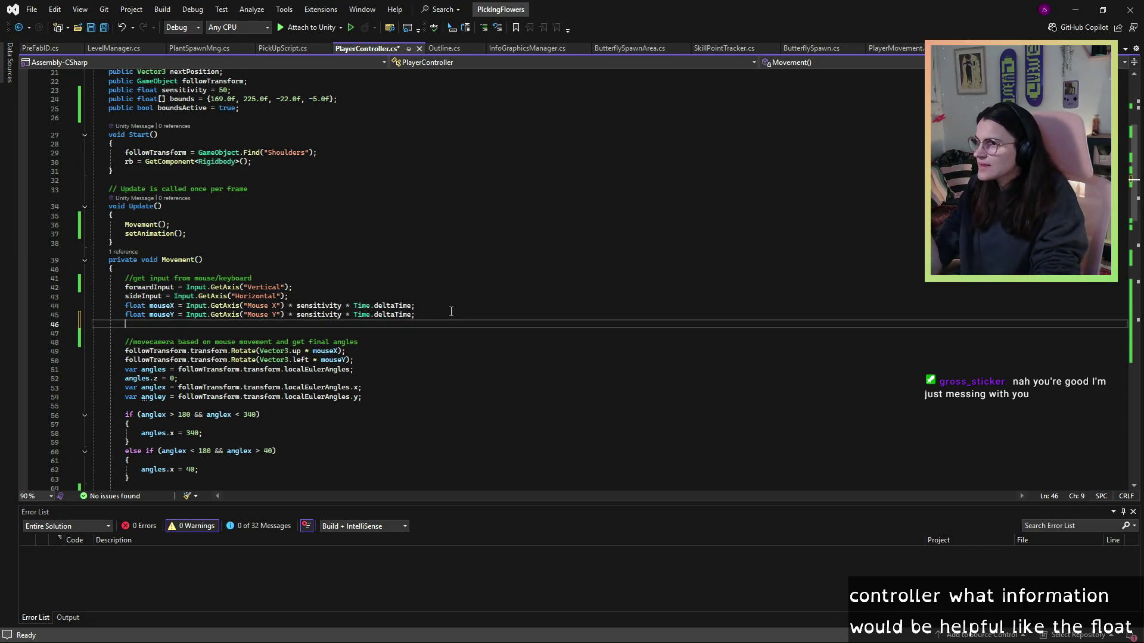
{"action": "key", "text": "ctrl+space"}
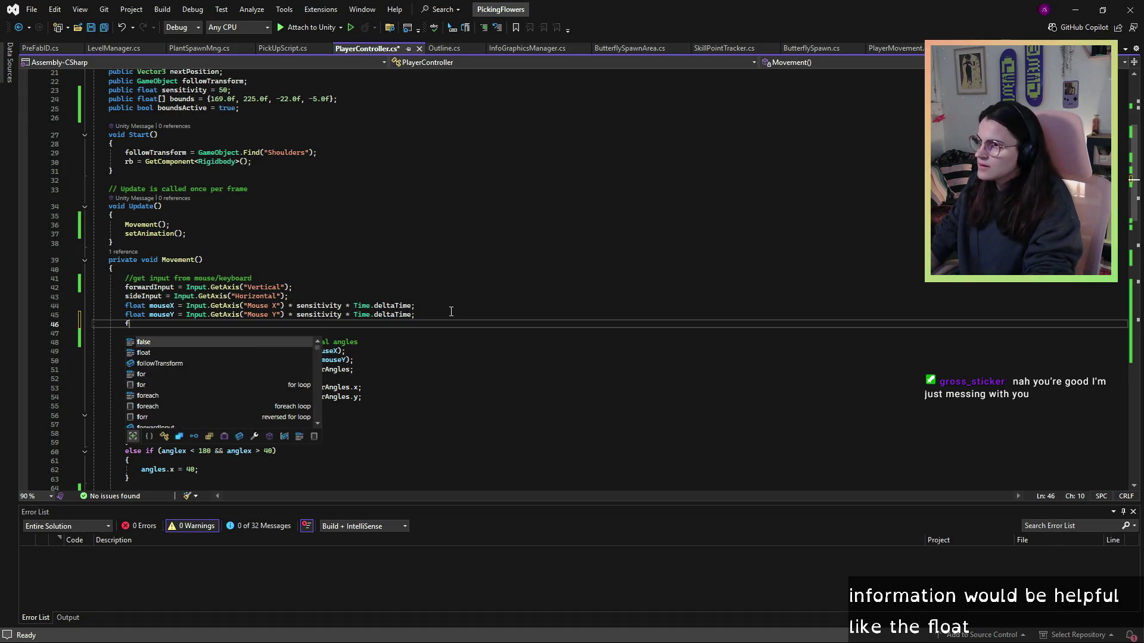
{"action": "type", "text": "Debug"}
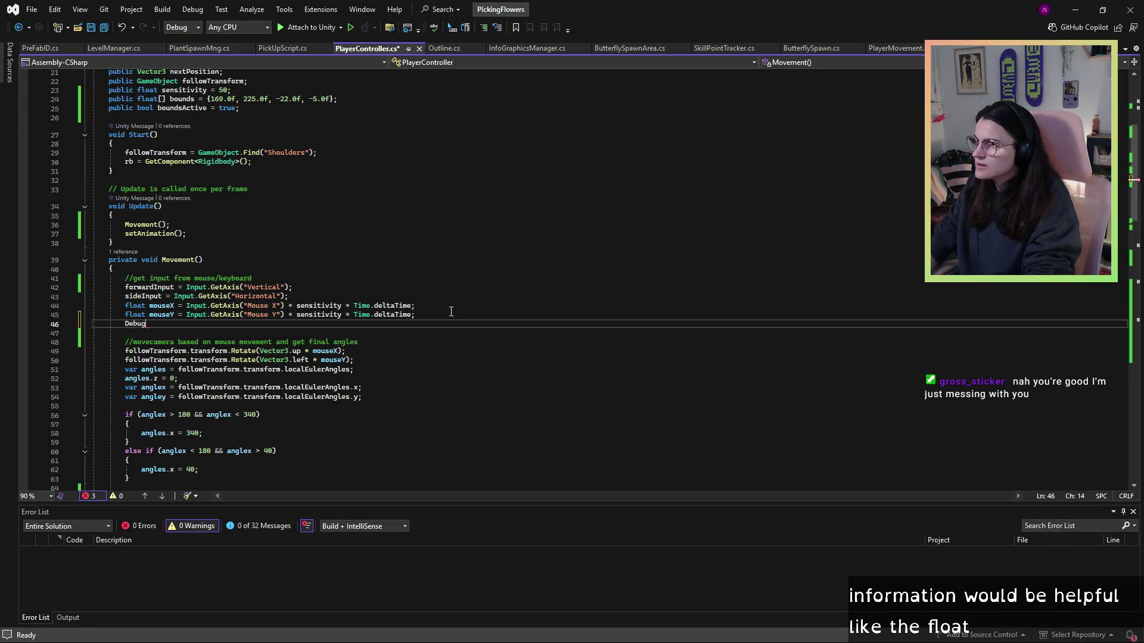
{"action": "type", "text": "./og"}
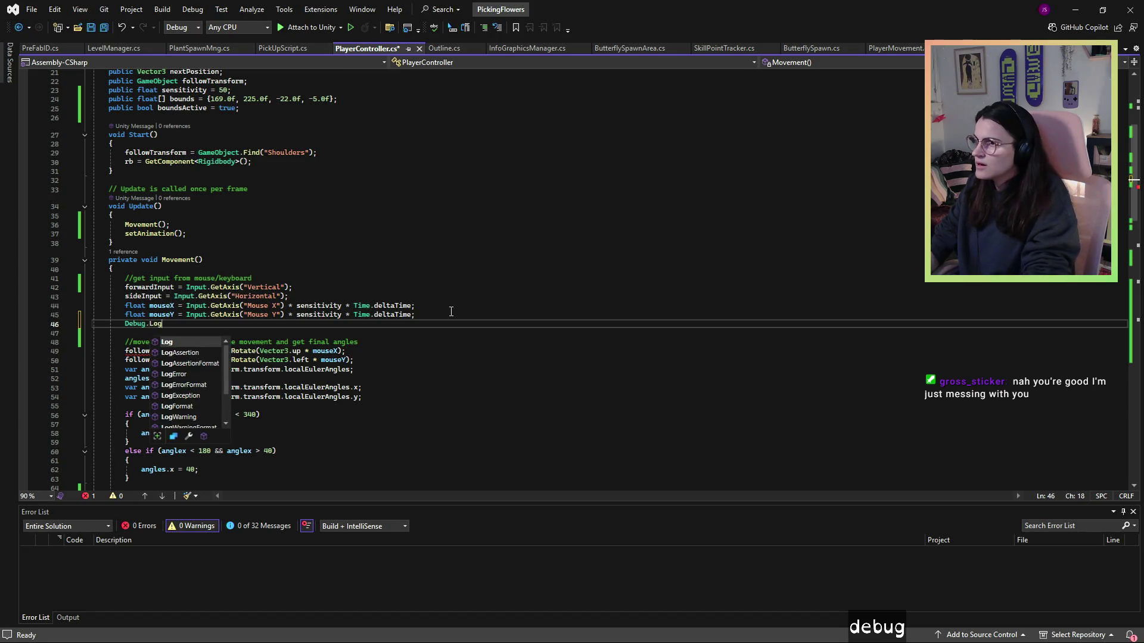
{"action": "type", "text": "("}
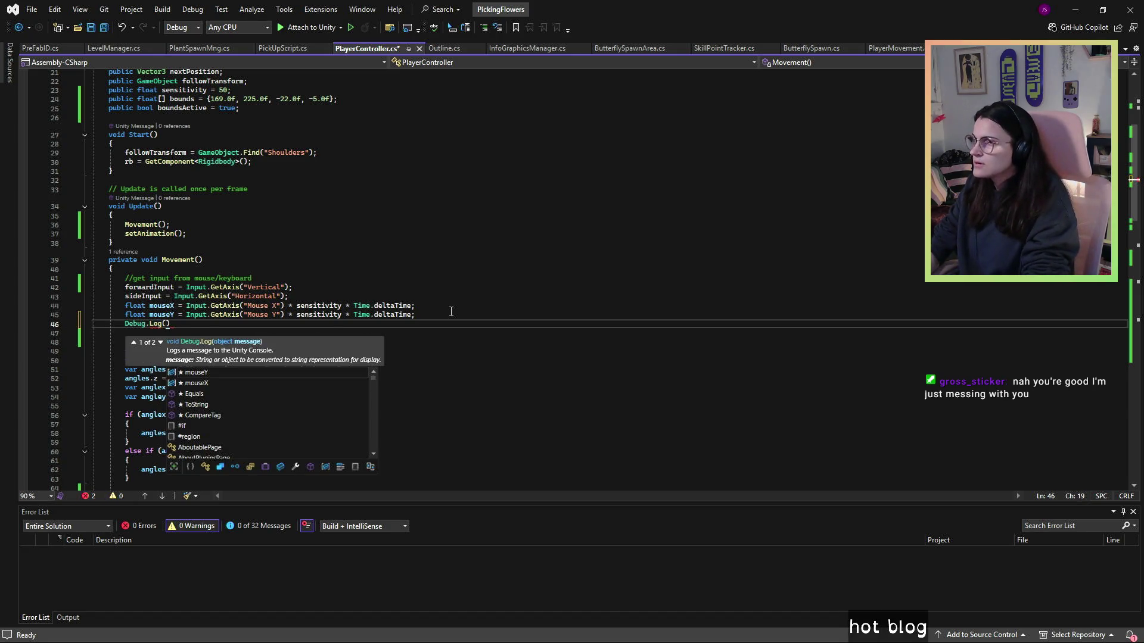
{"action": "type", "text": "mouseX"}
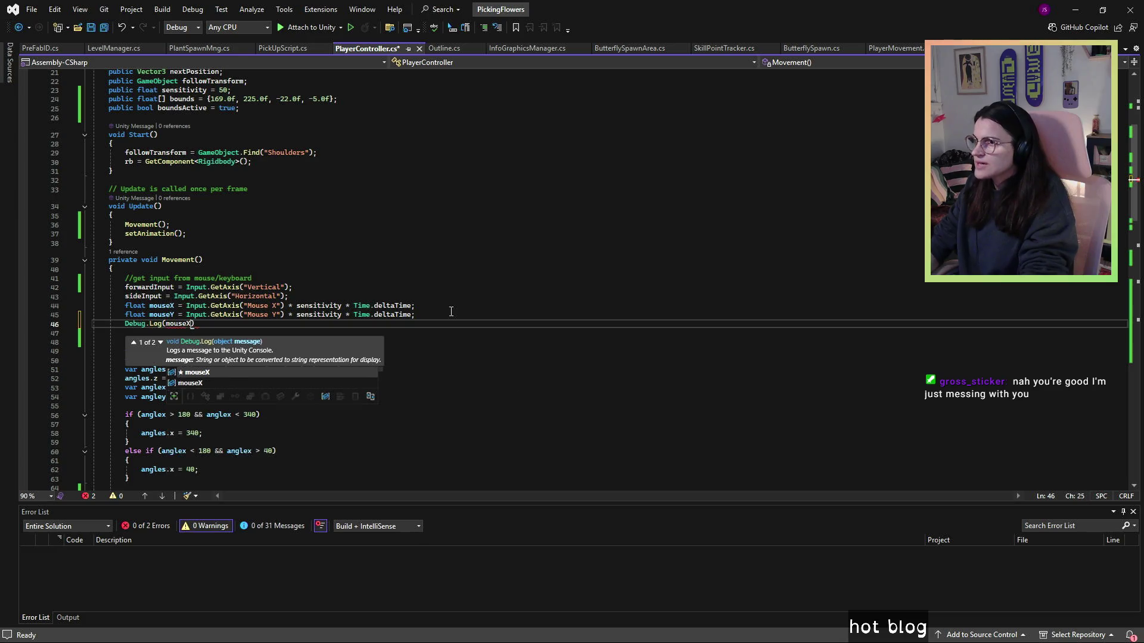
{"action": "type", "text": ")"}
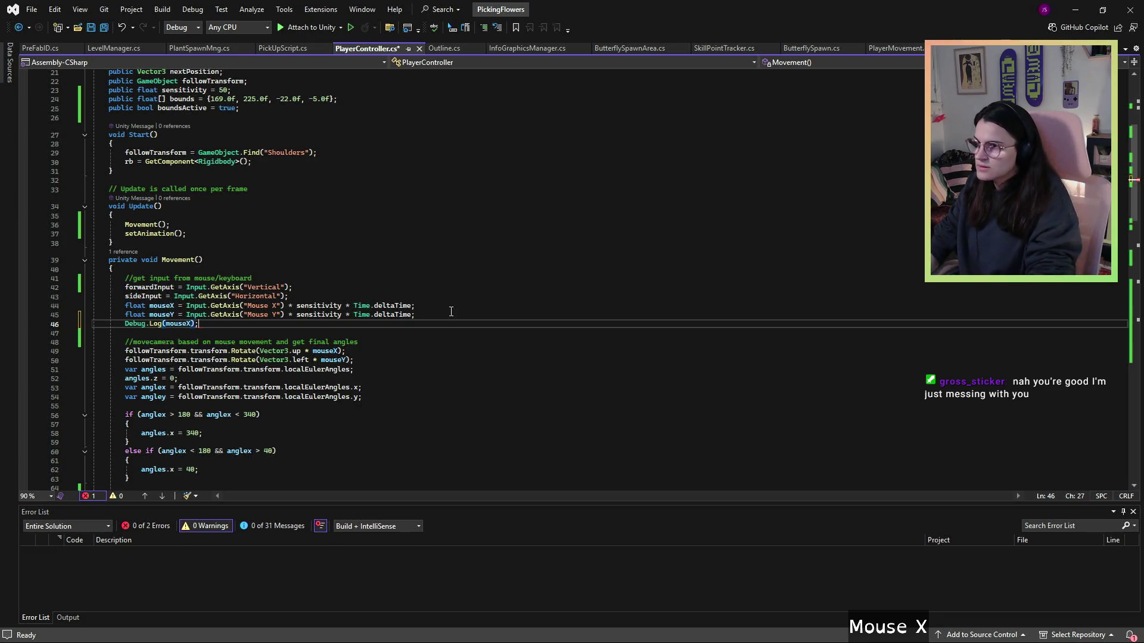
{"action": "left_click", "coordinate": [263, 286]}
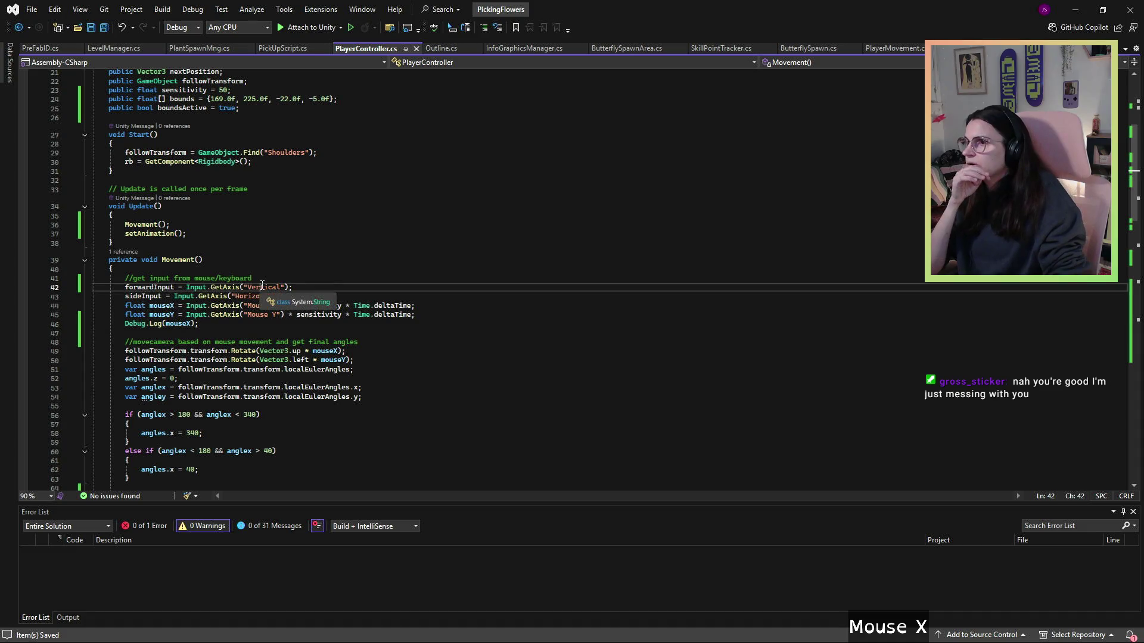
{"action": "key", "text": "alt+Tab"}
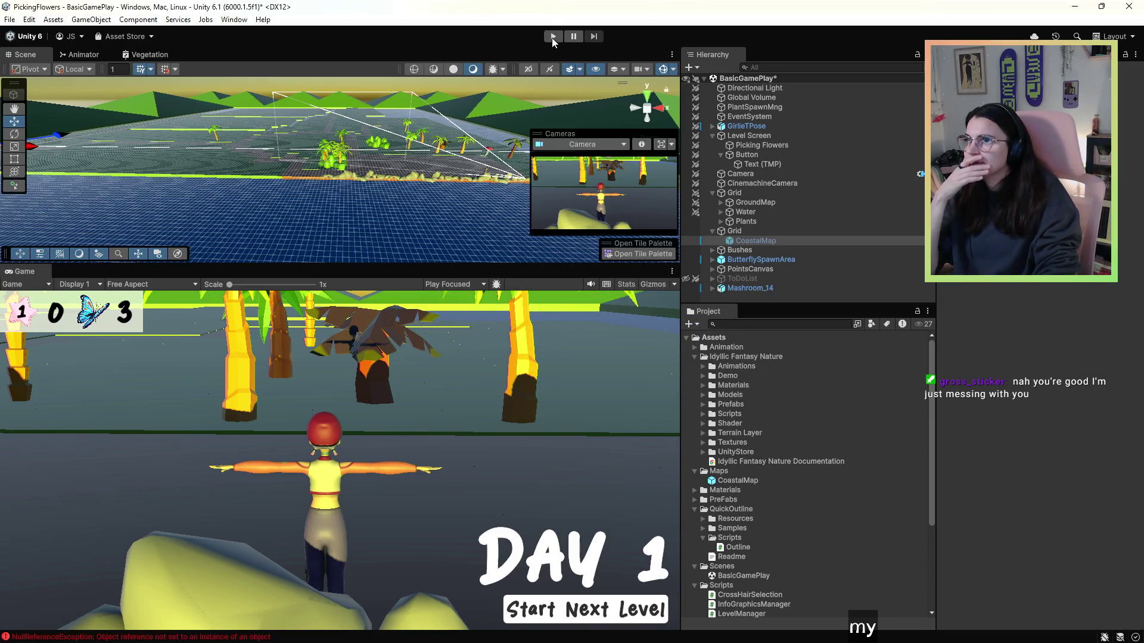
- Enter Play mode and walk the character through bushes and palms across the flower field
{"action": "left_click", "coordinate": [553, 37]}
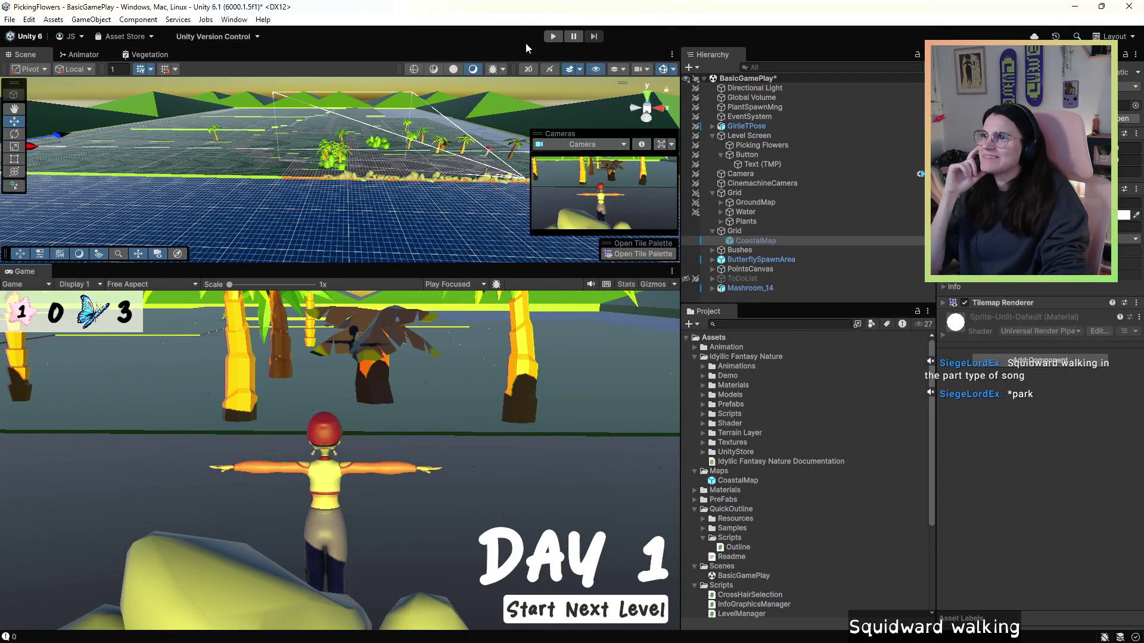
{"action": "left_click", "coordinate": [552, 36]}
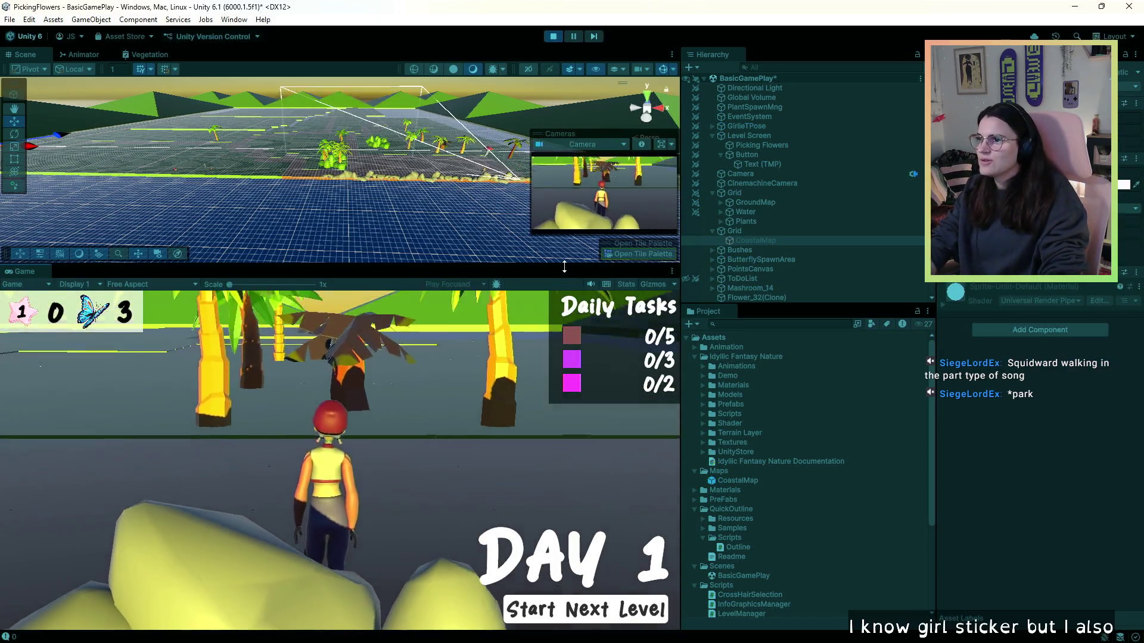
{"action": "key", "text": "w"}
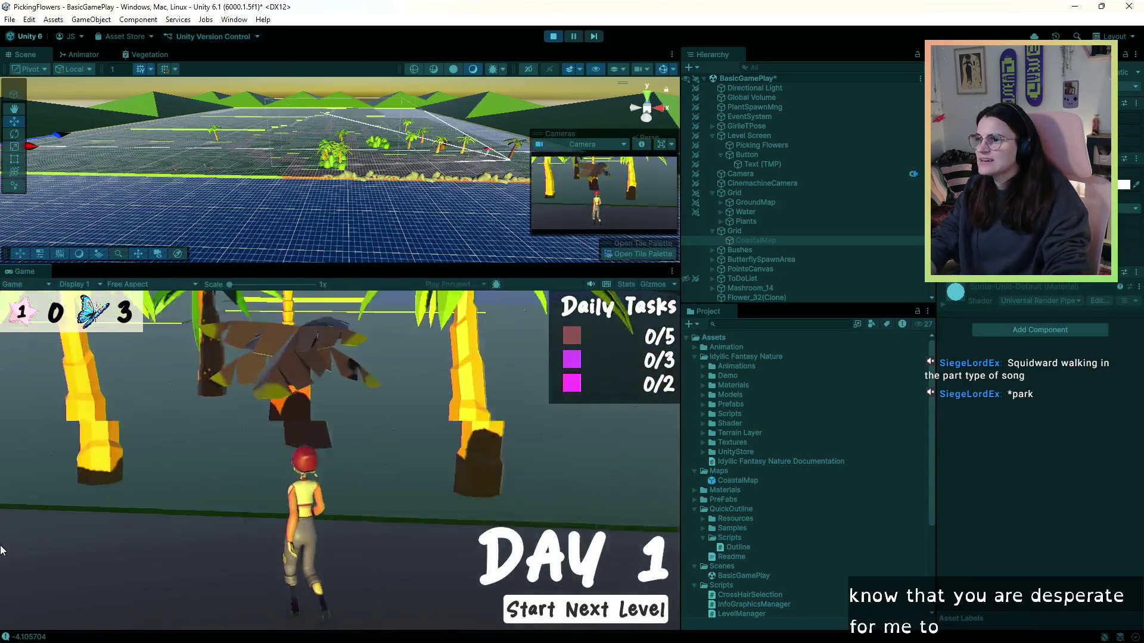
{"action": "key", "text": "w"}
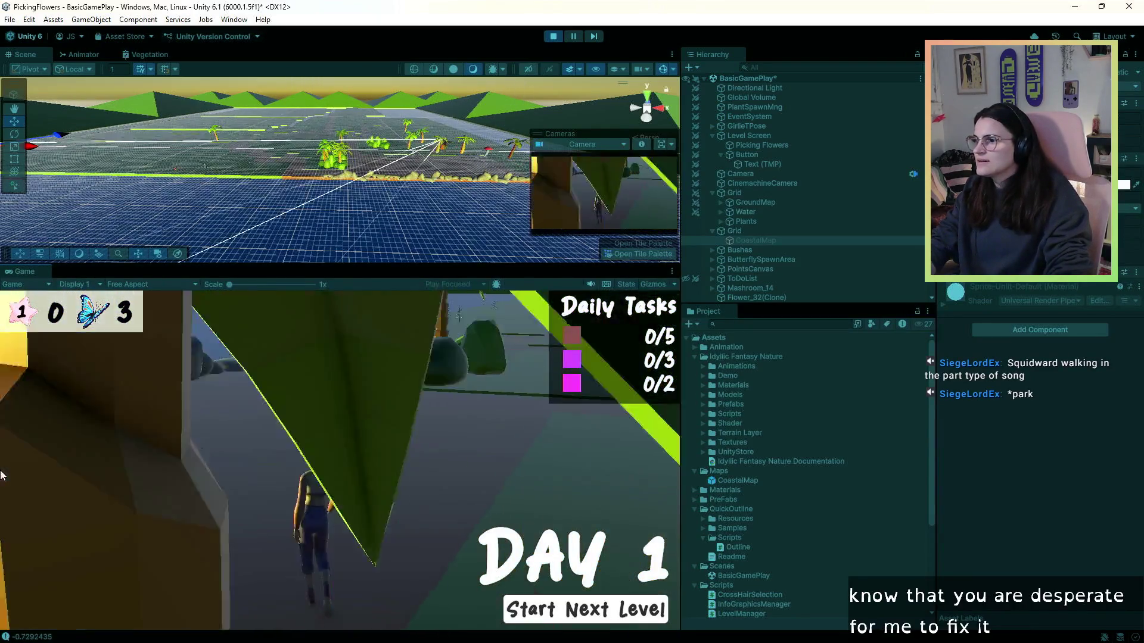
{"action": "key", "text": "w"}
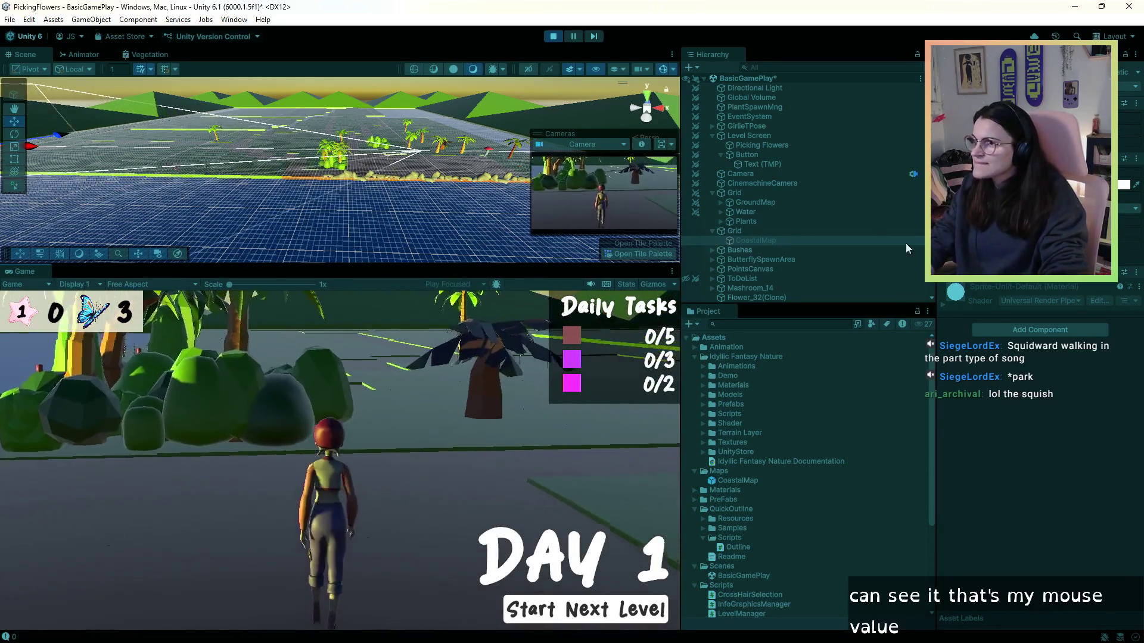
{"action": "key", "text": "w"}
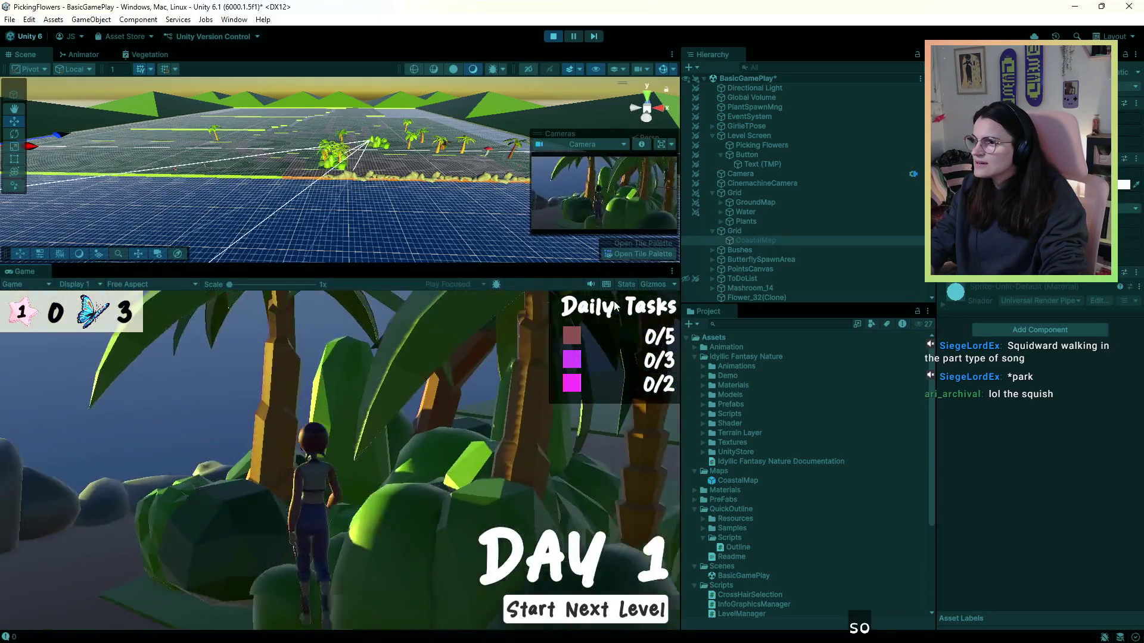
{"action": "key", "text": "w"}
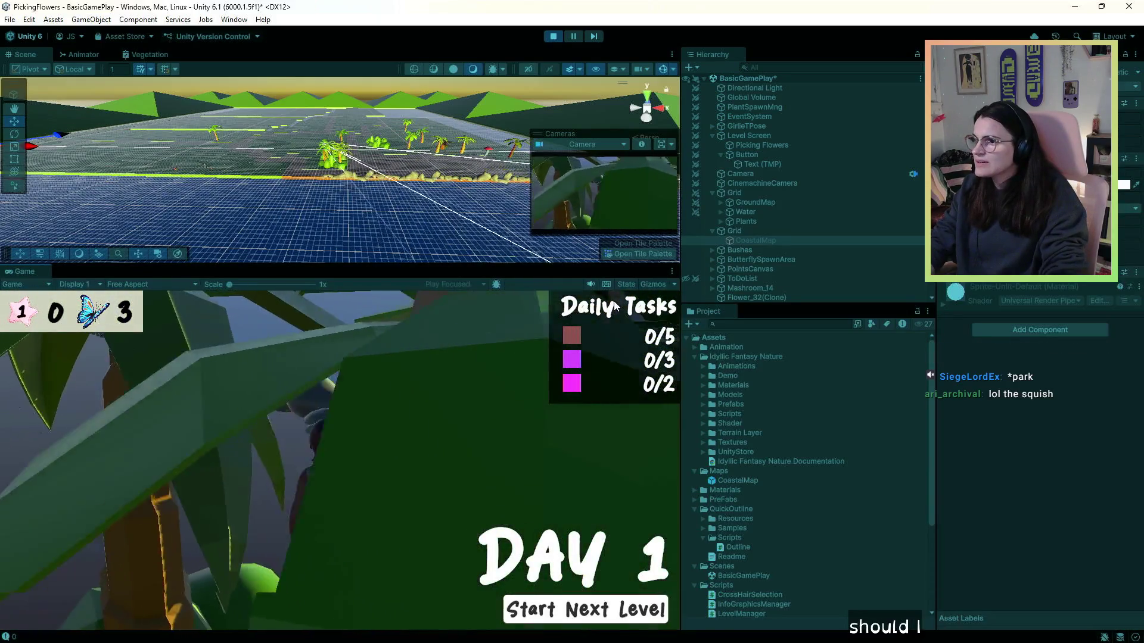
{"action": "key", "text": "w"}
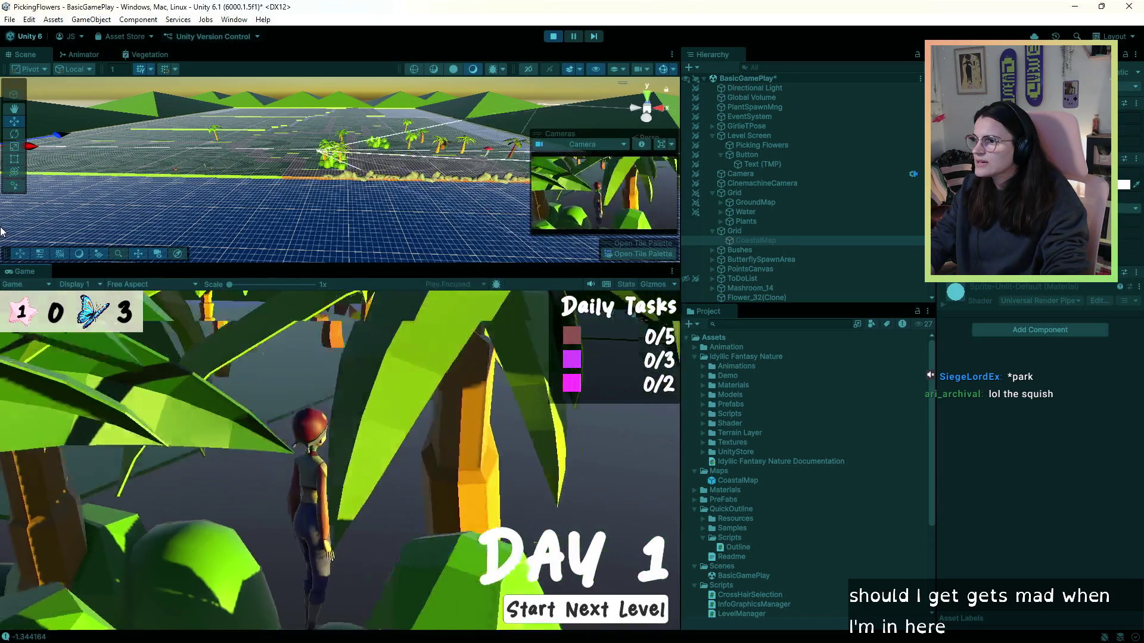
{"action": "key", "text": "w"}
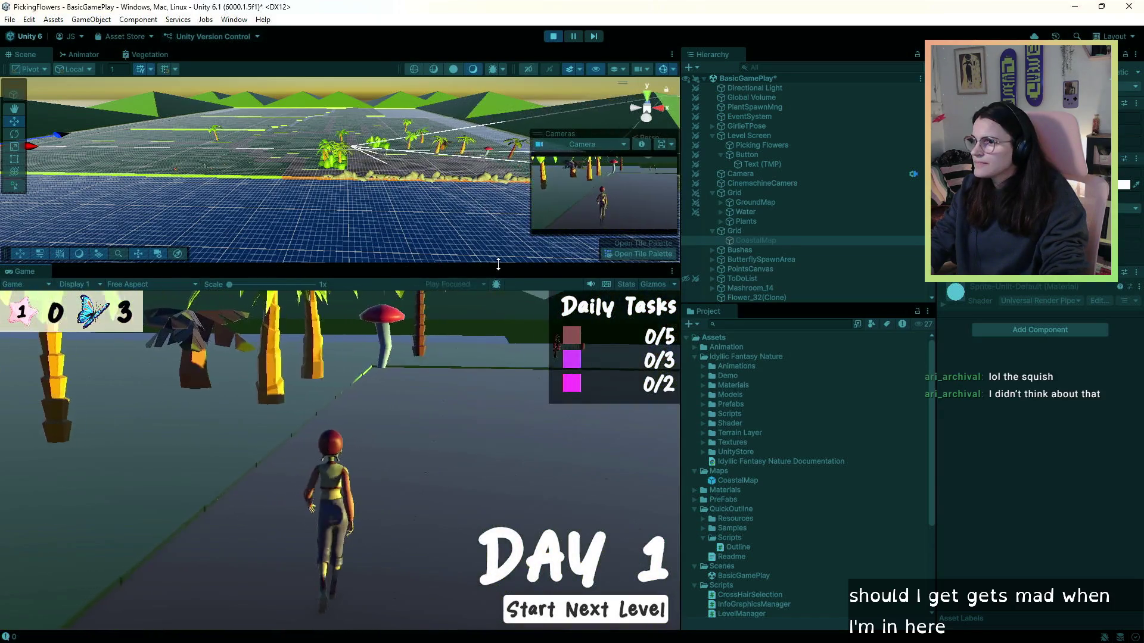
{"action": "key", "text": "w"}
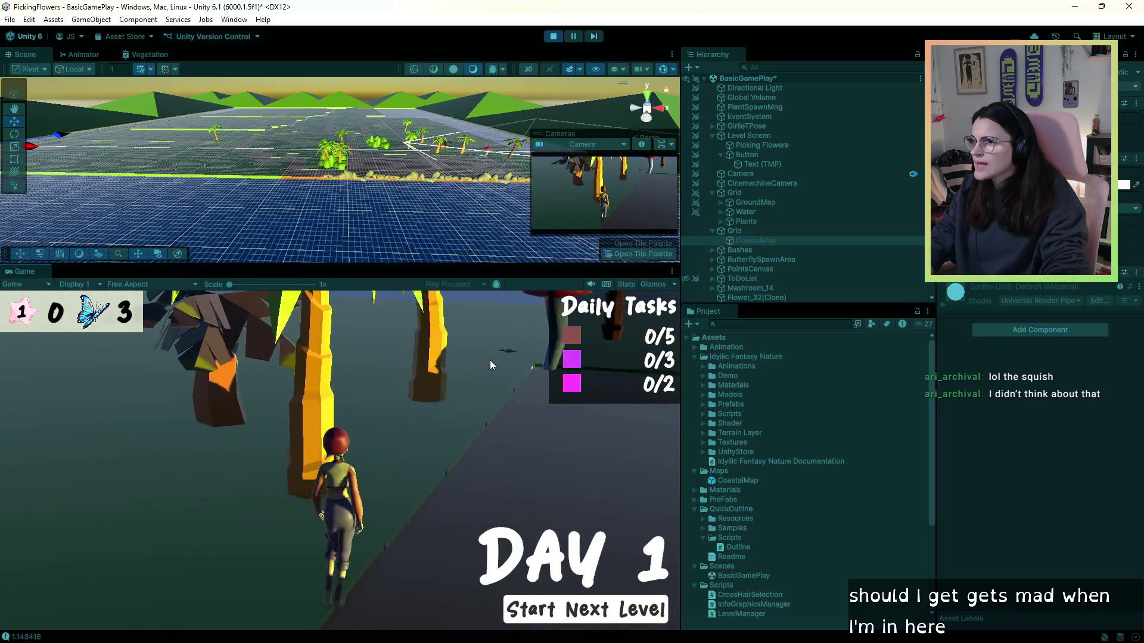
{"action": "key", "text": "w"}
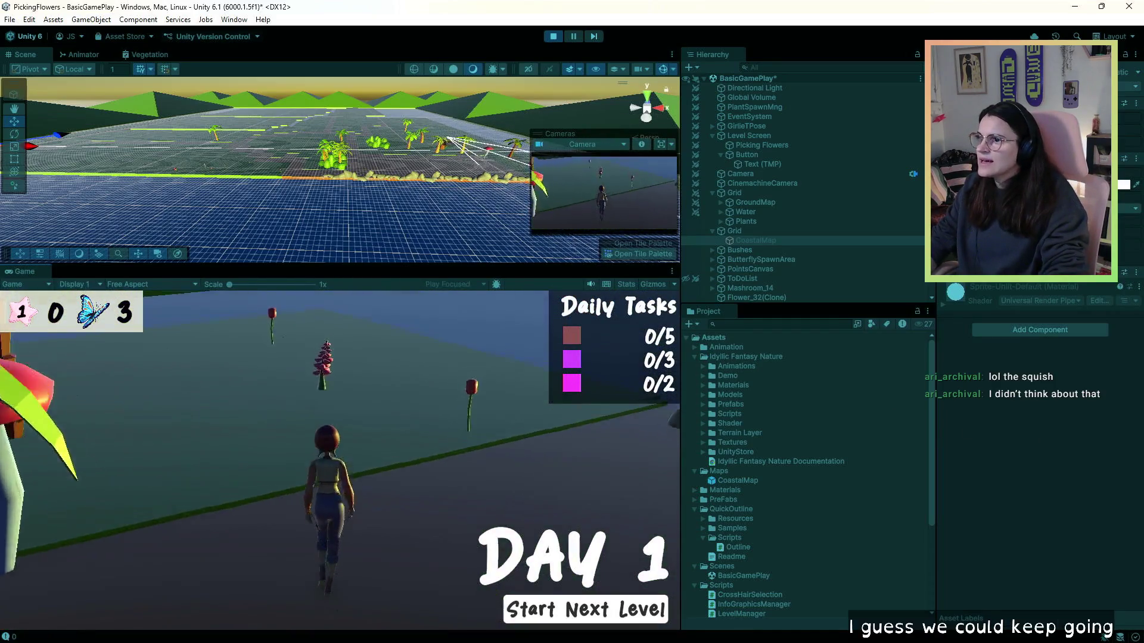
{"action": "key", "text": "w"}
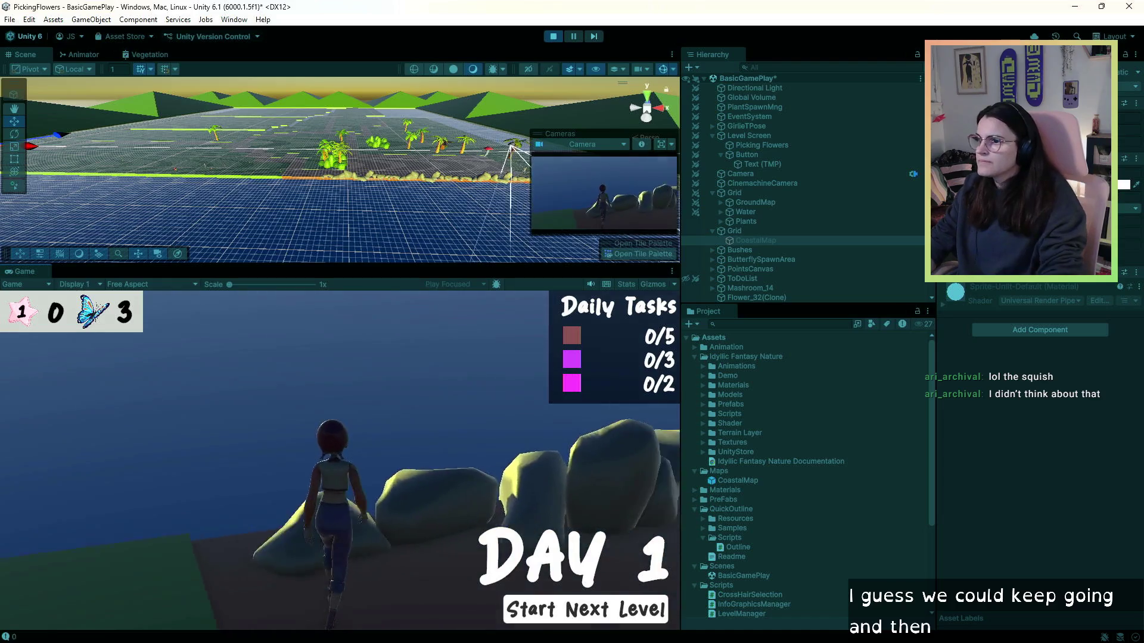
- Walk the character along the shoreline rocks and among the bushes and palm trees
{"action": "key", "text": "d"}
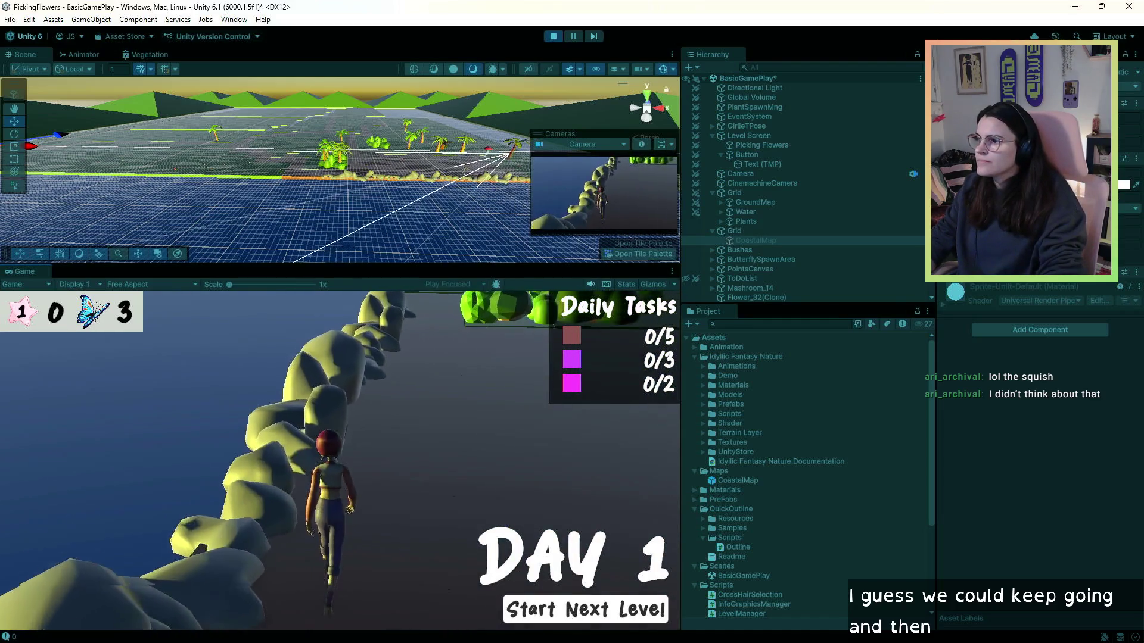
{"action": "key", "text": "d"}
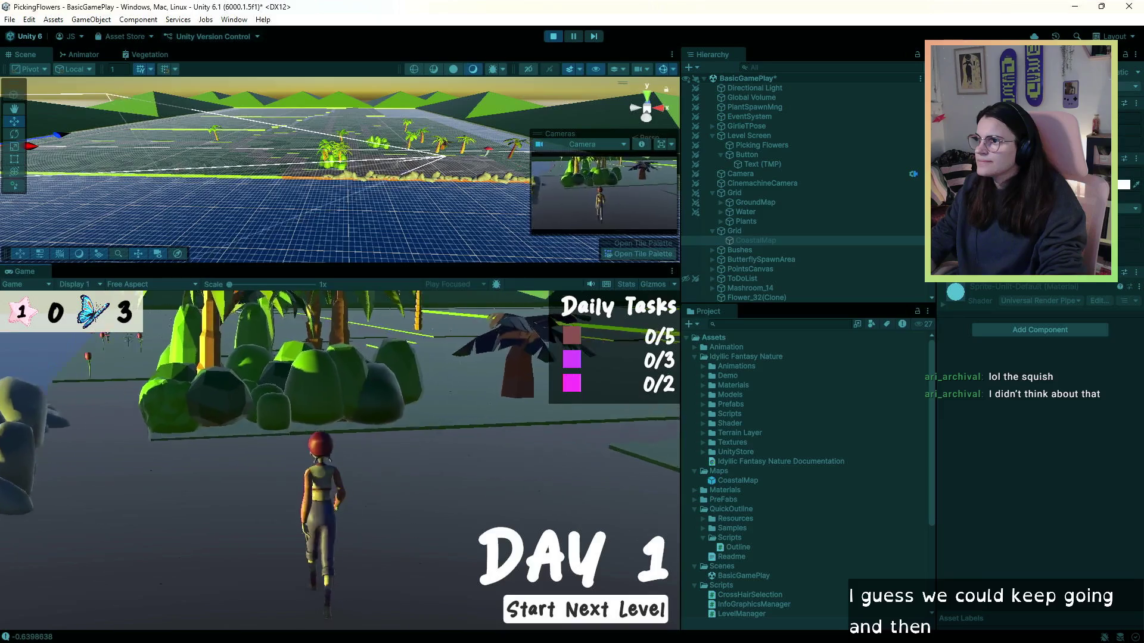
{"action": "key", "text": "a"}
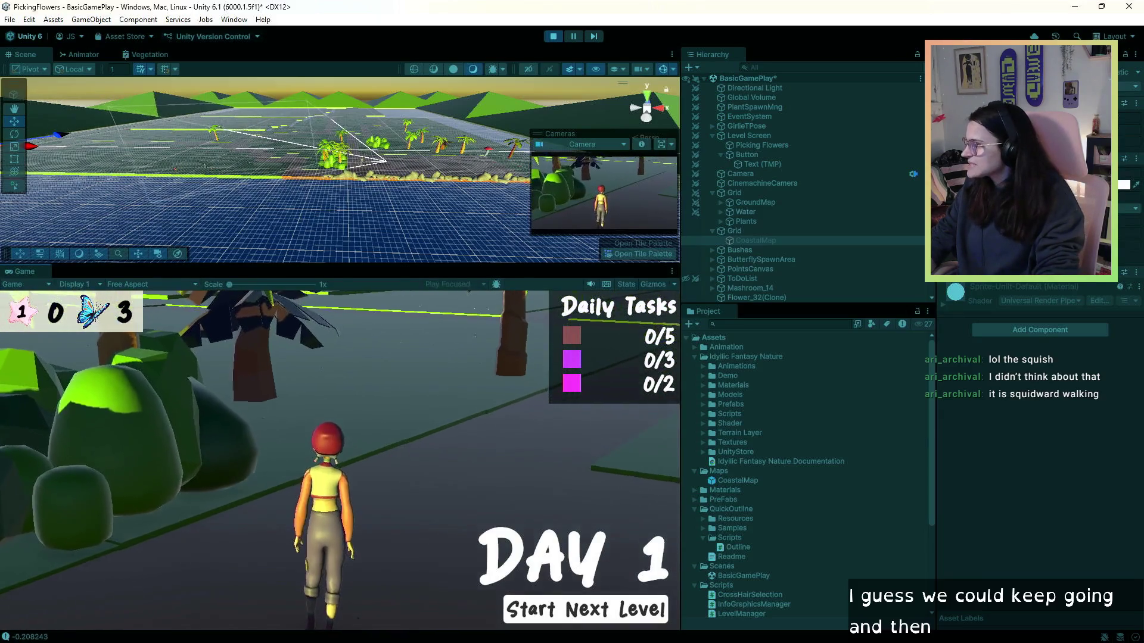
{"action": "key", "text": "a"}
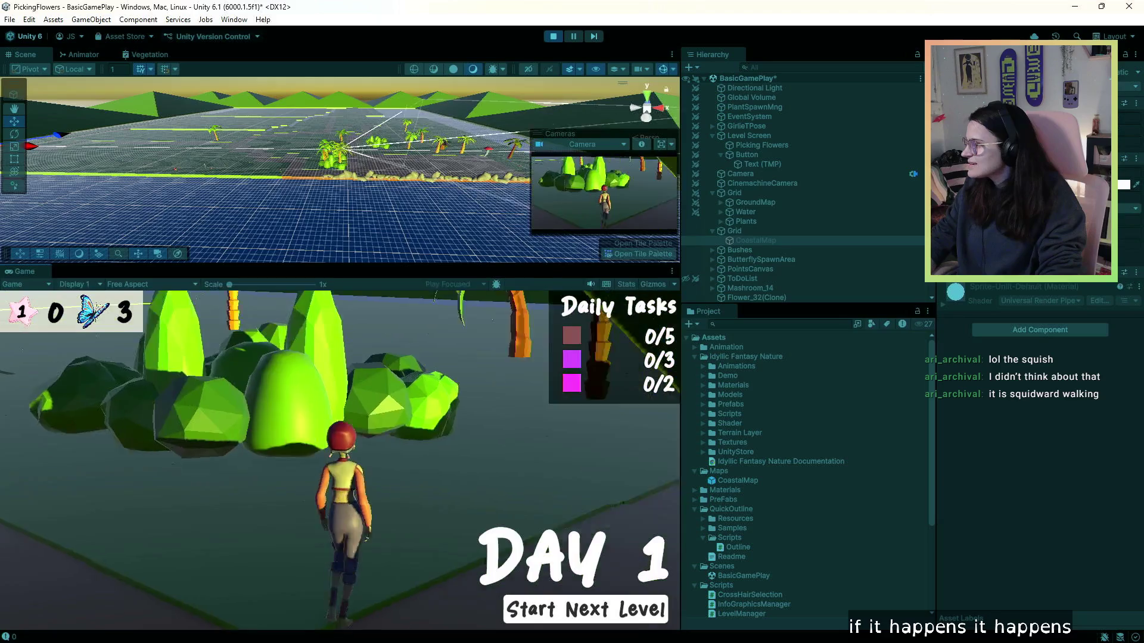
{"action": "key", "text": "d"}
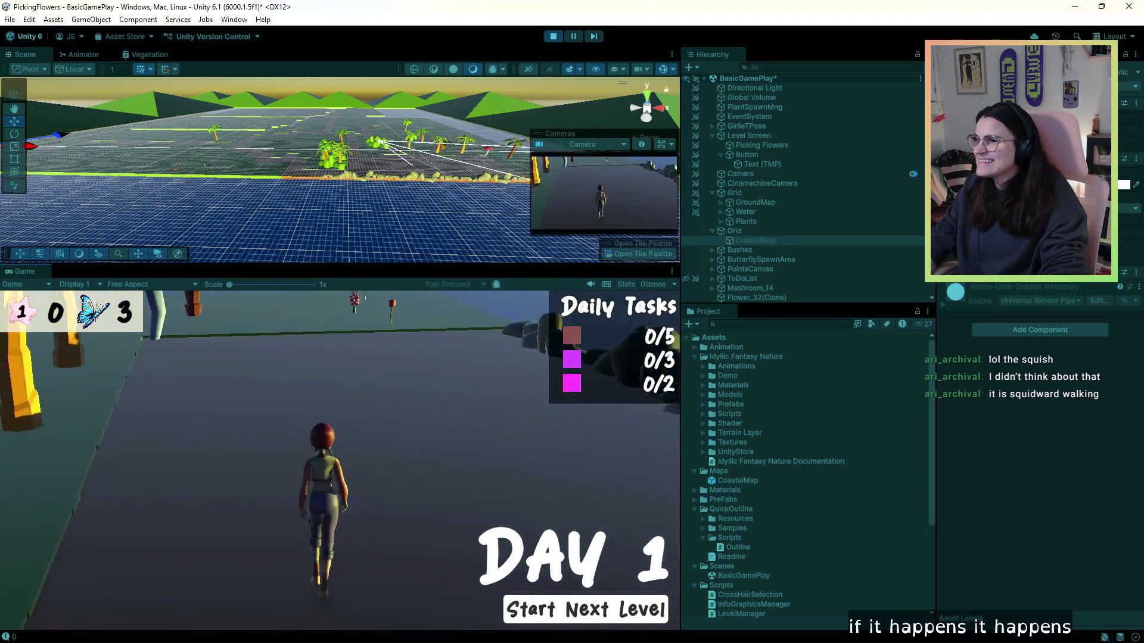
{"action": "key", "text": "w"}
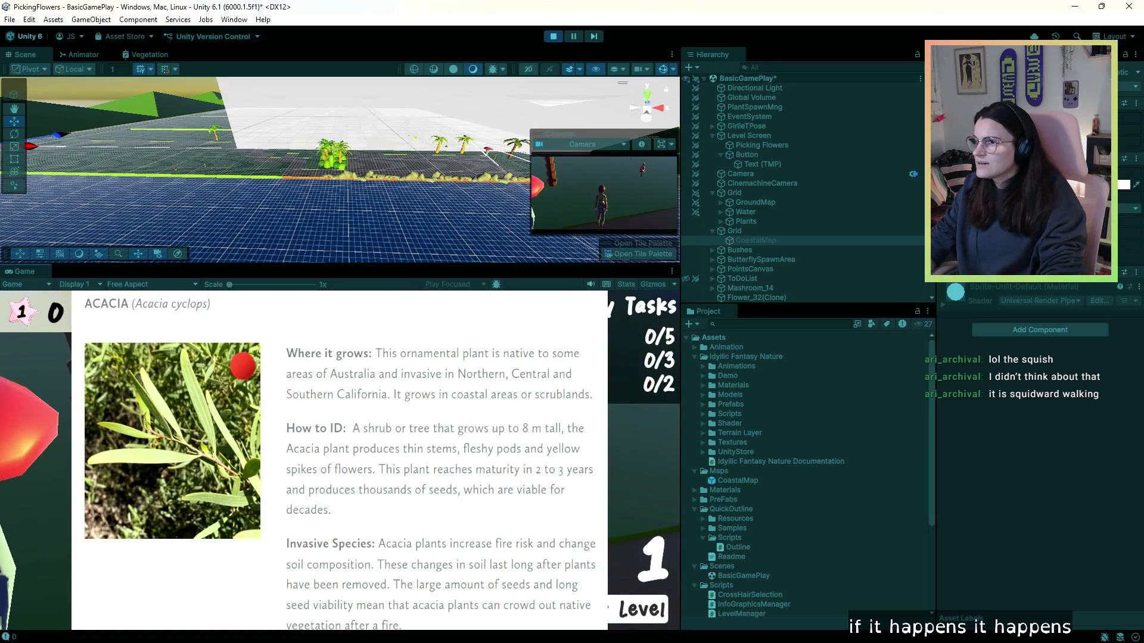
- Dismiss the ACACIA info panel and walk along the rocky shore toward the palms
{"action": "key", "text": "Escape"}
{"action": "key", "text": "w"}
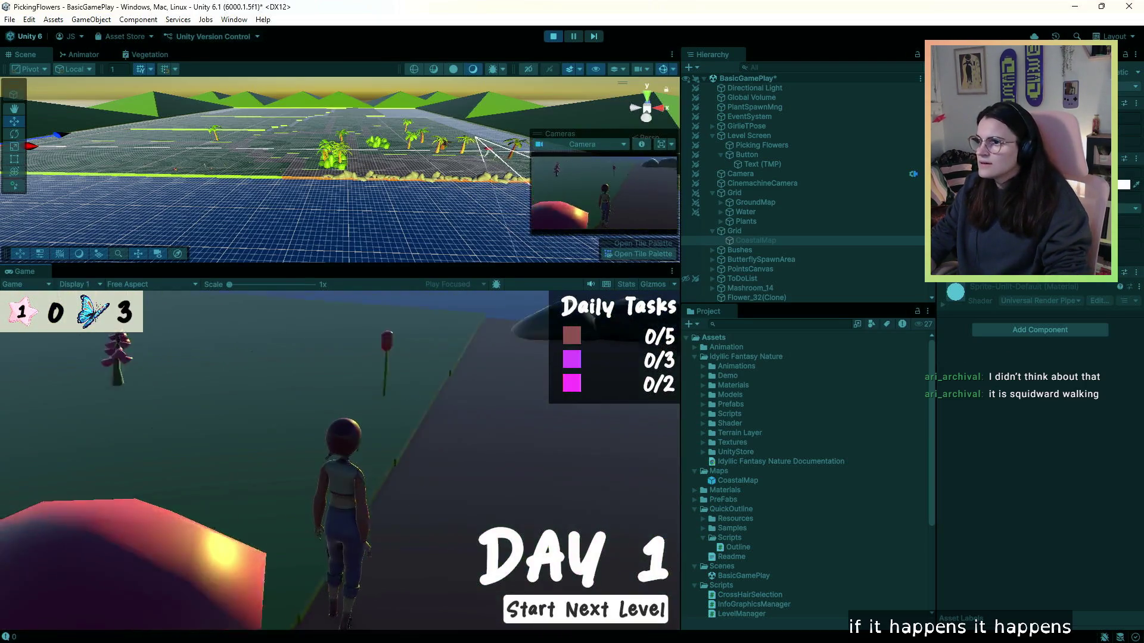
{"action": "key", "text": "w"}
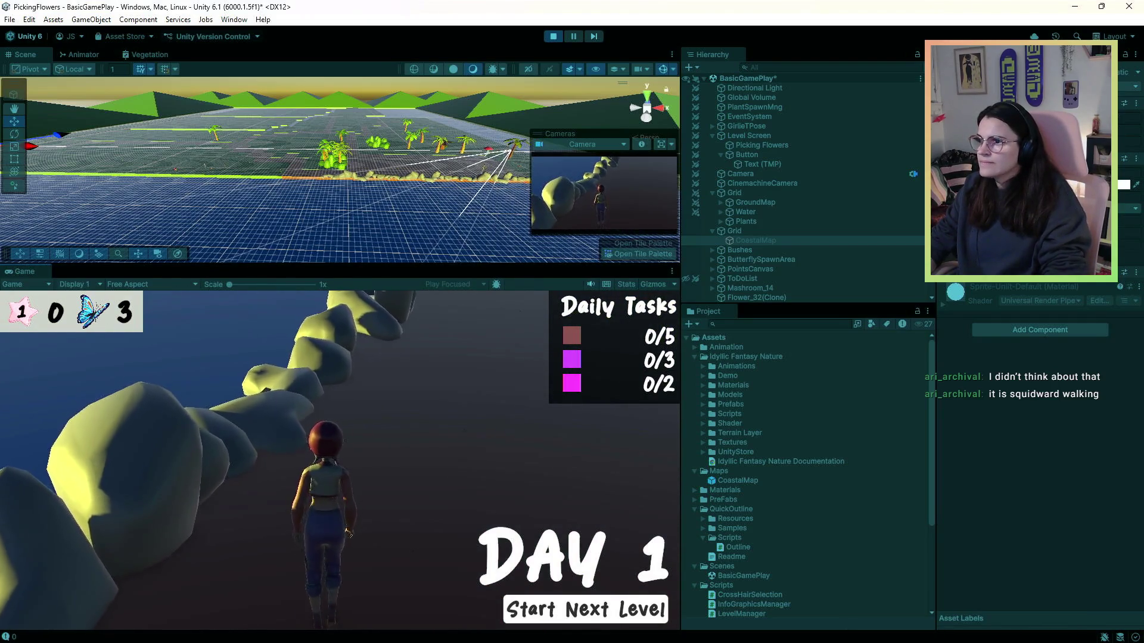
{"action": "key", "text": "w"}
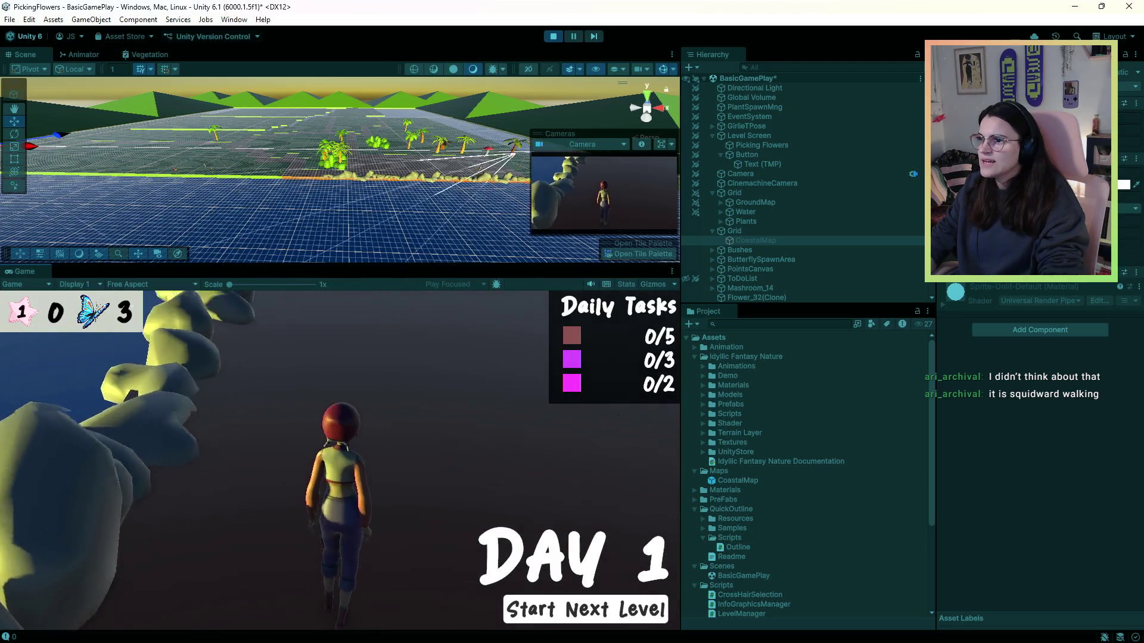
{"action": "key", "text": "w"}
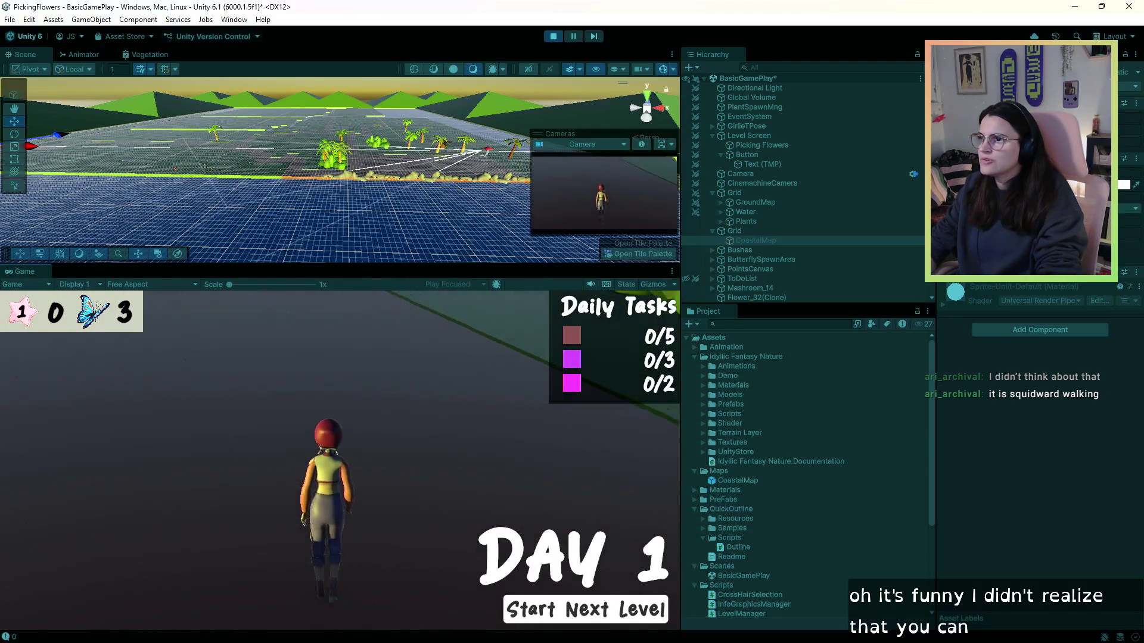
{"action": "key", "text": "w"}
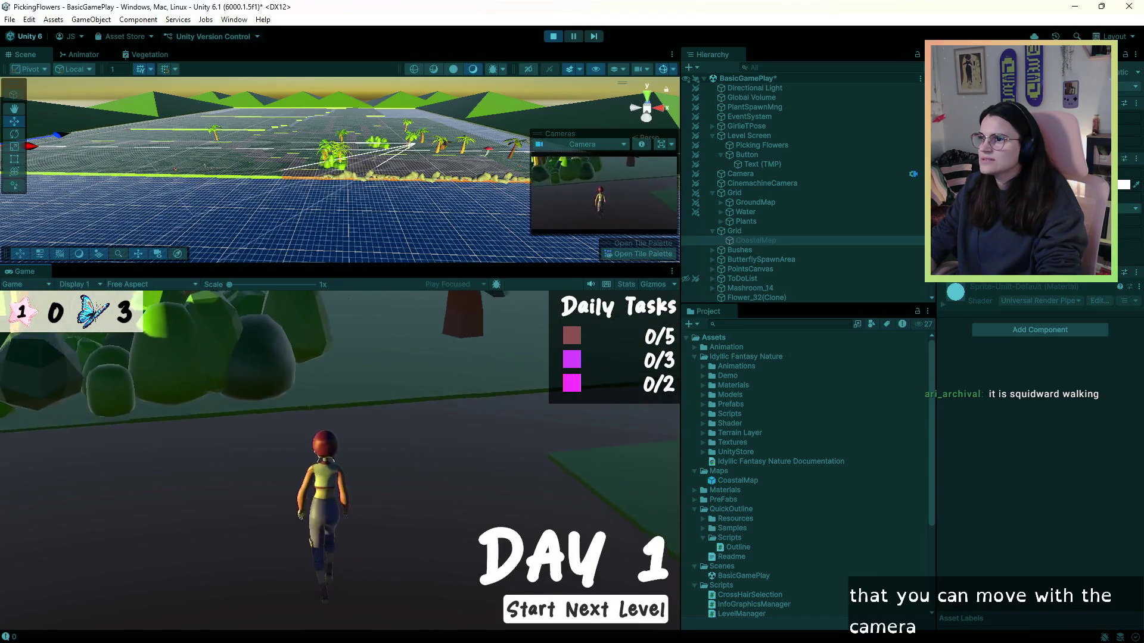
{"action": "key", "text": "w"}
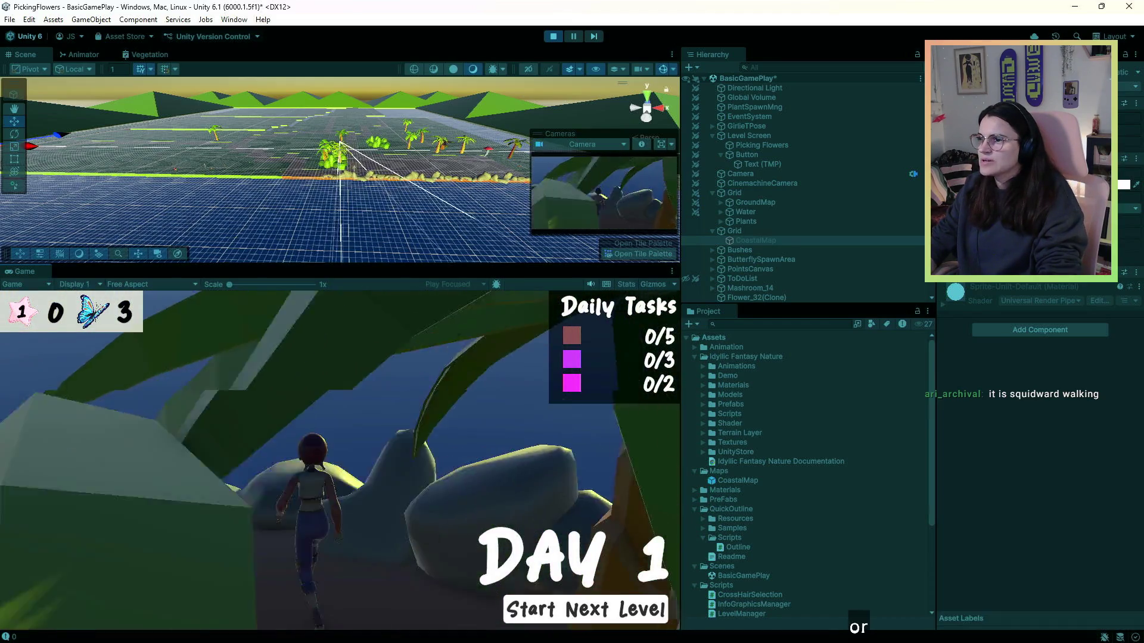
{"action": "key", "text": "w"}
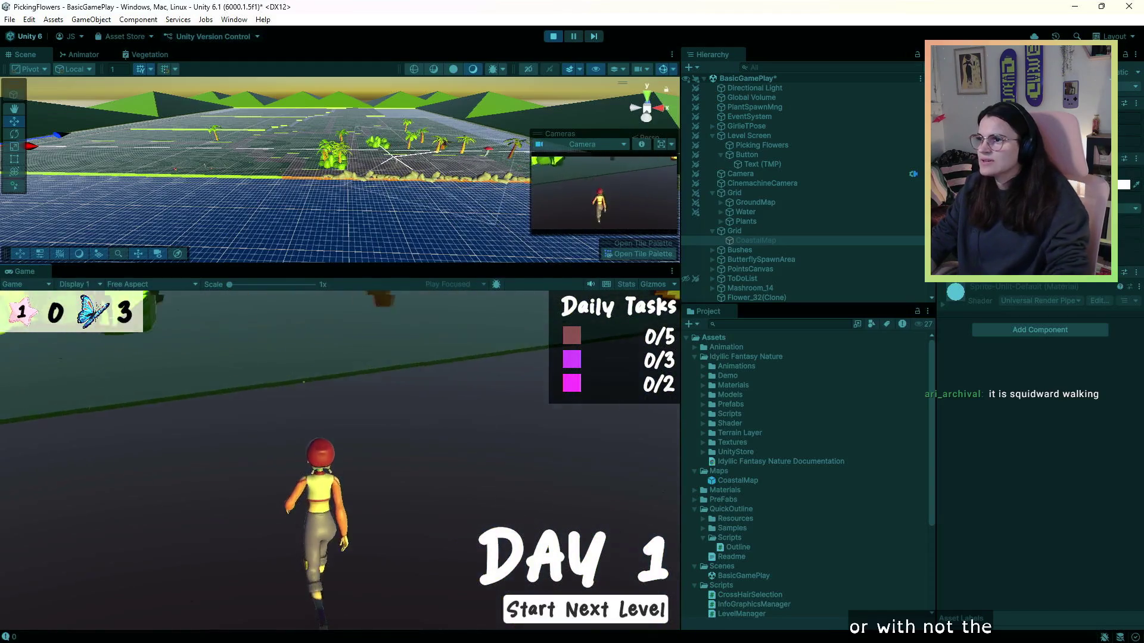
{"action": "key", "text": "a"}
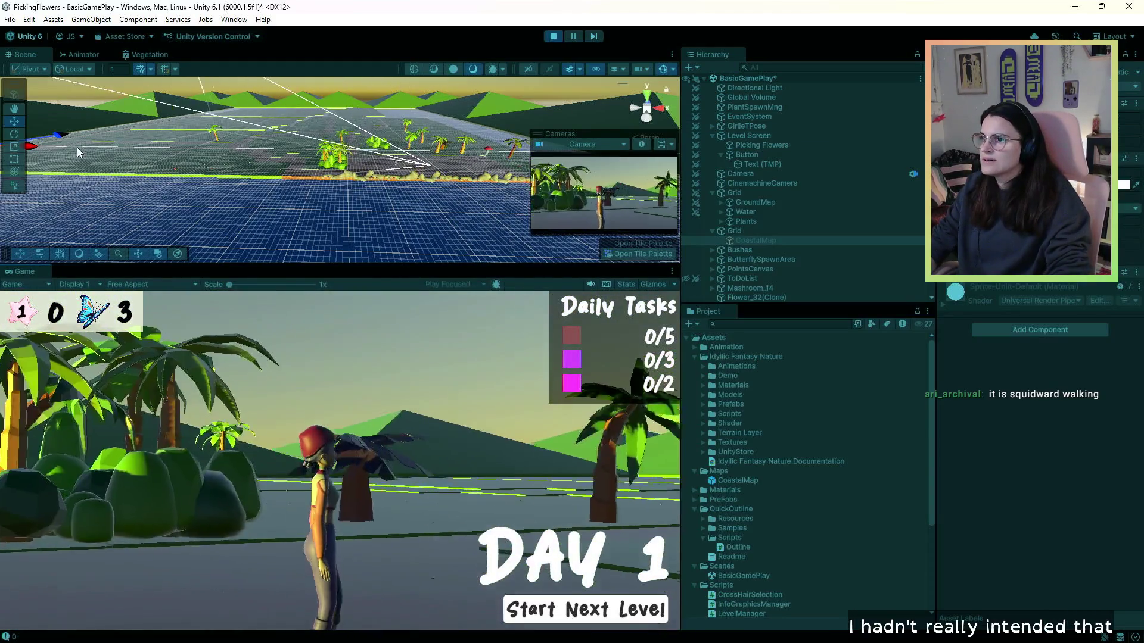
{"action": "key", "text": "a"}
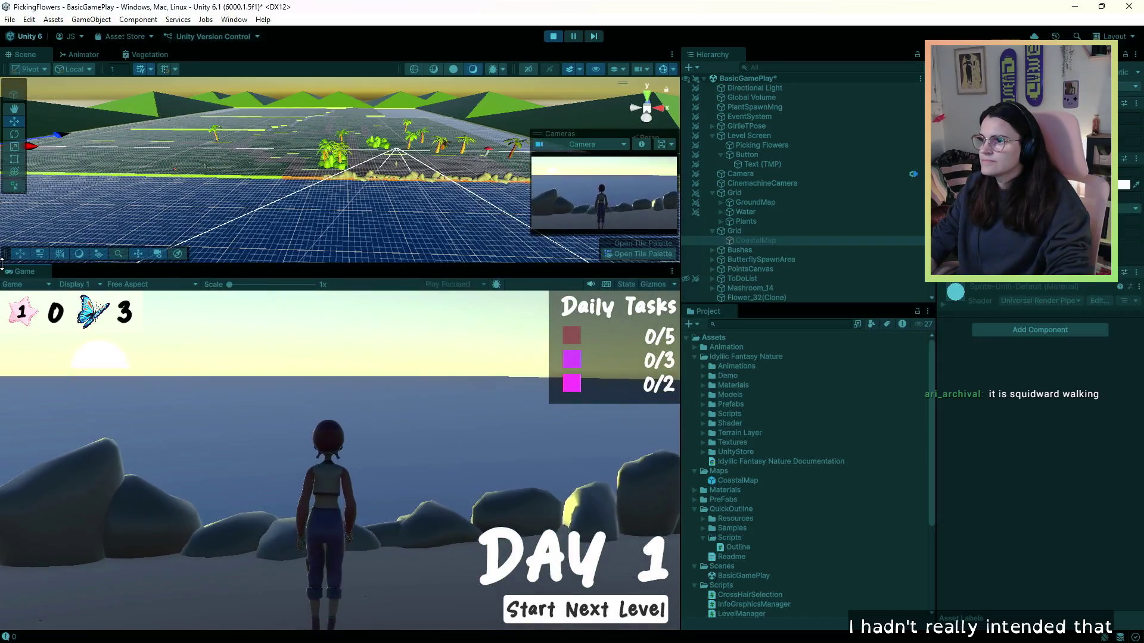
- Walk the character back past the bushes, exit Play mode, and bring Notion's plant game page full-screen
{"action": "key", "text": "s"}
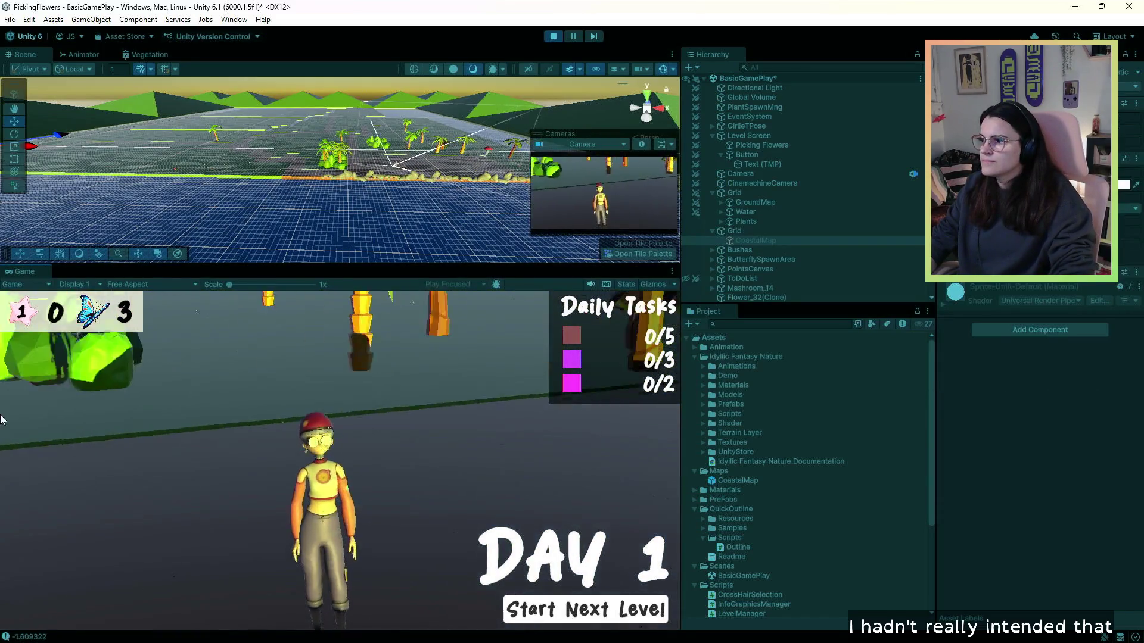
{"action": "key", "text": "s"}
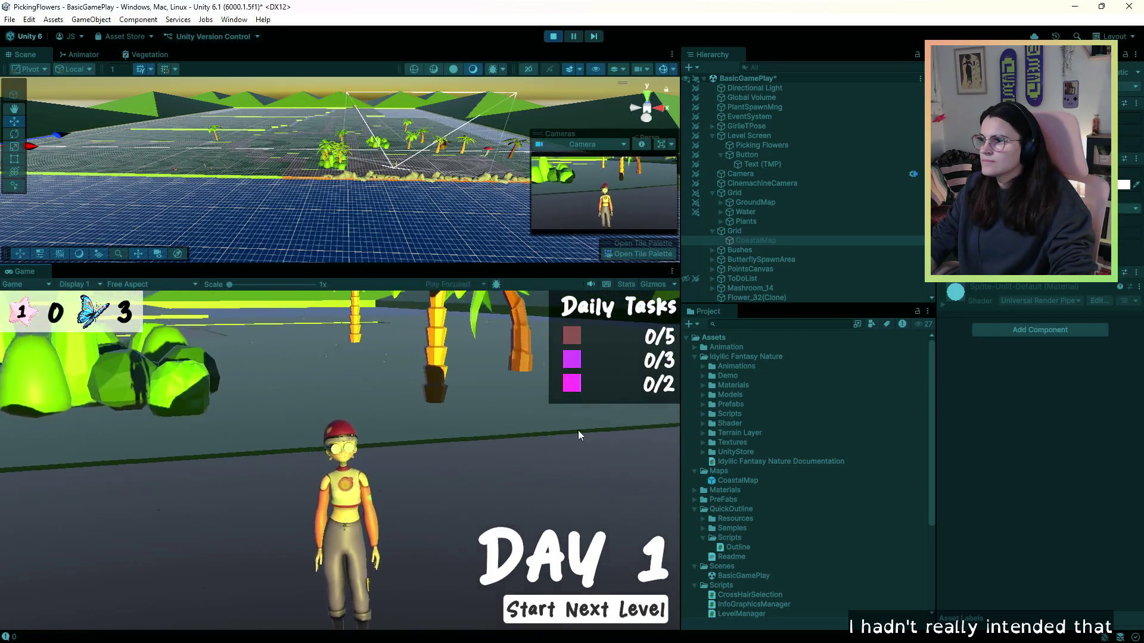
{"action": "key", "text": "s"}
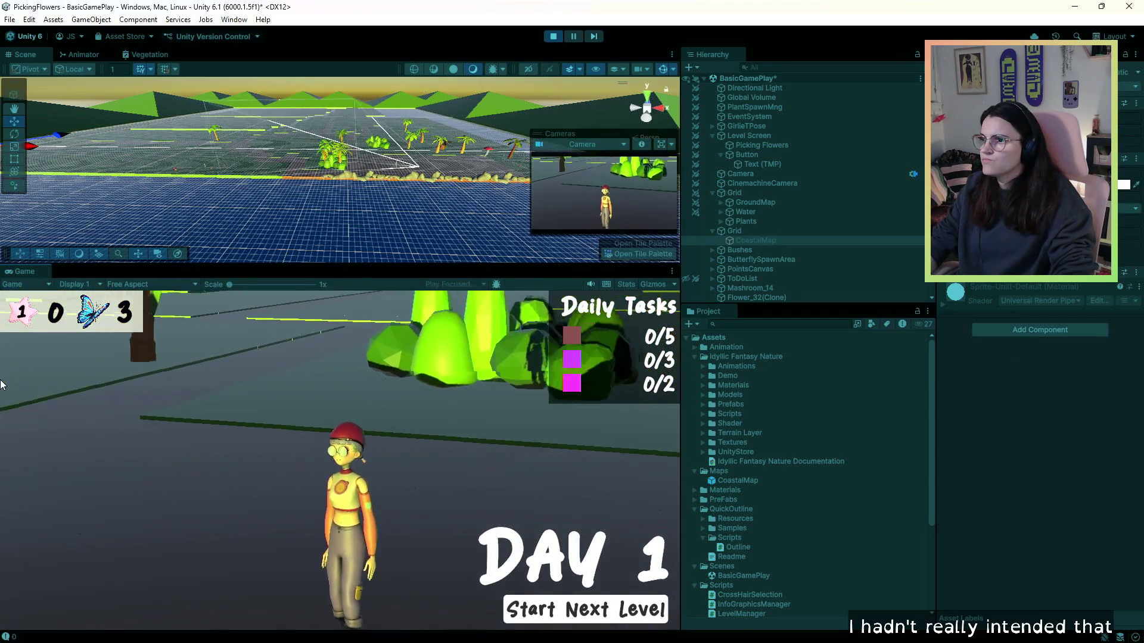
{"action": "key", "text": "w"}
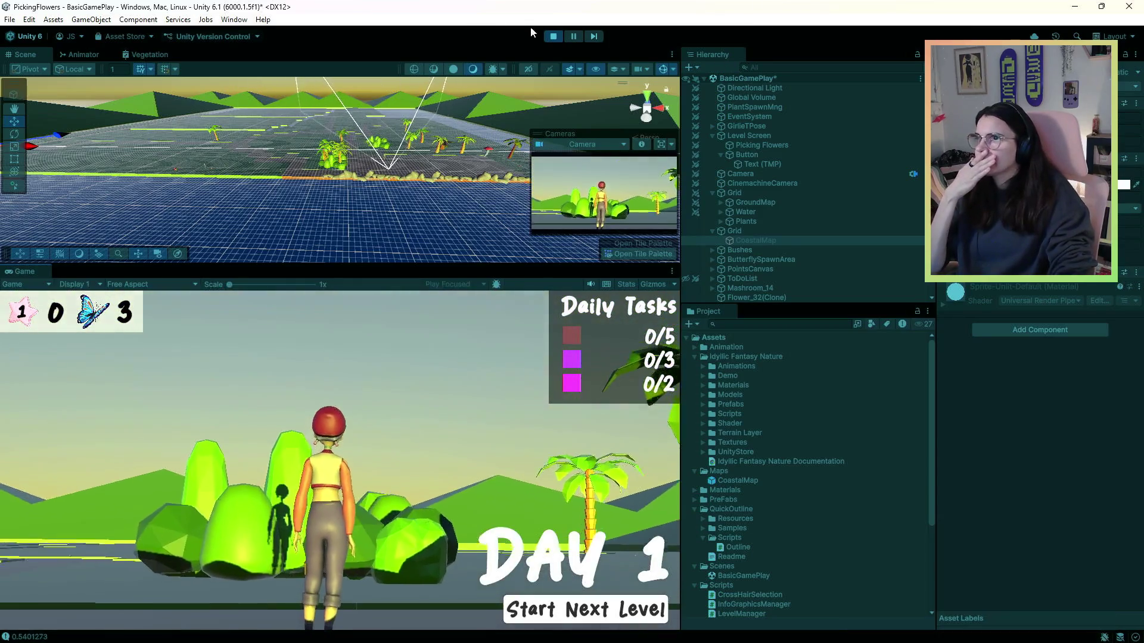
{"action": "left_click", "coordinate": [552, 37]}
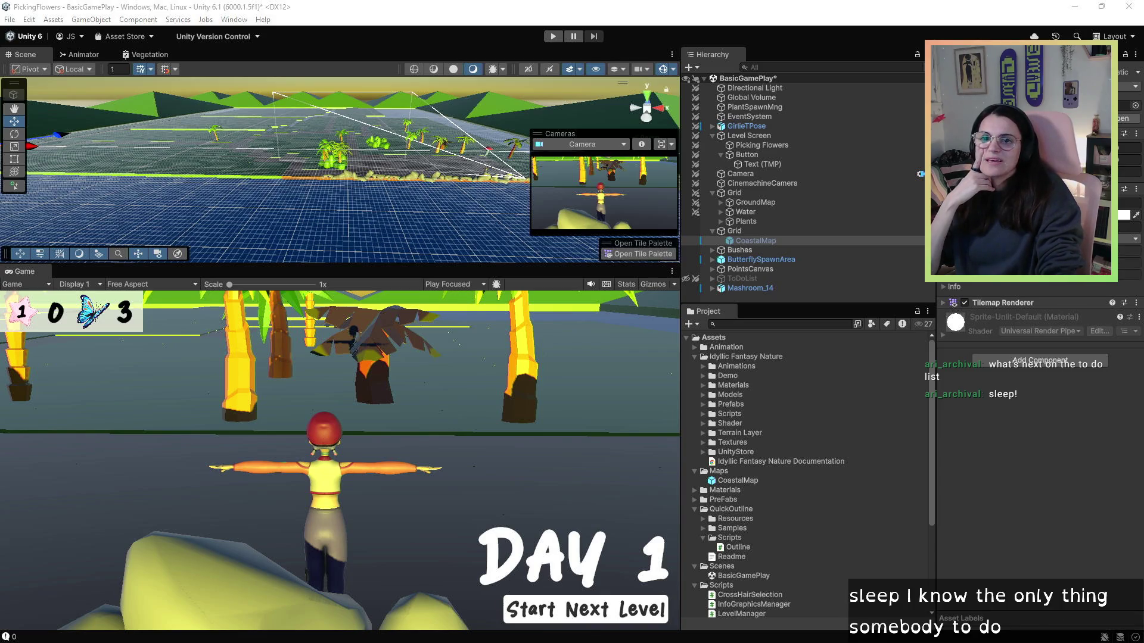
{"action": "mouse_move", "coordinate": [1132, 203]}
{"action": "left_mouse_down"}
{"action": "mouse_move", "coordinate": [966, 203]}
{"action": "mouse_move", "coordinate": [357, 5]}
{"action": "left_mouse_up"}
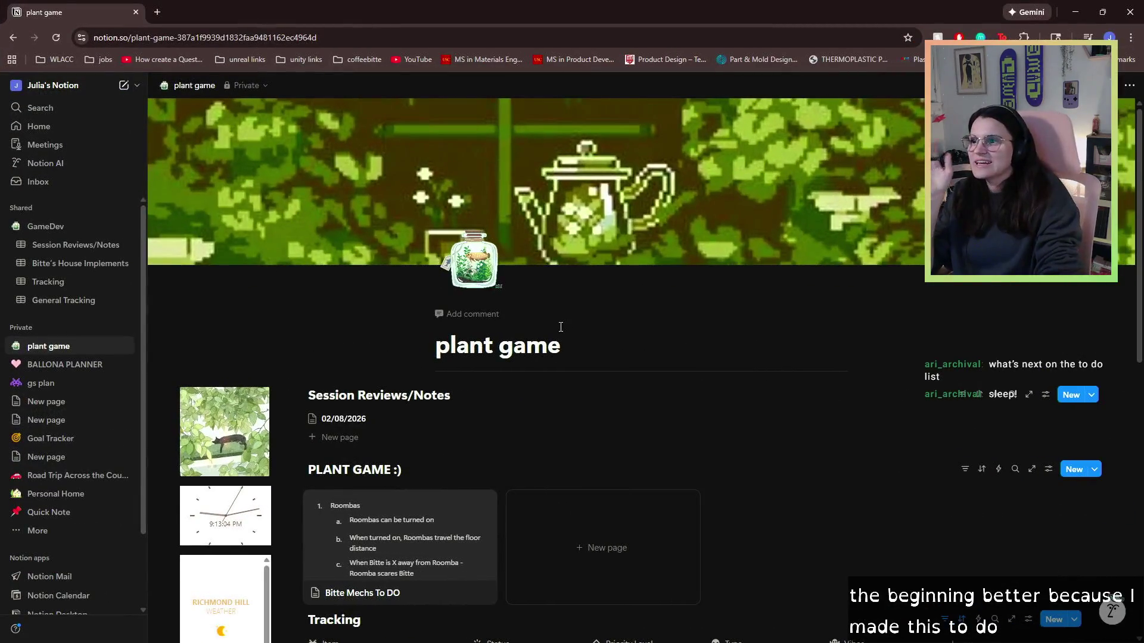
- Set 'fix camera random movement' to In progress in the Tracking table and start a new row
{"action": "scroll", "coordinate": [560, 332], "scroll_direction": "down", "scroll_amount": 2}
{"action": "scroll", "coordinate": [546, 301], "scroll_direction": "down", "scroll_amount": 2}
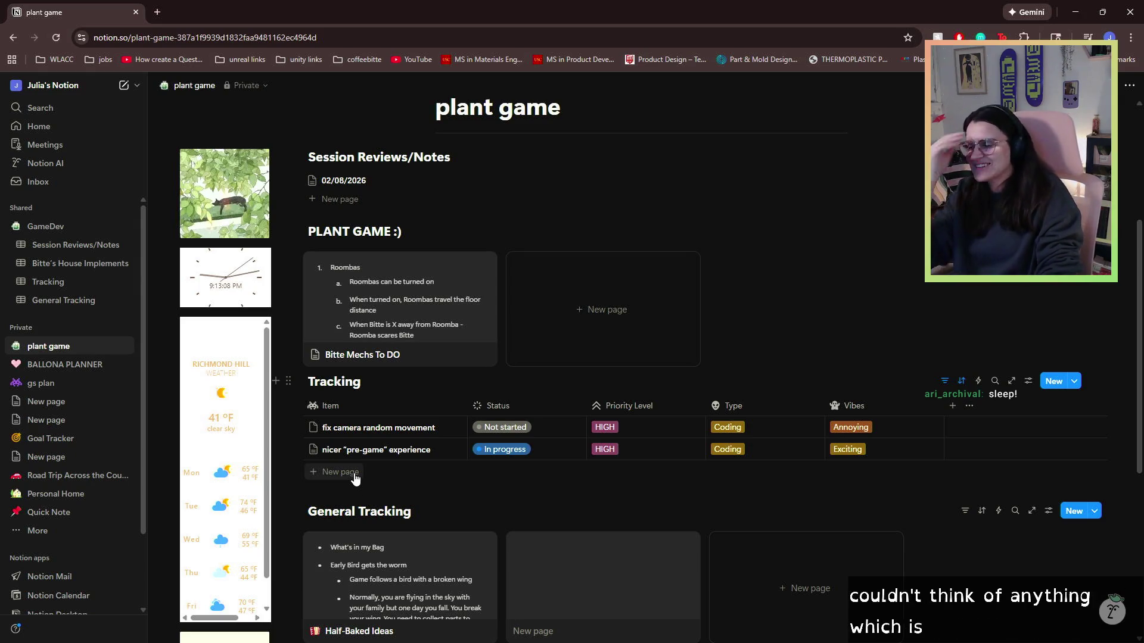
{"action": "scroll", "coordinate": [363, 458], "scroll_direction": "down", "scroll_amount": 1}
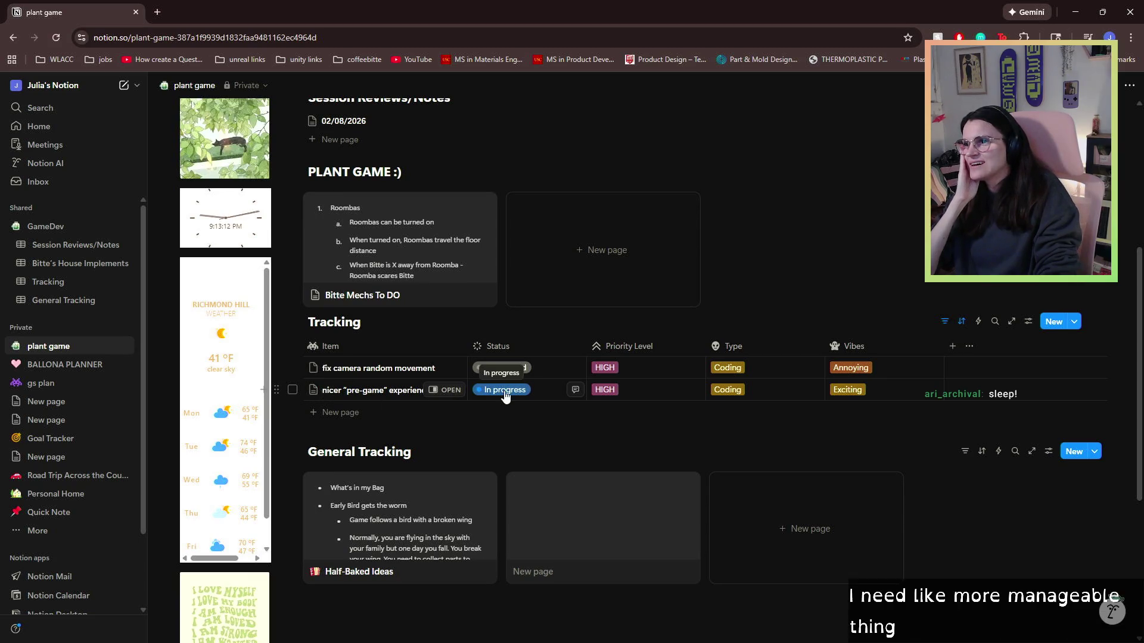
{"action": "left_click", "coordinate": [505, 369]}
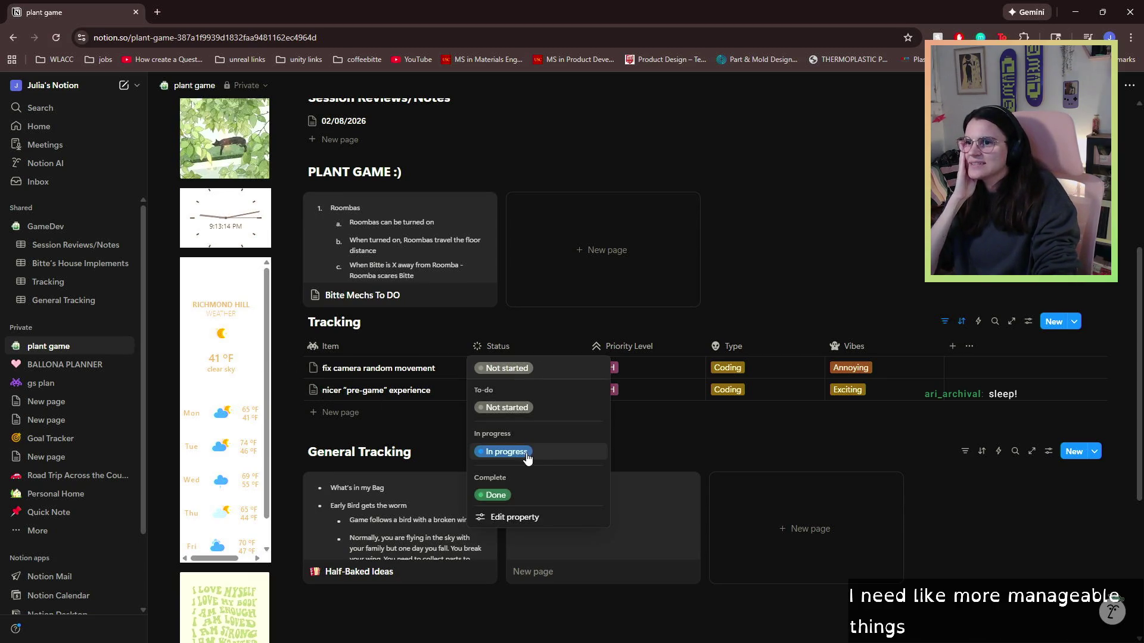
{"action": "left_click", "coordinate": [527, 457]}
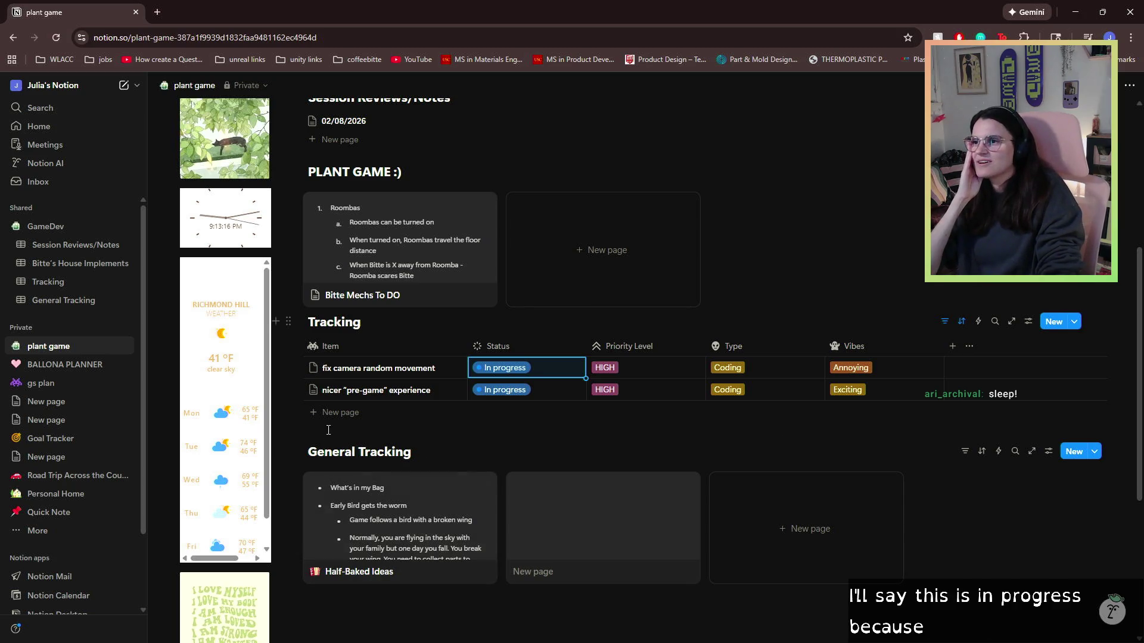
{"action": "left_click", "coordinate": [336, 413]}
{"action": "type", "text": "make some a"}
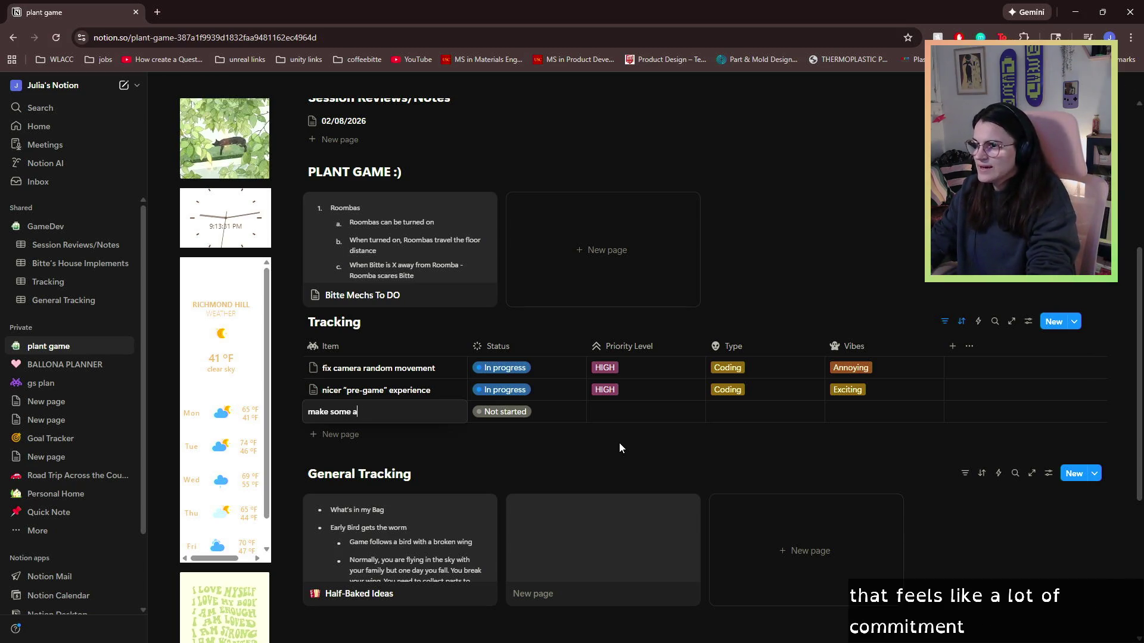
- Add to-do rows for making the wetlands map area better and making some asset images
{"action": "type", "text": "sset"}
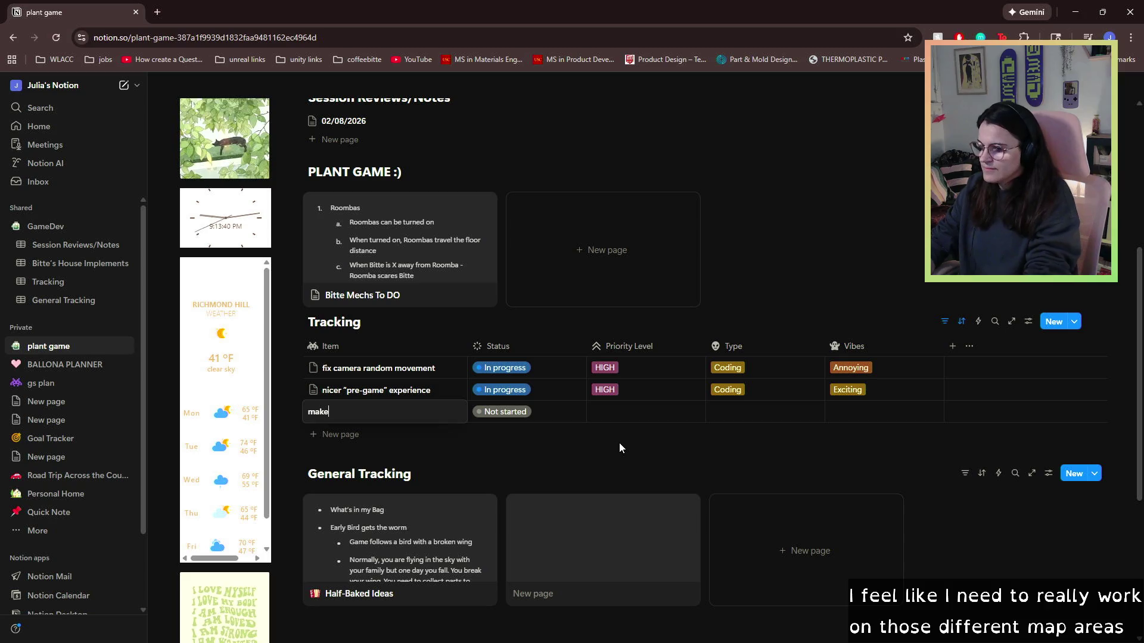
{"action": "type", "text": "wetlands m"}
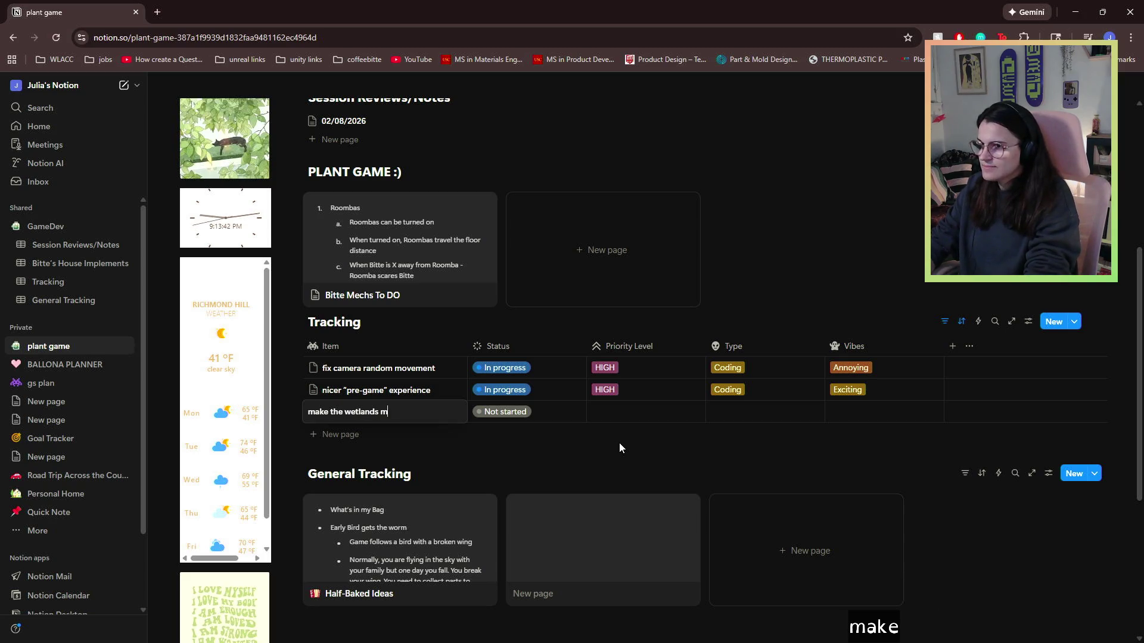
{"action": "type", "text": "ap aera"}
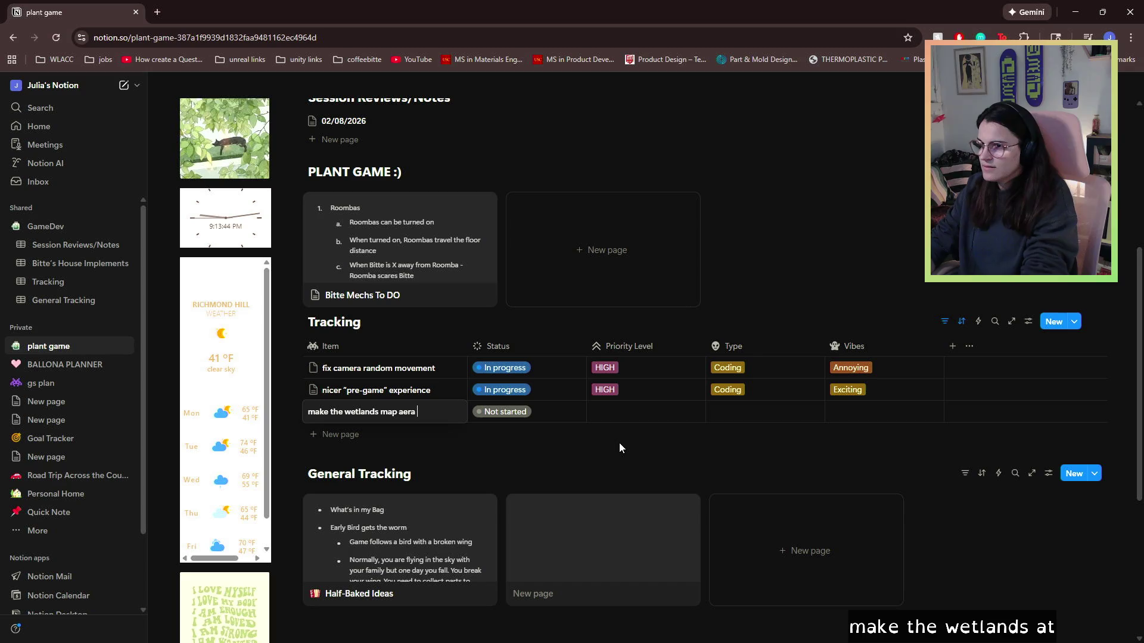
{"action": "key", "text": "BackSpace"}
{"action": "key", "text": "BackSpace"}
{"action": "key", "text": "BackSpace"}
{"action": "type", "text": "rea "}
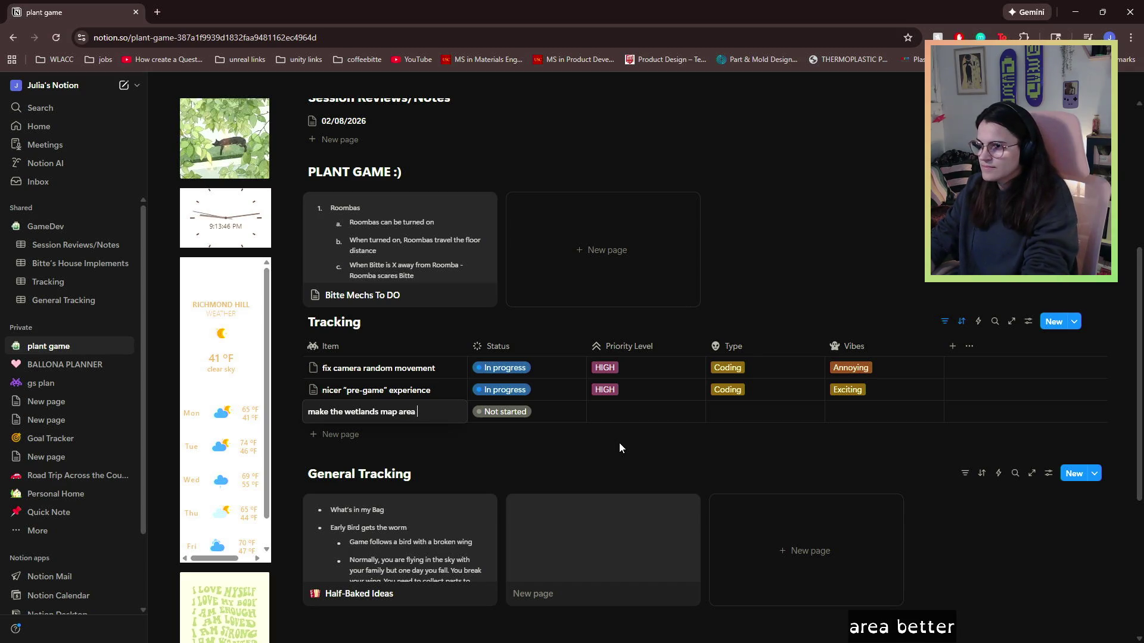
{"action": "type", "text": "better"}
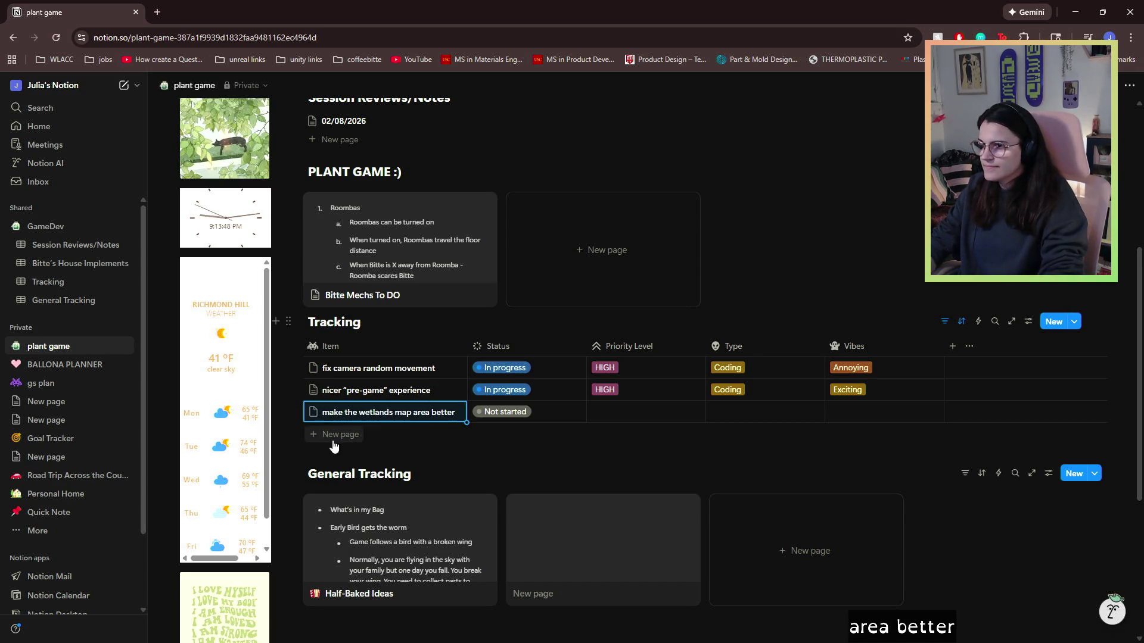
{"action": "left_click", "coordinate": [334, 435]}
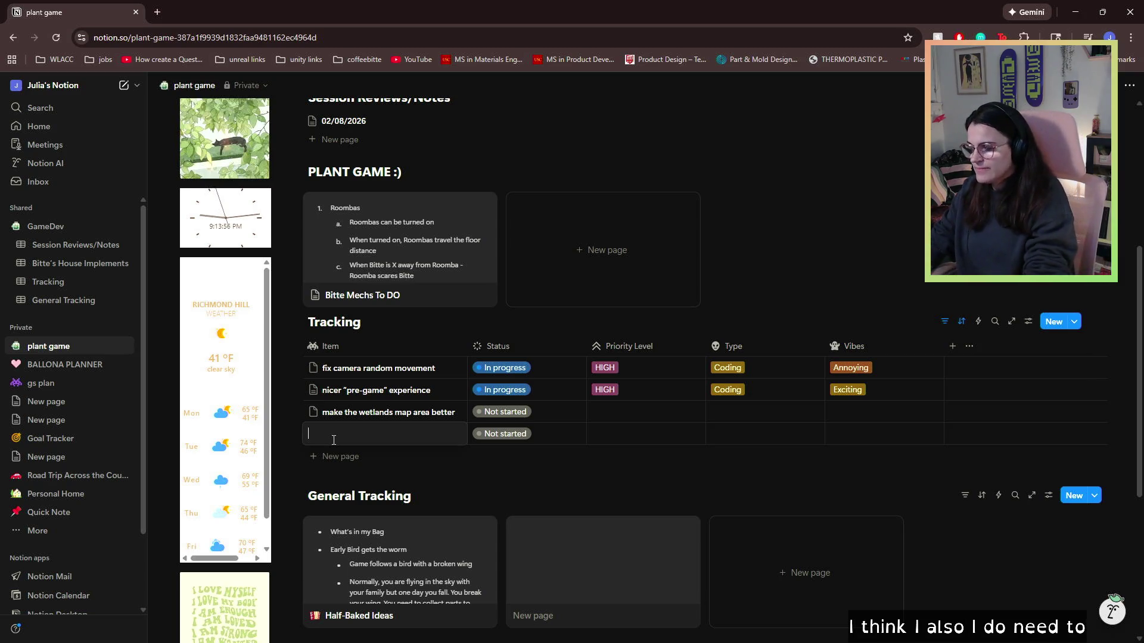
{"action": "type", "text": "make some assets - to do list ima"}
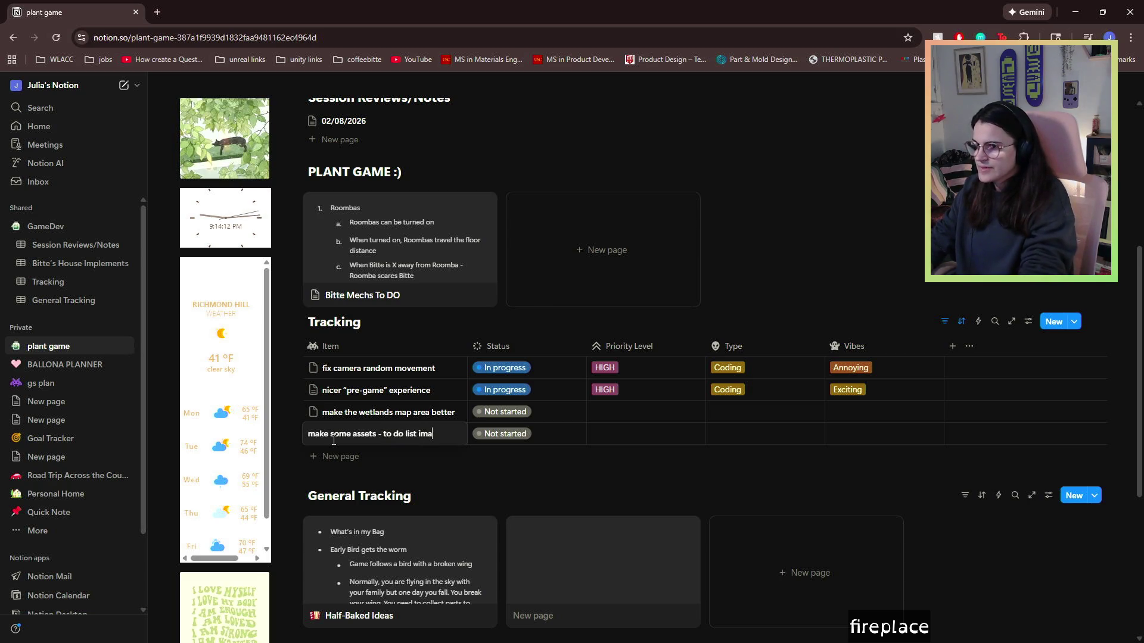
{"action": "type", "text": "ges"}
{"action": "key", "text": "Return"}
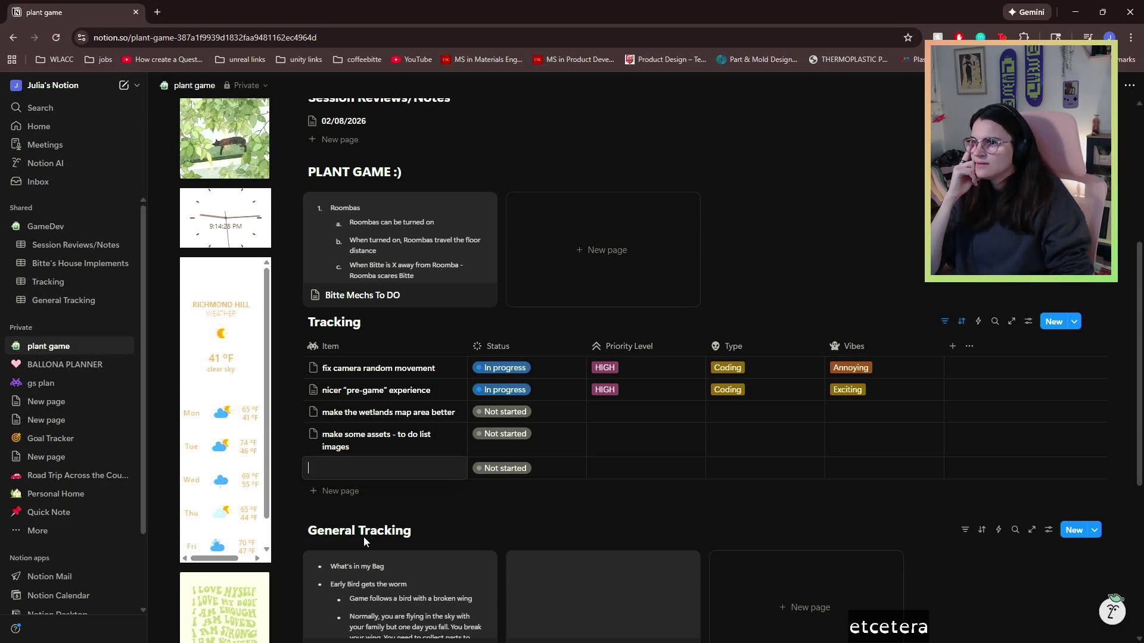
- Add rows 'make to do list cheat sheet' and 'water good plants mechanic?'
{"action": "type", "text": "make ty"}
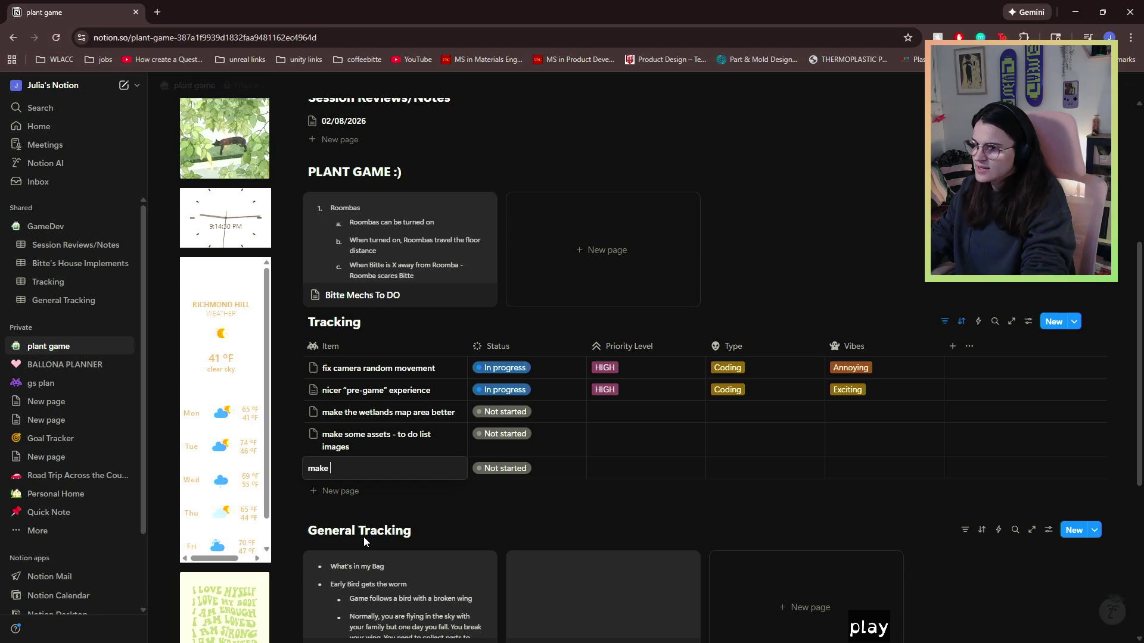
{"action": "key", "text": "BackSpace"}
{"action": "type", "text": "o do "}
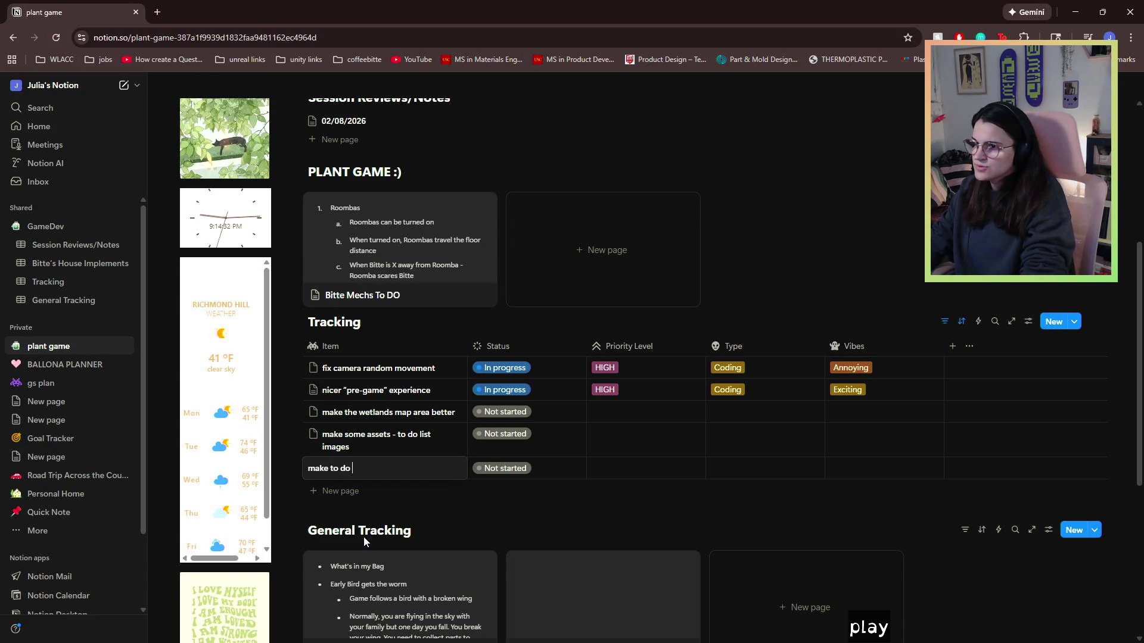
{"action": "type", "text": "list cheat sheet"}
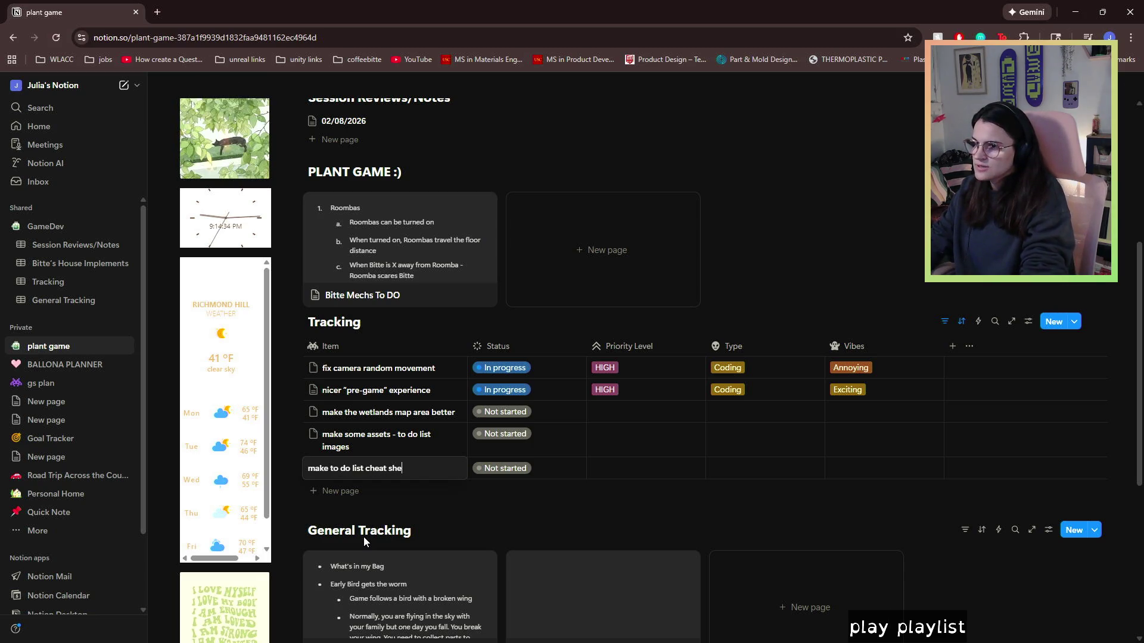
{"action": "key", "text": "Return"}
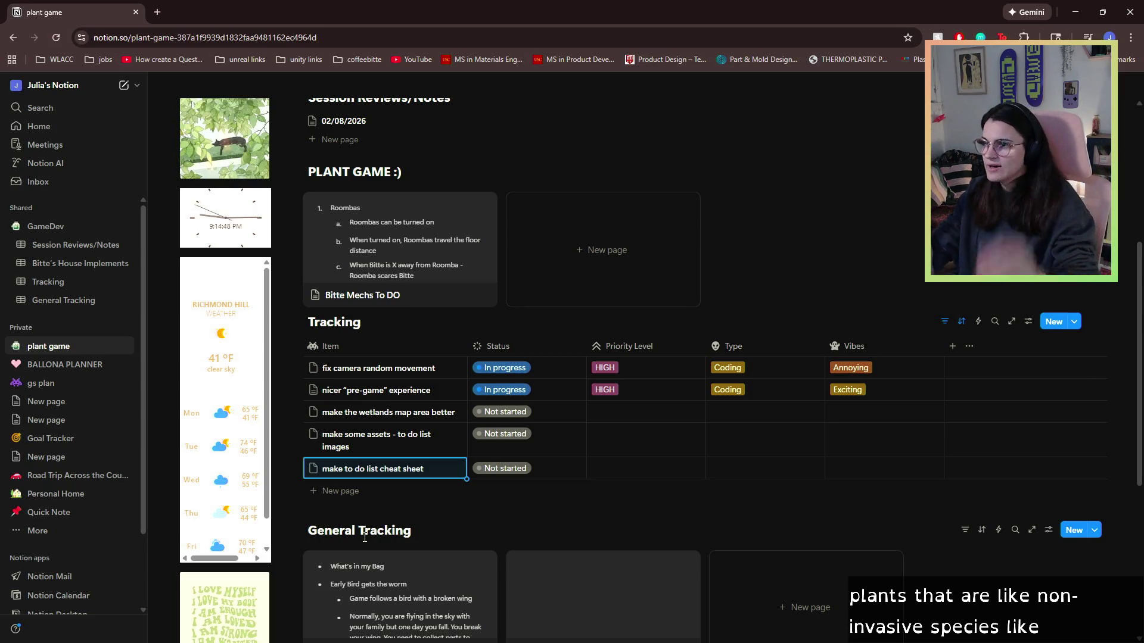
{"action": "left_click", "coordinate": [351, 491]}
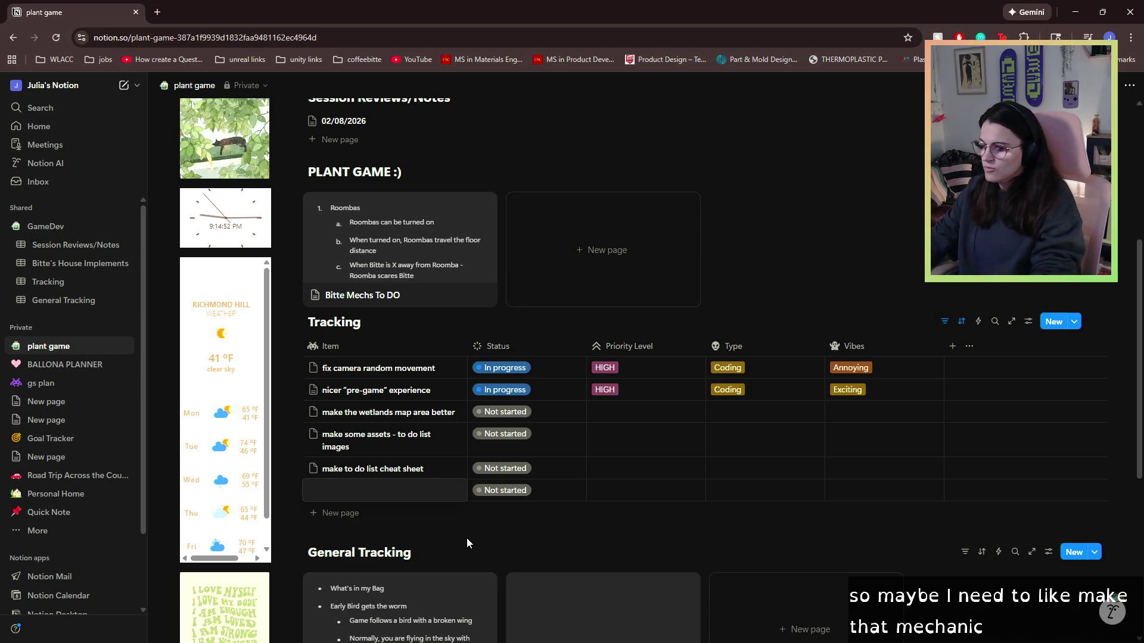
{"action": "type", "text": "water good plants"}
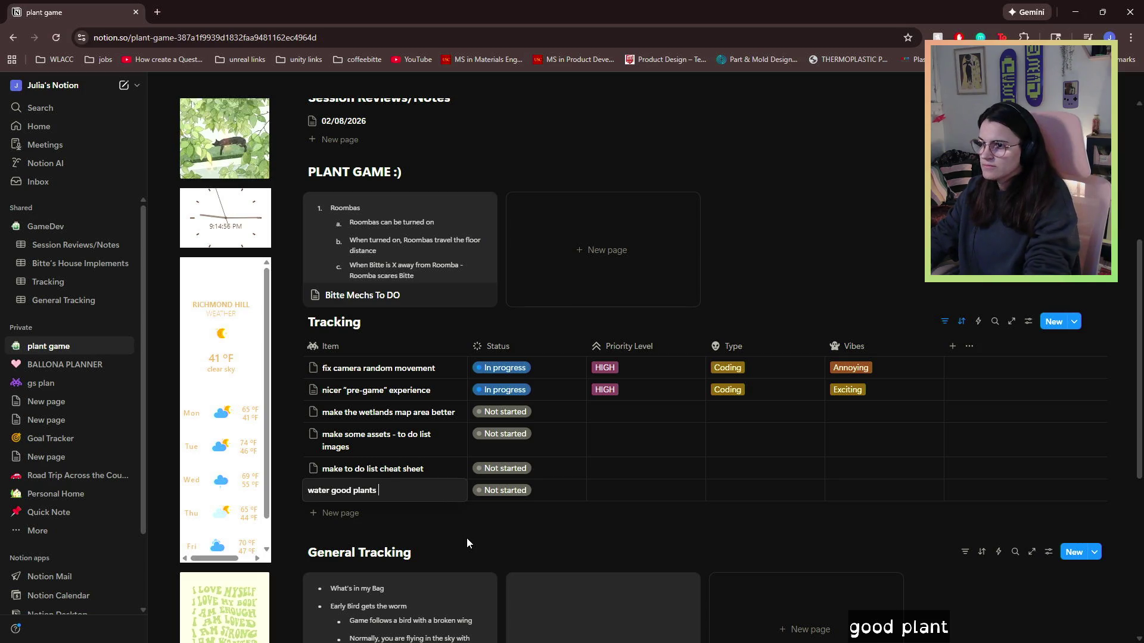
{"action": "type", "text": " mechanm"}
{"action": "key", "text": "BackSpace"}
{"action": "key", "text": "BackSpace"}
{"action": "type", "text": "ic?"}
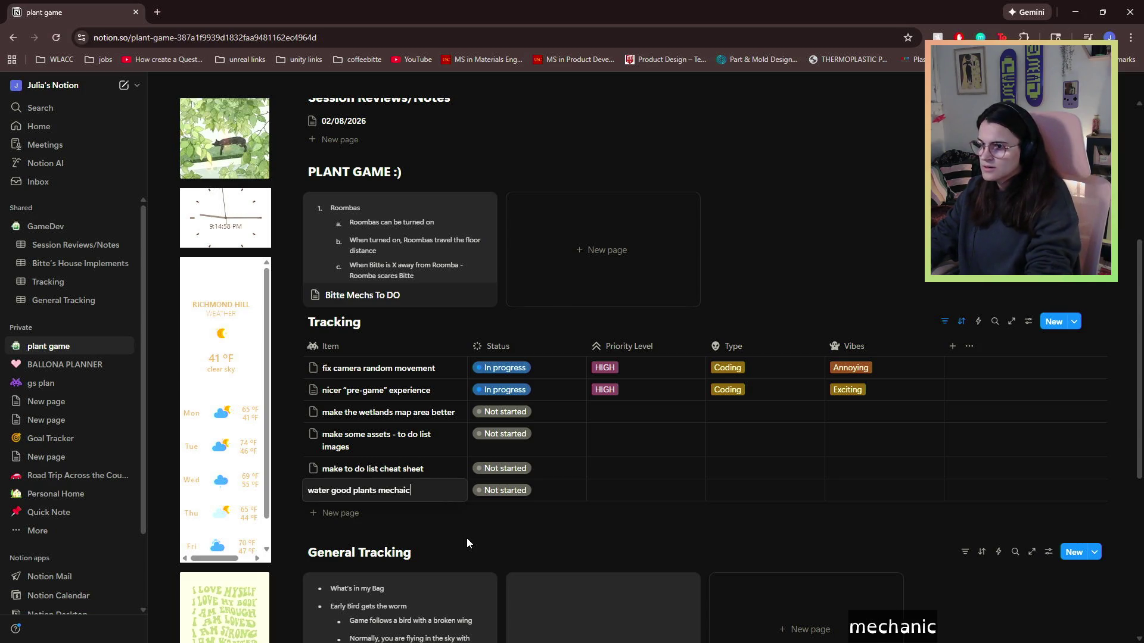
{"action": "key", "text": "BackSpace"}
{"action": "key", "text": "BackSpace"}
{"action": "key", "text": "BackSpace"}
{"action": "type", "text": "nic?"}
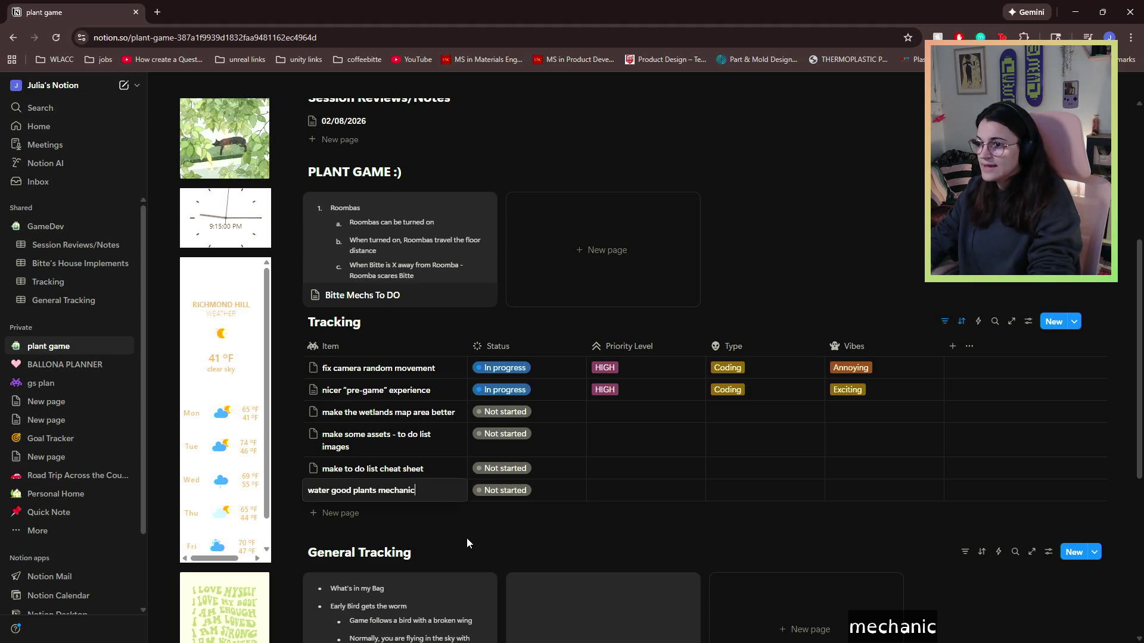
{"action": "left_click", "coordinate": [315, 512]}
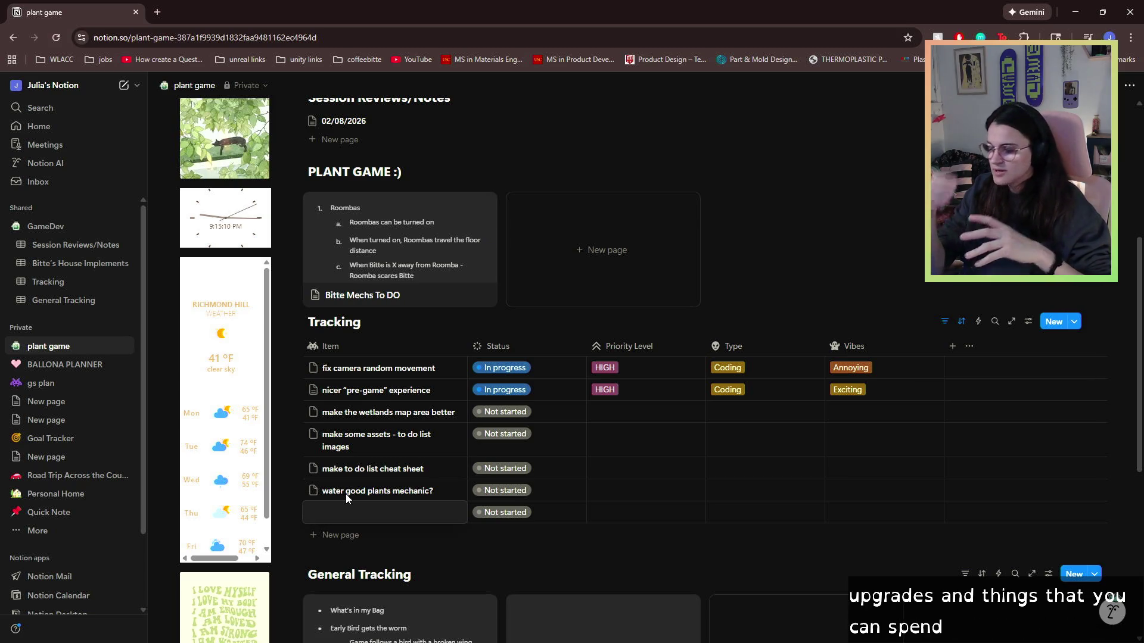
- Add rows 'u can spend points on' upgrades and 'unlockling new areas when you hit certain levels'
{"action": "type", "text": "u "}
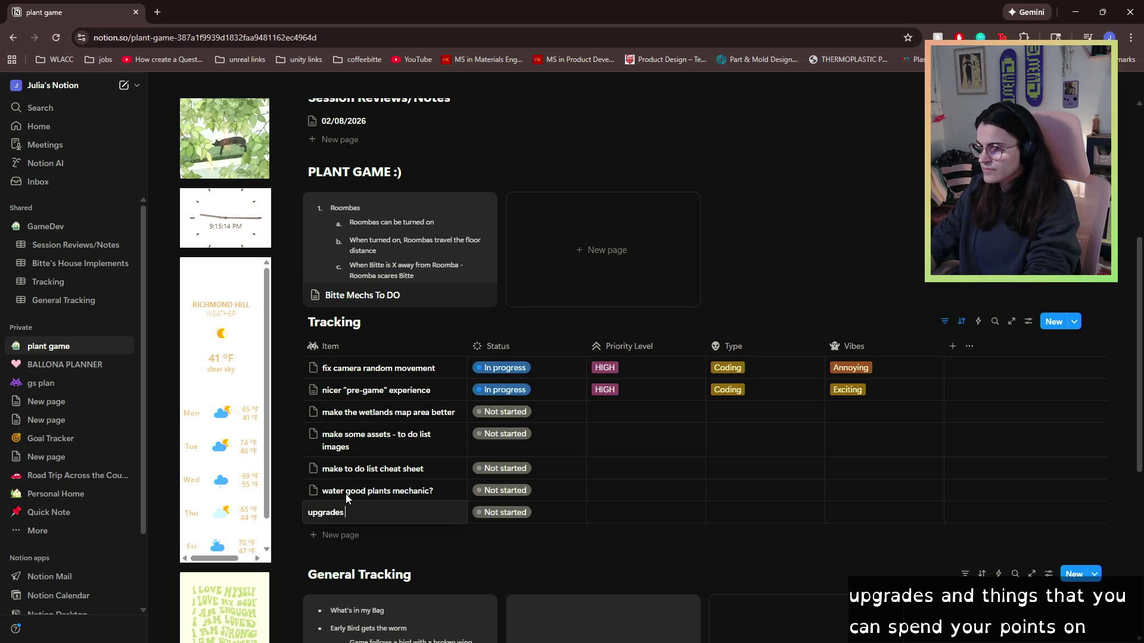
{"action": "type", "text": "can spend points o"}
{"action": "type", "text": "n"}
{"action": "key", "text": "Return"}
{"action": "left_click", "coordinate": [364, 535]}
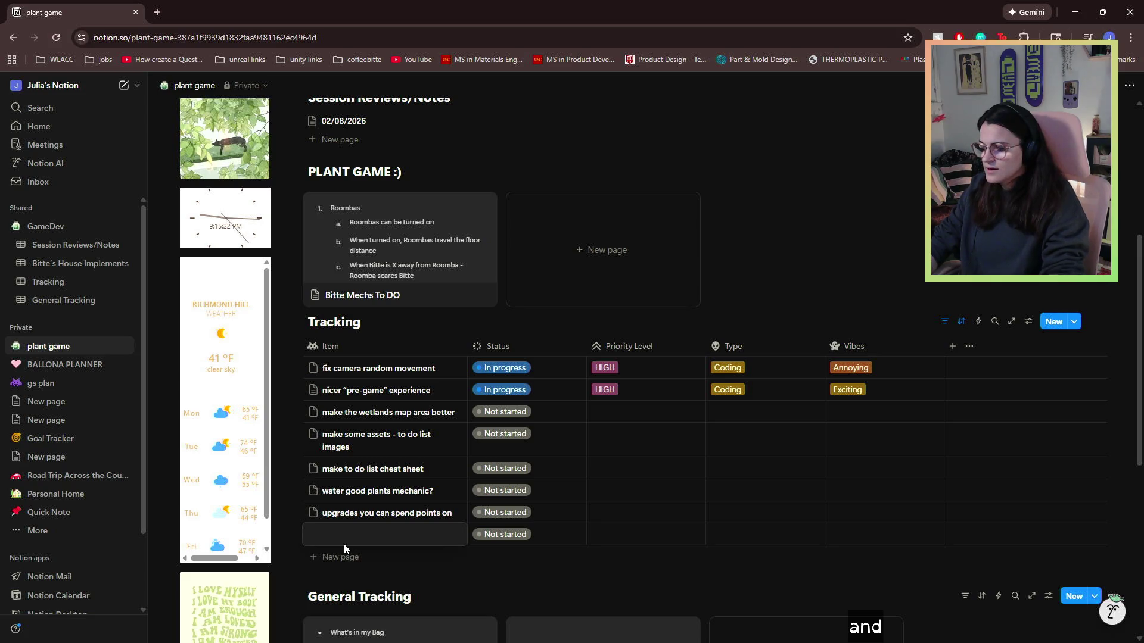
{"action": "type", "text": "unlockling "}
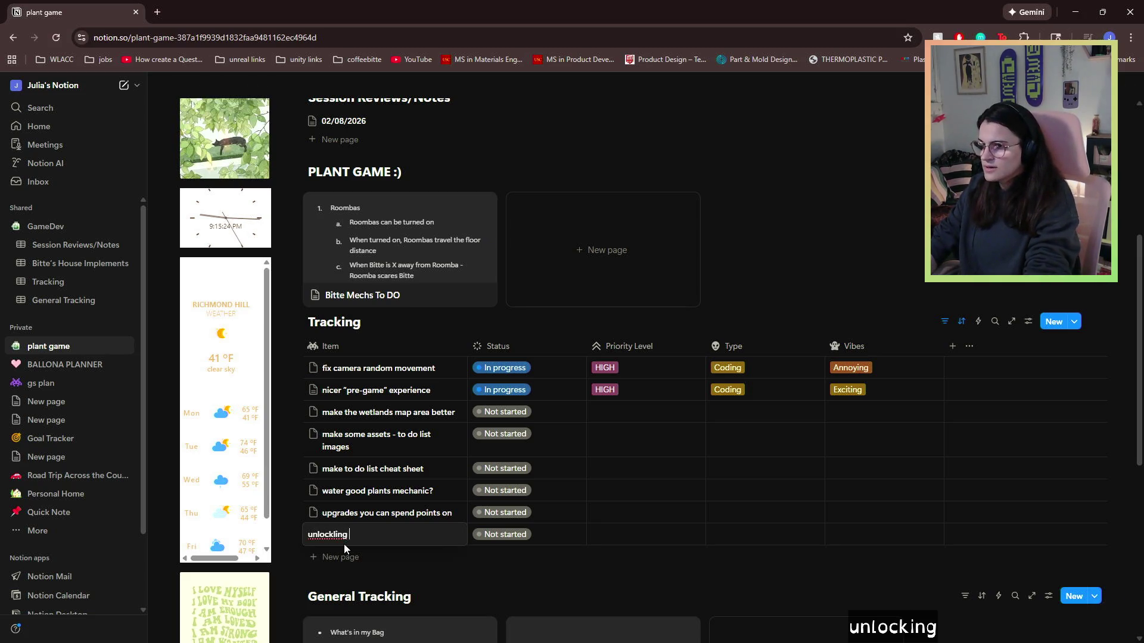
{"action": "type", "text": "new areas when y"}
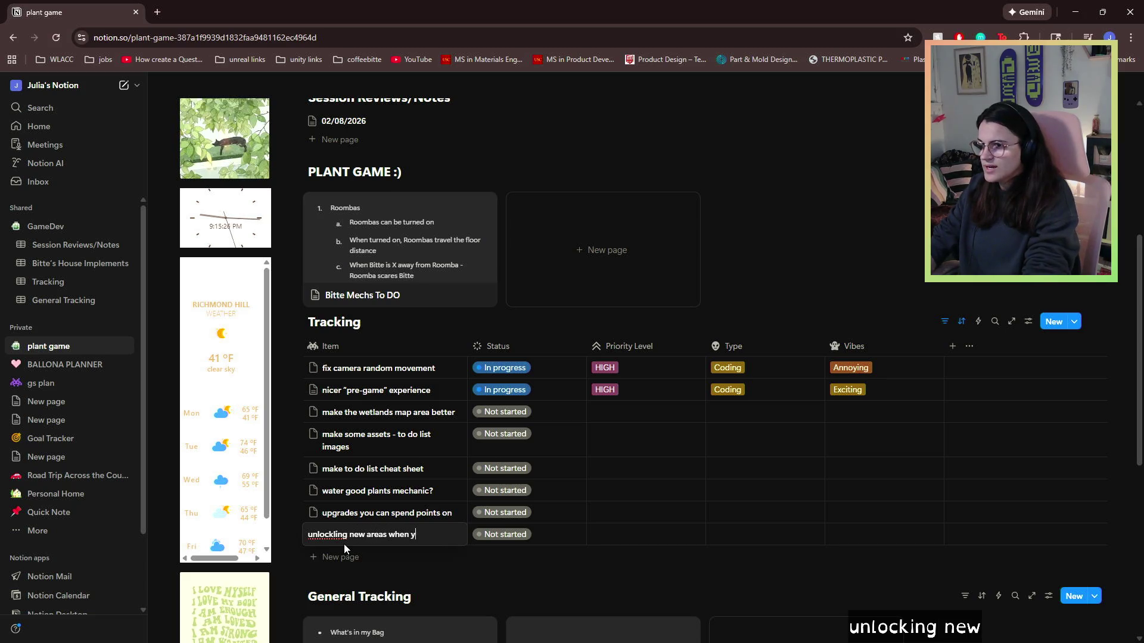
{"action": "type", "text": "ou hit certa"}
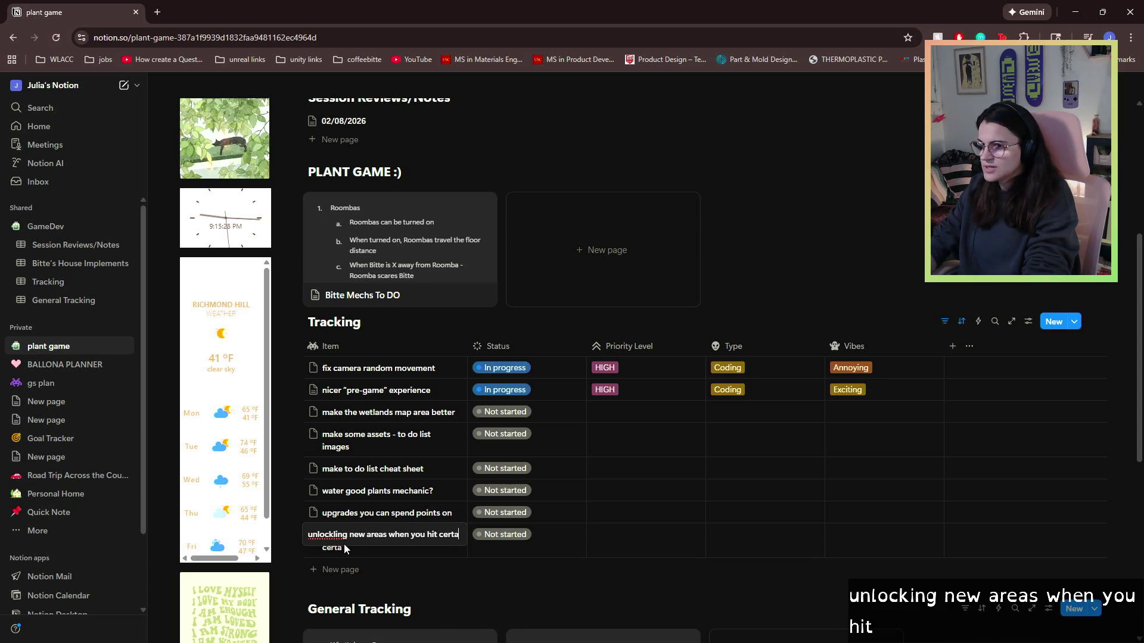
{"action": "type", "text": "in levels"}
{"action": "key", "text": "Escape"}
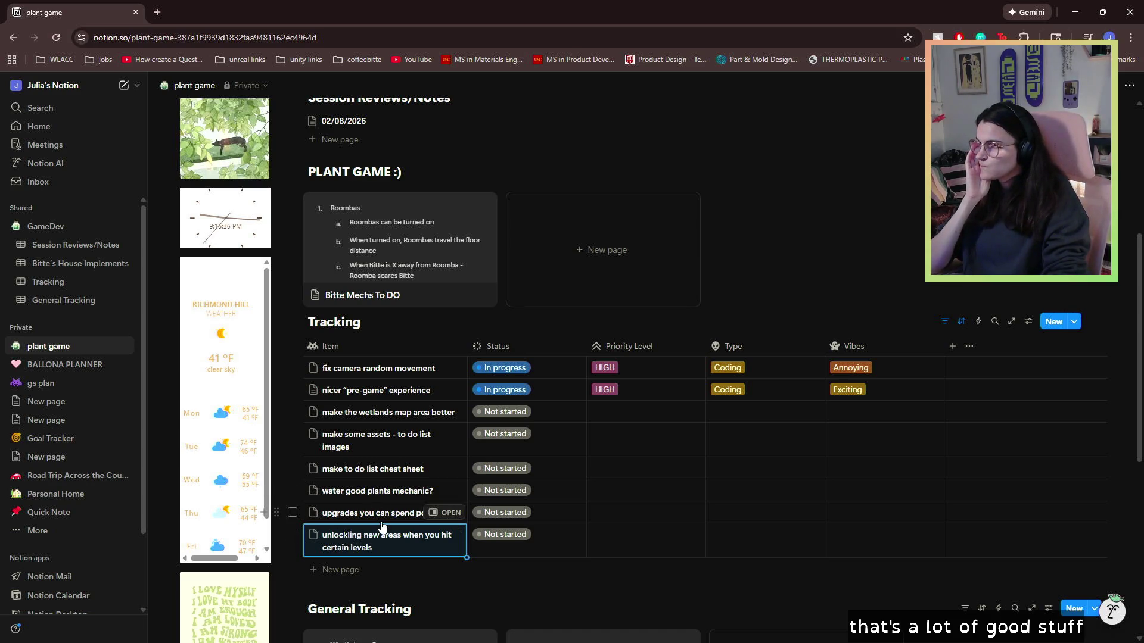
{"action": "left_click", "coordinate": [630, 415]}
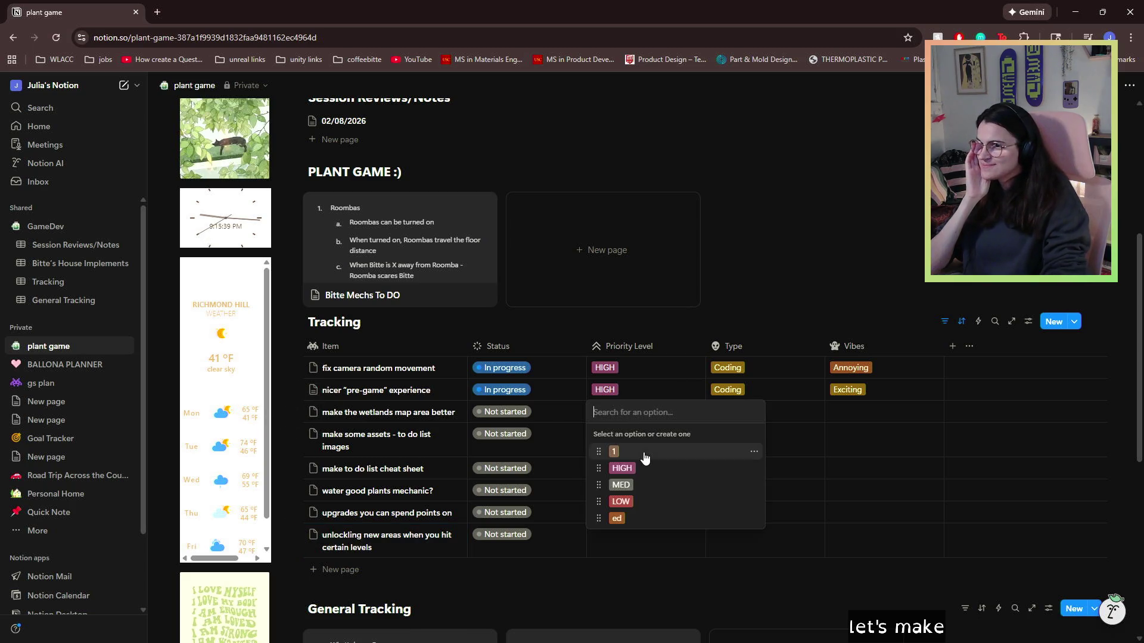
- Set priorities: wetlands LOW, assets MED, cheat sheet LOW, watering HIGH, upgrades MED, unlocking areas LOW
{"action": "left_click", "coordinate": [653, 510]}
{"action": "left_click", "coordinate": [624, 434]}
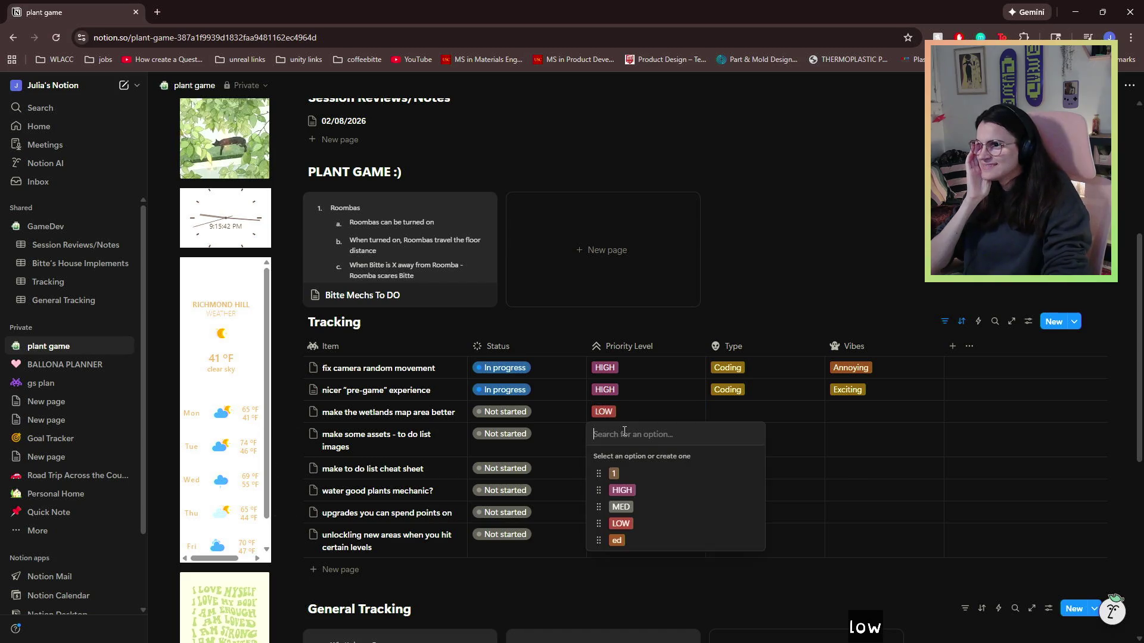
{"action": "left_click", "coordinate": [625, 509]}
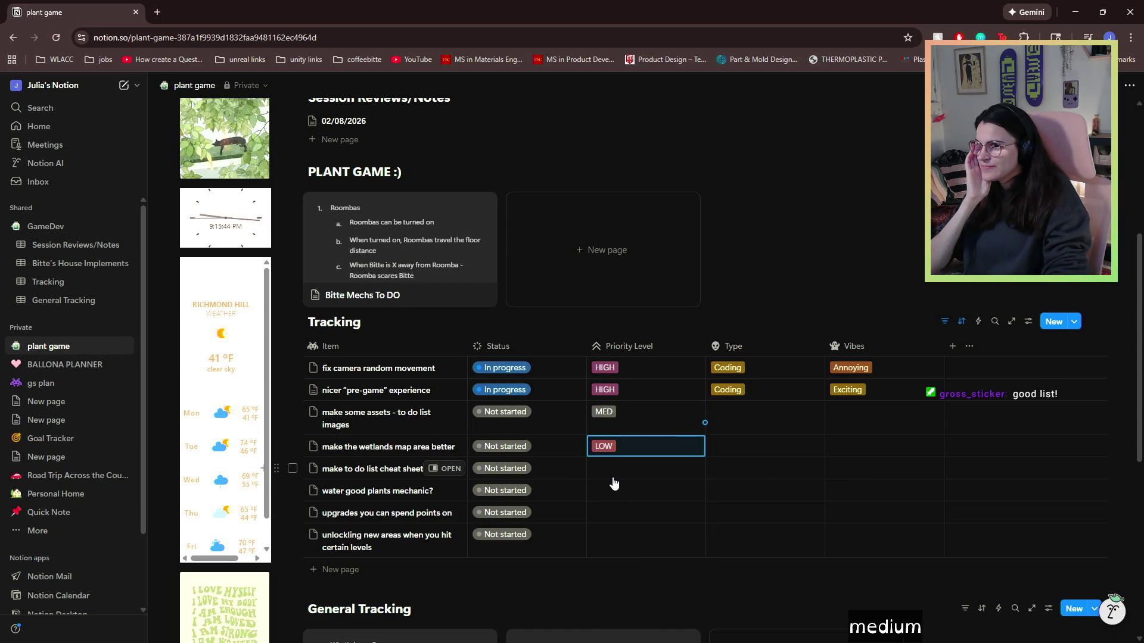
{"action": "left_click", "coordinate": [612, 475]}
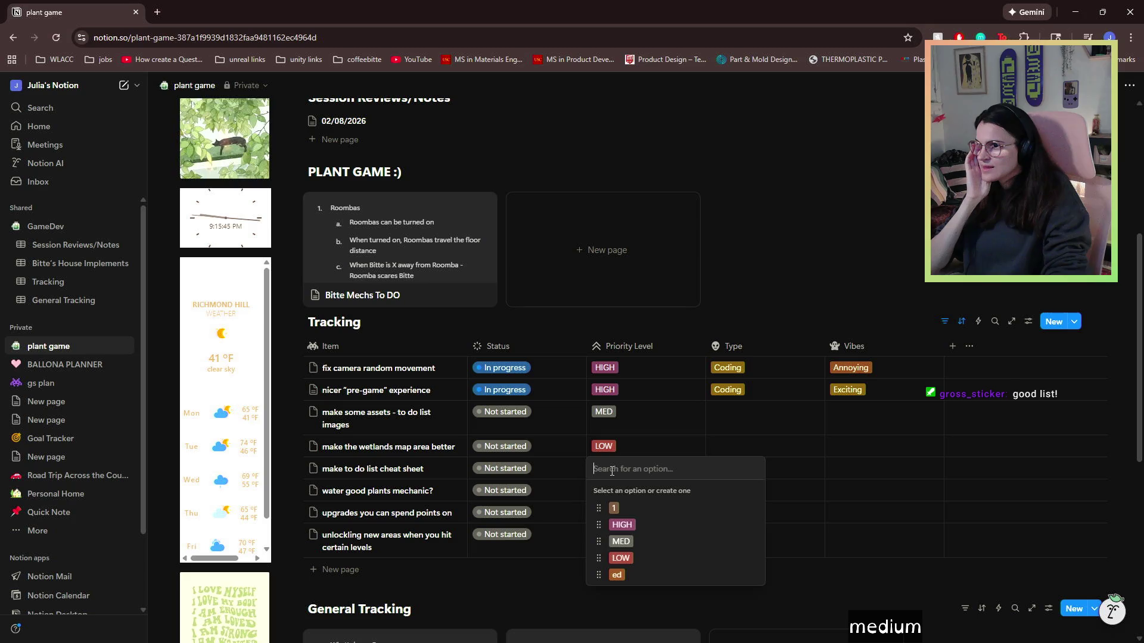
{"action": "left_click", "coordinate": [624, 558]}
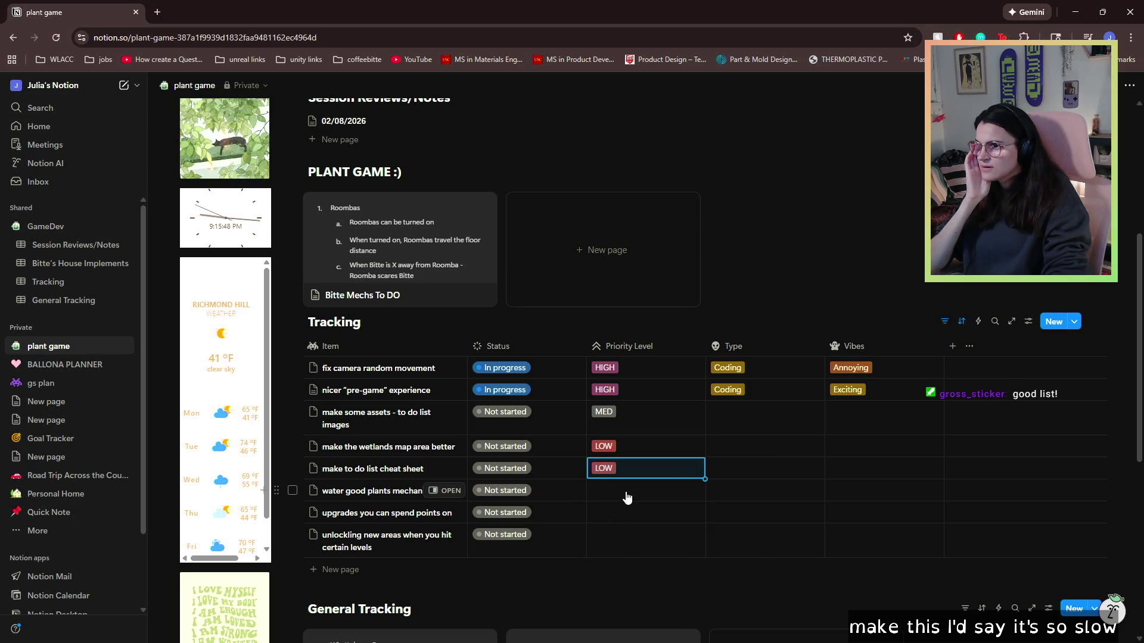
{"action": "left_click", "coordinate": [626, 498]}
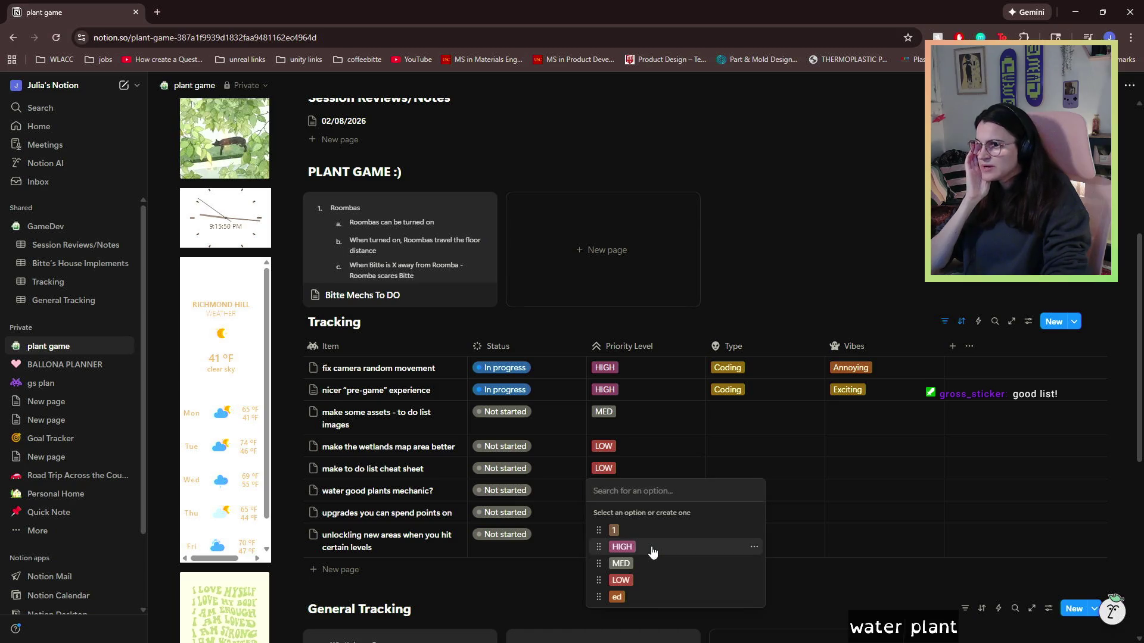
{"action": "left_click", "coordinate": [620, 529]}
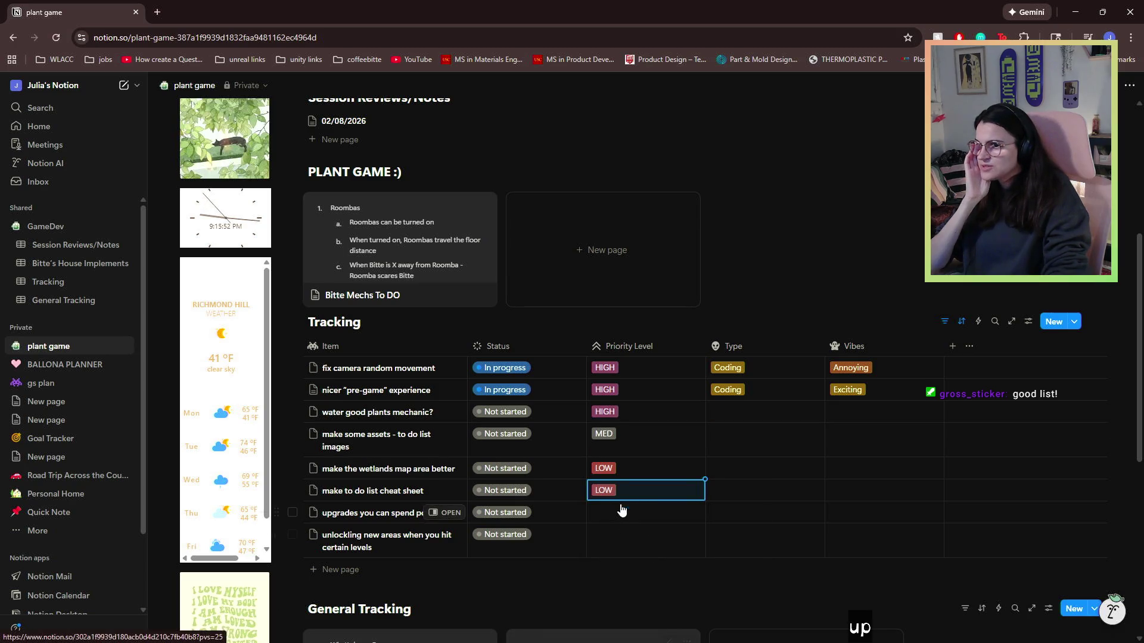
{"action": "left_click", "coordinate": [618, 517]}
{"action": "left_click", "coordinate": [620, 587]}
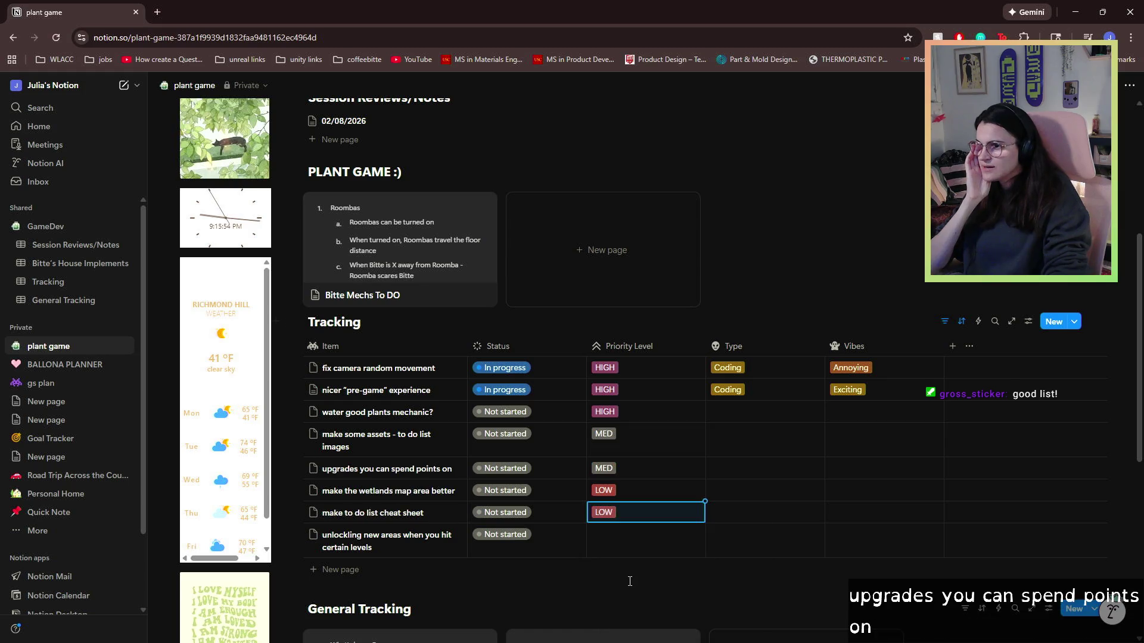
{"action": "left_click", "coordinate": [609, 547]}
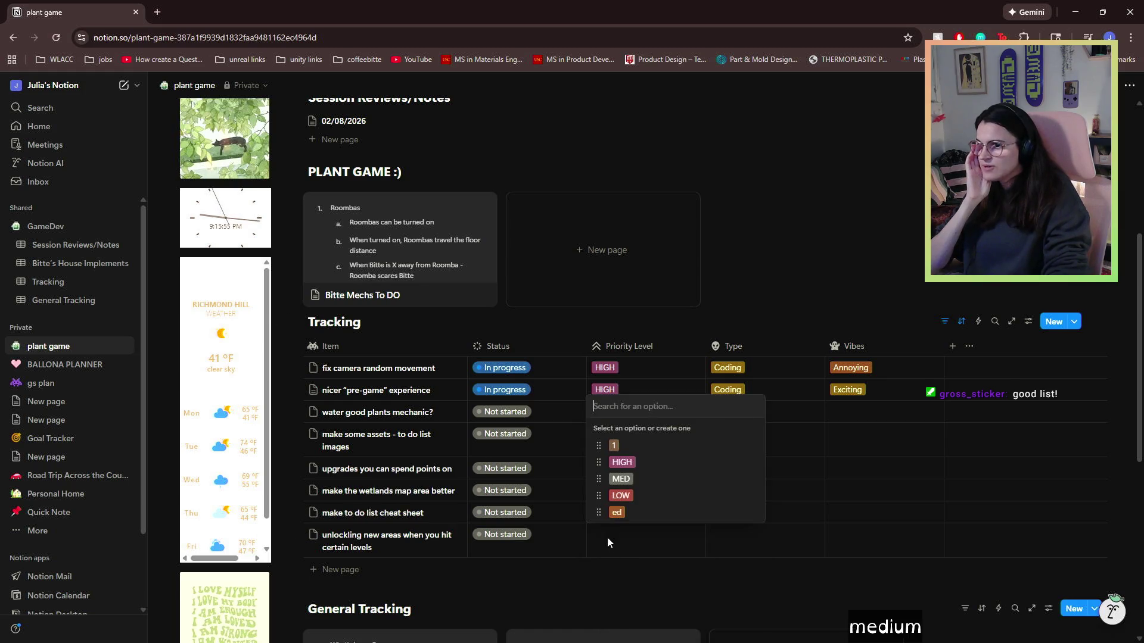
{"action": "left_click", "coordinate": [625, 504]}
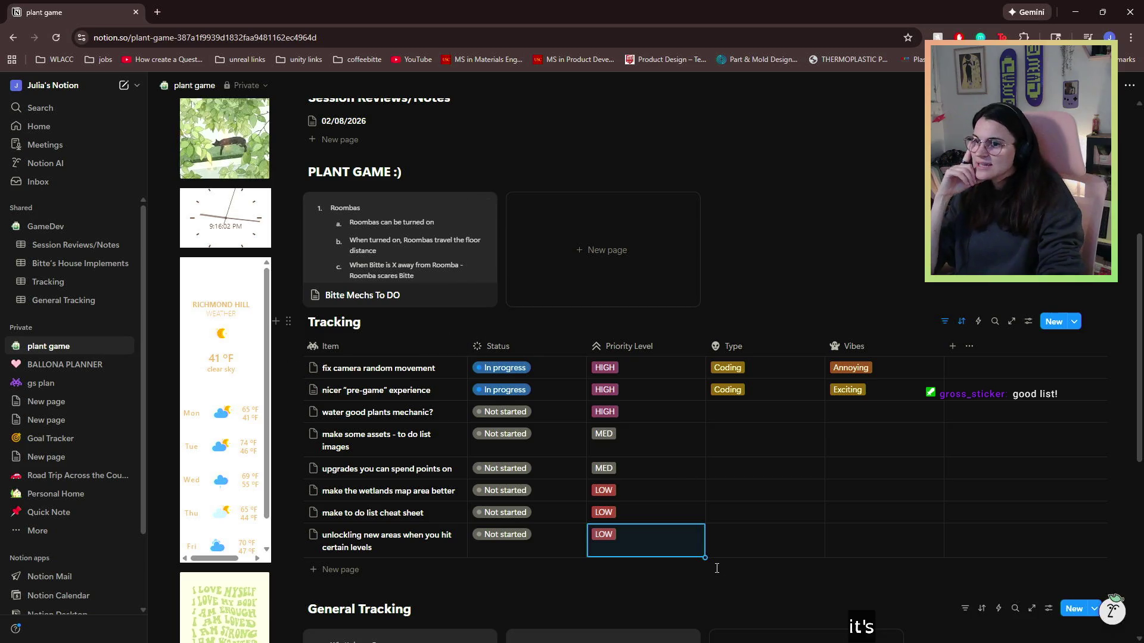
- Add a 'bulleton board' task with HIGH priority
{"action": "left_click", "coordinate": [340, 569]}
{"action": "type", "text": "bullet"}
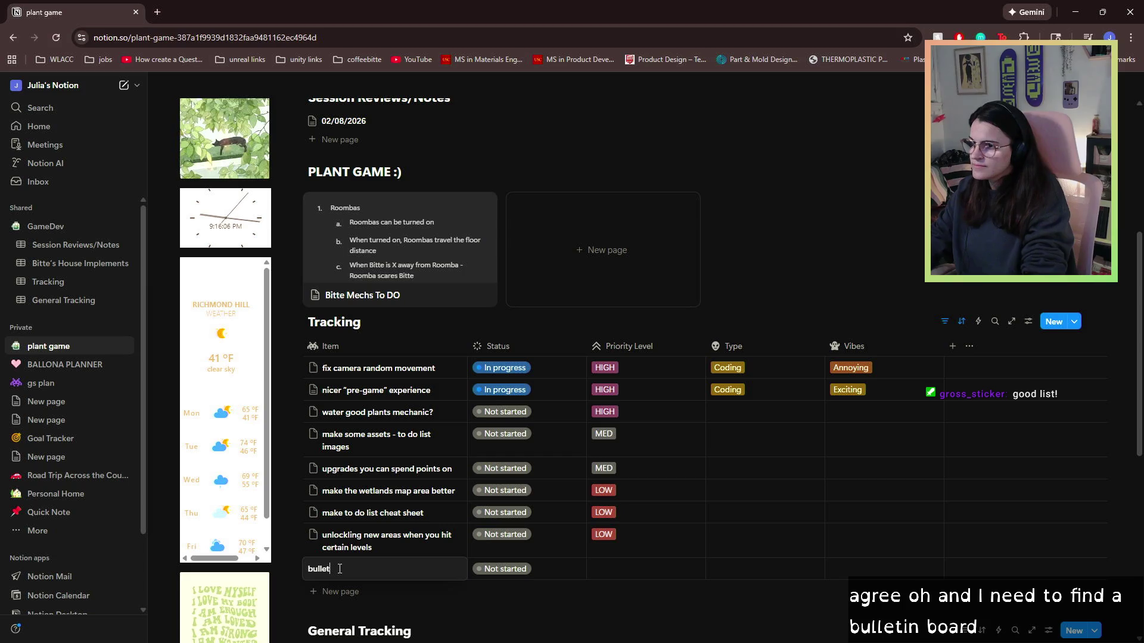
{"action": "type", "text": "on board"}
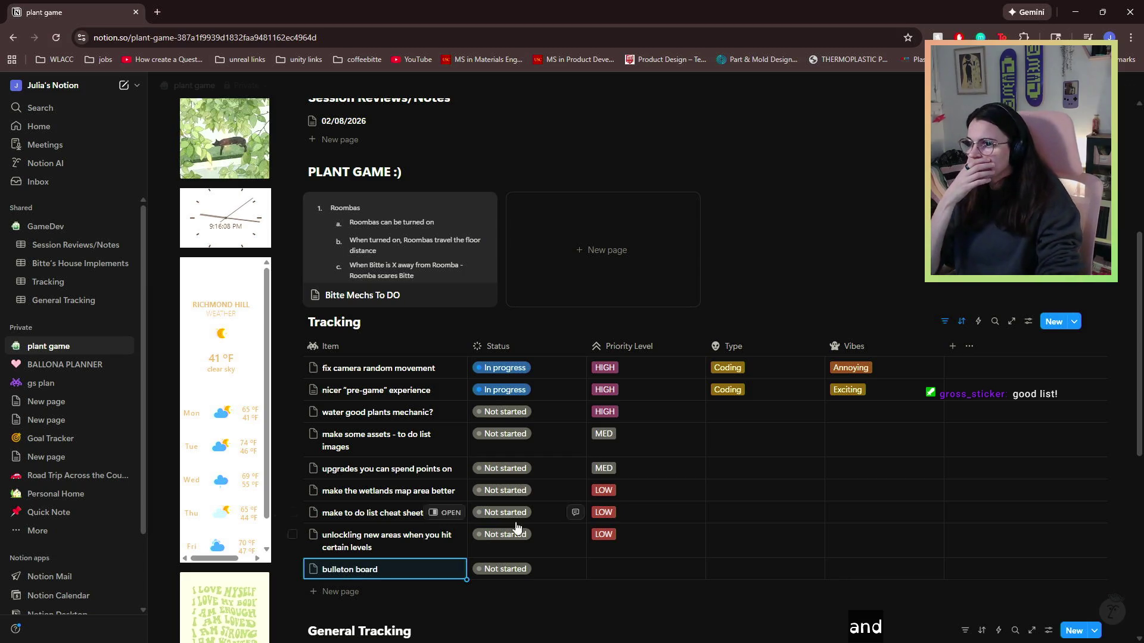
{"action": "left_click", "coordinate": [637, 570]}
{"action": "left_click", "coordinate": [642, 498]}
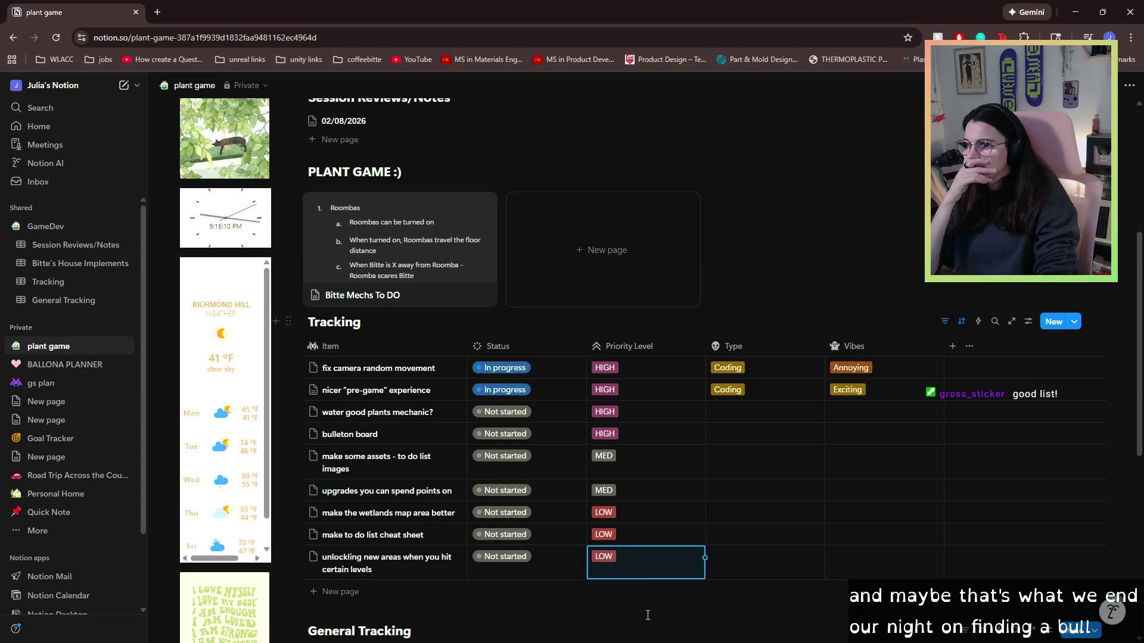
{"action": "left_click", "coordinate": [756, 411]}
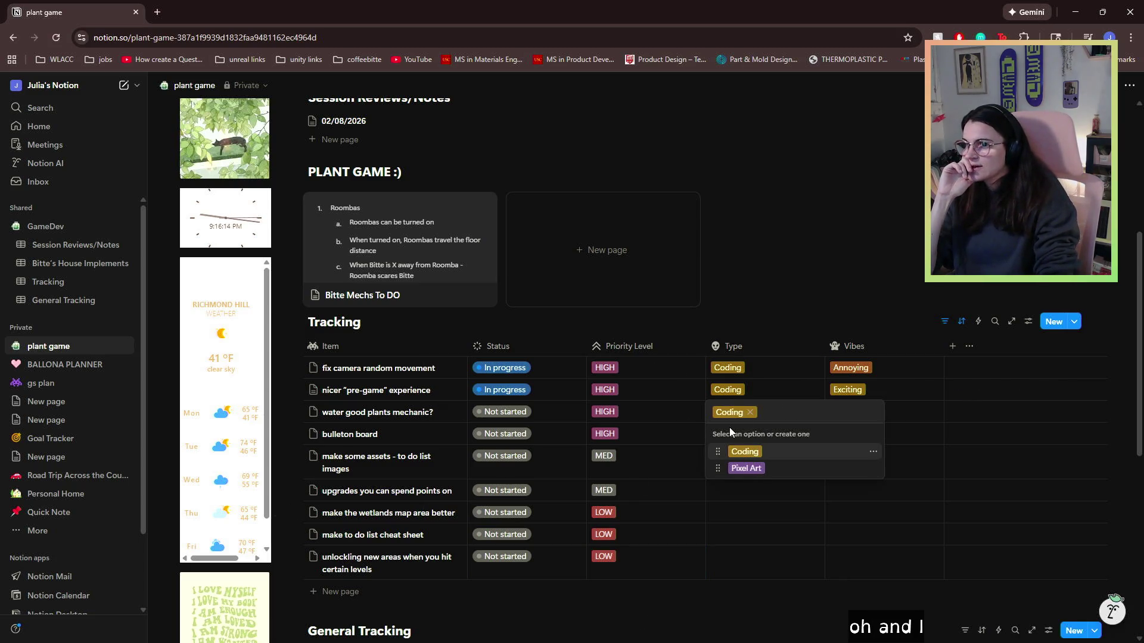
- Tag water good plants as Coding/Exciting and bulleton board as a new 'assets' type, Quick
{"action": "left_click", "coordinate": [645, 431]}
{"action": "left_click", "coordinate": [744, 435]}
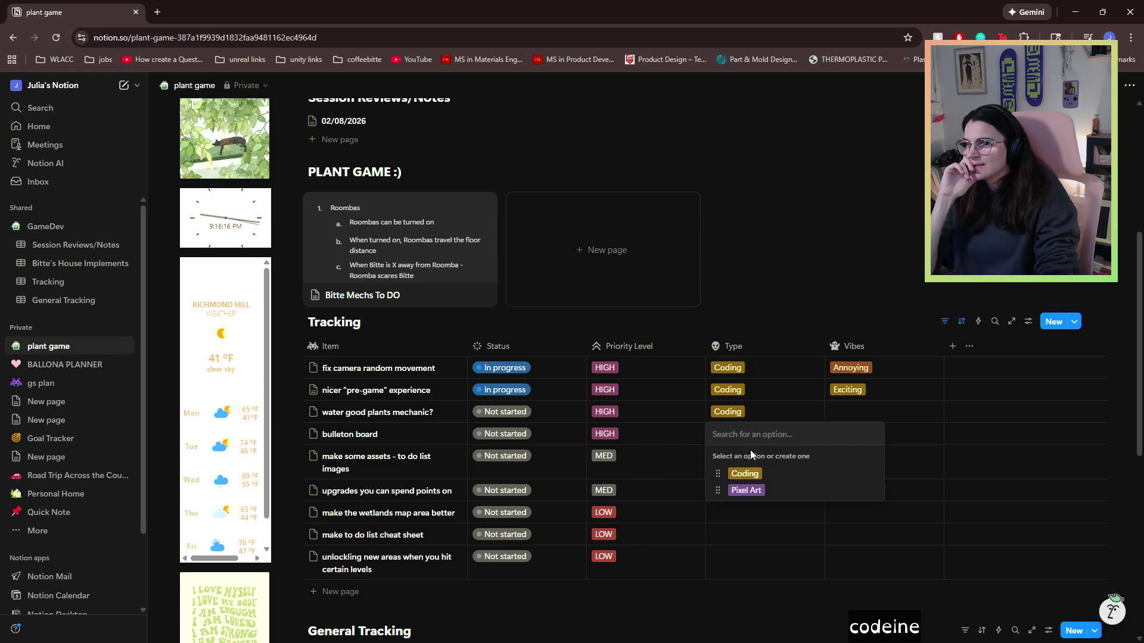
{"action": "type", "text": "assets"}
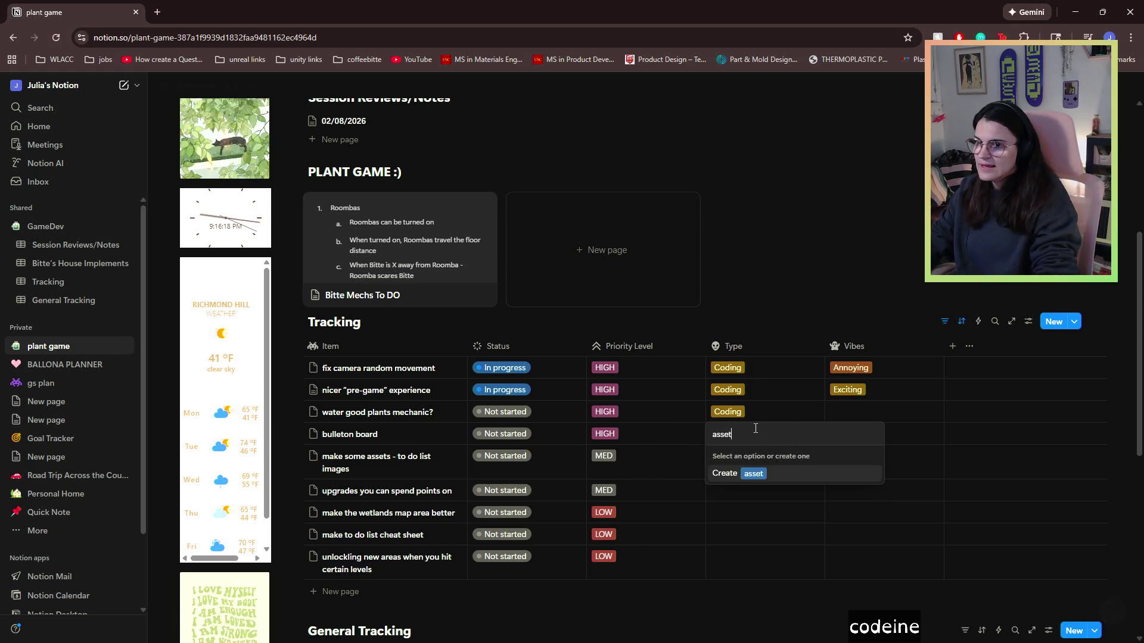
{"action": "key", "text": "Return"}
{"action": "key", "text": "Escape"}
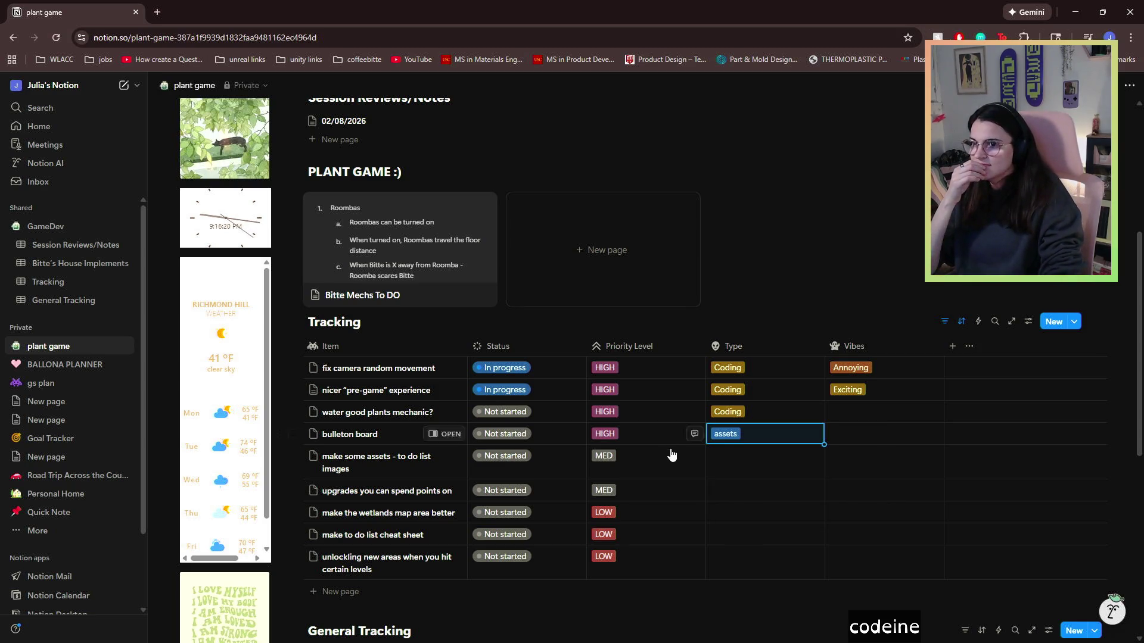
{"action": "left_click", "coordinate": [865, 413]}
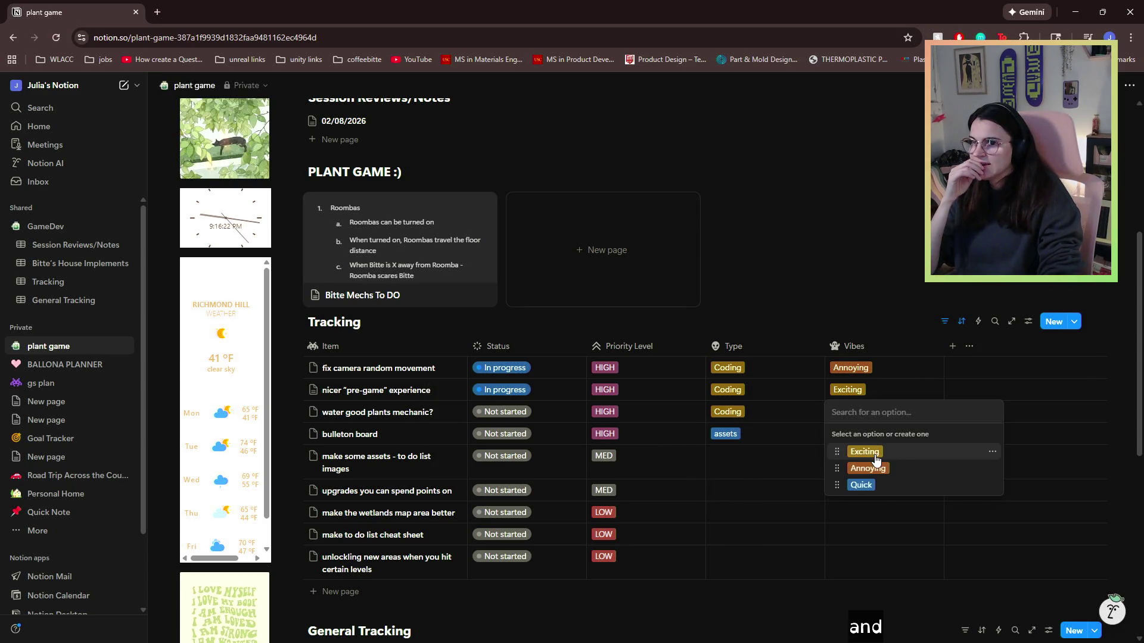
{"action": "left_click", "coordinate": [875, 452]}
{"action": "left_click", "coordinate": [874, 435]}
{"action": "left_click", "coordinate": [853, 506]}
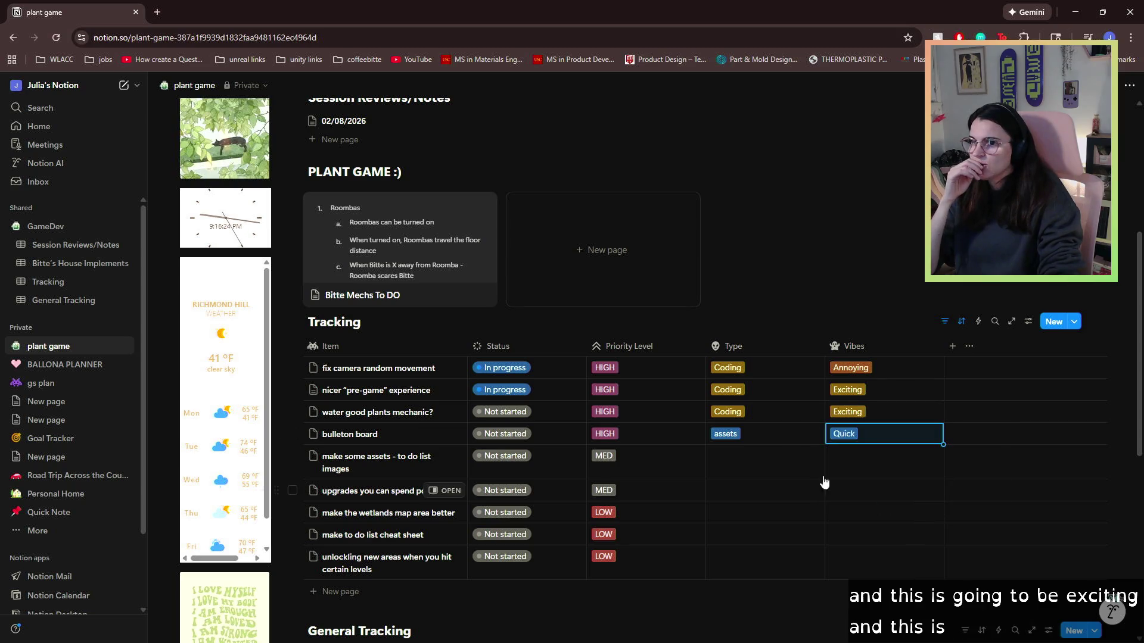
- Tag make some assets as assets/Exciting and the upgrades task as Coding/Exciting
{"action": "left_click", "coordinate": [783, 463]}
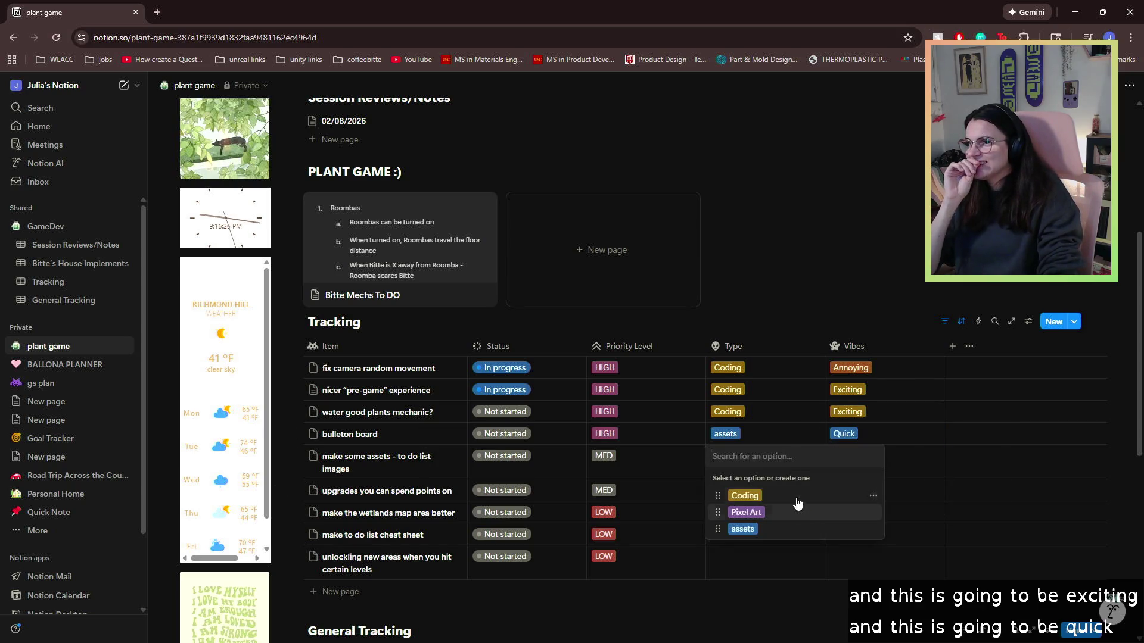
{"action": "left_click", "coordinate": [790, 530]}
{"action": "left_click", "coordinate": [917, 458]}
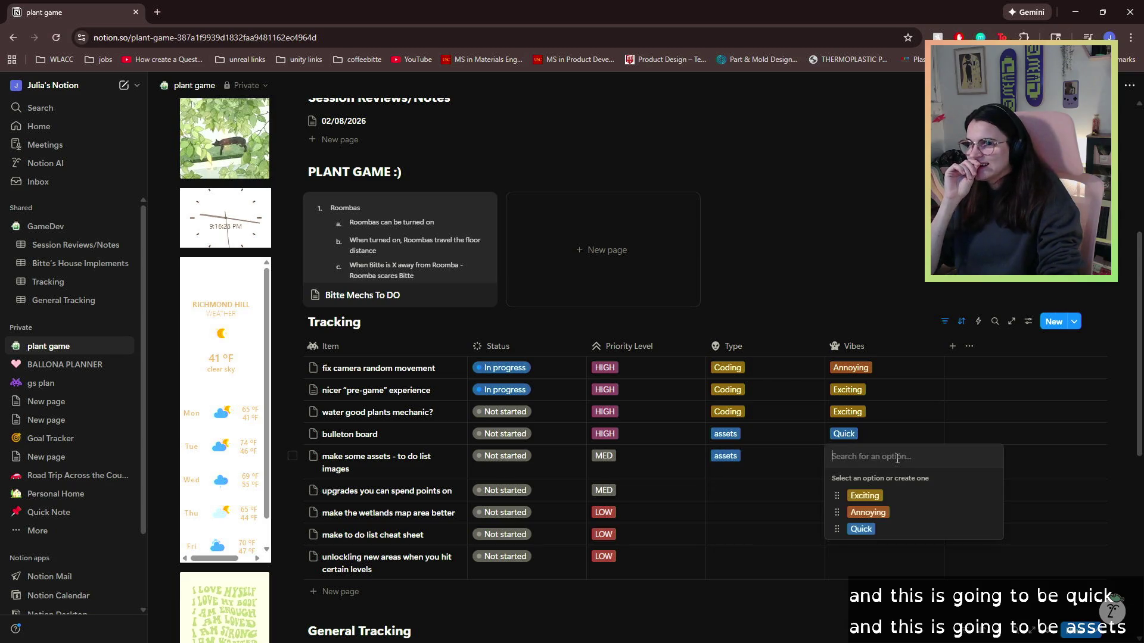
{"action": "left_click", "coordinate": [864, 511]}
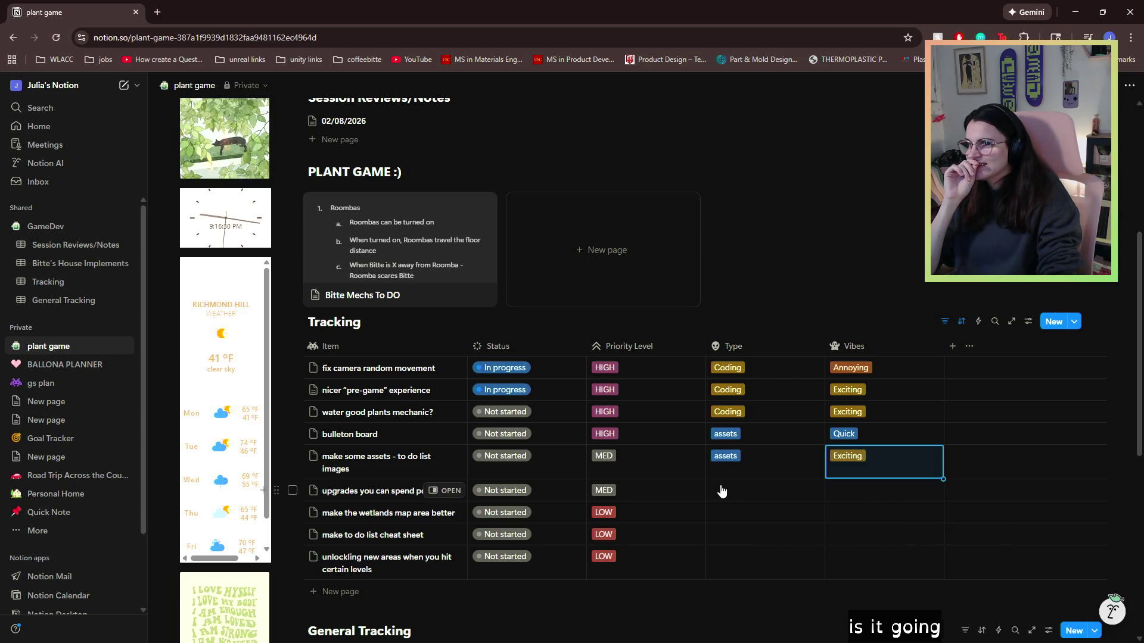
{"action": "left_click", "coordinate": [721, 487]}
{"action": "left_click", "coordinate": [786, 530]}
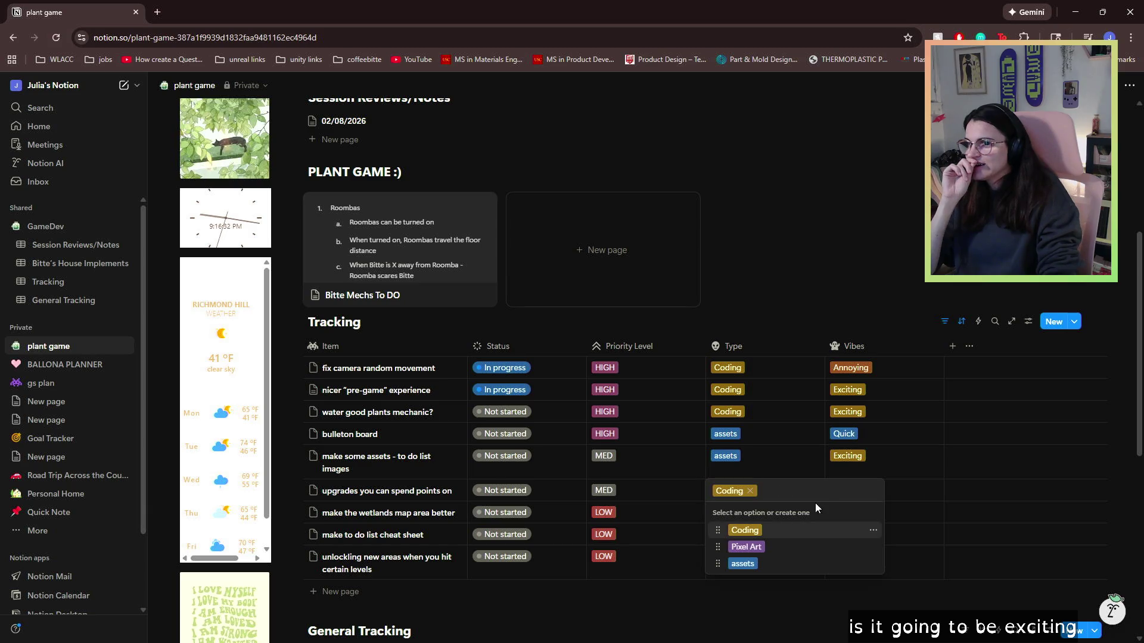
{"action": "left_click", "coordinate": [904, 494]}
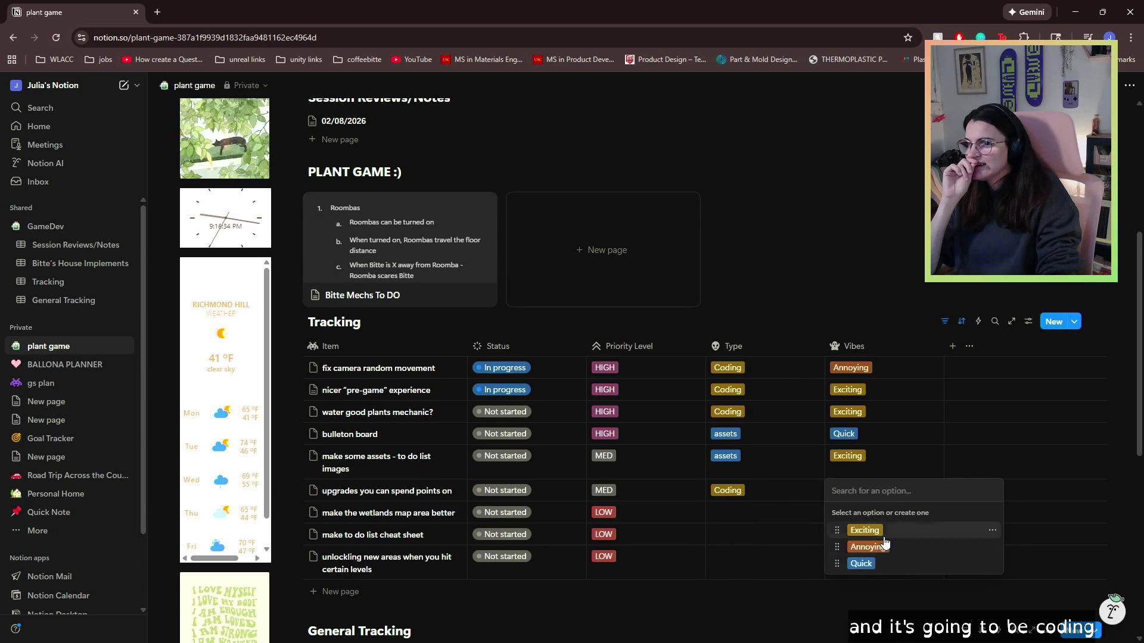
{"action": "left_click", "coordinate": [866, 530]}
- Tag the wetlands map task Coding/Annoying and the cheat sheet task Coding/Quick
{"action": "left_click", "coordinate": [752, 518]}
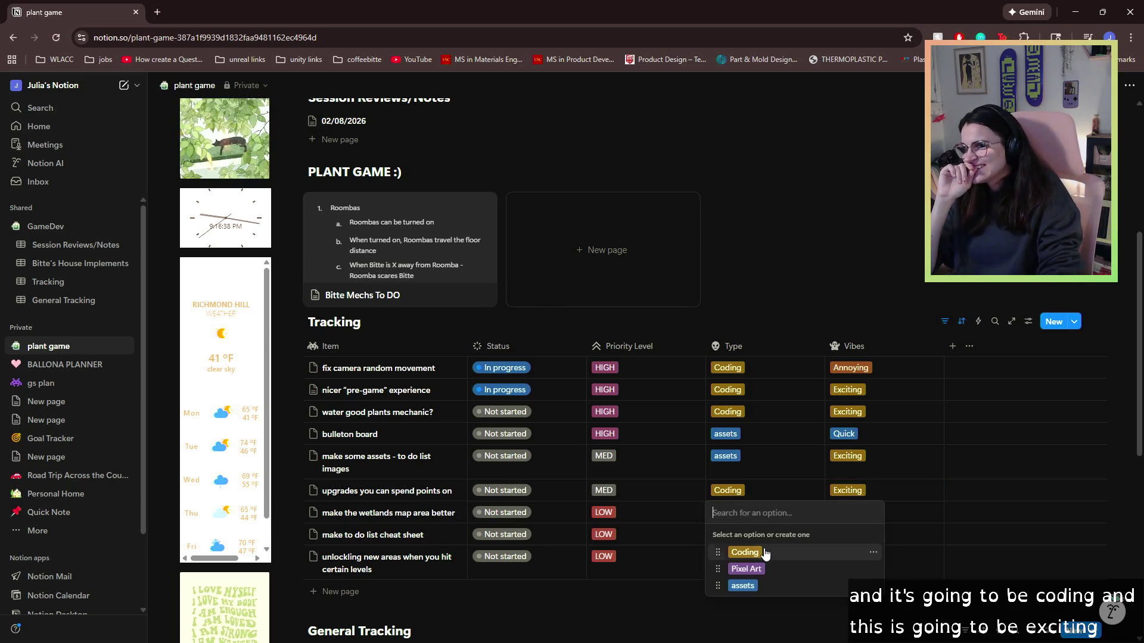
{"action": "left_click", "coordinate": [745, 553]}
{"action": "key", "text": "Escape"}
{"action": "left_click", "coordinate": [860, 520]}
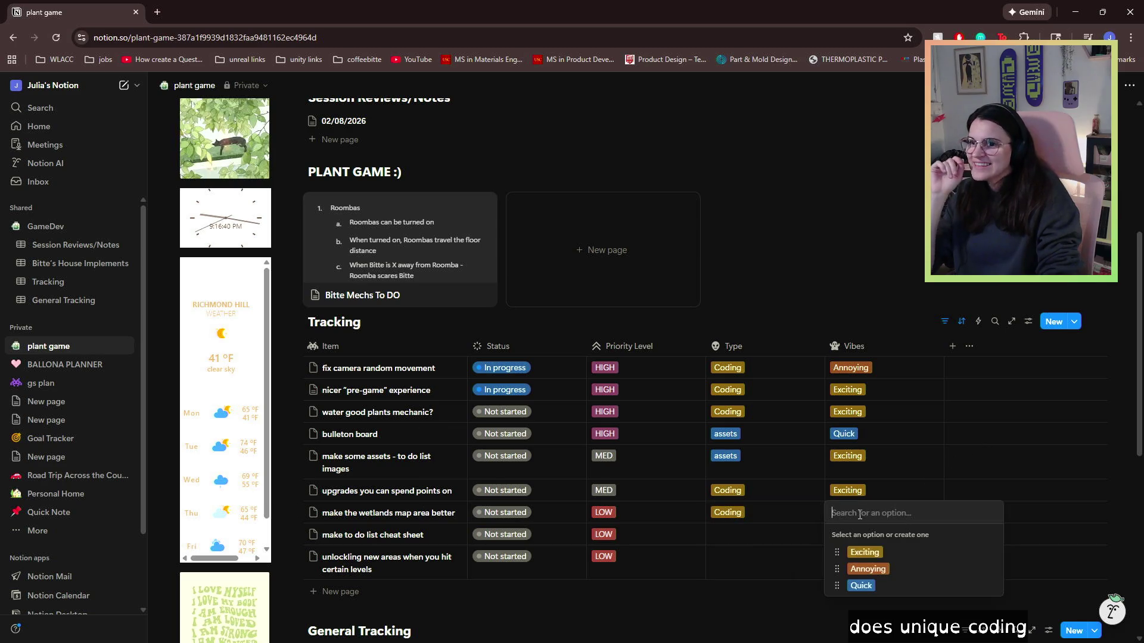
{"action": "left_click", "coordinate": [862, 566]}
{"action": "left_click", "coordinate": [733, 539]}
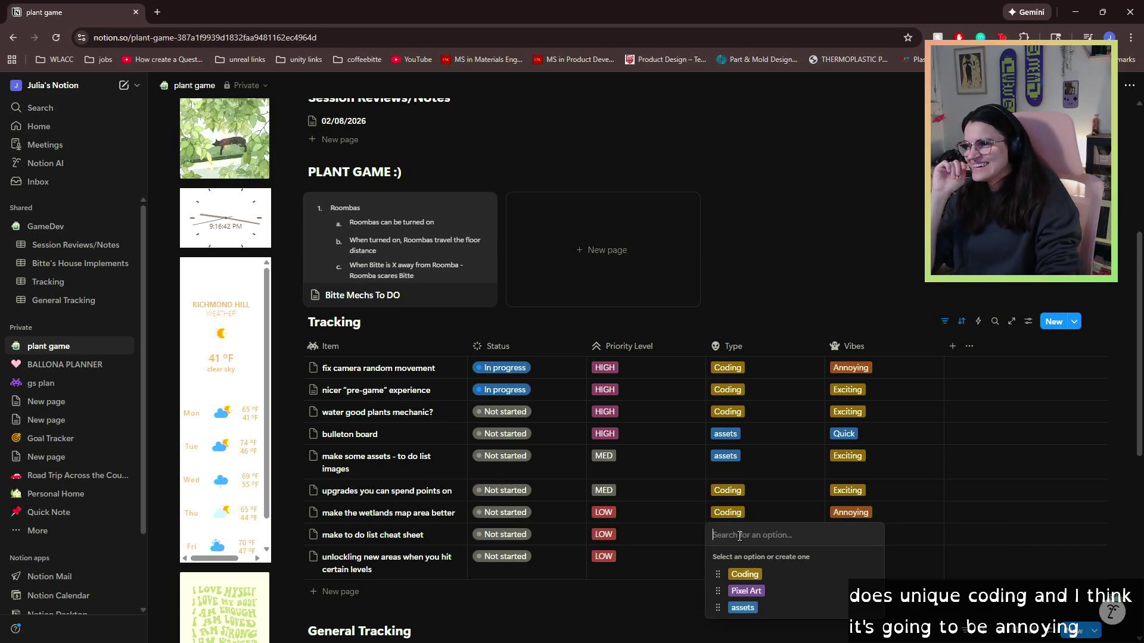
{"action": "left_click", "coordinate": [738, 574]}
{"action": "key", "text": "Escape"}
{"action": "left_click", "coordinate": [903, 538]}
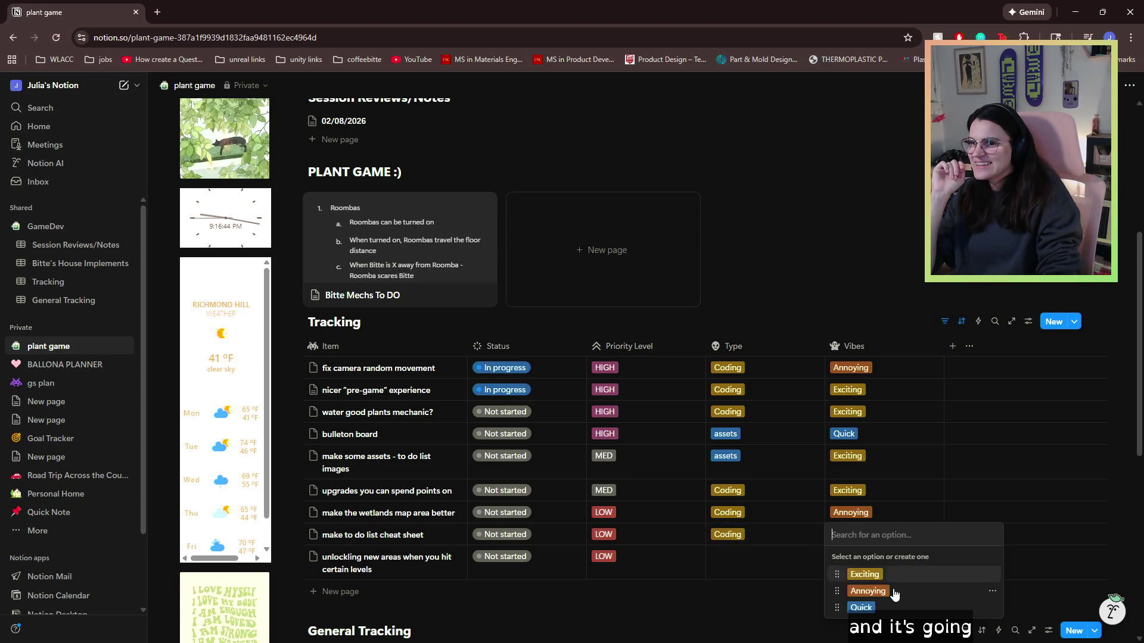
{"action": "left_click", "coordinate": [871, 611]}
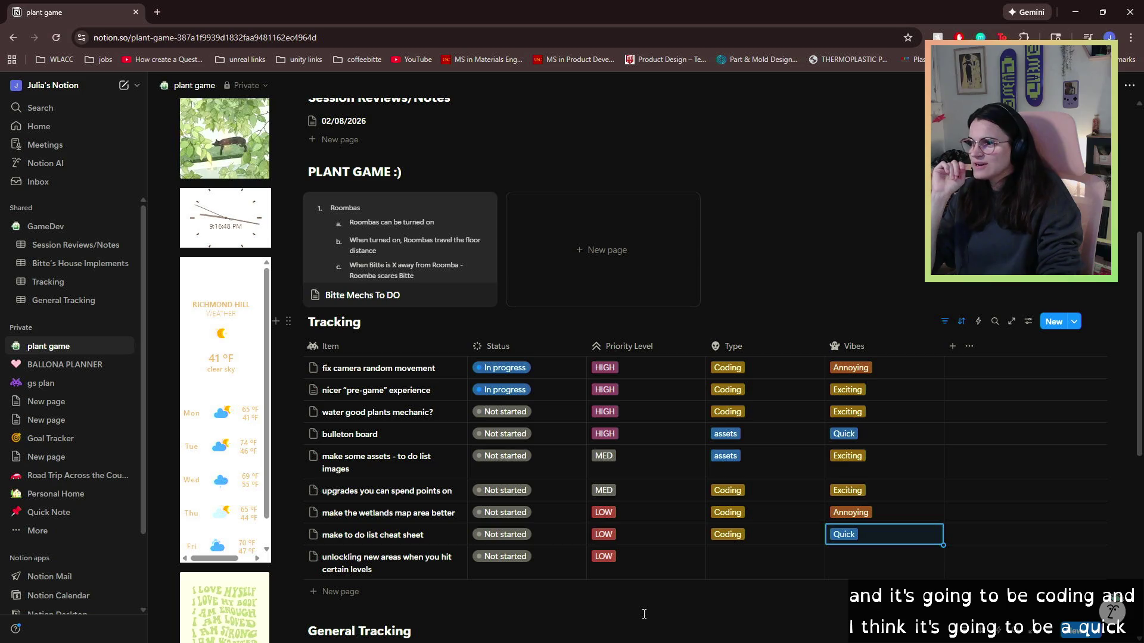
- Tag the unlocking new areas task as Coding/Annoying
{"action": "left_click", "coordinate": [773, 570]}
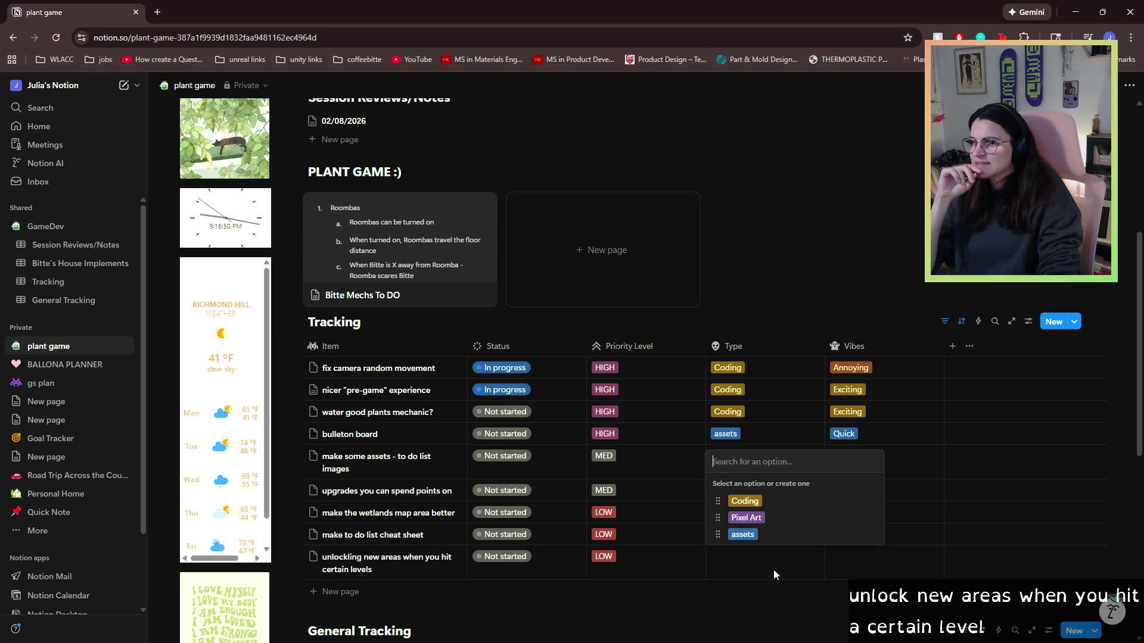
{"action": "left_click", "coordinate": [746, 501]}
{"action": "left_click", "coordinate": [857, 566]}
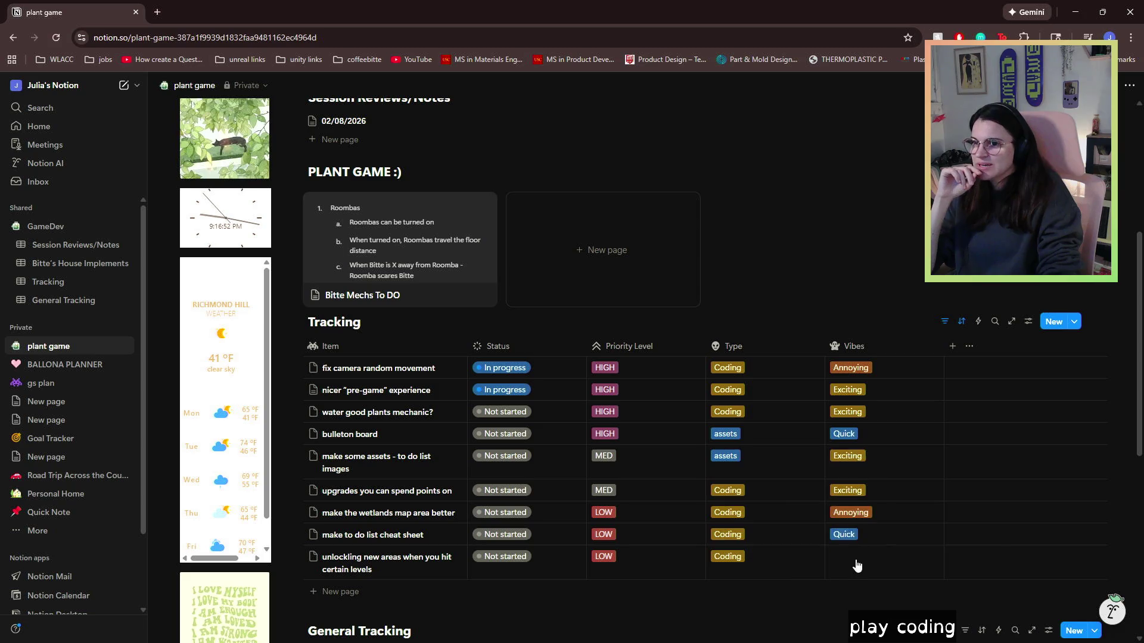
{"action": "left_click", "coordinate": [859, 516]}
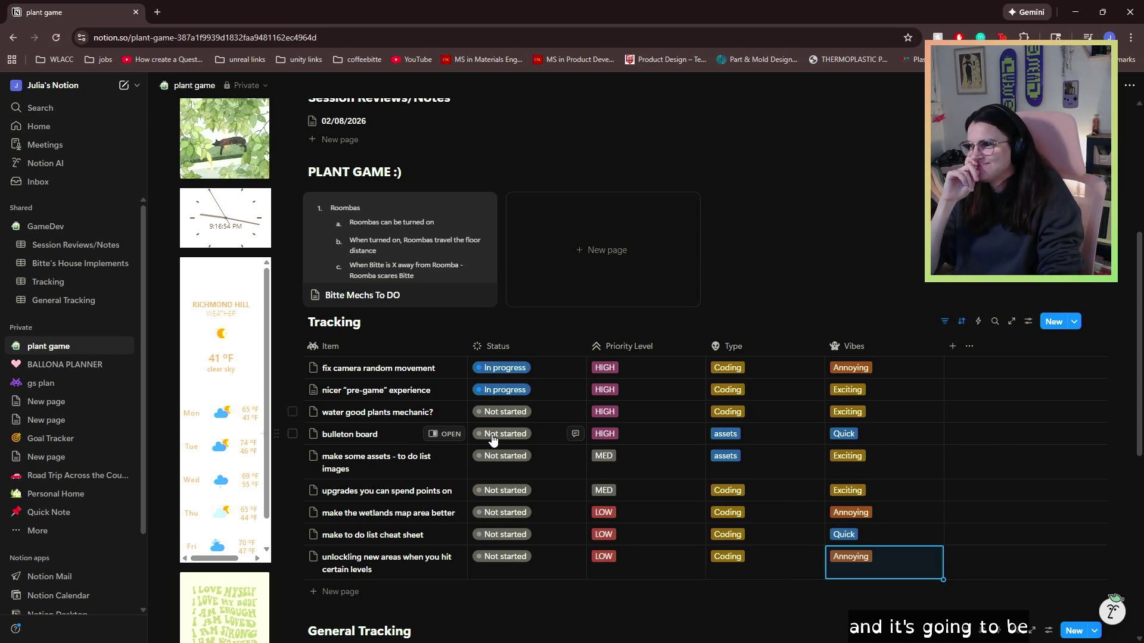
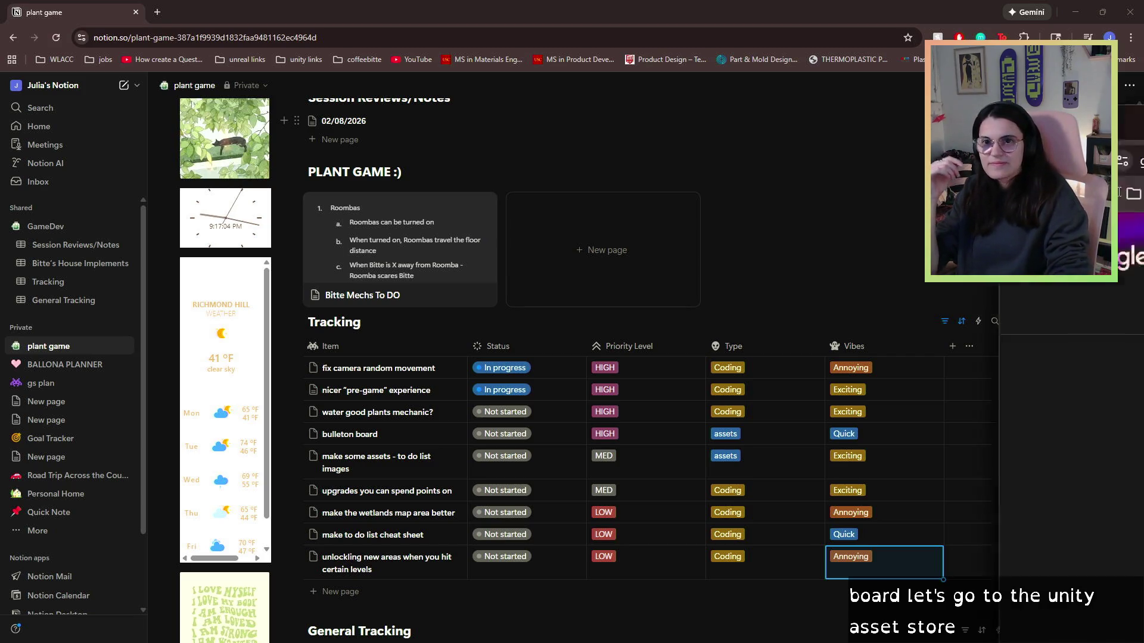
- Leave the Notion plant game page for the Unity Asset Store home page
{"action": "left_click", "coordinate": [149, 5]}
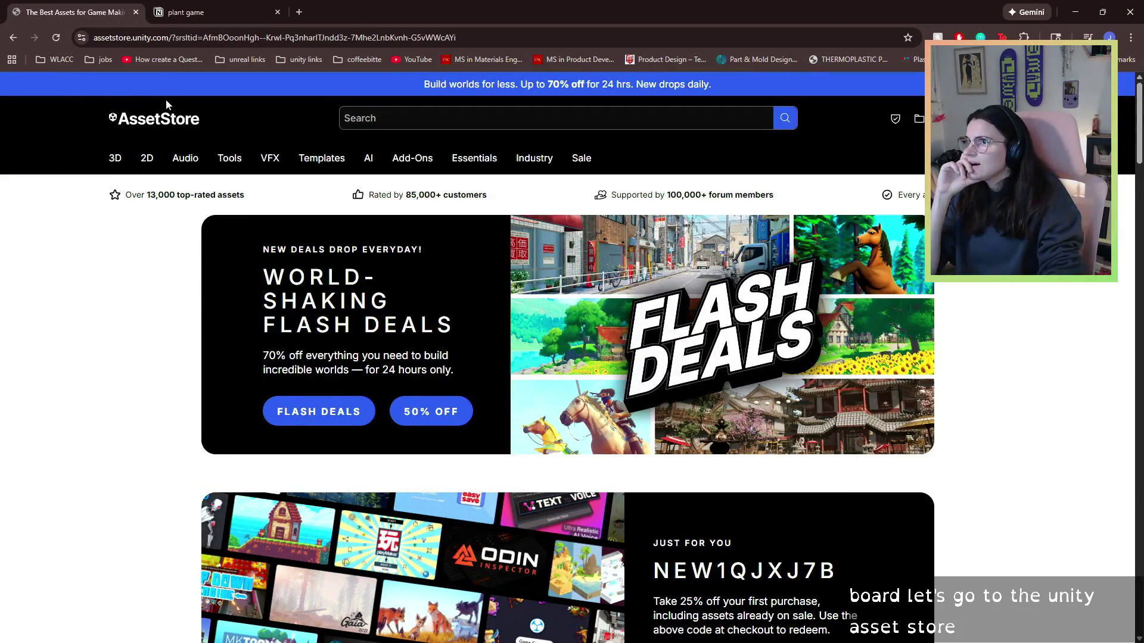
- Search the Asset Store for 'bulletin board'
{"action": "mouse_move", "coordinate": [185, 151]}
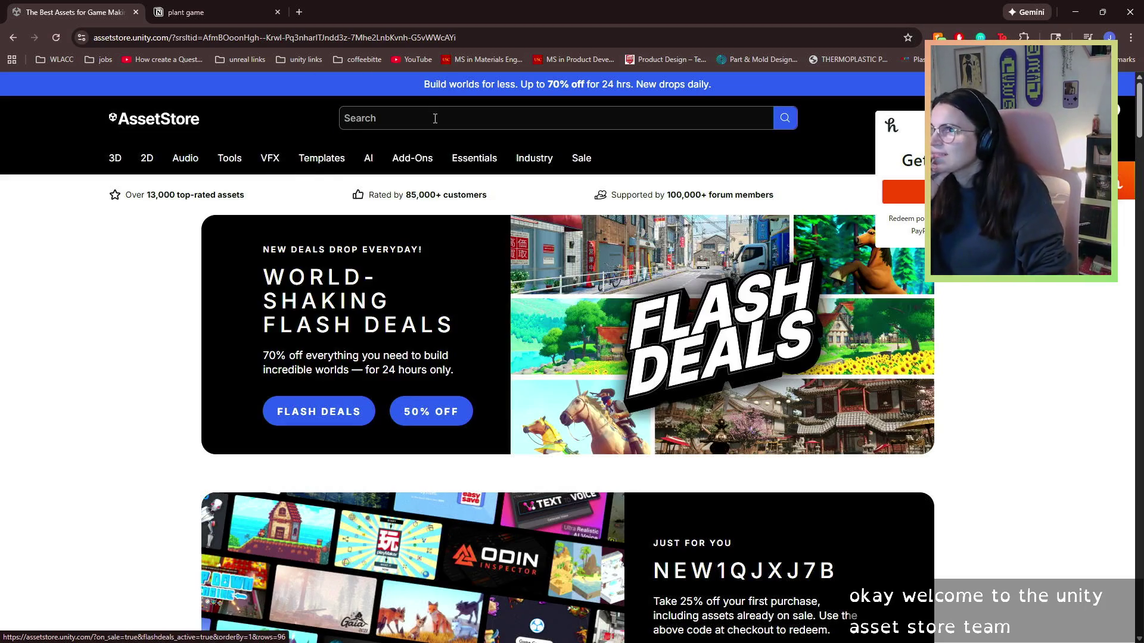
{"action": "left_click", "coordinate": [434, 118]}
{"action": "type", "text": "b"}
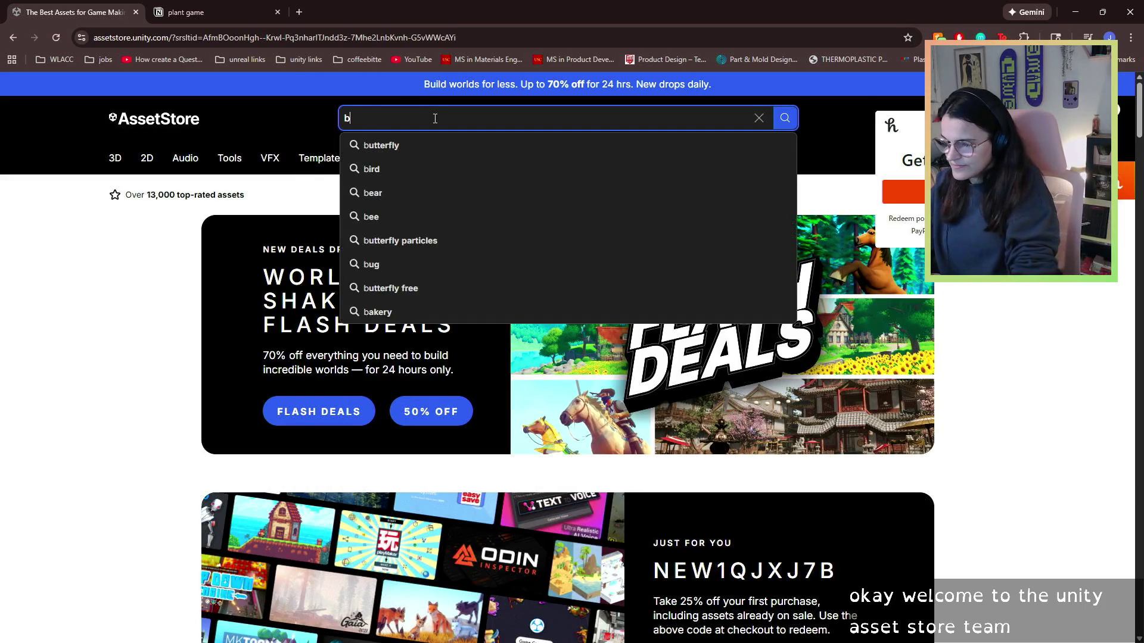
{"action": "type", "text": "ulletin board"}
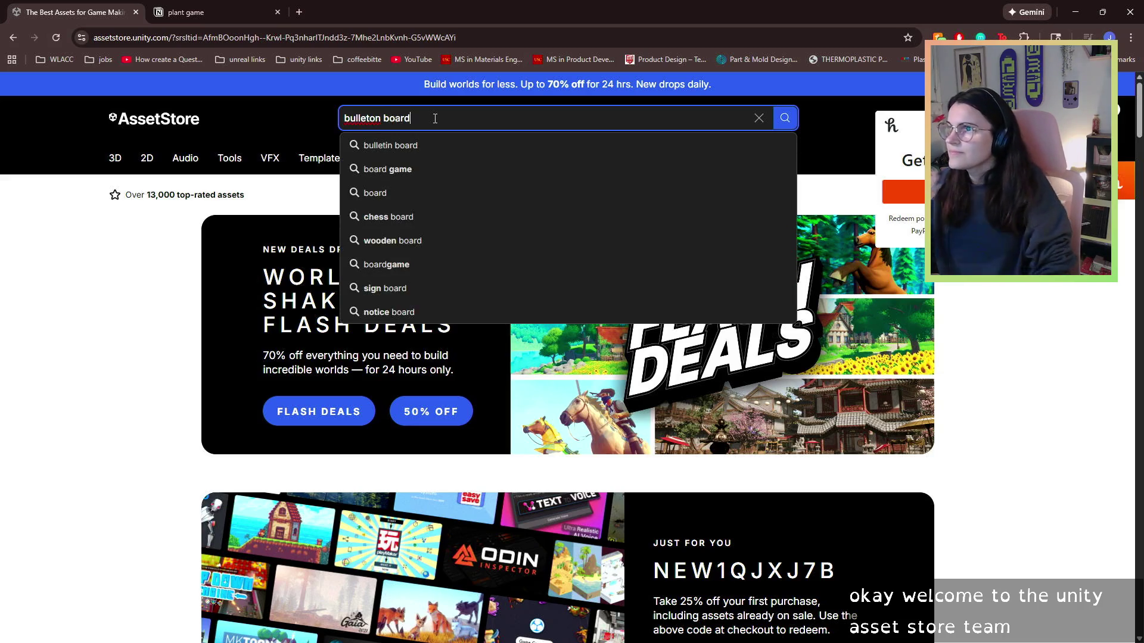
{"action": "key", "text": "Return"}
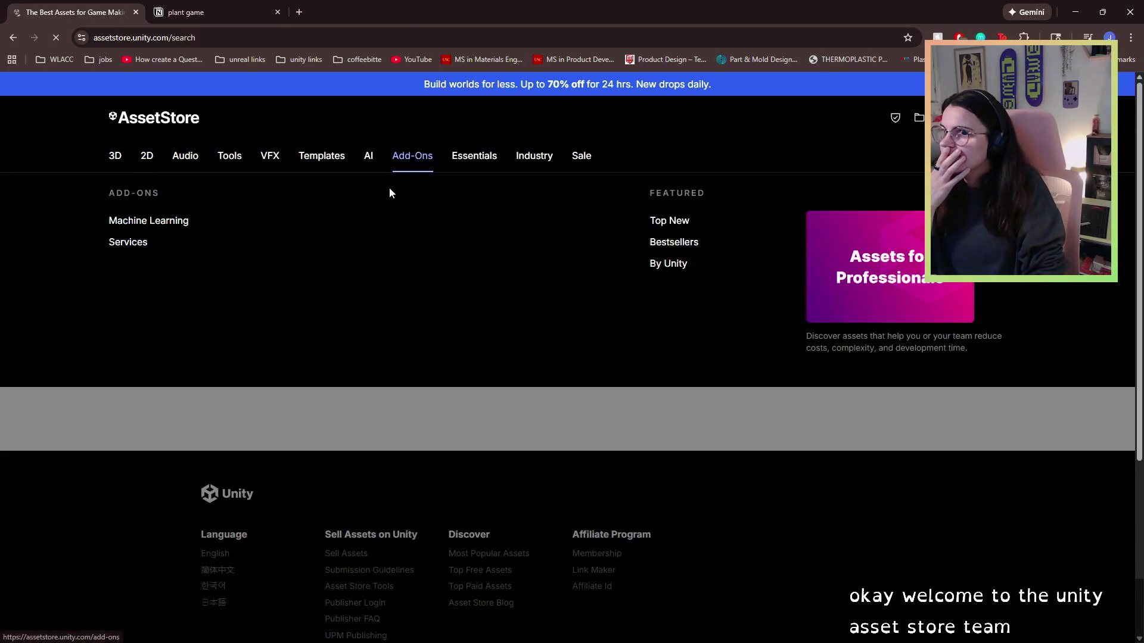
- Apply the Price: Free filter, narrowing the bulletin board results to 5 assets
{"action": "scroll", "coordinate": [426, 444], "scroll_direction": "down", "scroll_amount": 2}
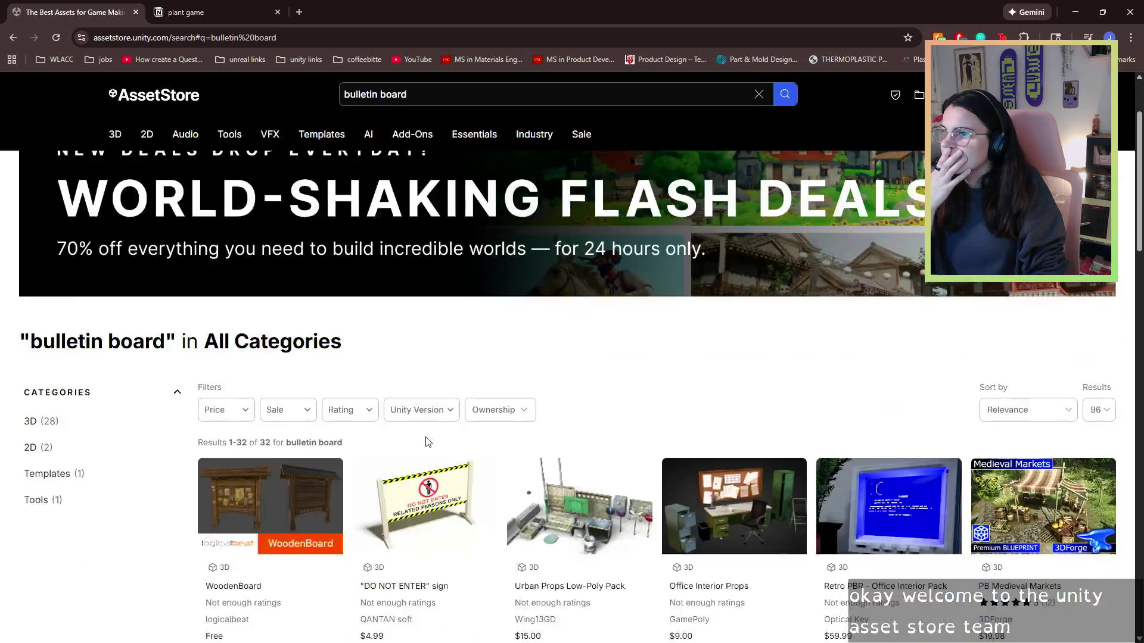
{"action": "left_click", "coordinate": [250, 416]}
{"action": "left_click", "coordinate": [248, 439]}
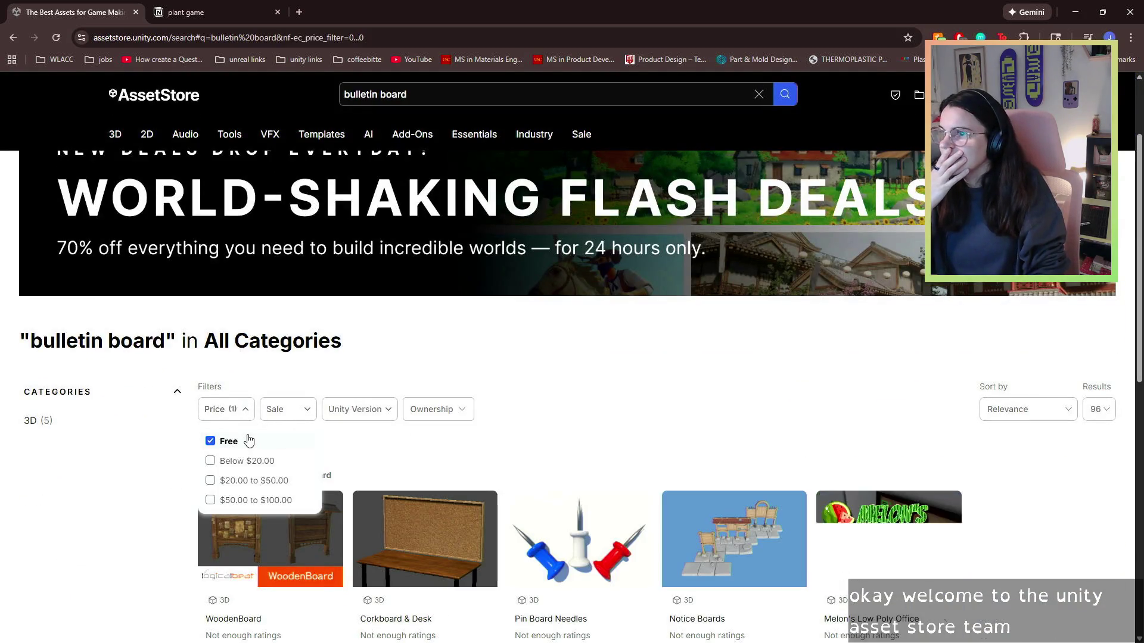
{"action": "left_click", "coordinate": [647, 358]}
{"action": "scroll", "coordinate": [644, 362], "scroll_direction": "down", "scroll_amount": 5}
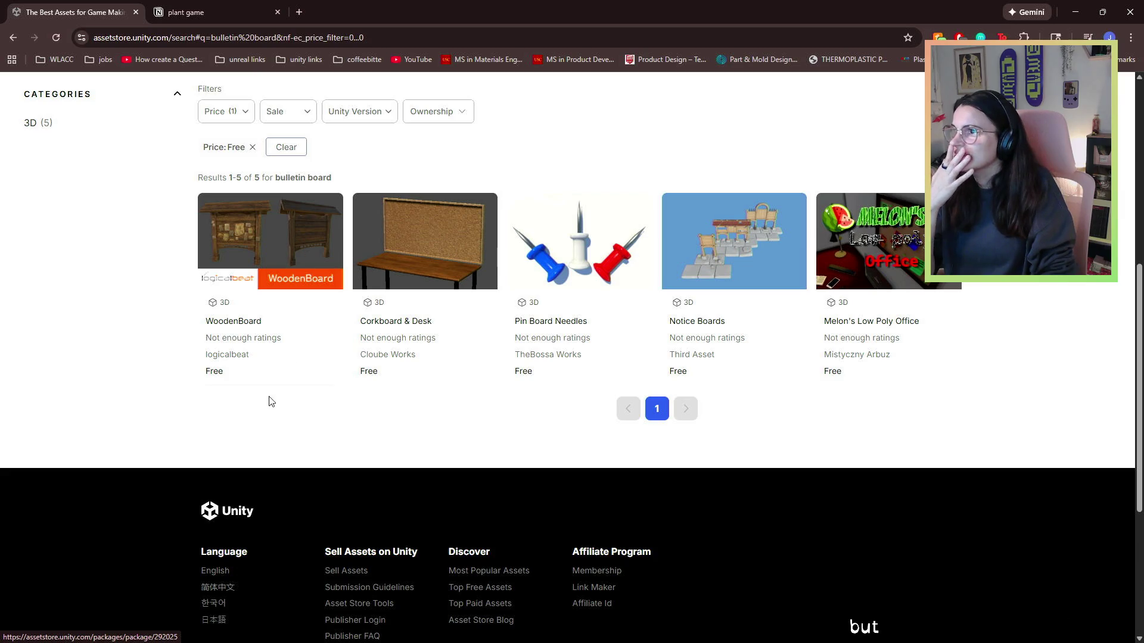
{"action": "scroll", "coordinate": [267, 343], "scroll_direction": "up", "scroll_amount": 7}
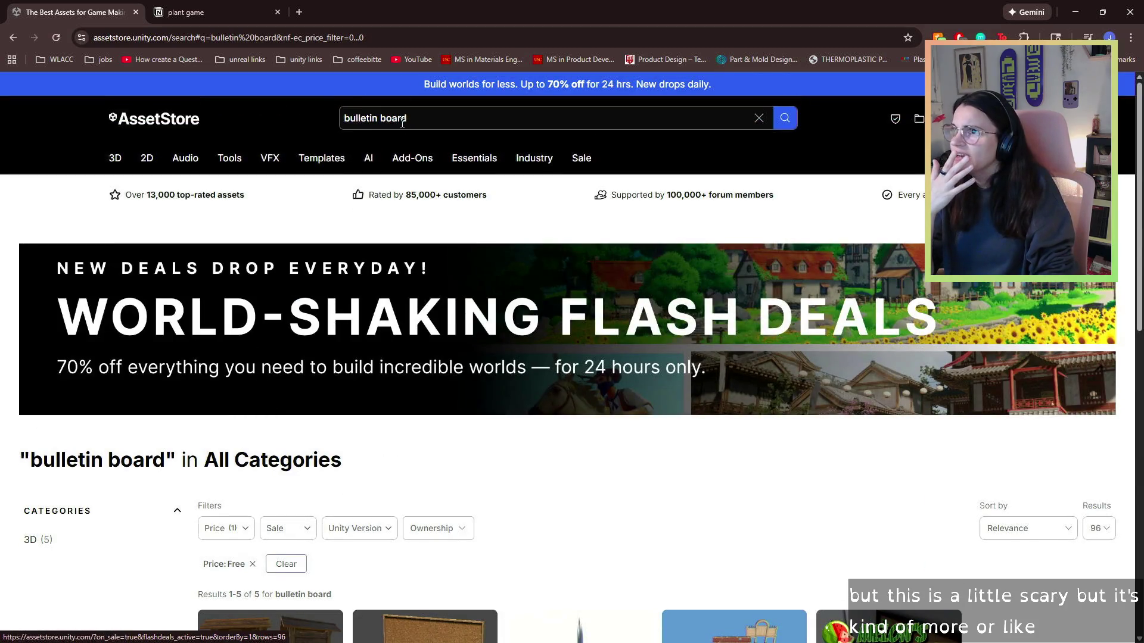
{"action": "triple_click", "coordinate": [402, 122]}
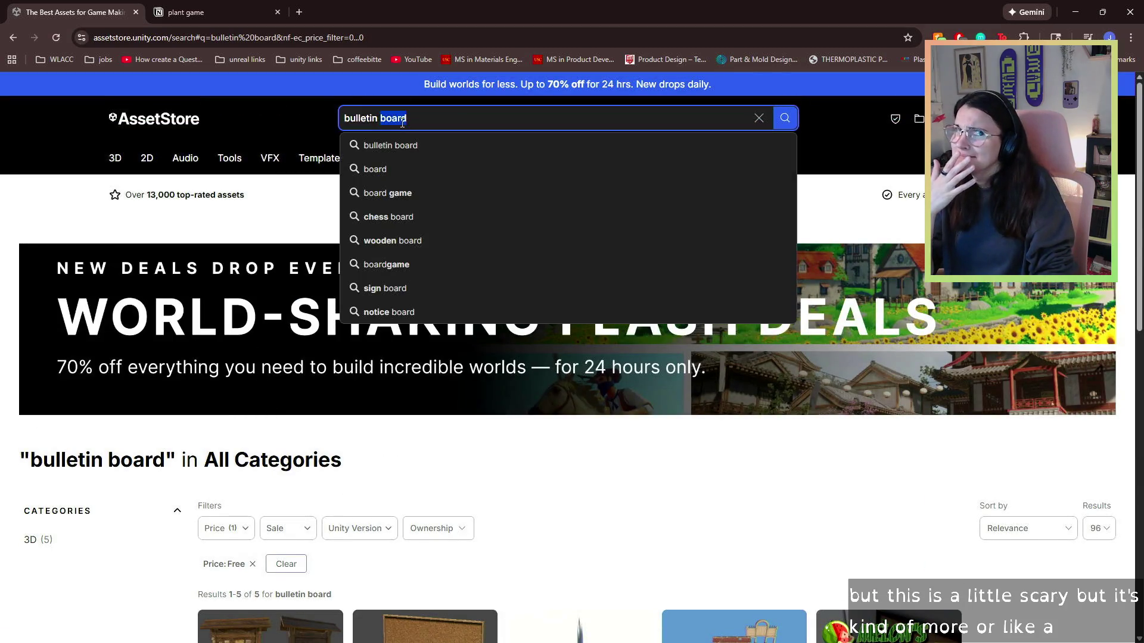
- Search for 'shed' and scroll through the results
{"action": "type", "text": "shed"}
{"action": "key", "text": "Return"}
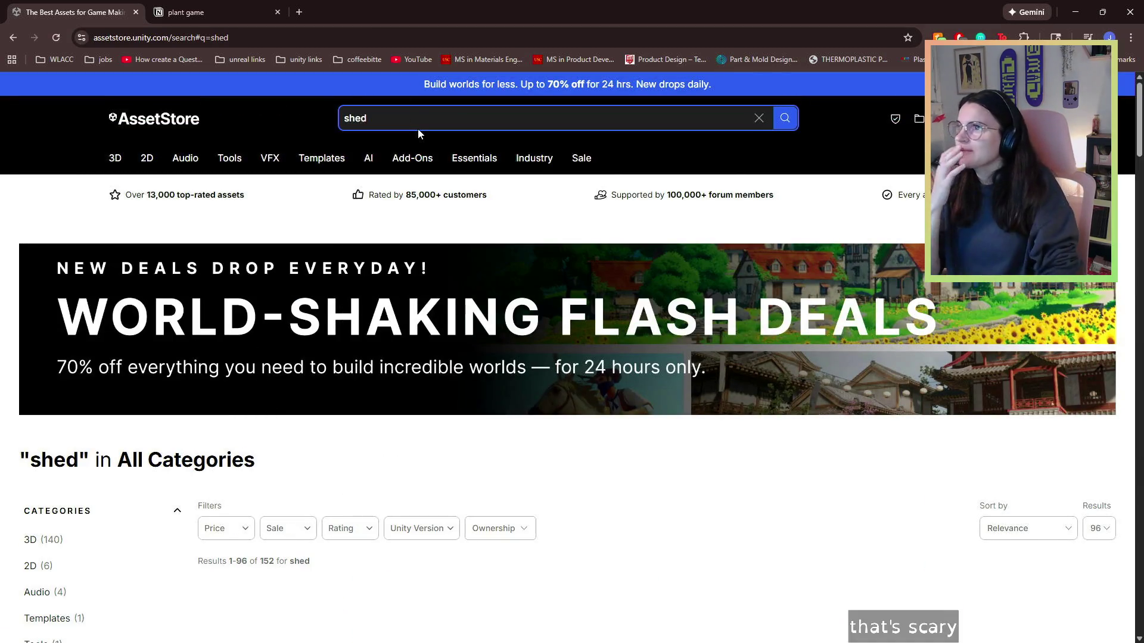
{"action": "scroll", "coordinate": [406, 434], "scroll_direction": "down", "scroll_amount": 3}
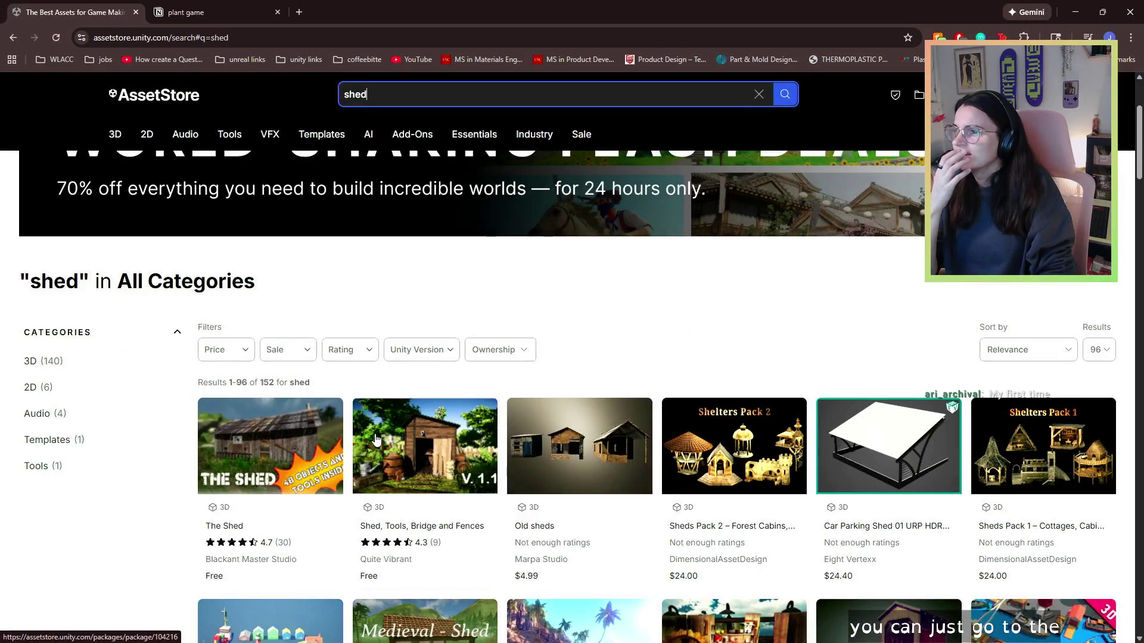
{"action": "scroll", "coordinate": [376, 439], "scroll_direction": "down", "scroll_amount": 2}
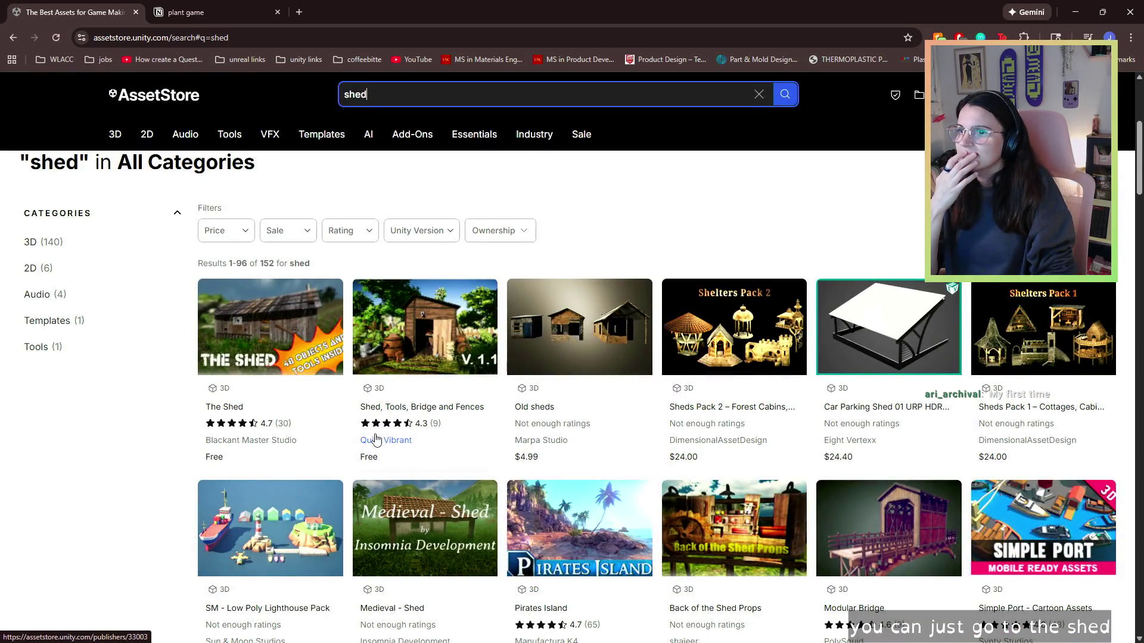
{"action": "scroll", "coordinate": [376, 440], "scroll_direction": "down", "scroll_amount": 2}
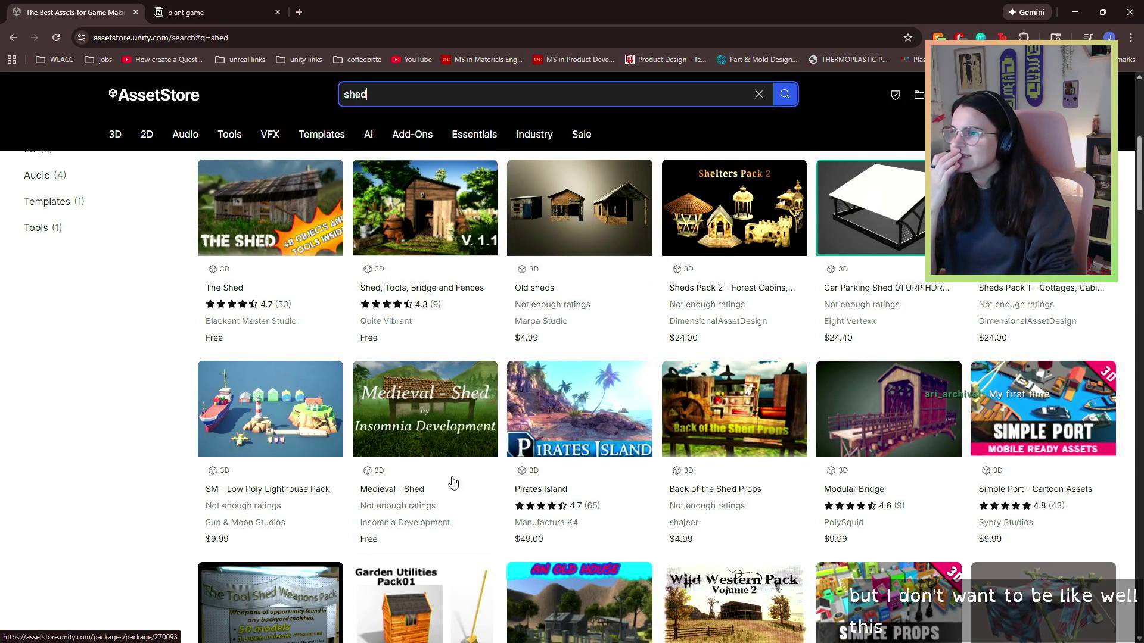
{"action": "scroll", "coordinate": [453, 483], "scroll_direction": "down", "scroll_amount": 1}
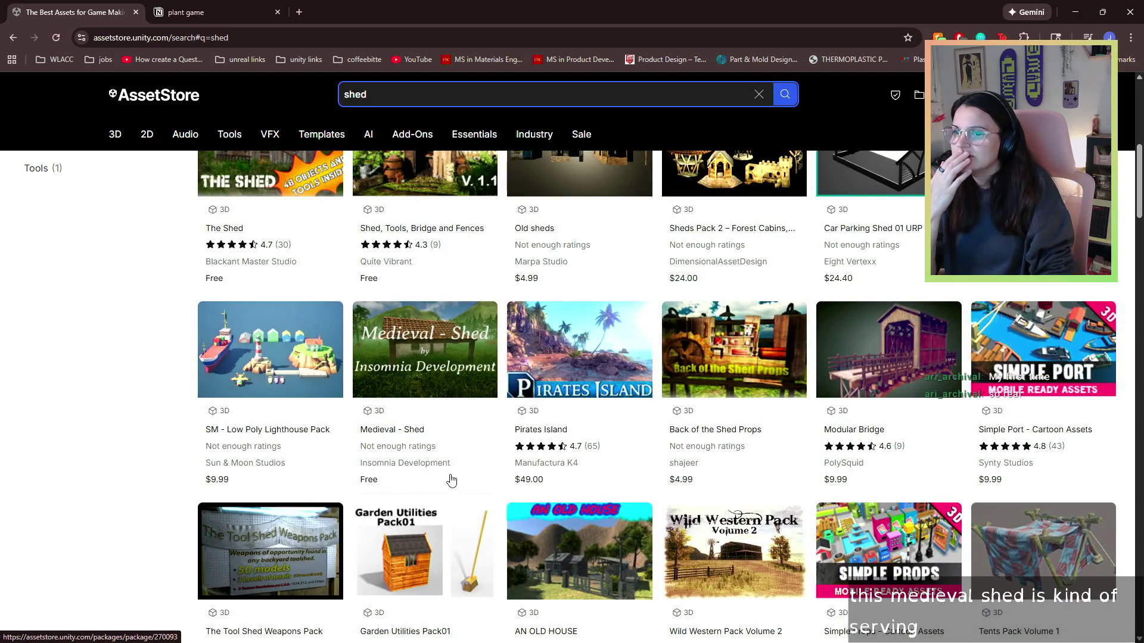
{"action": "scroll", "coordinate": [451, 480], "scroll_direction": "up", "scroll_amount": 8}
- Filter the shed results to Free, leaving 9 free 3D assets
{"action": "left_click", "coordinate": [249, 530]}
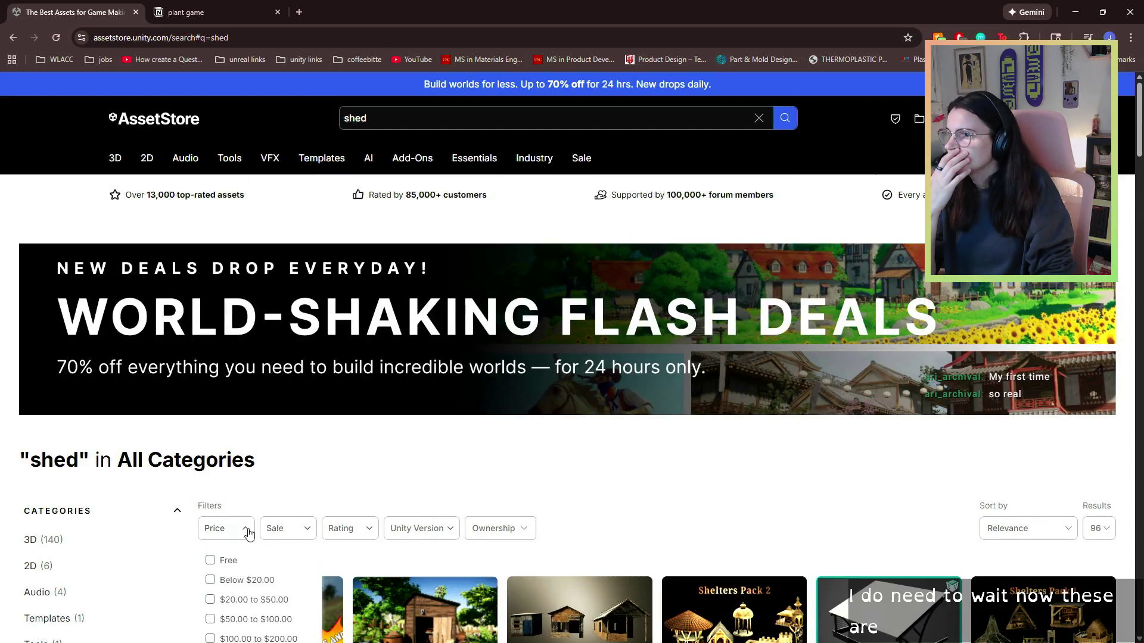
{"action": "left_click", "coordinate": [210, 560]}
{"action": "scroll", "coordinate": [467, 445], "scroll_direction": "down", "scroll_amount": 1}
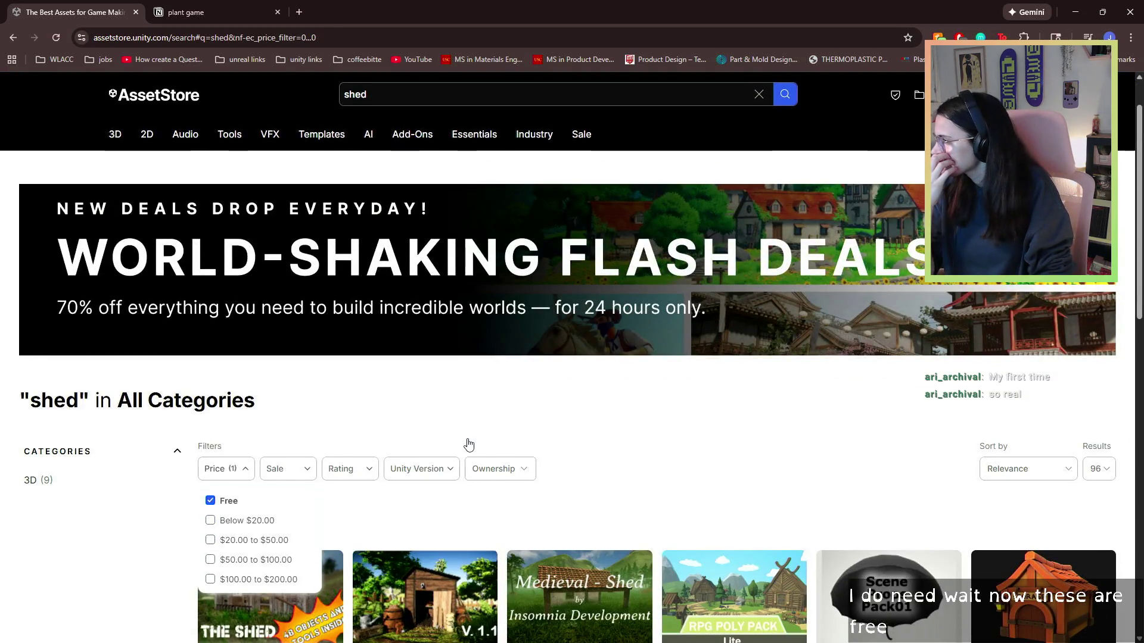
{"action": "scroll", "coordinate": [469, 444], "scroll_direction": "down", "scroll_amount": 2}
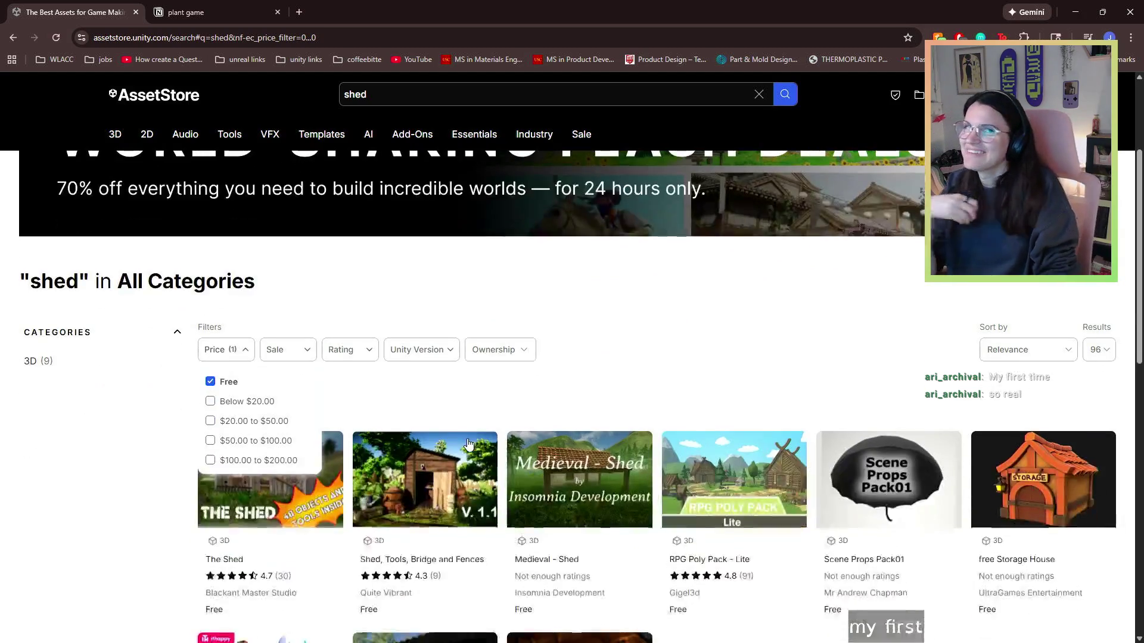
{"action": "left_click", "coordinate": [613, 405]}
{"action": "scroll", "coordinate": [613, 404], "scroll_direction": "down", "scroll_amount": 3}
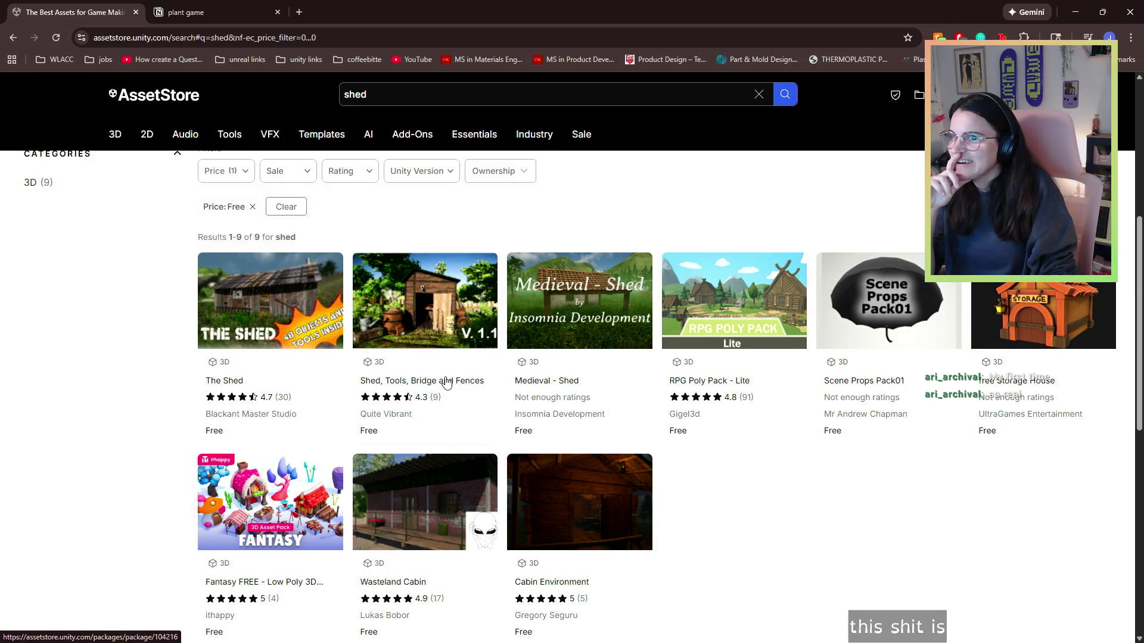
{"action": "right_click", "coordinate": [712, 392]}
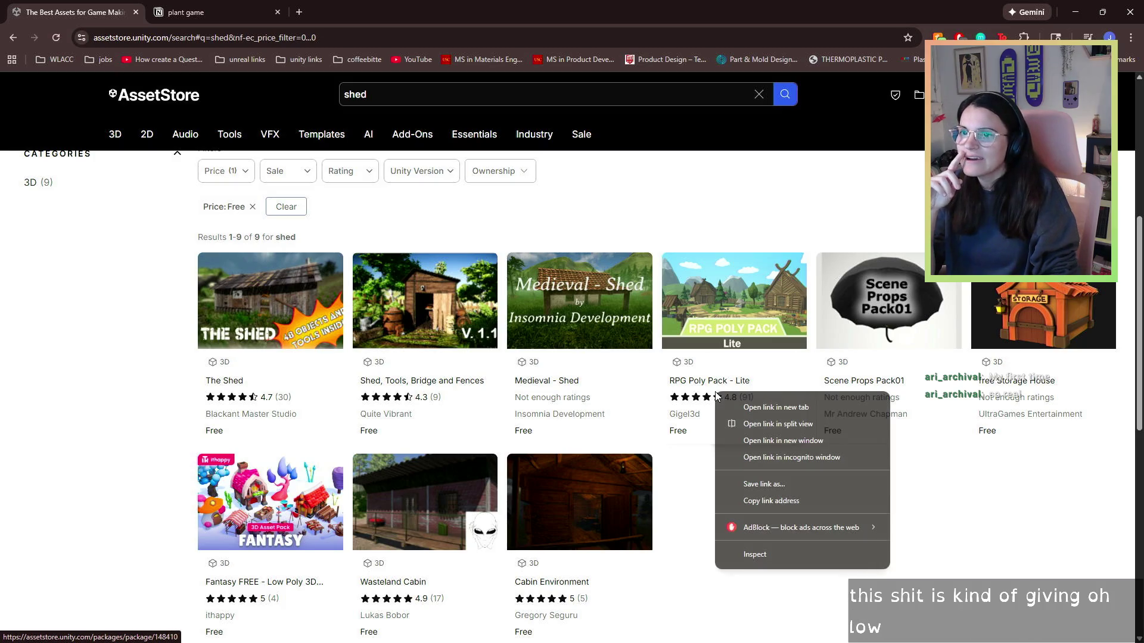
- Open RPG Poly Pack - Lite and Shed, Tools, Bridge and Fences in new tabs
{"action": "left_click", "coordinate": [777, 407]}
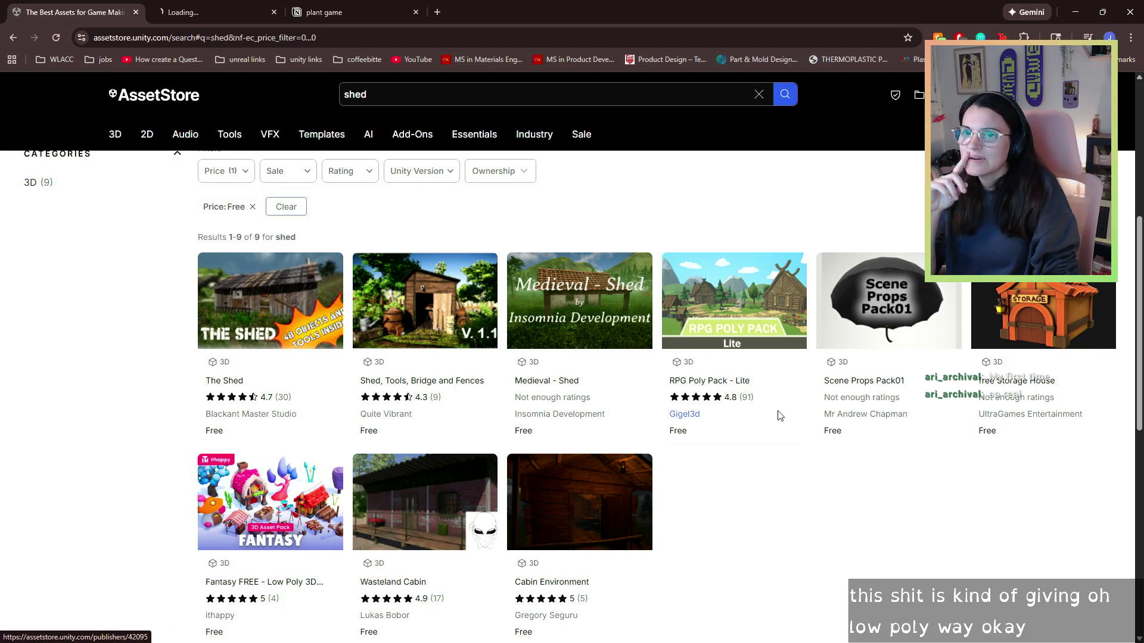
{"action": "right_click", "coordinate": [459, 389]}
{"action": "left_click", "coordinate": [501, 400]}
{"action": "scroll", "coordinate": [742, 479], "scroll_direction": "down", "scroll_amount": 1}
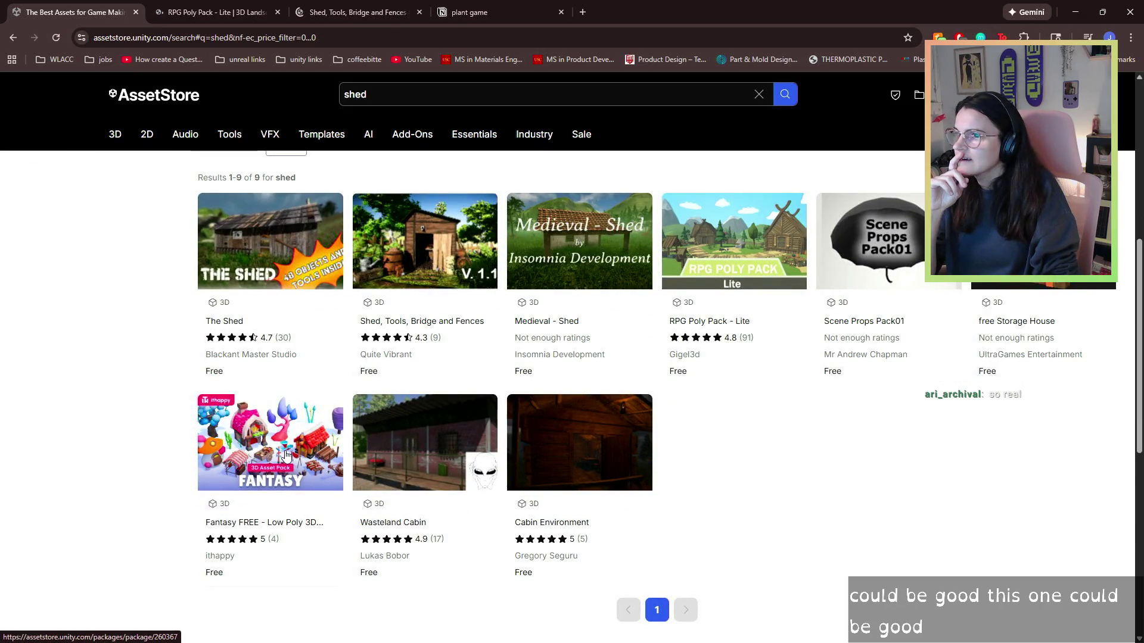
{"action": "scroll", "coordinate": [344, 257], "scroll_direction": "up", "scroll_amount": 7}
{"action": "scroll", "coordinate": [336, 398], "scroll_direction": "down", "scroll_amount": 2}
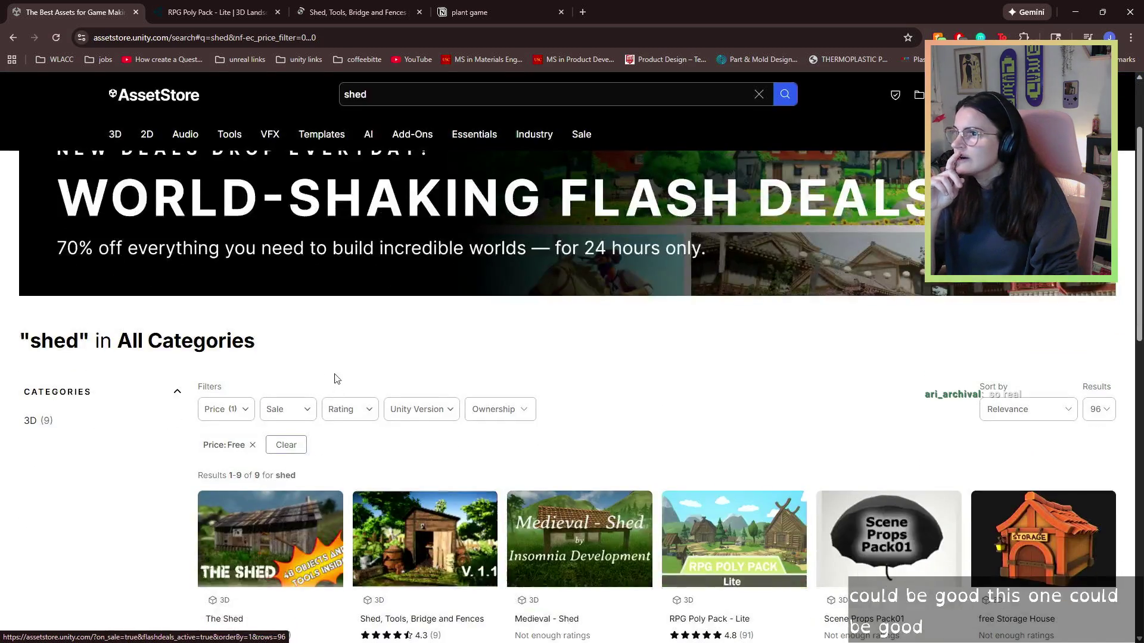
- Select the shed search query and dismiss the search suggestions
{"action": "double_click", "coordinate": [372, 90]}
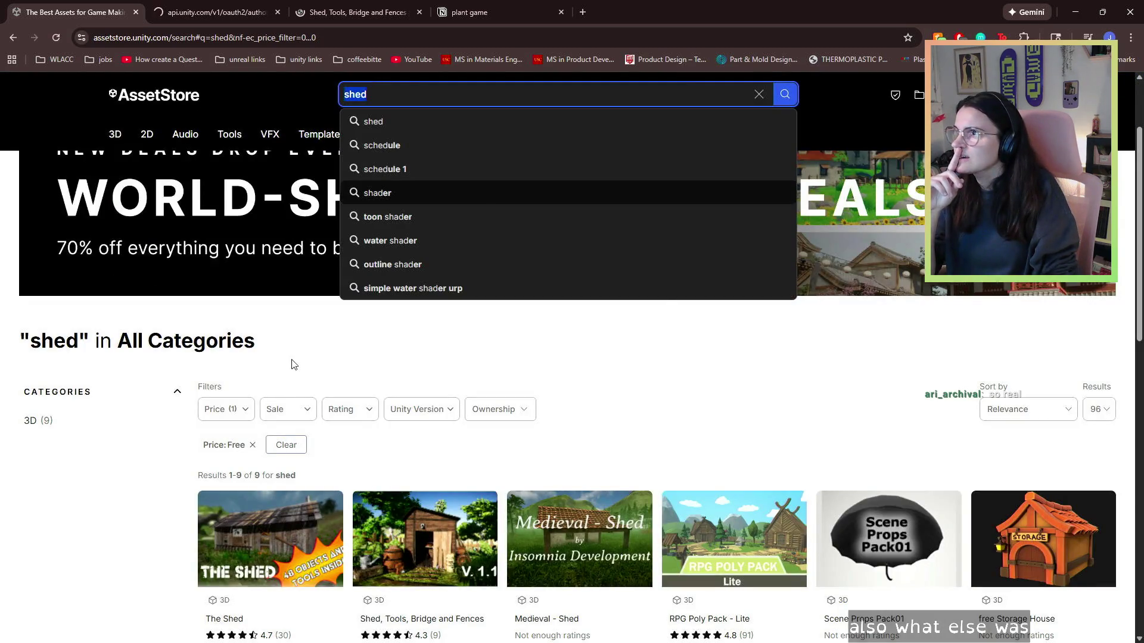
{"action": "left_click", "coordinate": [295, 365]}
{"action": "mouse_move", "coordinate": [115, 137]}
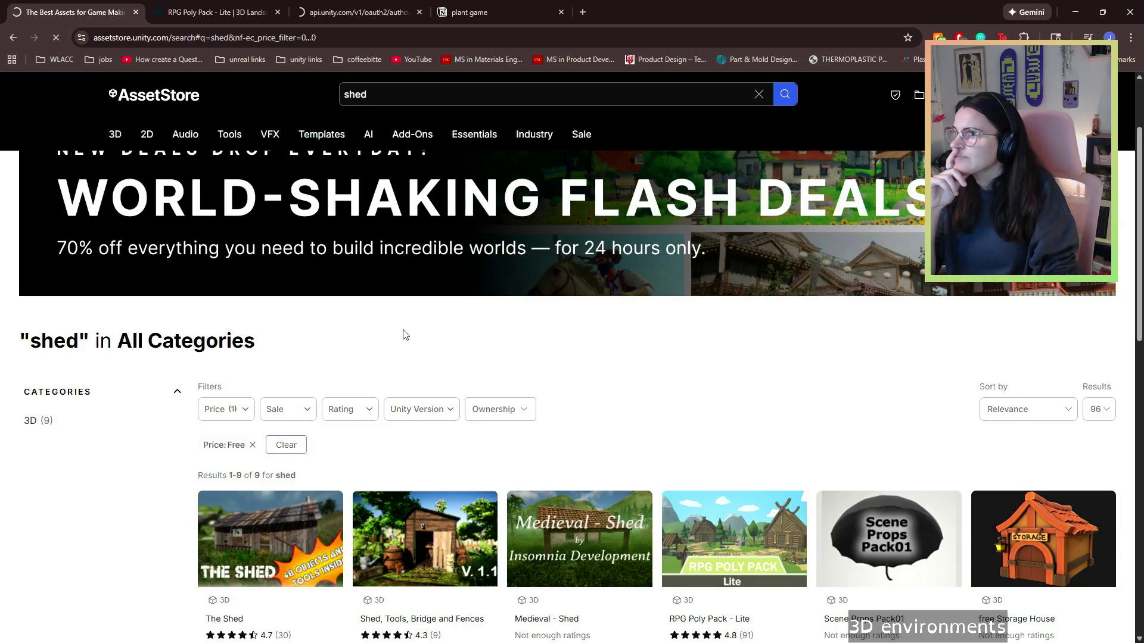
{"action": "scroll", "coordinate": [746, 361], "scroll_direction": "down", "scroll_amount": 1}
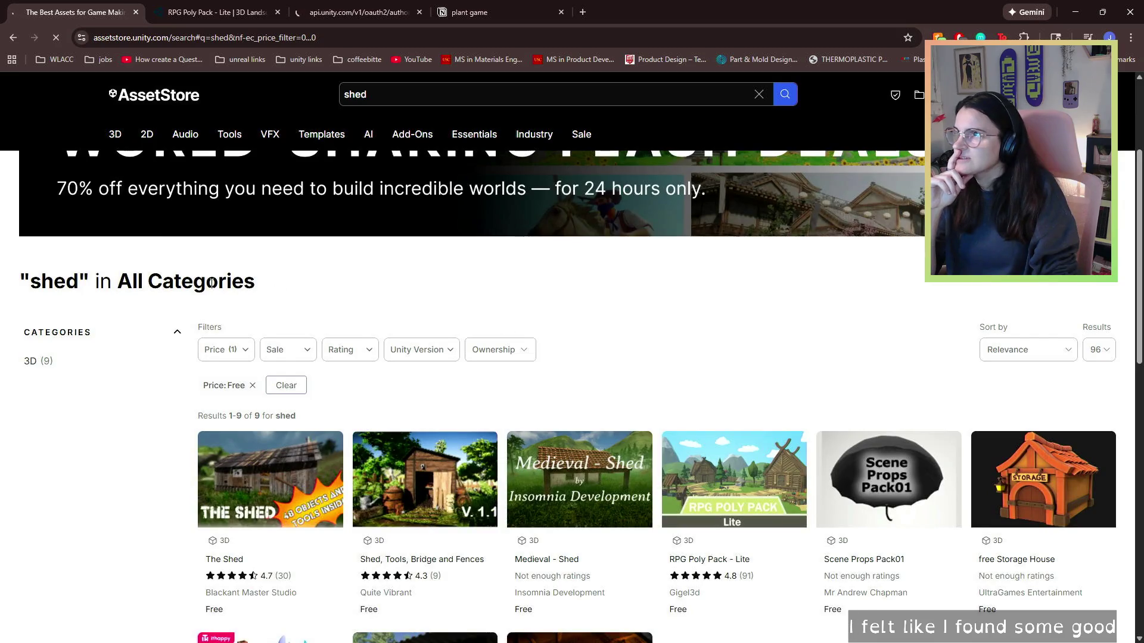
{"action": "scroll", "coordinate": [292, 372], "scroll_direction": "up", "scroll_amount": 3}
- Browse the free 3D Environments listing (843 results) and open Simple Low Poly Nature Pack in a new tab
{"action": "mouse_move", "coordinate": [121, 165]}
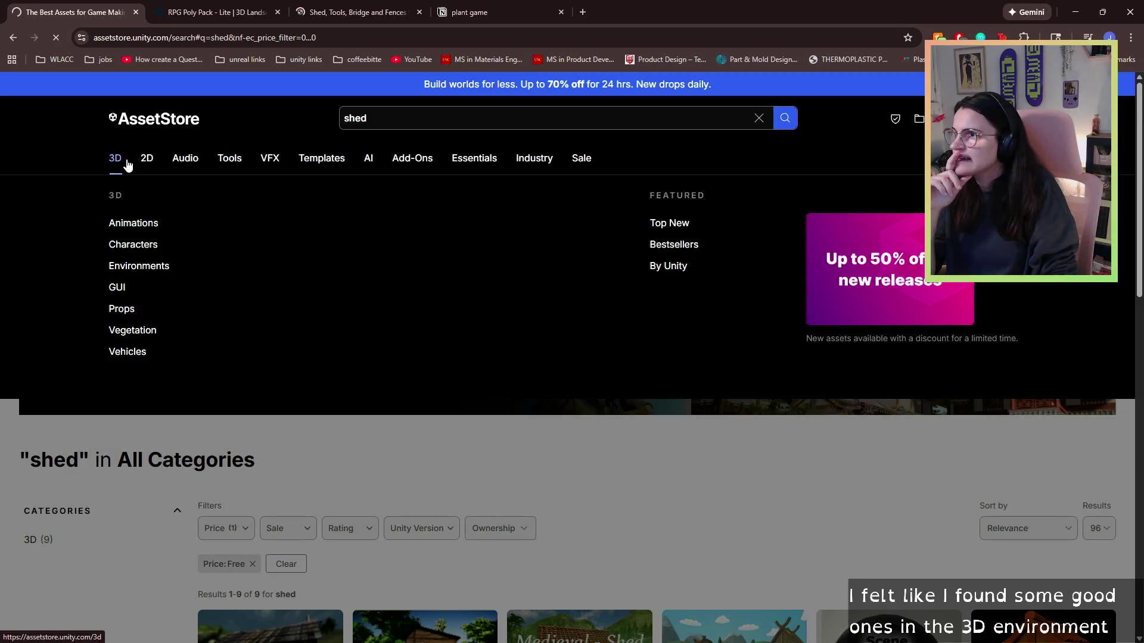
{"action": "left_click", "coordinate": [130, 271]}
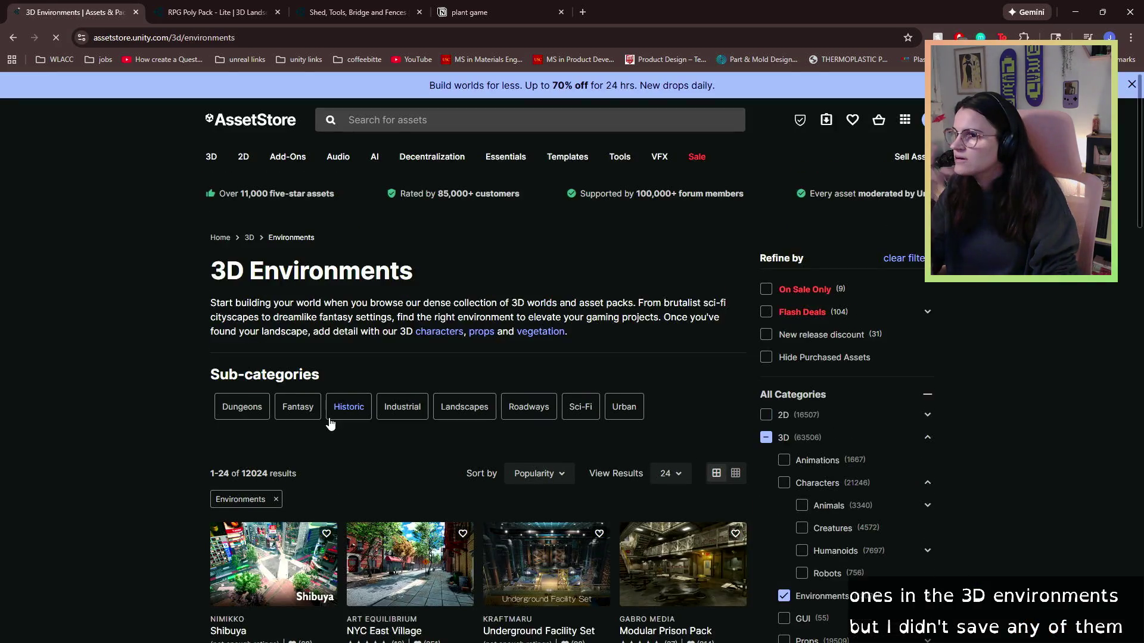
{"action": "scroll", "coordinate": [262, 417], "scroll_direction": "down", "scroll_amount": 2}
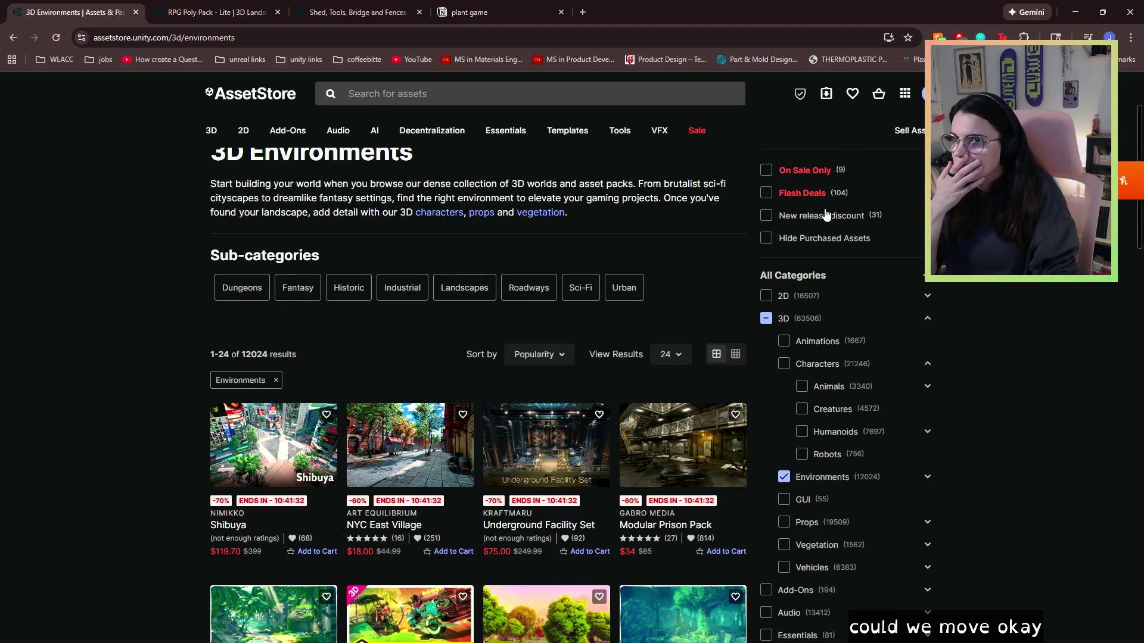
{"action": "scroll", "coordinate": [872, 323], "scroll_direction": "down", "scroll_amount": 4}
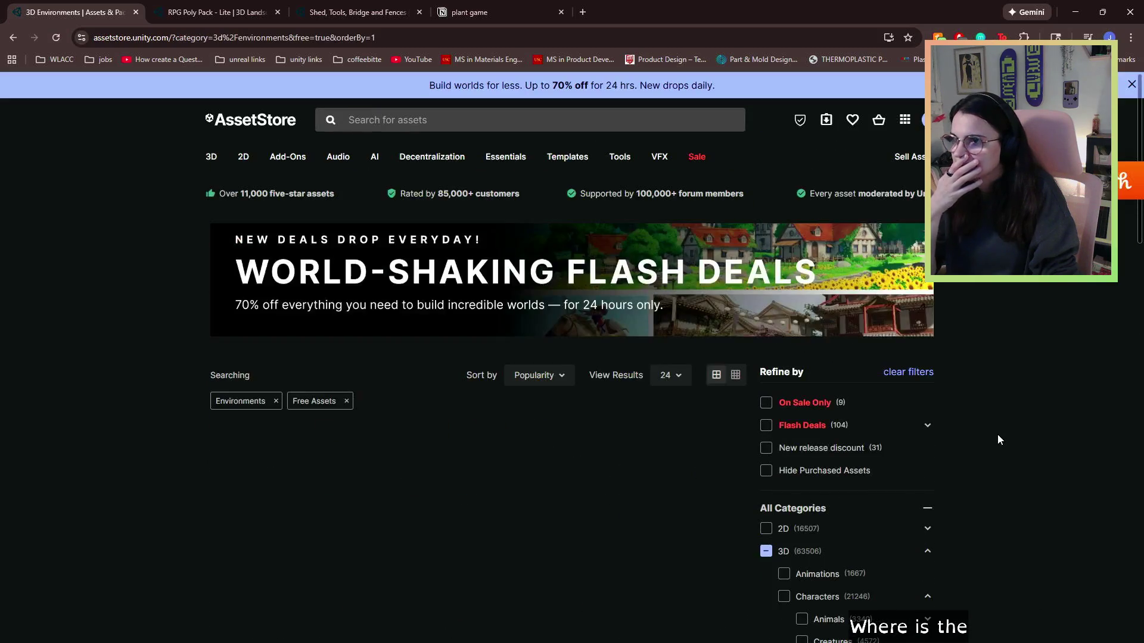
{"action": "scroll", "coordinate": [508, 297], "scroll_direction": "down", "scroll_amount": 3}
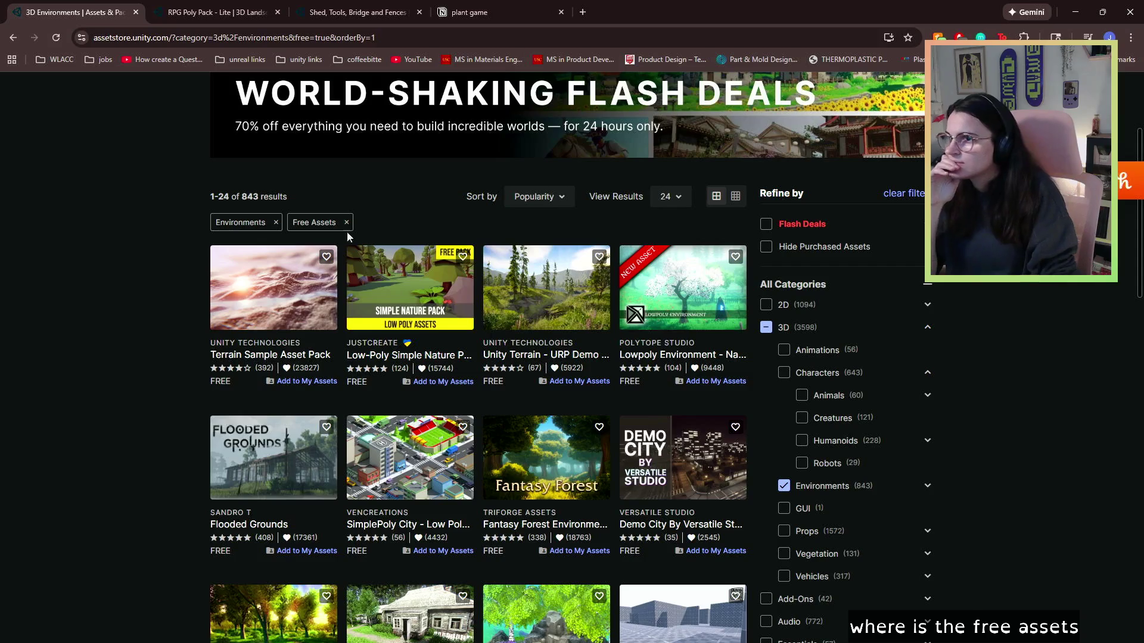
{"action": "scroll", "coordinate": [576, 290], "scroll_direction": "down", "scroll_amount": 2}
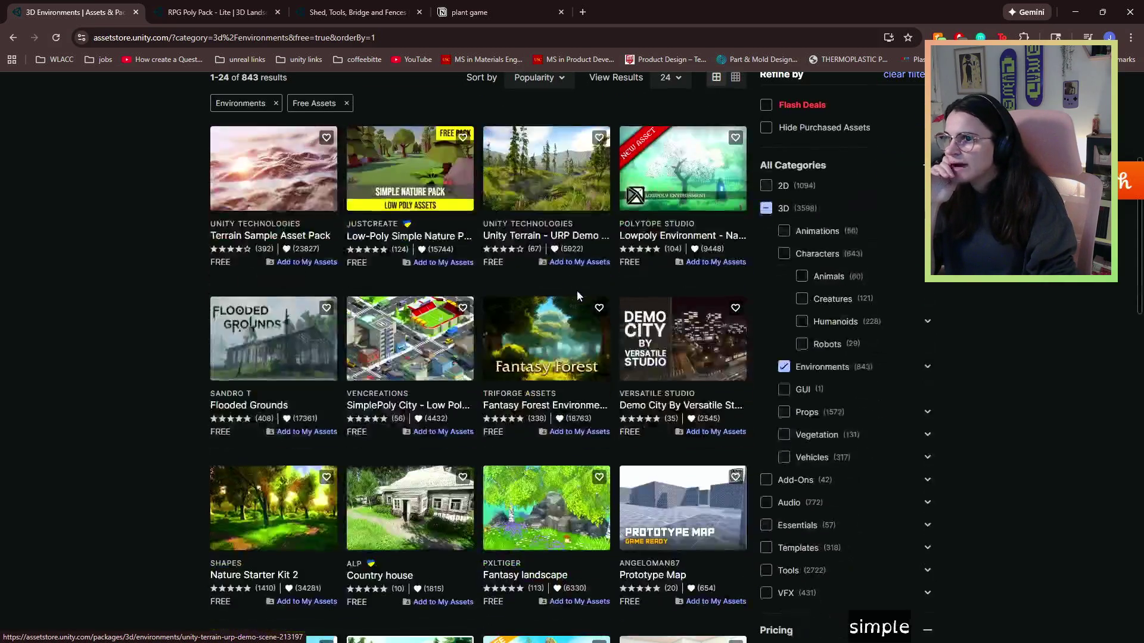
{"action": "scroll", "coordinate": [198, 295], "scroll_direction": "down", "scroll_amount": 3}
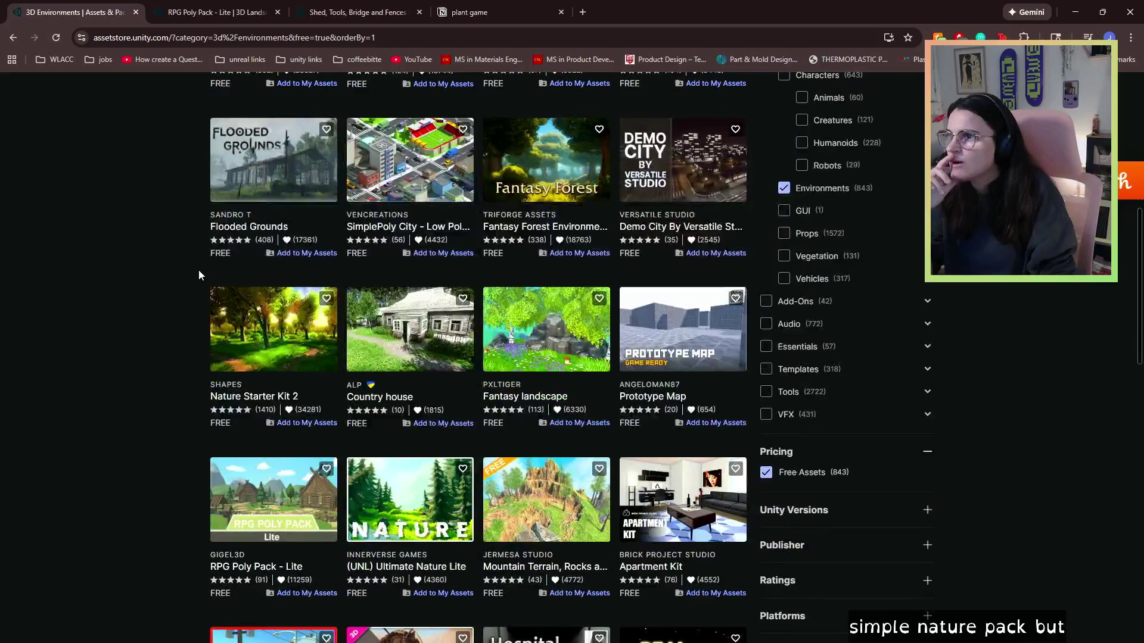
{"action": "scroll", "coordinate": [199, 275], "scroll_direction": "down", "scroll_amount": 3}
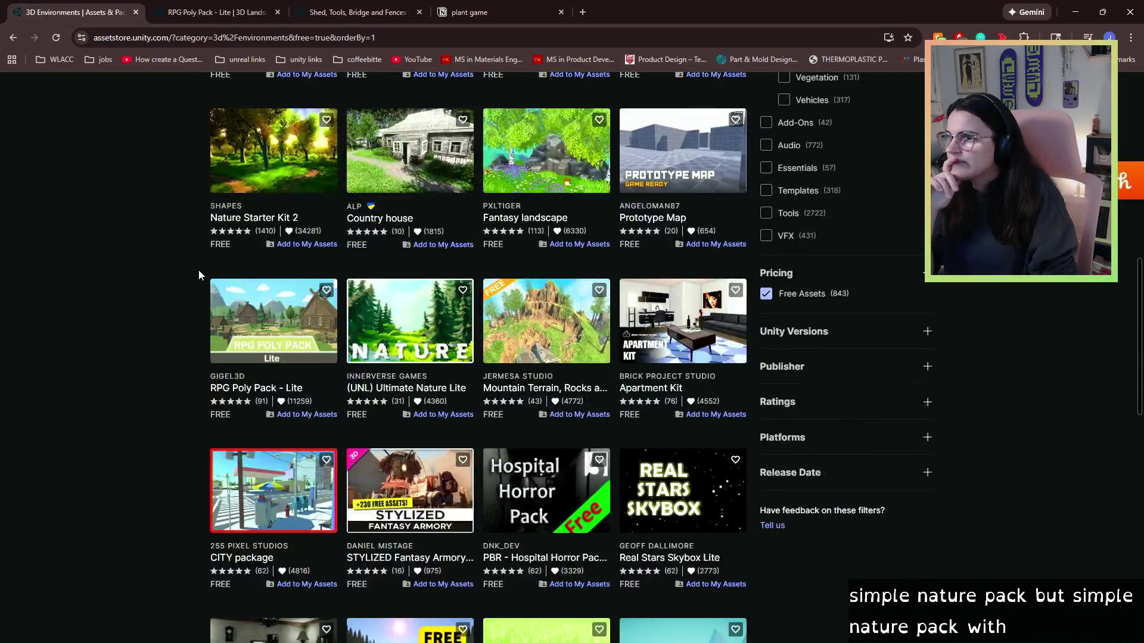
{"action": "scroll", "coordinate": [199, 274], "scroll_direction": "down", "scroll_amount": 3}
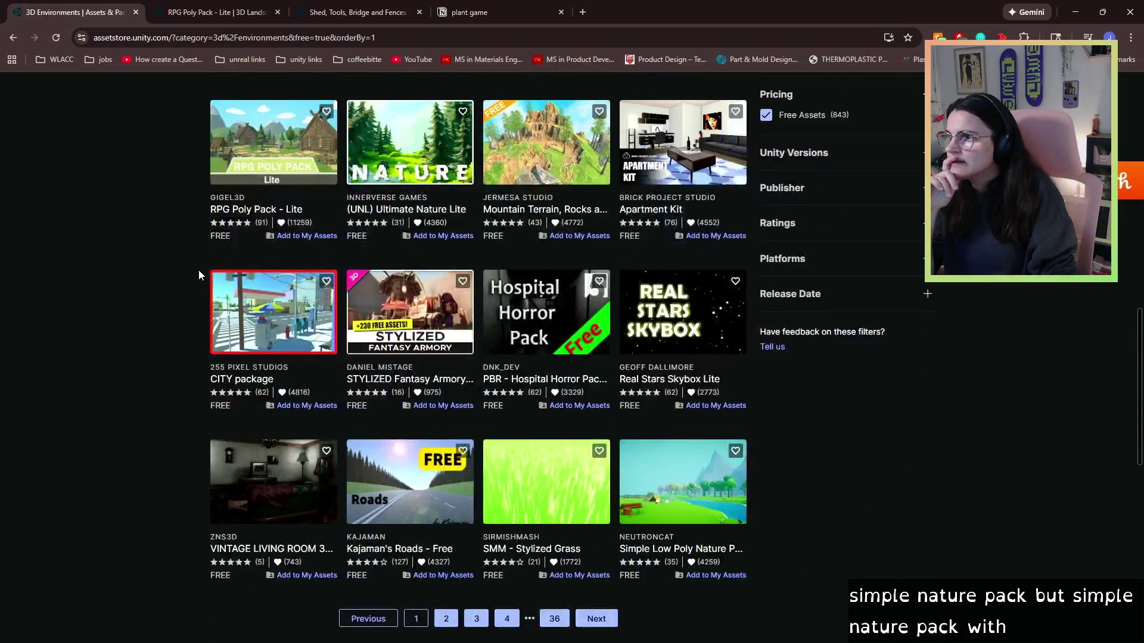
{"action": "scroll", "coordinate": [199, 270], "scroll_direction": "down", "scroll_amount": 1}
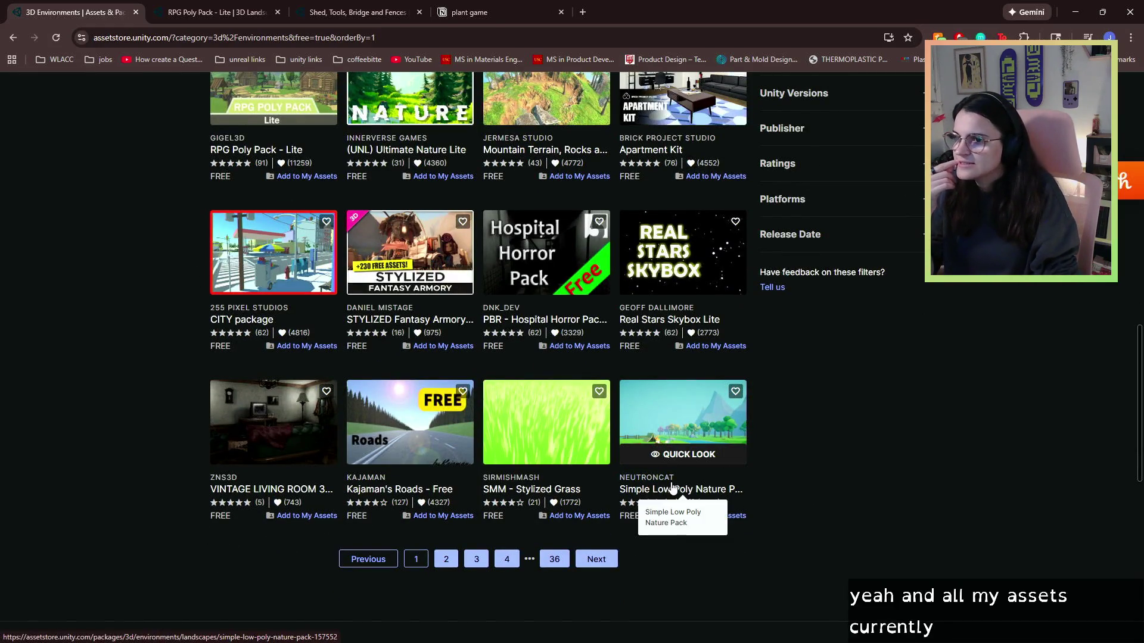
{"action": "right_click", "coordinate": [695, 319]}
{"action": "left_click", "coordinate": [705, 323]}
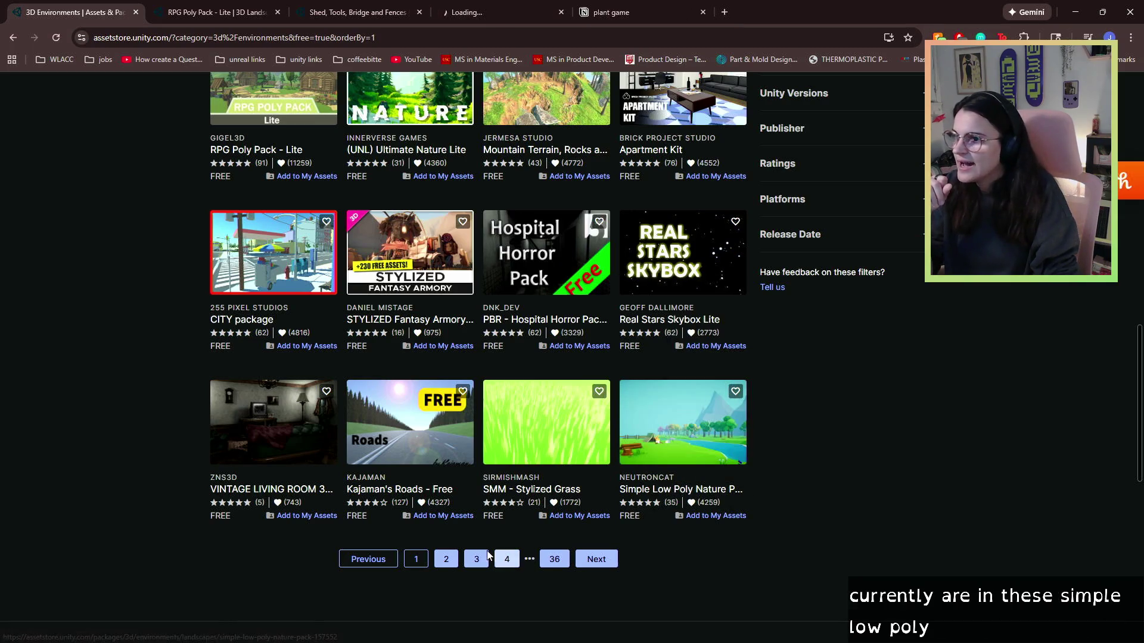
- Page to results 49–72 of the free environments and open Low Poly Environment in a new tab
{"action": "left_click", "coordinate": [416, 559]}
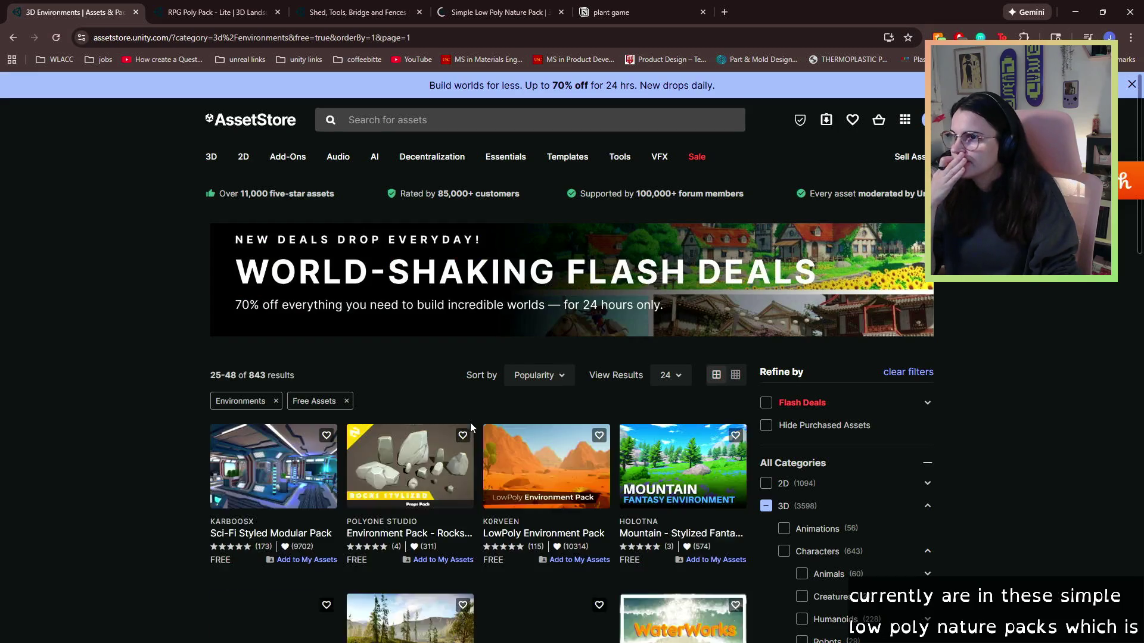
{"action": "scroll", "coordinate": [471, 427], "scroll_direction": "down", "scroll_amount": 2}
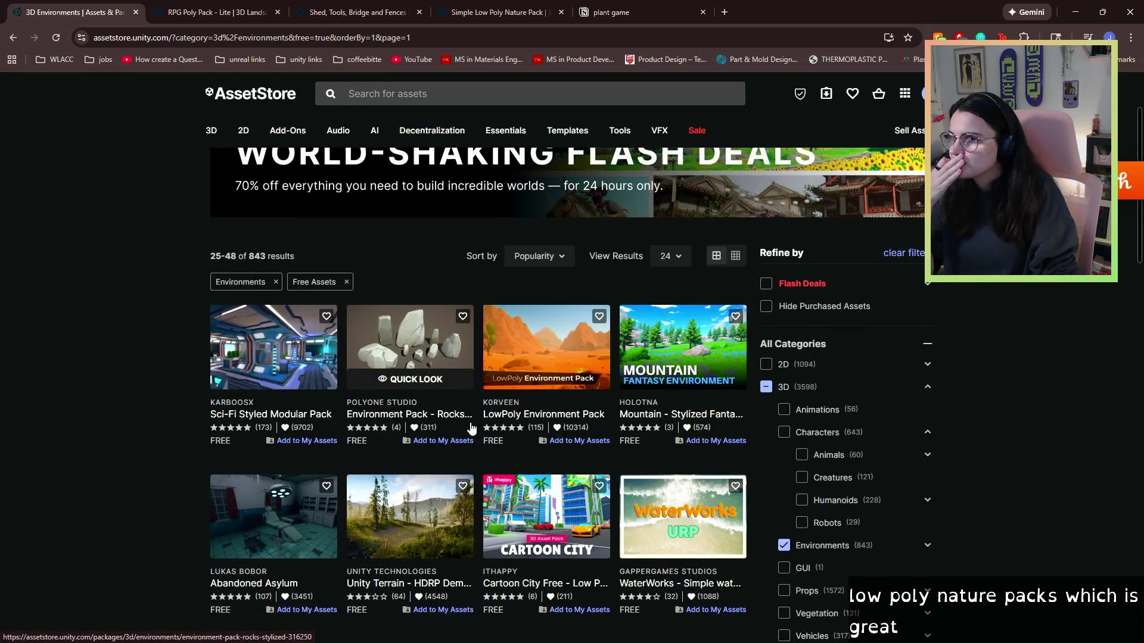
{"action": "scroll", "coordinate": [218, 477], "scroll_direction": "down", "scroll_amount": 3}
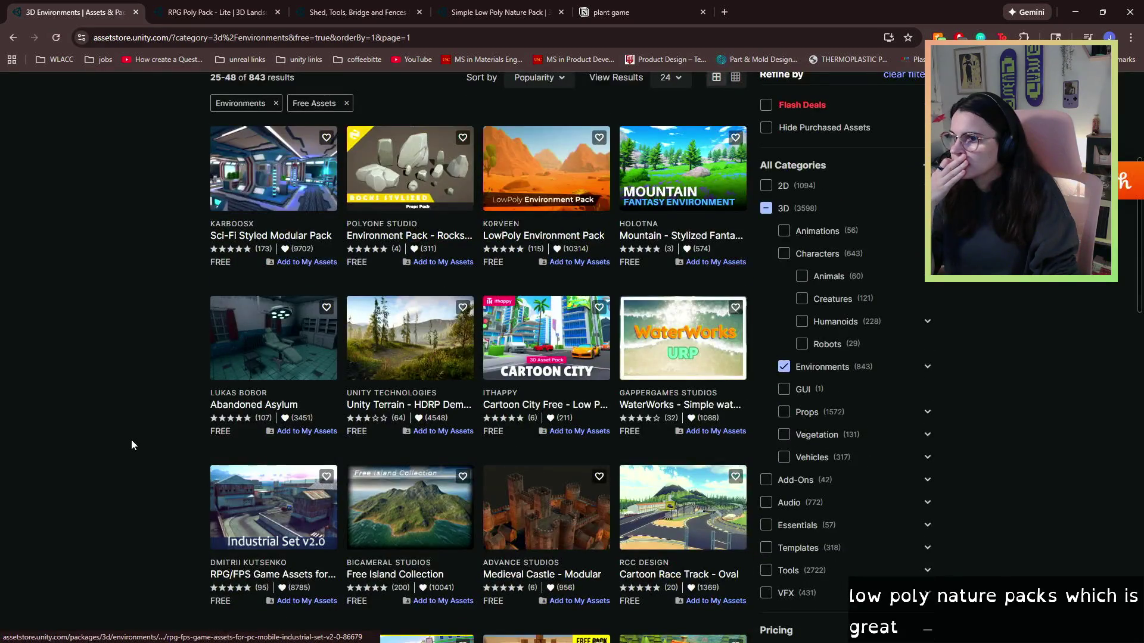
{"action": "scroll", "coordinate": [132, 444], "scroll_direction": "down", "scroll_amount": 4}
{"action": "scroll", "coordinate": [133, 444], "scroll_direction": "down", "scroll_amount": 3}
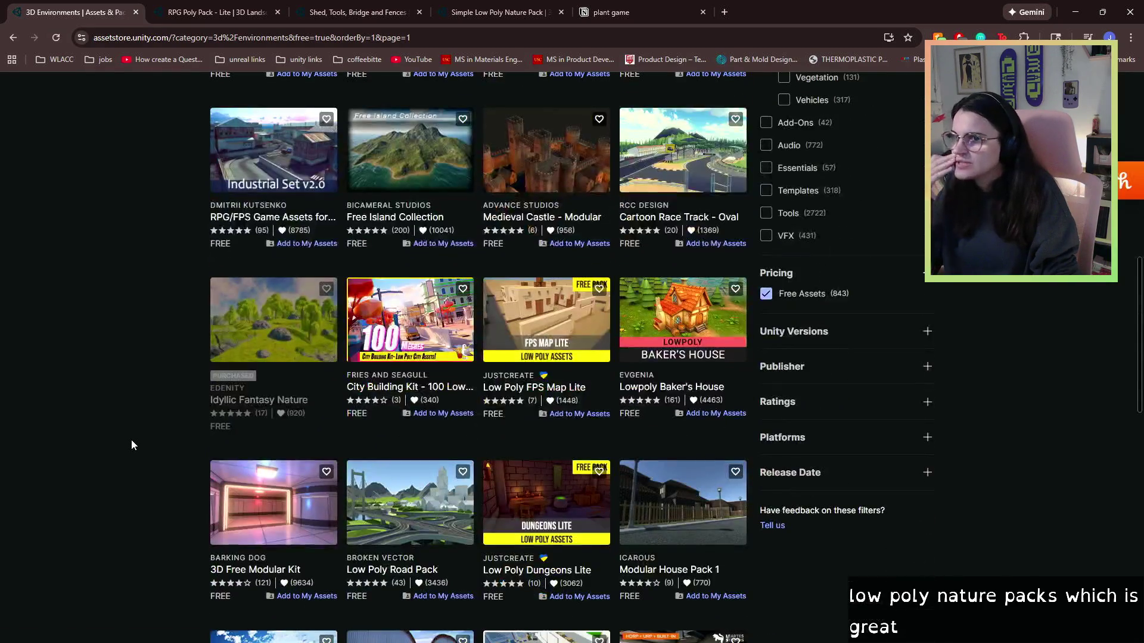
{"action": "scroll", "coordinate": [133, 445], "scroll_direction": "down", "scroll_amount": 2}
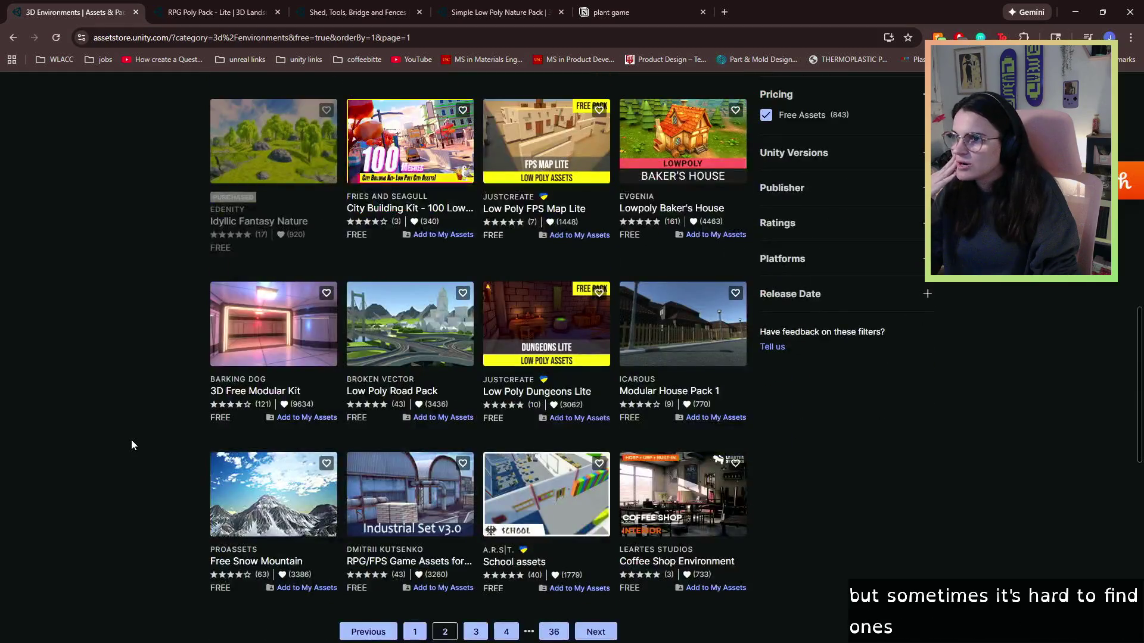
{"action": "scroll", "coordinate": [132, 445], "scroll_direction": "down", "scroll_amount": 2}
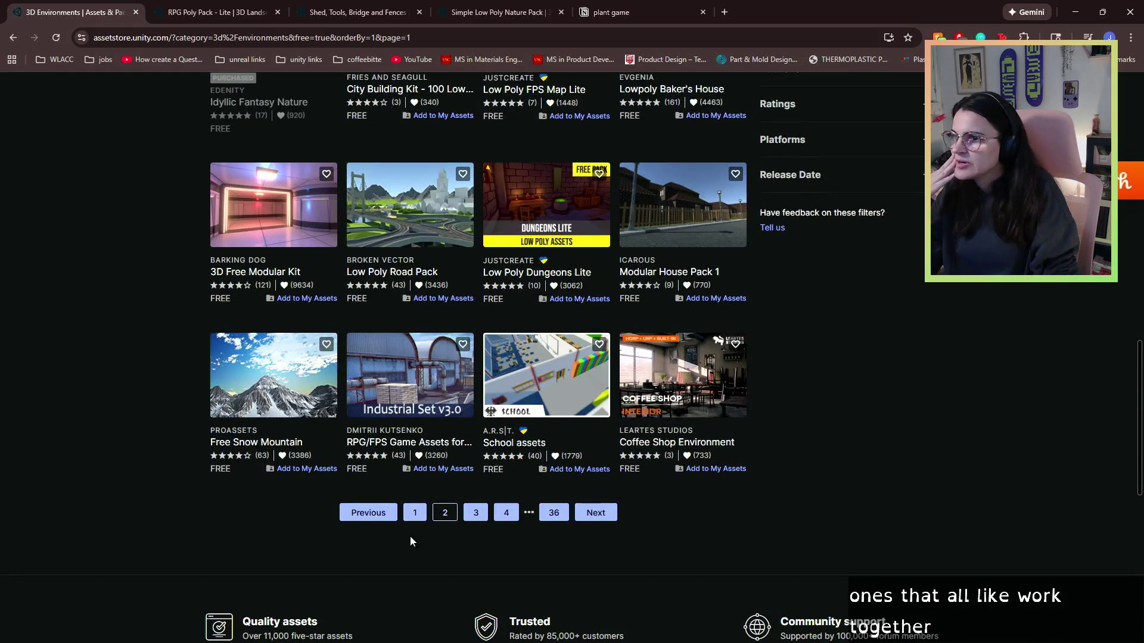
{"action": "left_click", "coordinate": [477, 514]}
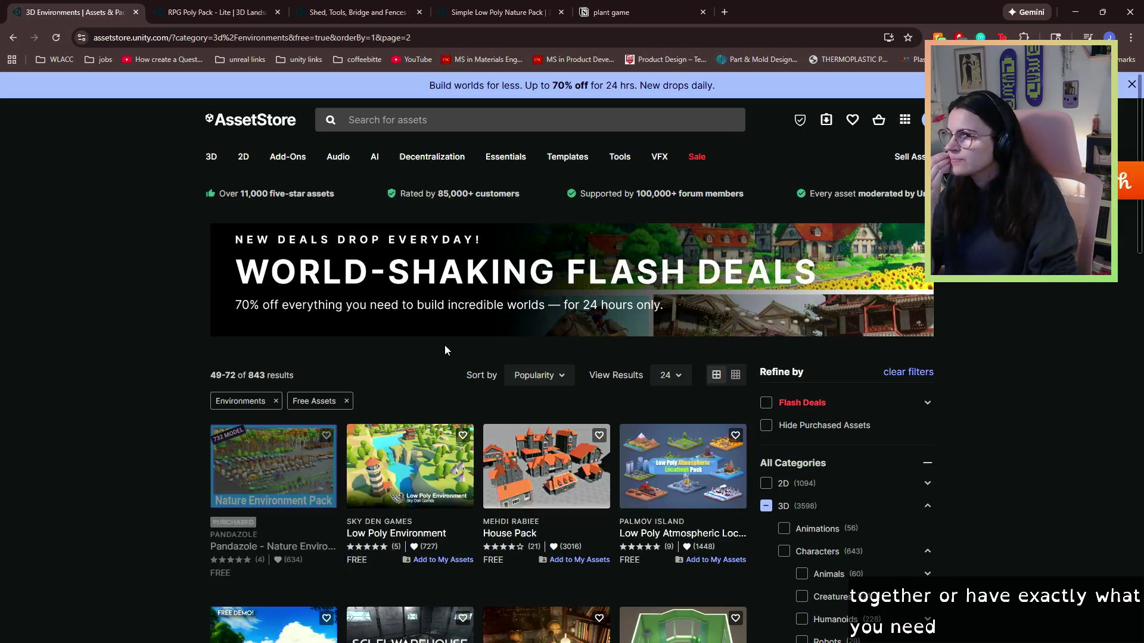
{"action": "scroll", "coordinate": [444, 350], "scroll_direction": "down", "scroll_amount": 1}
{"action": "right_click", "coordinate": [417, 417]}
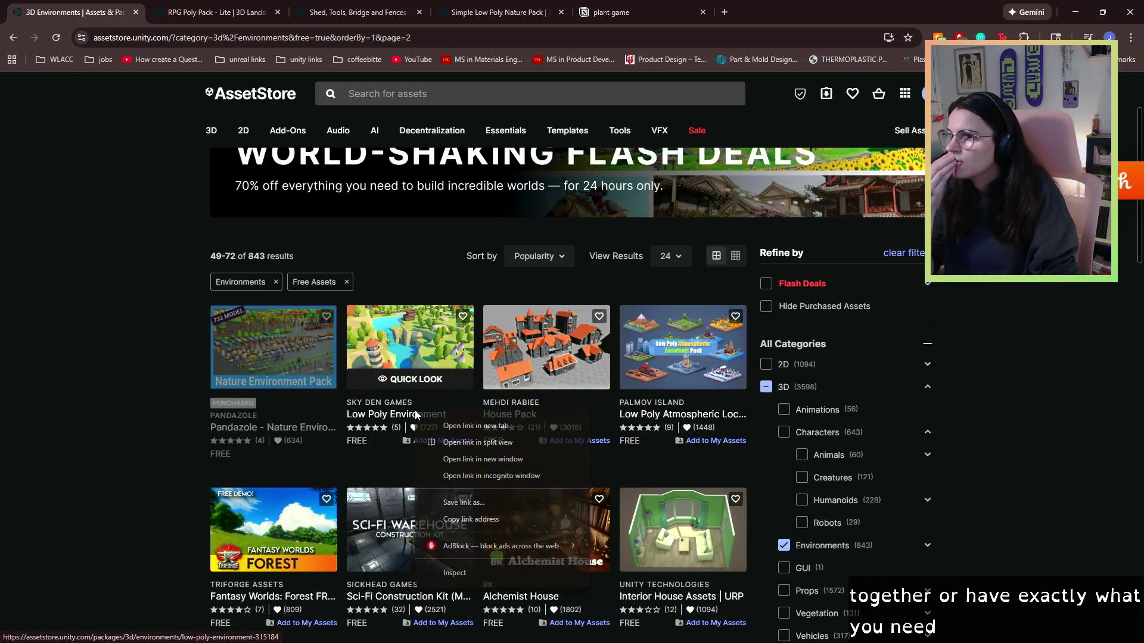
{"action": "left_click", "coordinate": [451, 425]}
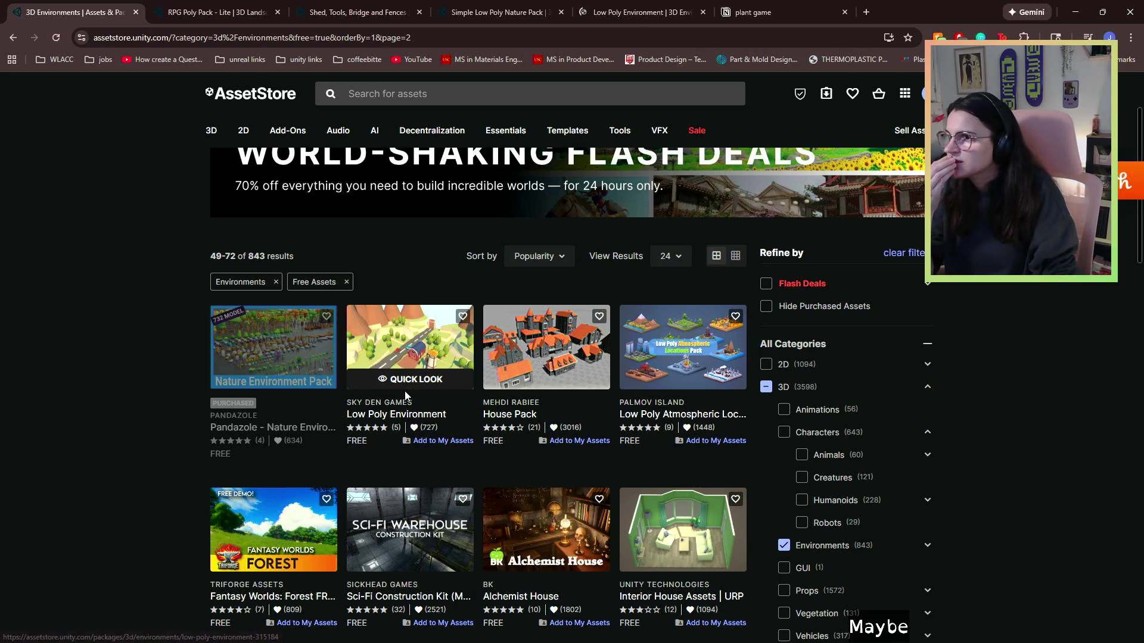
- Open the Pandazole Nature Environment page and switch between its gallery image and 3D preview
{"action": "right_click", "coordinate": [294, 427]}
{"action": "key", "text": "Escape"}
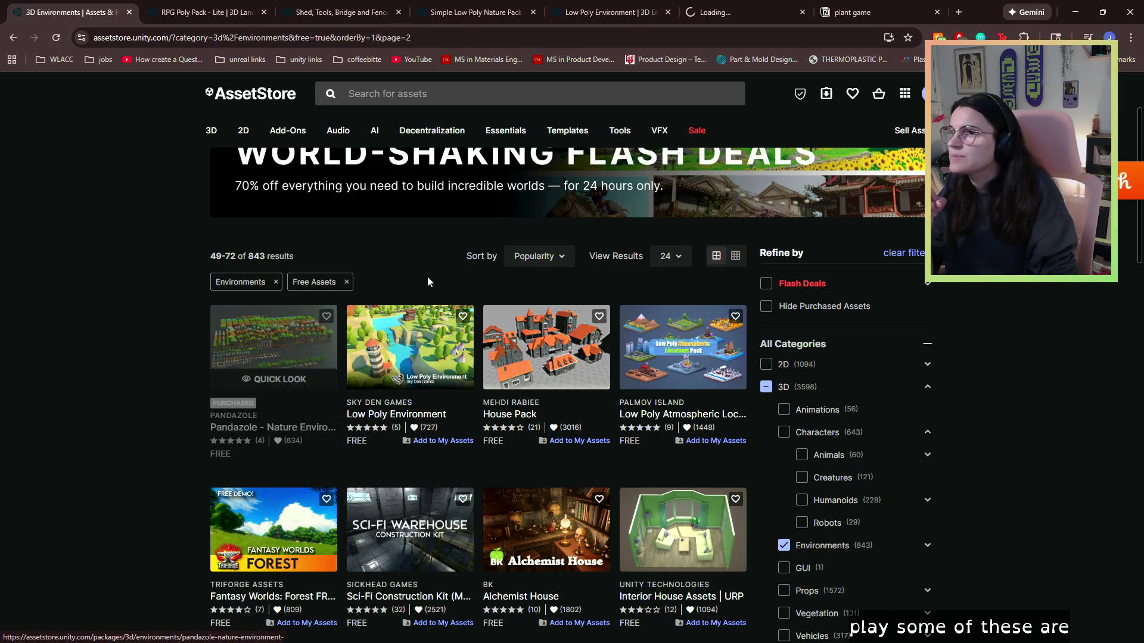
{"action": "left_click", "coordinate": [273, 347]}
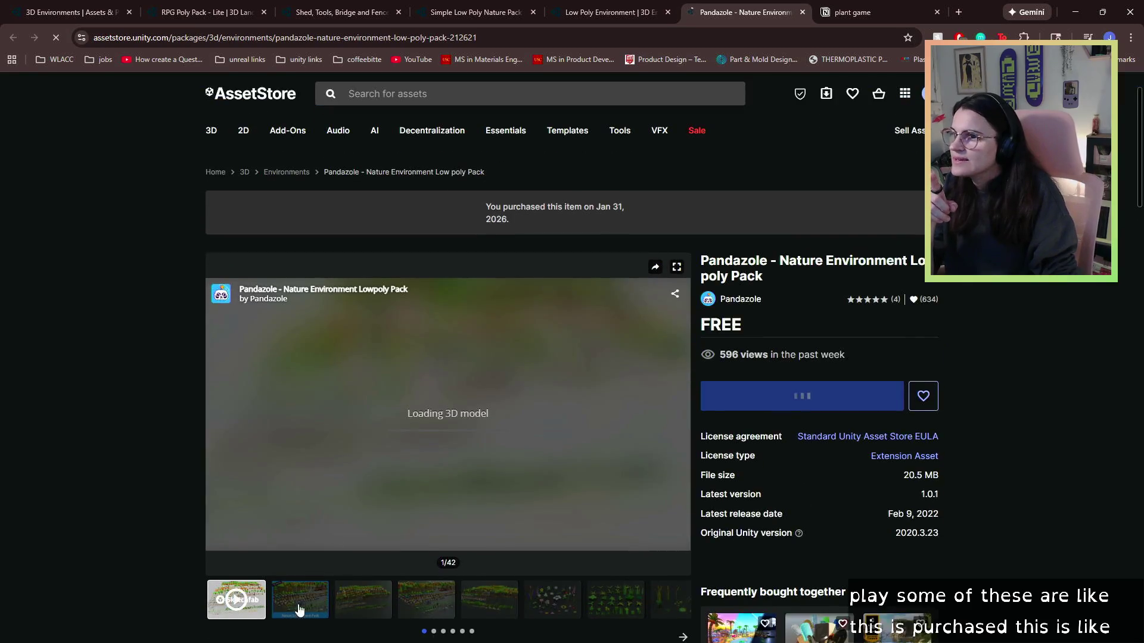
{"action": "left_click", "coordinate": [307, 587]}
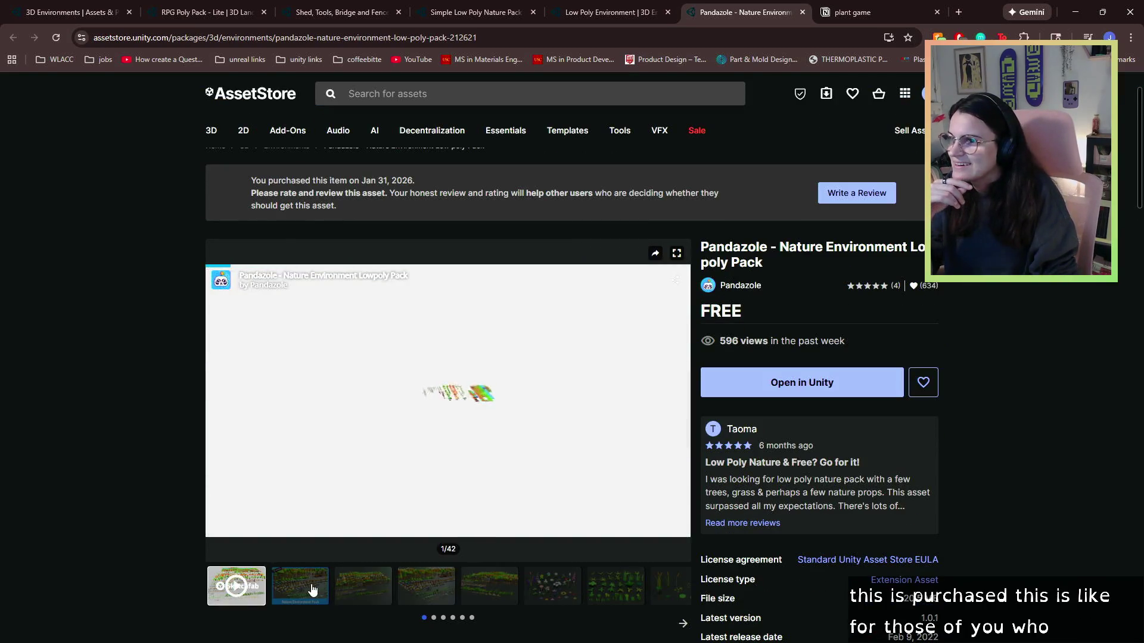
{"action": "left_click", "coordinate": [234, 588]}
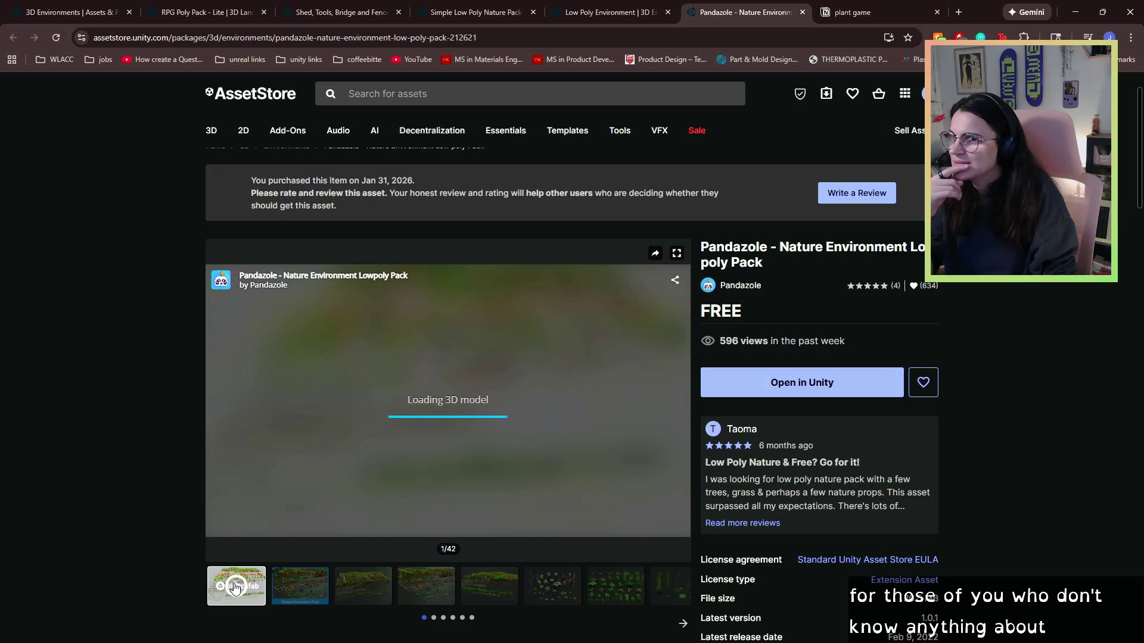
- Orbit and zoom the Pandazole 3D preview to a close-up of dead trees
{"action": "mouse_move", "coordinate": [452, 348]}
{"action": "left_mouse_down"}
{"action": "mouse_move", "coordinate": [372, 473]}
{"action": "mouse_move", "coordinate": [392, 460]}
{"action": "mouse_move", "coordinate": [341, 315]}
{"action": "left_mouse_up"}
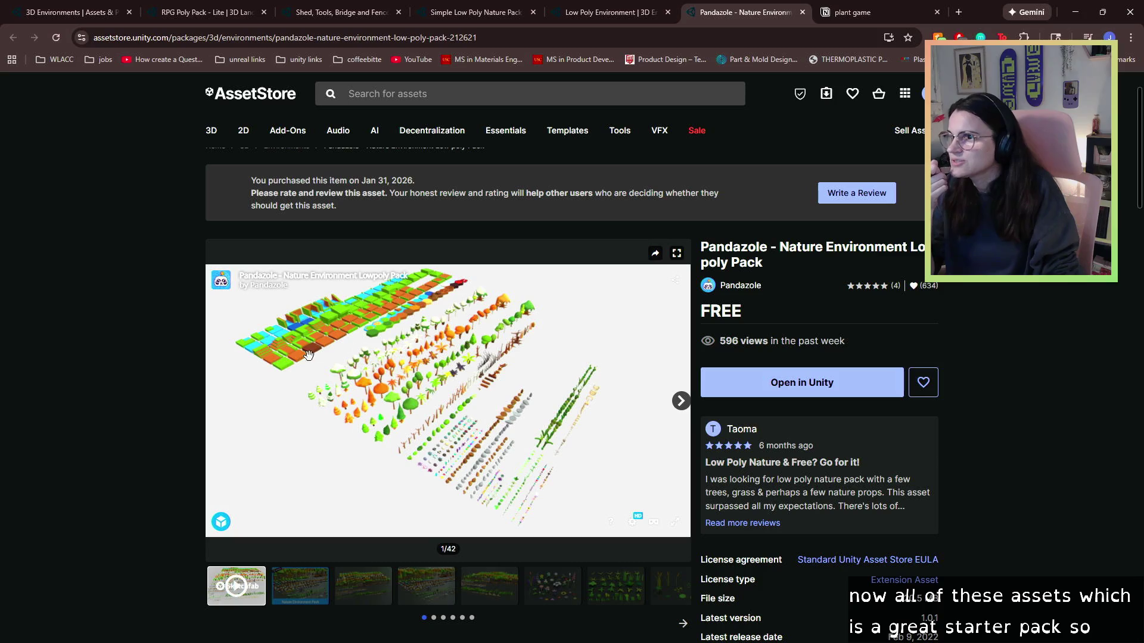
{"action": "mouse_move", "coordinate": [422, 364]}
{"action": "left_mouse_down"}
{"action": "mouse_move", "coordinate": [332, 342]}
{"action": "mouse_move", "coordinate": [262, 377]}
{"action": "mouse_move", "coordinate": [437, 331]}
{"action": "mouse_move", "coordinate": [430, 323]}
{"action": "mouse_move", "coordinate": [382, 378]}
{"action": "left_mouse_up"}
{"action": "scroll", "coordinate": [393, 405], "scroll_direction": "up", "scroll_amount": 10}
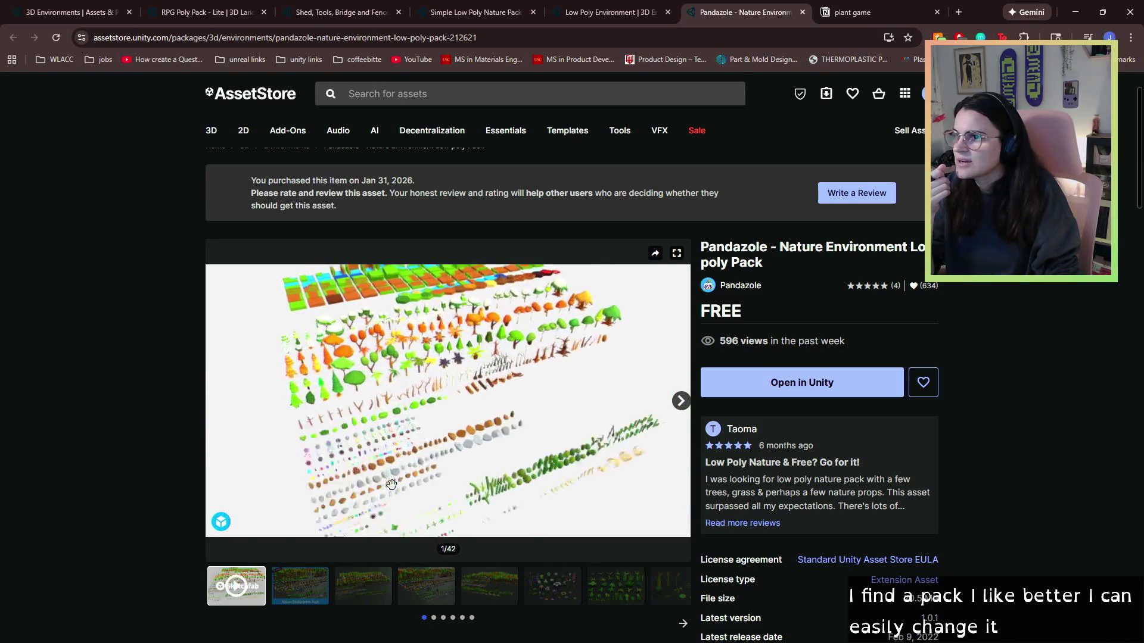
{"action": "mouse_move", "coordinate": [415, 468]}
{"action": "left_mouse_down"}
{"action": "mouse_move", "coordinate": [375, 493]}
{"action": "mouse_move", "coordinate": [487, 445]}
{"action": "mouse_move", "coordinate": [320, 453]}
{"action": "mouse_move", "coordinate": [459, 453]}
{"action": "mouse_move", "coordinate": [459, 471]}
{"action": "left_mouse_up"}
{"action": "left_click", "coordinate": [560, 5]}
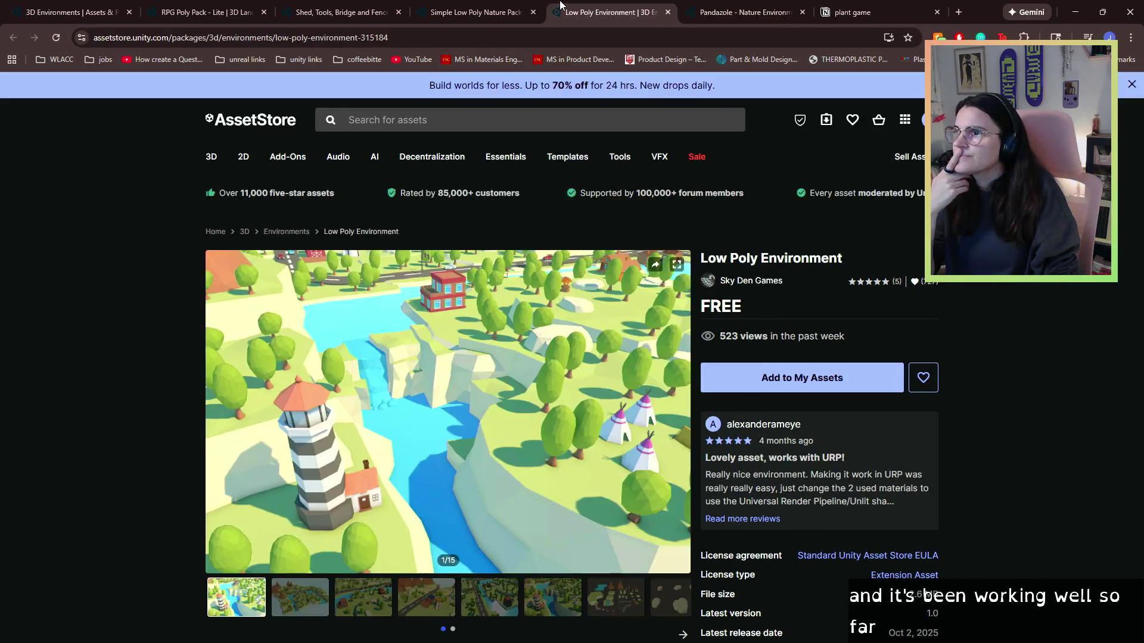
- Step the Low Poly Environment gallery through images 2–7, including the road and lighthouse scenes
{"action": "scroll", "coordinate": [535, 321], "scroll_direction": "down", "scroll_amount": 4}
{"action": "left_click", "coordinate": [299, 359]}
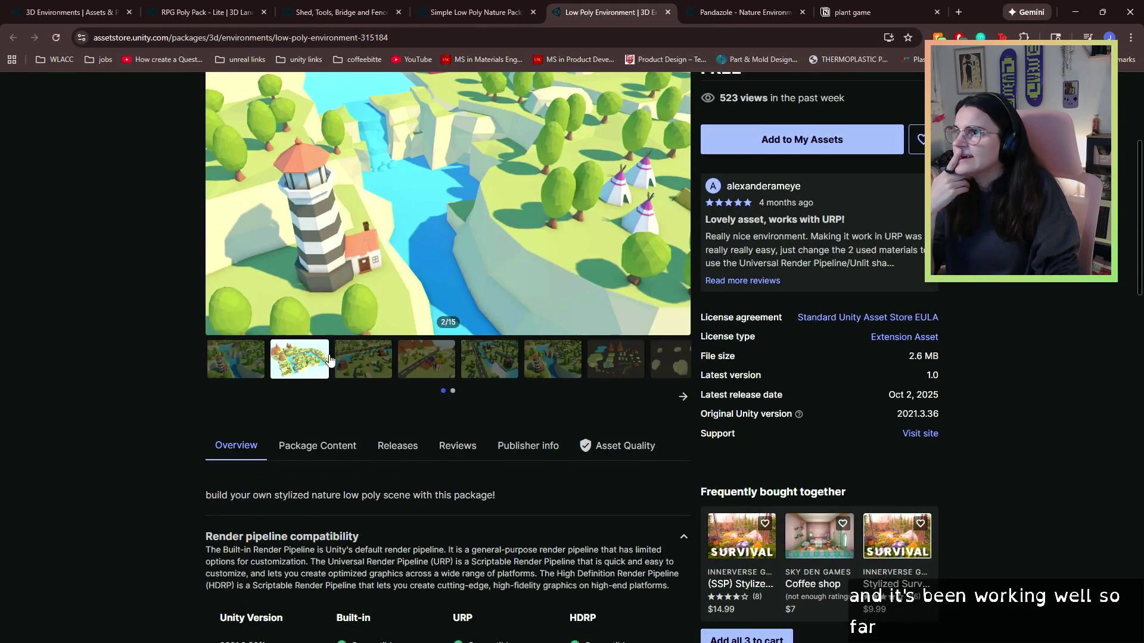
{"action": "scroll", "coordinate": [355, 360], "scroll_direction": "down", "scroll_amount": 1}
{"action": "left_click", "coordinate": [362, 350]}
{"action": "scroll", "coordinate": [446, 355], "scroll_direction": "up", "scroll_amount": 2}
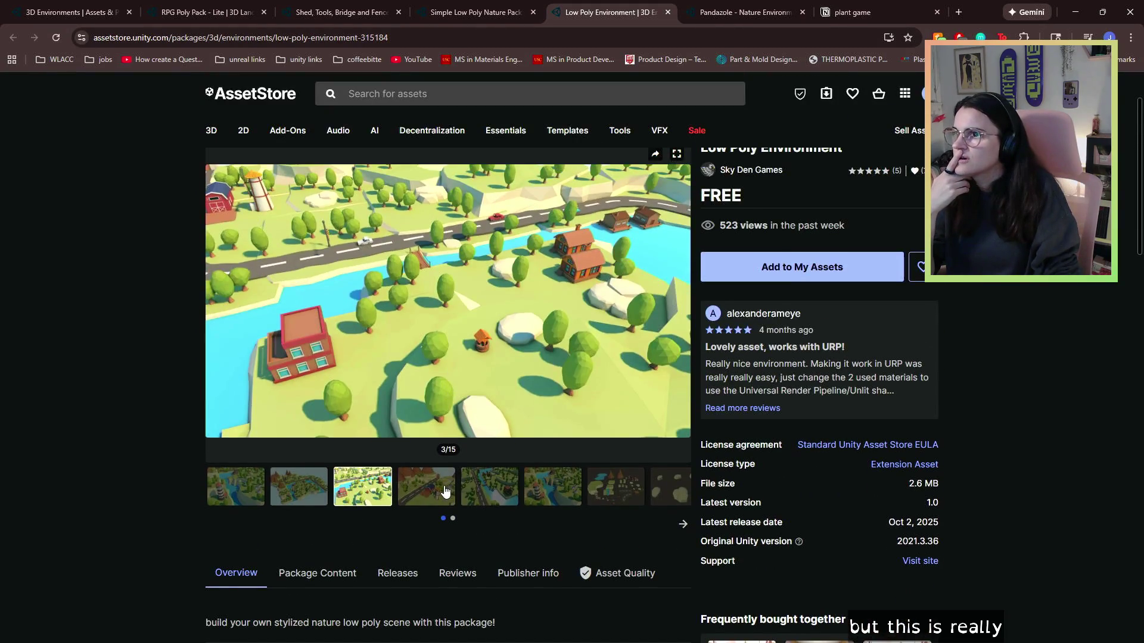
{"action": "left_click", "coordinate": [435, 486]}
{"action": "left_click", "coordinate": [493, 493]}
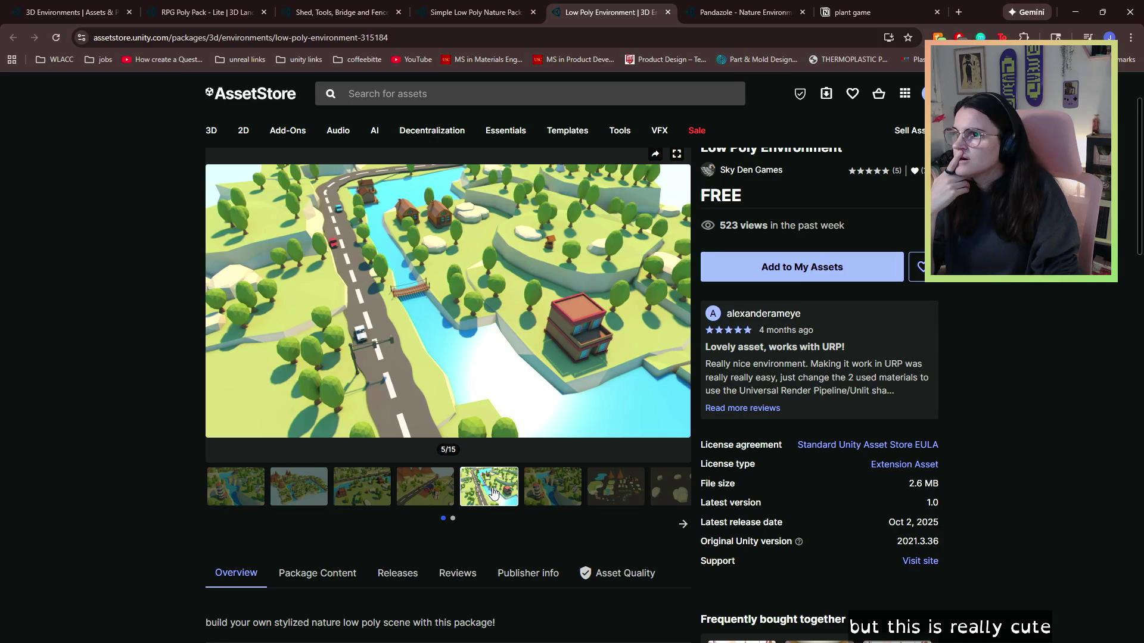
{"action": "left_click", "coordinate": [559, 489]}
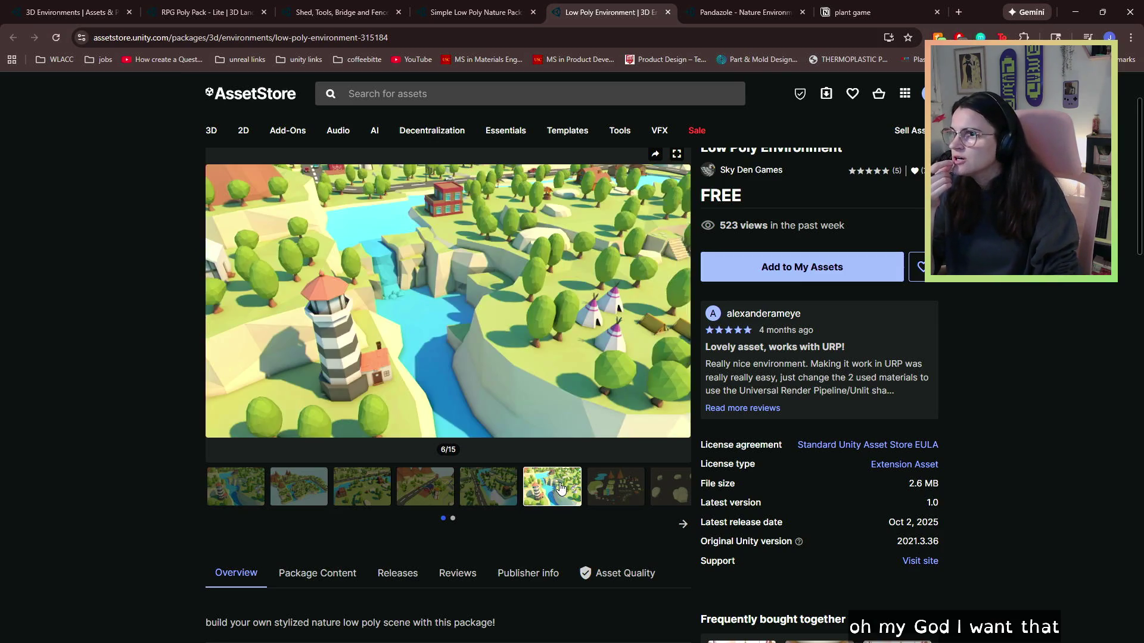
{"action": "left_click", "coordinate": [620, 487]}
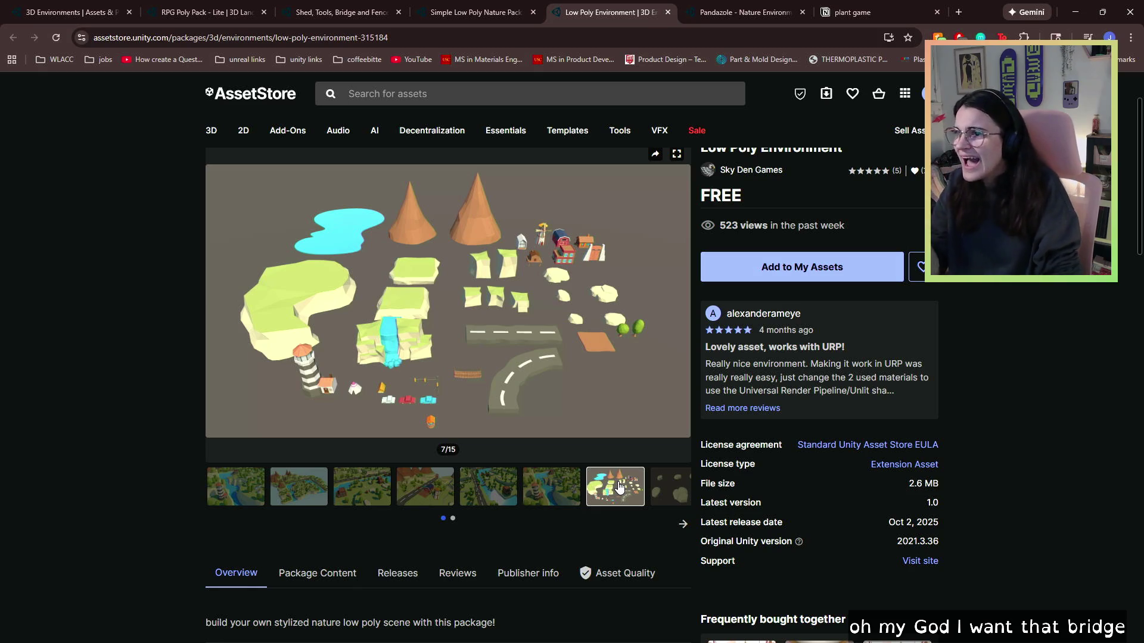
{"action": "scroll", "coordinate": [559, 263], "scroll_direction": "up", "scroll_amount": 1}
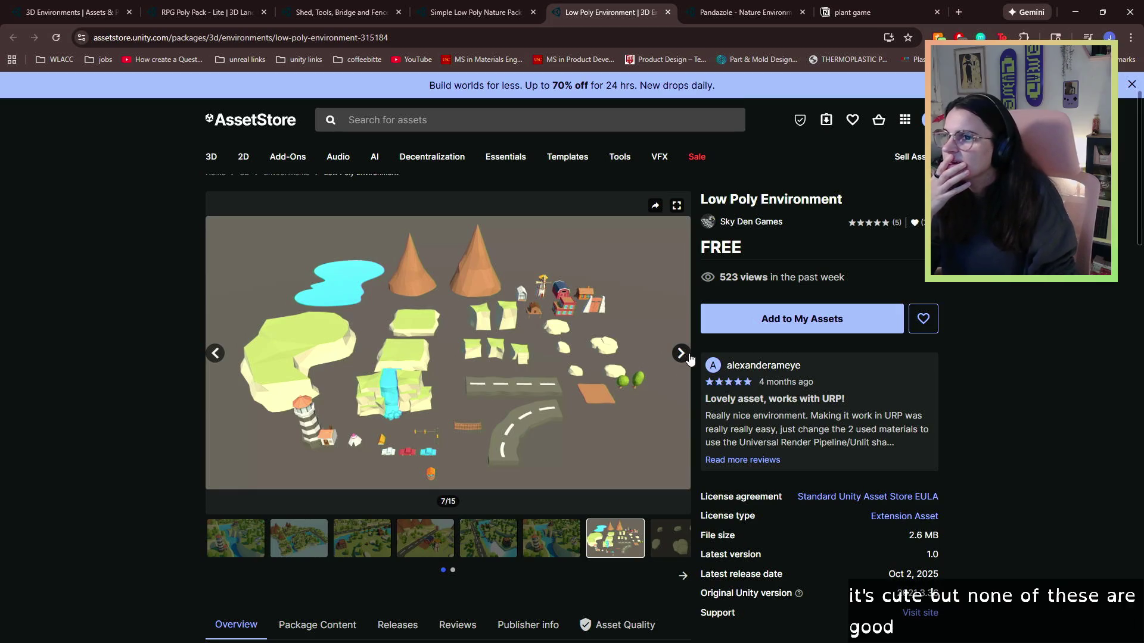
- Continue through the rocks, buildings, barn, terrain and road previews to the final trees image
{"action": "left_click", "coordinate": [685, 355]}
{"action": "left_click", "coordinate": [691, 359]}
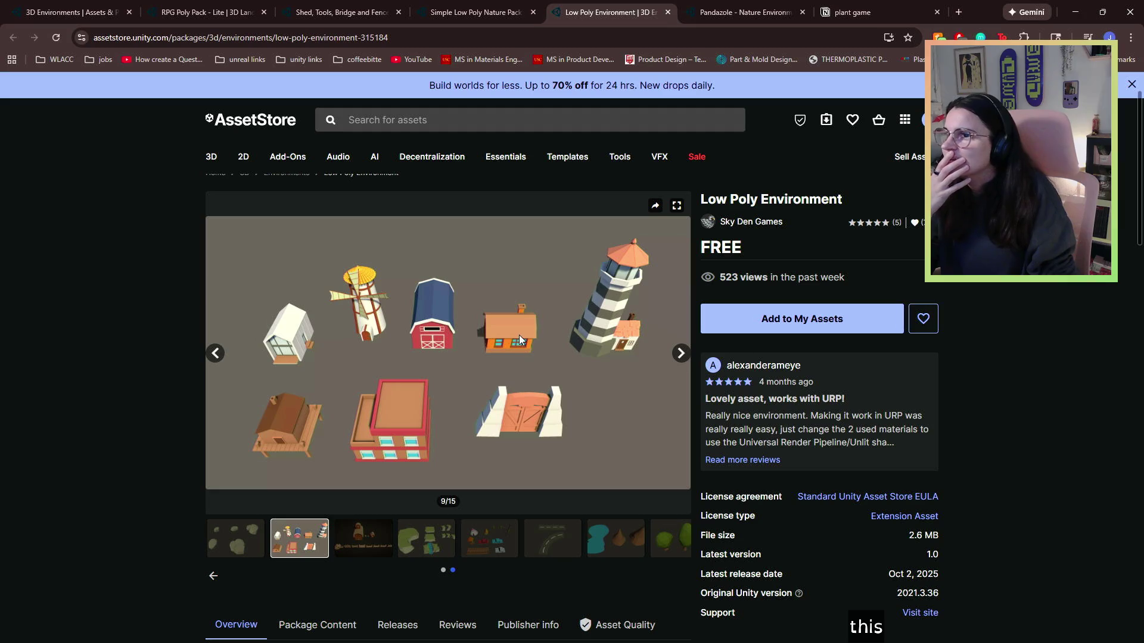
{"action": "left_click", "coordinate": [682, 354]}
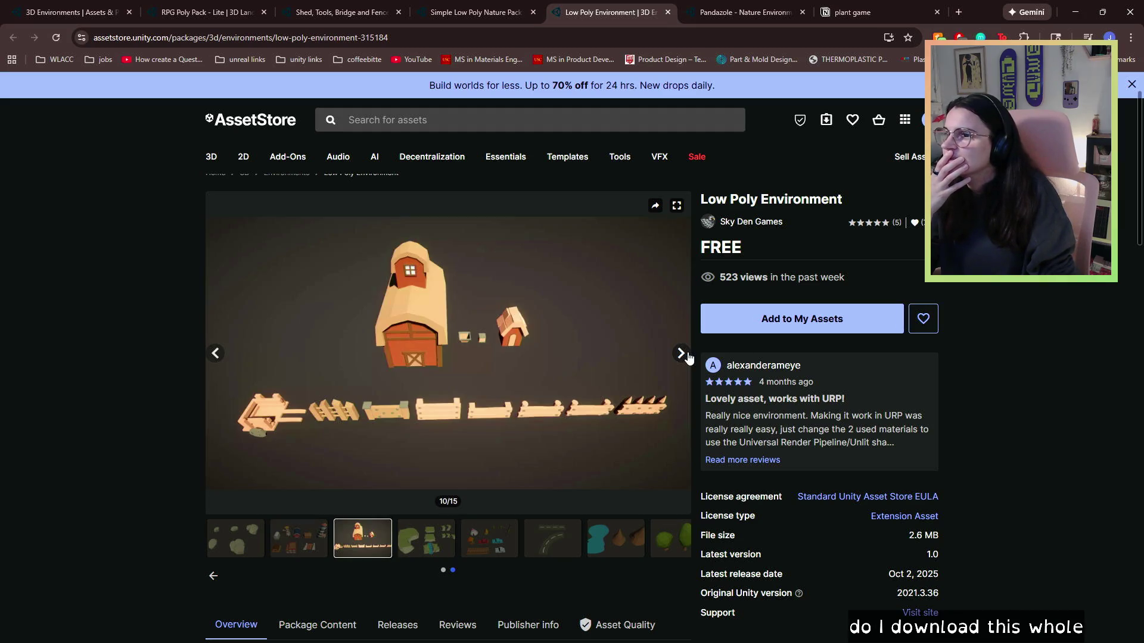
{"action": "left_click", "coordinate": [682, 354]}
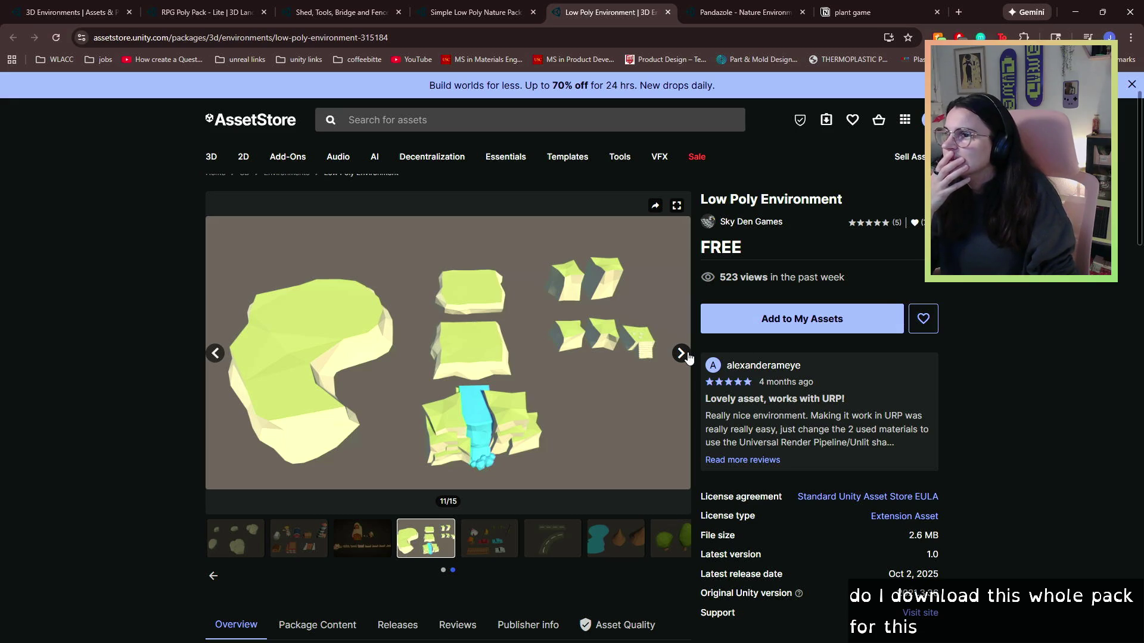
{"action": "left_click", "coordinate": [687, 355]}
{"action": "left_click", "coordinate": [688, 355]}
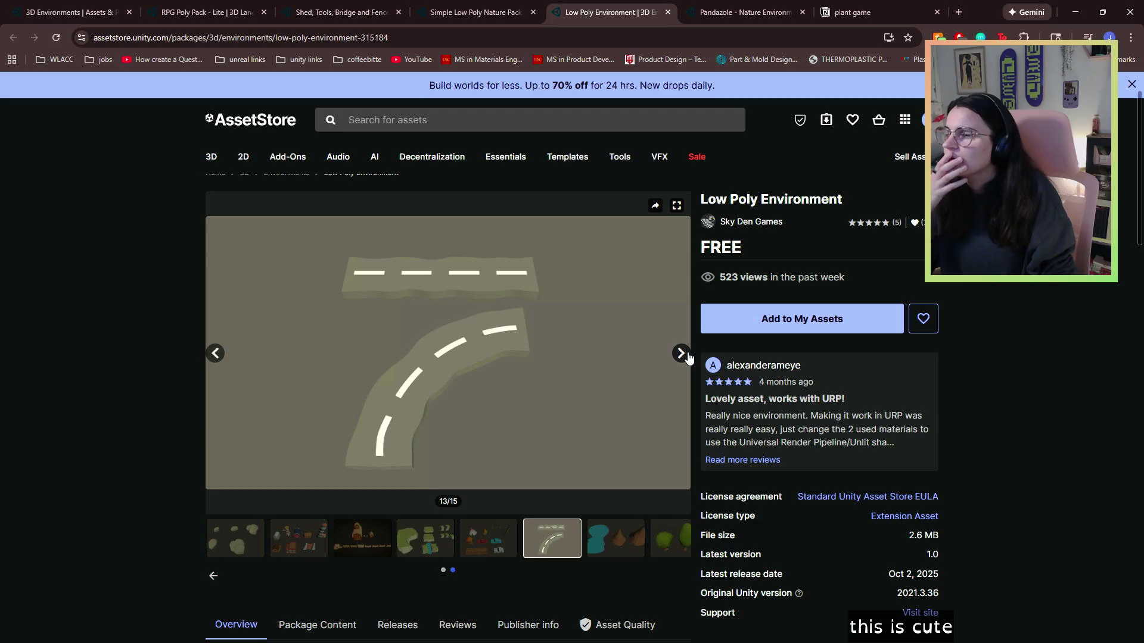
{"action": "left_click", "coordinate": [688, 355]}
{"action": "left_click", "coordinate": [687, 355]}
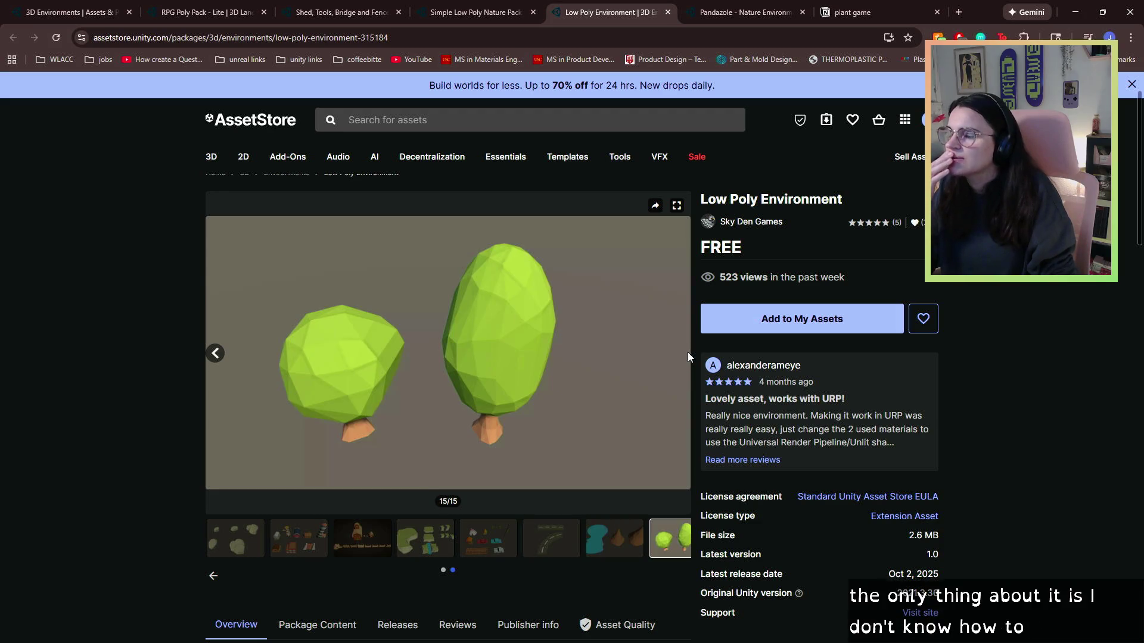
- Scroll the Low Poly Environment page details, then bring up the Simple Low Poly Nature Pack page
{"action": "scroll", "coordinate": [589, 398], "scroll_direction": "down", "scroll_amount": 3}
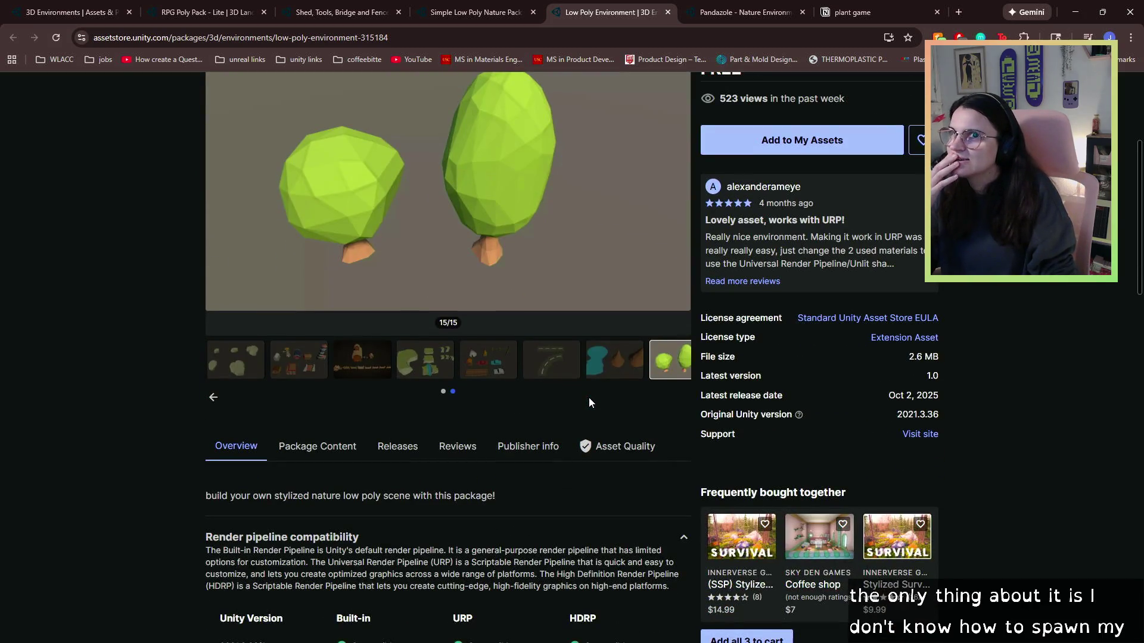
{"action": "scroll", "coordinate": [588, 398], "scroll_direction": "down", "scroll_amount": 4}
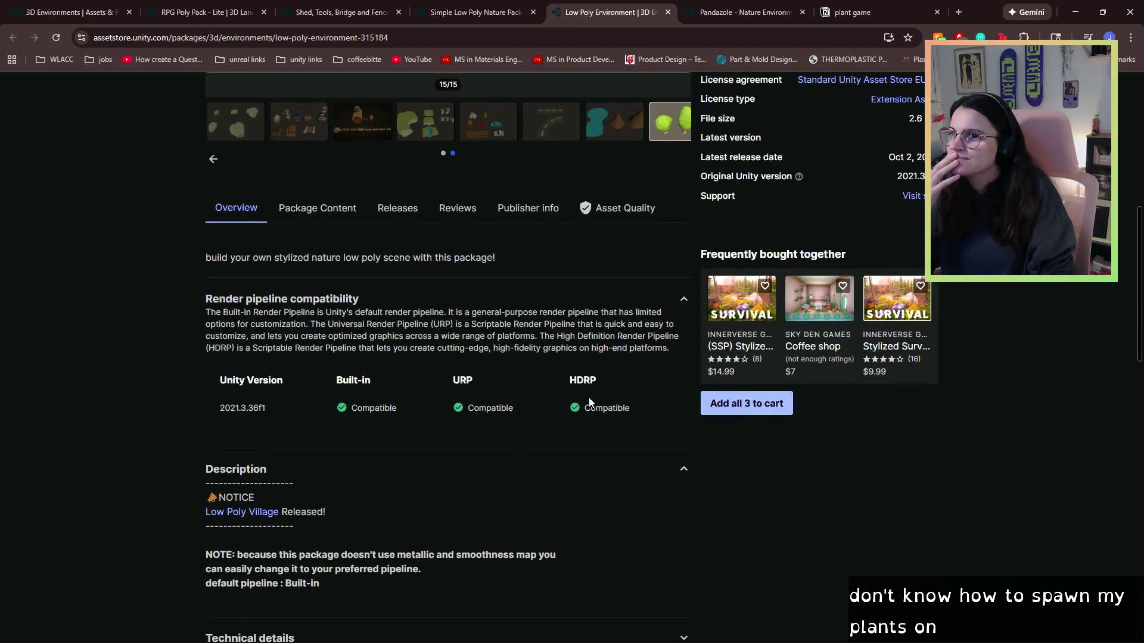
{"action": "scroll", "coordinate": [589, 398], "scroll_direction": "down", "scroll_amount": 1}
{"action": "scroll", "coordinate": [589, 398], "scroll_direction": "up", "scroll_amount": 6}
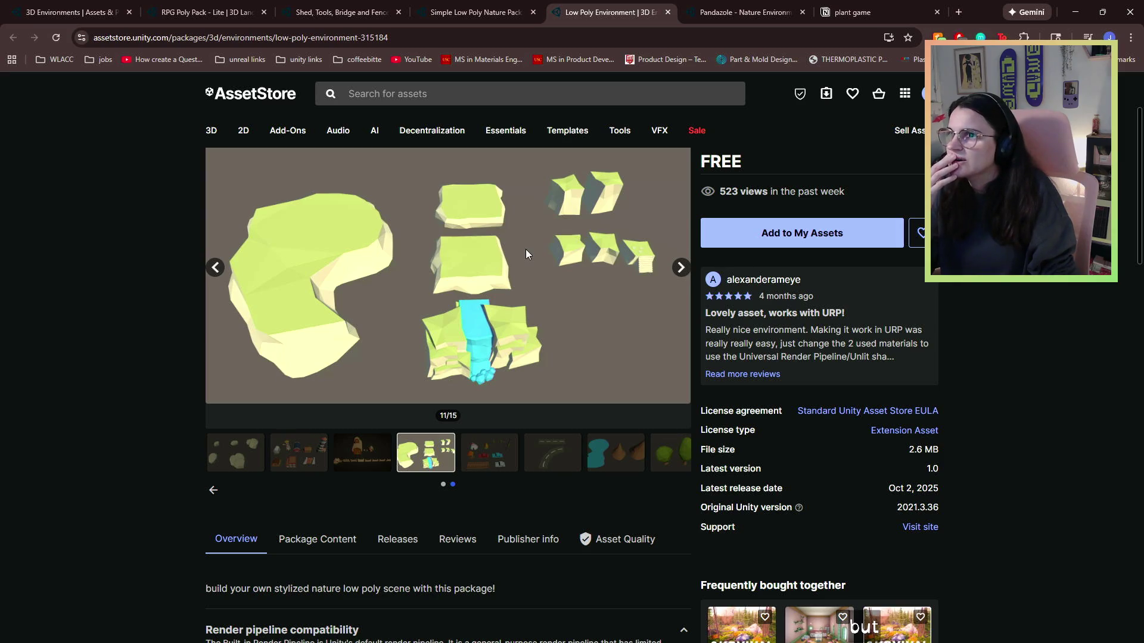
{"action": "left_click", "coordinate": [721, 7]}
{"action": "left_click", "coordinate": [478, 5]}
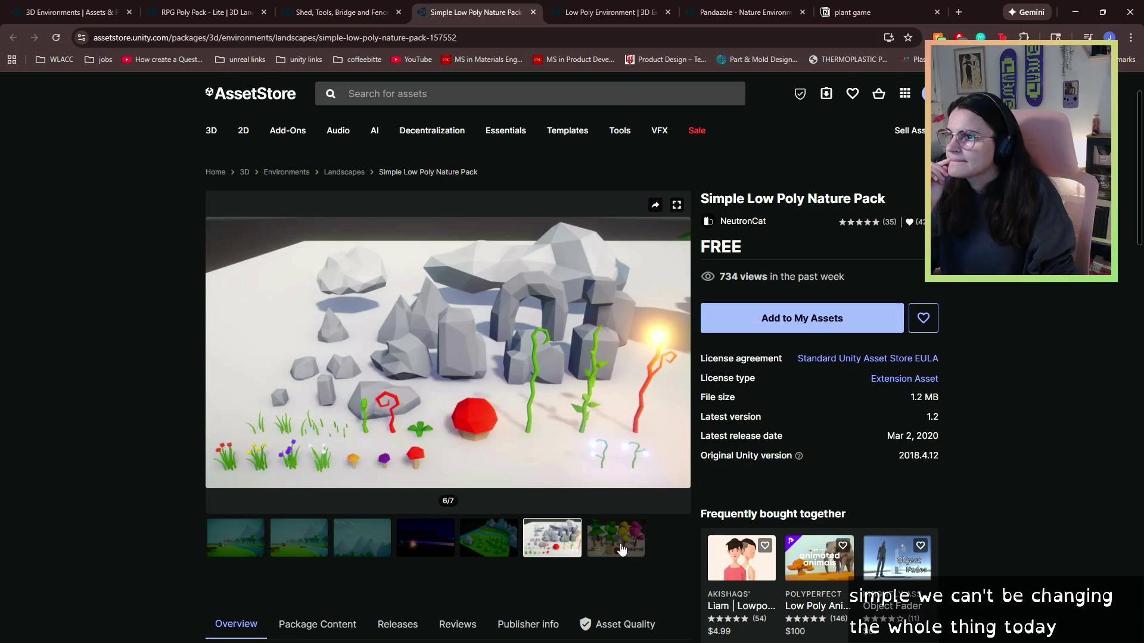
- View the Simple Low Poly Nature Pack's colourful trees and rocks preview images
{"action": "left_click", "coordinate": [621, 549]}
{"action": "scroll", "coordinate": [527, 435], "scroll_direction": "down", "scroll_amount": 1}
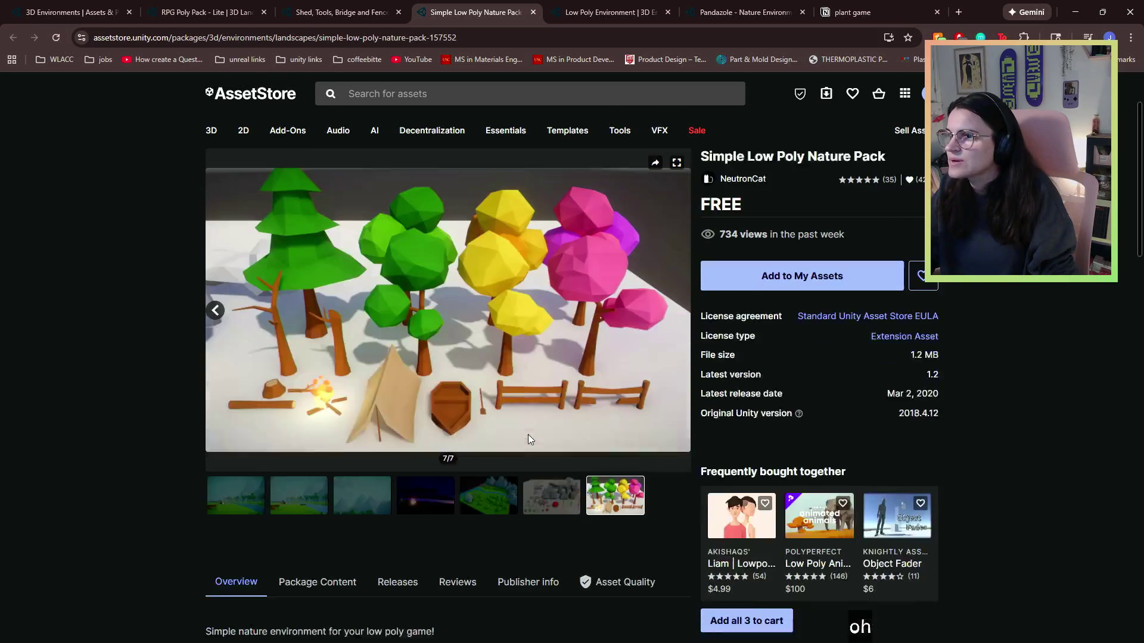
{"action": "left_click", "coordinate": [542, 483]}
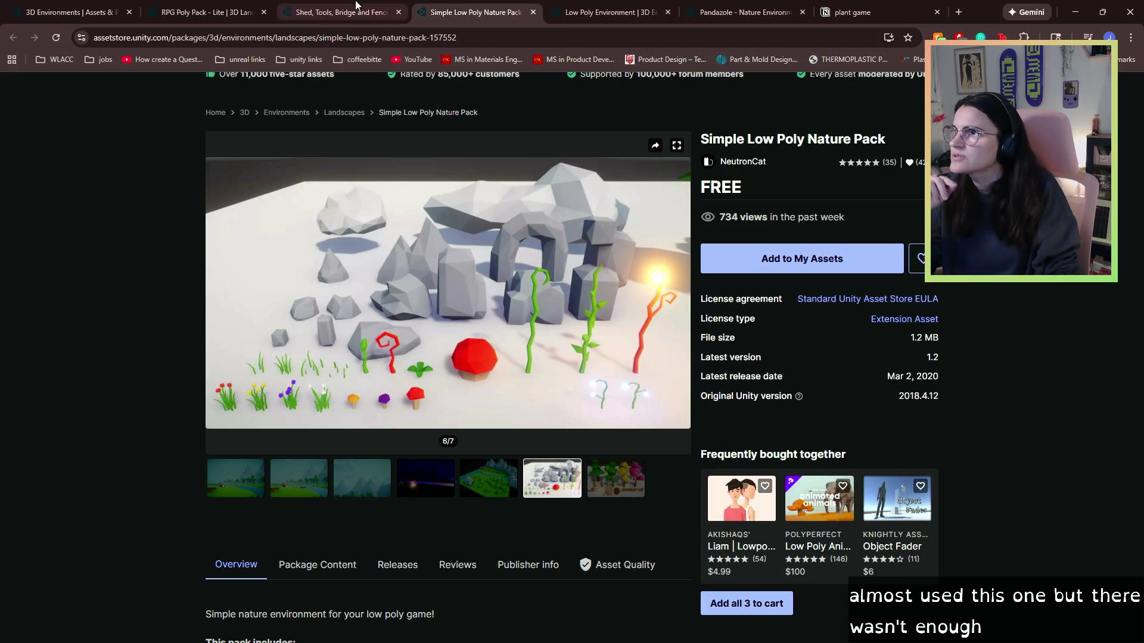
- Preview the Shed, Tools, Bridge and Fences images (shed, interior, bridge, tools), then close that page
{"action": "left_click", "coordinate": [339, 12]}
{"action": "scroll", "coordinate": [417, 370], "scroll_direction": "down", "scroll_amount": 2}
{"action": "left_click", "coordinate": [324, 476]}
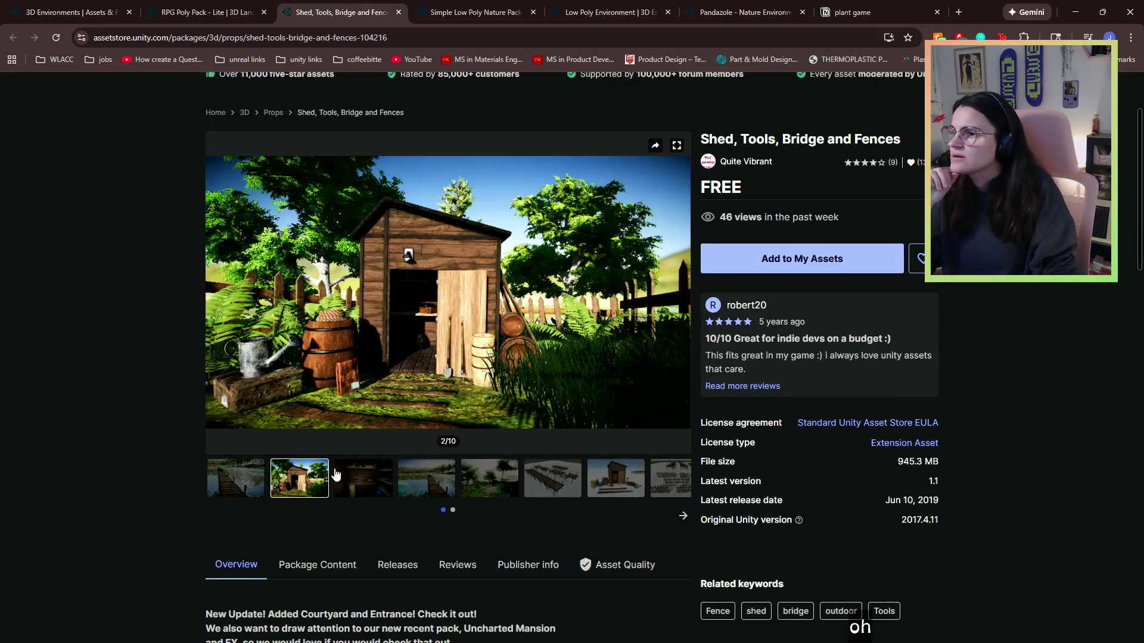
{"action": "left_click", "coordinate": [353, 480]}
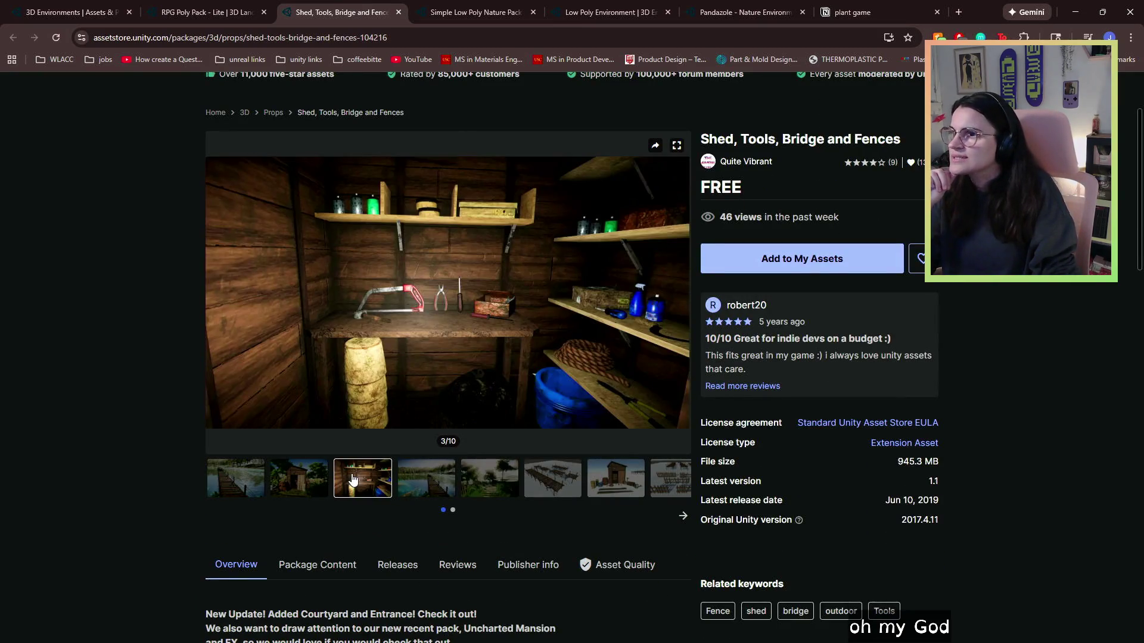
{"action": "left_click", "coordinate": [415, 481]}
{"action": "left_click", "coordinate": [492, 492]}
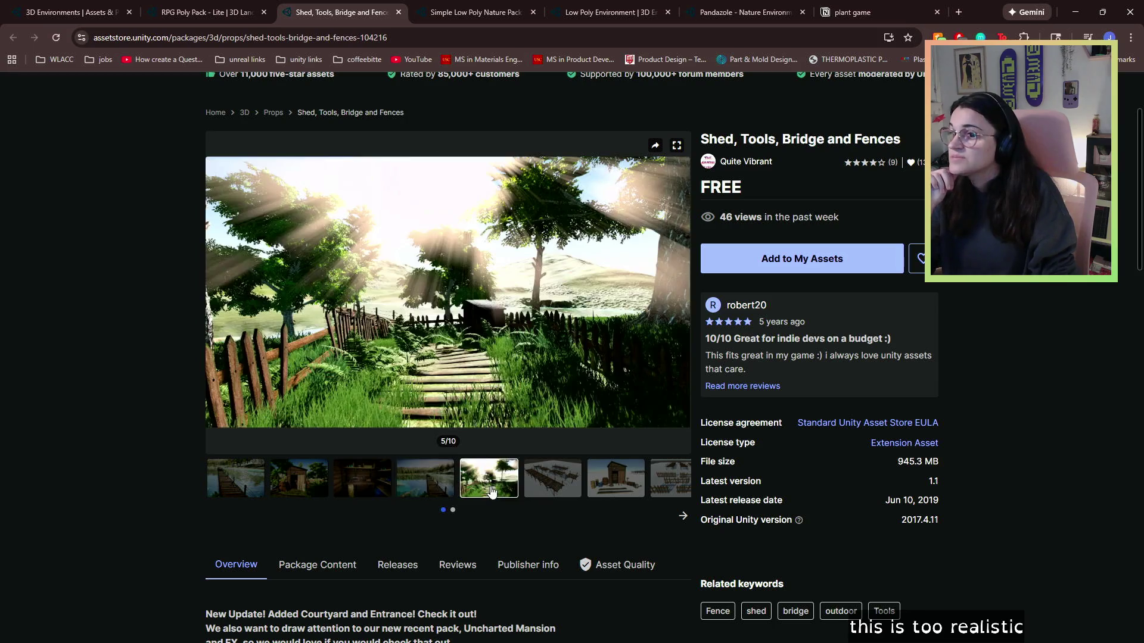
{"action": "left_click", "coordinate": [560, 484]}
{"action": "left_click", "coordinate": [600, 480]}
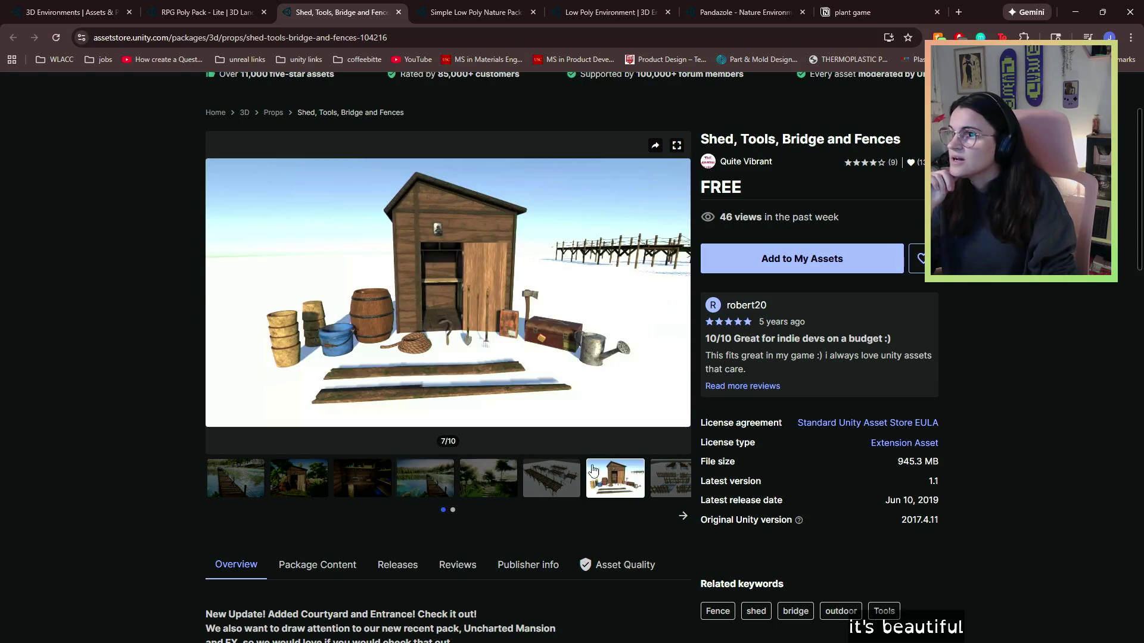
{"action": "left_click", "coordinate": [398, 12]}
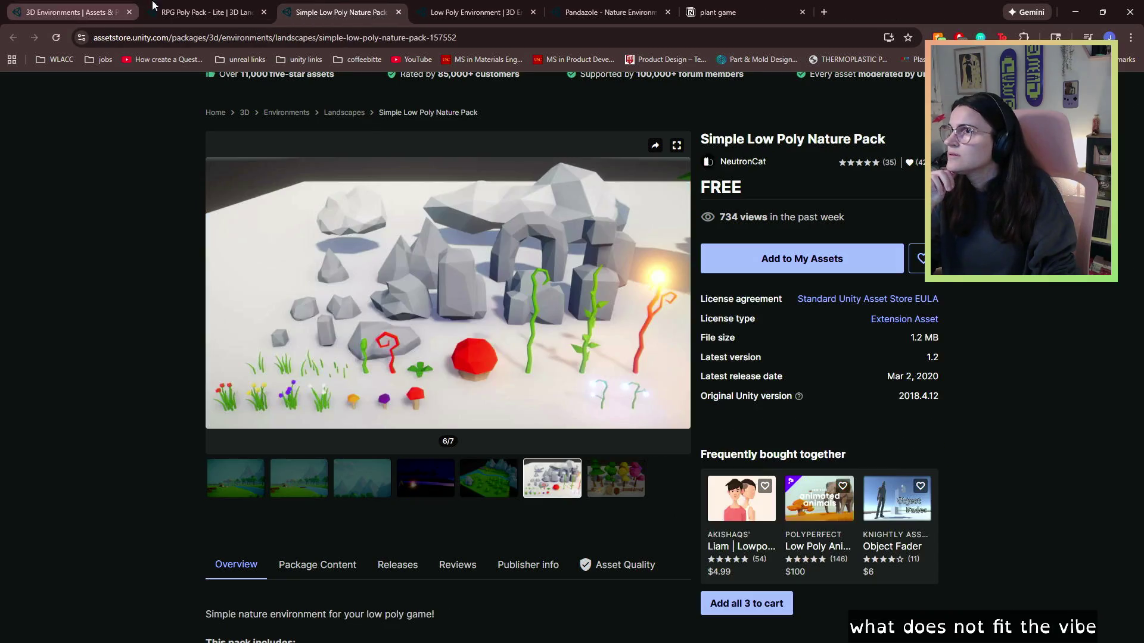
{"action": "left_click", "coordinate": [153, 7]}
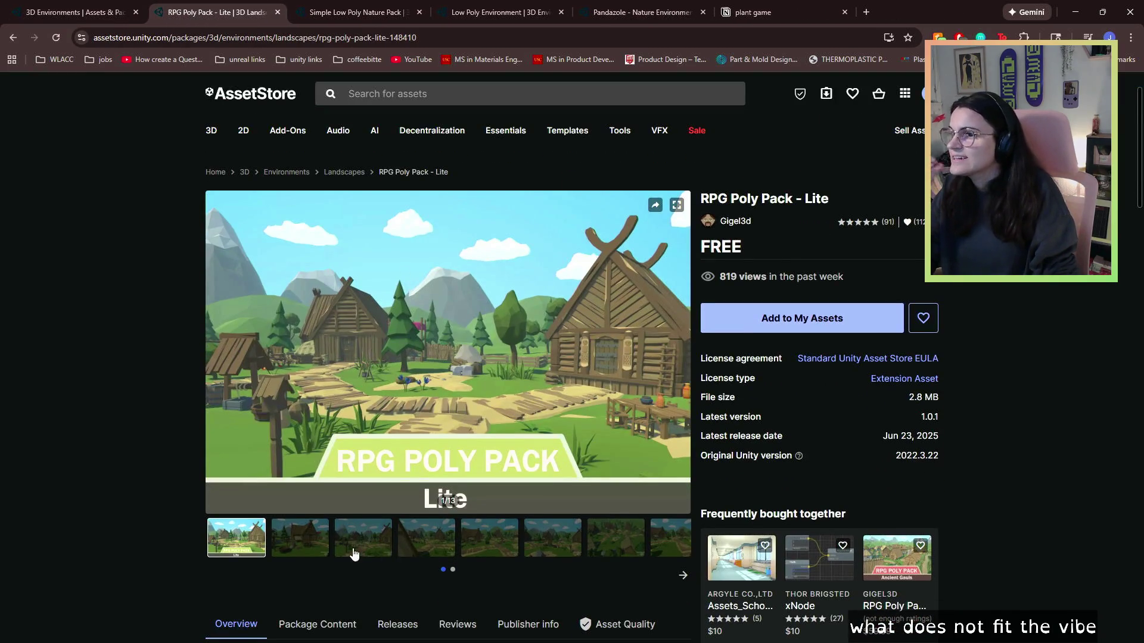
- Page forward through the RPG Poly Pack - Lite previews: village, props, tent, huts, nature pieces
{"action": "left_click", "coordinate": [353, 553]}
{"action": "left_click", "coordinate": [488, 539]}
{"action": "scroll", "coordinate": [499, 541], "scroll_direction": "down", "scroll_amount": 1}
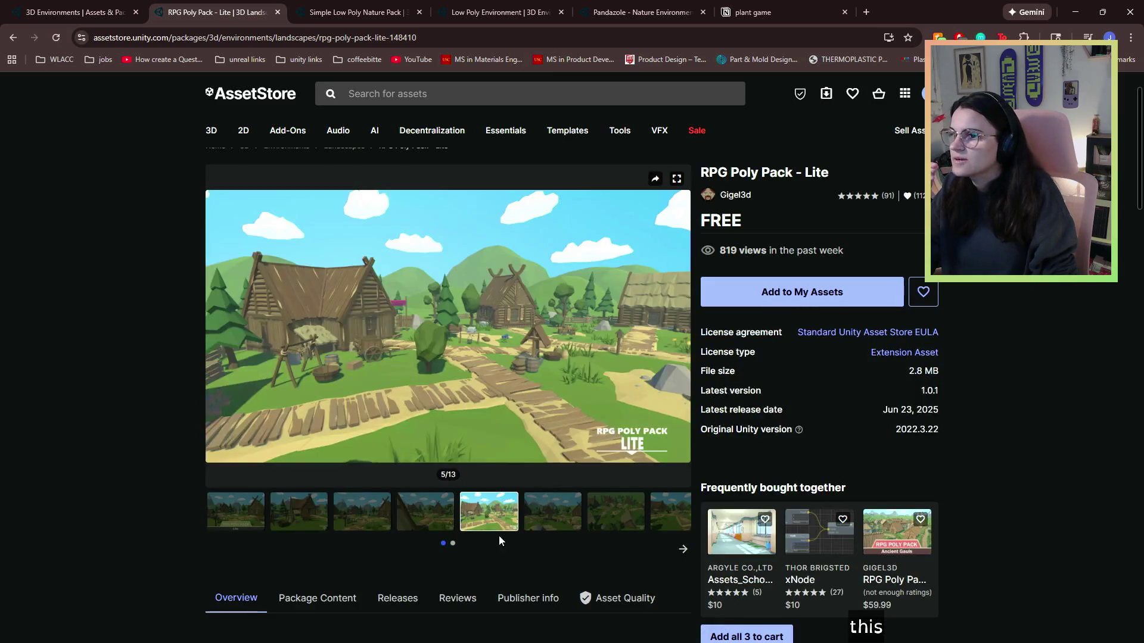
{"action": "left_click", "coordinate": [682, 551]}
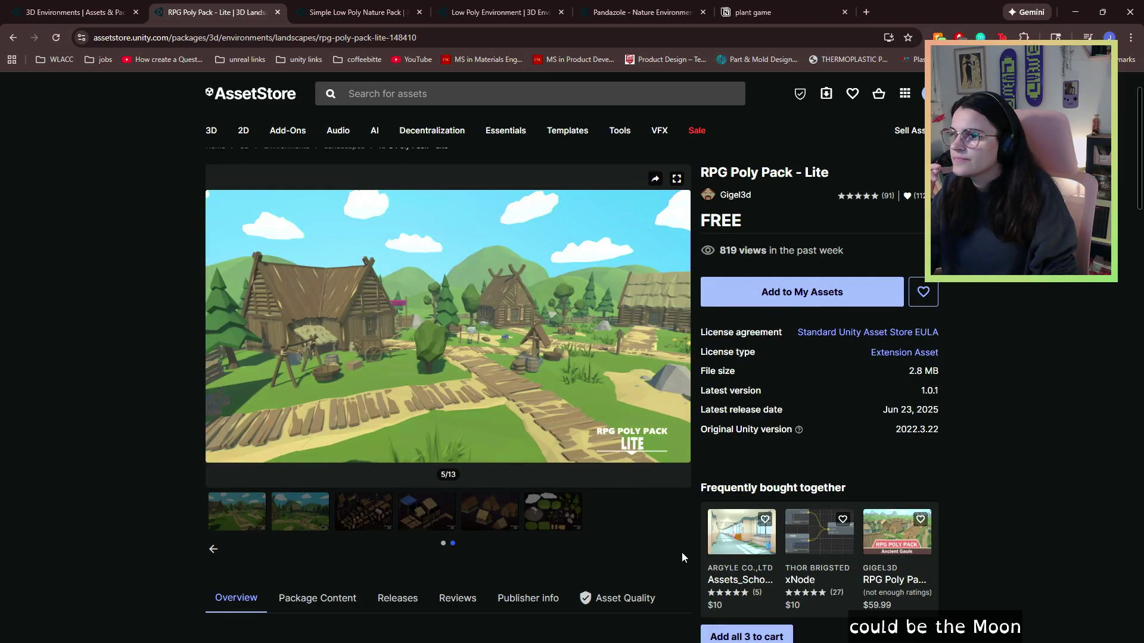
{"action": "left_click", "coordinate": [365, 515]}
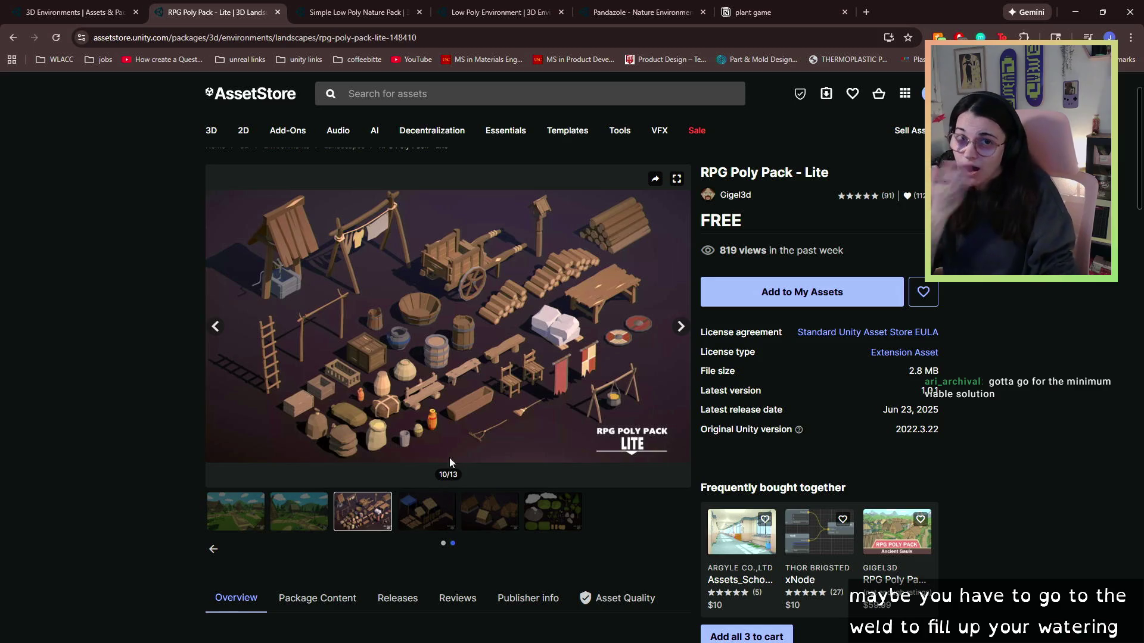
{"action": "left_click", "coordinate": [415, 515]}
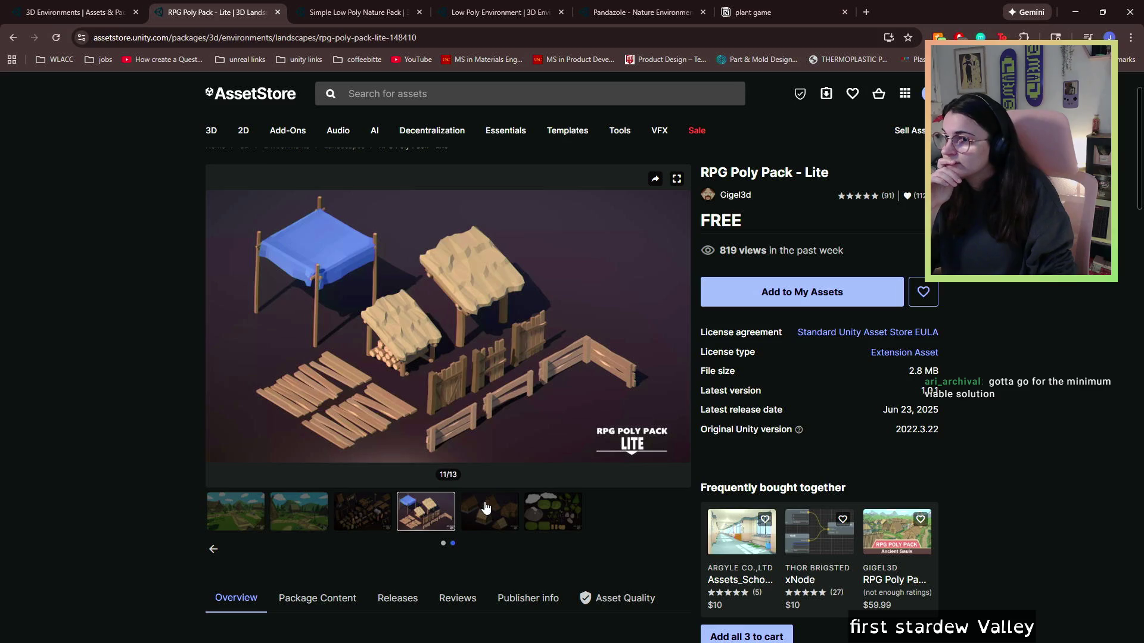
{"action": "left_click", "coordinate": [485, 508]}
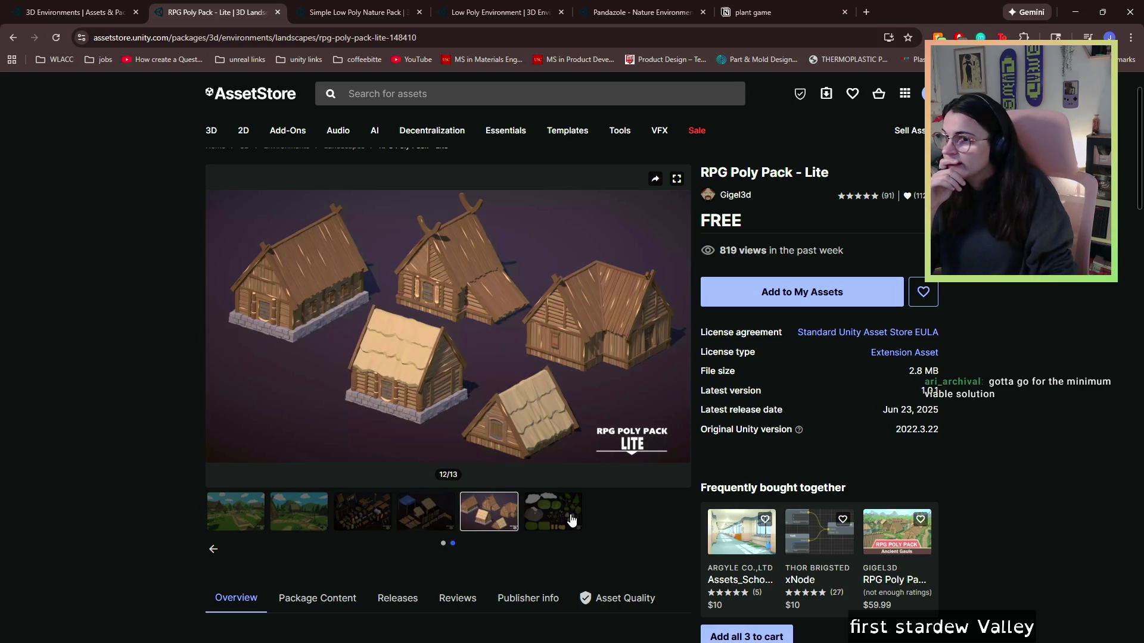
{"action": "left_click", "coordinate": [570, 520]}
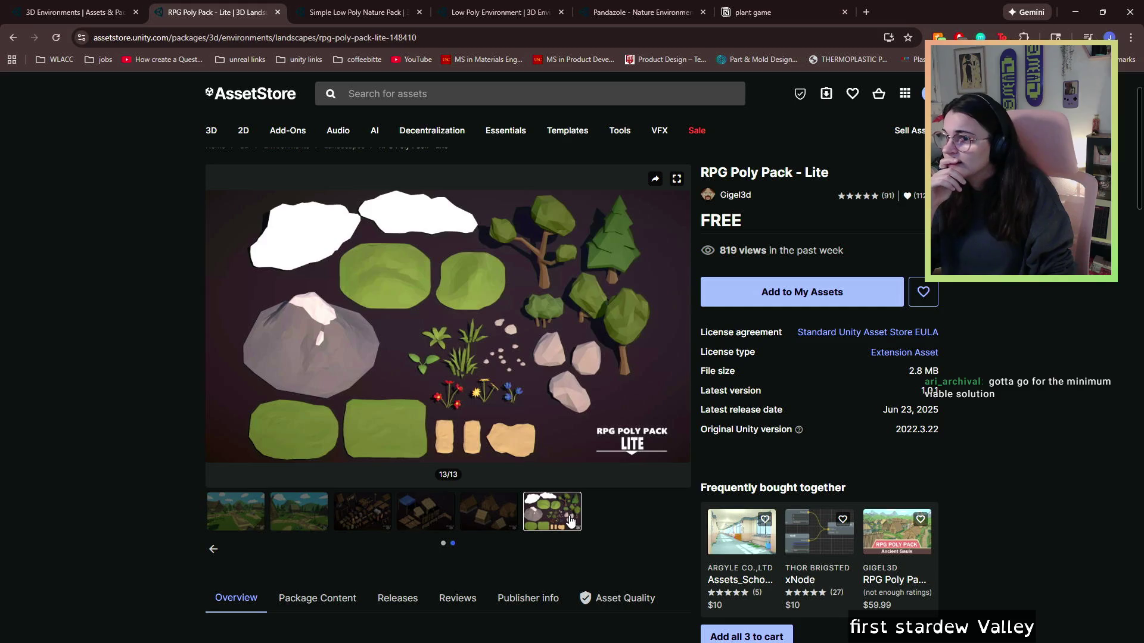
- Go back through the huts, tent and props previews to the village scene, then return to the environments results
{"action": "left_click", "coordinate": [510, 524]}
{"action": "left_click", "coordinate": [439, 513]}
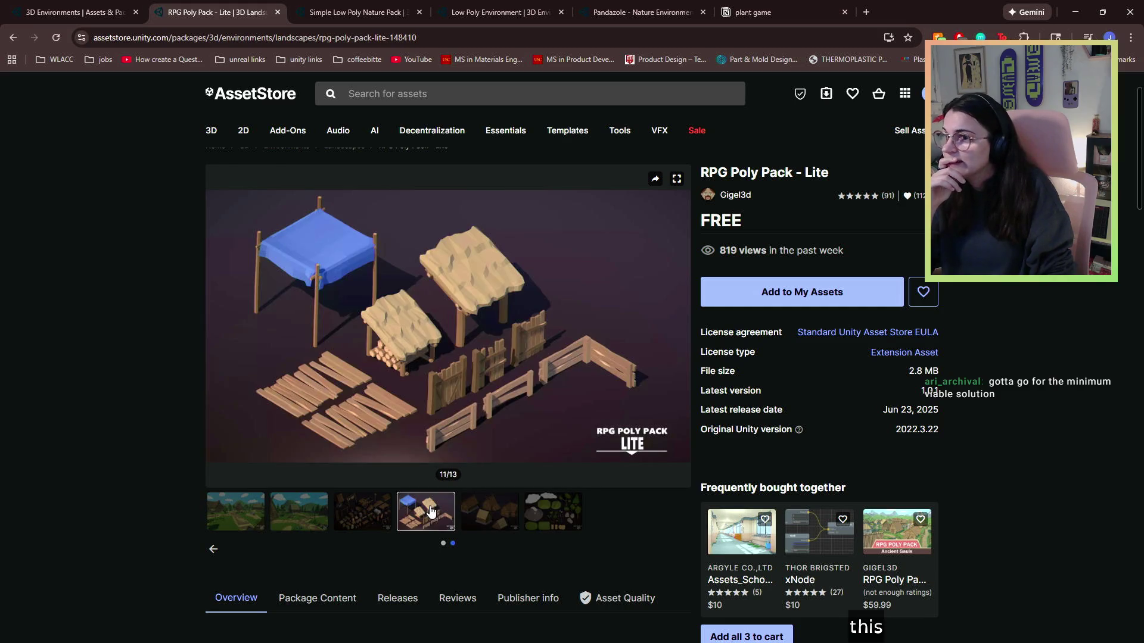
{"action": "left_click", "coordinate": [351, 514]}
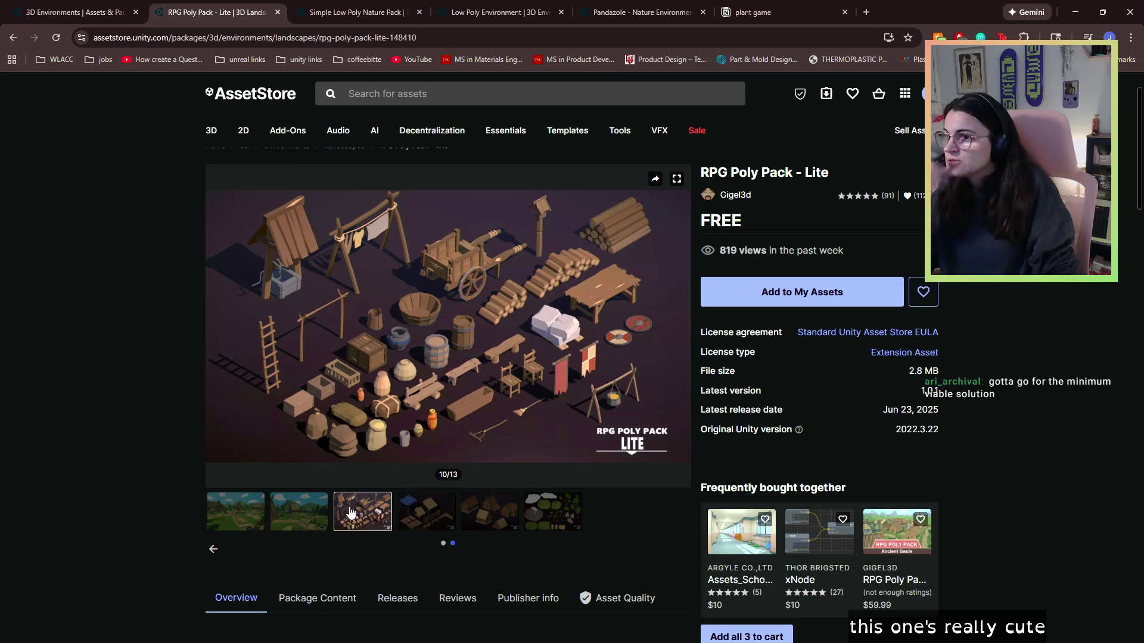
{"action": "left_click", "coordinate": [293, 522]}
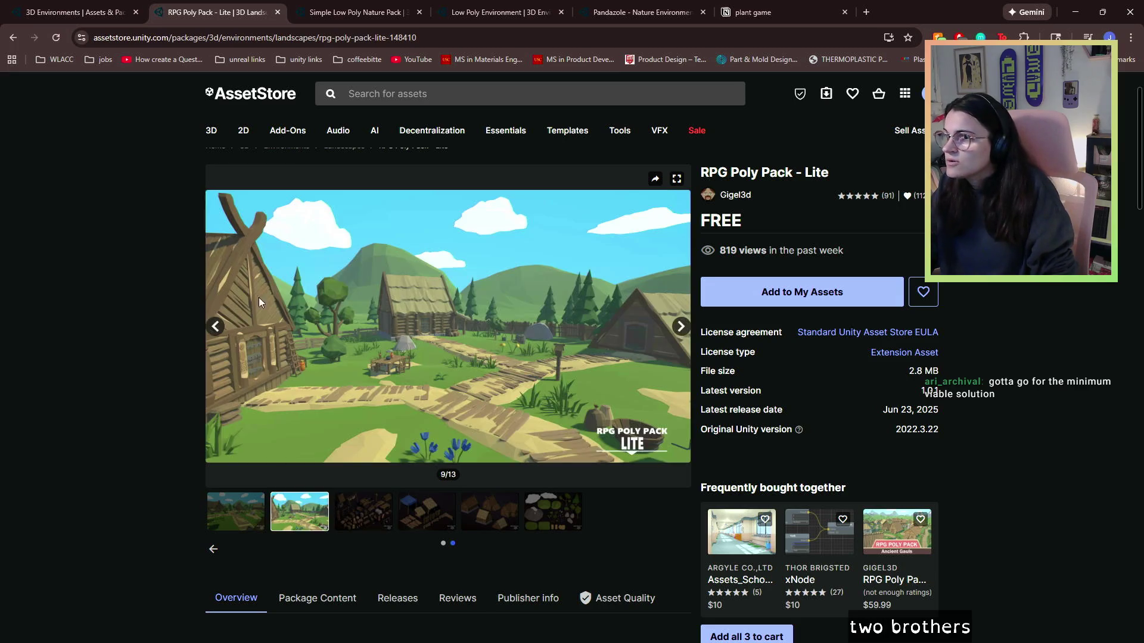
{"action": "key", "text": "ctrl+shift+Tab"}
- Open BOKI - Low Poly Nature from the results in a new tab
{"action": "scroll", "coordinate": [449, 319], "scroll_direction": "down", "scroll_amount": 2}
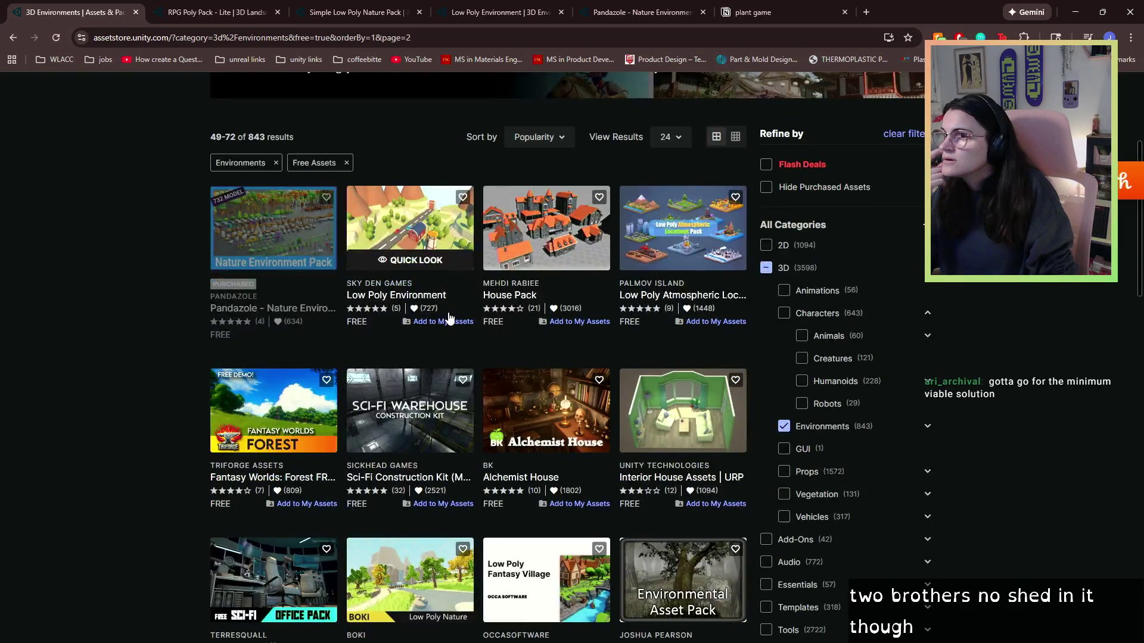
{"action": "scroll", "coordinate": [548, 325], "scroll_direction": "down", "scroll_amount": 6}
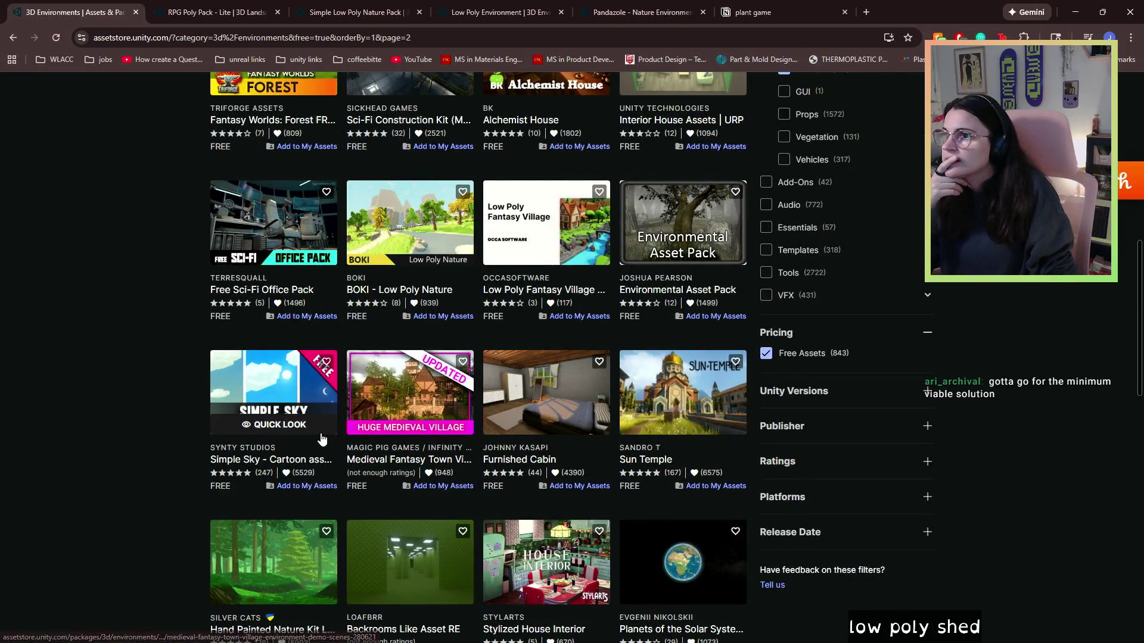
{"action": "right_click", "coordinate": [430, 307]}
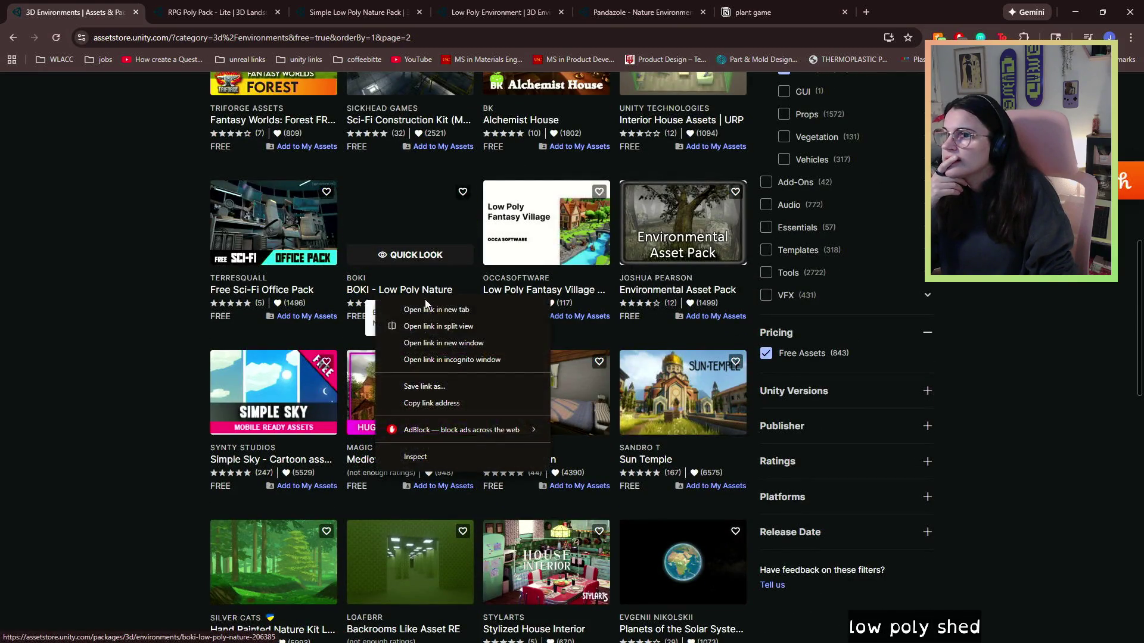
{"action": "left_click", "coordinate": [447, 314]}
{"action": "scroll", "coordinate": [431, 310], "scroll_direction": "down", "scroll_amount": 1}
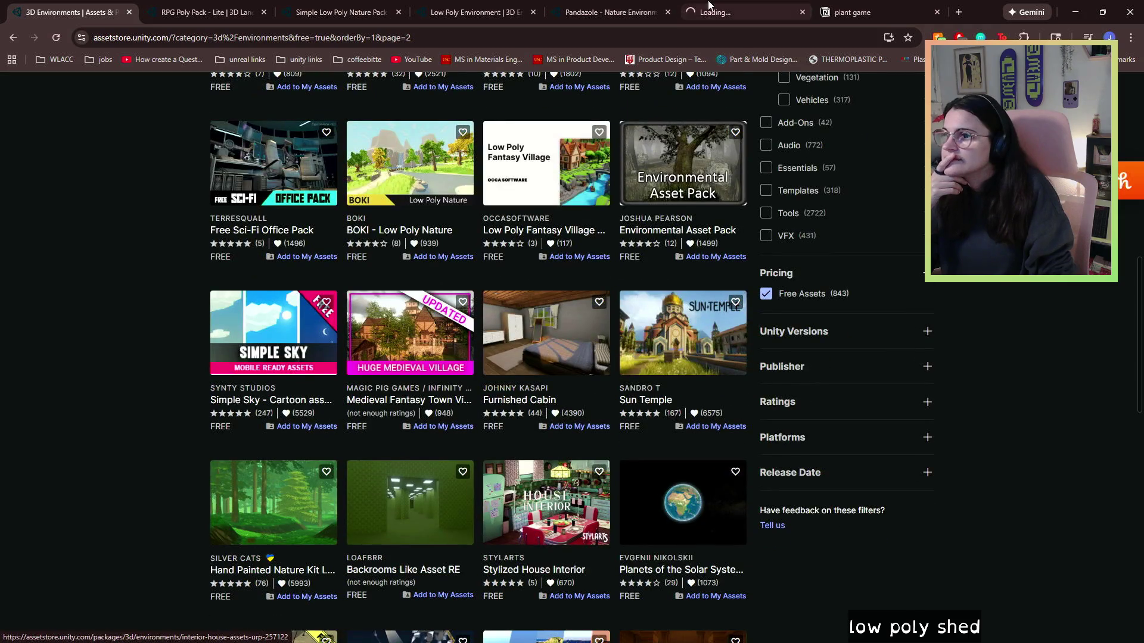
- On the BOKI page, step through the first previews, including the material spheres and fisherman
{"action": "left_click", "coordinate": [739, 5]}
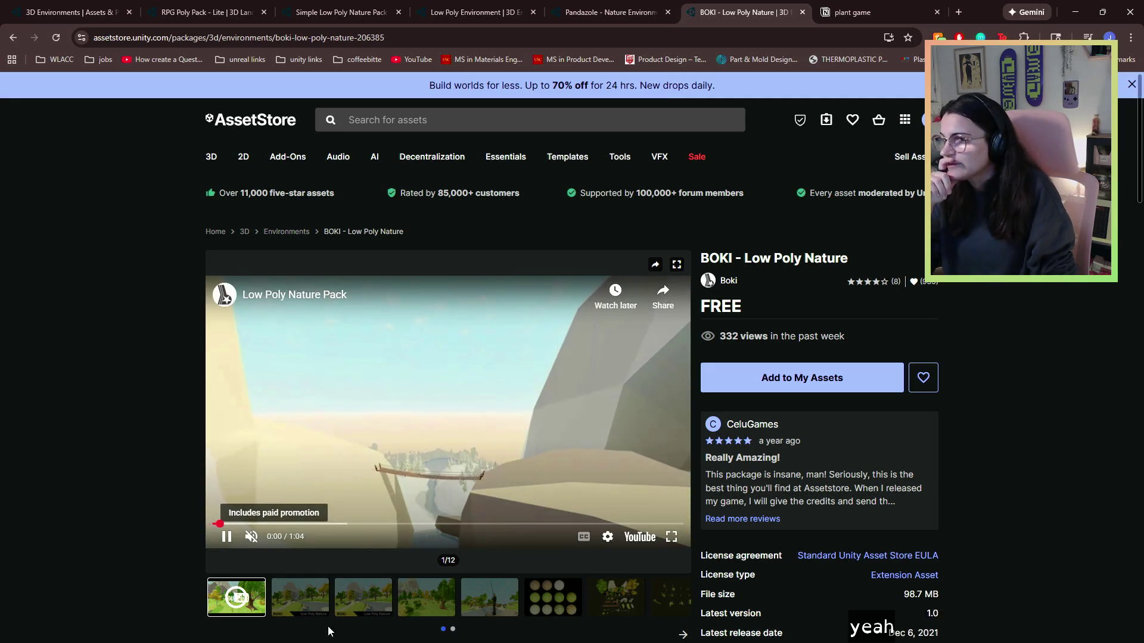
{"action": "left_click", "coordinate": [300, 595]}
{"action": "left_click", "coordinate": [389, 590]}
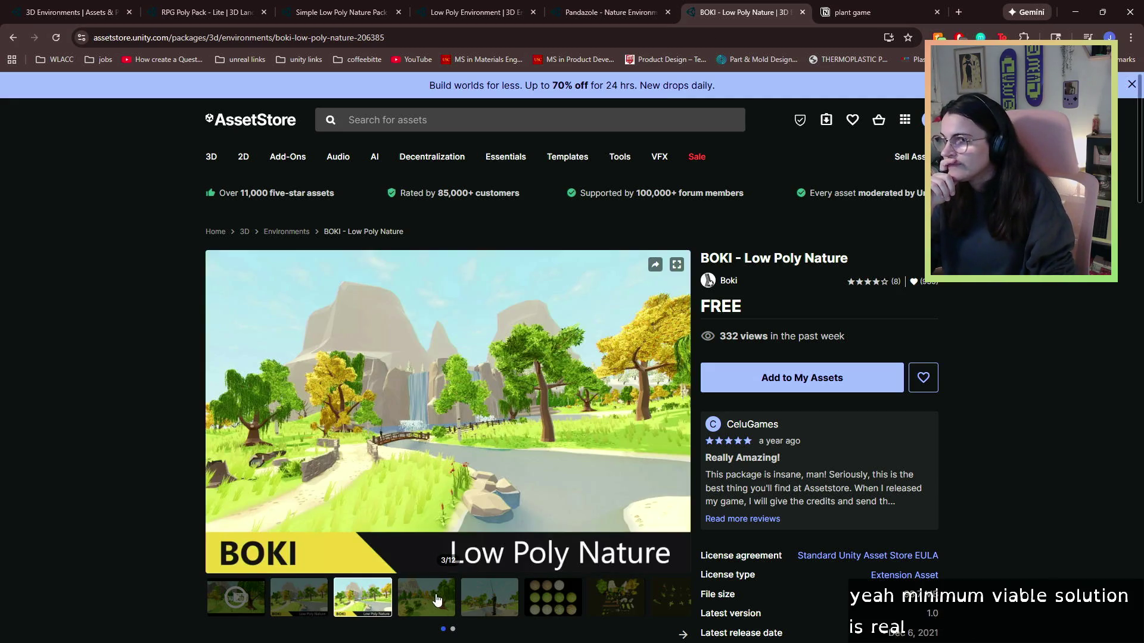
{"action": "left_click", "coordinate": [439, 598]}
{"action": "left_click", "coordinate": [490, 596]}
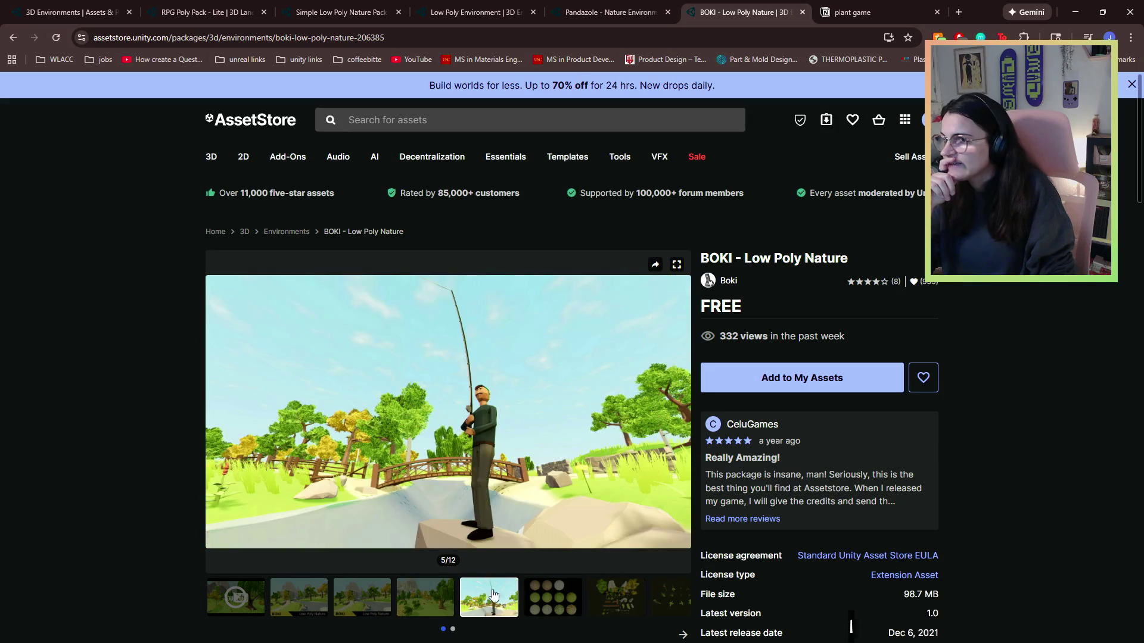
{"action": "left_click", "coordinate": [526, 599]}
{"action": "left_click", "coordinate": [493, 593]}
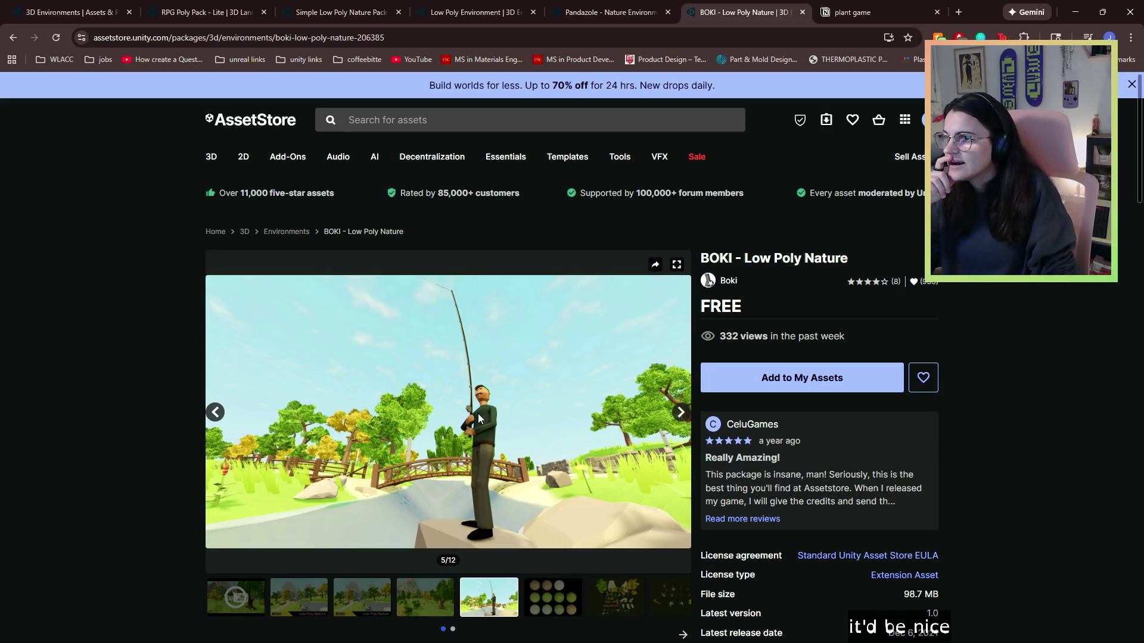
- View the asset overview, plants, tree road, snow, tree pond and bridge scene previews
{"action": "left_click", "coordinate": [681, 413]}
{"action": "left_click", "coordinate": [682, 413]}
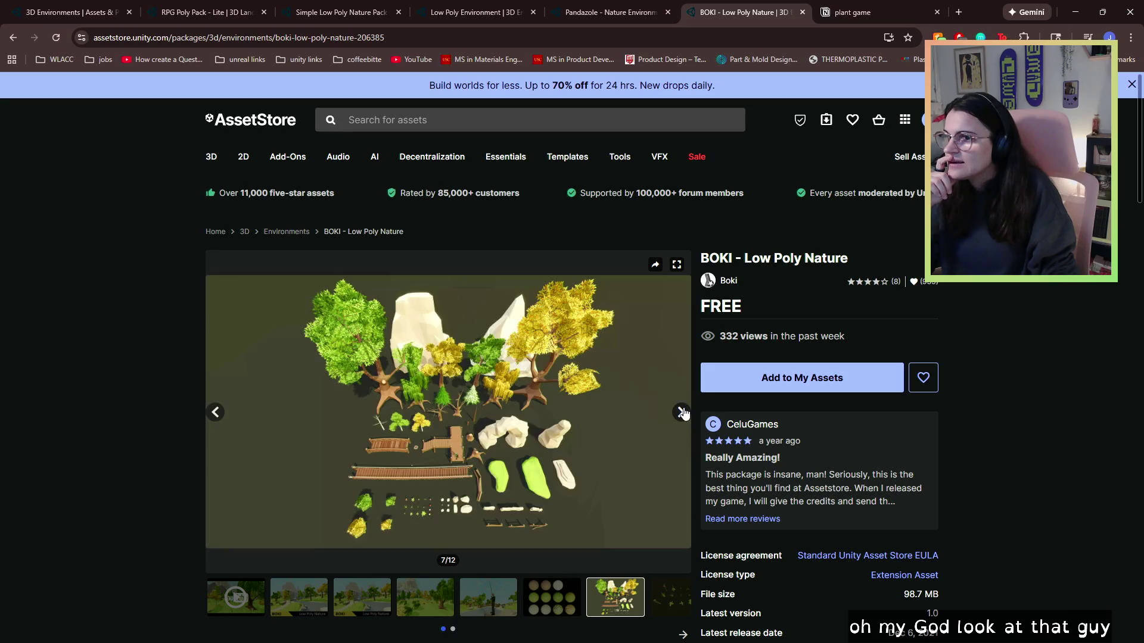
{"action": "left_click", "coordinate": [682, 412]}
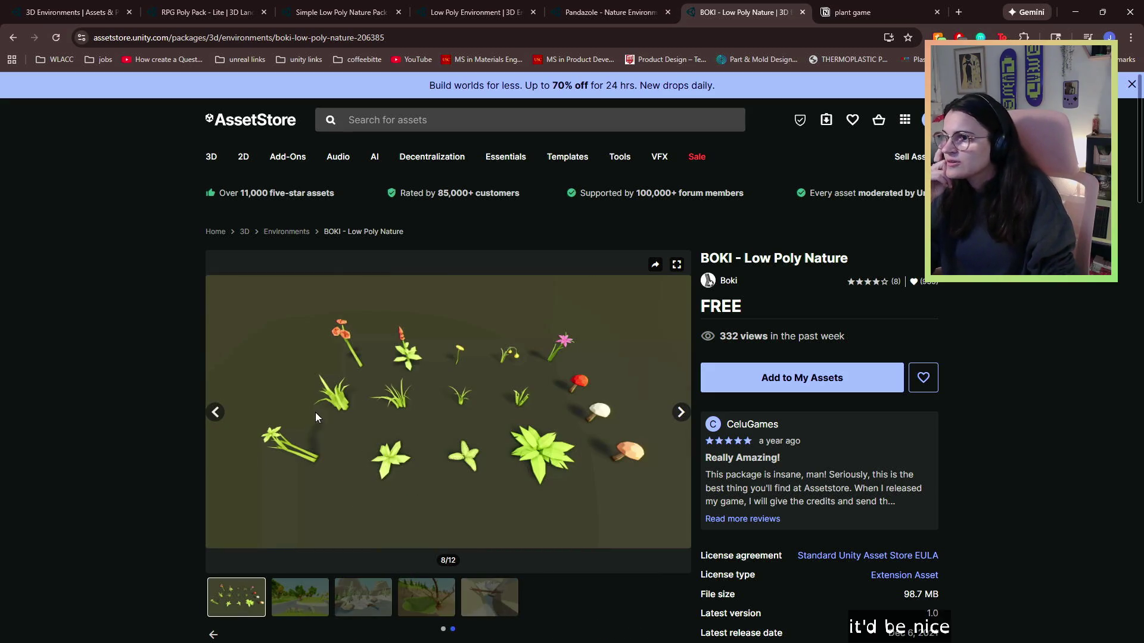
{"action": "left_click", "coordinate": [216, 411]}
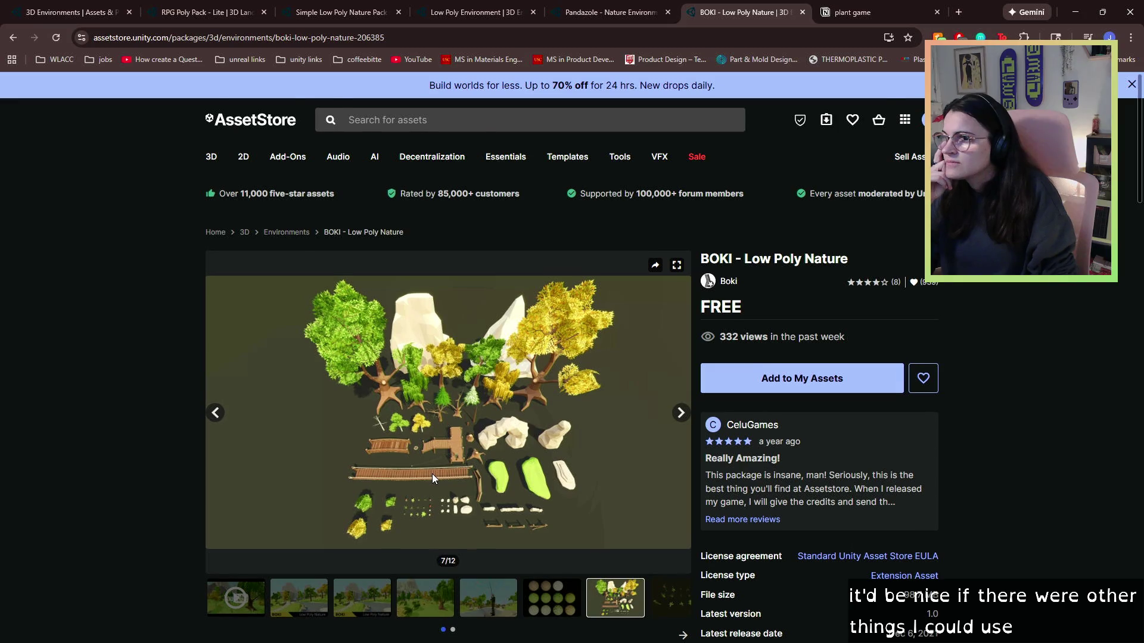
{"action": "scroll", "coordinate": [518, 420], "scroll_direction": "down", "scroll_amount": 2}
{"action": "left_click", "coordinate": [665, 472]}
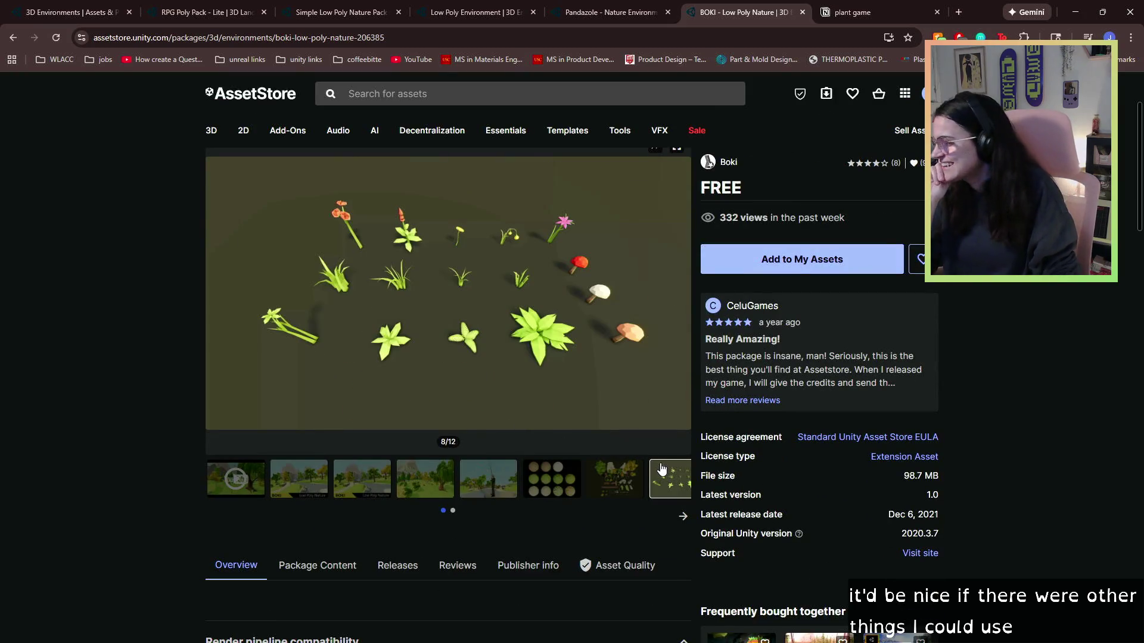
{"action": "left_click", "coordinate": [673, 289]}
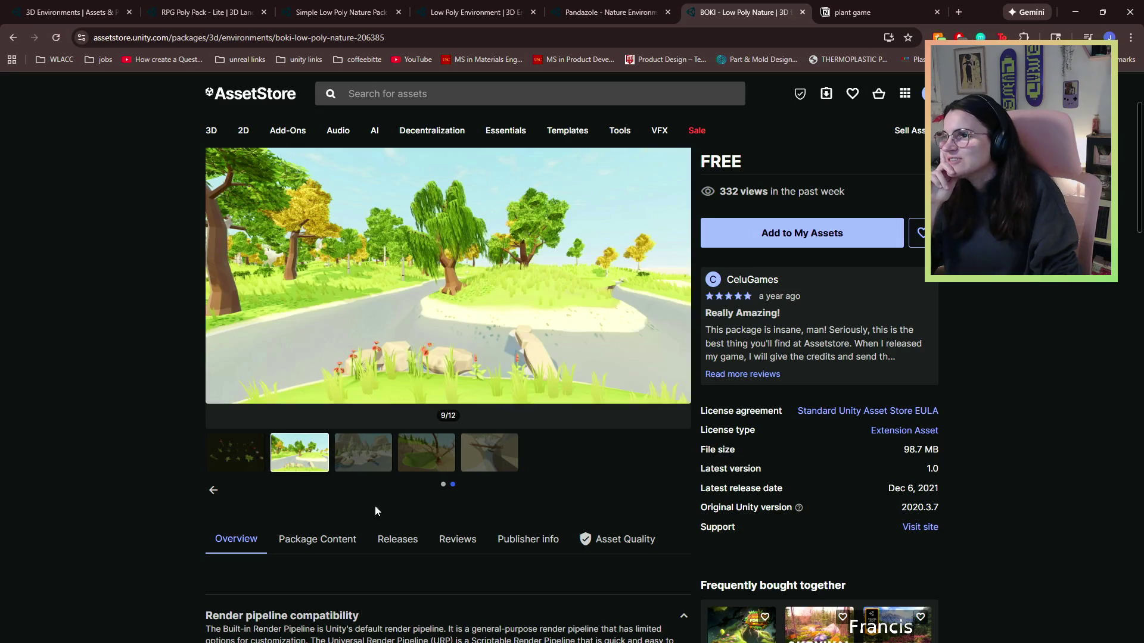
{"action": "left_click", "coordinate": [361, 464]}
{"action": "left_click", "coordinate": [416, 461]}
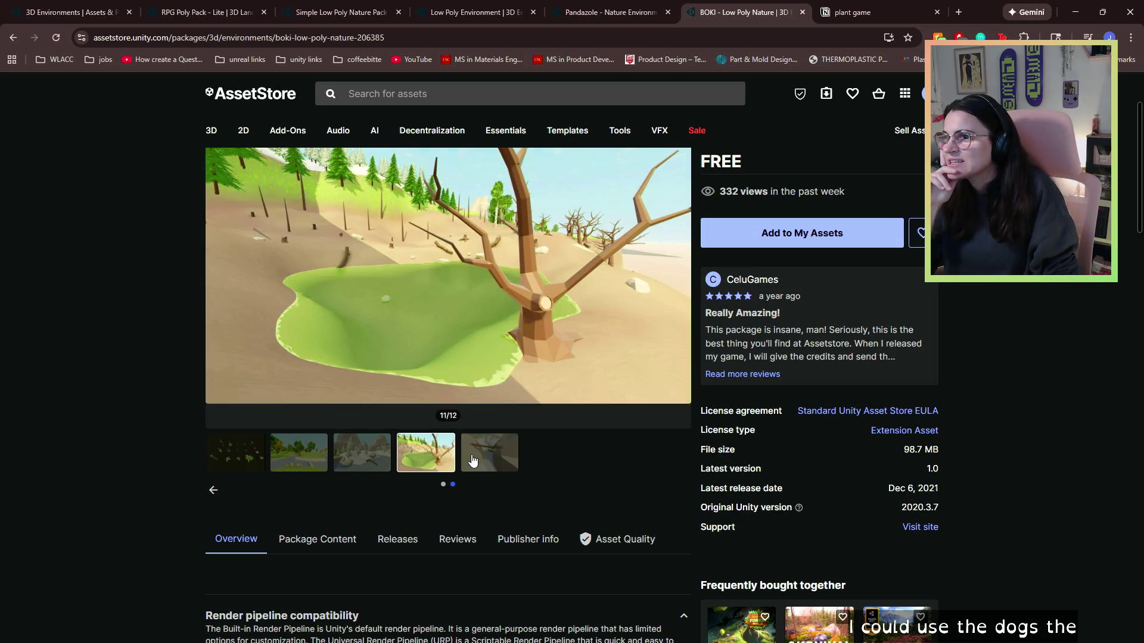
{"action": "left_click", "coordinate": [473, 460]}
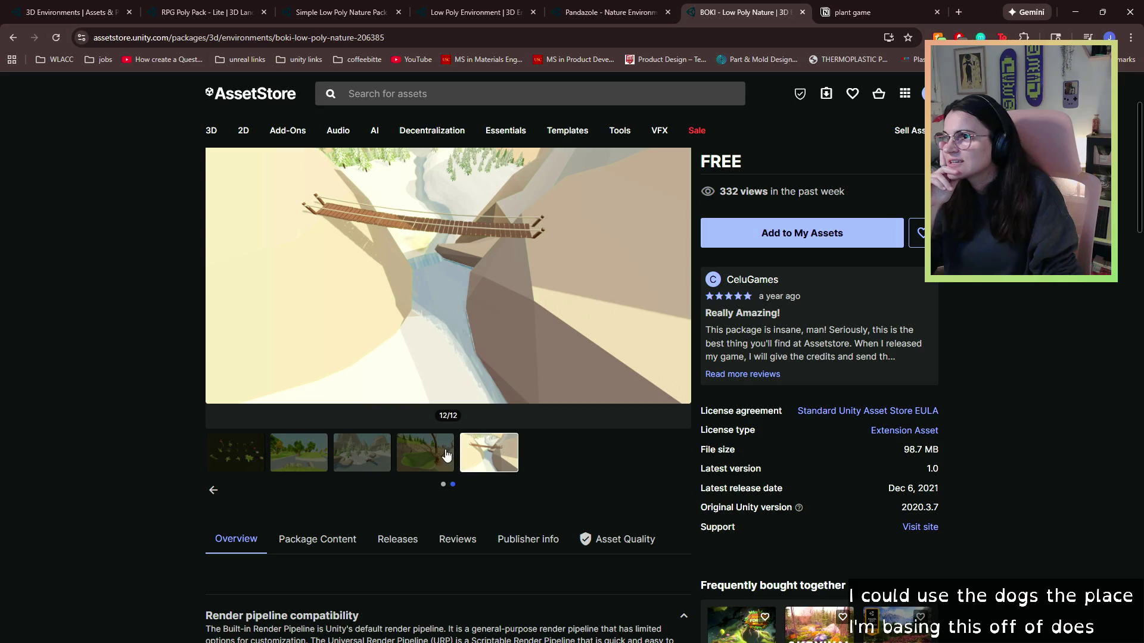
- Step back through the previews to the overview of all assets, image 7/12
{"action": "left_click", "coordinate": [446, 456]}
{"action": "left_click", "coordinate": [367, 470]}
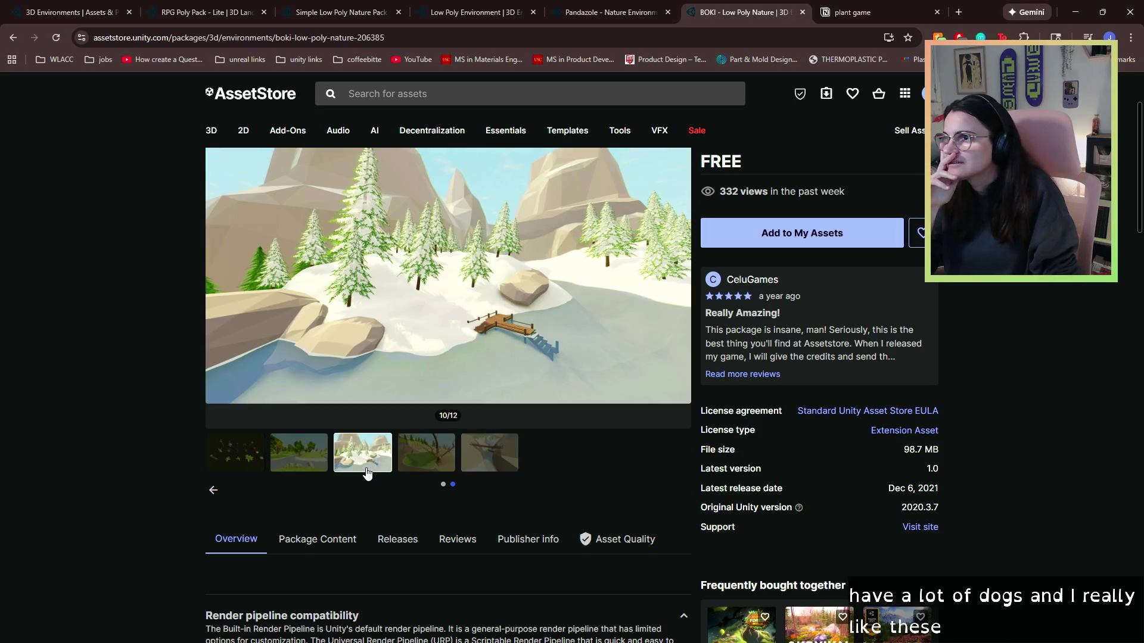
{"action": "left_click", "coordinate": [314, 460]}
{"action": "left_click", "coordinate": [223, 457]}
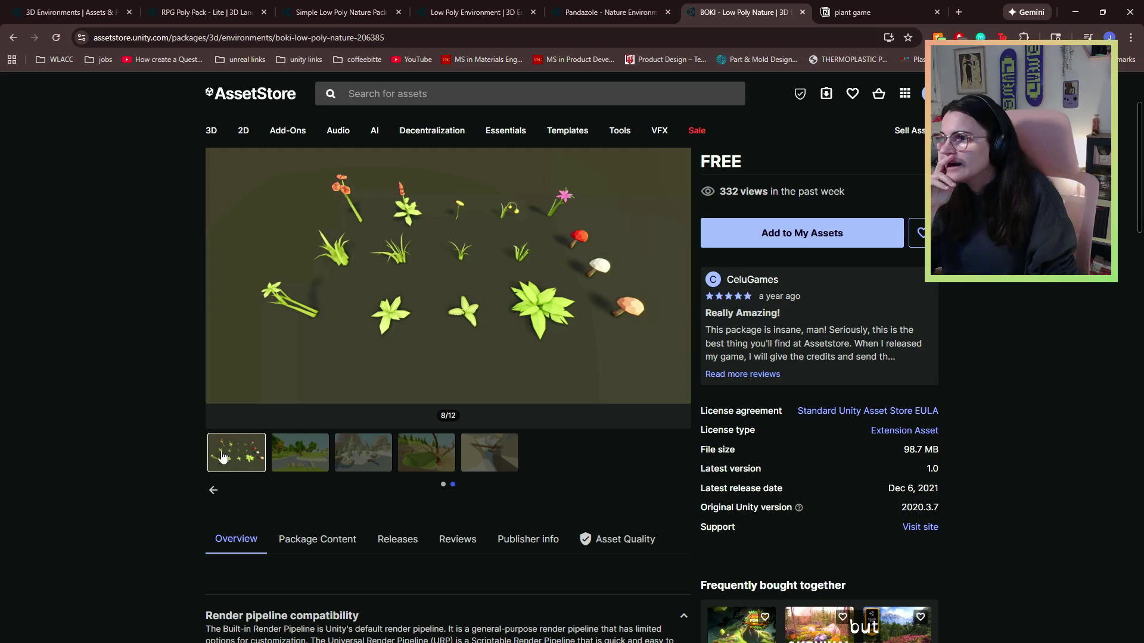
{"action": "left_click", "coordinate": [215, 491]}
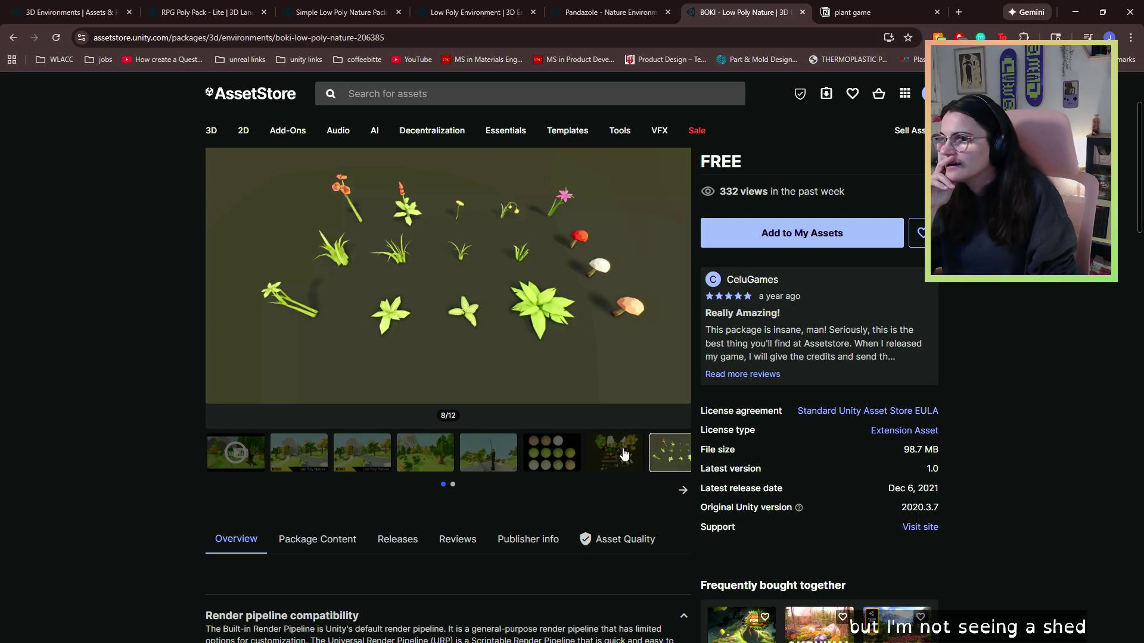
{"action": "left_click", "coordinate": [614, 457]}
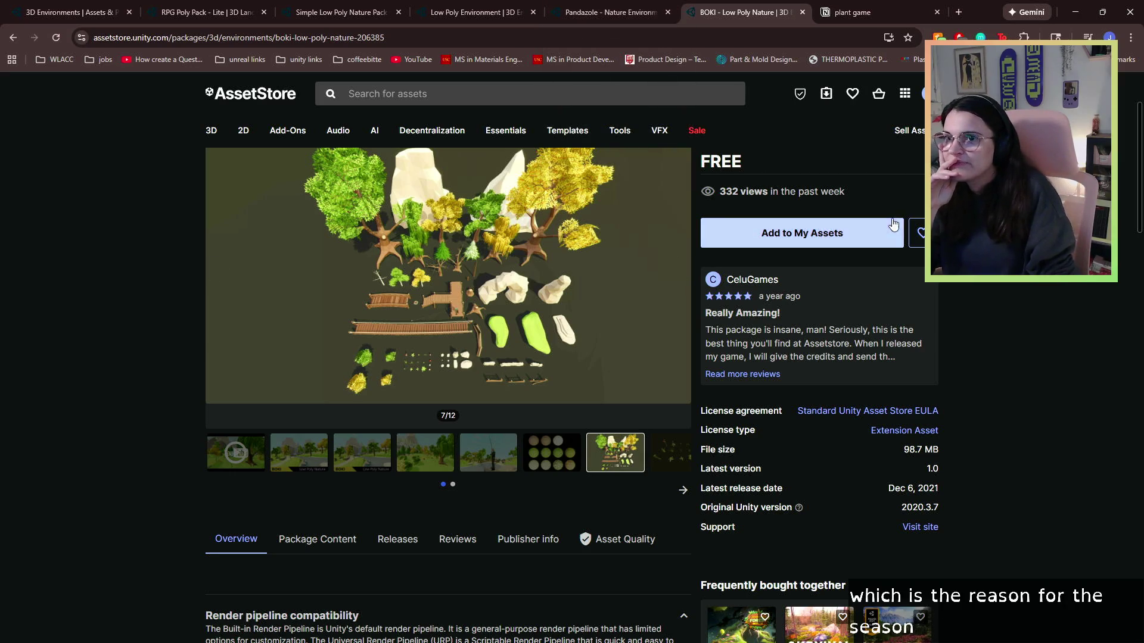
{"action": "left_click", "coordinate": [917, 234]}
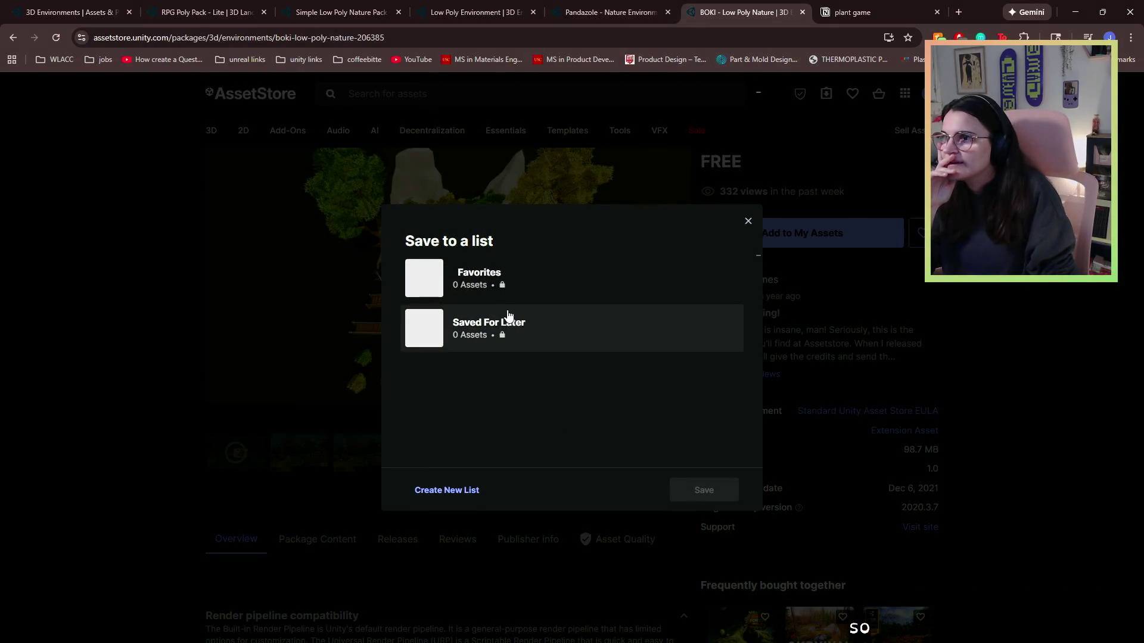
- Create a private 'plant game' list with a plant-game description and save BOKI into it
{"action": "left_click", "coordinate": [462, 492]}
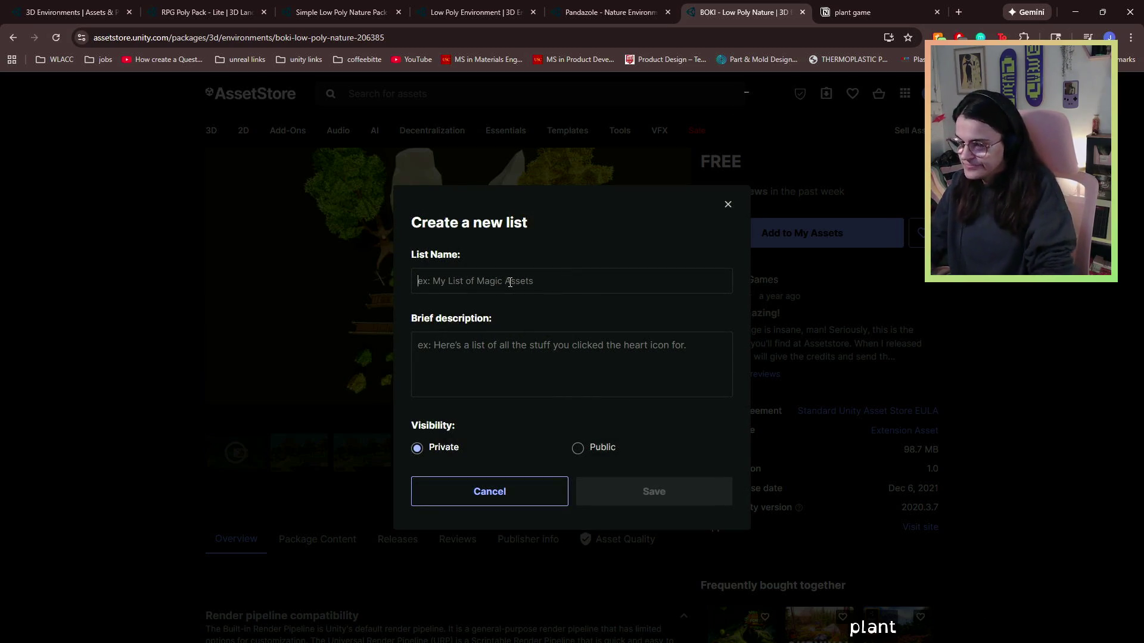
{"action": "type", "text": "pla"}
{"action": "type", "text": "a "}
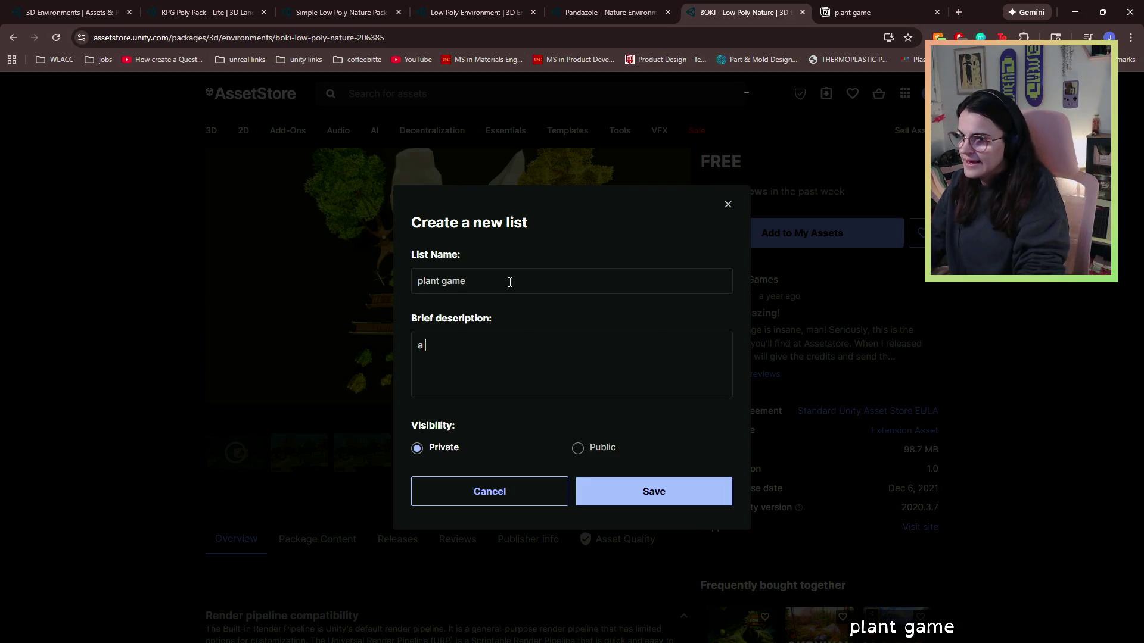
{"action": "type", "text": " of assets for"}
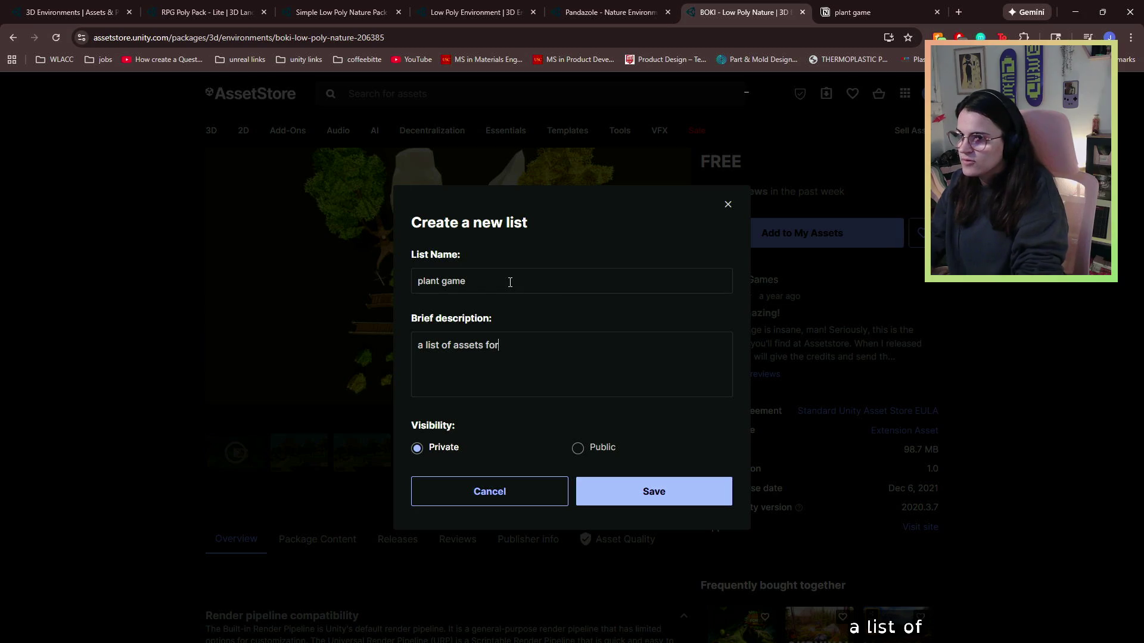
{"action": "type", "text": "game"}
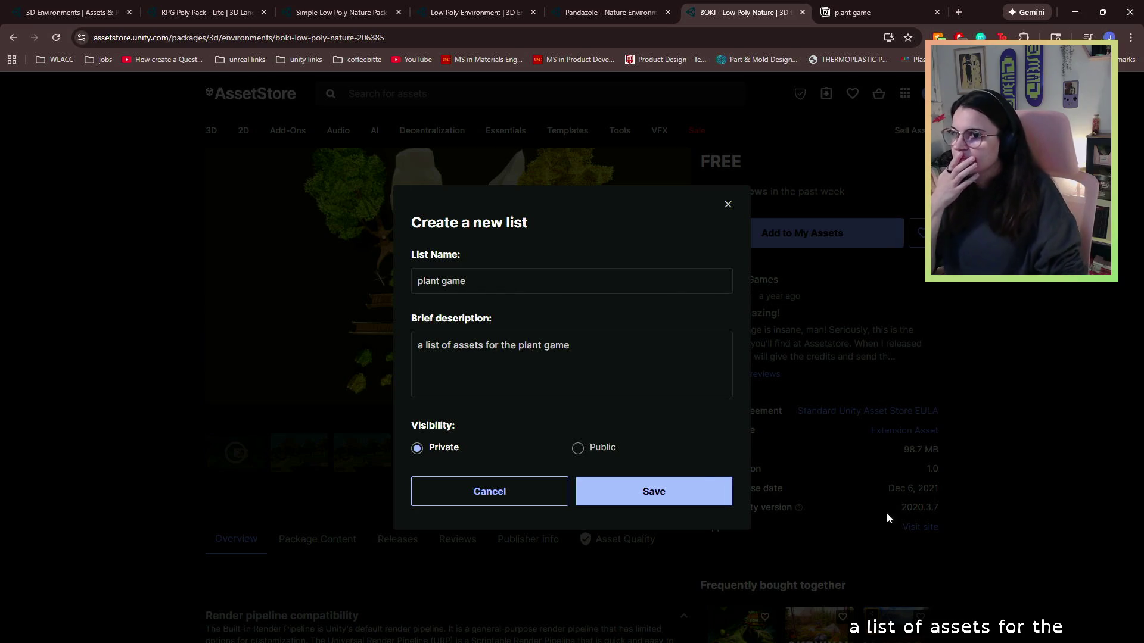
{"action": "left_click", "coordinate": [702, 482]}
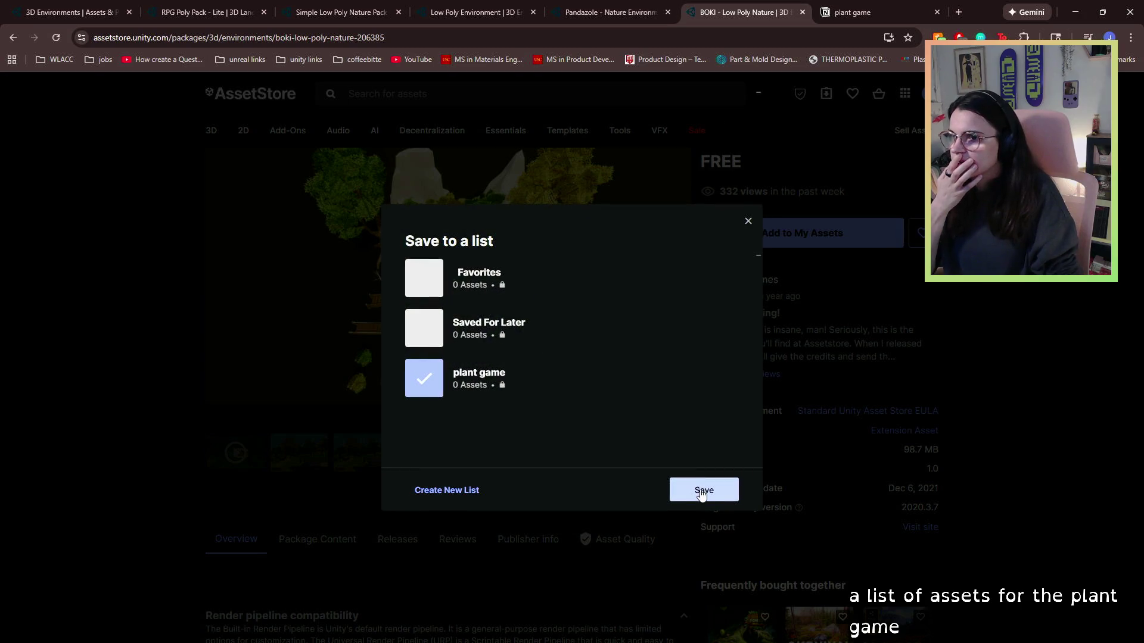
{"action": "left_click", "coordinate": [701, 495]}
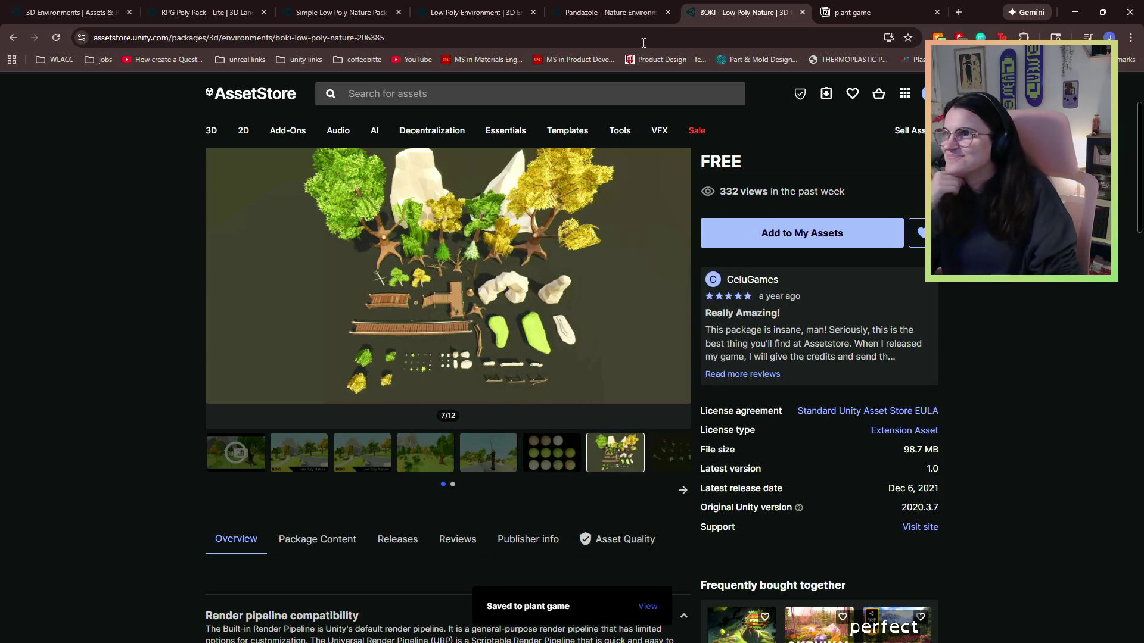
{"action": "left_click", "coordinate": [206, 13]}
- Return to the free 3D Environments results and load the next page
{"action": "left_click", "coordinate": [73, 20]}
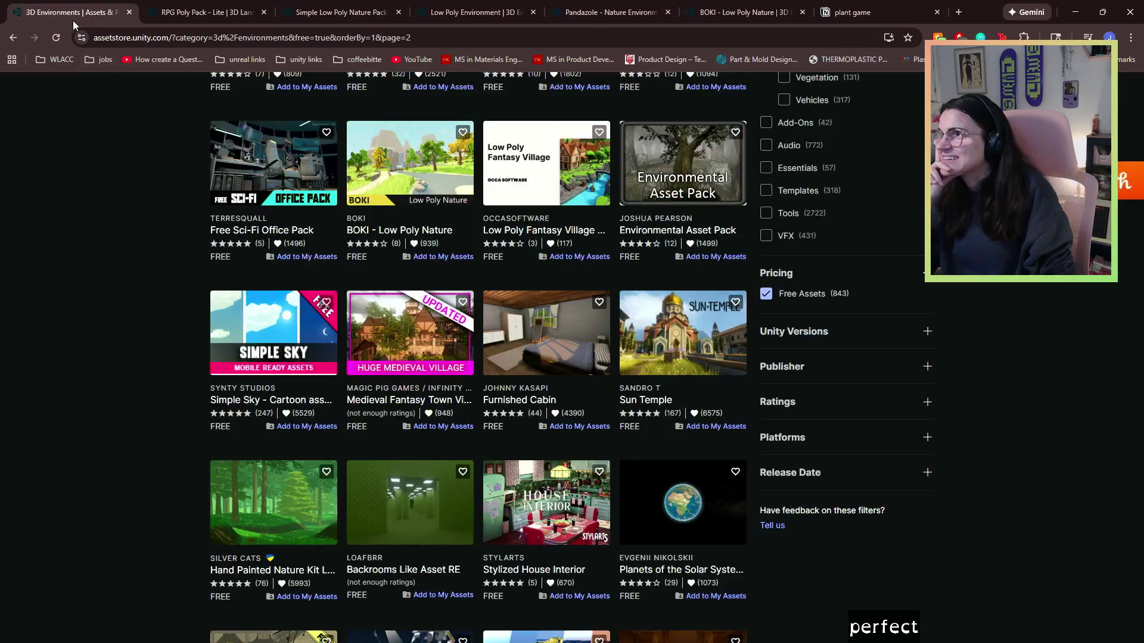
{"action": "scroll", "coordinate": [536, 357], "scroll_direction": "down", "scroll_amount": 1}
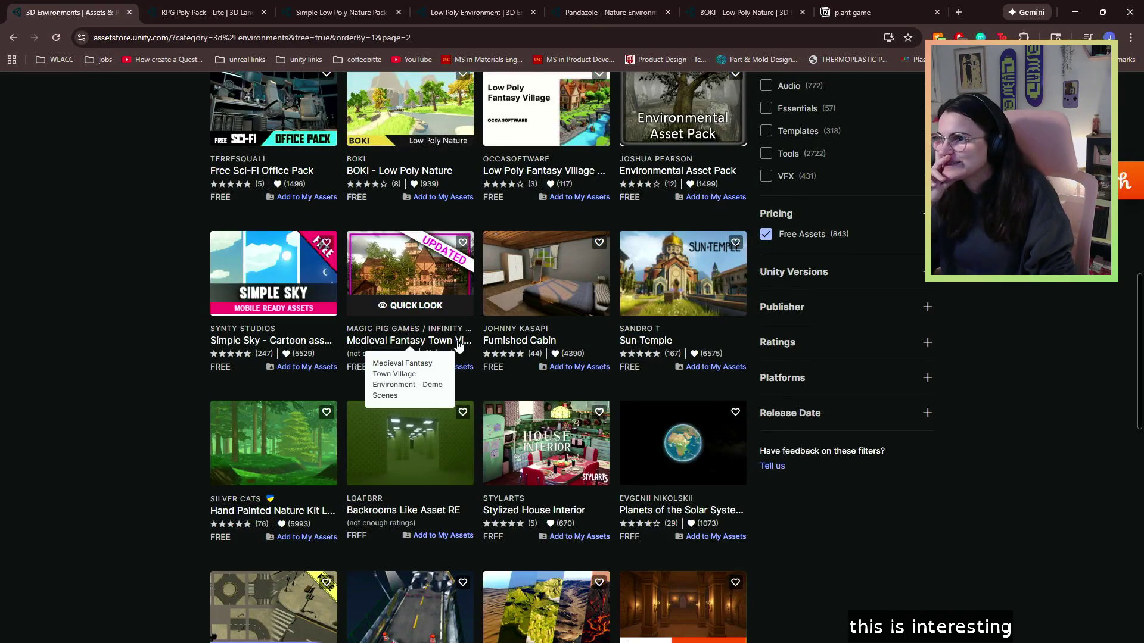
{"action": "scroll", "coordinate": [458, 346], "scroll_direction": "down", "scroll_amount": 4}
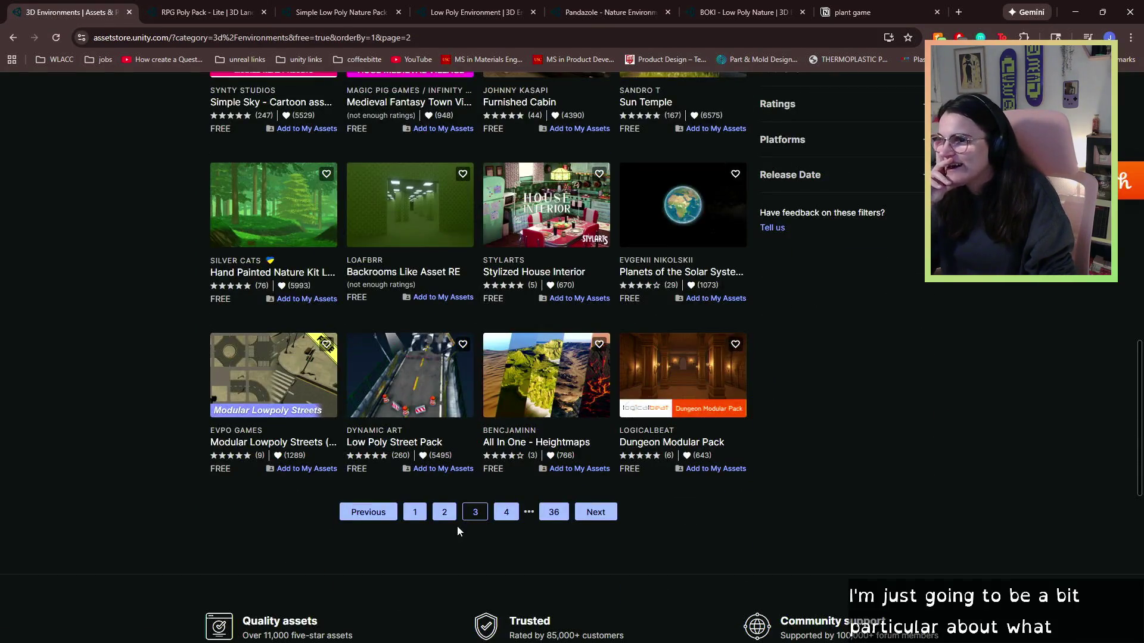
{"action": "left_click", "coordinate": [511, 512]}
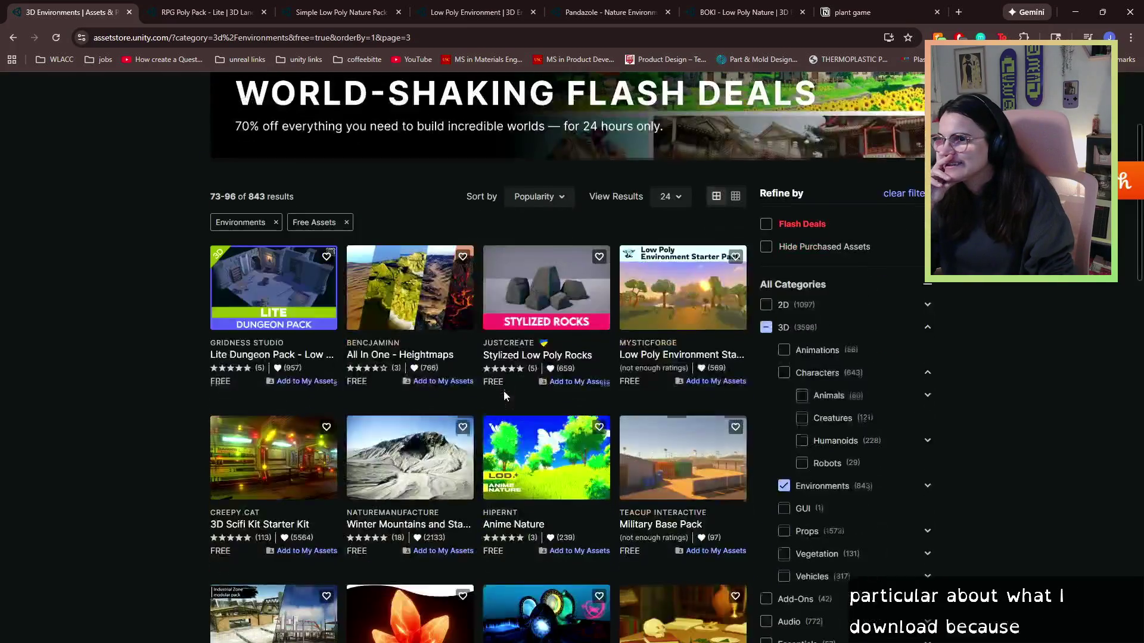
- Open the Low Poly Environment pack in a new tab
{"action": "scroll", "coordinate": [149, 330], "scroll_direction": "down", "scroll_amount": 1}
{"action": "scroll", "coordinate": [151, 330], "scroll_direction": "down", "scroll_amount": 1}
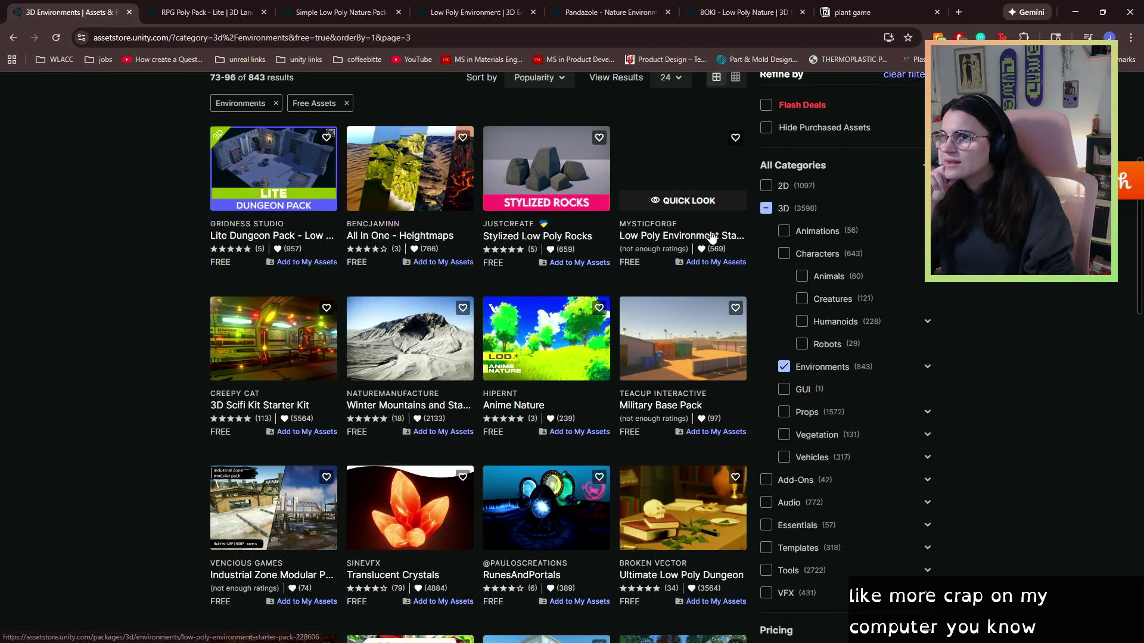
{"action": "right_click", "coordinate": [717, 238]}
{"action": "left_click", "coordinate": [725, 249]}
- Open Low Poly Farm Pack Lite in a new tab, then move to page 4 (97–120 of 843)
{"action": "scroll", "coordinate": [639, 395], "scroll_direction": "down", "scroll_amount": 1}
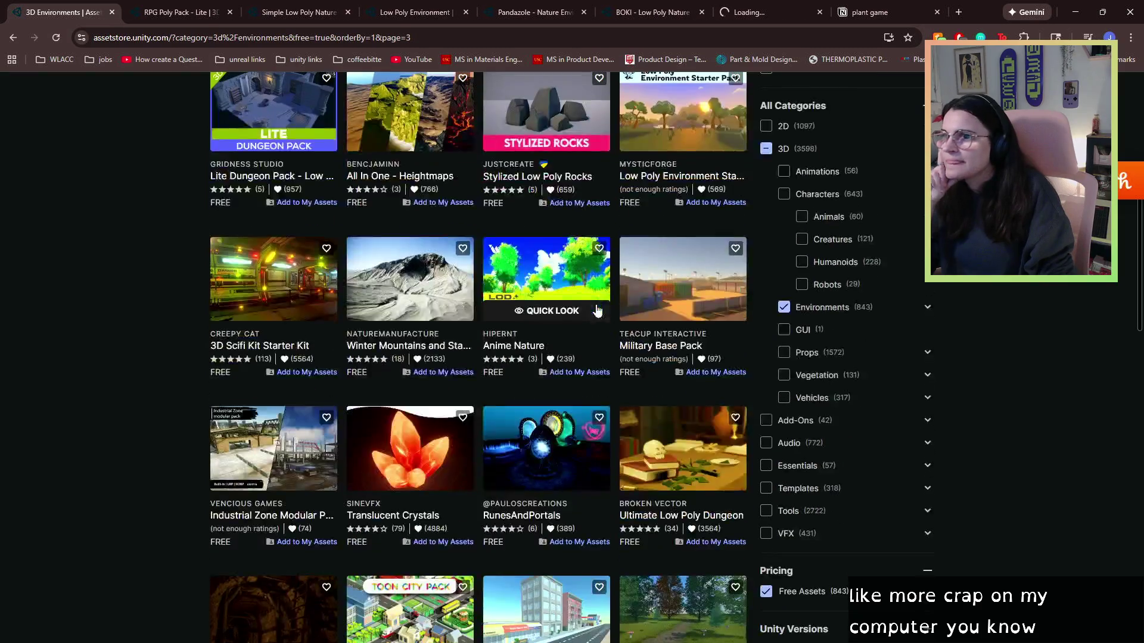
{"action": "scroll", "coordinate": [640, 398], "scroll_direction": "down", "scroll_amount": 5}
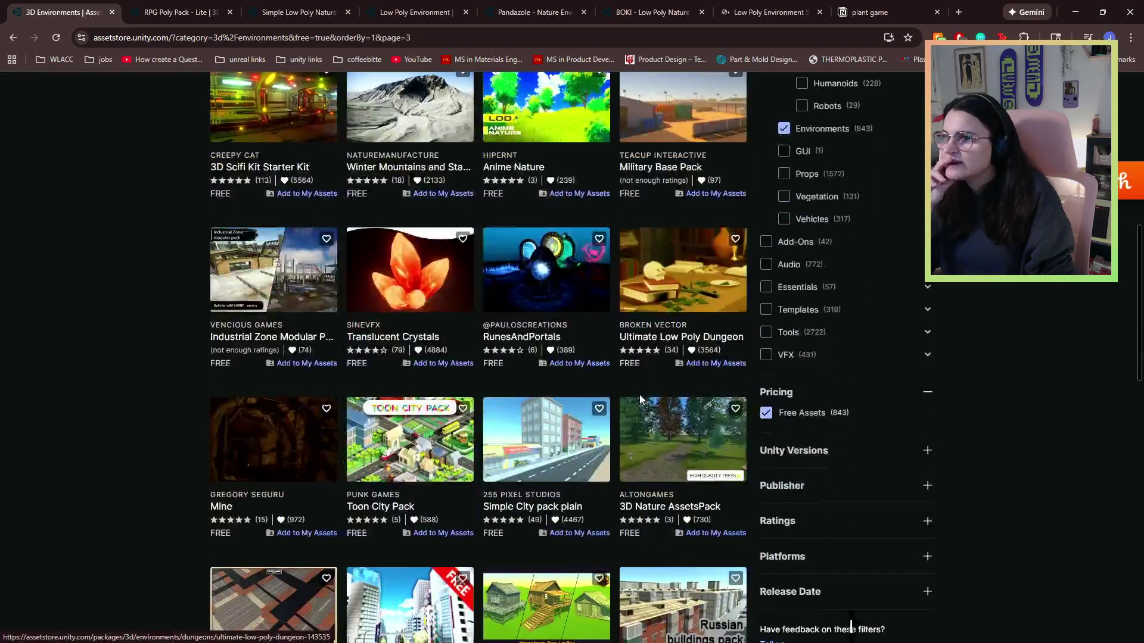
{"action": "scroll", "coordinate": [646, 407], "scroll_direction": "down", "scroll_amount": 4}
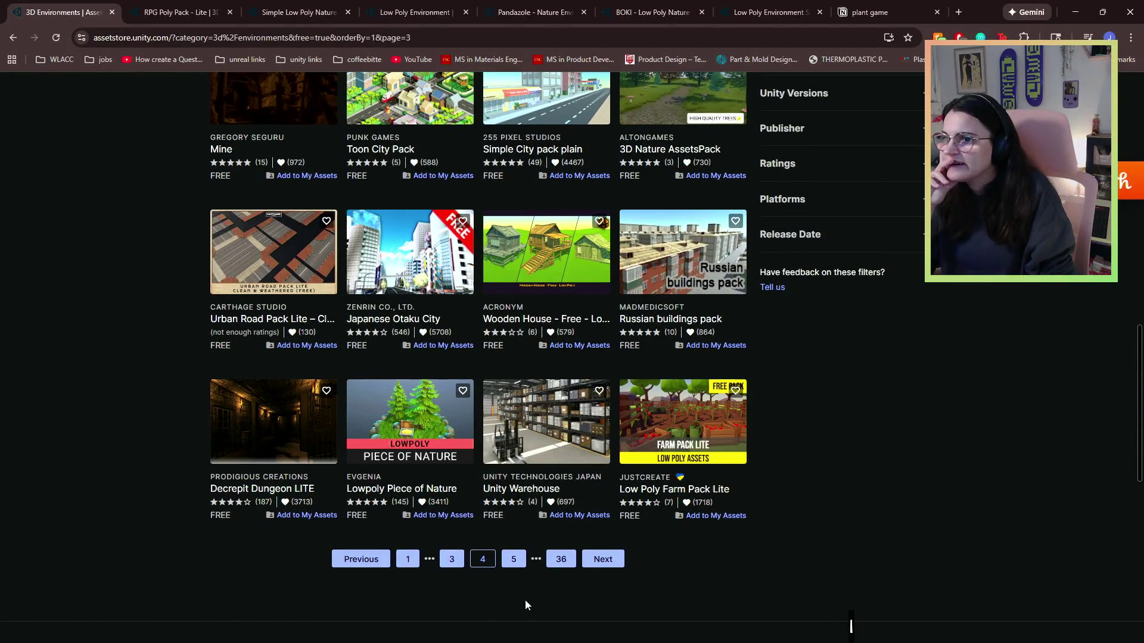
{"action": "right_click", "coordinate": [676, 487]}
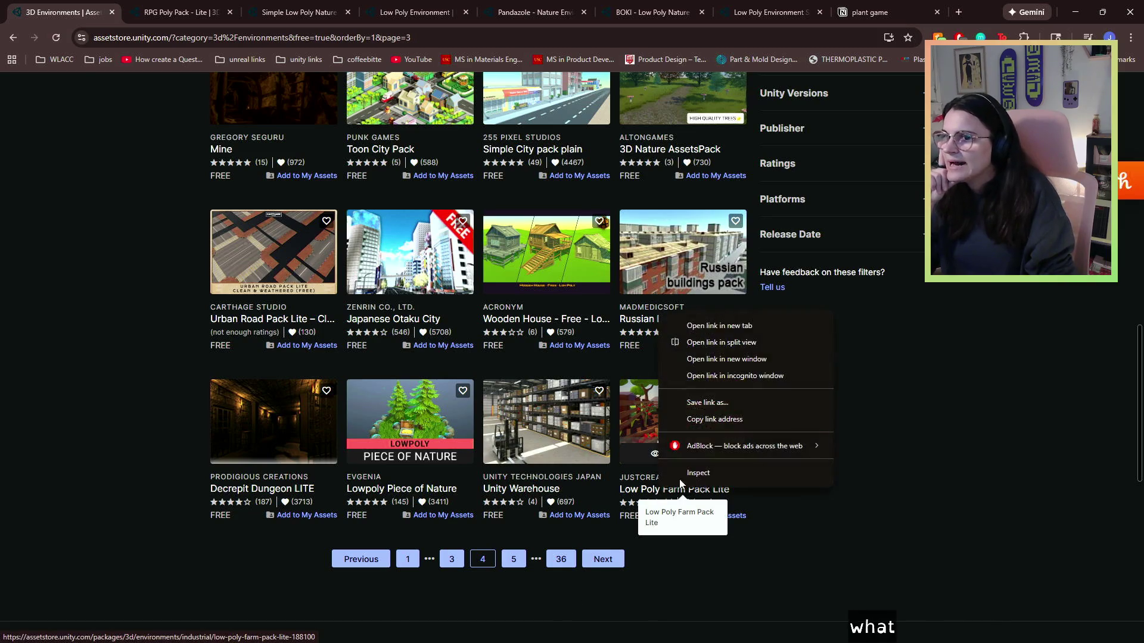
{"action": "left_click", "coordinate": [742, 325]}
{"action": "left_click", "coordinate": [520, 562]}
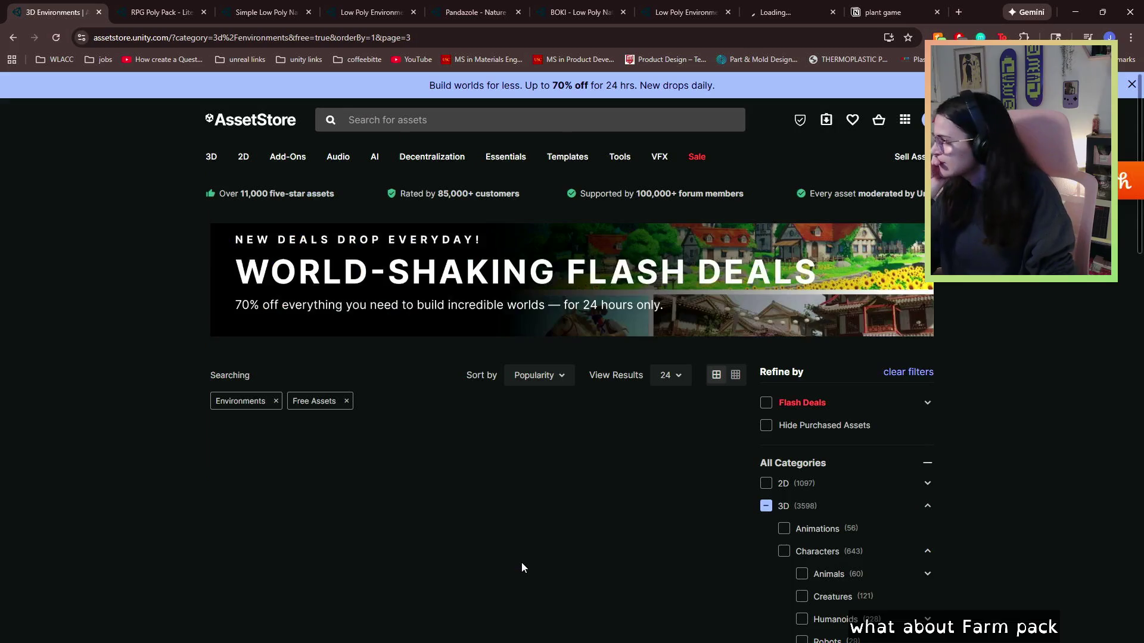
{"action": "scroll", "coordinate": [353, 257], "scroll_direction": "down", "scroll_amount": 4}
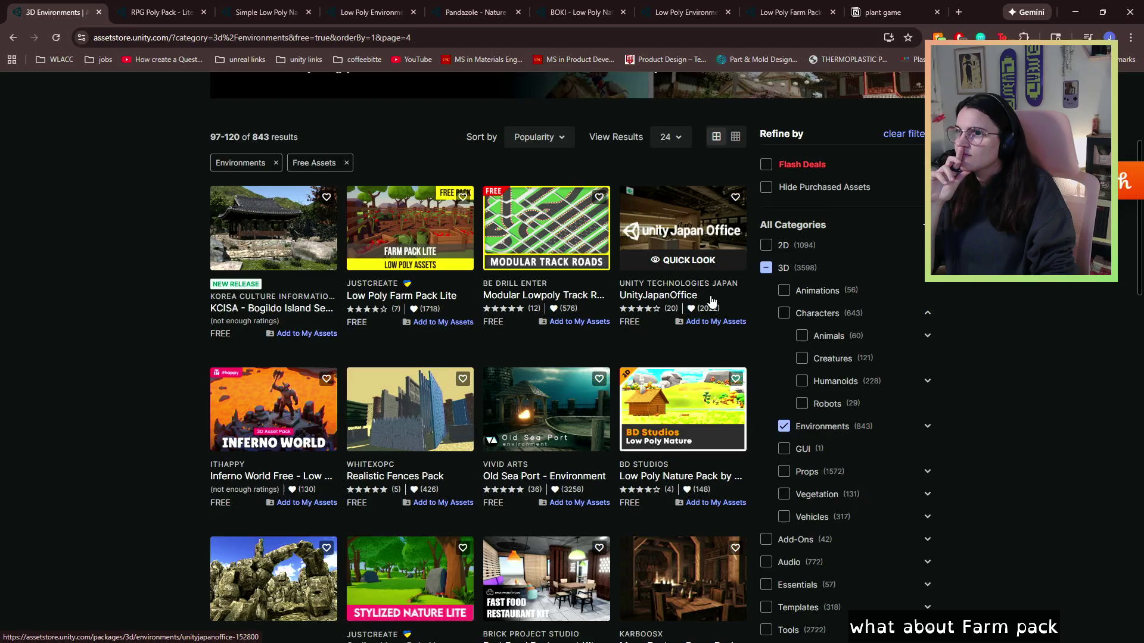
{"action": "scroll", "coordinate": [711, 301], "scroll_direction": "down", "scroll_amount": 5}
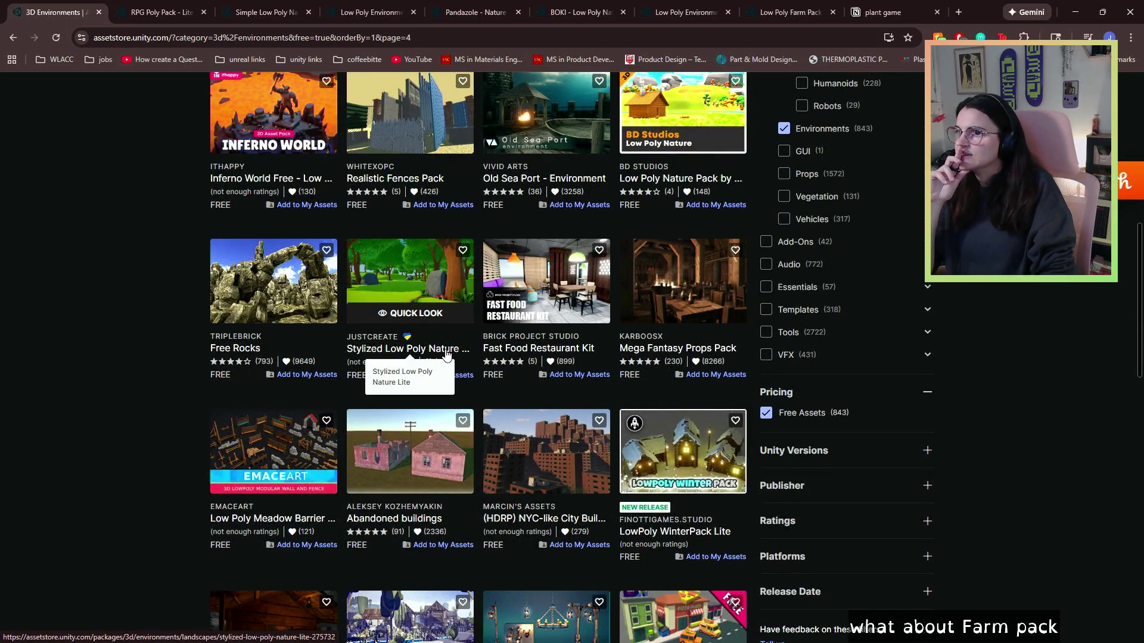
{"action": "scroll", "coordinate": [446, 353], "scroll_direction": "down", "scroll_amount": 4}
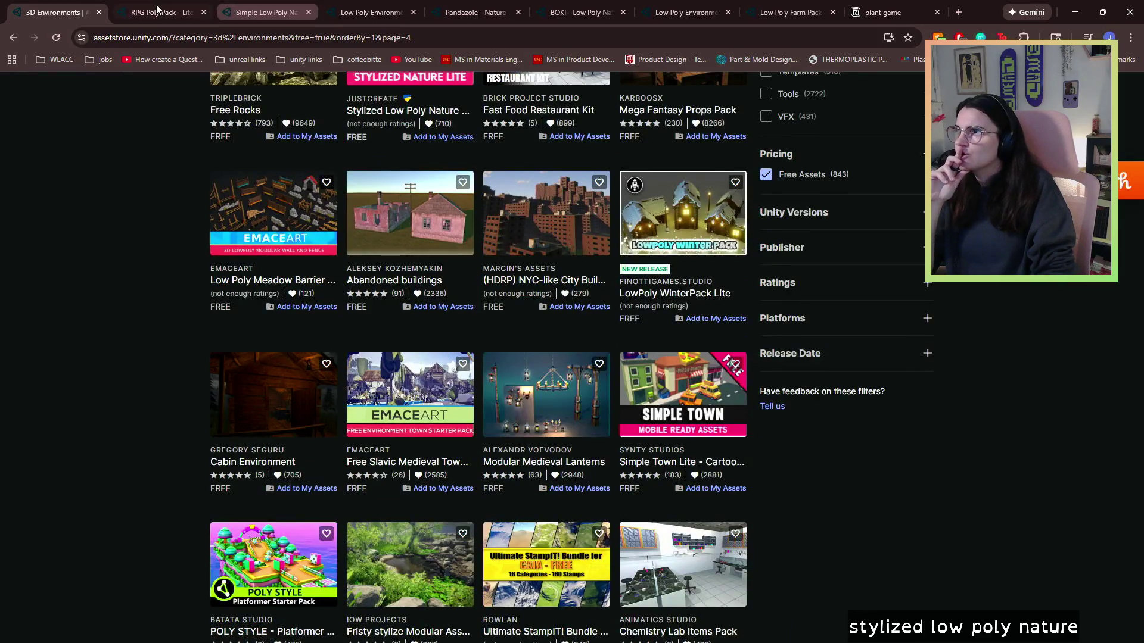
- View the Simple Low Poly Nature Pack's last tree preview, then close that tab
{"action": "left_click", "coordinate": [157, 8]}
{"action": "left_click", "coordinate": [275, 17]}
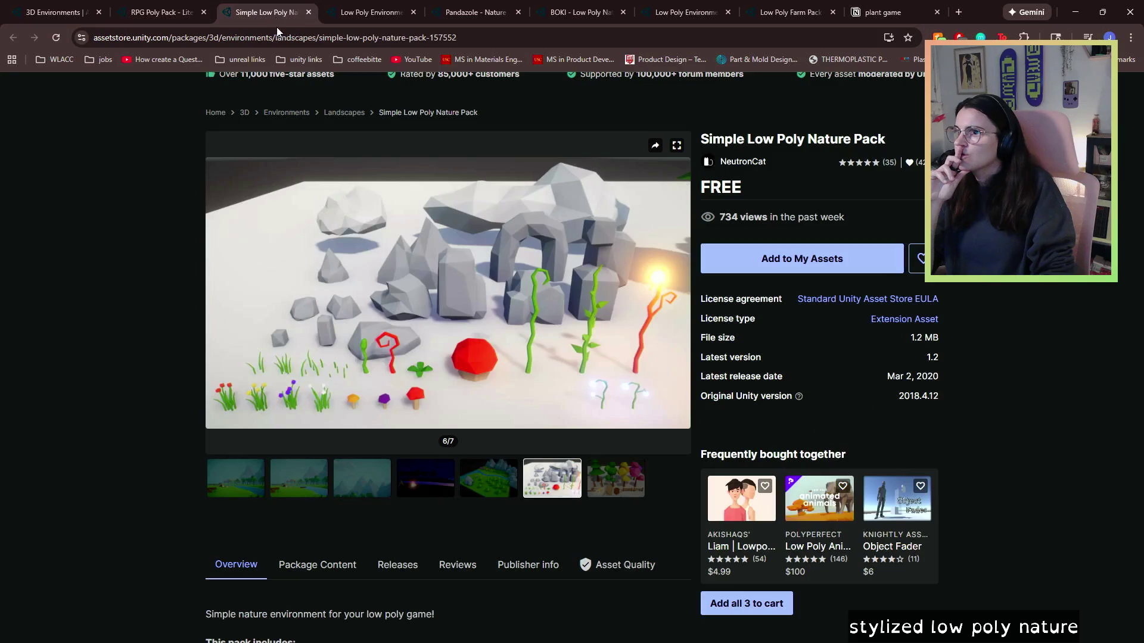
{"action": "left_click", "coordinate": [612, 494]}
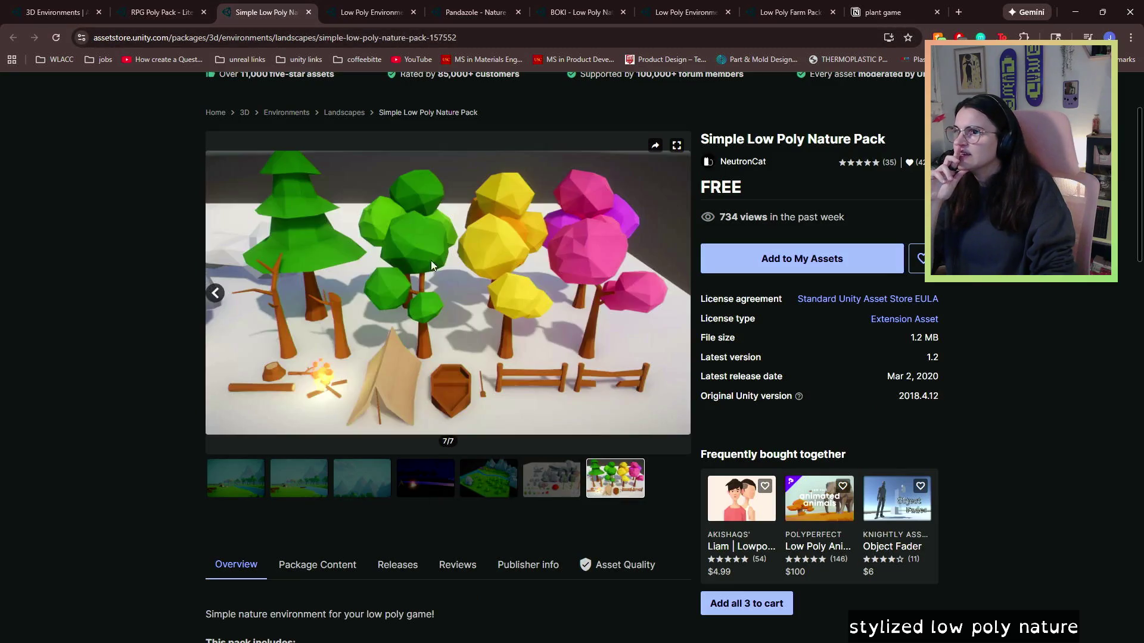
{"action": "left_click", "coordinate": [306, 16]}
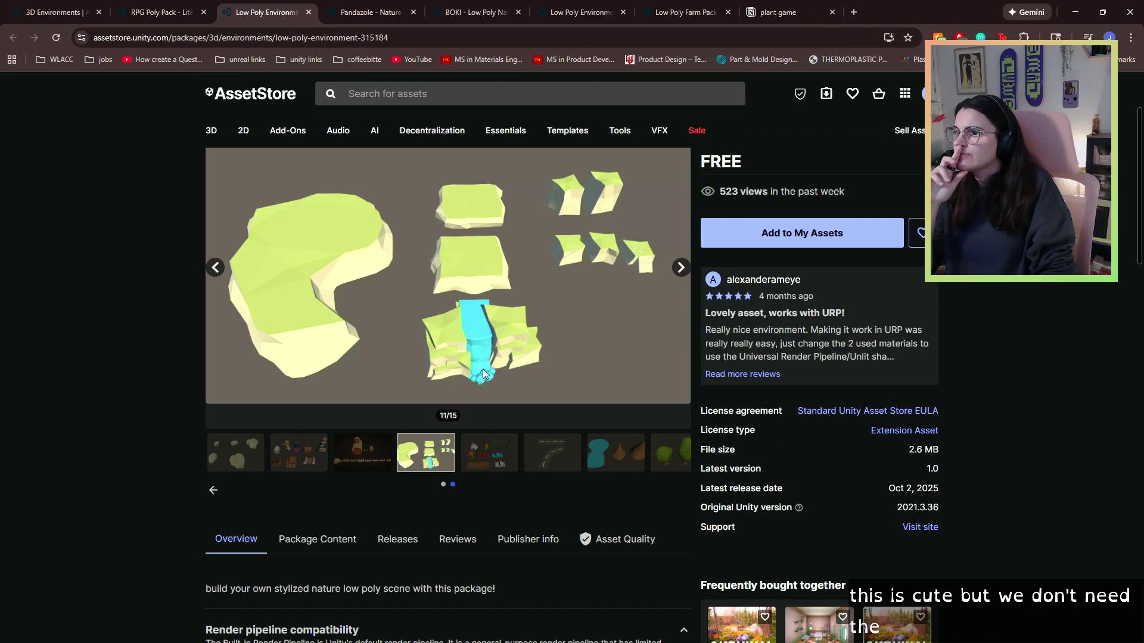
- Step through the Low Poly Environment previews, from tents and cars to farm buildings
{"action": "left_click", "coordinate": [488, 469]}
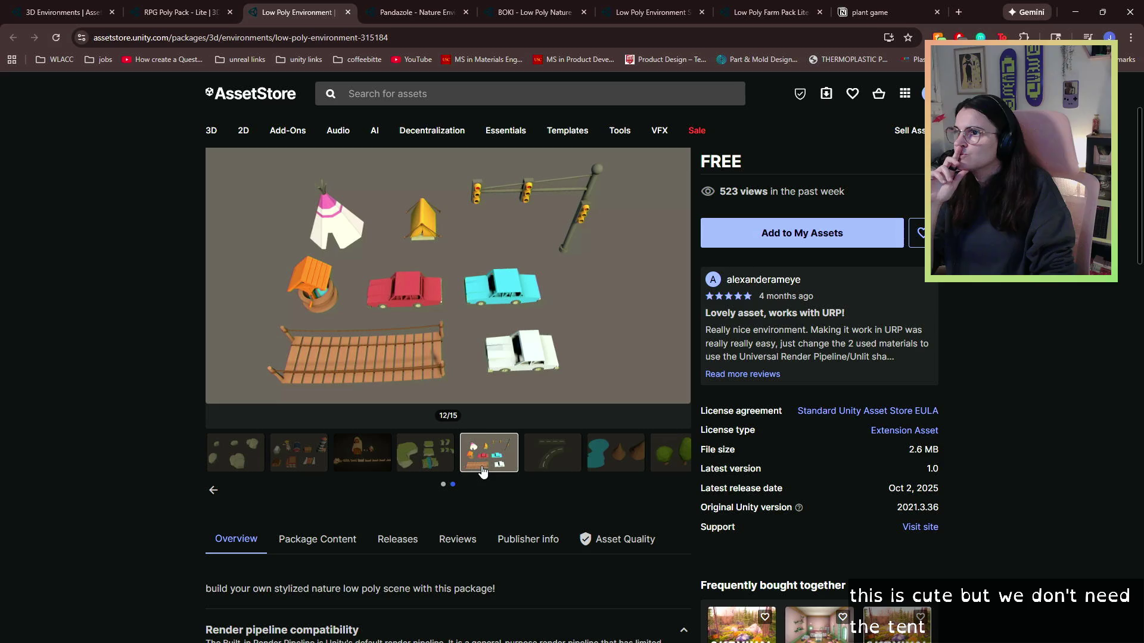
{"action": "left_click", "coordinate": [549, 463]}
{"action": "left_click", "coordinate": [618, 452]}
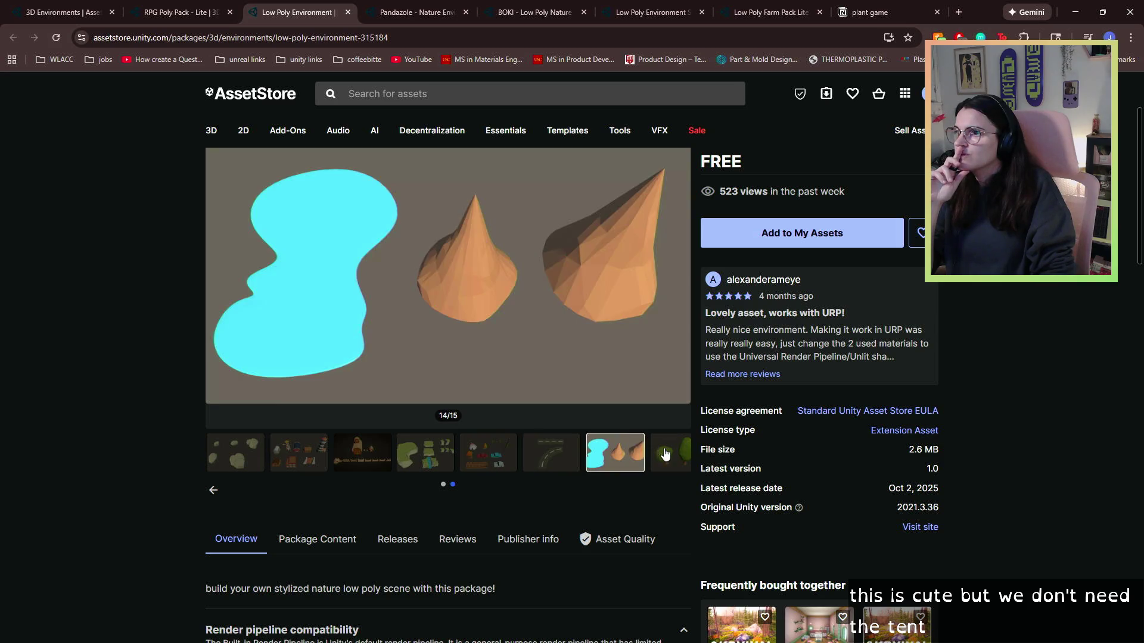
{"action": "left_click", "coordinate": [665, 454]}
{"action": "left_click", "coordinate": [357, 463]}
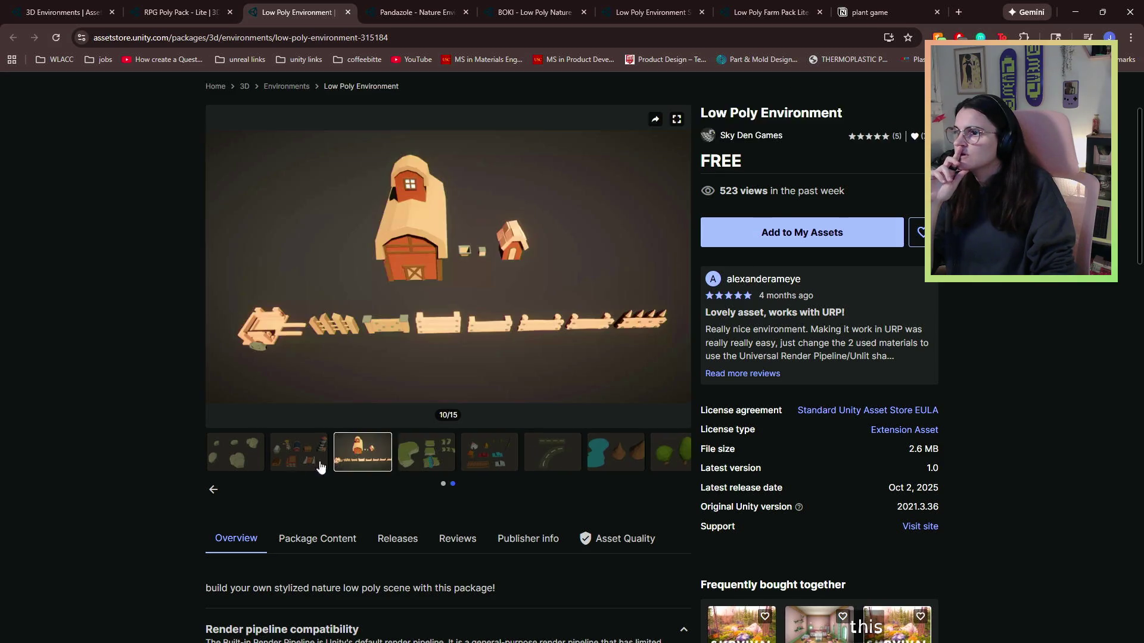
{"action": "left_click", "coordinate": [282, 468]}
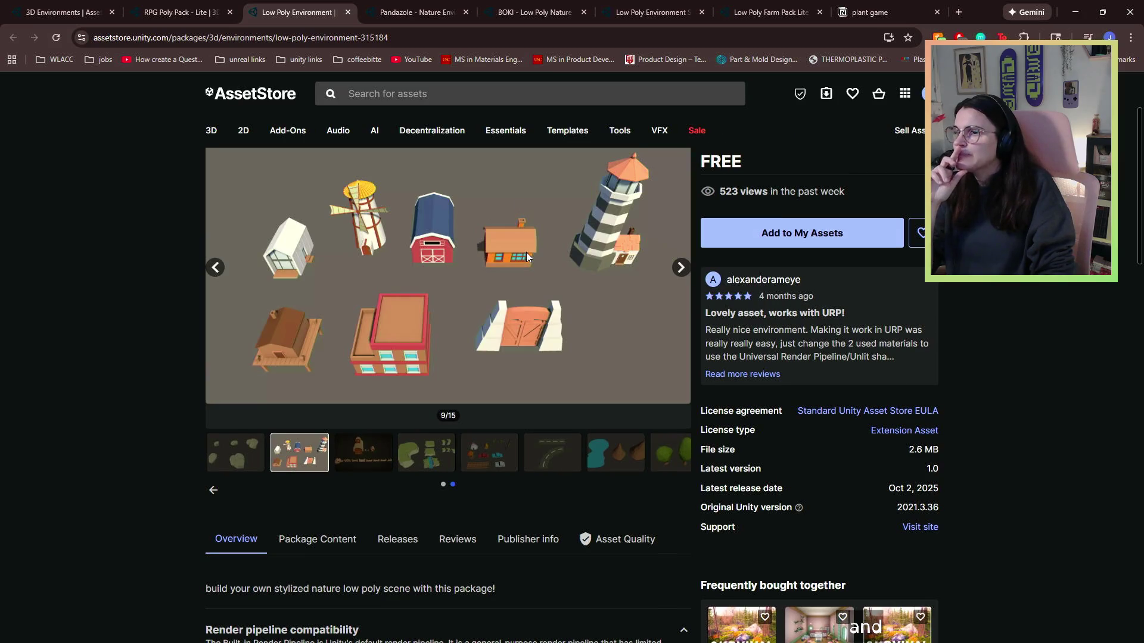
{"action": "scroll", "coordinate": [423, 421], "scroll_direction": "down", "scroll_amount": 1}
{"action": "scroll", "coordinate": [422, 421], "scroll_direction": "down", "scroll_amount": 5}
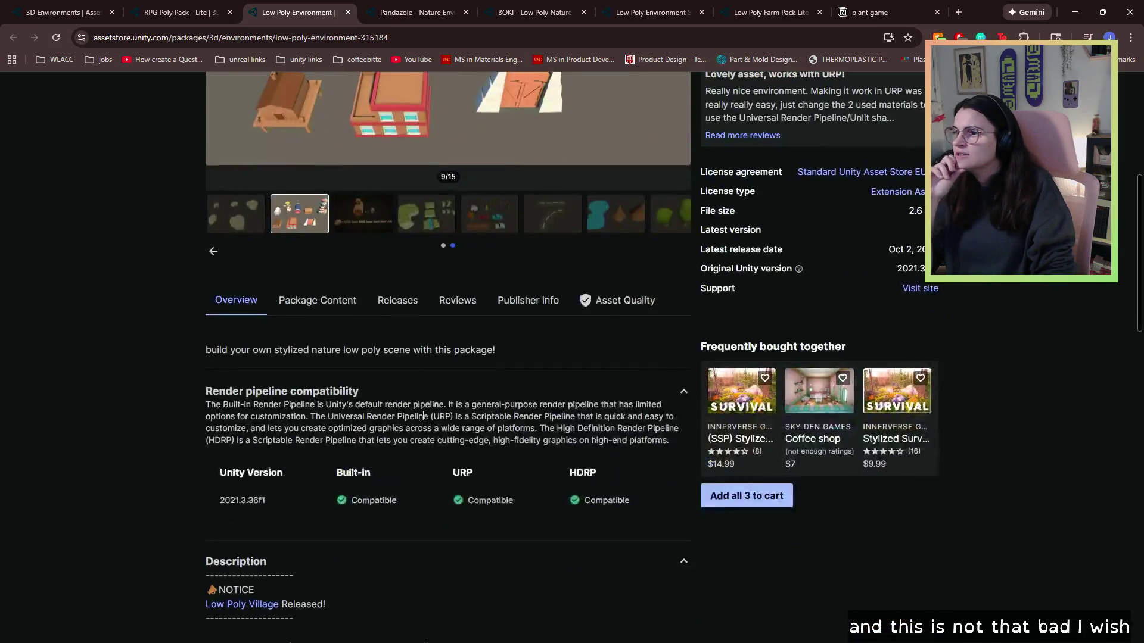
{"action": "left_click", "coordinate": [309, 183]}
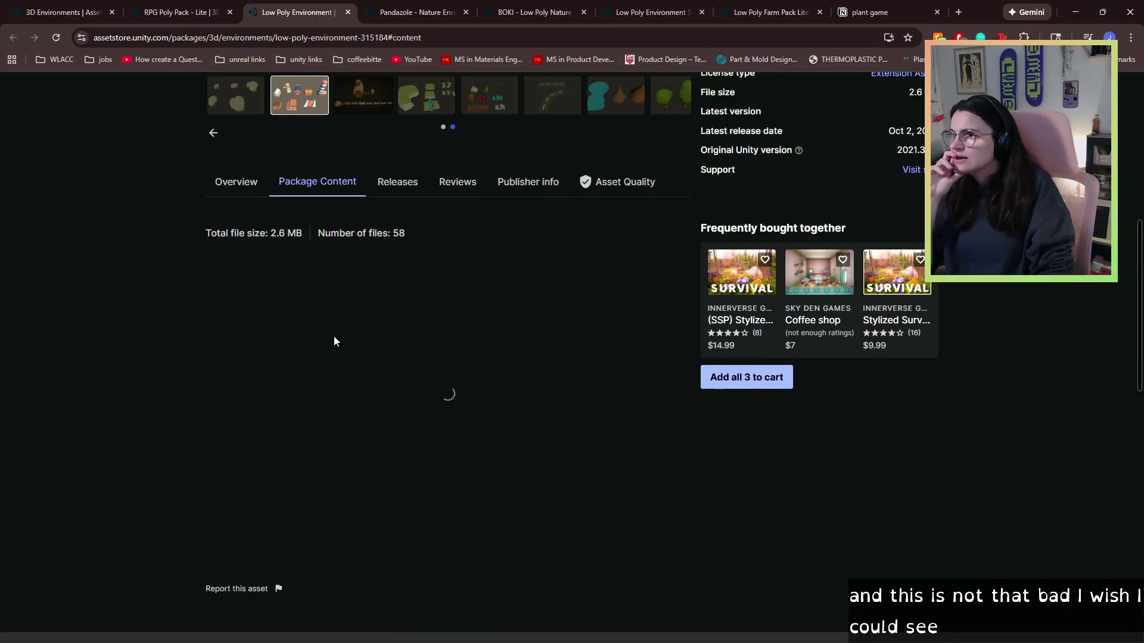
- Expand Low Poly Environment > Prefabs and preview Cliff 3, House 1 and House 2
{"action": "left_click", "coordinate": [486, 283]}
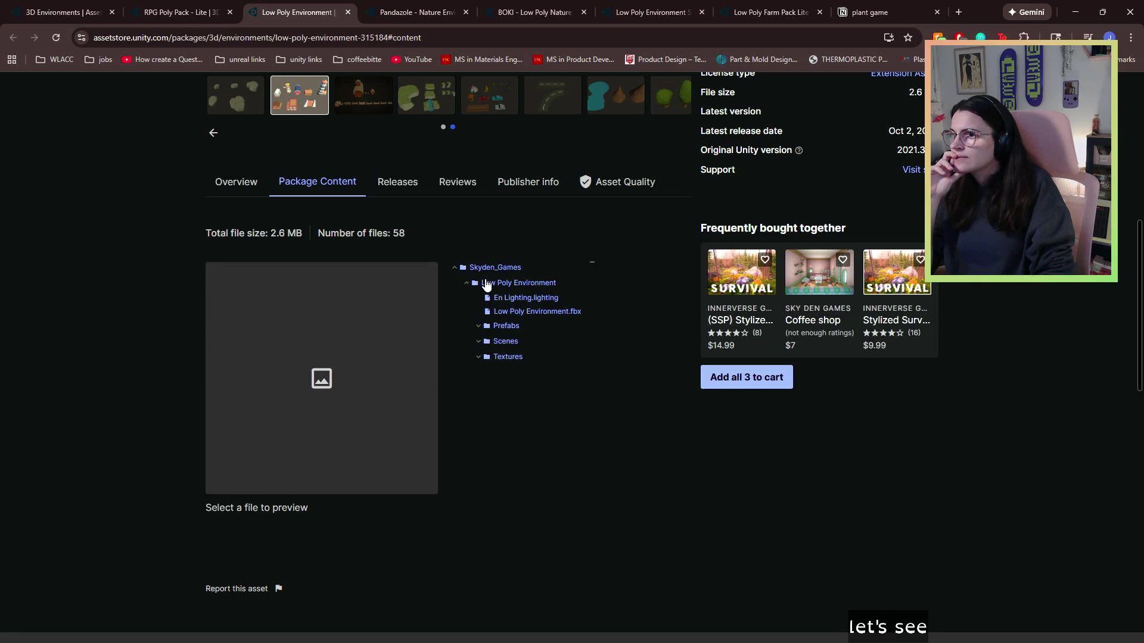
{"action": "left_click", "coordinate": [490, 327]}
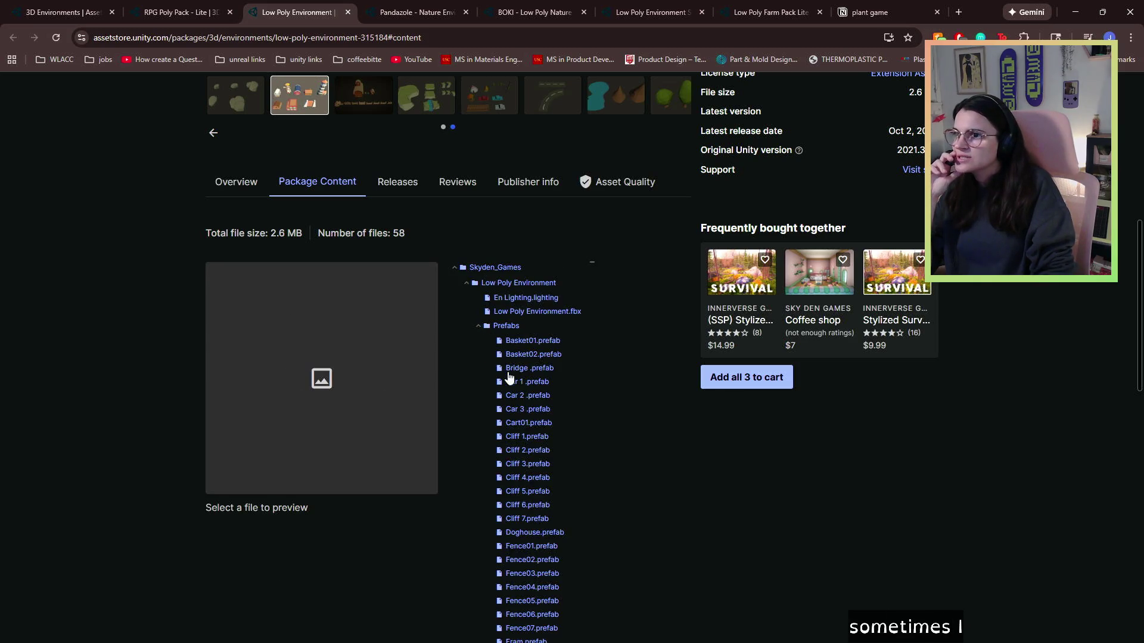
{"action": "left_click", "coordinate": [528, 461]}
{"action": "scroll", "coordinate": [528, 459], "scroll_direction": "down", "scroll_amount": 4}
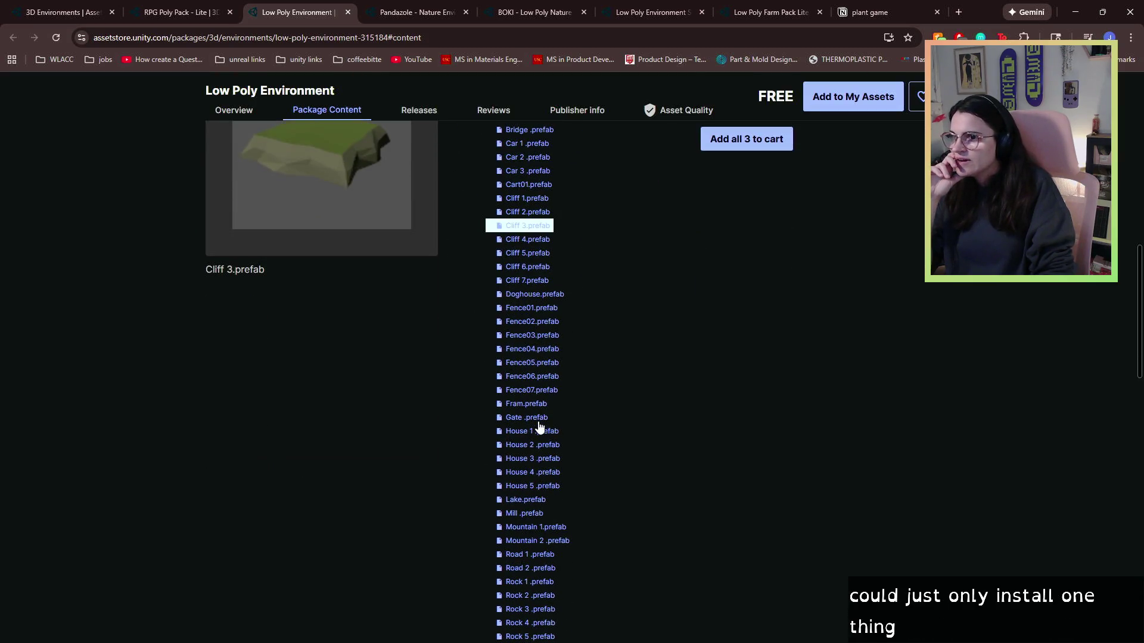
{"action": "left_click", "coordinate": [541, 432]}
{"action": "scroll", "coordinate": [405, 294], "scroll_direction": "up", "scroll_amount": 1}
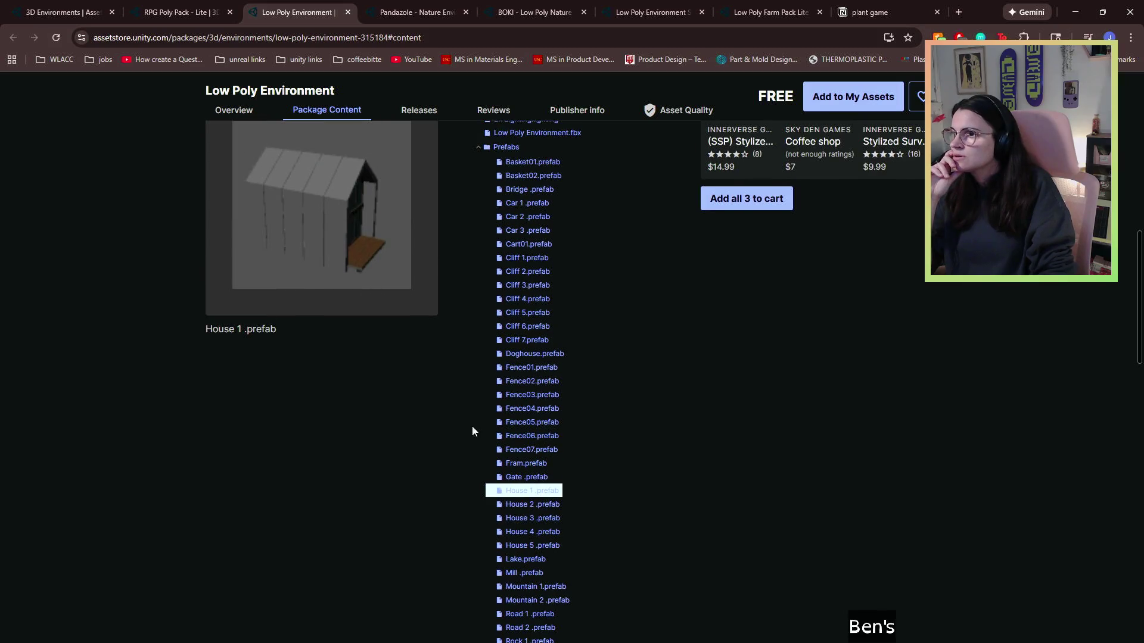
{"action": "left_click", "coordinate": [516, 506]}
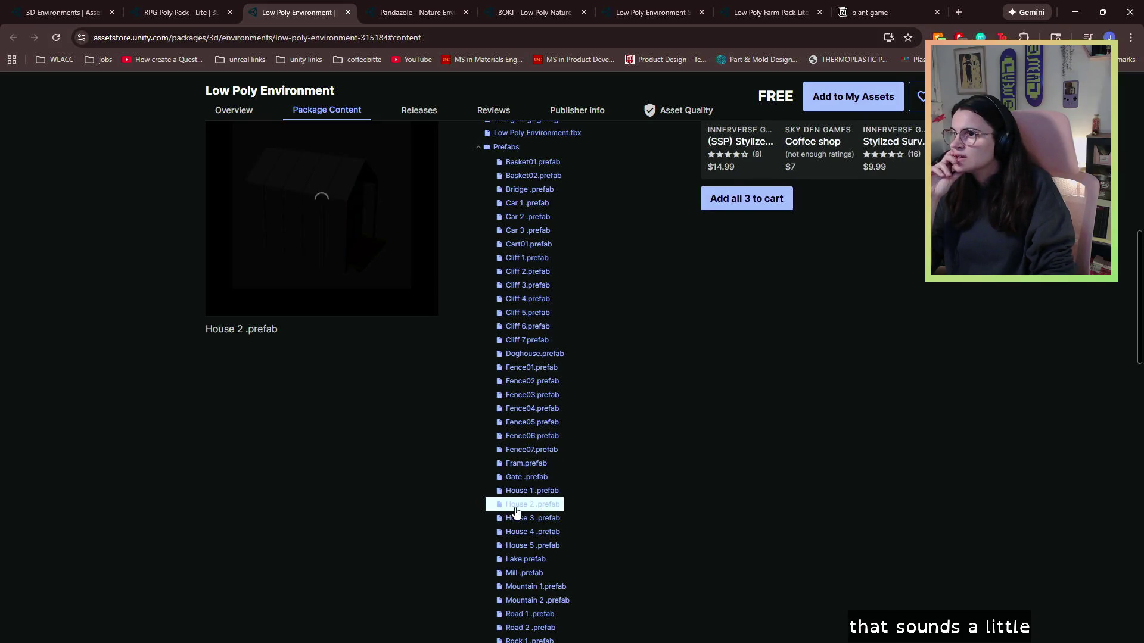
- Compare the Gate prefab against House 1 in the preview
{"action": "left_click", "coordinate": [553, 495]}
{"action": "scroll", "coordinate": [371, 349], "scroll_direction": "up", "scroll_amount": 2}
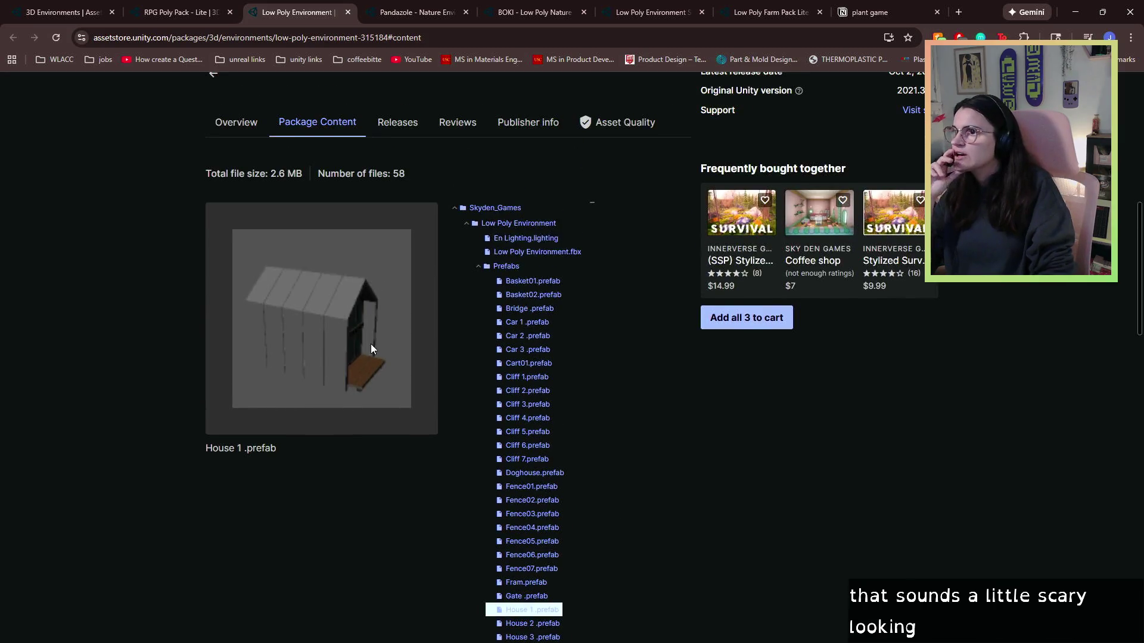
{"action": "scroll", "coordinate": [405, 417], "scroll_direction": "down", "scroll_amount": 2}
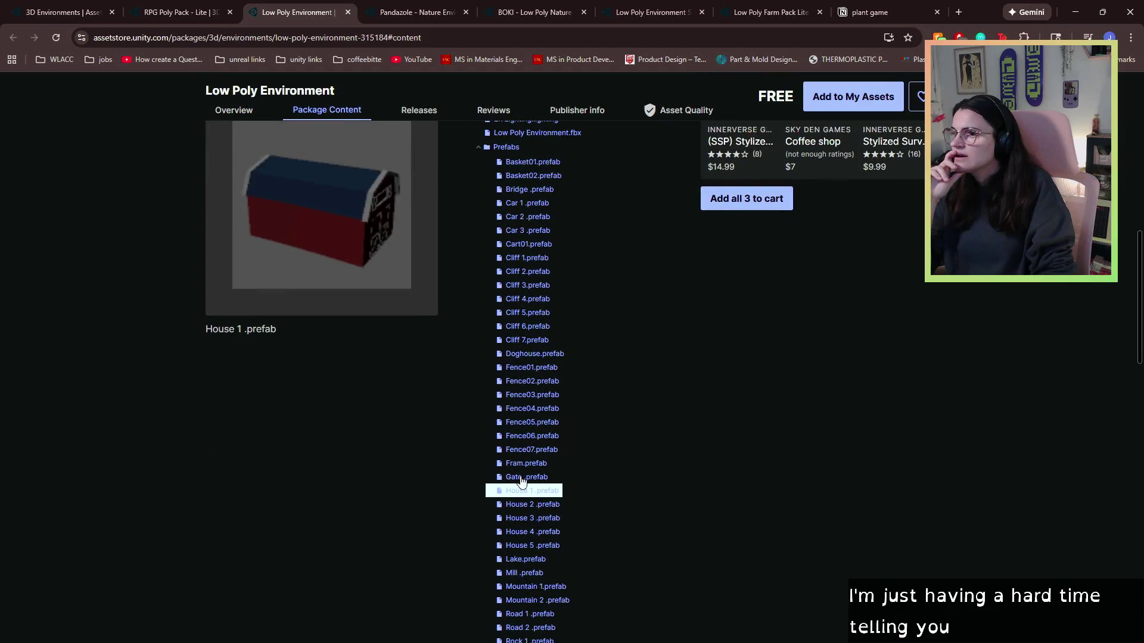
{"action": "left_click", "coordinate": [519, 478]}
{"action": "left_click", "coordinate": [528, 490]}
{"action": "scroll", "coordinate": [372, 241], "scroll_direction": "up", "scroll_amount": 3}
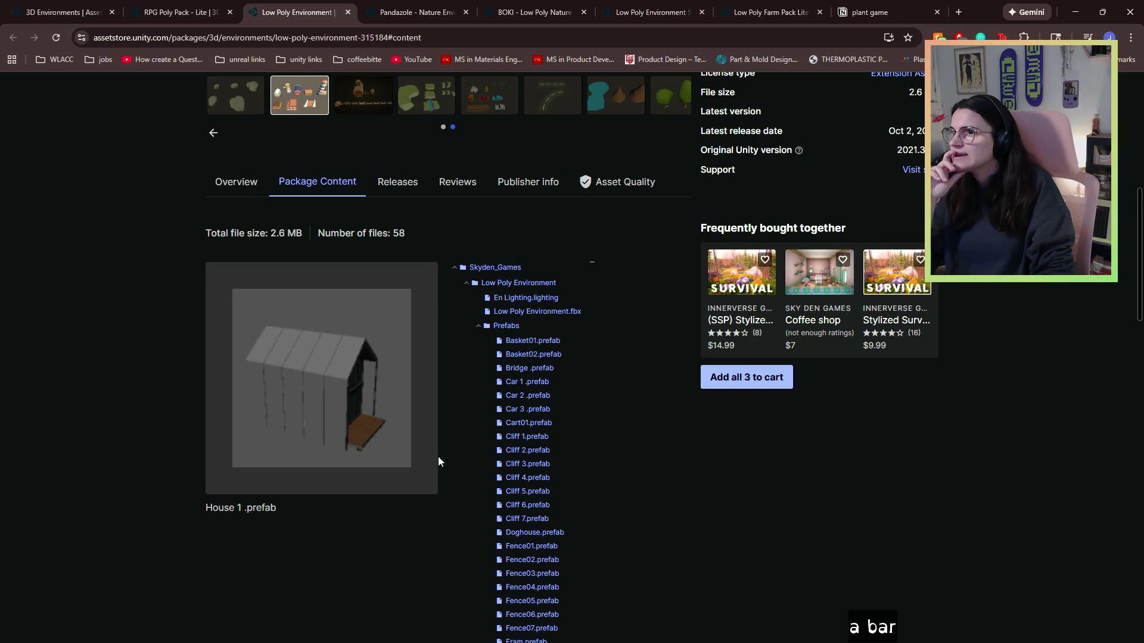
{"action": "scroll", "coordinate": [449, 384], "scroll_direction": "down", "scroll_amount": 5}
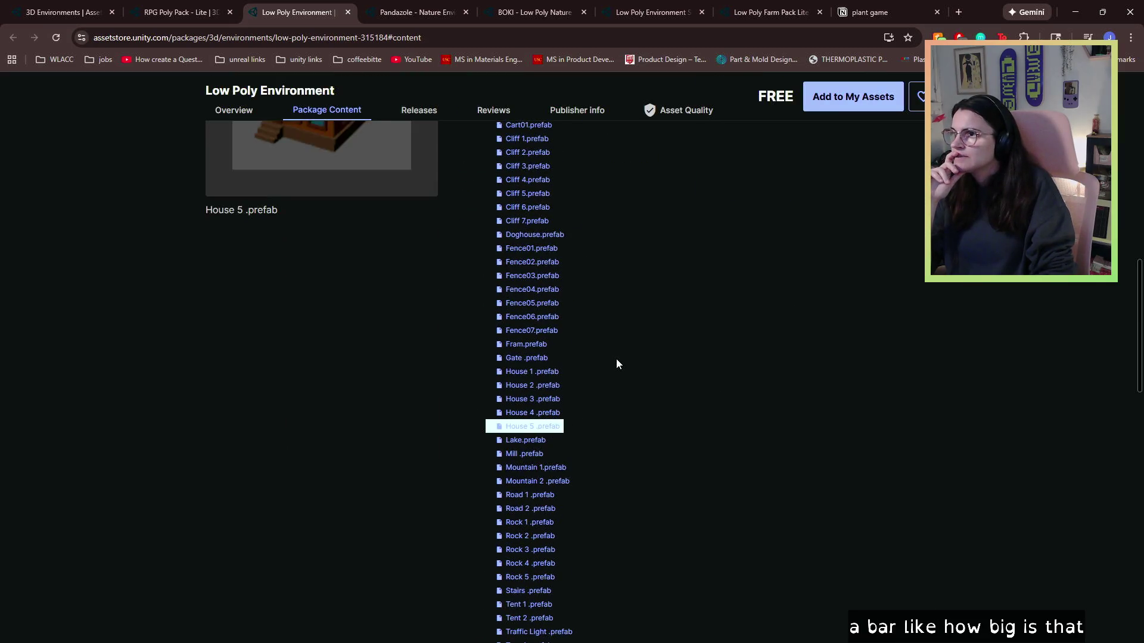
{"action": "scroll", "coordinate": [616, 363], "scroll_direction": "up", "scroll_amount": 2}
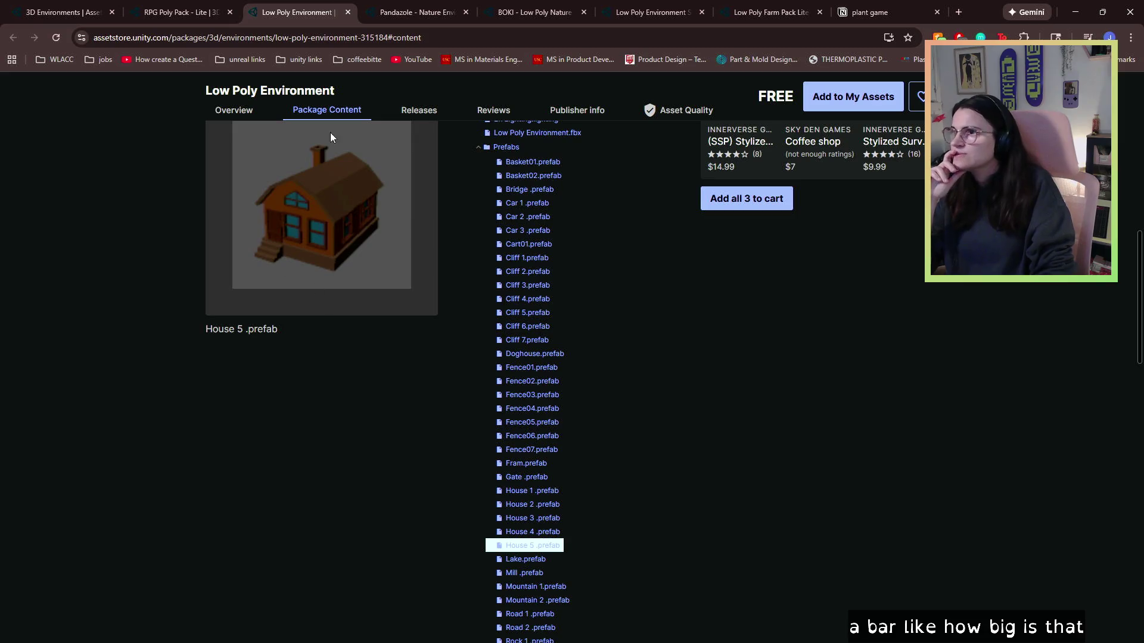
{"action": "left_click", "coordinate": [179, 12]}
- Back in the free 3D Environments results, go to page 5 (121–144 of 843)
{"action": "left_click", "coordinate": [65, 12]}
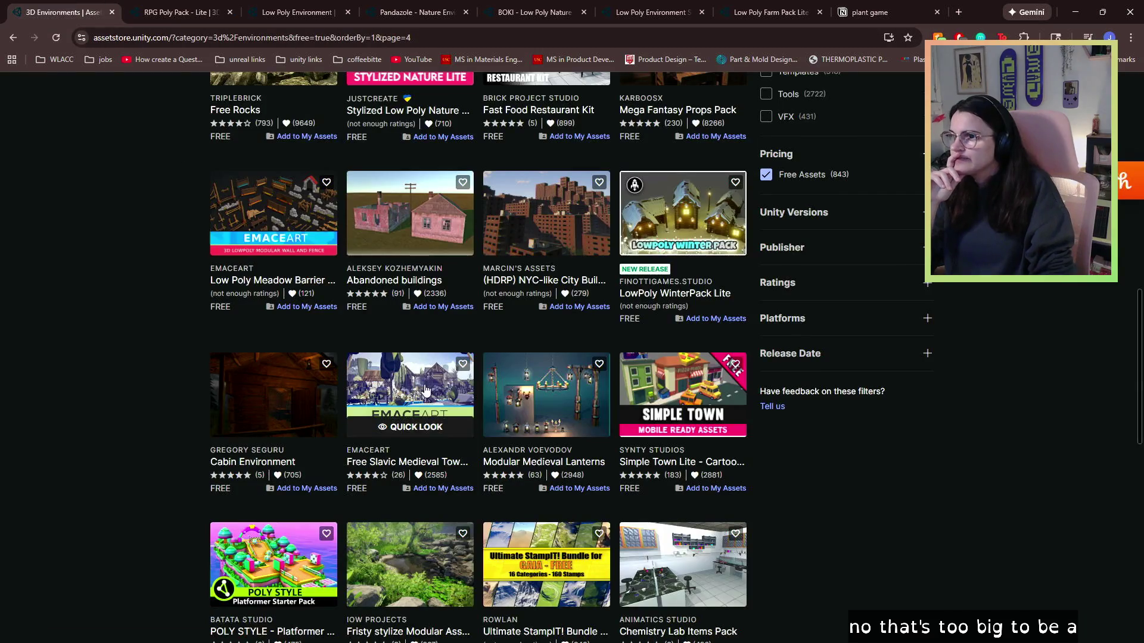
{"action": "scroll", "coordinate": [425, 390], "scroll_direction": "down", "scroll_amount": 3}
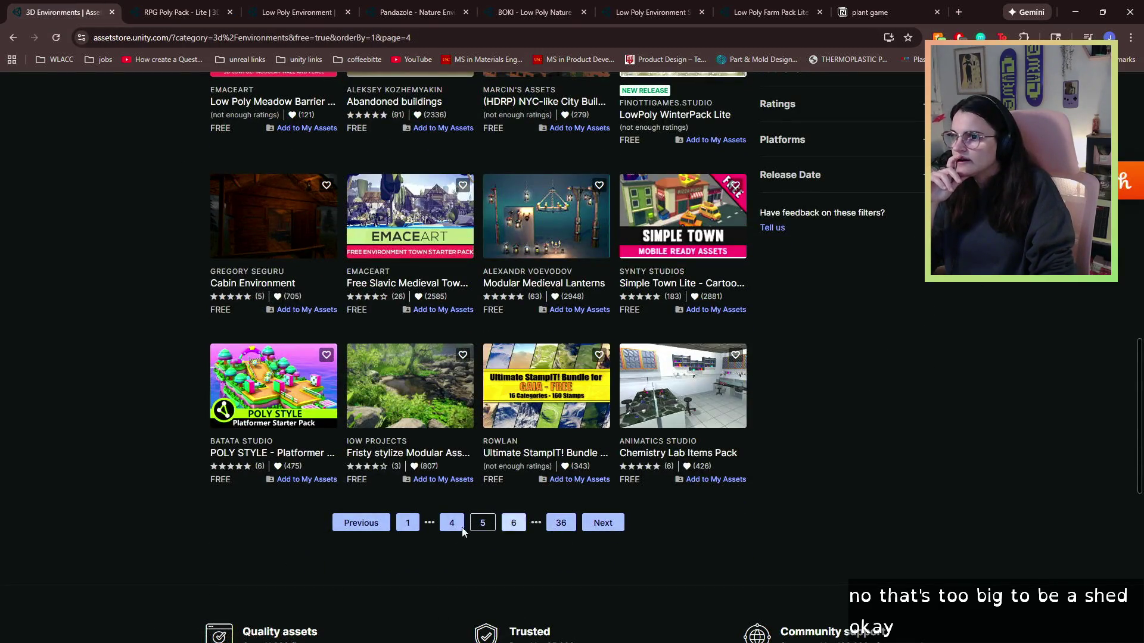
{"action": "left_click", "coordinate": [482, 523]}
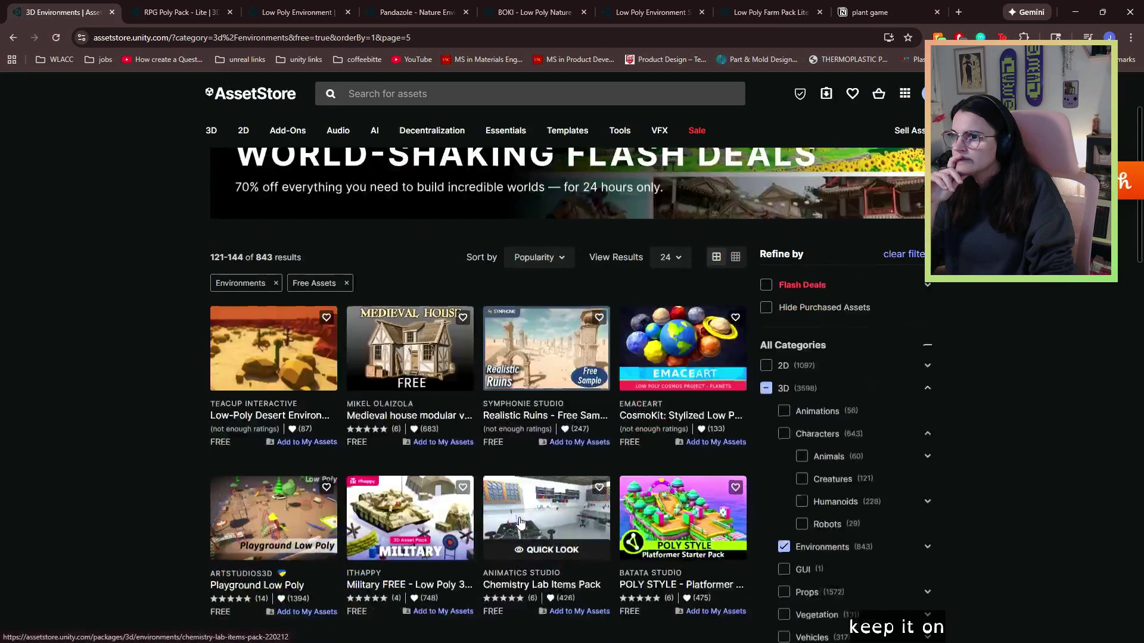
{"action": "scroll", "coordinate": [520, 524], "scroll_direction": "down", "scroll_amount": 2}
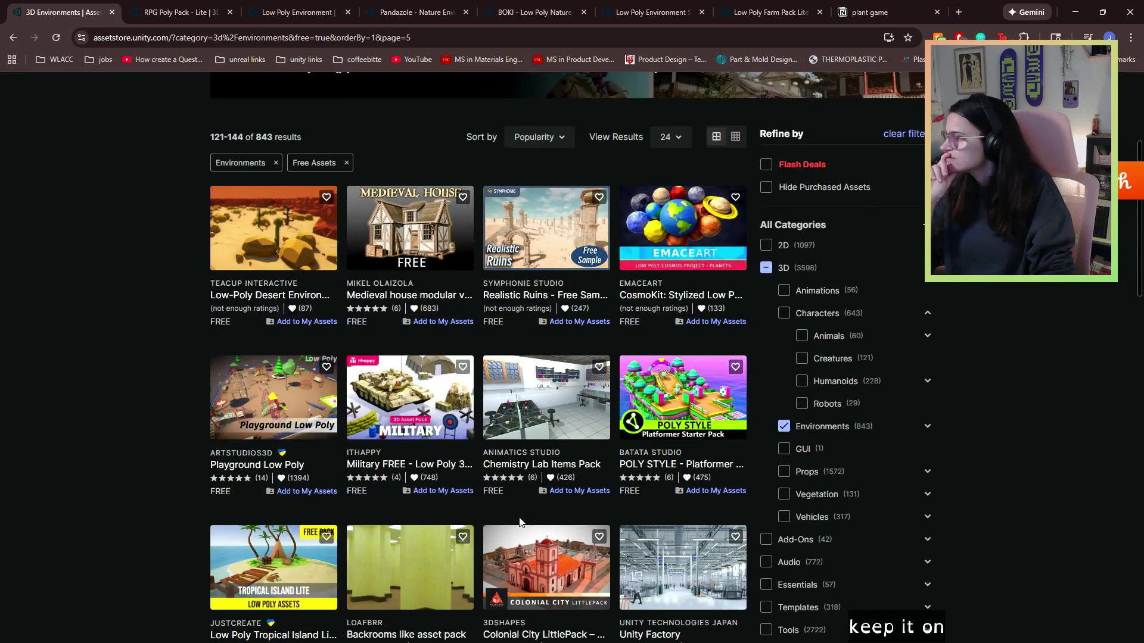
{"action": "scroll", "coordinate": [352, 356], "scroll_direction": "down", "scroll_amount": 2}
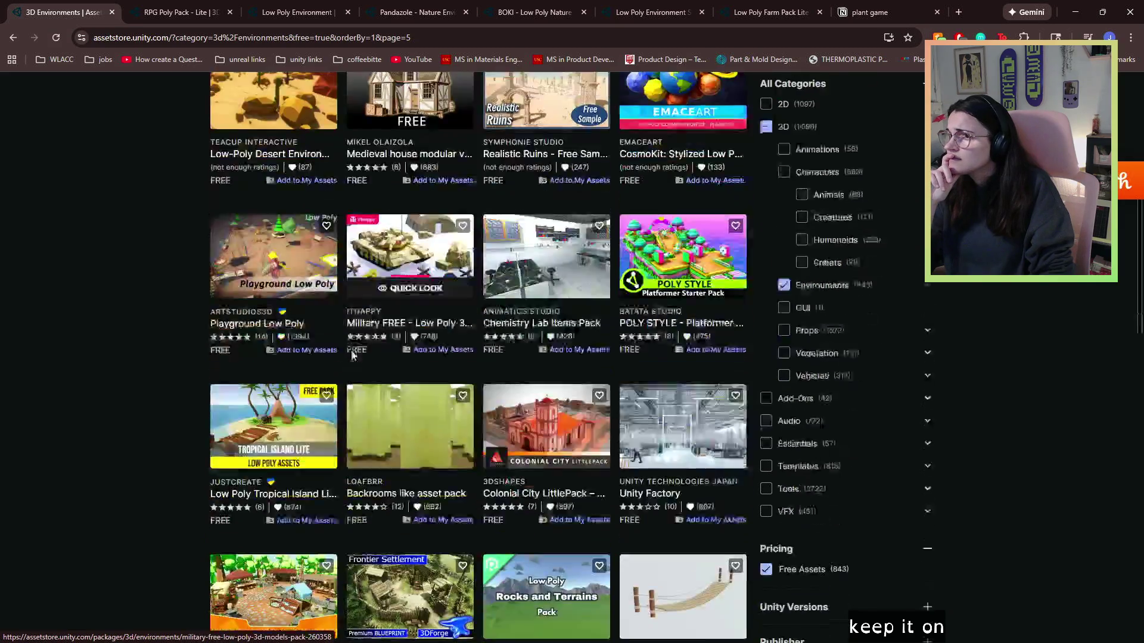
{"action": "scroll", "coordinate": [352, 355], "scroll_direction": "down", "scroll_amount": 3}
{"action": "scroll", "coordinate": [352, 355], "scroll_direction": "down", "scroll_amount": 5}
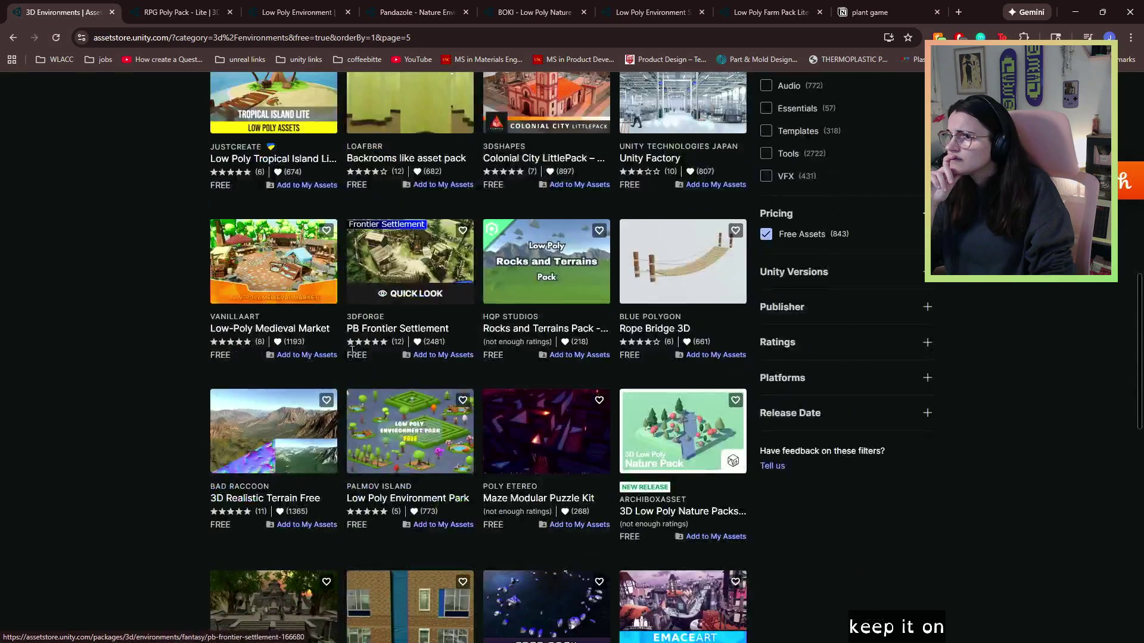
{"action": "scroll", "coordinate": [381, 346], "scroll_direction": "up", "scroll_amount": 15}
{"action": "left_click", "coordinate": [405, 125]}
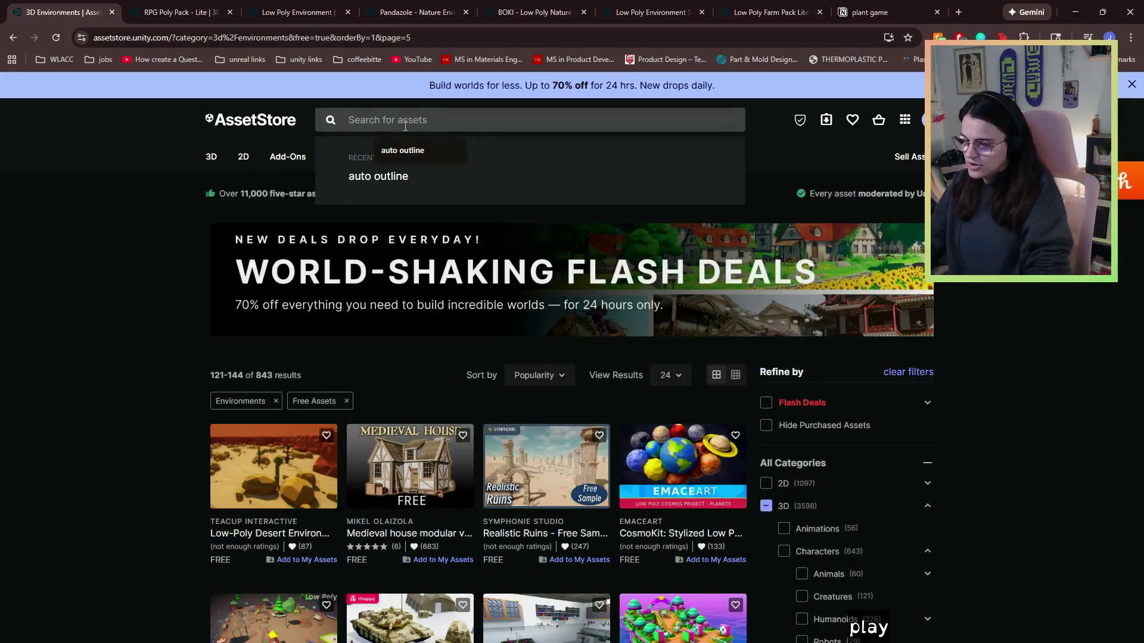
- Search for 'low poly environments', accepting the corrected spelling suggestion
{"action": "type", "text": "low poly"}
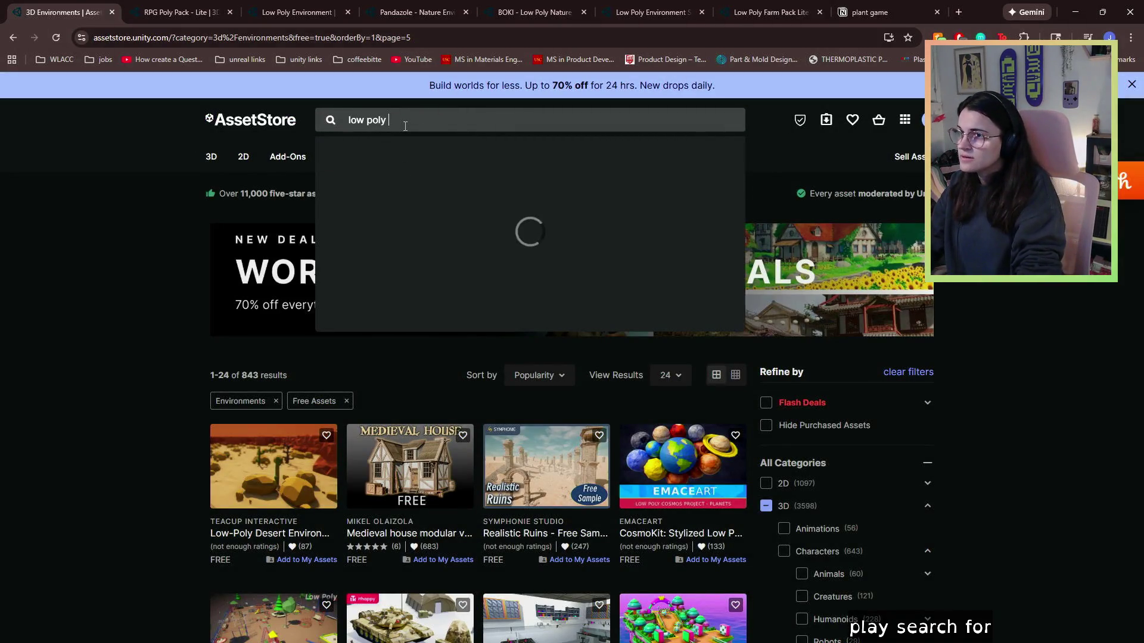
{"action": "type", "text": "ents"}
{"action": "key", "text": "Return"}
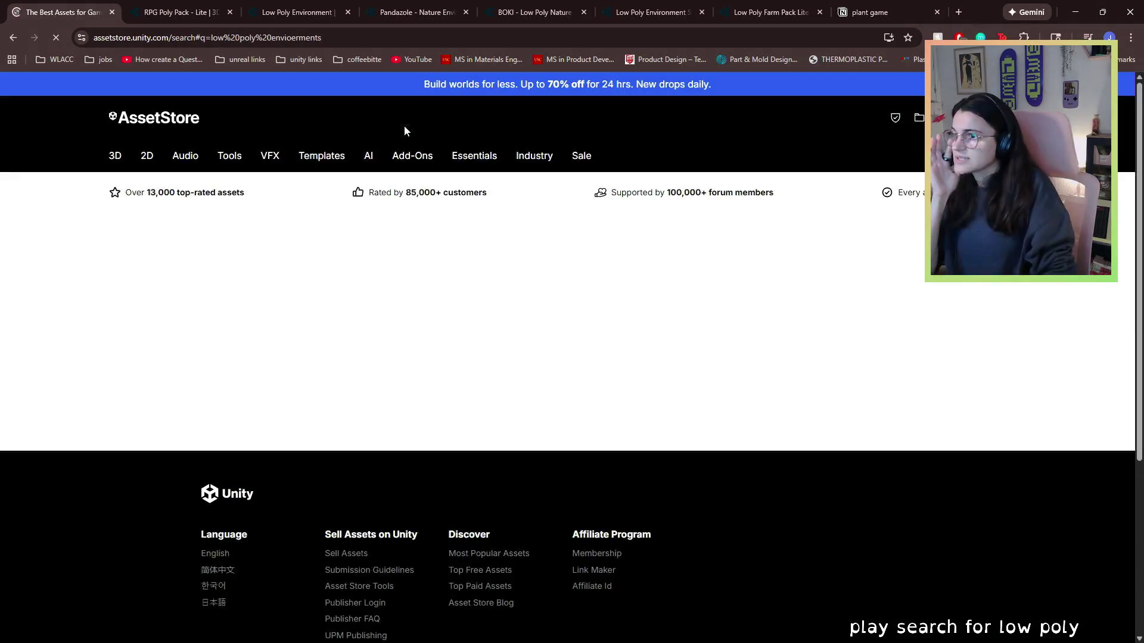
{"action": "mouse_move", "coordinate": [368, 159]}
{"action": "scroll", "coordinate": [250, 407], "scroll_direction": "down", "scroll_amount": 3}
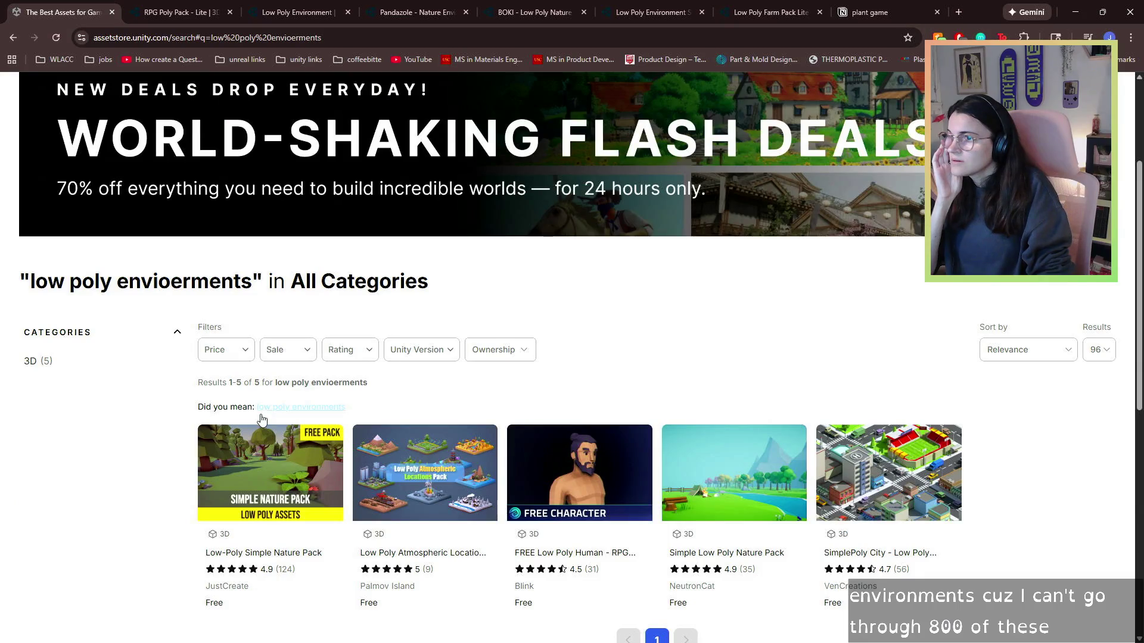
{"action": "left_click", "coordinate": [268, 407]}
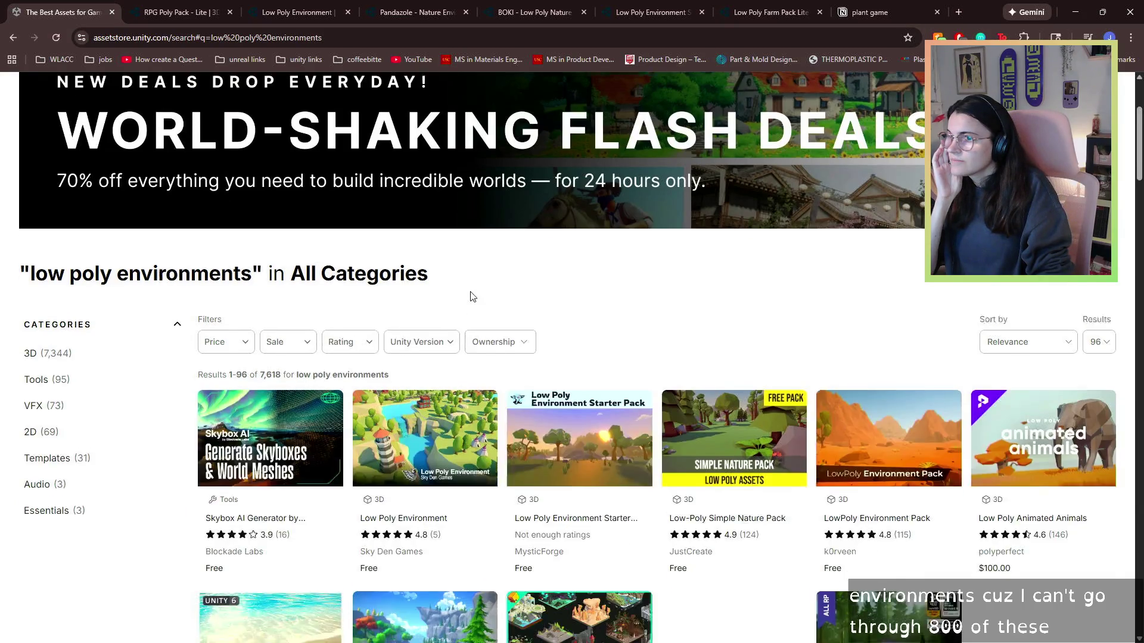
- Filter to Price: Free and Hide Owned Assets, leaving 626 results
{"action": "scroll", "coordinate": [471, 295], "scroll_direction": "down", "scroll_amount": 1}
{"action": "left_click", "coordinate": [208, 297]}
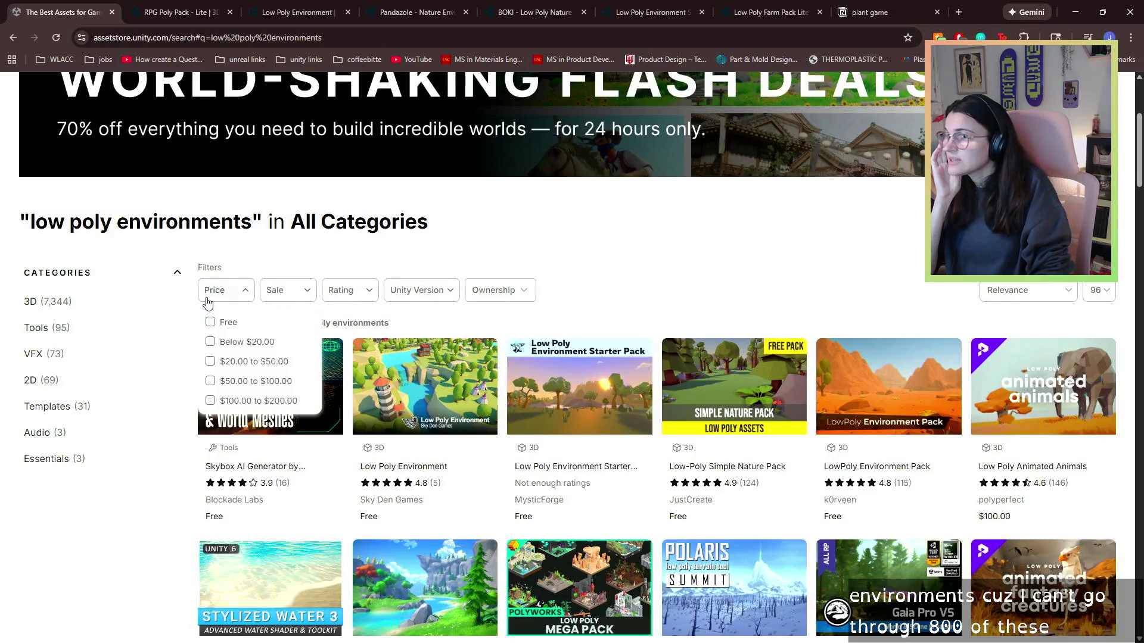
{"action": "left_click", "coordinate": [212, 320]}
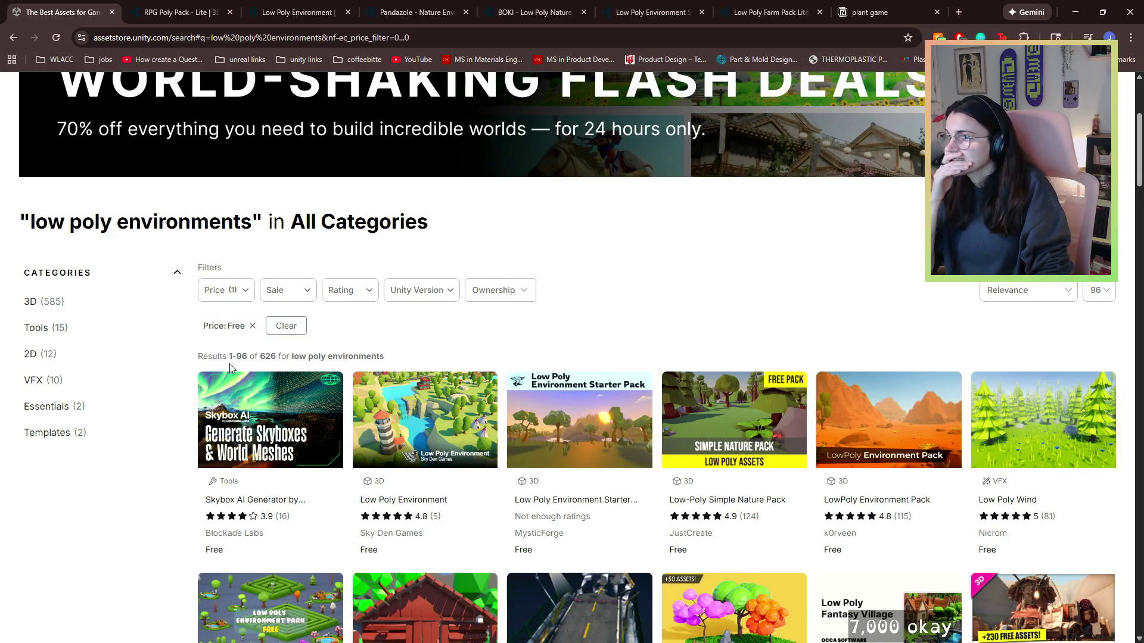
{"action": "scroll", "coordinate": [607, 318], "scroll_direction": "down", "scroll_amount": 2}
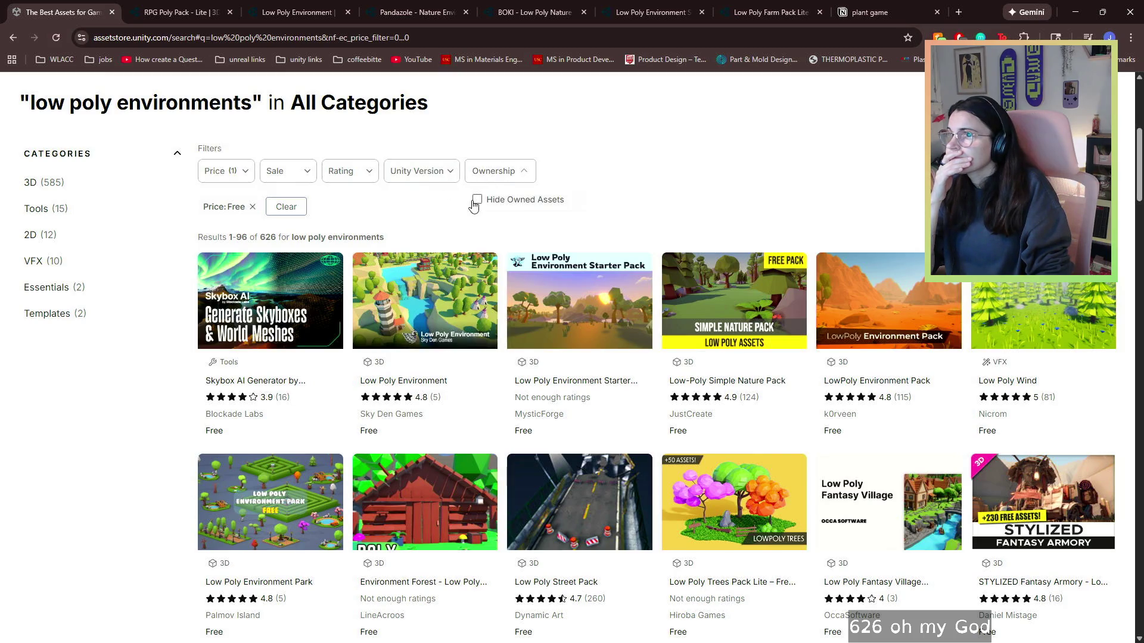
{"action": "left_click", "coordinate": [477, 200]}
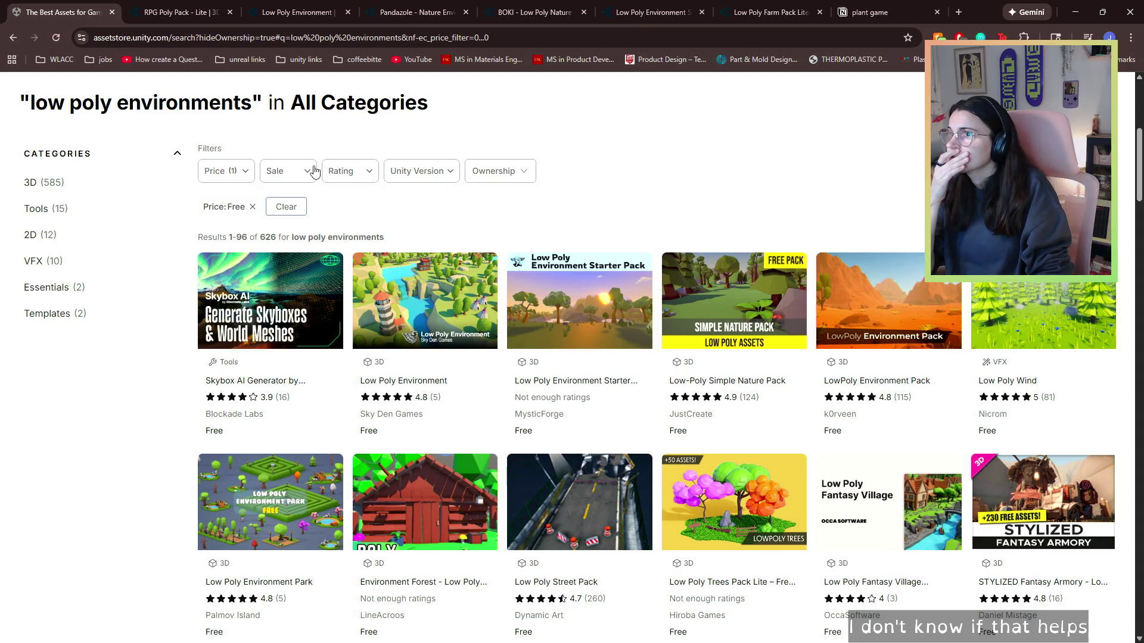
{"action": "mouse_move", "coordinate": [361, 177]}
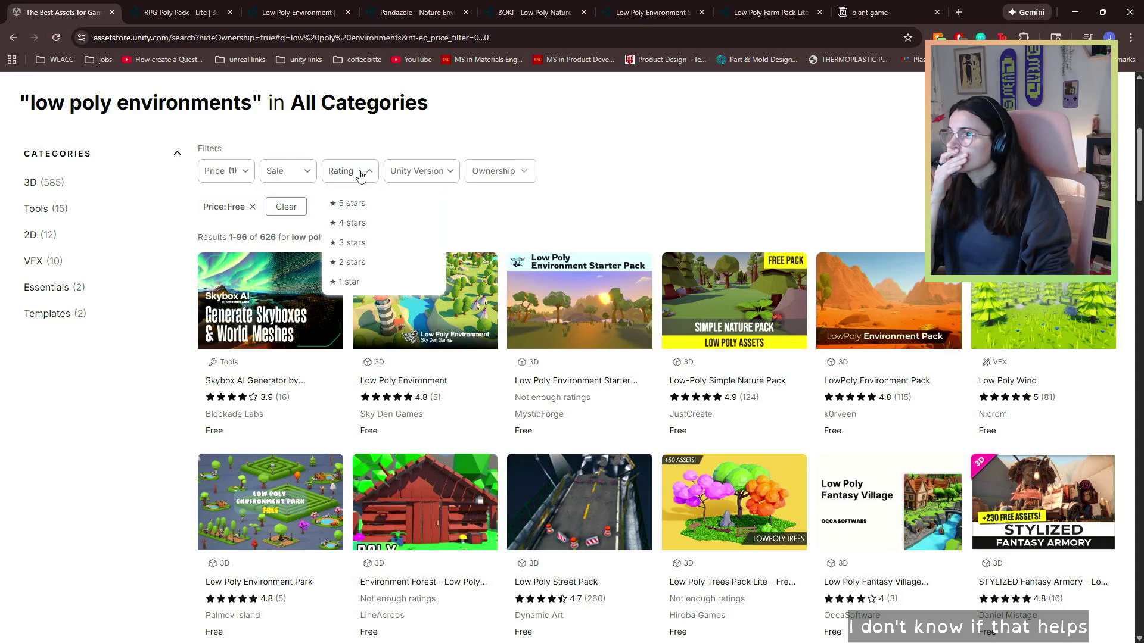
- Narrow the results to 5-star ratings only, leaving 130 results
{"action": "left_click", "coordinate": [362, 224]}
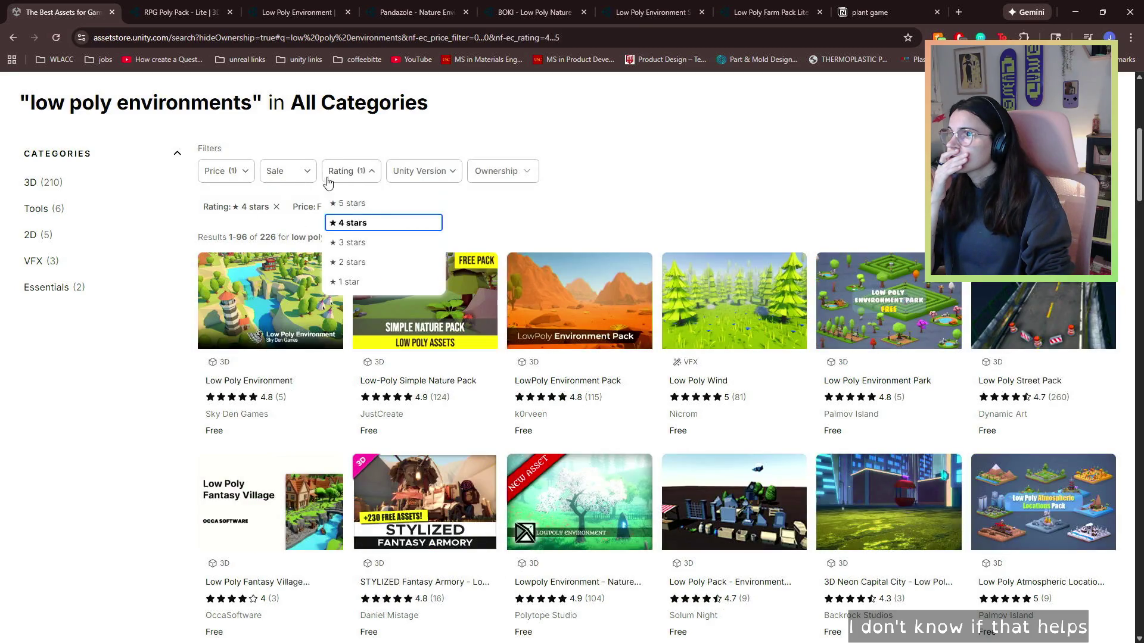
{"action": "left_click", "coordinate": [351, 203]}
{"action": "left_click", "coordinate": [566, 212]}
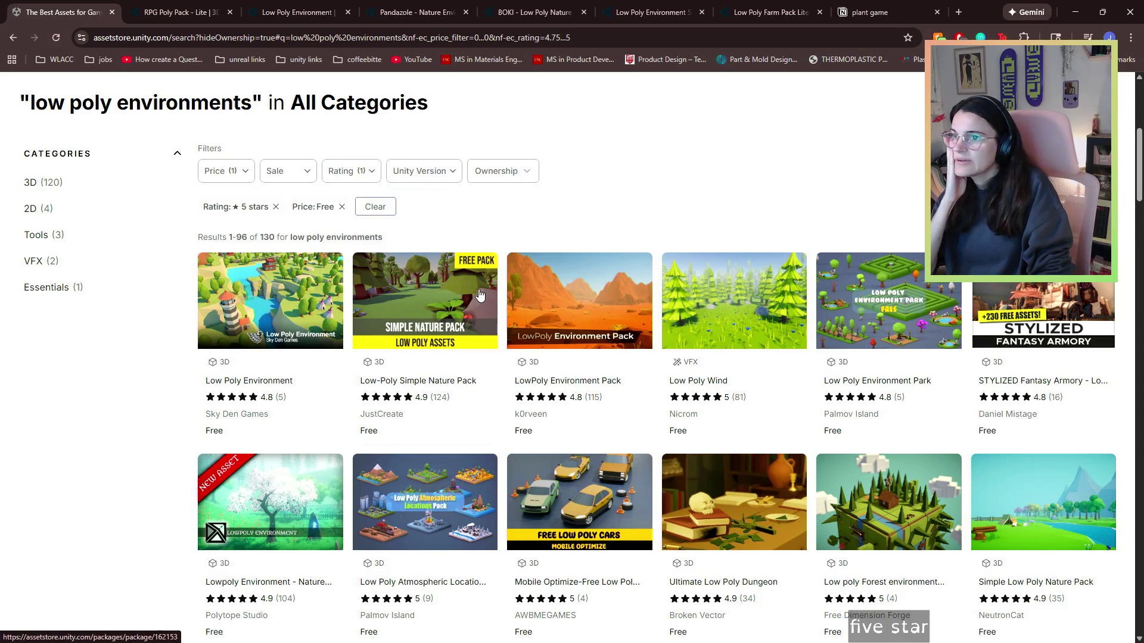
- Open the Low poly Forest pack in a new tab
{"action": "scroll", "coordinate": [891, 264], "scroll_direction": "down", "scroll_amount": 4}
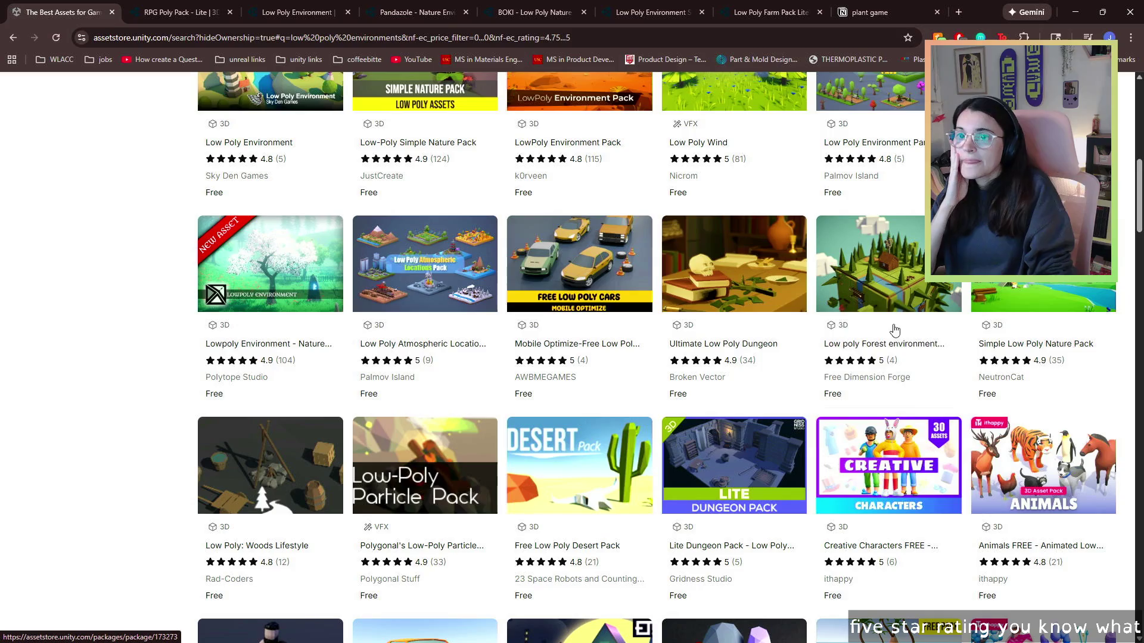
{"action": "right_click", "coordinate": [890, 346]}
{"action": "left_click", "coordinate": [919, 362]}
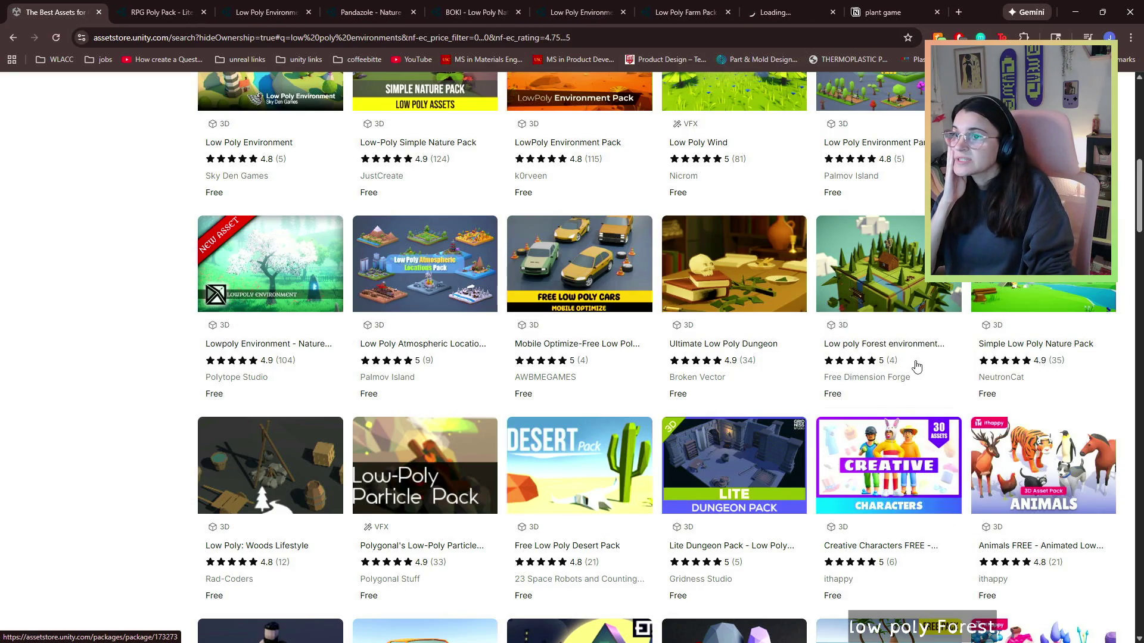
- Close the old RPG, Pandazole, BOKI and Low Poly Environment tabs
{"action": "left_click", "coordinate": [786, 12]}
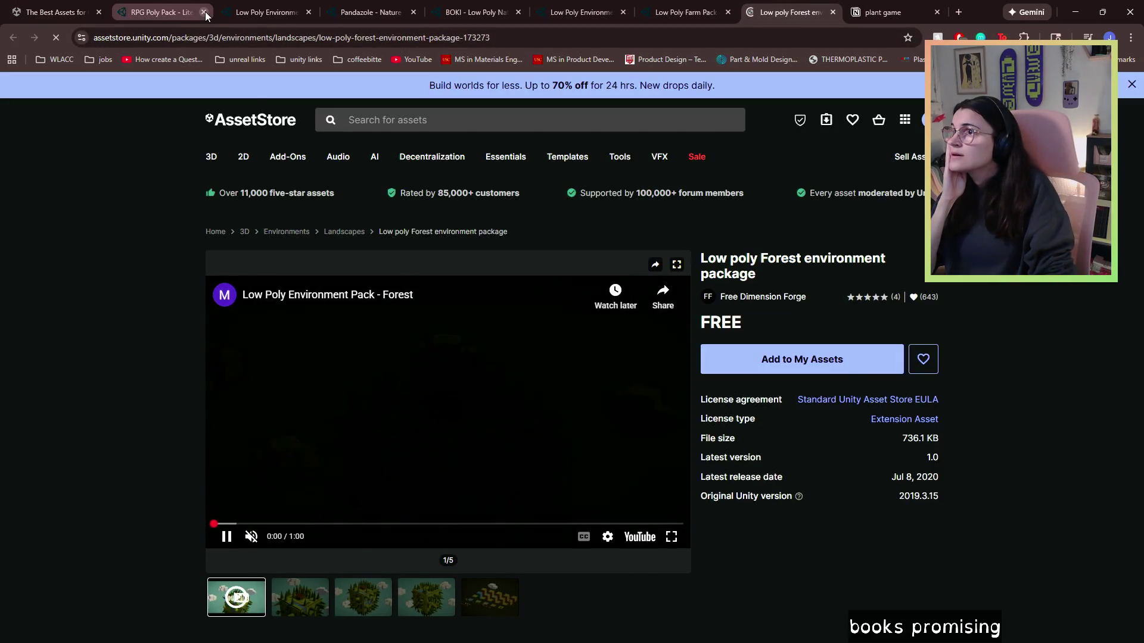
{"action": "left_click", "coordinate": [203, 12]}
{"action": "left_click", "coordinate": [203, 12]}
{"action": "left_click", "coordinate": [203, 12]}
{"action": "left_click", "coordinate": [204, 12]}
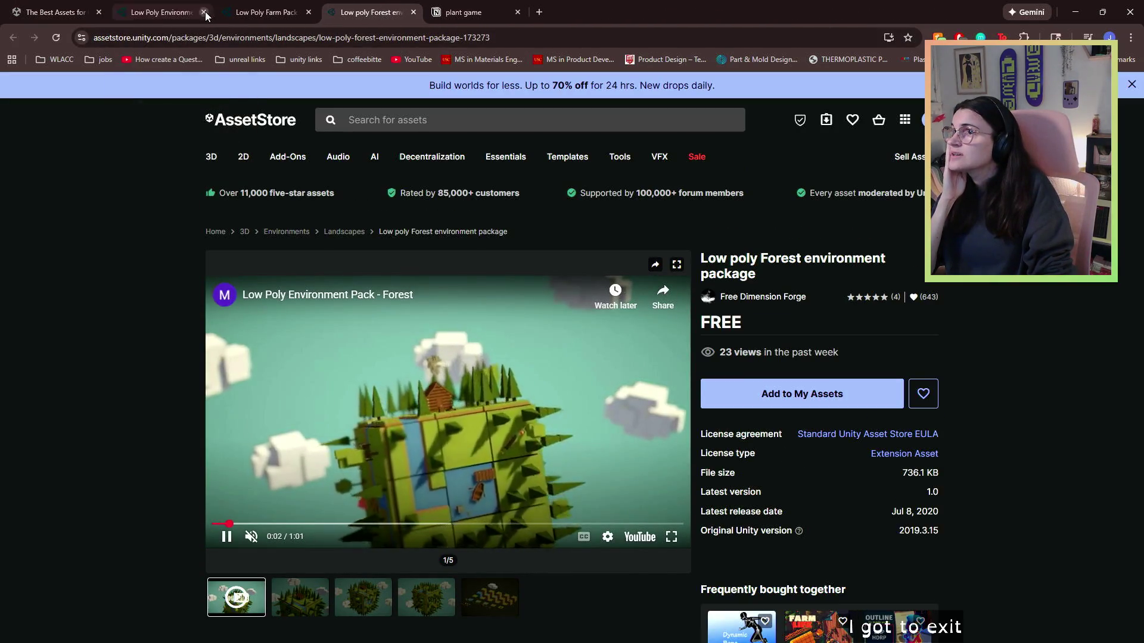
{"action": "left_click", "coordinate": [204, 12]}
- Glance at the Low Poly Farm Pack's second and third previews, then close its tab
{"action": "left_click", "coordinate": [191, 13]}
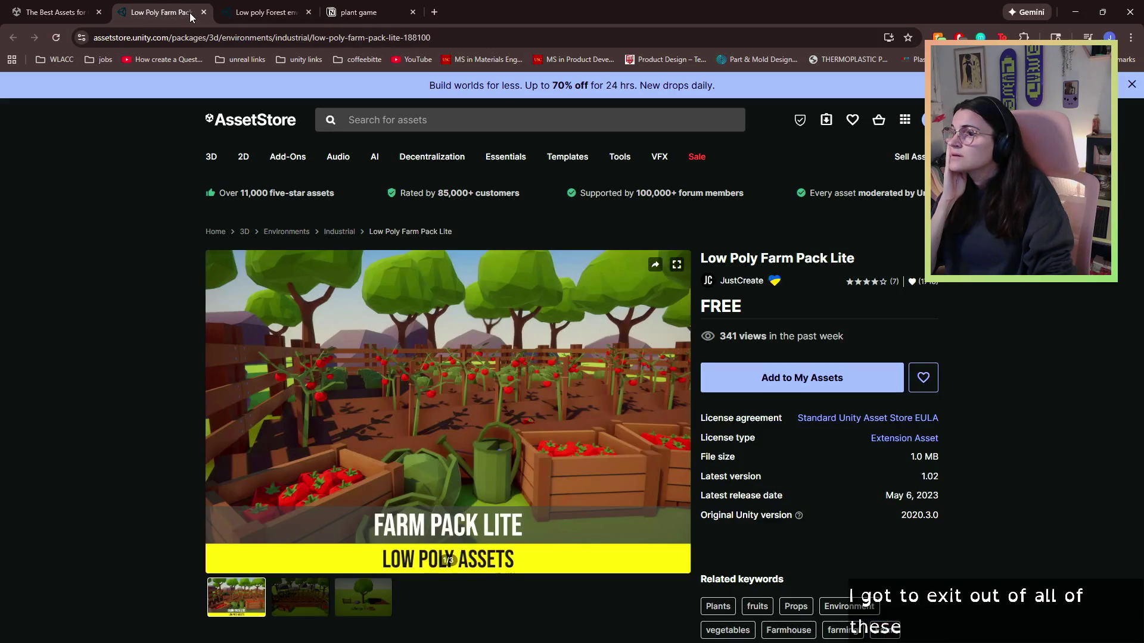
{"action": "scroll", "coordinate": [376, 340], "scroll_direction": "down", "scroll_amount": 2}
{"action": "left_click", "coordinate": [299, 478]}
{"action": "left_click", "coordinate": [378, 487]}
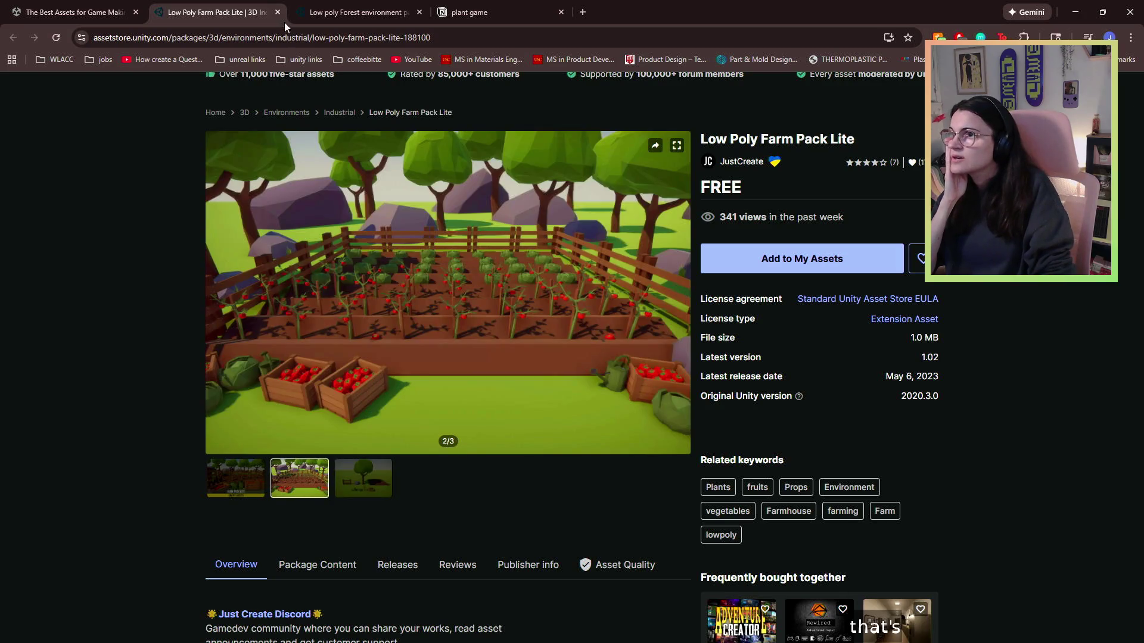
{"action": "left_click", "coordinate": [278, 12]}
- Browse the Low poly Forest previews three to five, then return to the search results
{"action": "scroll", "coordinate": [366, 256], "scroll_direction": "down", "scroll_amount": 2}
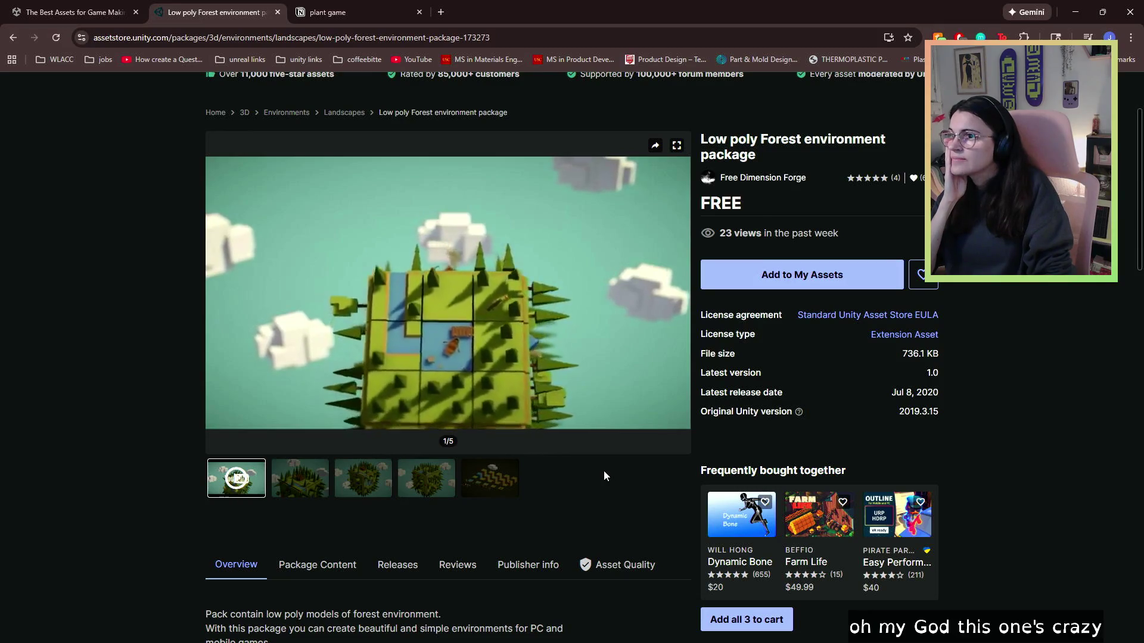
{"action": "left_click", "coordinate": [364, 483]}
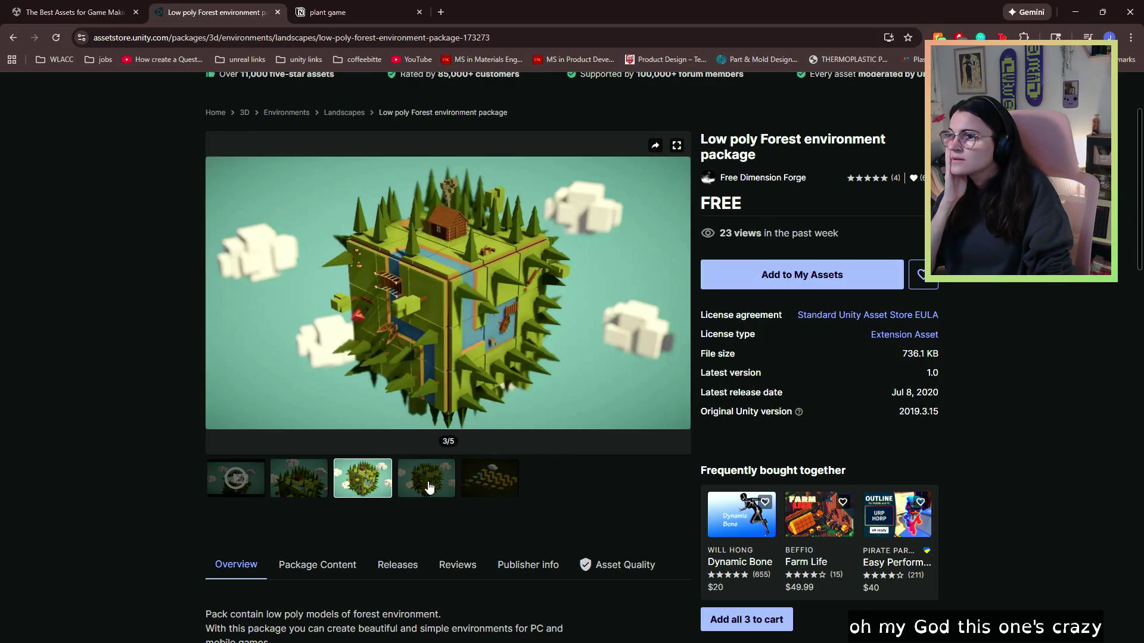
{"action": "left_click", "coordinate": [489, 485]}
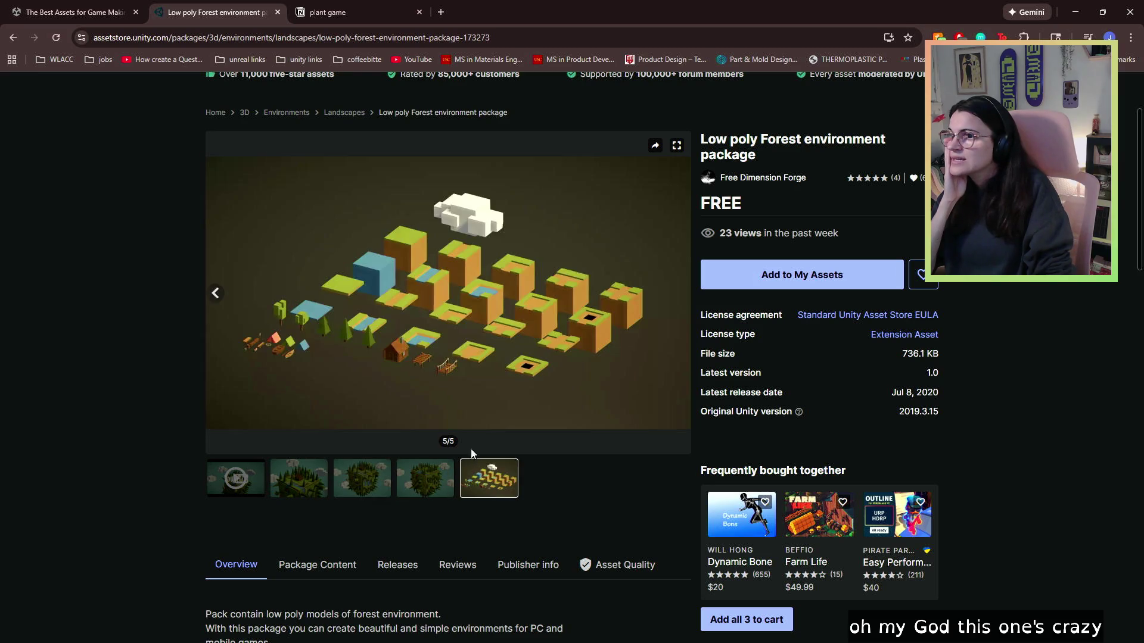
{"action": "left_click", "coordinate": [417, 480]}
{"action": "left_click", "coordinate": [357, 483]}
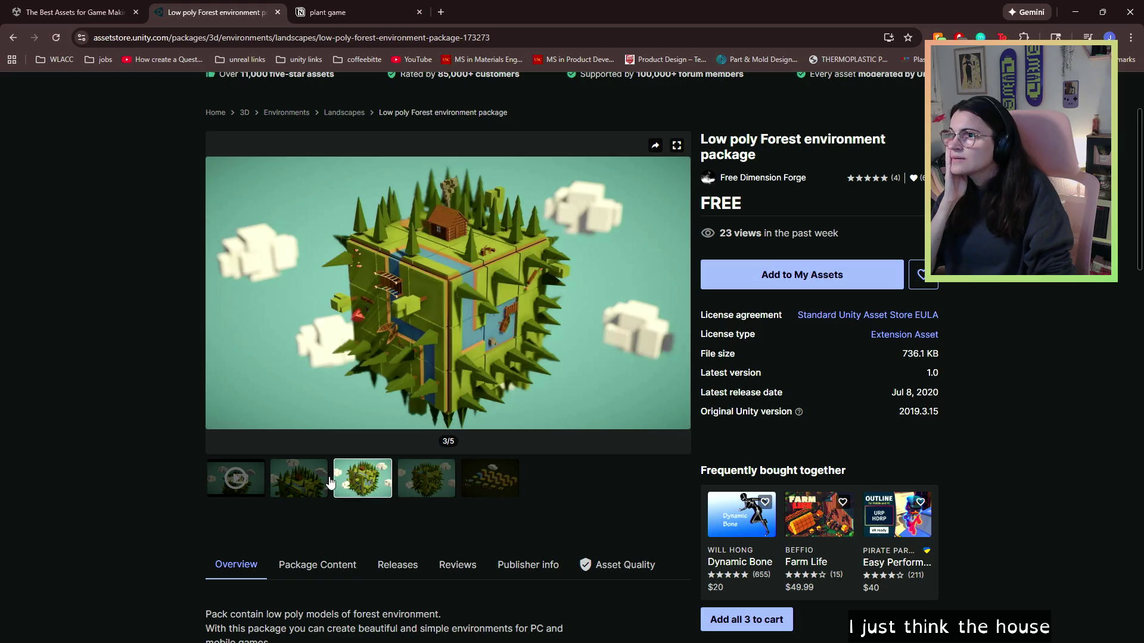
{"action": "scroll", "coordinate": [459, 205], "scroll_direction": "up", "scroll_amount": 3}
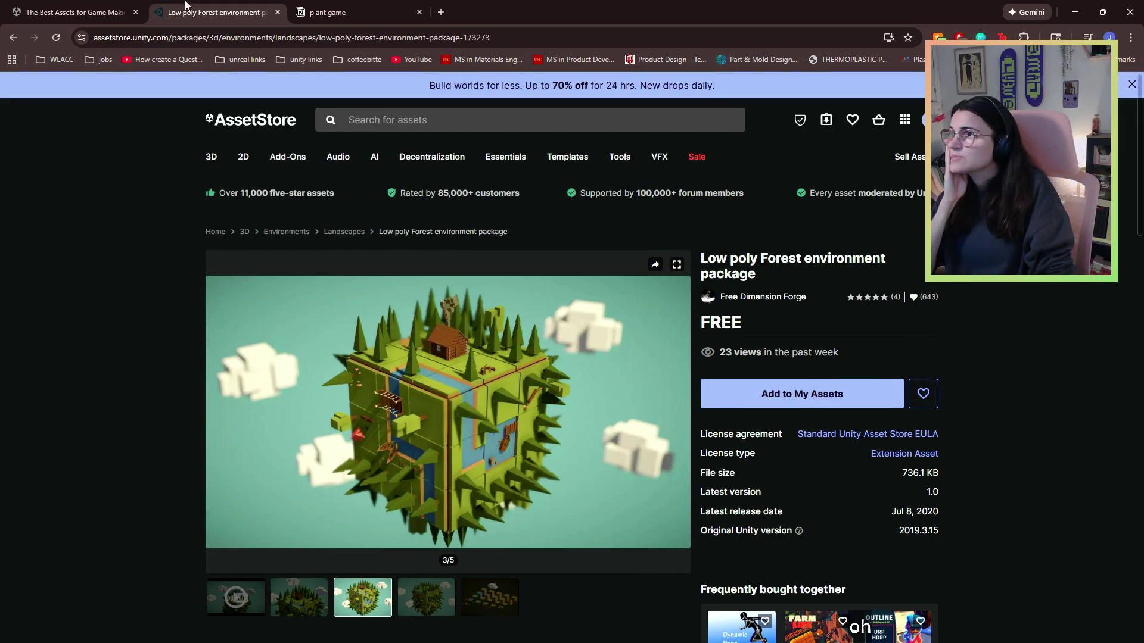
{"action": "left_click", "coordinate": [28, 13]}
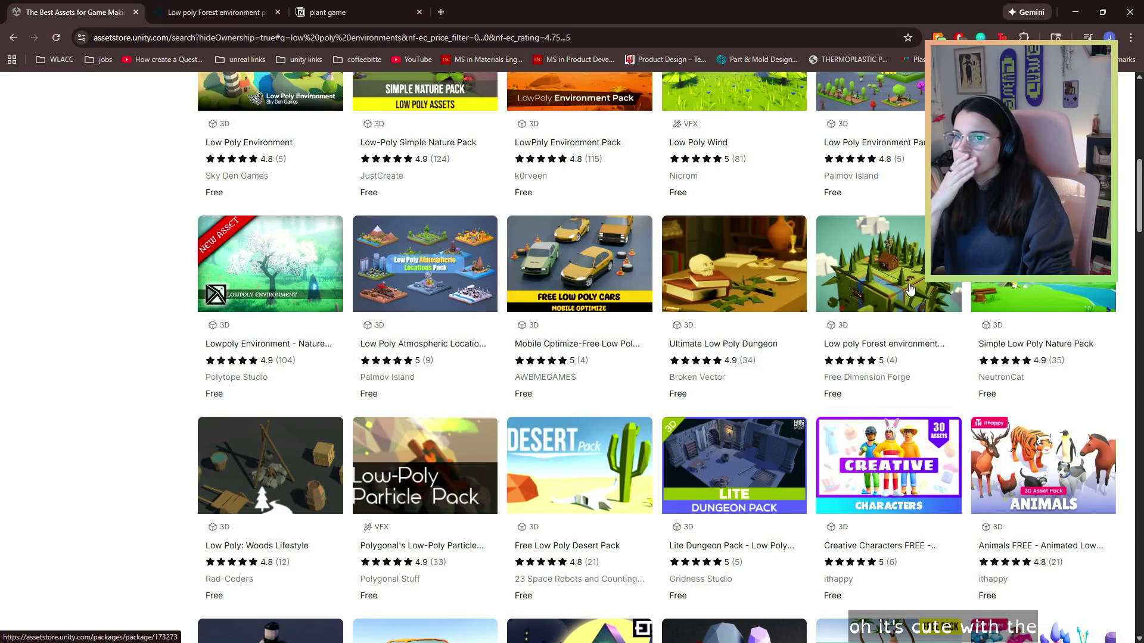
- Scroll through the search results and go to page 2
{"action": "scroll", "coordinate": [480, 348], "scroll_direction": "down", "scroll_amount": 10}
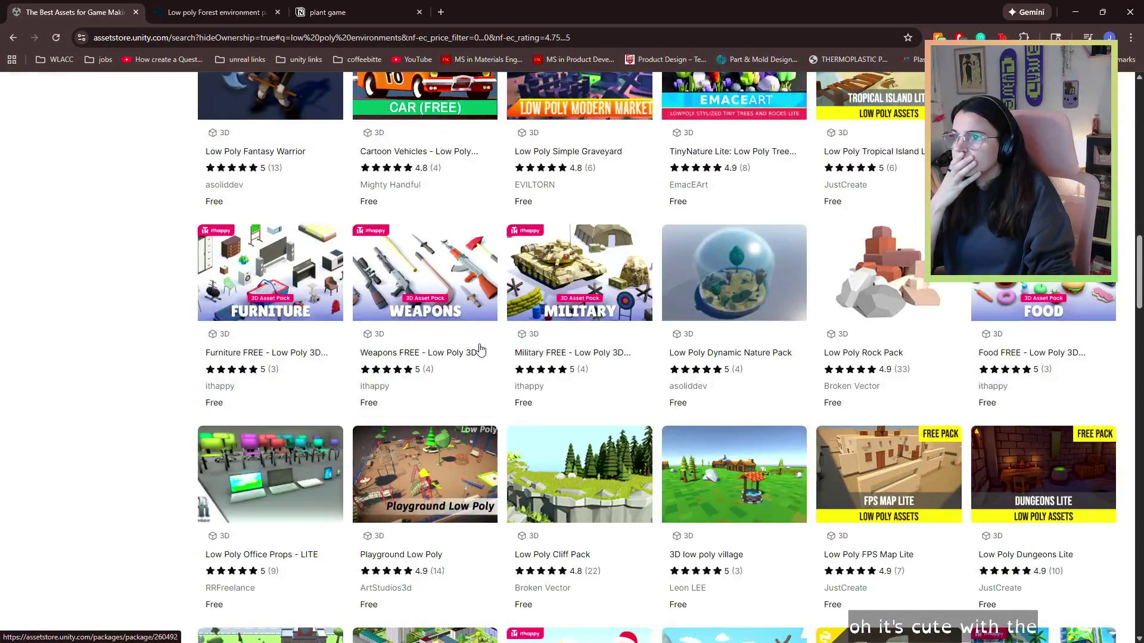
{"action": "scroll", "coordinate": [480, 348], "scroll_direction": "down", "scroll_amount": 3}
{"action": "scroll", "coordinate": [480, 349], "scroll_direction": "down", "scroll_amount": 1}
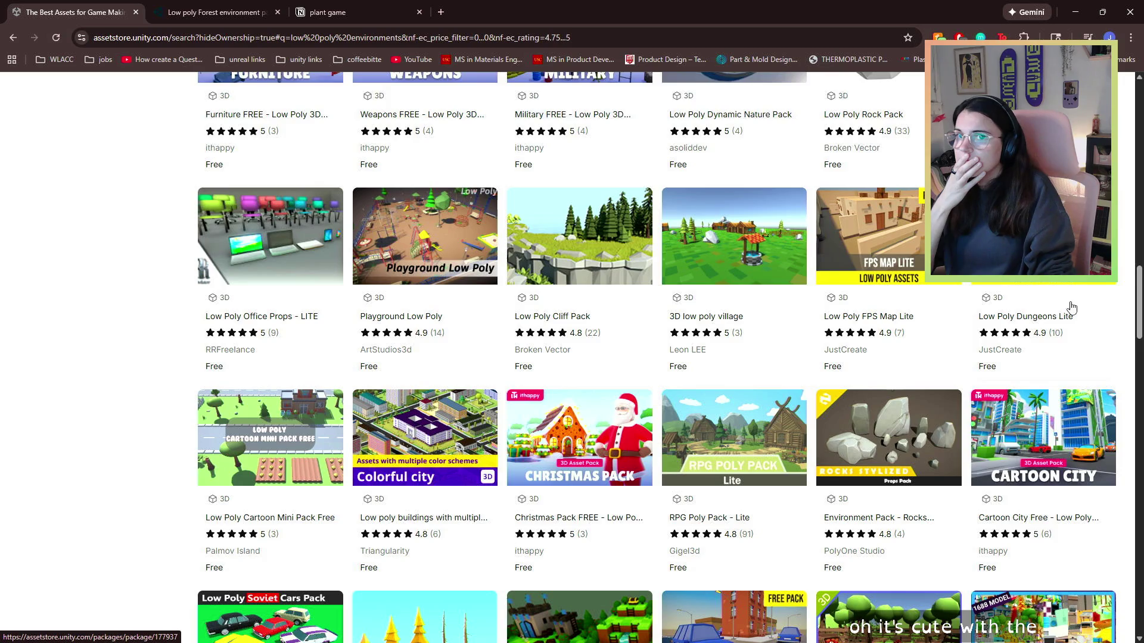
{"action": "scroll", "coordinate": [1070, 307], "scroll_direction": "down", "scroll_amount": 1}
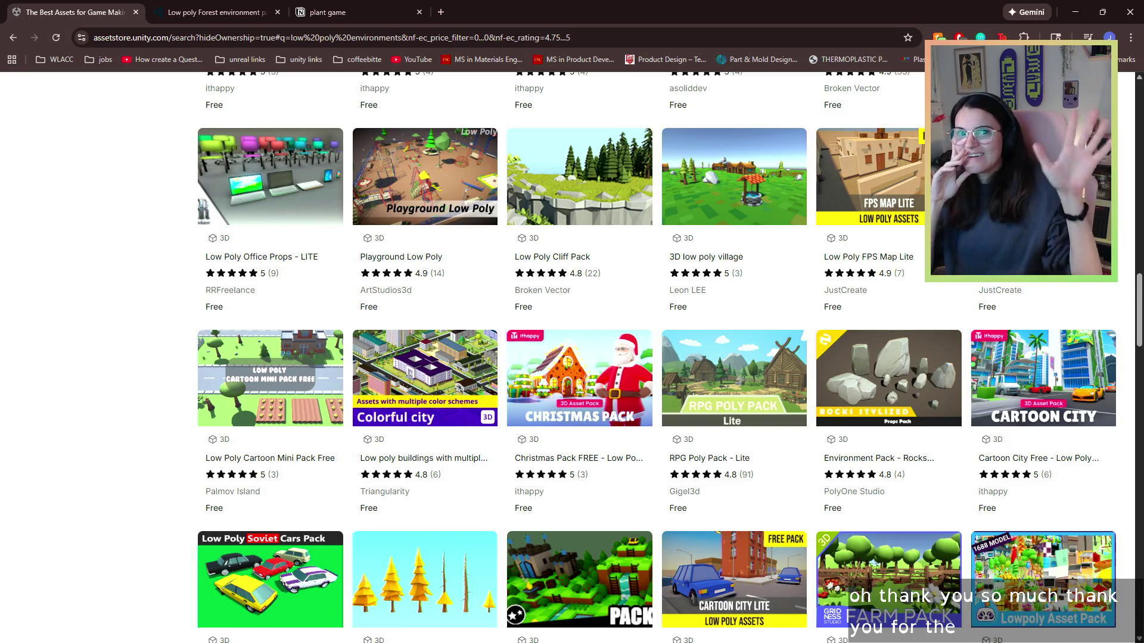
{"action": "scroll", "coordinate": [658, 412], "scroll_direction": "down", "scroll_amount": 2}
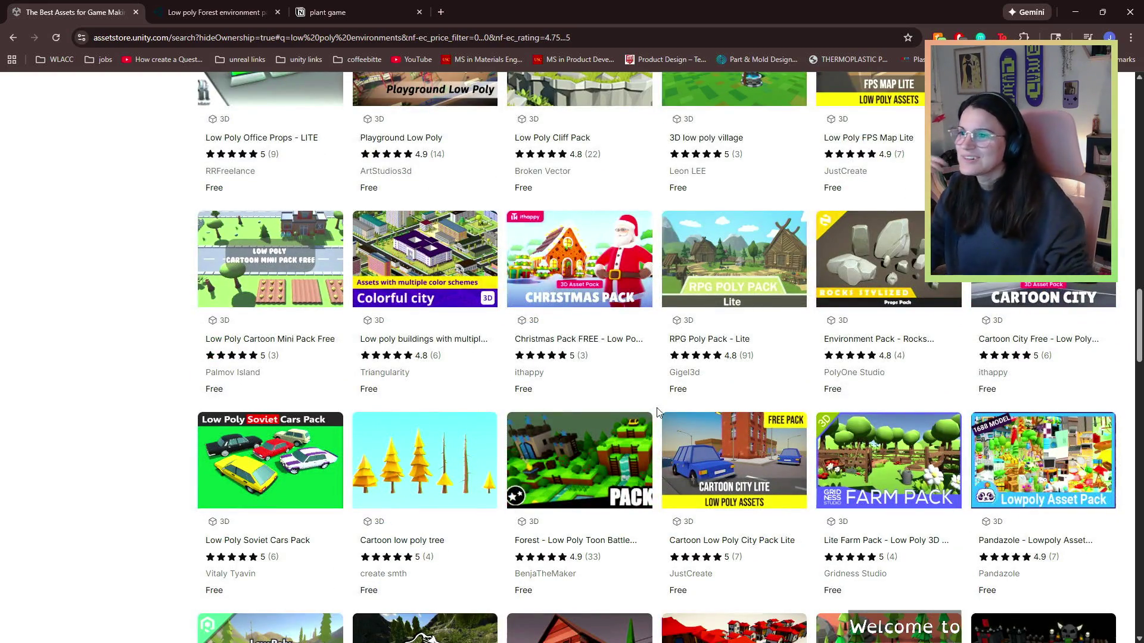
{"action": "scroll", "coordinate": [782, 421], "scroll_direction": "down", "scroll_amount": 3}
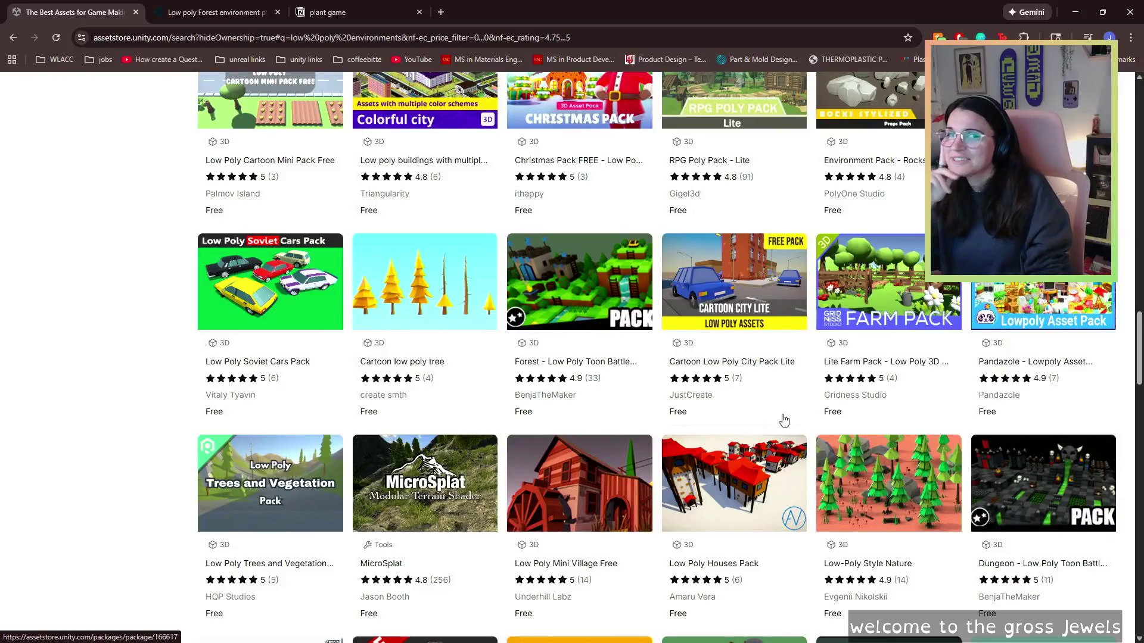
{"action": "scroll", "coordinate": [757, 449], "scroll_direction": "down", "scroll_amount": 2}
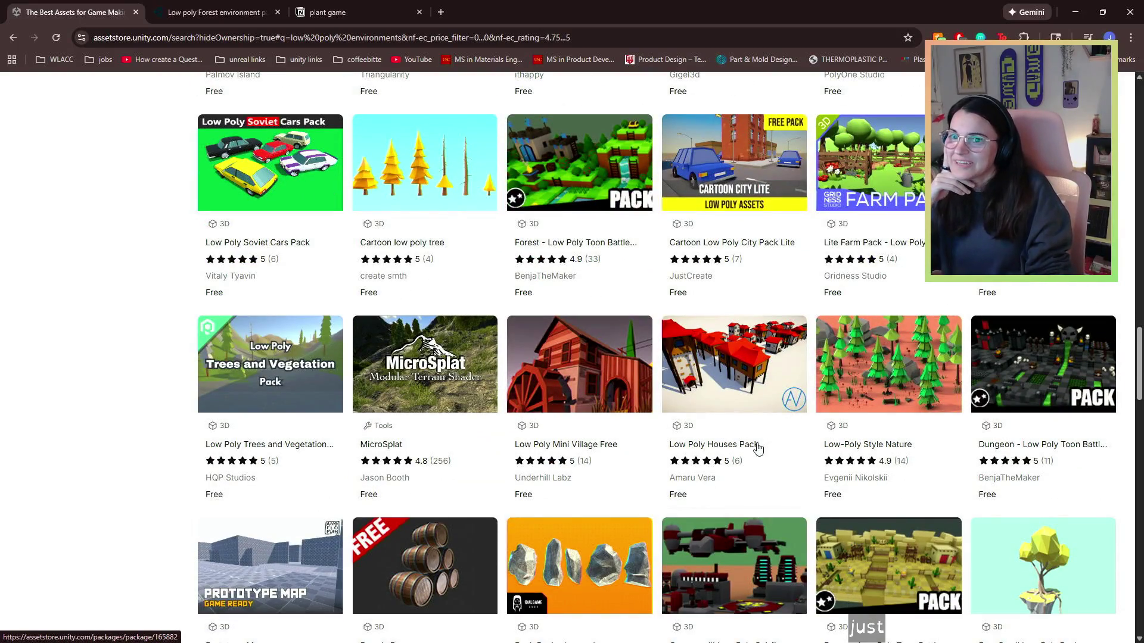
{"action": "scroll", "coordinate": [757, 449], "scroll_direction": "down", "scroll_amount": 1}
{"action": "scroll", "coordinate": [793, 339], "scroll_direction": "down", "scroll_amount": 3}
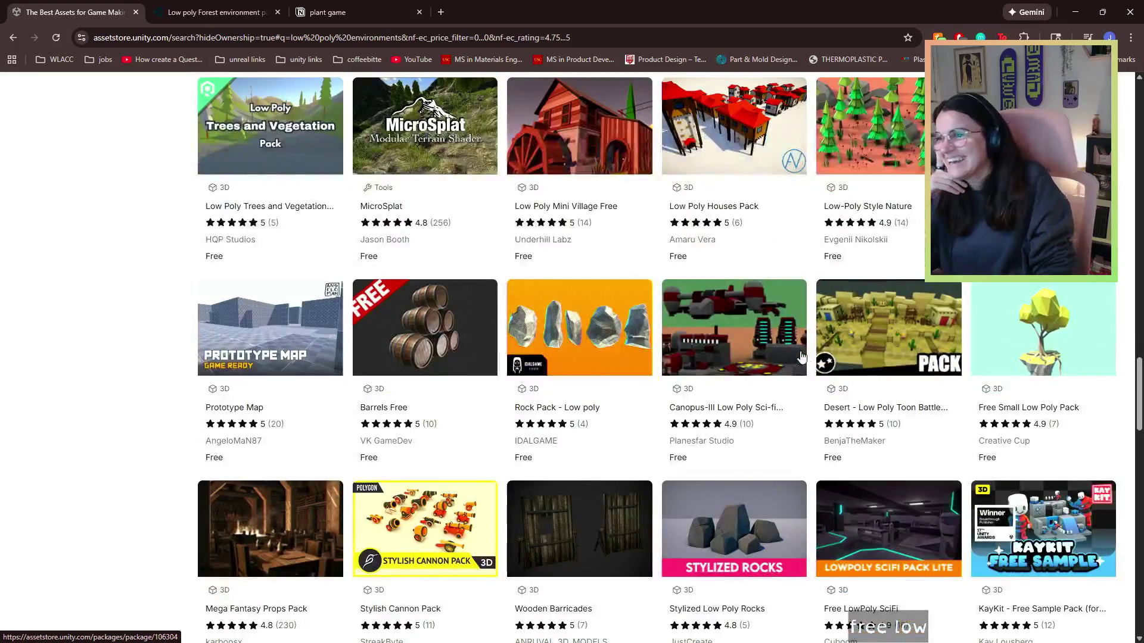
{"action": "scroll", "coordinate": [753, 358], "scroll_direction": "down", "scroll_amount": 2}
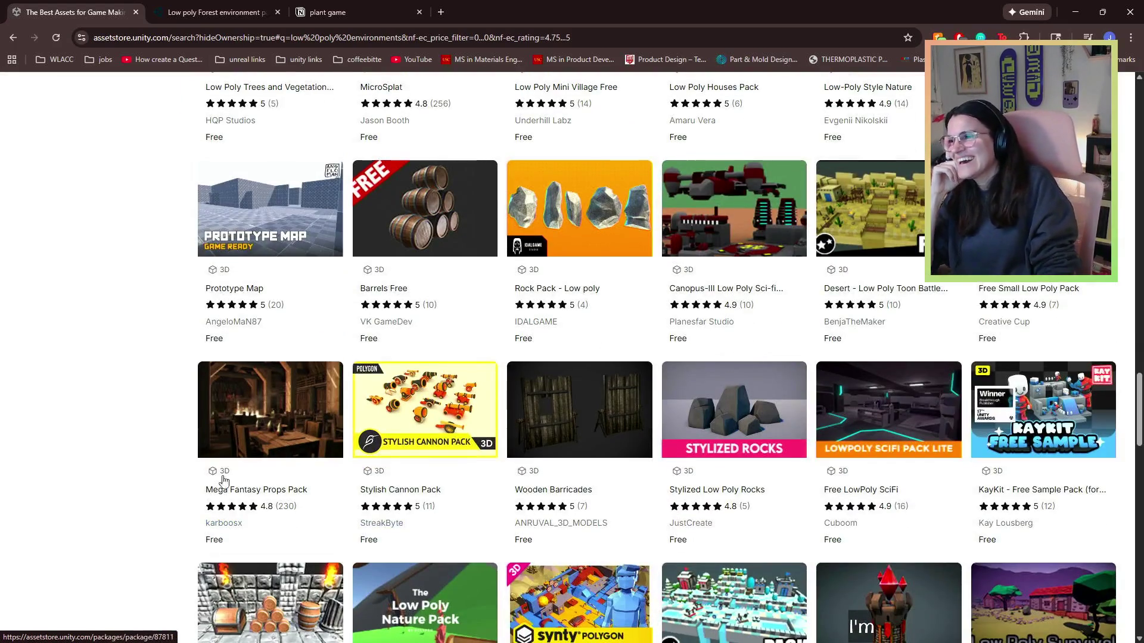
{"action": "scroll", "coordinate": [797, 420], "scroll_direction": "down", "scroll_amount": 2}
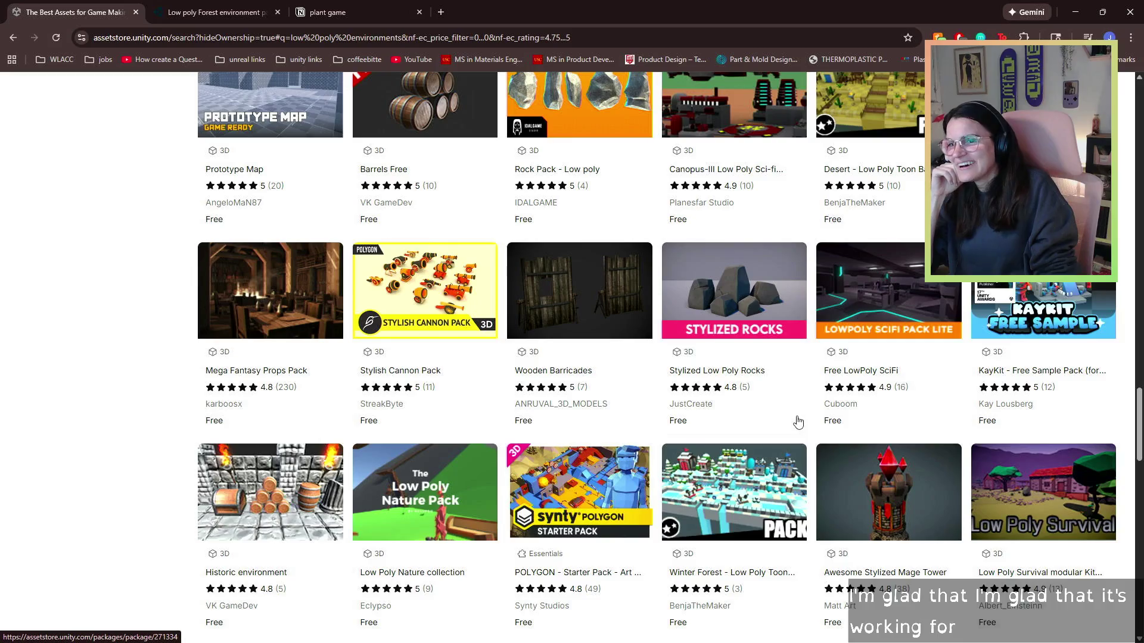
{"action": "scroll", "coordinate": [799, 422], "scroll_direction": "down", "scroll_amount": 3}
{"action": "scroll", "coordinate": [889, 291], "scroll_direction": "down", "scroll_amount": 4}
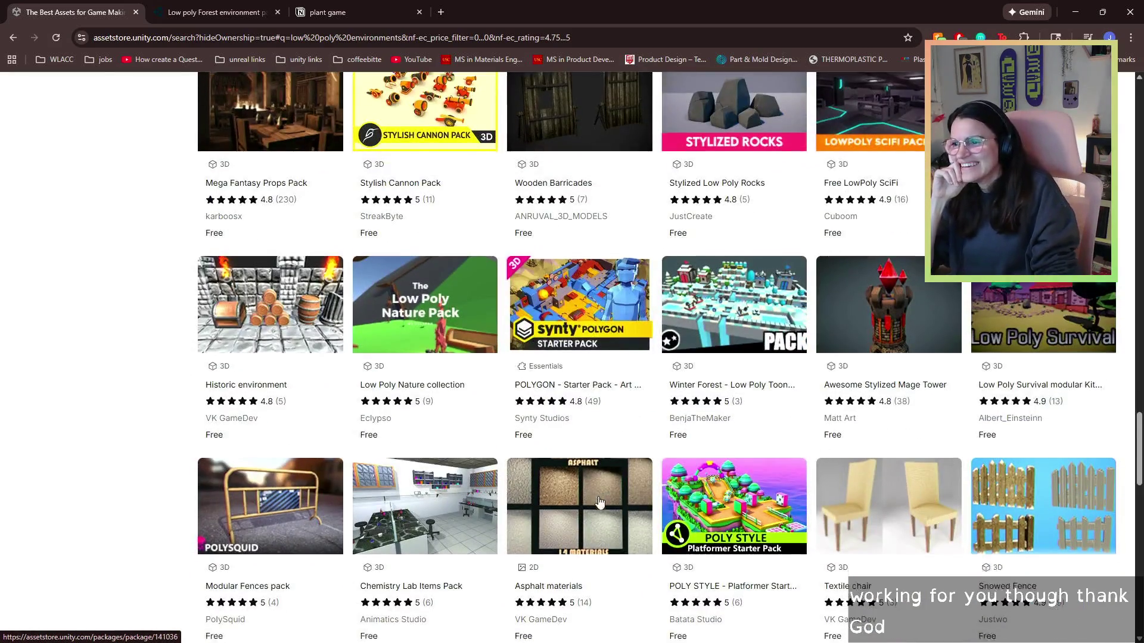
{"action": "scroll", "coordinate": [891, 295], "scroll_direction": "down", "scroll_amount": 6}
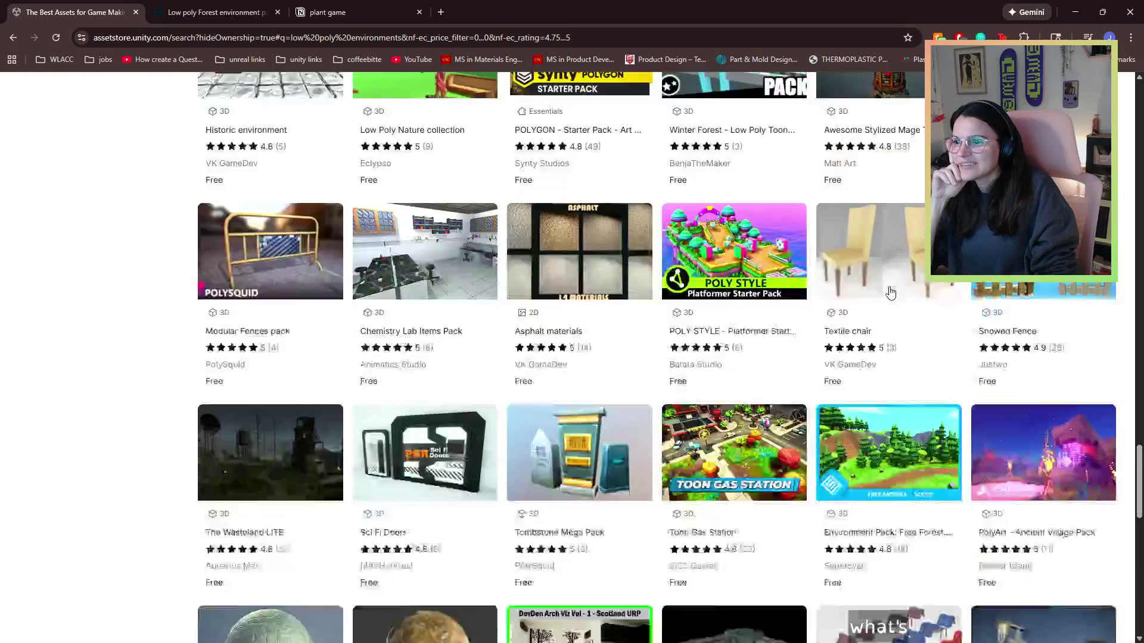
{"action": "scroll", "coordinate": [898, 313], "scroll_direction": "down", "scroll_amount": 5}
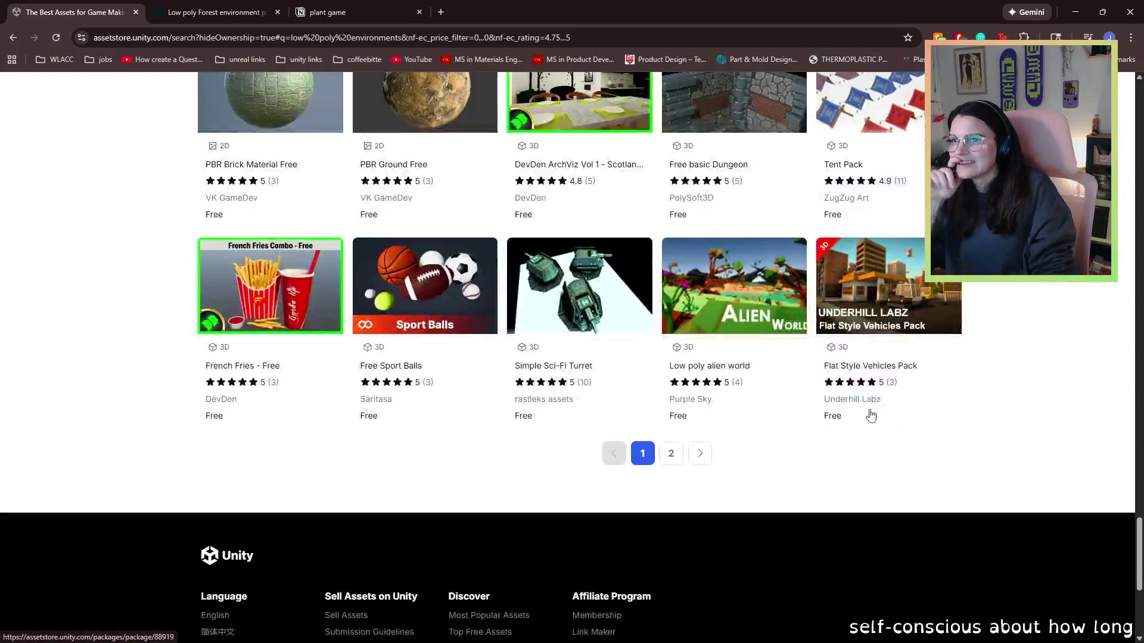
{"action": "left_click", "coordinate": [668, 456]}
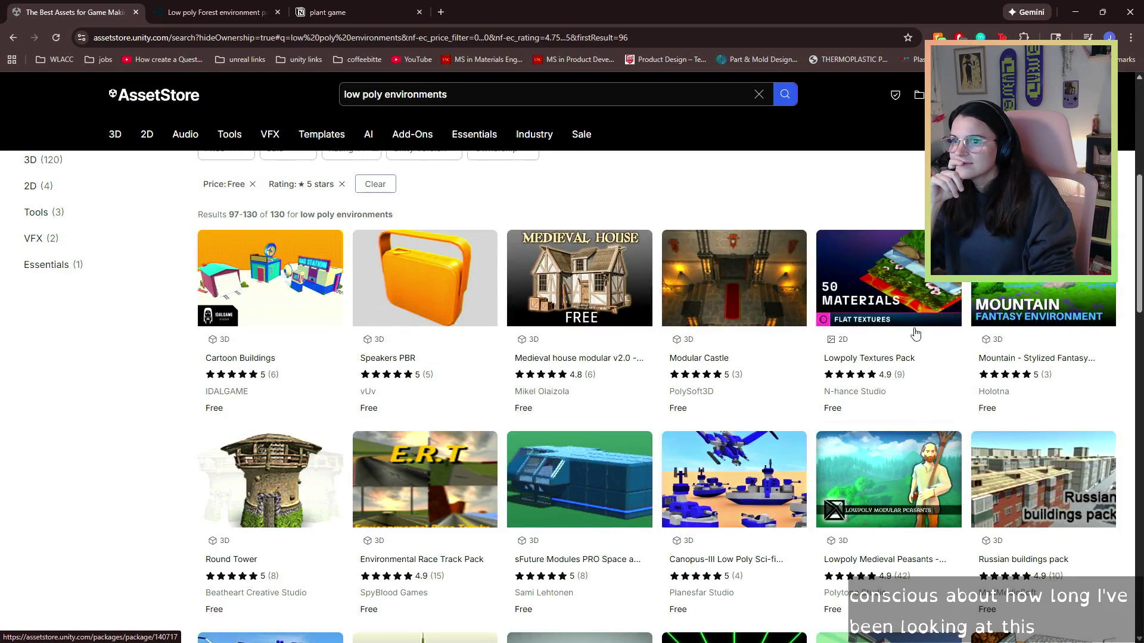
- Open Simple Forest Pack and 3D Pirates Lowpoly Pack in new tabs, viewing Simple Forest
{"action": "scroll", "coordinate": [916, 358], "scroll_direction": "down", "scroll_amount": 2}
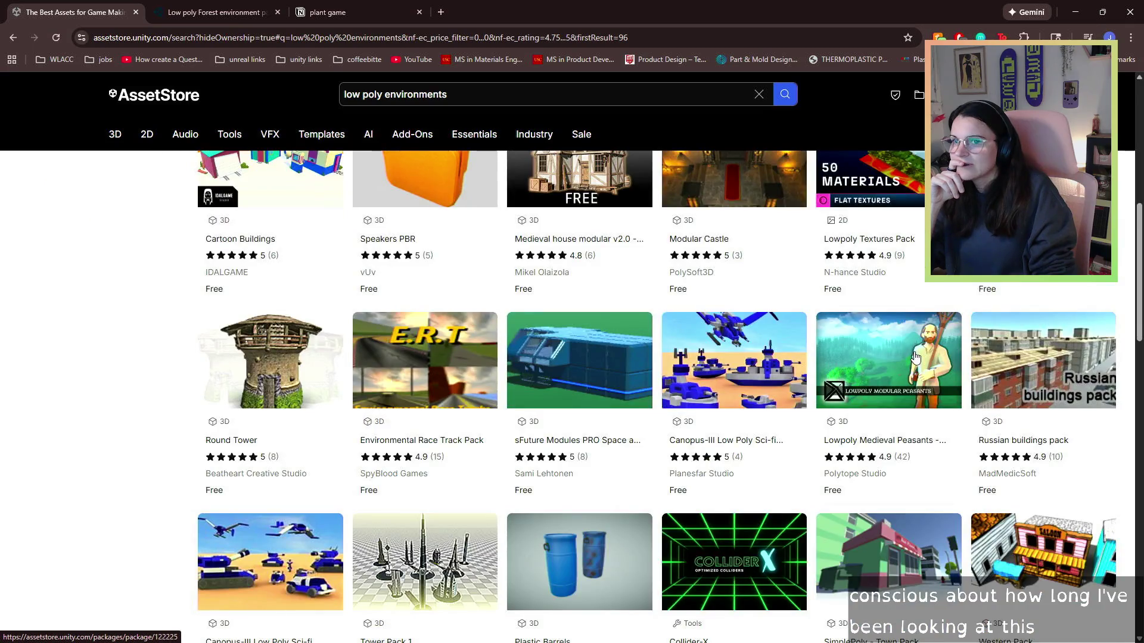
{"action": "scroll", "coordinate": [916, 357], "scroll_direction": "down", "scroll_amount": 6}
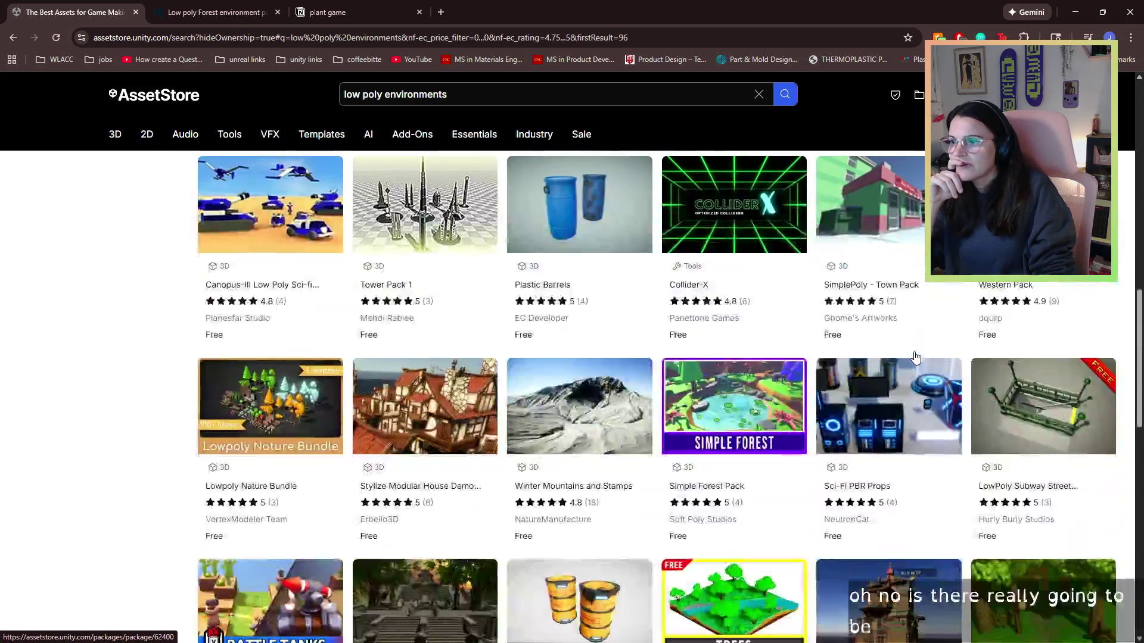
{"action": "scroll", "coordinate": [916, 356], "scroll_direction": "down", "scroll_amount": 3}
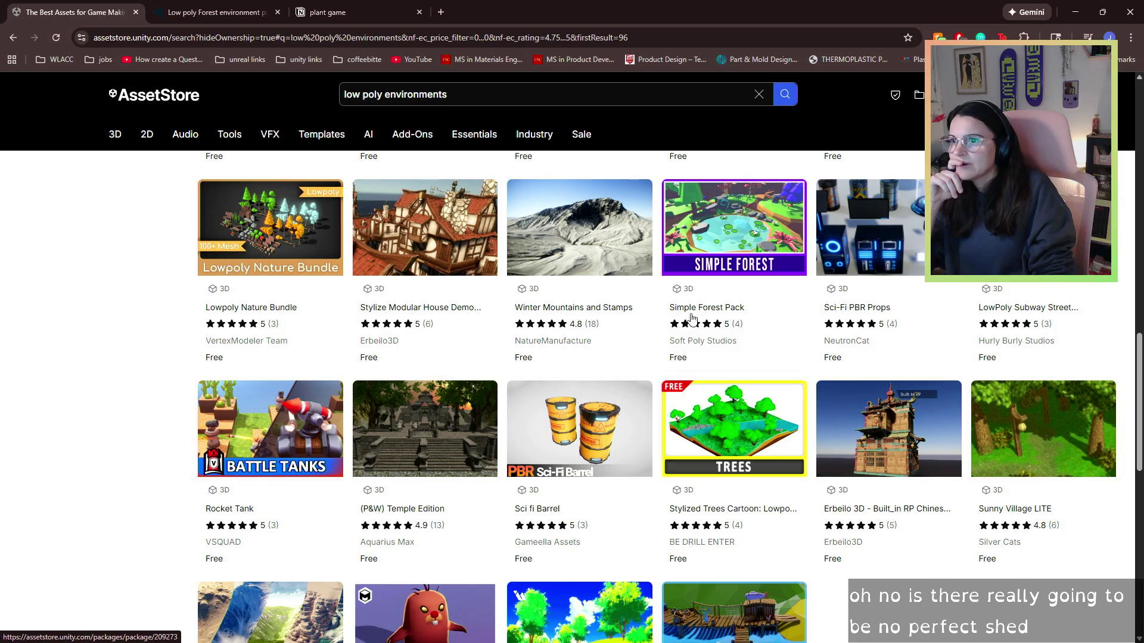
{"action": "right_click", "coordinate": [691, 319]}
{"action": "left_click", "coordinate": [727, 324]}
{"action": "scroll", "coordinate": [926, 455], "scroll_direction": "down", "scroll_amount": 3}
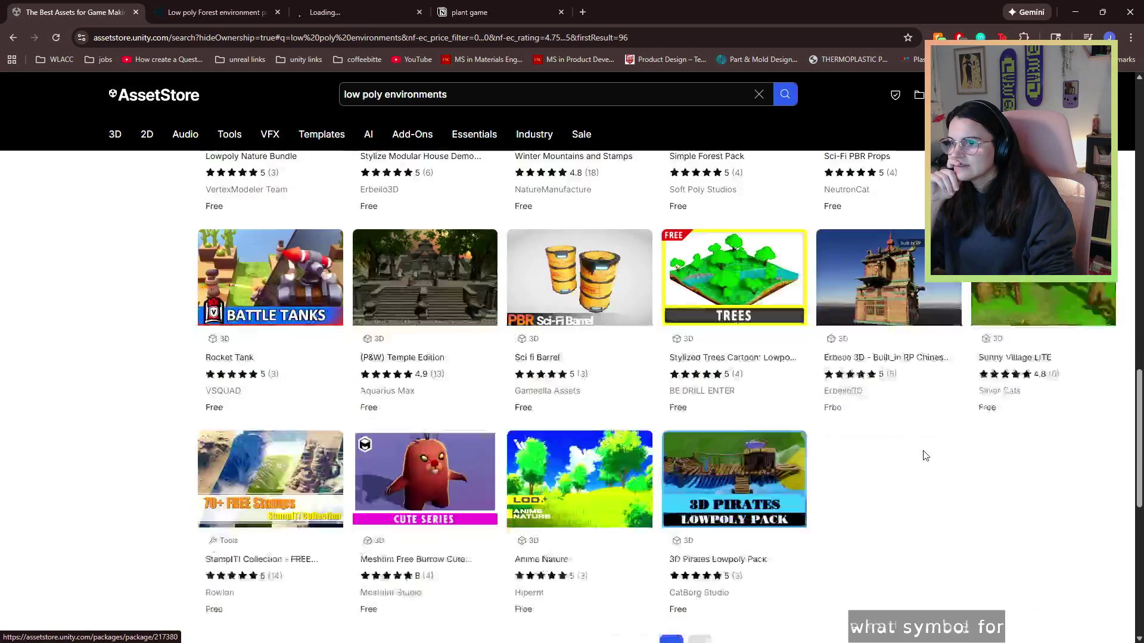
{"action": "scroll", "coordinate": [926, 456], "scroll_direction": "down", "scroll_amount": 2}
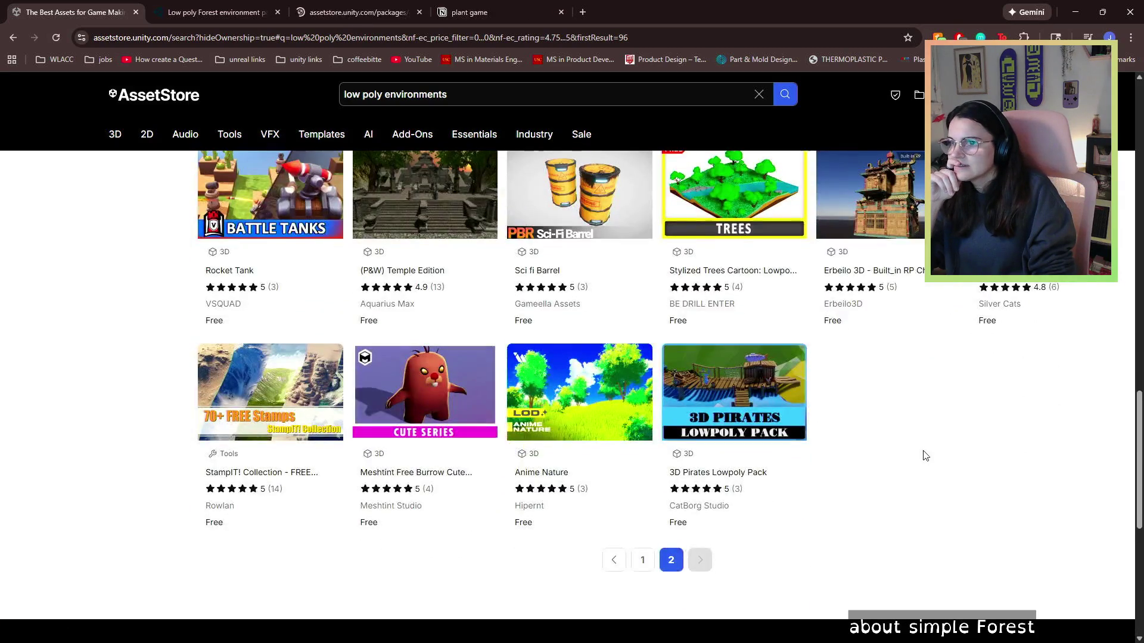
{"action": "right_click", "coordinate": [739, 480]}
{"action": "left_click", "coordinate": [775, 316]}
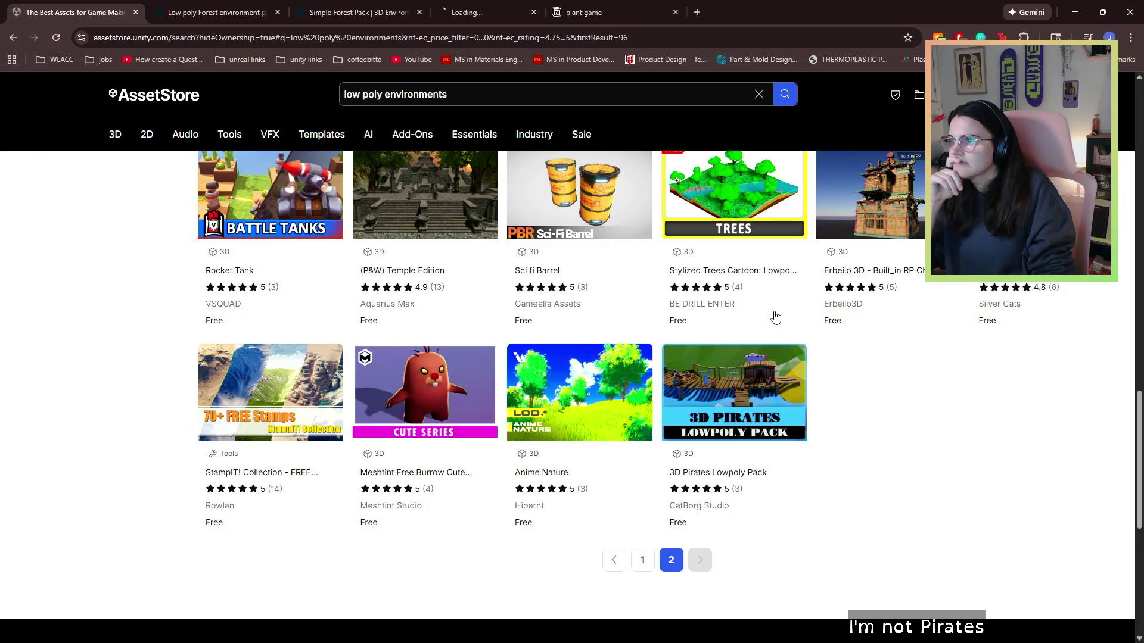
{"action": "left_click", "coordinate": [357, 12]}
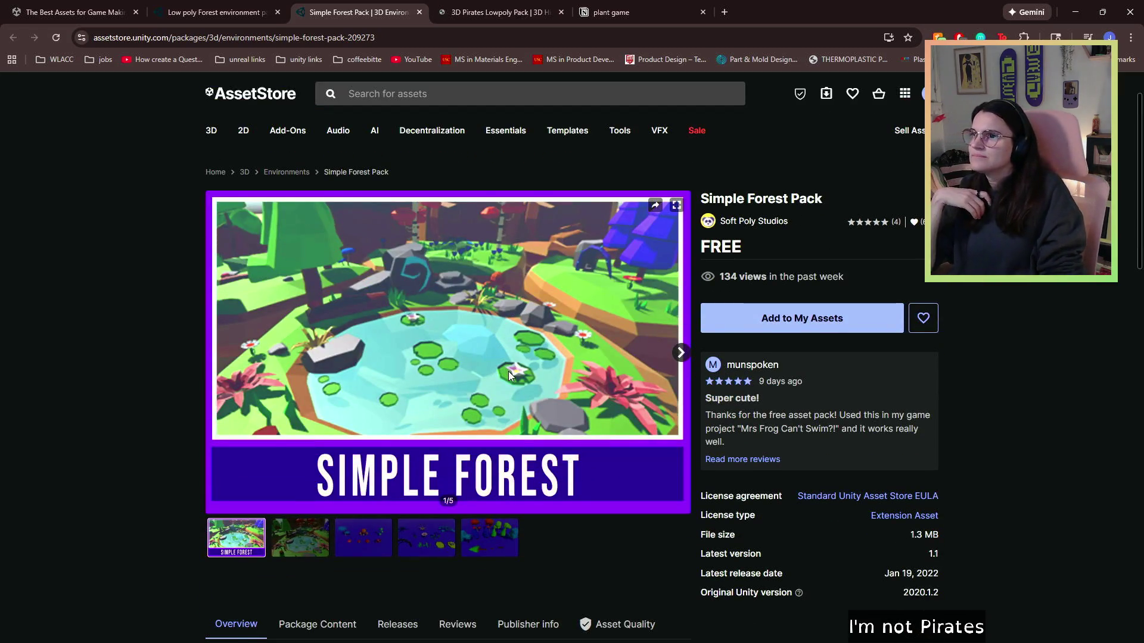
- View Simple Forest Pack preview images 2 through 5, then close its tab
{"action": "left_click", "coordinate": [319, 560]}
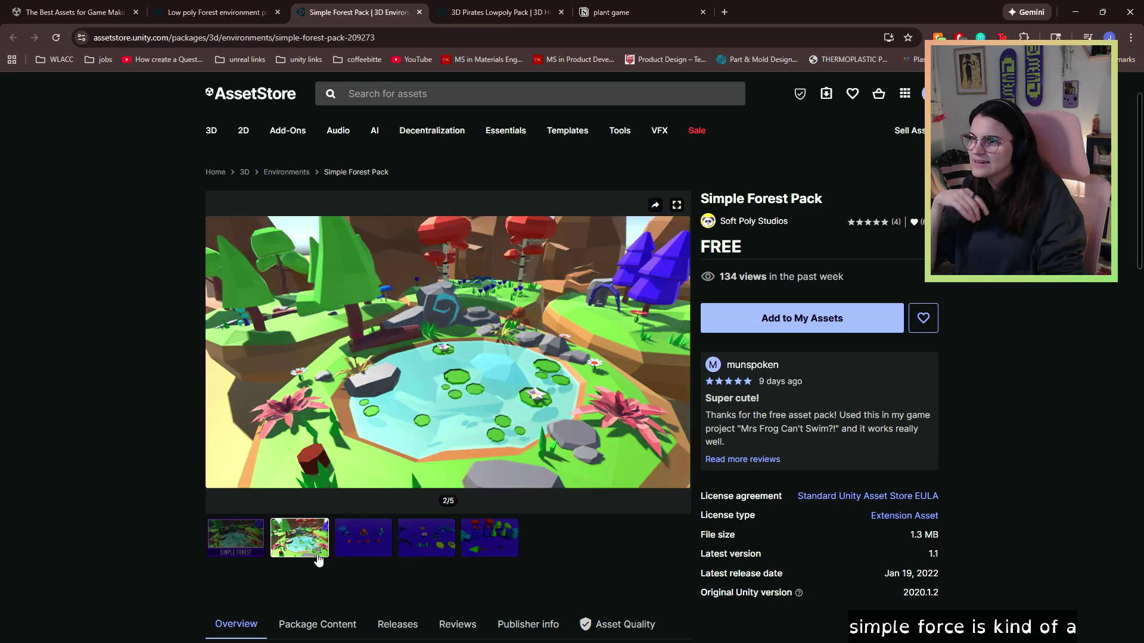
{"action": "left_click", "coordinate": [349, 547]}
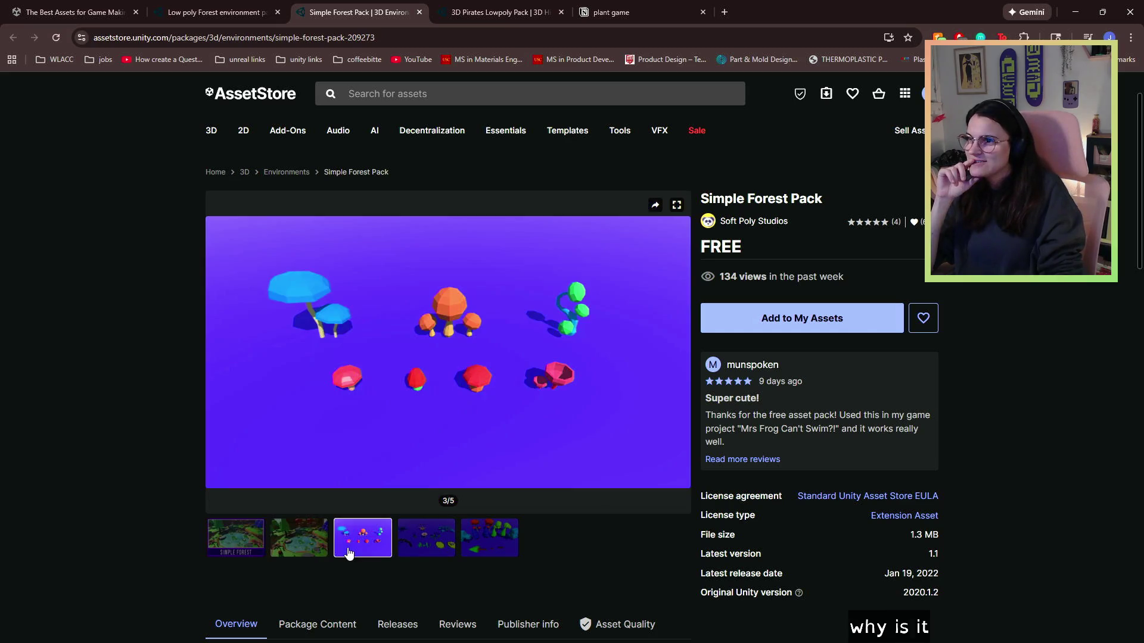
{"action": "left_click", "coordinate": [420, 543]}
{"action": "left_click", "coordinate": [476, 538]}
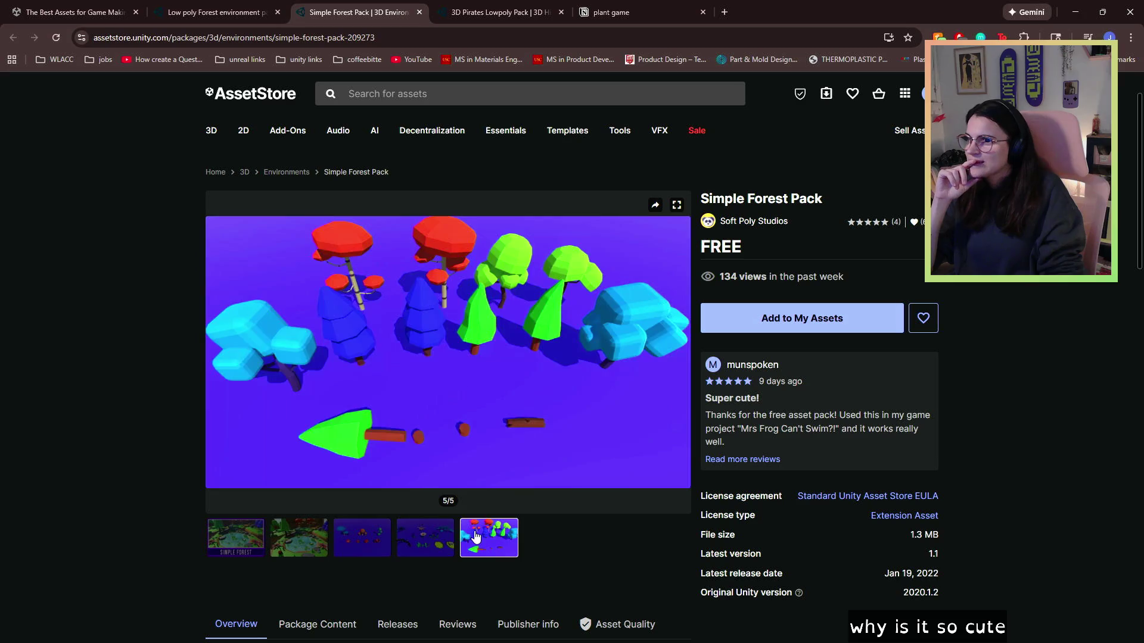
{"action": "left_click", "coordinate": [418, 14]}
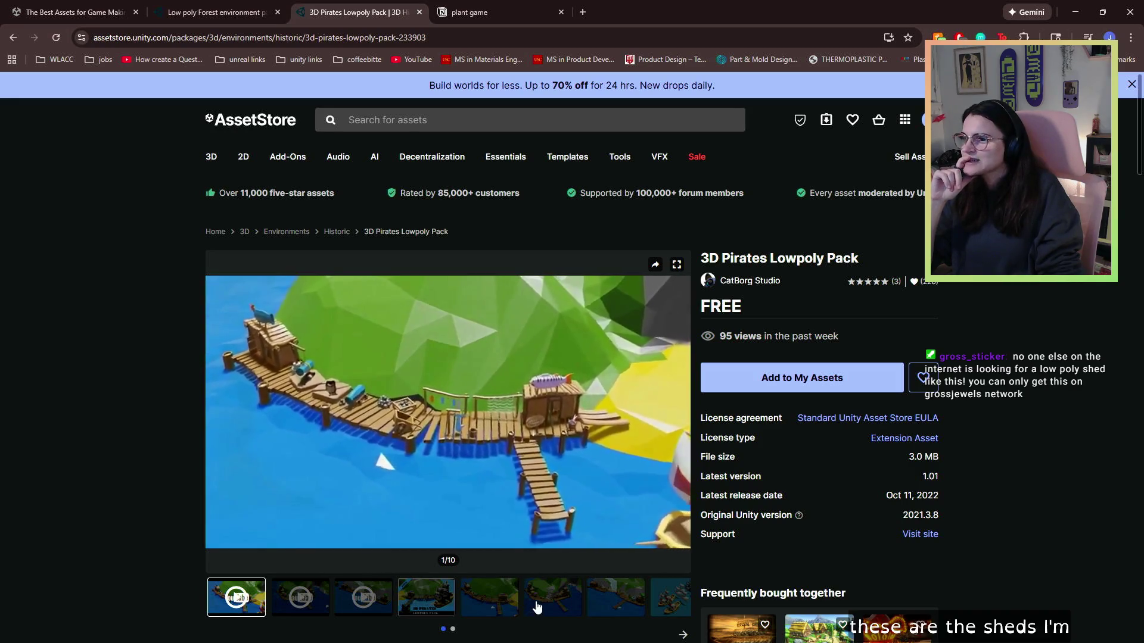
{"action": "left_click", "coordinate": [563, 605]}
{"action": "left_click", "coordinate": [639, 606]}
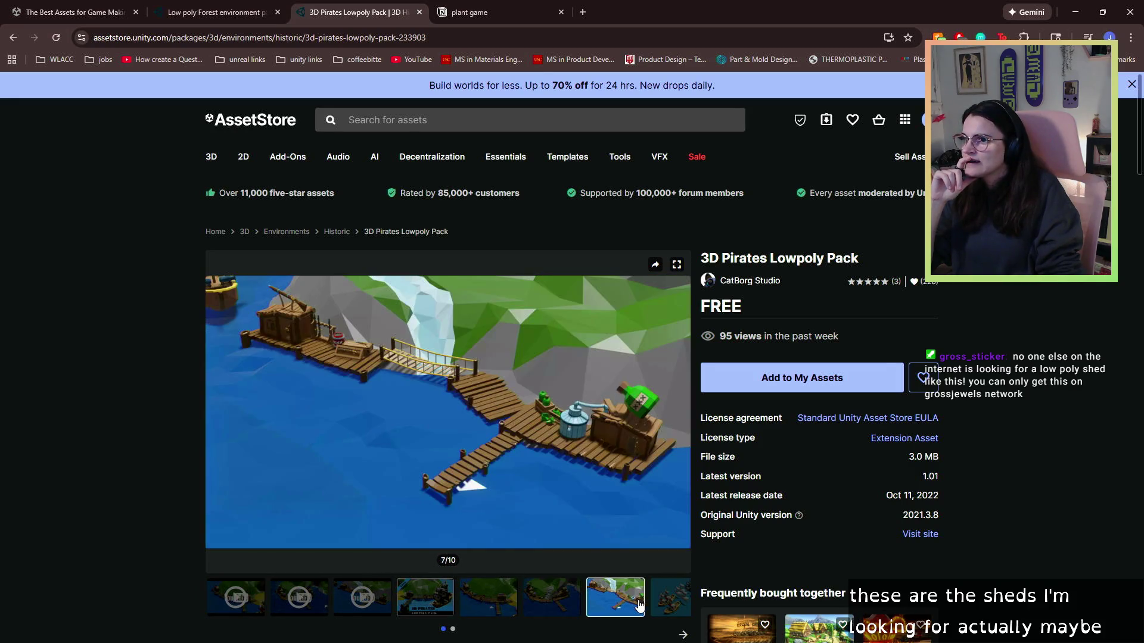
{"action": "left_click", "coordinate": [533, 614]}
{"action": "left_click", "coordinate": [462, 613]}
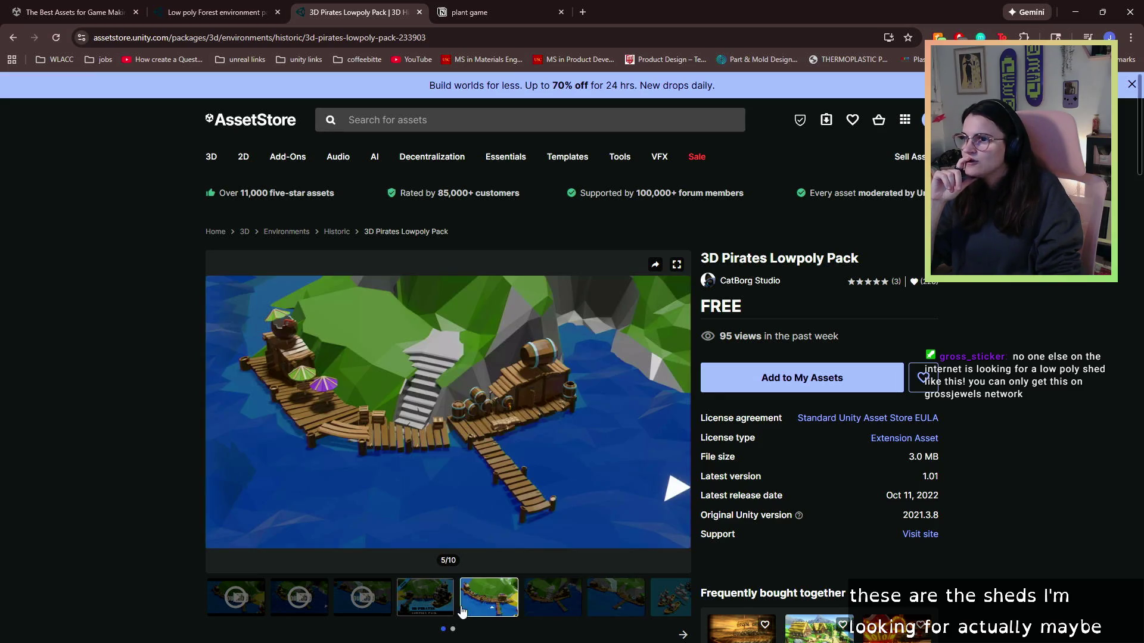
{"action": "left_click", "coordinate": [670, 613]}
{"action": "left_click", "coordinate": [683, 635]}
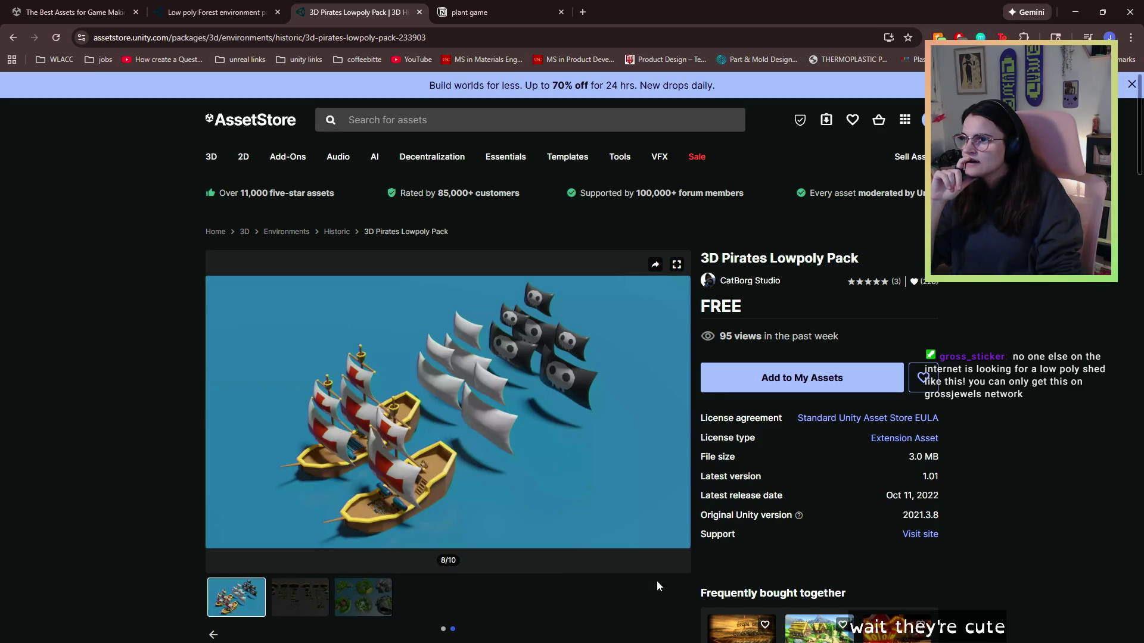
{"action": "scroll", "coordinate": [536, 566], "scroll_direction": "down", "scroll_amount": 2}
{"action": "left_click", "coordinate": [298, 471]}
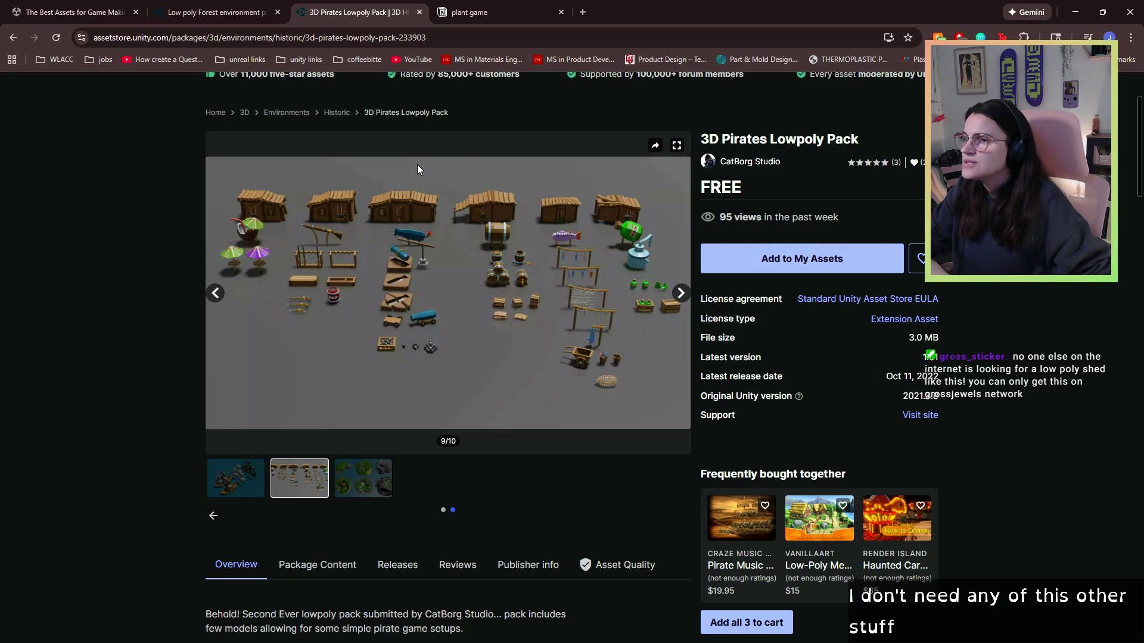
{"action": "left_click", "coordinate": [361, 474]}
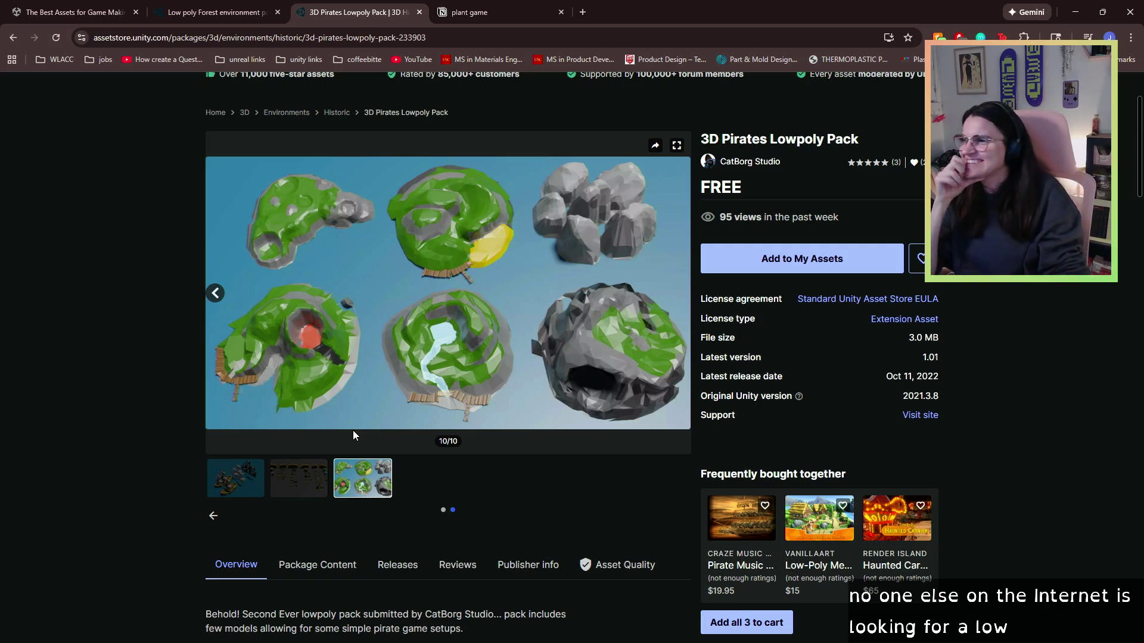
{"action": "left_click", "coordinate": [289, 477]}
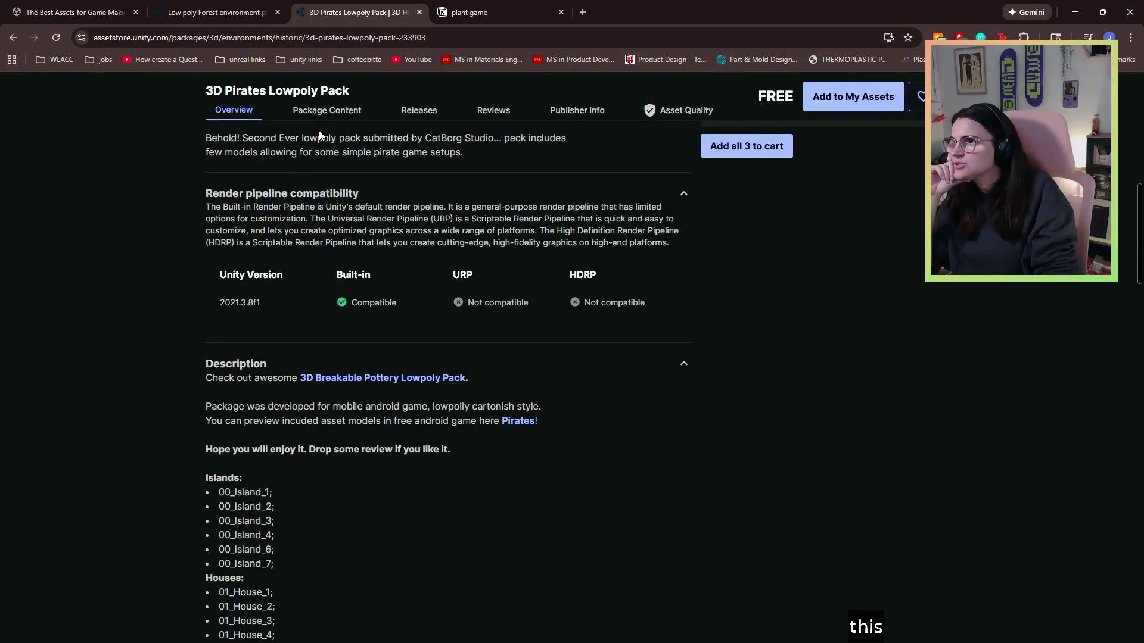
- Expand Package Content down to the CatBorg Studio > 3D Pirates Lowpoly Pack > Models folder
{"action": "left_click", "coordinate": [326, 110]}
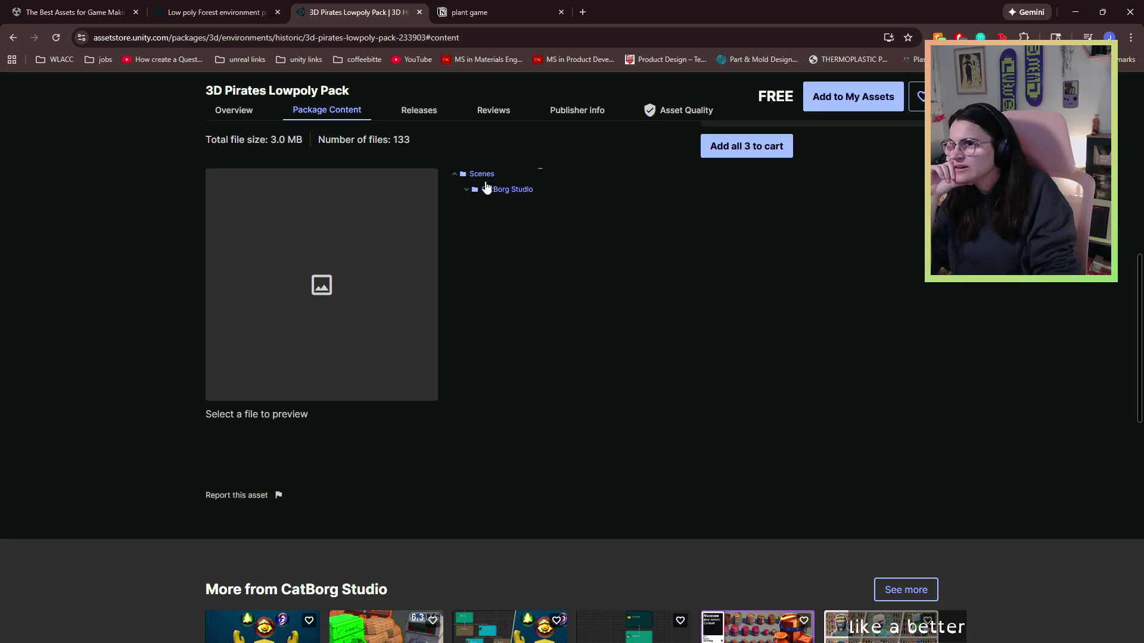
{"action": "left_click", "coordinate": [474, 195]}
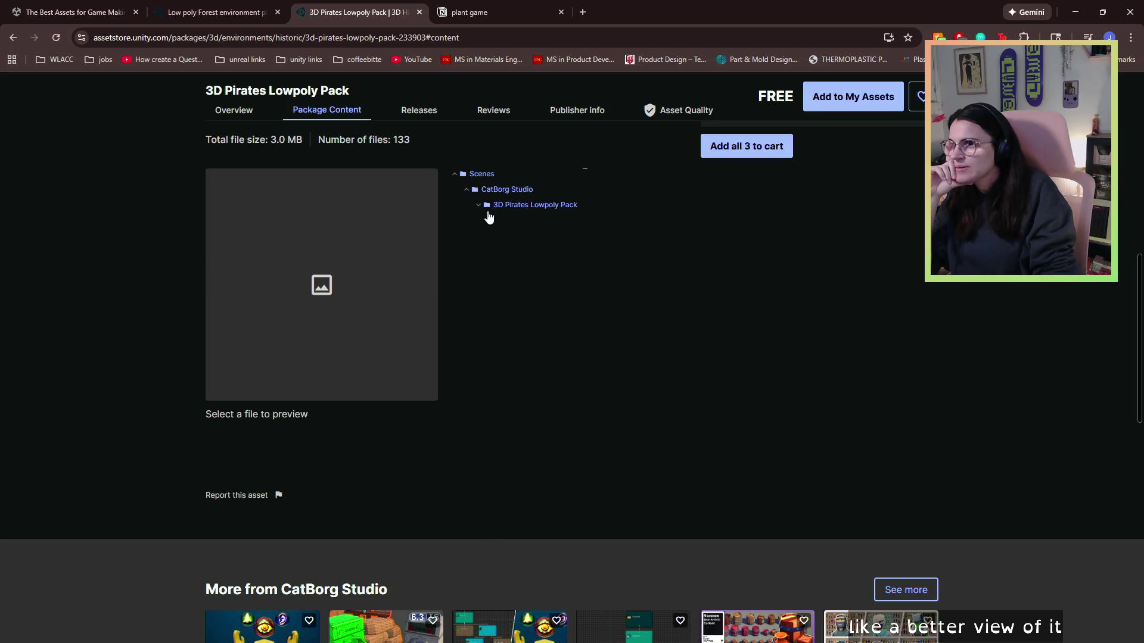
{"action": "left_click", "coordinate": [487, 209]}
{"action": "left_click", "coordinate": [523, 239]}
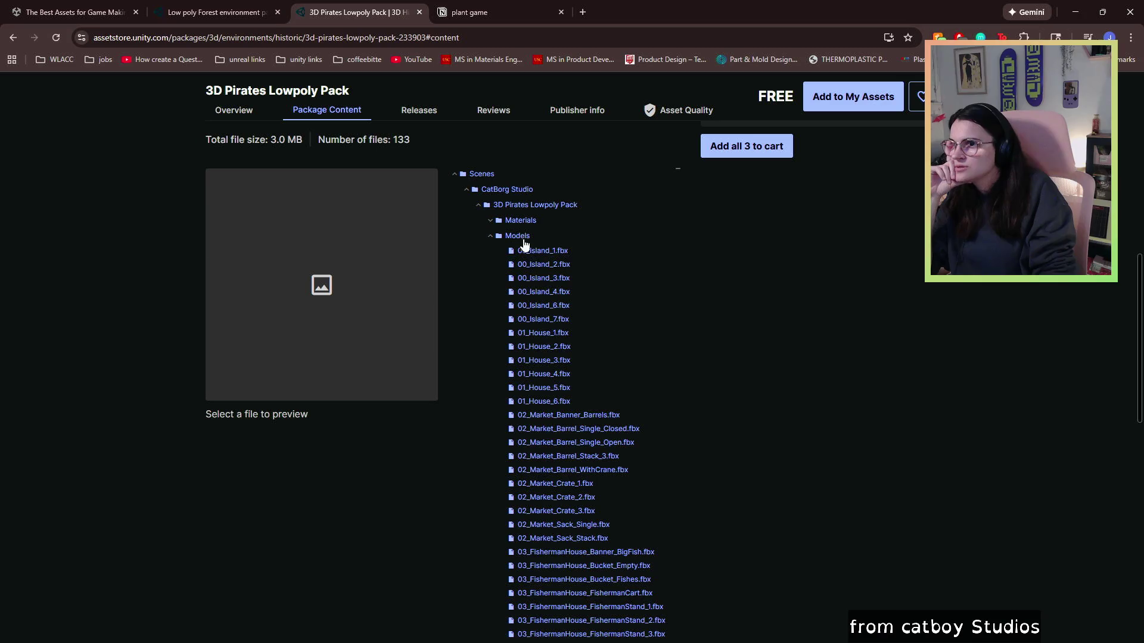
- Preview models 01_House_1 through 01_House_6, then return to the top of the page
{"action": "left_click", "coordinate": [543, 334]}
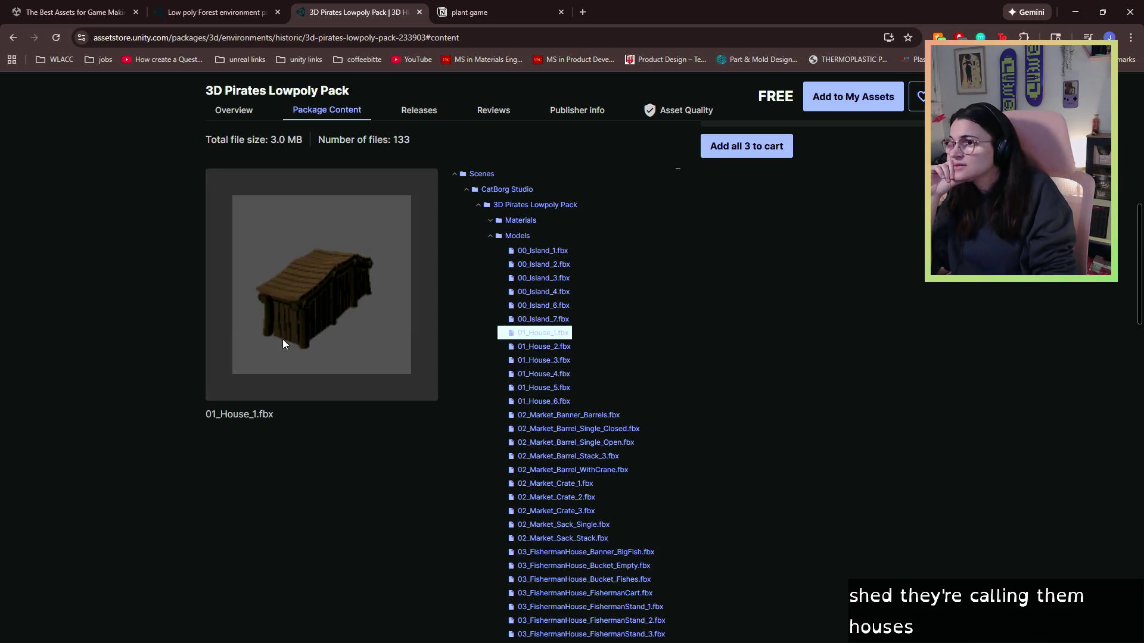
{"action": "left_click", "coordinate": [566, 349]}
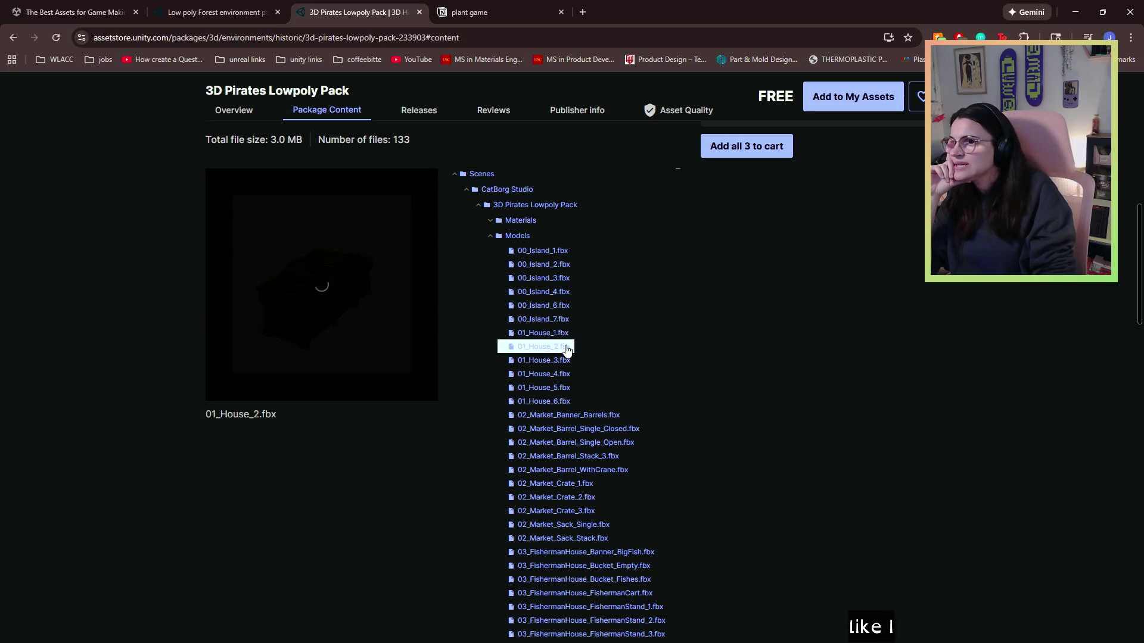
{"action": "left_click", "coordinate": [566, 362]}
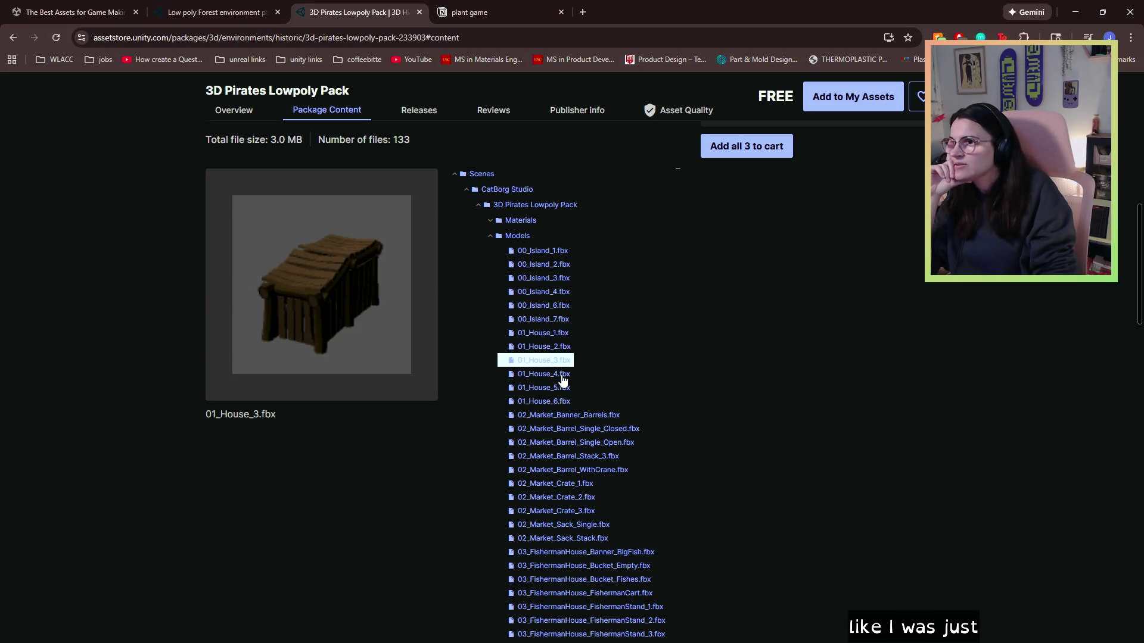
{"action": "left_click", "coordinate": [562, 375]}
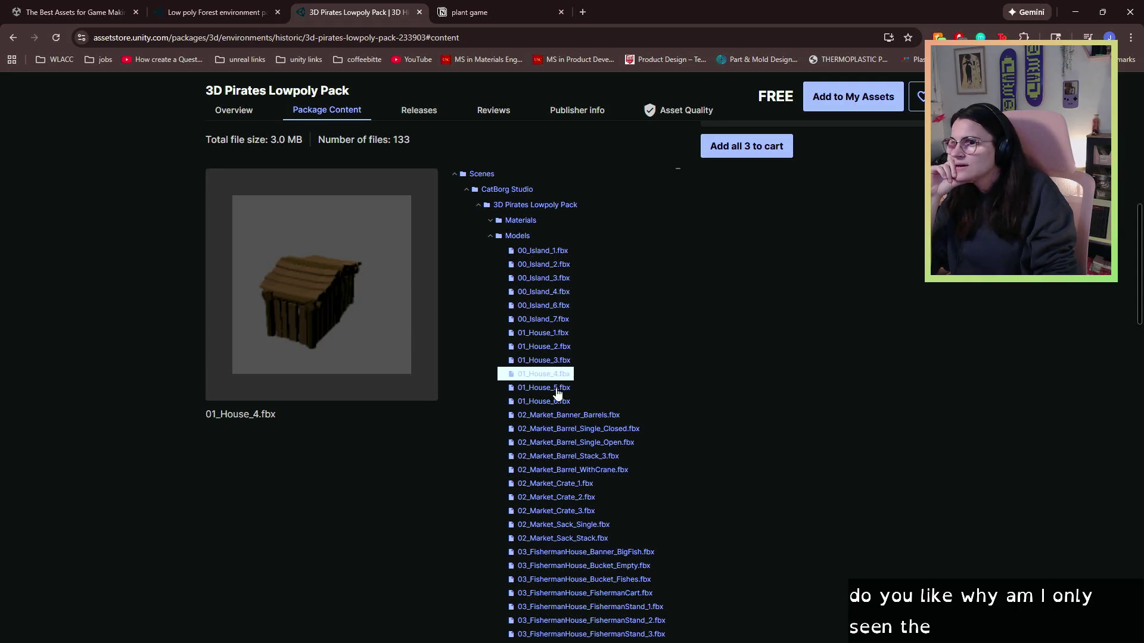
{"action": "left_click", "coordinate": [557, 390]}
{"action": "left_click", "coordinate": [562, 404]}
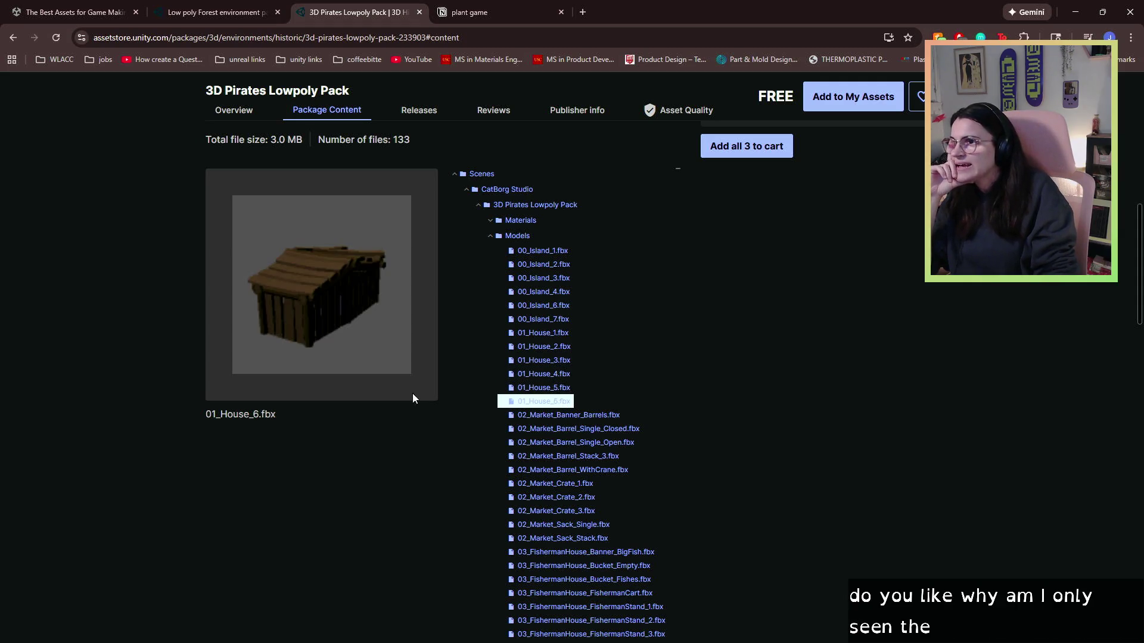
{"action": "scroll", "coordinate": [367, 387], "scroll_direction": "down", "scroll_amount": 7}
{"action": "key", "text": "Home"}
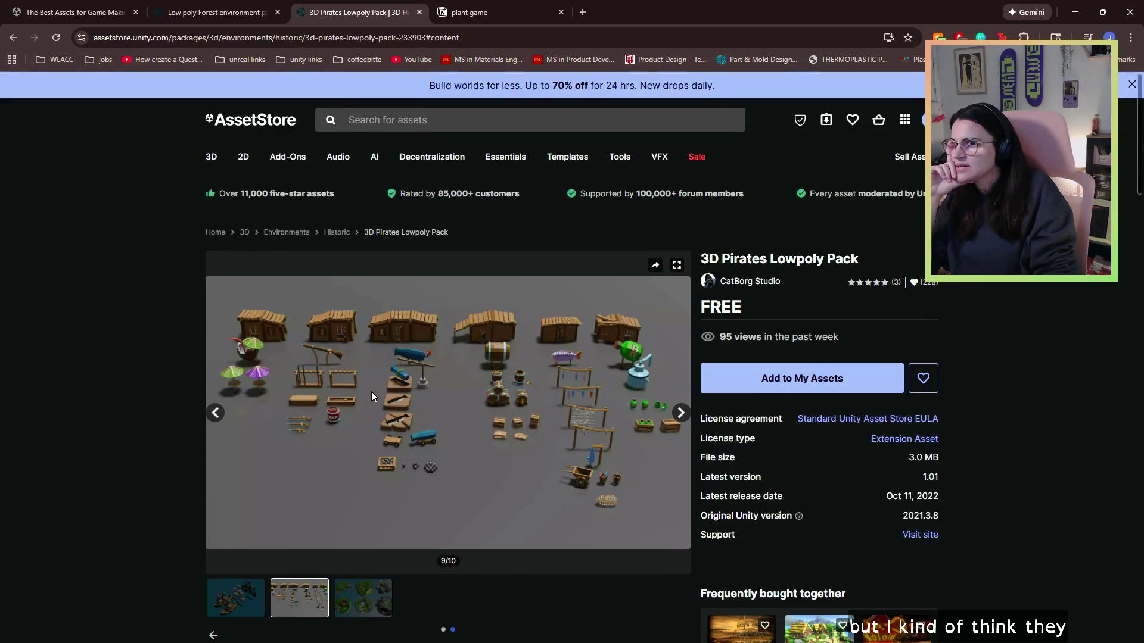
- Browse the pirate pack's gallery images and videos, ending on the Scene 01 video
{"action": "left_click", "coordinate": [682, 412]}
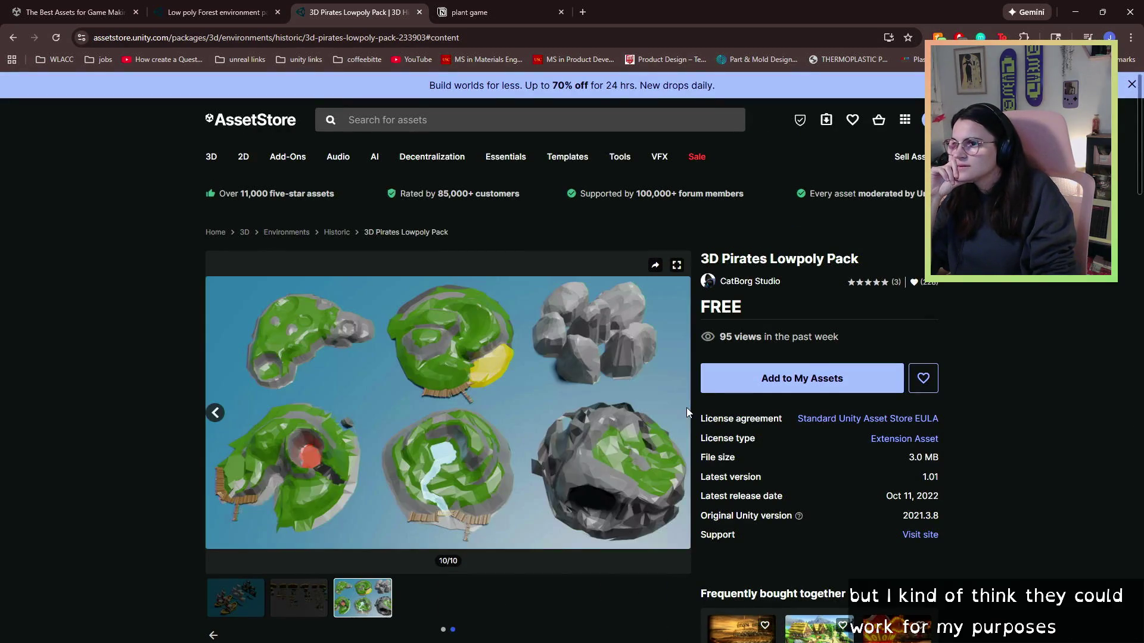
{"action": "left_click", "coordinate": [241, 604]}
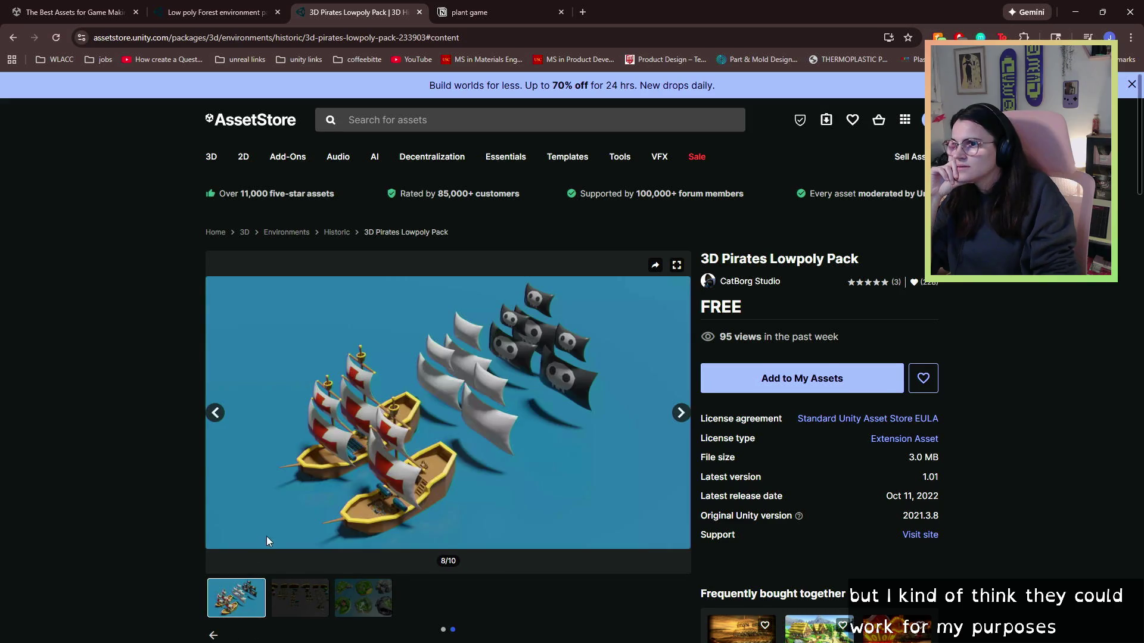
{"action": "scroll", "coordinate": [226, 628], "scroll_direction": "down", "scroll_amount": 1}
{"action": "left_click", "coordinate": [219, 578]}
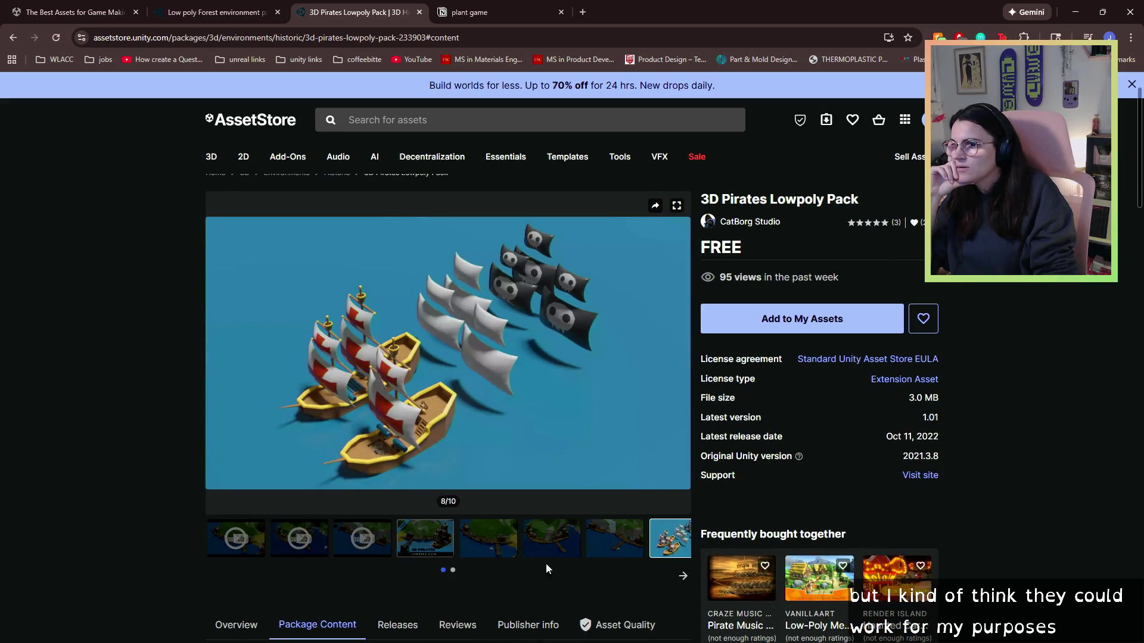
{"action": "left_click", "coordinate": [612, 532]}
{"action": "left_click", "coordinate": [379, 543]}
{"action": "left_click", "coordinate": [423, 541]}
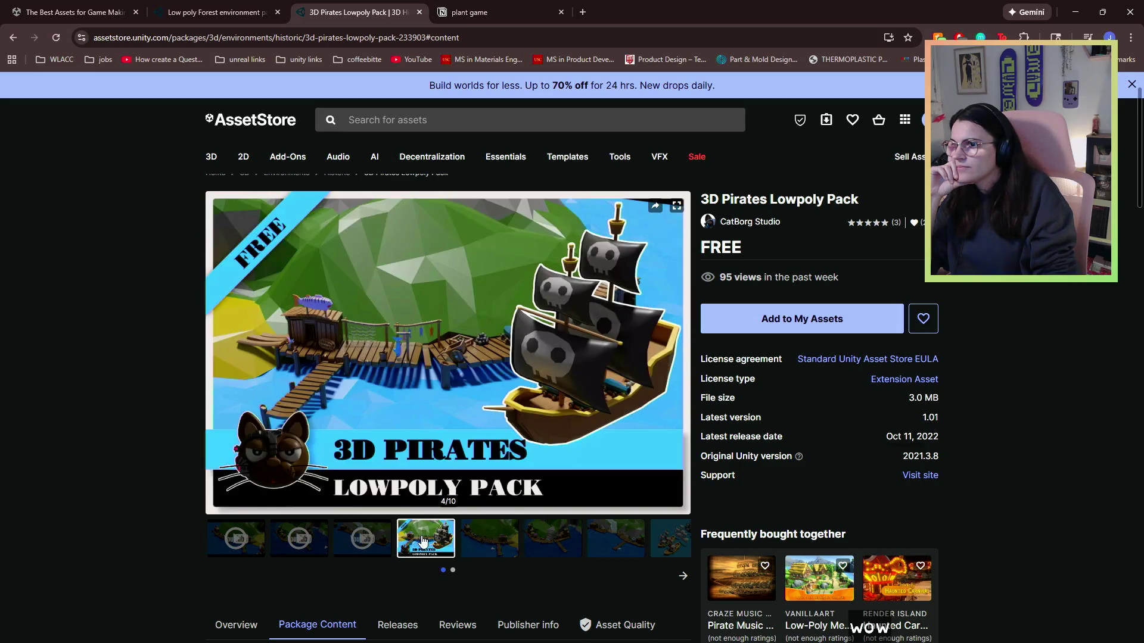
{"action": "left_click", "coordinate": [473, 539]}
{"action": "left_click", "coordinate": [539, 545]}
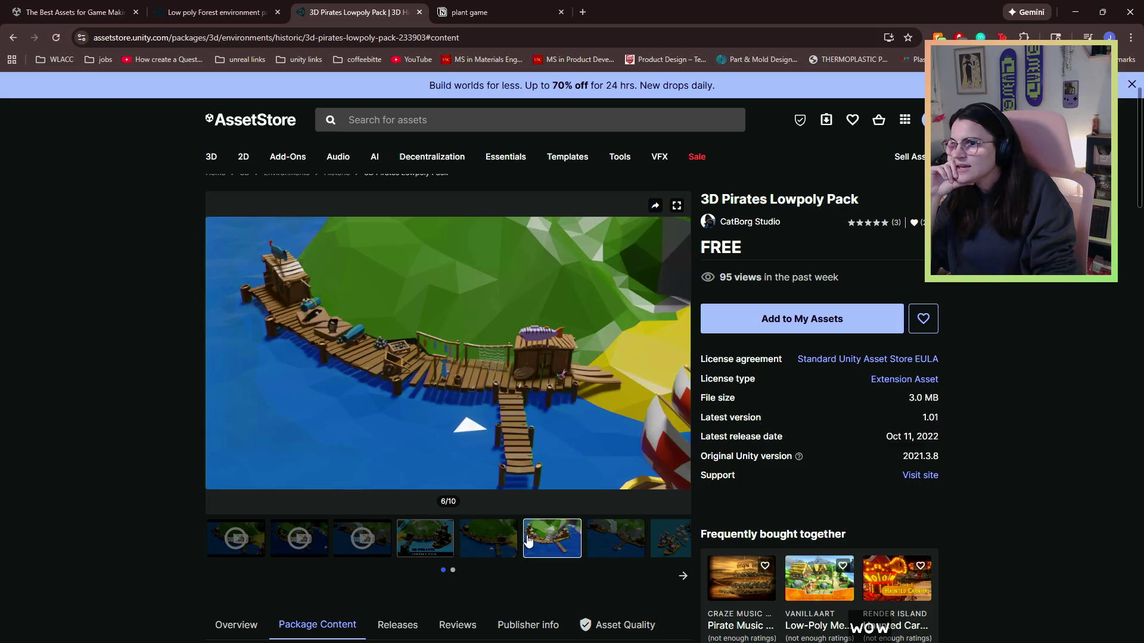
{"action": "left_click", "coordinate": [291, 545]}
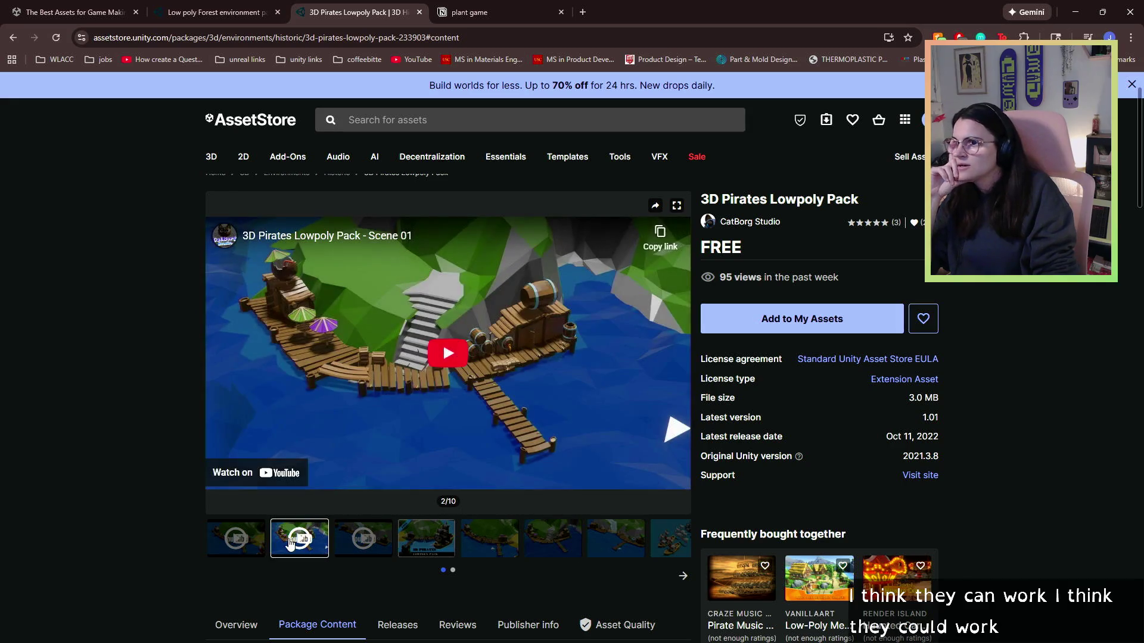
- Read the pack's Overview description
{"action": "scroll", "coordinate": [345, 399], "scroll_direction": "down", "scroll_amount": 1}
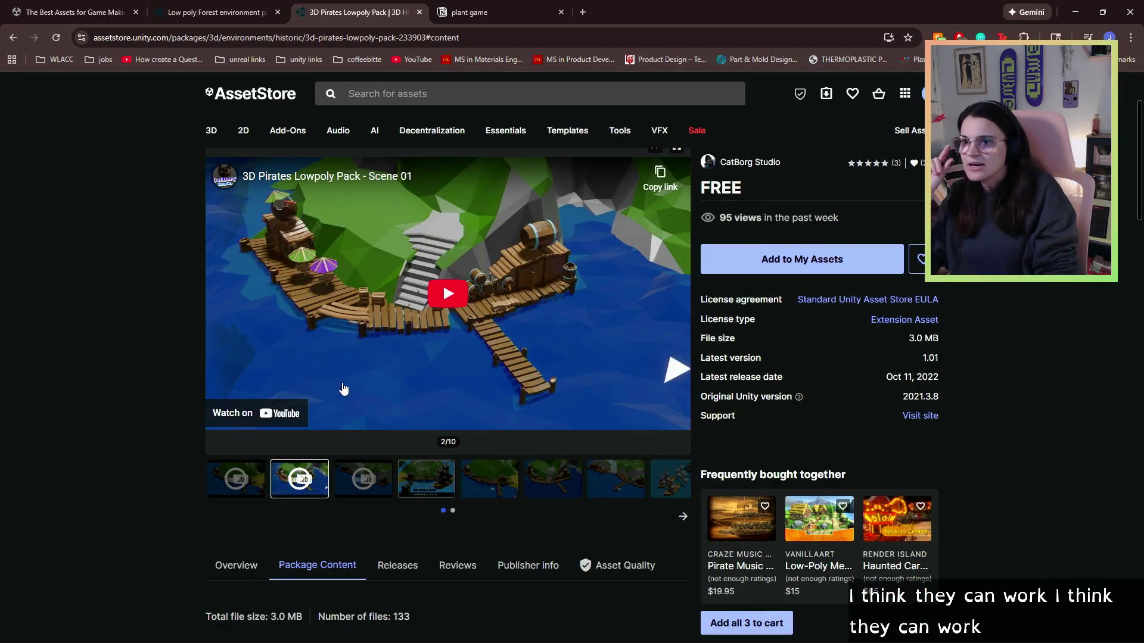
{"action": "scroll", "coordinate": [724, 364], "scroll_direction": "down", "scroll_amount": 2}
{"action": "scroll", "coordinate": [644, 429], "scroll_direction": "down", "scroll_amount": 2}
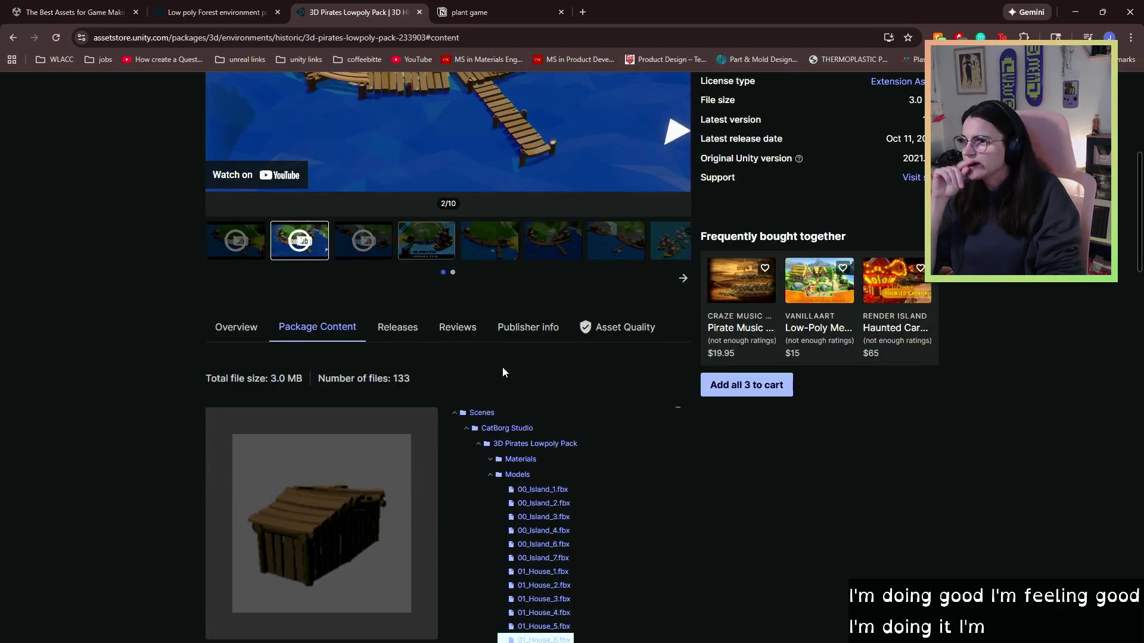
{"action": "left_click", "coordinate": [207, 327]}
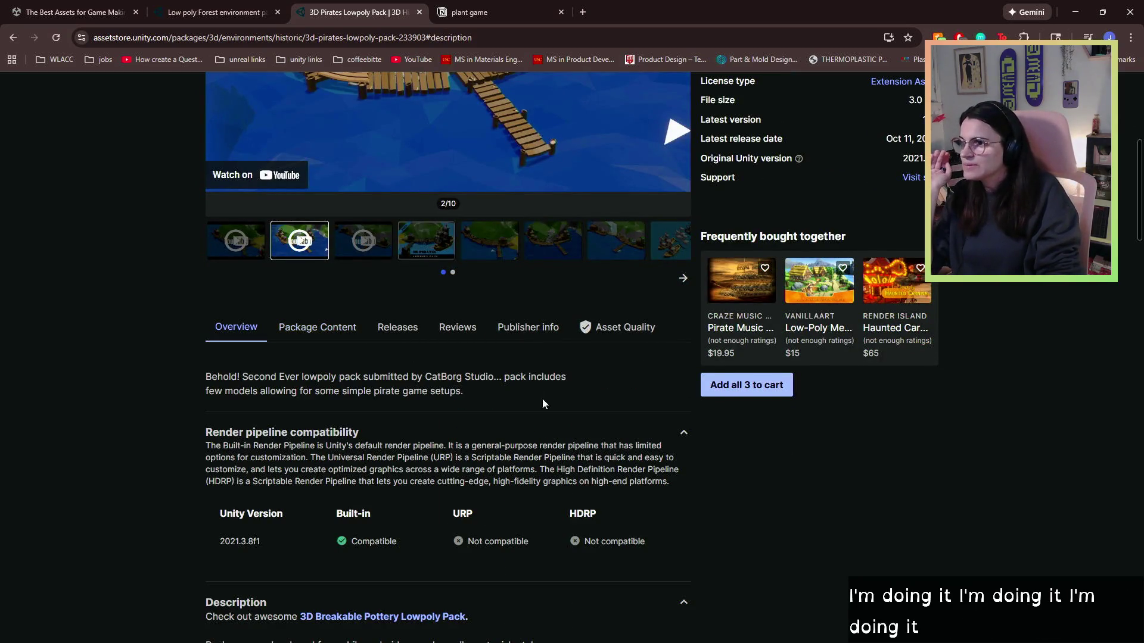
{"action": "scroll", "coordinate": [542, 399], "scroll_direction": "down", "scroll_amount": 1}
{"action": "scroll", "coordinate": [548, 427], "scroll_direction": "down", "scroll_amount": 6}
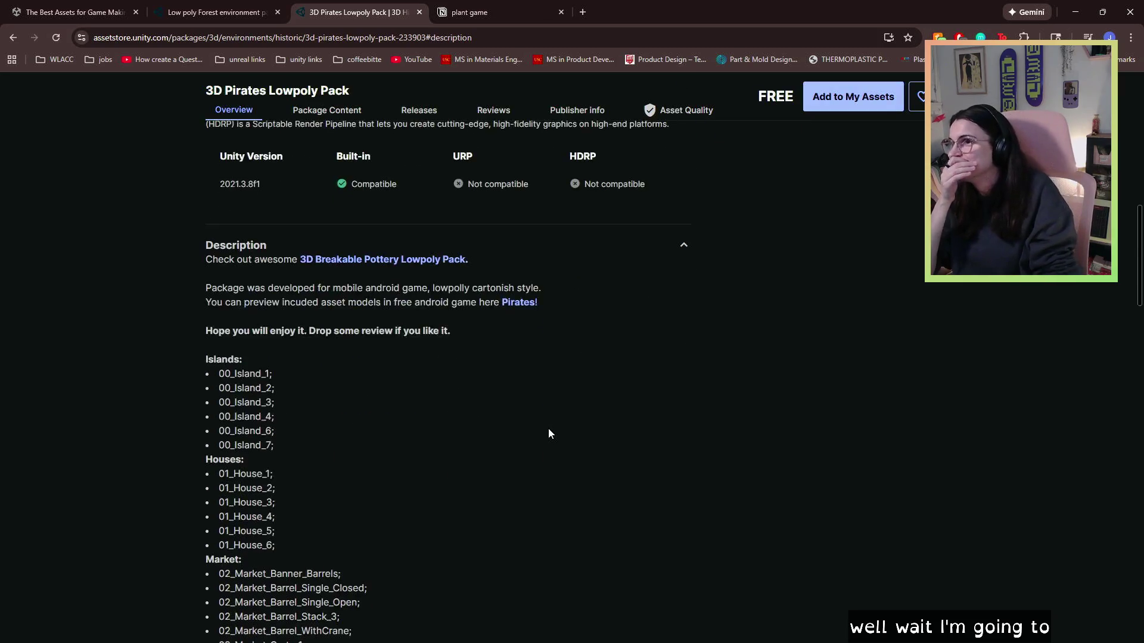
{"action": "scroll", "coordinate": [446, 301], "scroll_direction": "up", "scroll_amount": 3}
{"action": "scroll", "coordinate": [642, 243], "scroll_direction": "up", "scroll_amount": 1}
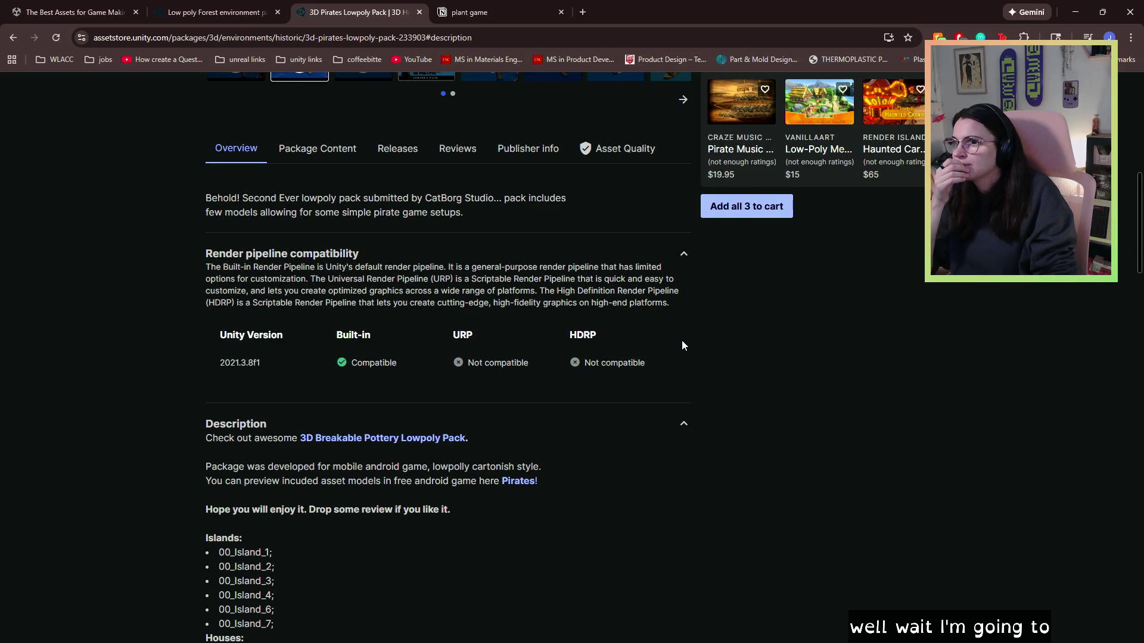
{"action": "scroll", "coordinate": [682, 347], "scroll_direction": "down", "scroll_amount": 1}
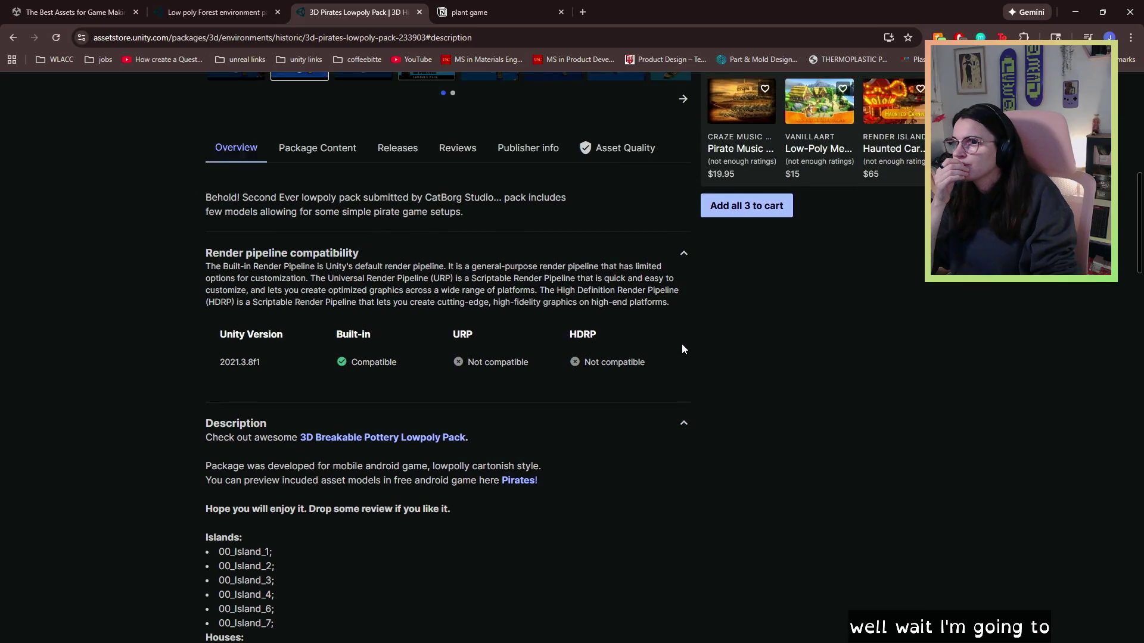
{"action": "scroll", "coordinate": [683, 346], "scroll_direction": "up", "scroll_amount": 4}
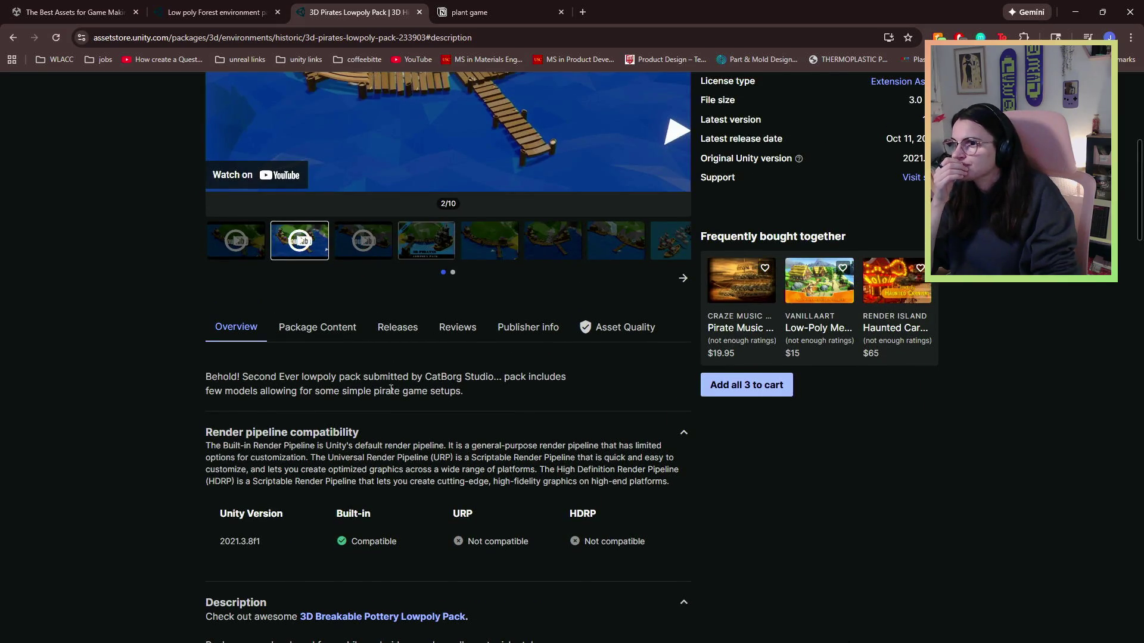
- Read the pack's Asset Quality information
{"action": "left_click", "coordinate": [653, 331]}
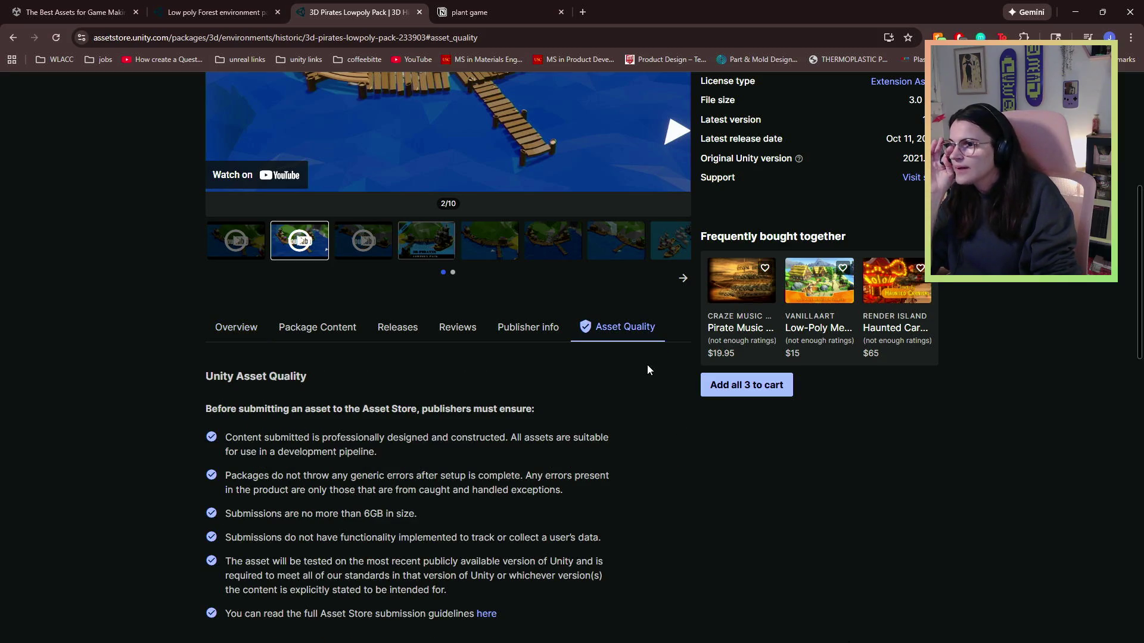
{"action": "scroll", "coordinate": [648, 365], "scroll_direction": "down", "scroll_amount": 5}
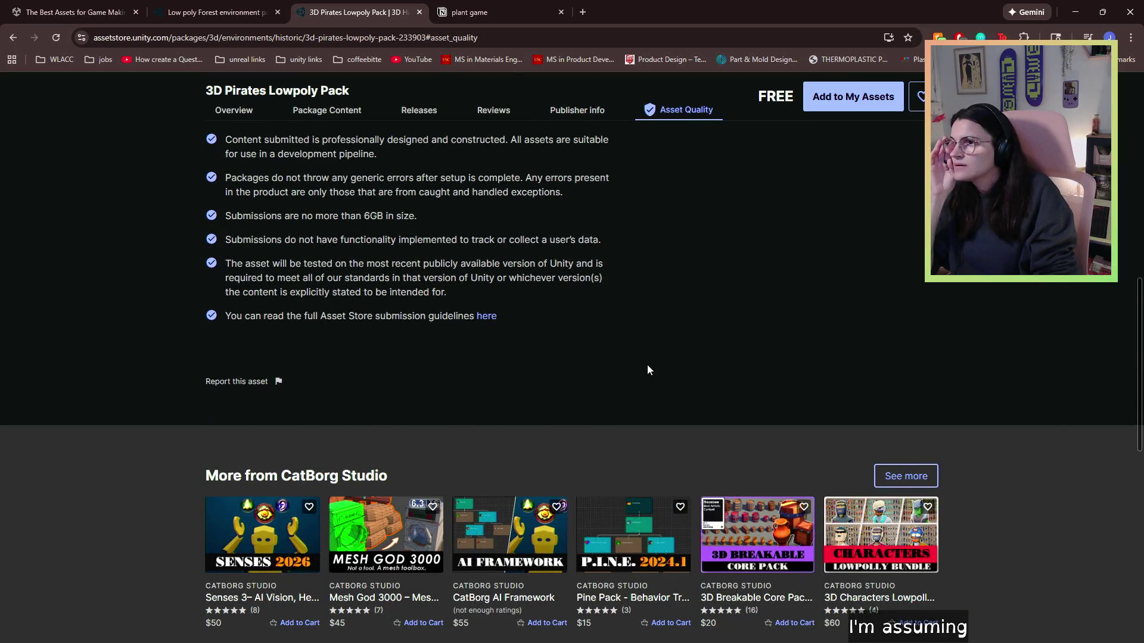
{"action": "scroll", "coordinate": [648, 365], "scroll_direction": "up", "scroll_amount": 7}
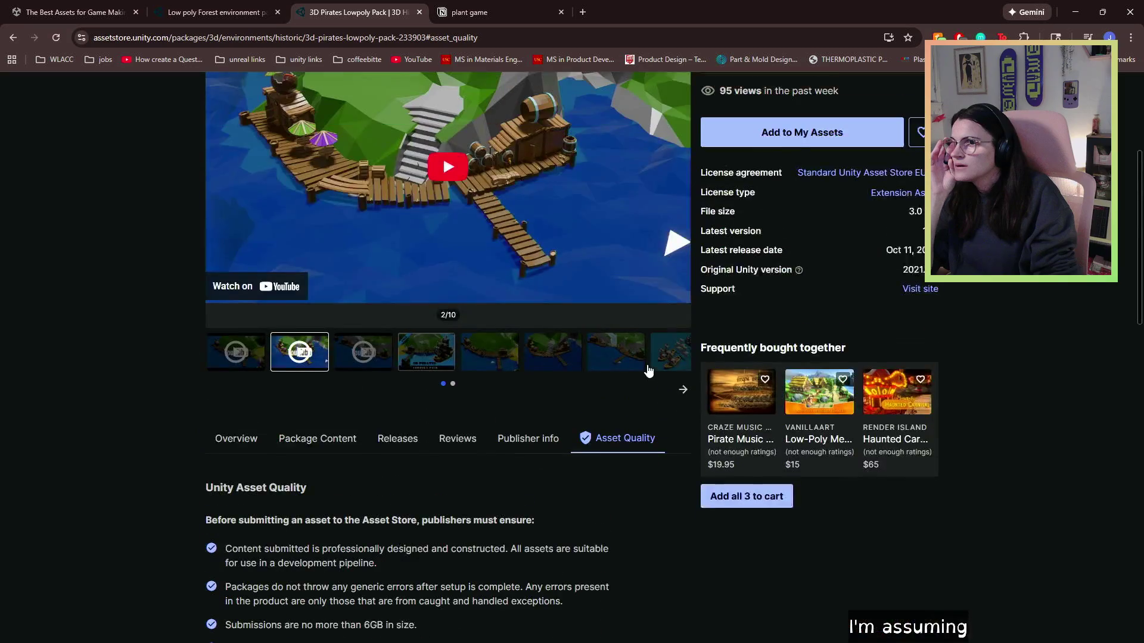
{"action": "scroll", "coordinate": [647, 364], "scroll_direction": "up", "scroll_amount": 3}
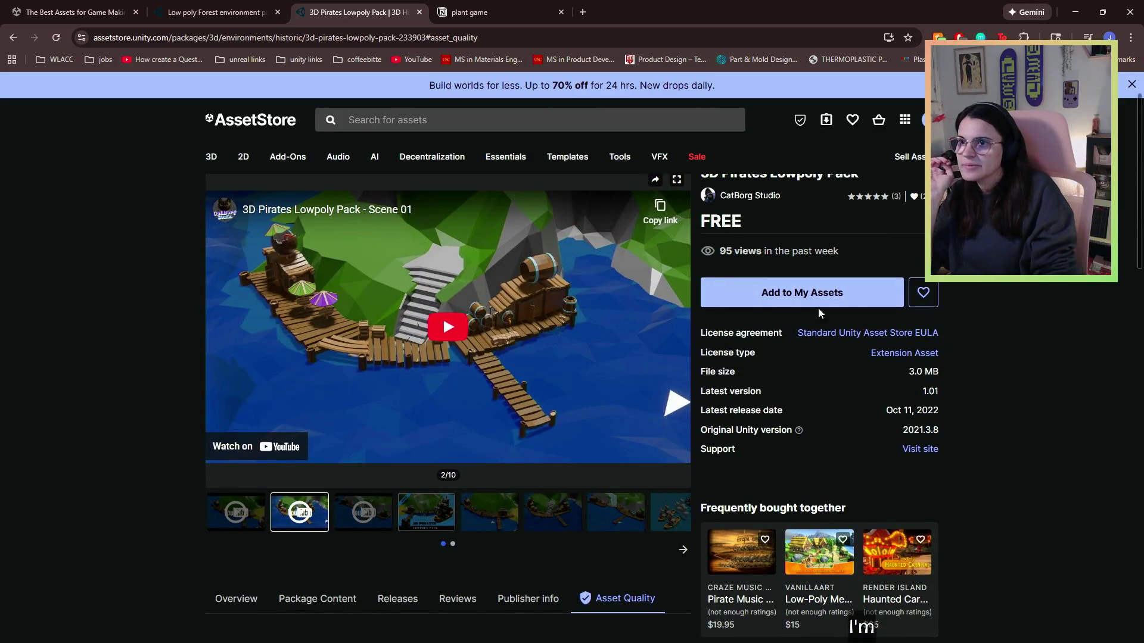
- Add 3D Pirates Lowpoly Pack to My Assets, accepting the Terms of Service, and open it in Unity Editor
{"action": "left_click", "coordinate": [814, 304]}
{"action": "left_click", "coordinate": [645, 426]}
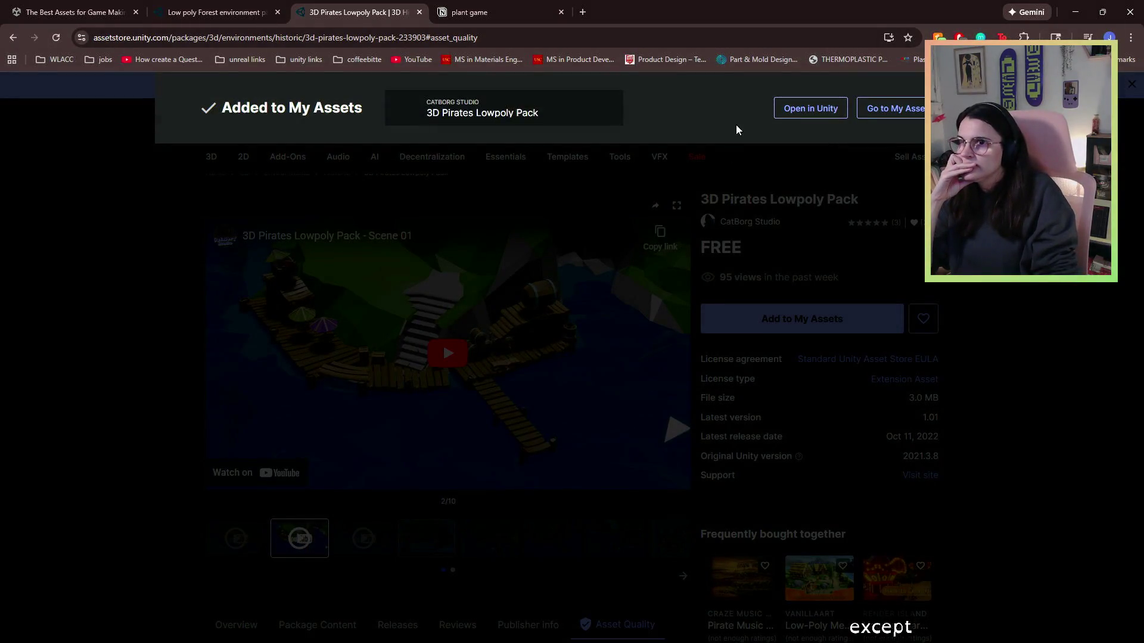
{"action": "left_click", "coordinate": [818, 116]}
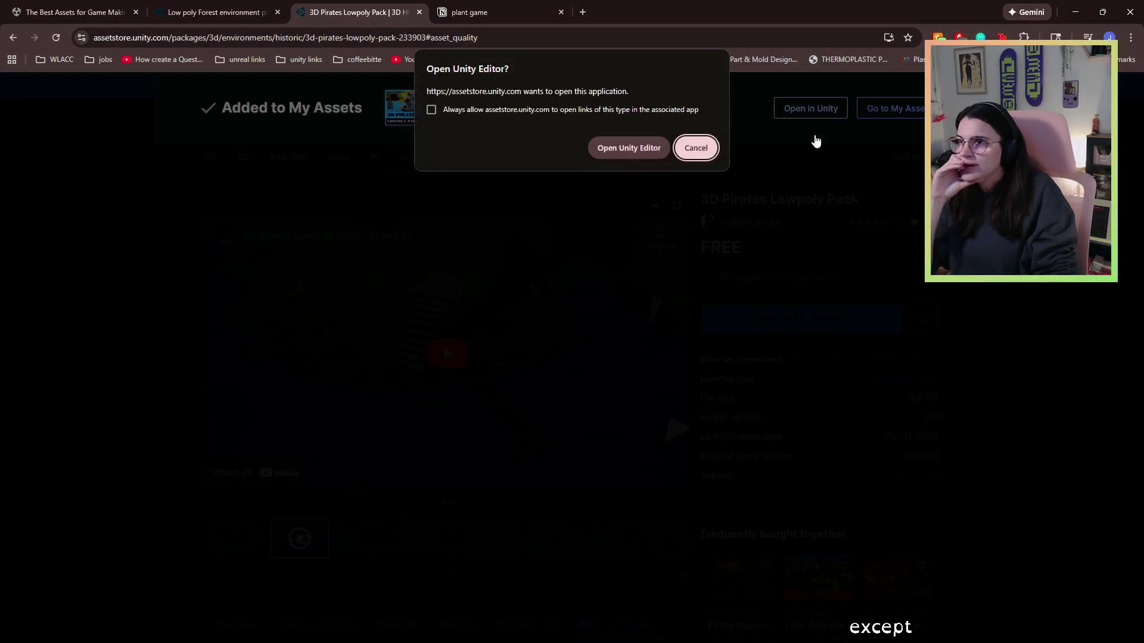
{"action": "left_click", "coordinate": [625, 149]}
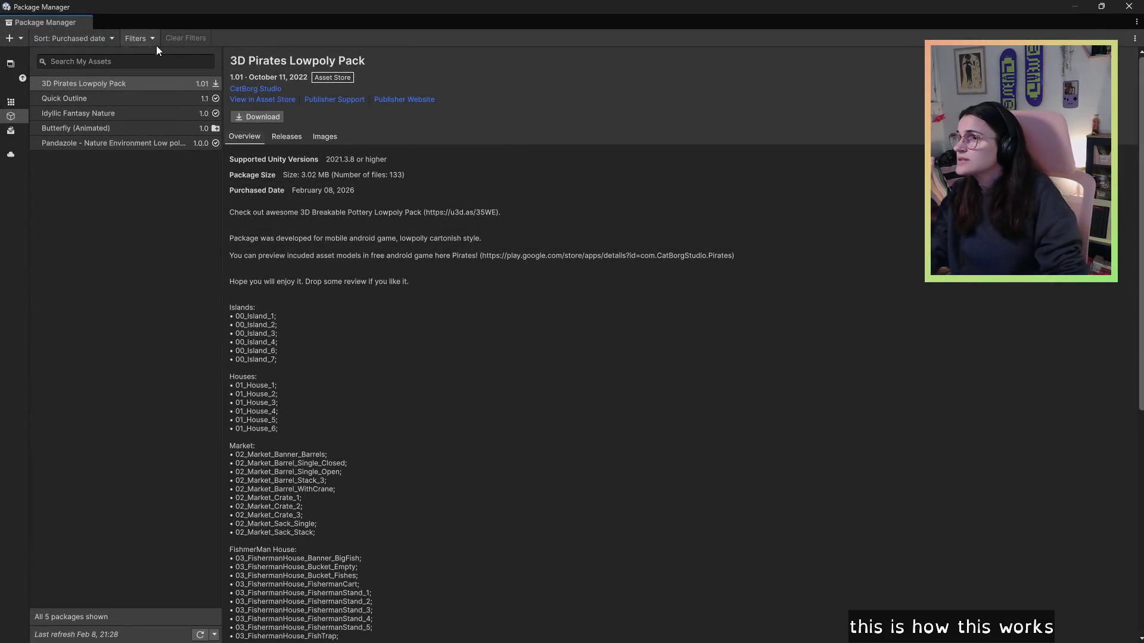
- Download 3D Pirates Lowpoly Pack and import version 1.01 into the project
{"action": "left_click", "coordinate": [278, 119]}
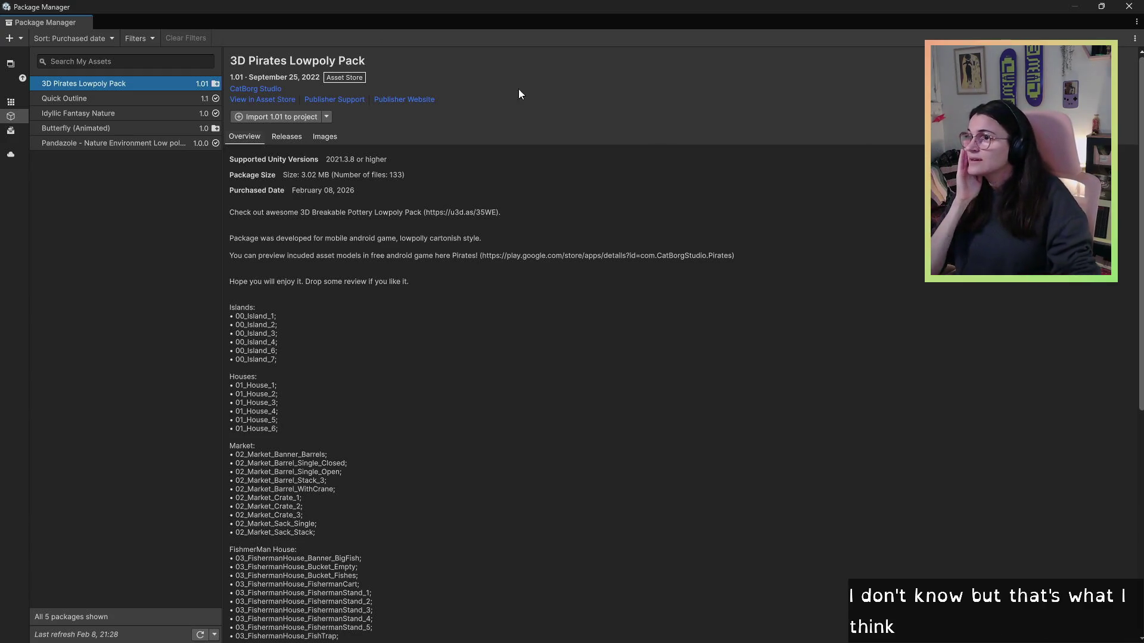
{"action": "left_click", "coordinate": [283, 117]}
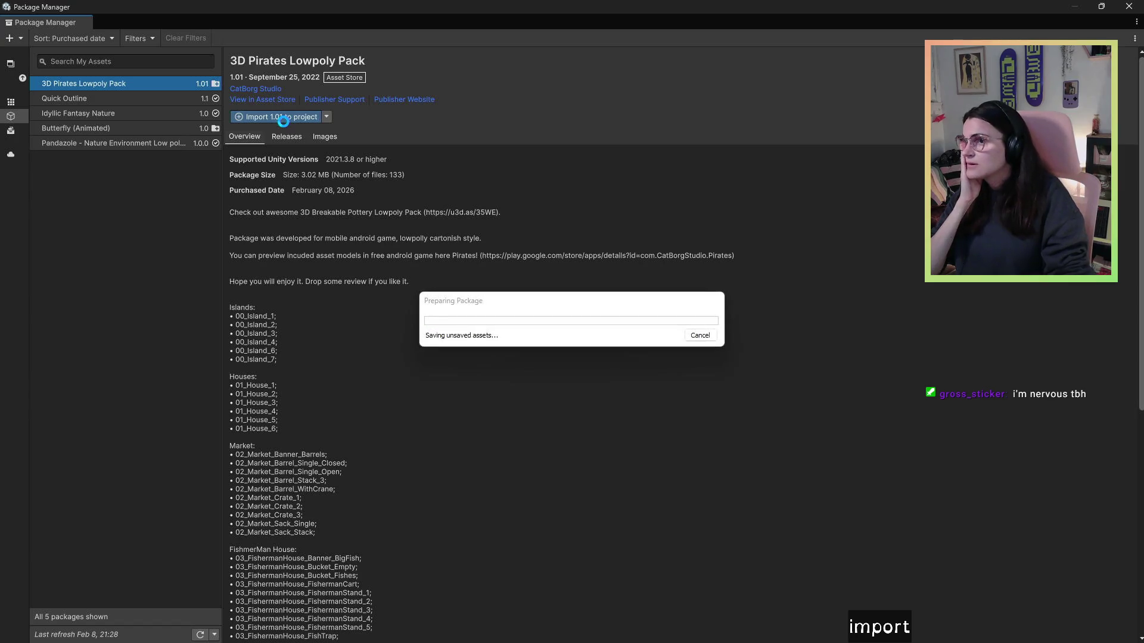
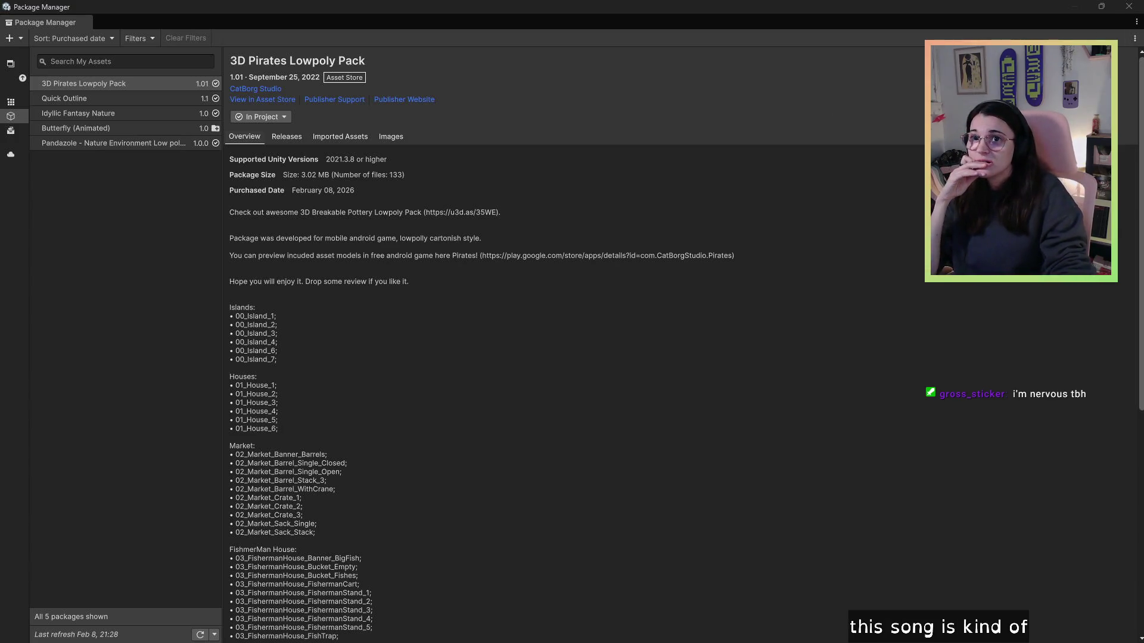
- Close the Package Manager and collapse the Idyllic Fantasy Nature, QuickOutline and Scripts folders
{"action": "left_click", "coordinate": [1129, 7]}
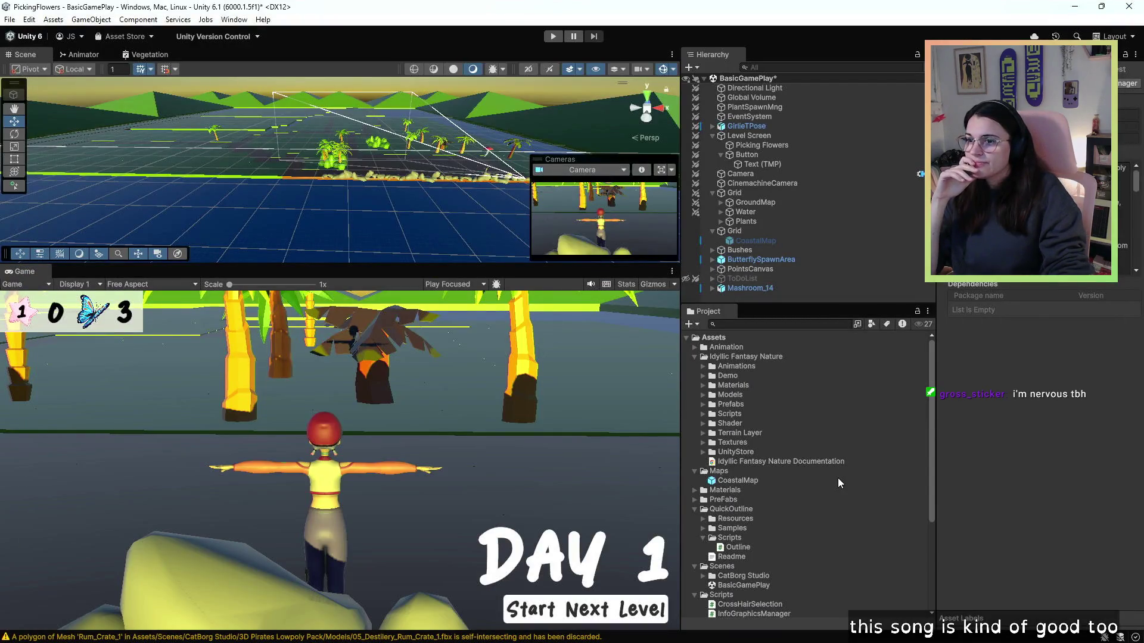
{"action": "left_click", "coordinate": [694, 356]}
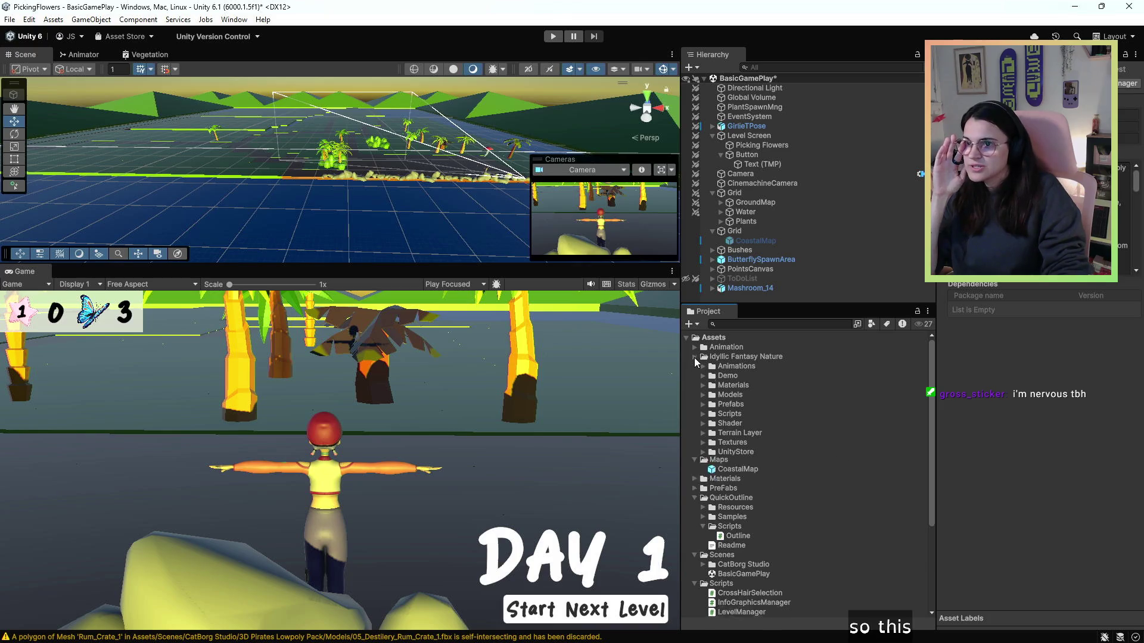
{"action": "left_click", "coordinate": [694, 404]}
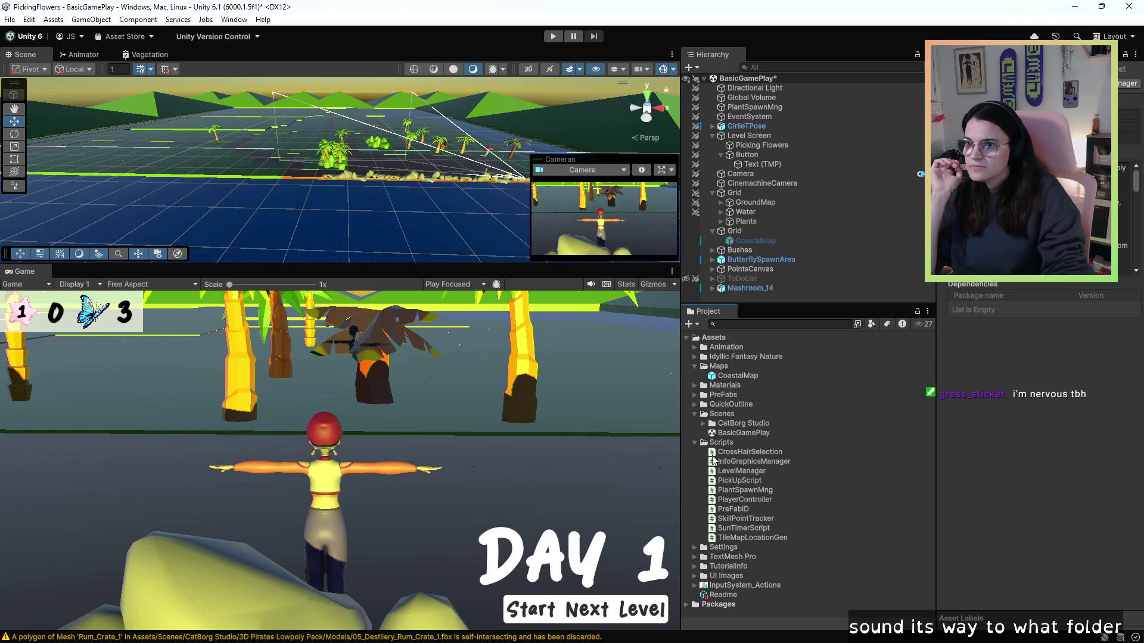
{"action": "left_click", "coordinate": [695, 442]}
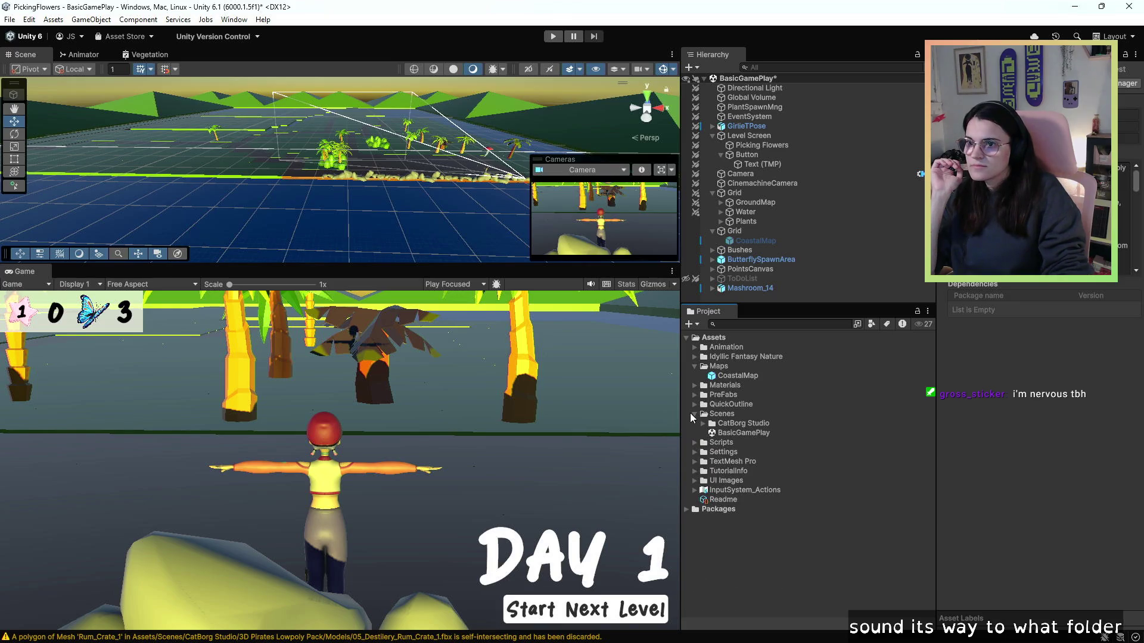
- Browse the top-level asset folders, then expand Idyllic Fantasy Nature > UnityStore
{"action": "left_click", "coordinate": [732, 510]}
{"action": "left_click", "coordinate": [733, 490]}
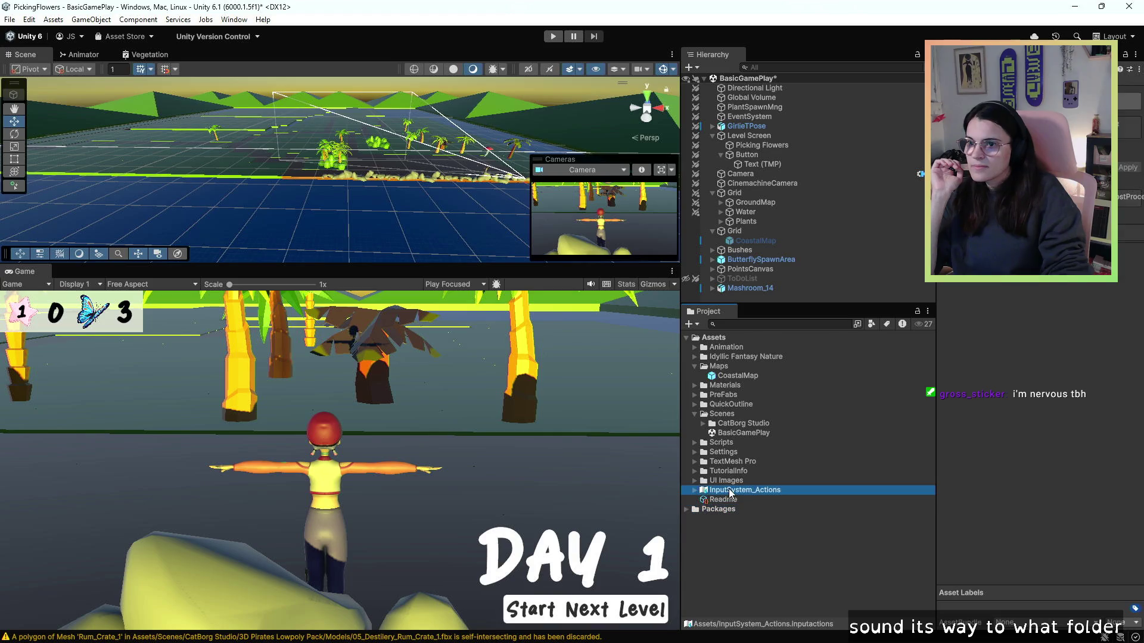
{"action": "left_click", "coordinate": [733, 480]}
{"action": "left_click", "coordinate": [734, 472]}
{"action": "left_click", "coordinate": [737, 463]}
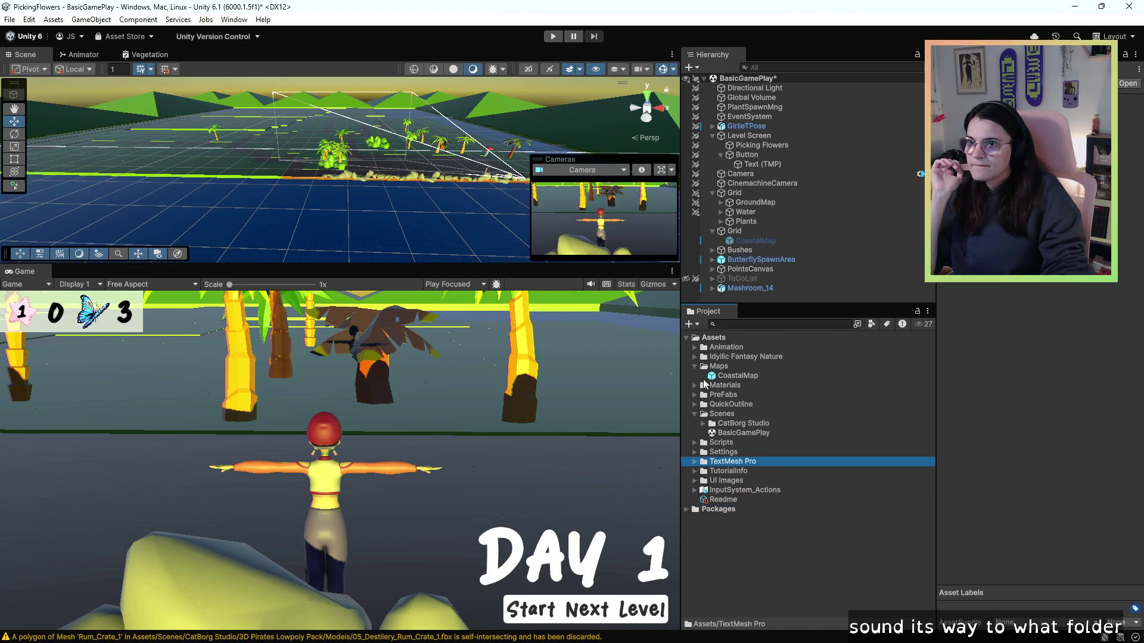
{"action": "left_click", "coordinate": [694, 356]}
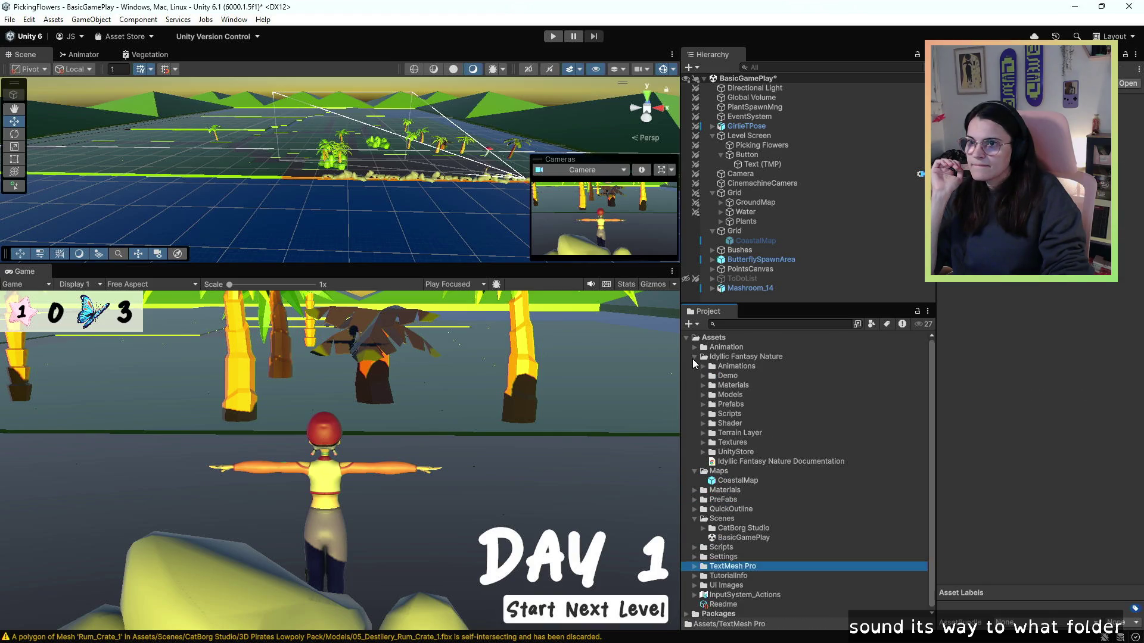
{"action": "left_click", "coordinate": [703, 452]}
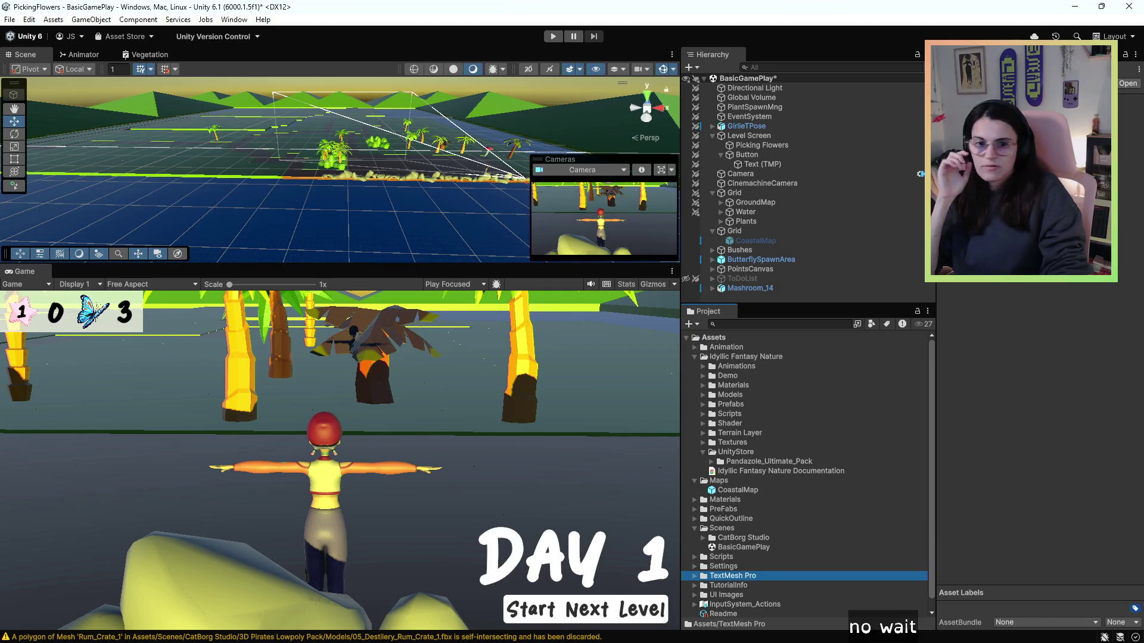
- Check the pack's name on the Asset Store page and begin a project asset search
{"action": "key", "text": "alt+Tab"}
{"action": "key", "text": "alt+Tab"}
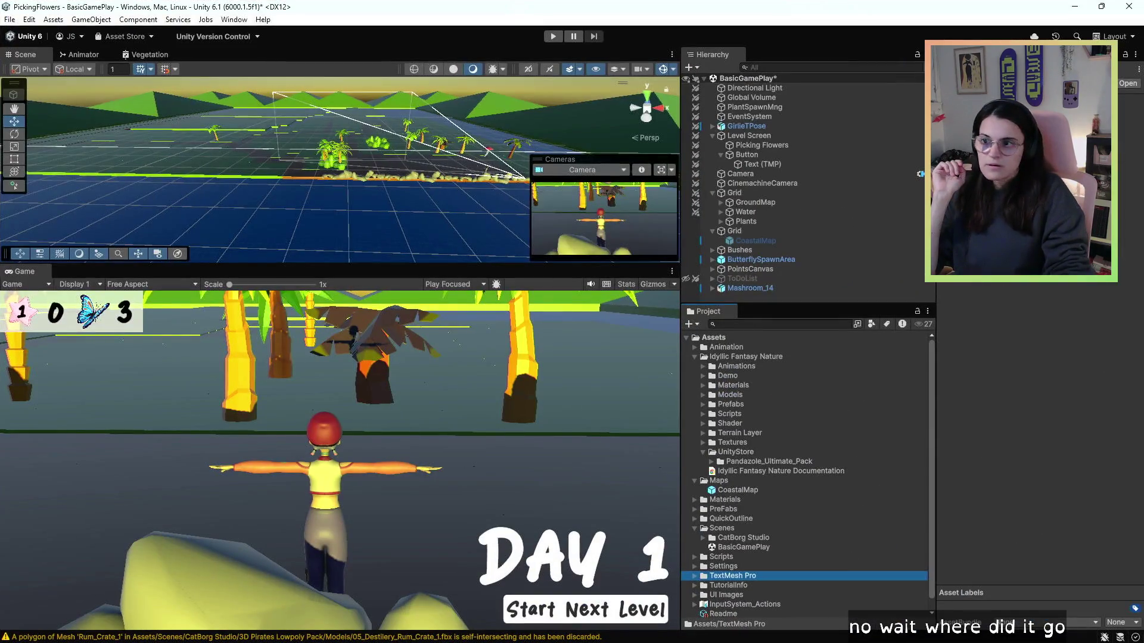
{"action": "key", "text": "alt+Tab"}
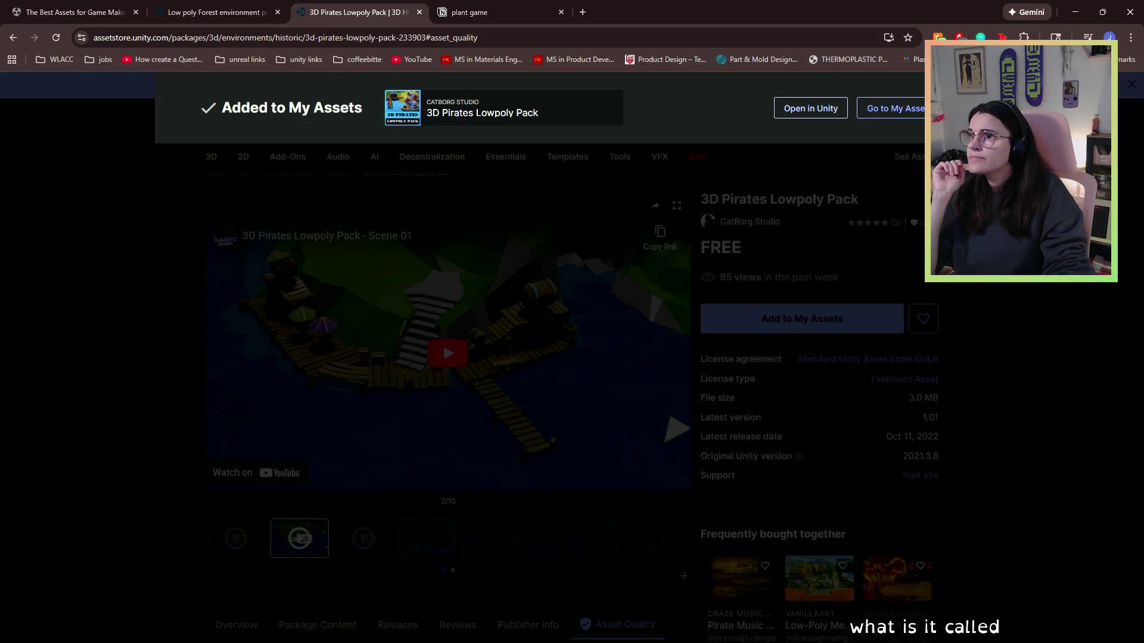
{"action": "key", "text": "alt+Tab"}
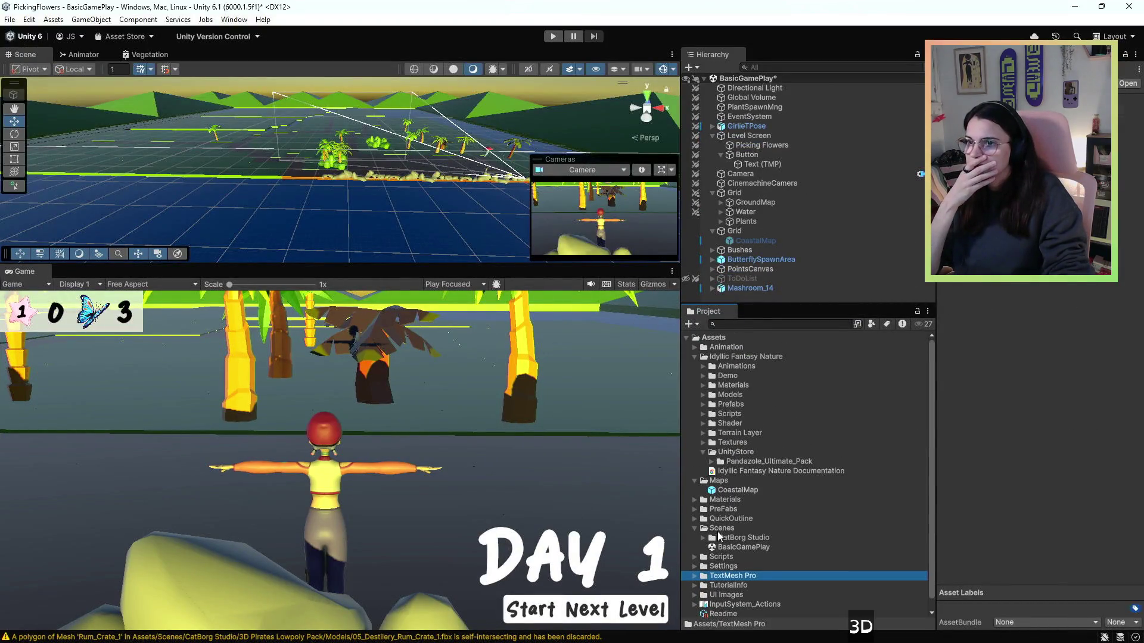
{"action": "left_click", "coordinate": [748, 324]}
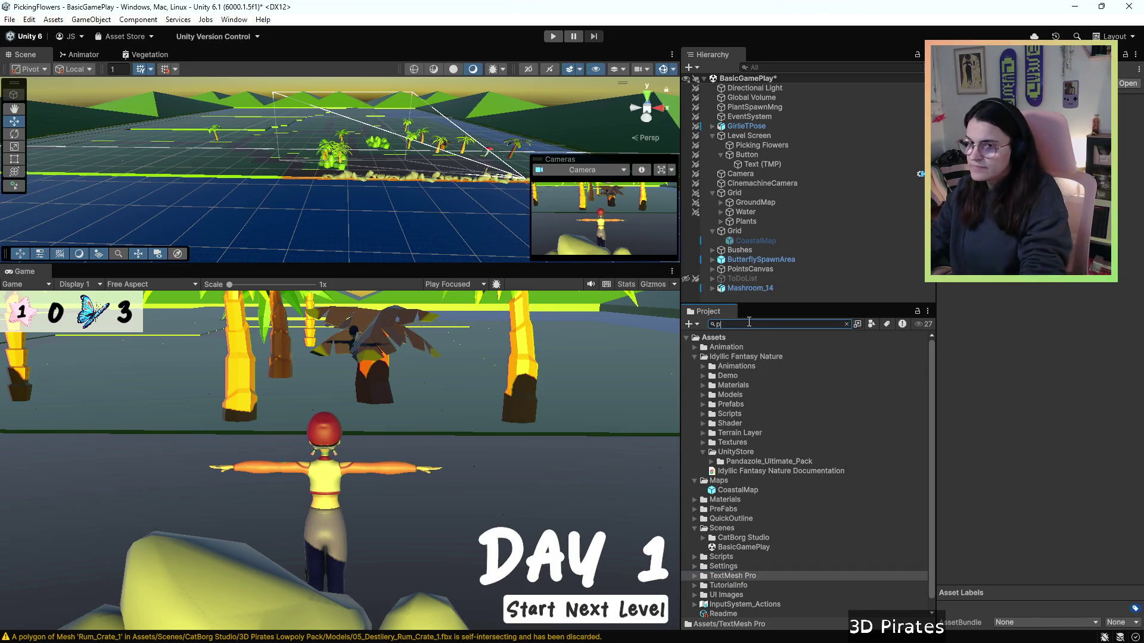
- Search 'pirate' to reveal the 3D Pirates Lowpoly Pack folder in the Project tree
{"action": "type", "text": "pirate"}
{"action": "double_click", "coordinate": [710, 369]}
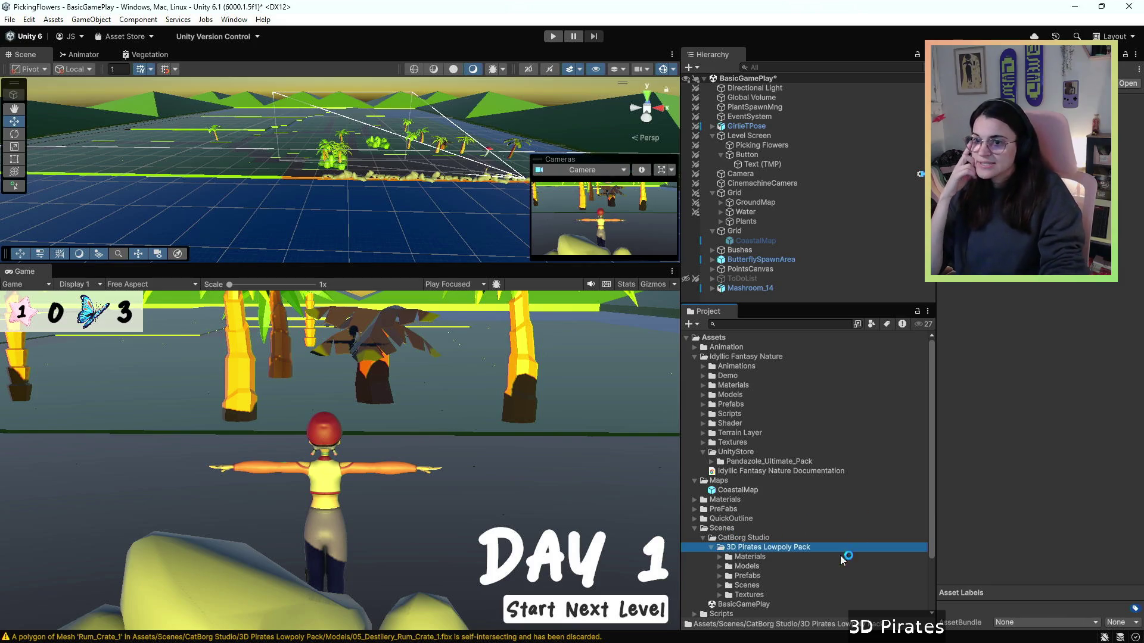
{"action": "scroll", "coordinate": [732, 562], "scroll_direction": "down", "scroll_amount": 2}
{"action": "left_click", "coordinate": [720, 549]}
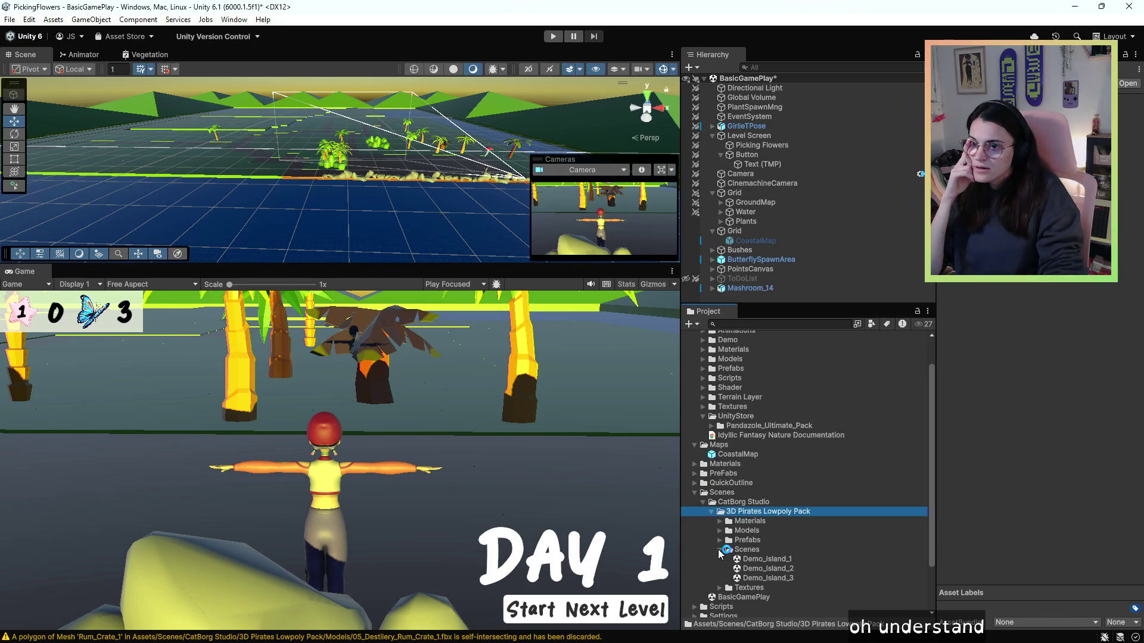
{"action": "left_click", "coordinate": [720, 551]}
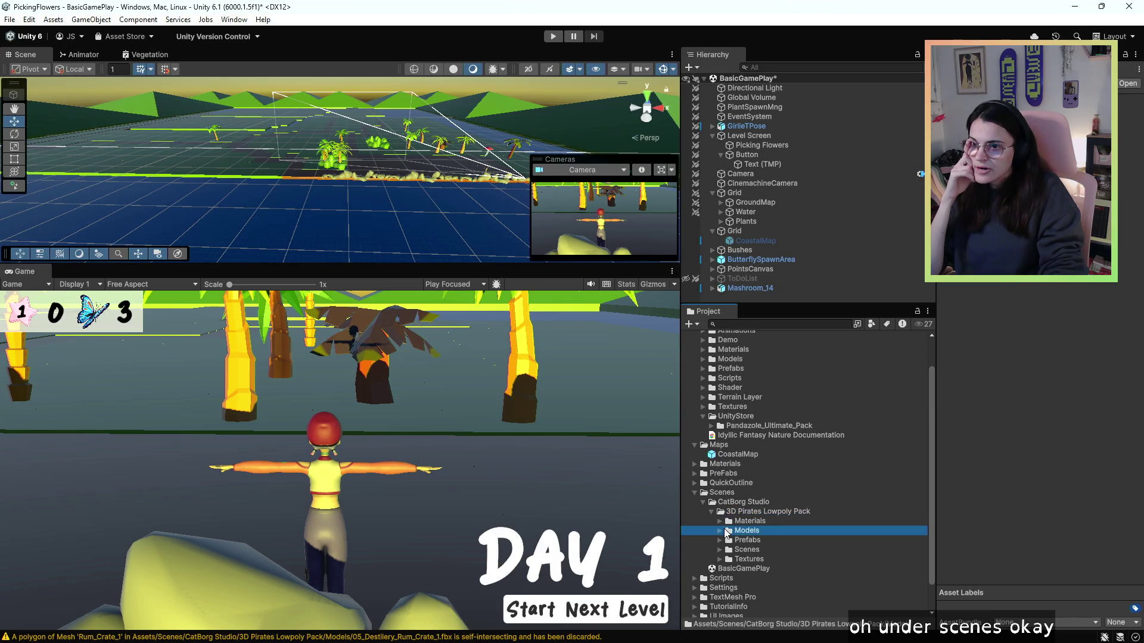
{"action": "left_click", "coordinate": [728, 531]}
{"action": "left_click", "coordinate": [720, 530]}
- Inspect the pack's 01_House_1 and 00_Island_4 models in the Models folder
{"action": "scroll", "coordinate": [733, 539], "scroll_direction": "down", "scroll_amount": 2}
{"action": "left_click", "coordinate": [786, 573]}
{"action": "left_click", "coordinate": [784, 563]}
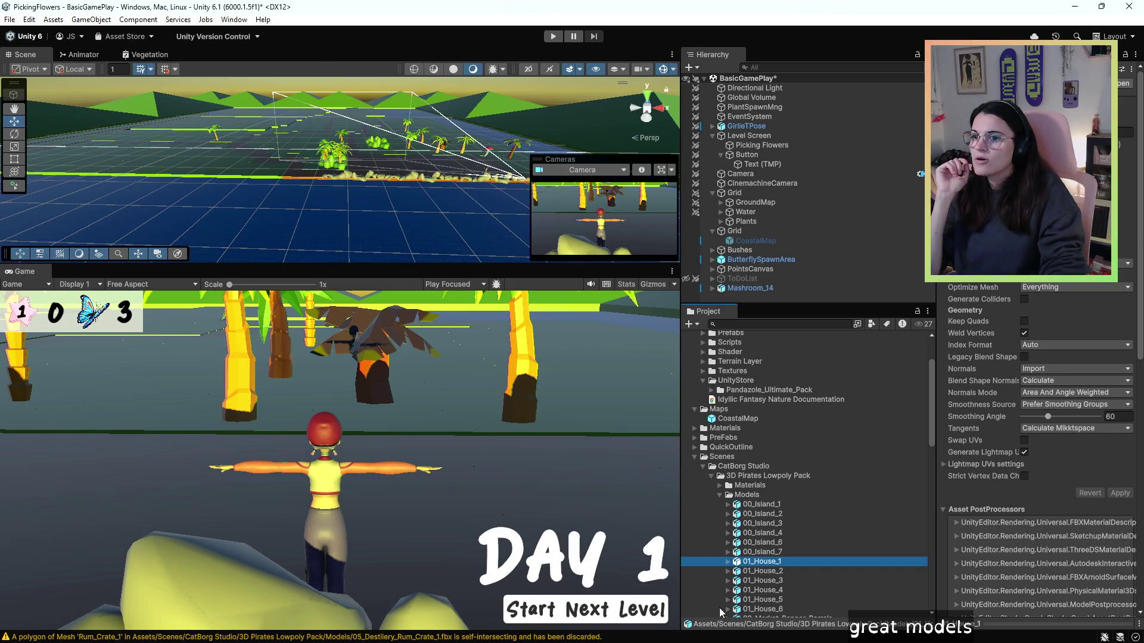
{"action": "left_click", "coordinate": [743, 533]}
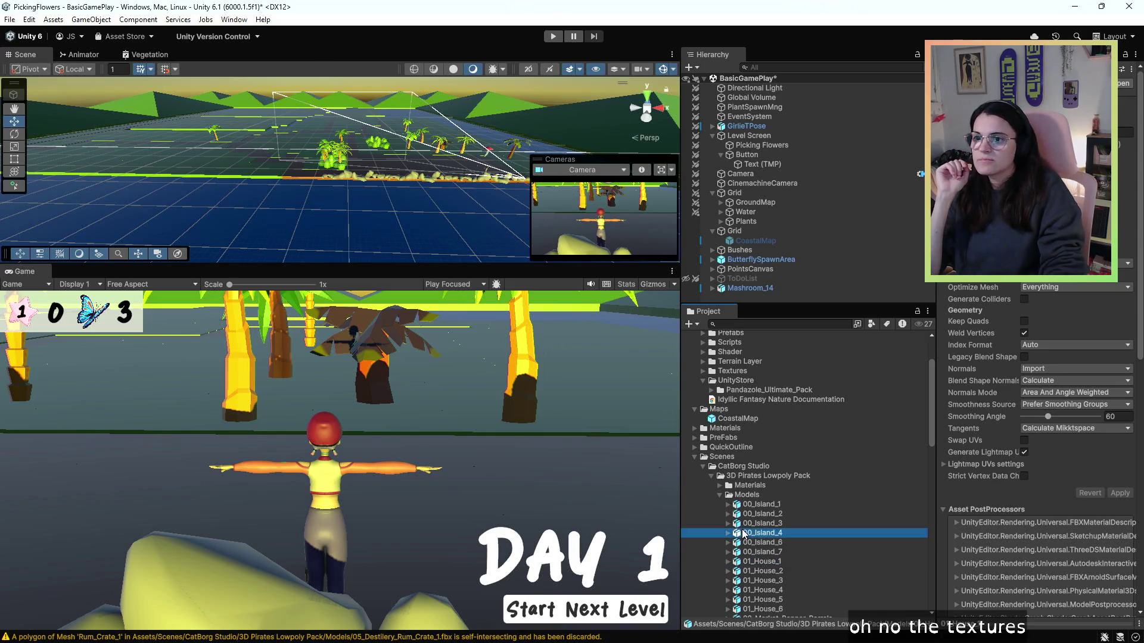
- Browse the pack's Prefabs and expand 01_House_4's material, which uses the Standard shader
{"action": "left_click", "coordinate": [719, 495]}
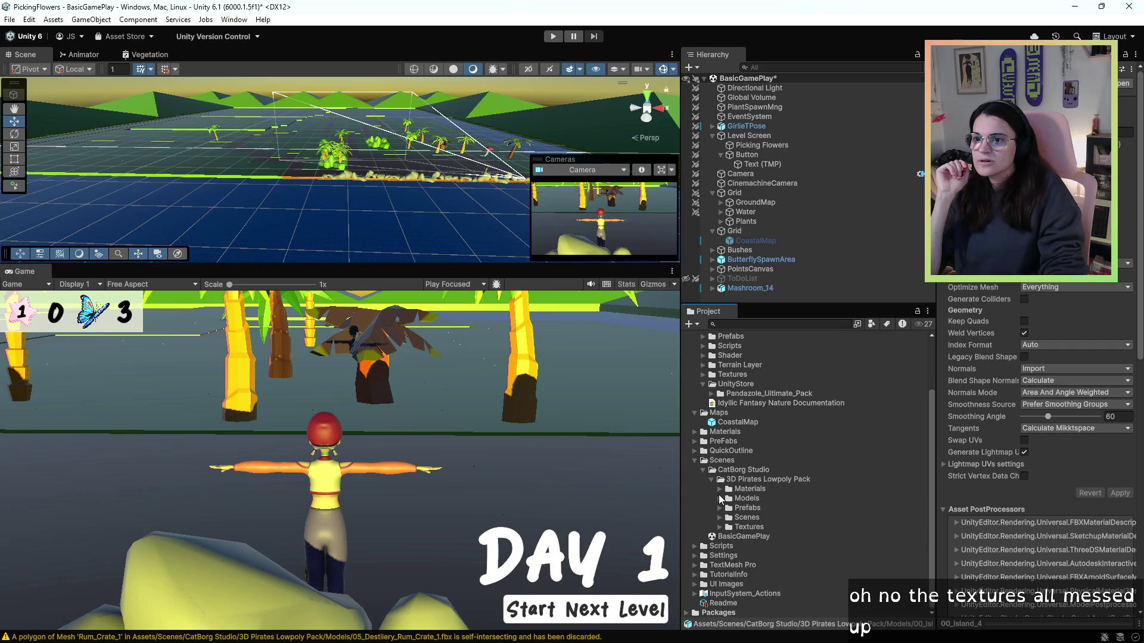
{"action": "left_click", "coordinate": [720, 504]}
{"action": "scroll", "coordinate": [796, 508], "scroll_direction": "down", "scroll_amount": 2}
{"action": "left_click", "coordinate": [792, 520]}
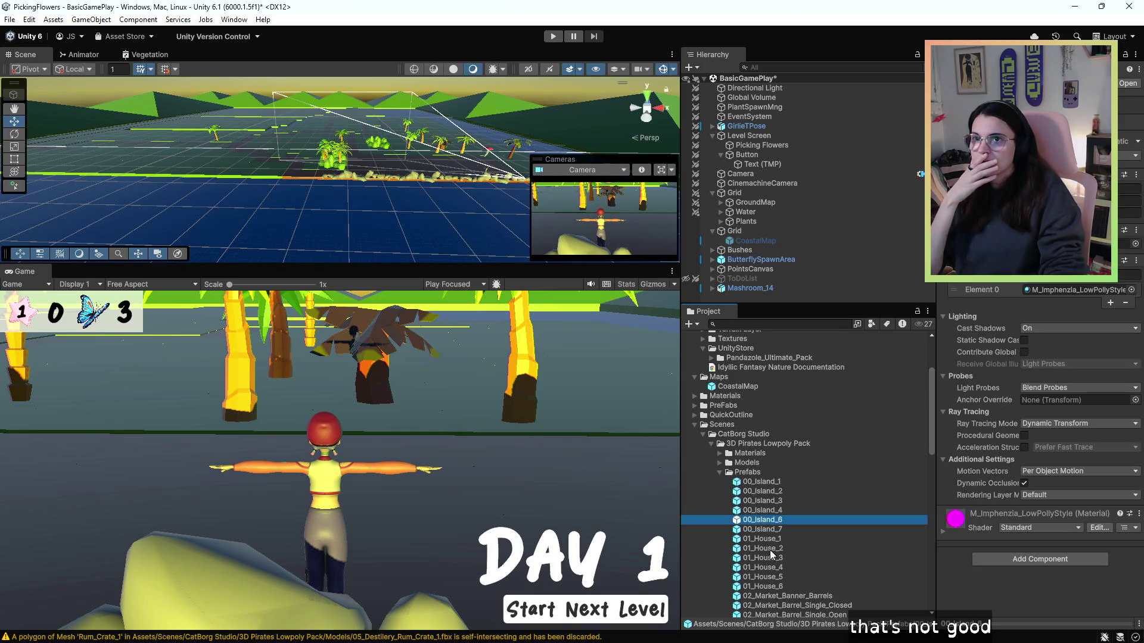
{"action": "left_click", "coordinate": [773, 560]}
{"action": "scroll", "coordinate": [775, 566], "scroll_direction": "down", "scroll_amount": 5}
{"action": "left_click", "coordinate": [789, 483]}
{"action": "scroll", "coordinate": [789, 484], "scroll_direction": "down", "scroll_amount": 4}
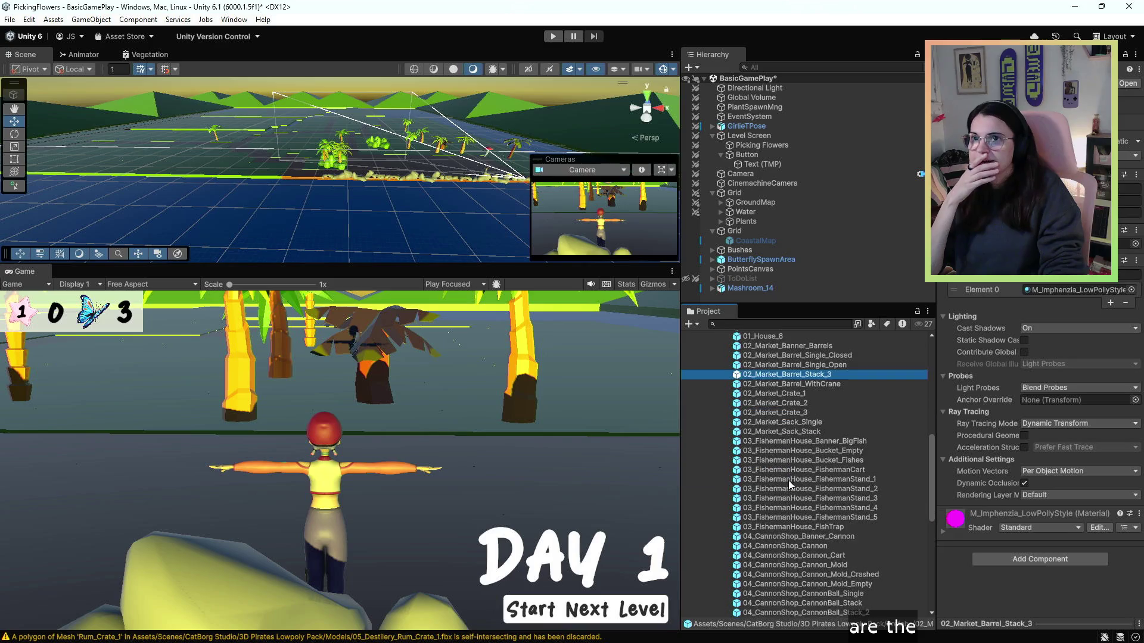
{"action": "scroll", "coordinate": [789, 483], "scroll_direction": "down", "scroll_amount": 10}
{"action": "scroll", "coordinate": [788, 480], "scroll_direction": "up", "scroll_amount": 15}
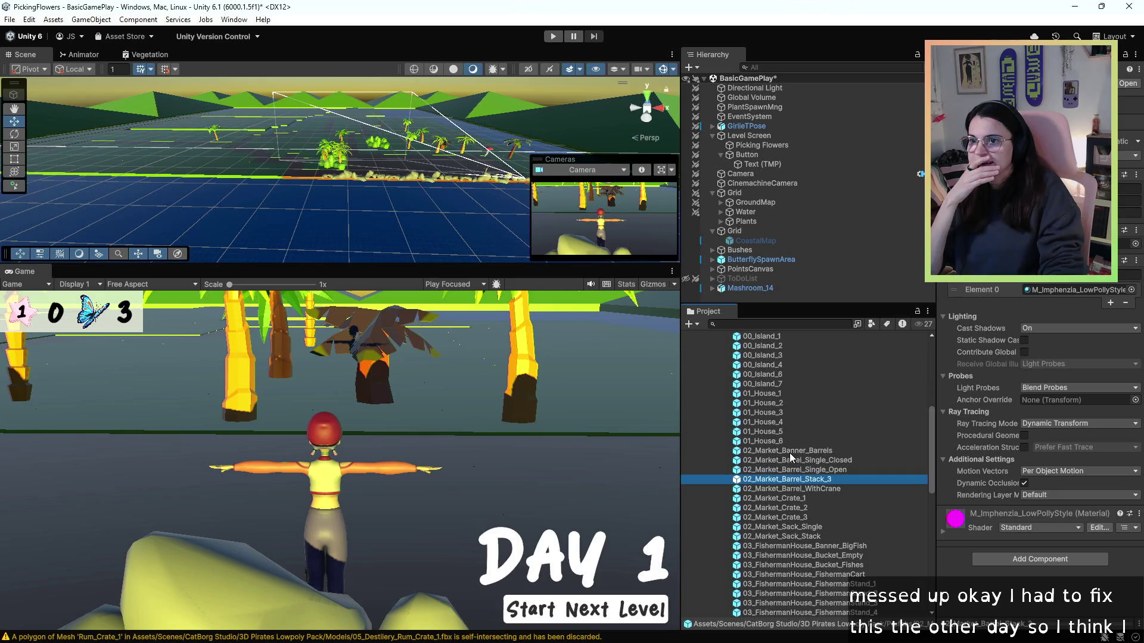
{"action": "scroll", "coordinate": [789, 447], "scroll_direction": "up", "scroll_amount": 1}
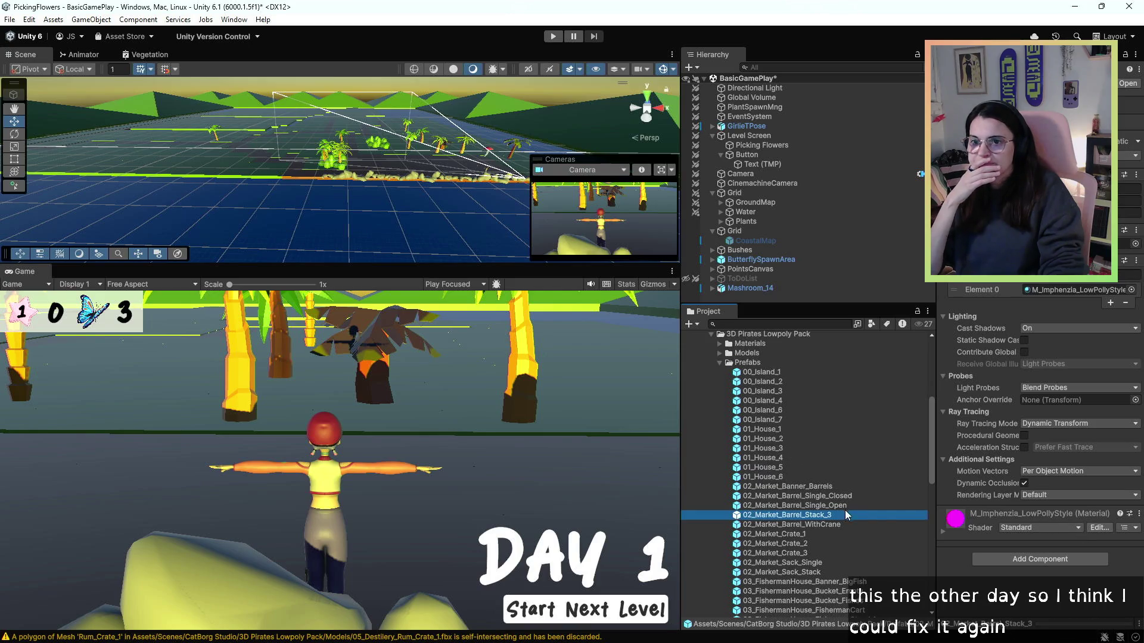
{"action": "left_click", "coordinate": [763, 457]}
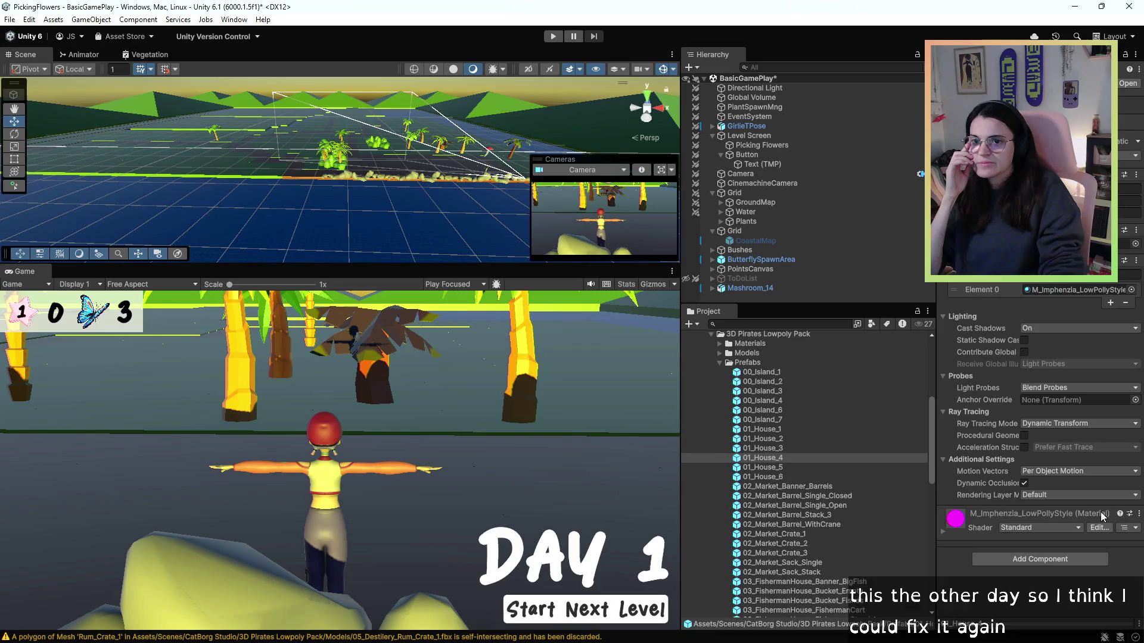
{"action": "left_click", "coordinate": [1016, 520]}
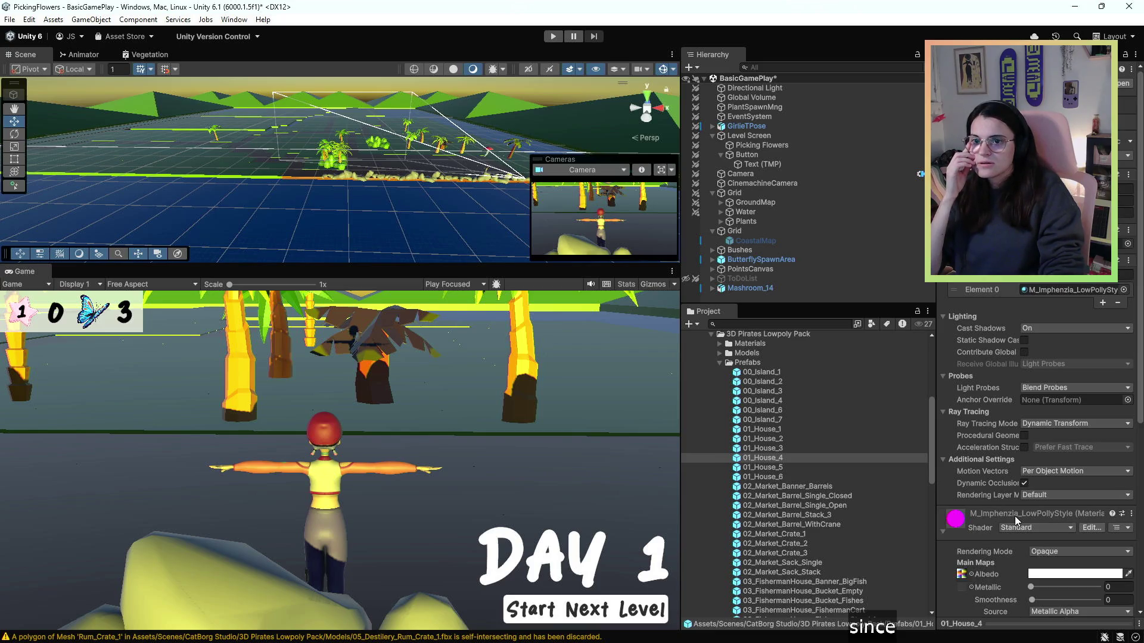
- Look at 00_Island_7, then the pack's Demo_Island_1 and Demo_Island_3 scenes
{"action": "left_click", "coordinate": [1132, 514]}
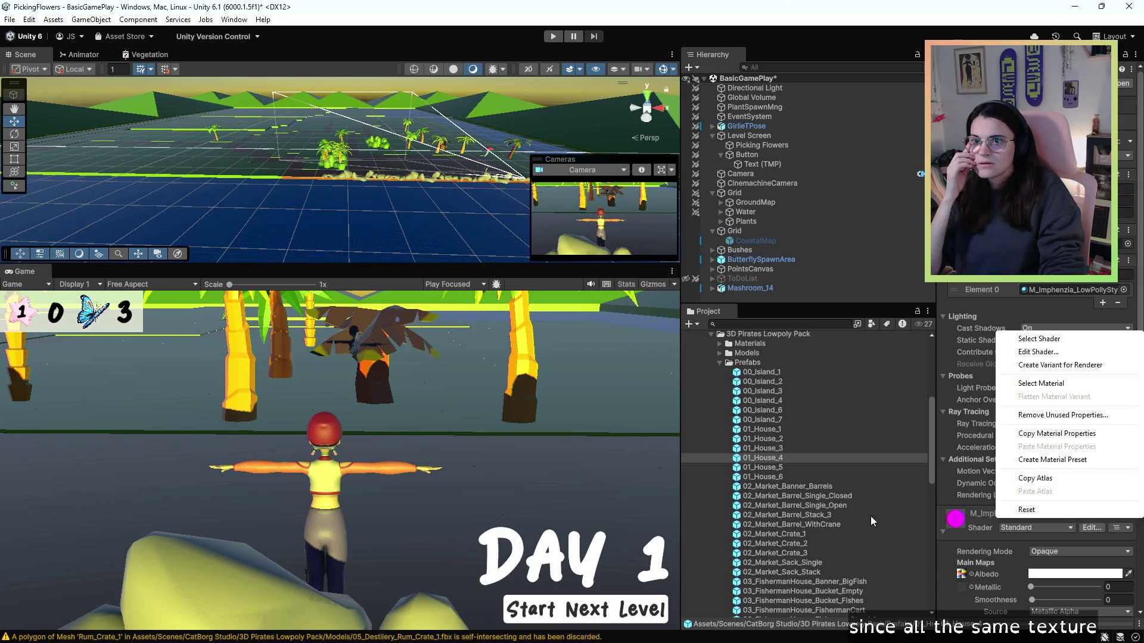
{"action": "left_click", "coordinate": [857, 419]}
{"action": "scroll", "coordinate": [801, 427], "scroll_direction": "up", "scroll_amount": 3}
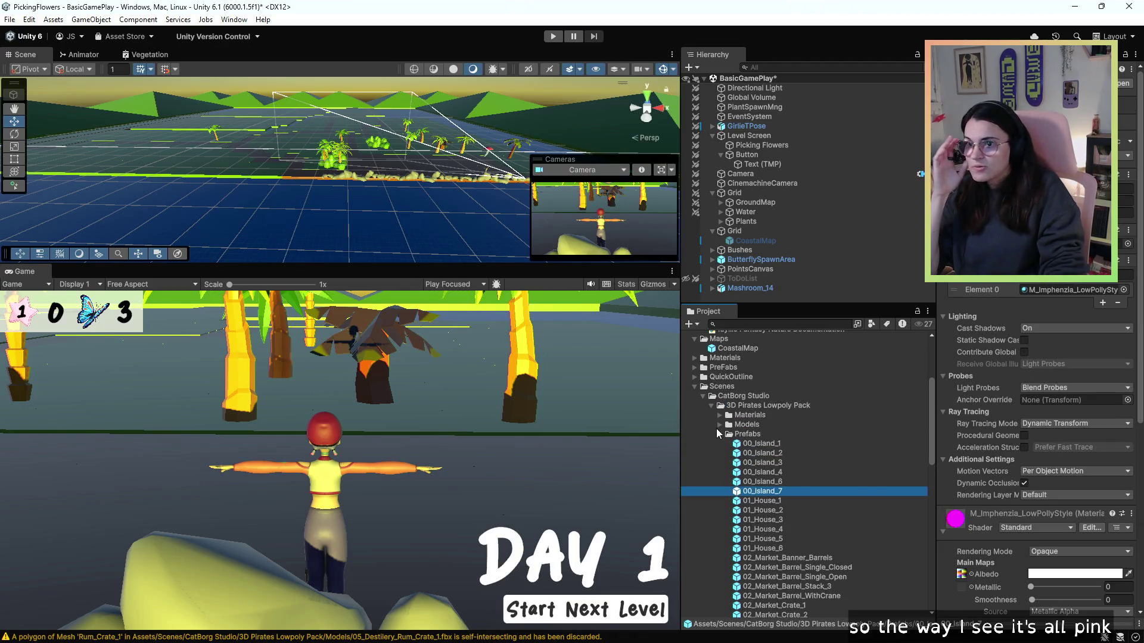
{"action": "left_click", "coordinate": [719, 435]}
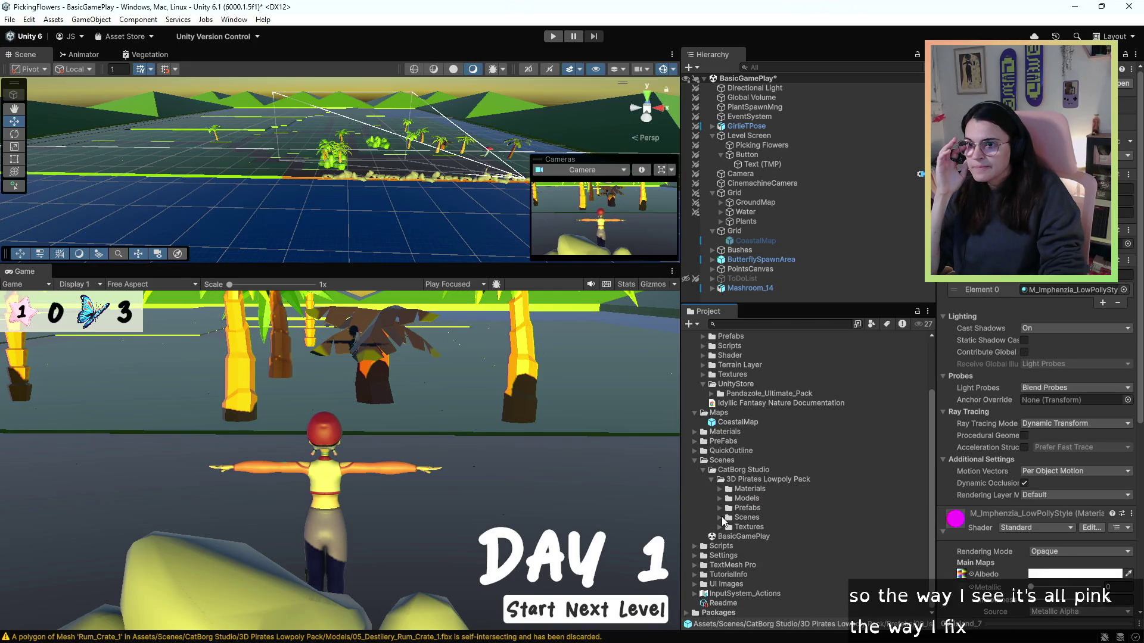
{"action": "left_click", "coordinate": [721, 518]}
{"action": "left_click", "coordinate": [767, 527]}
{"action": "left_click", "coordinate": [781, 546]}
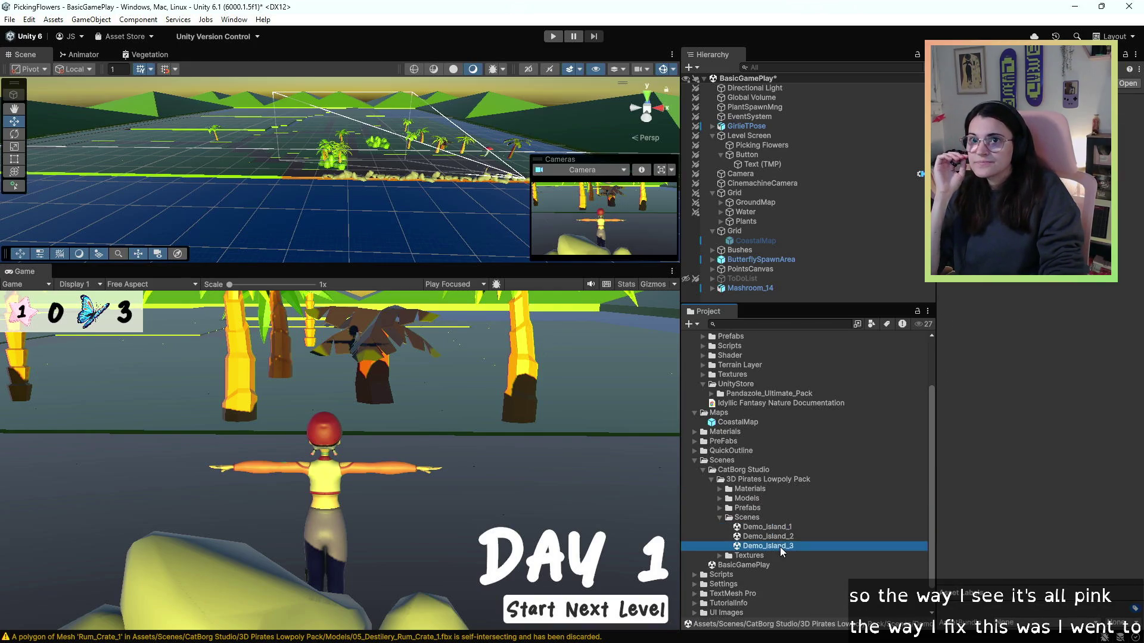
- Inspect the pirate pack's K4DvOYIE texture and its child sprite
{"action": "left_click", "coordinate": [720, 555]}
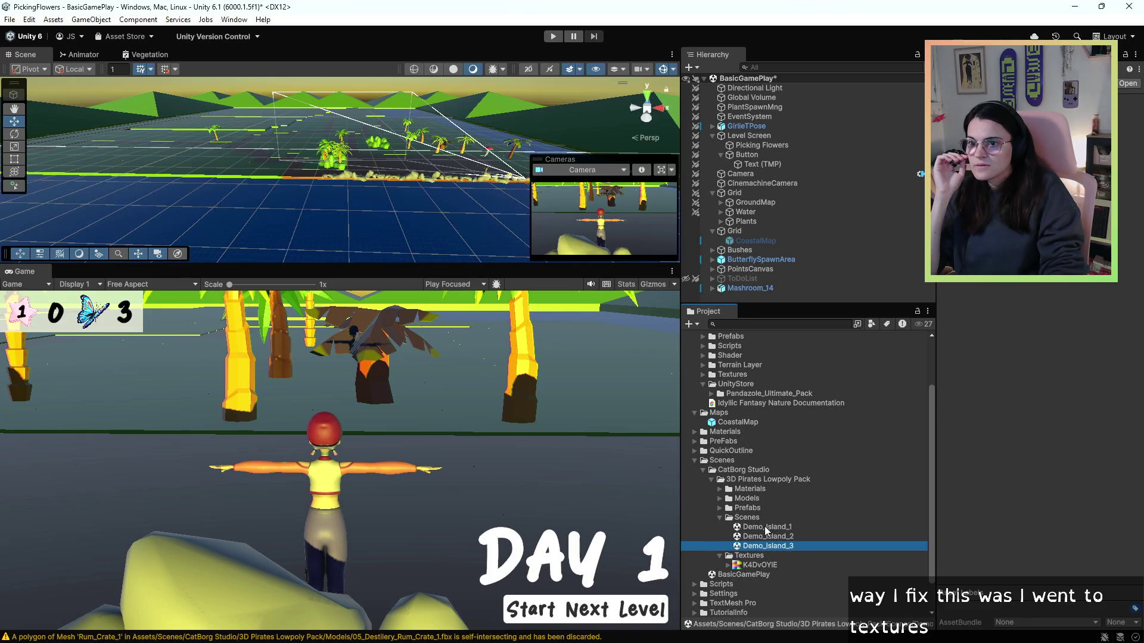
{"action": "scroll", "coordinate": [766, 530], "scroll_direction": "down", "scroll_amount": 2}
{"action": "left_click", "coordinate": [767, 529]}
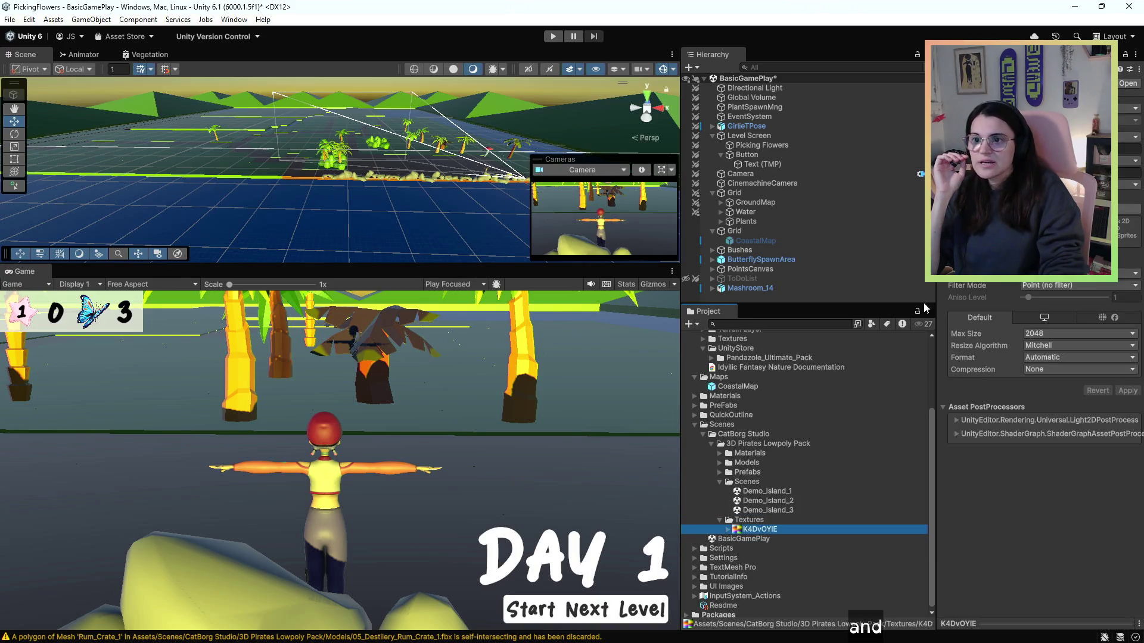
{"action": "left_click", "coordinate": [727, 529]}
{"action": "left_click", "coordinate": [752, 539]}
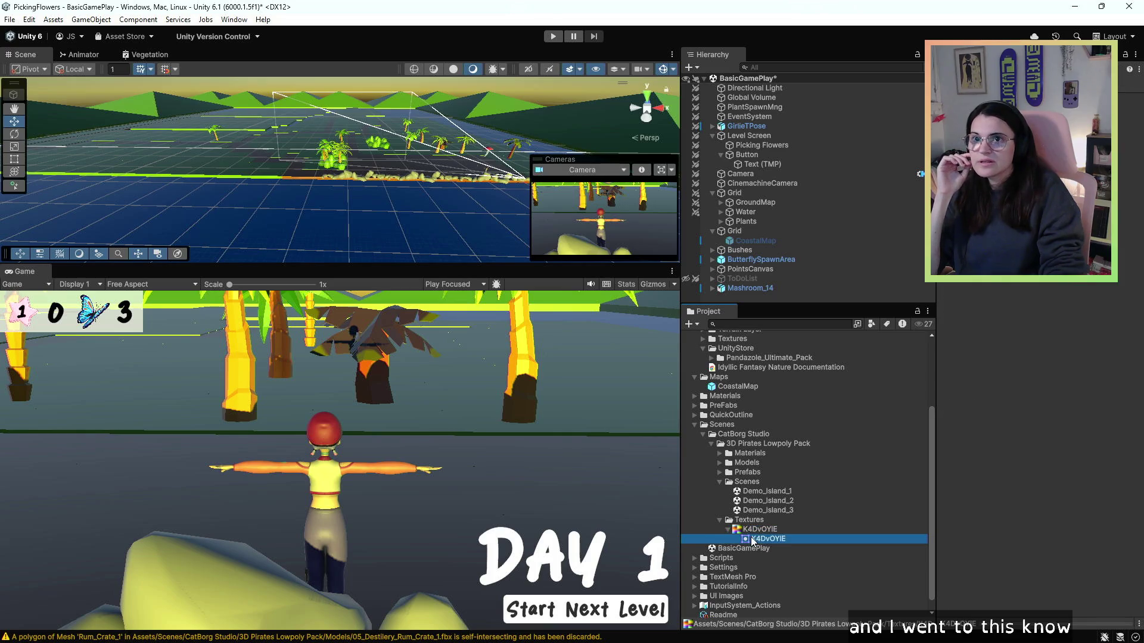
{"action": "left_click", "coordinate": [741, 530]}
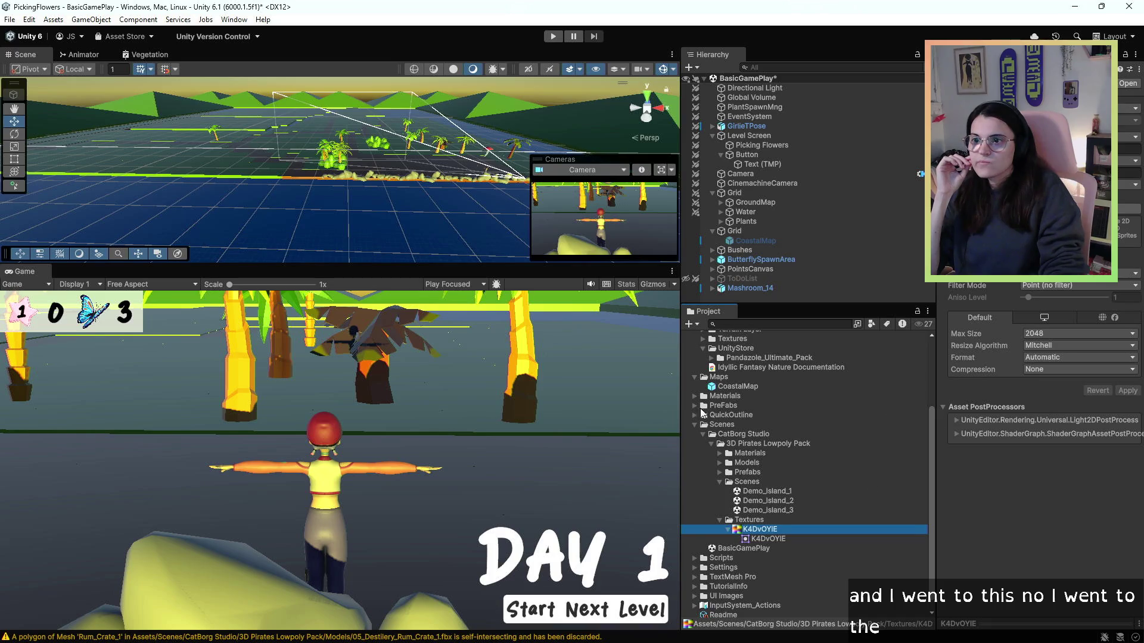
- Check the Ch29_1001_Diffuse texture, then the M_Imphenzia_LowPollyStyle material's shader list
{"action": "left_click", "coordinate": [694, 396]}
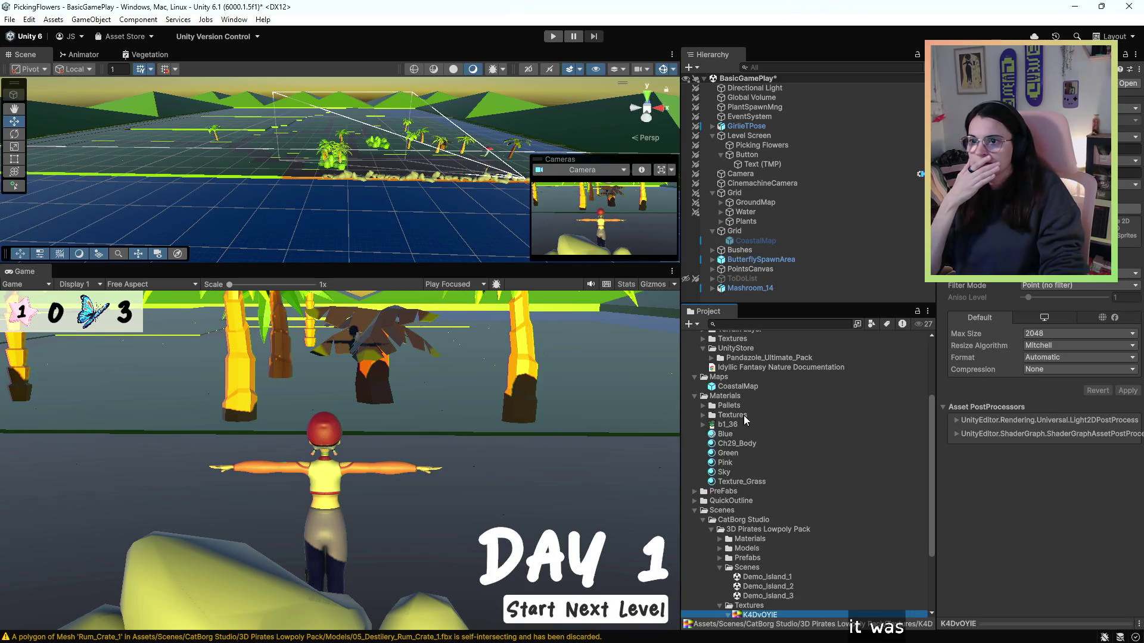
{"action": "left_click", "coordinate": [704, 416]}
{"action": "left_click", "coordinate": [721, 424]}
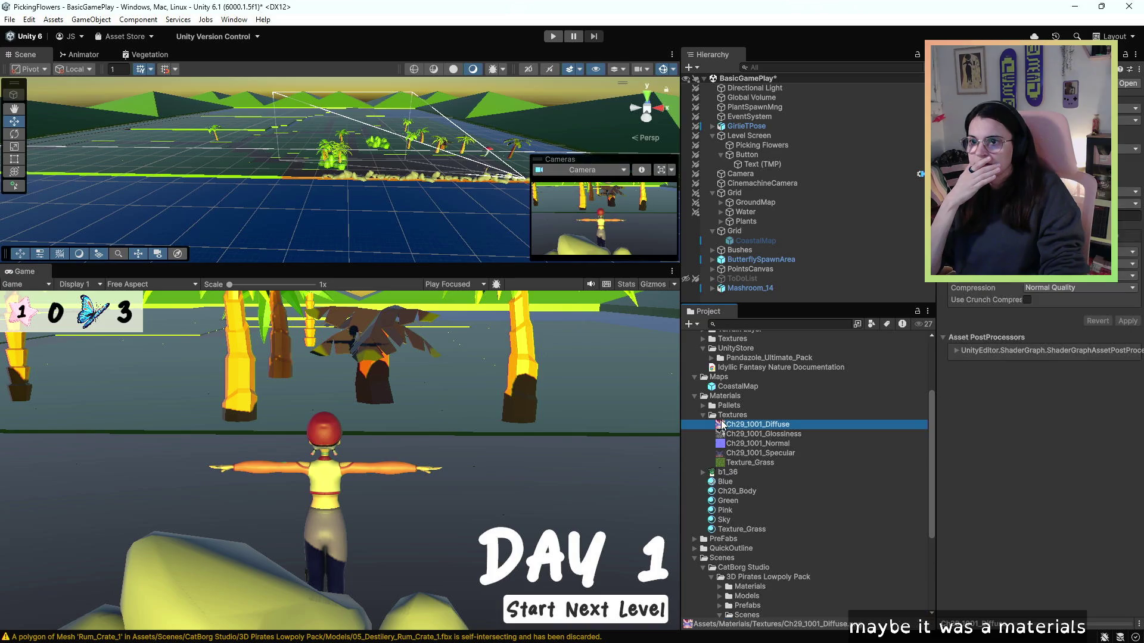
{"action": "left_click", "coordinate": [695, 396]}
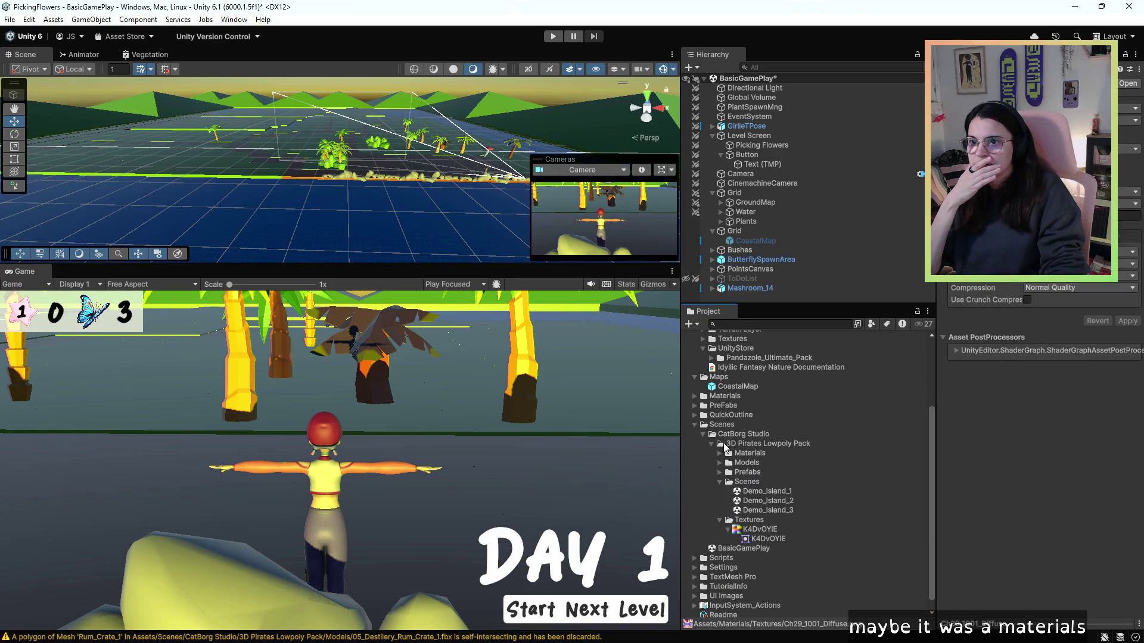
{"action": "left_click", "coordinate": [720, 453]}
{"action": "left_click", "coordinate": [758, 463]}
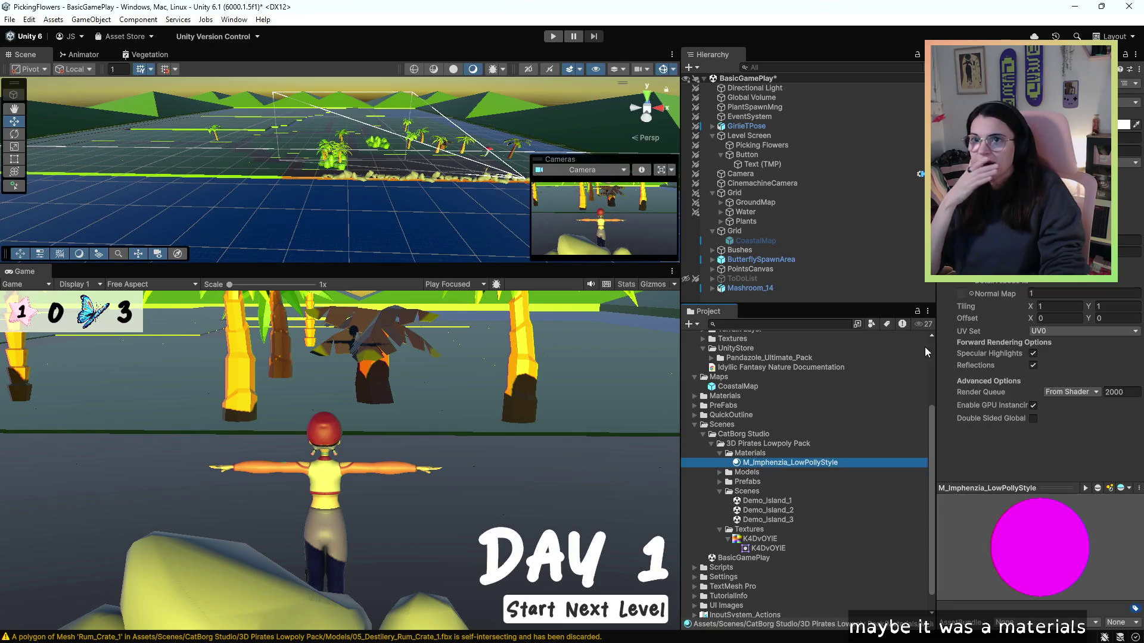
{"action": "left_click", "coordinate": [1126, 102]}
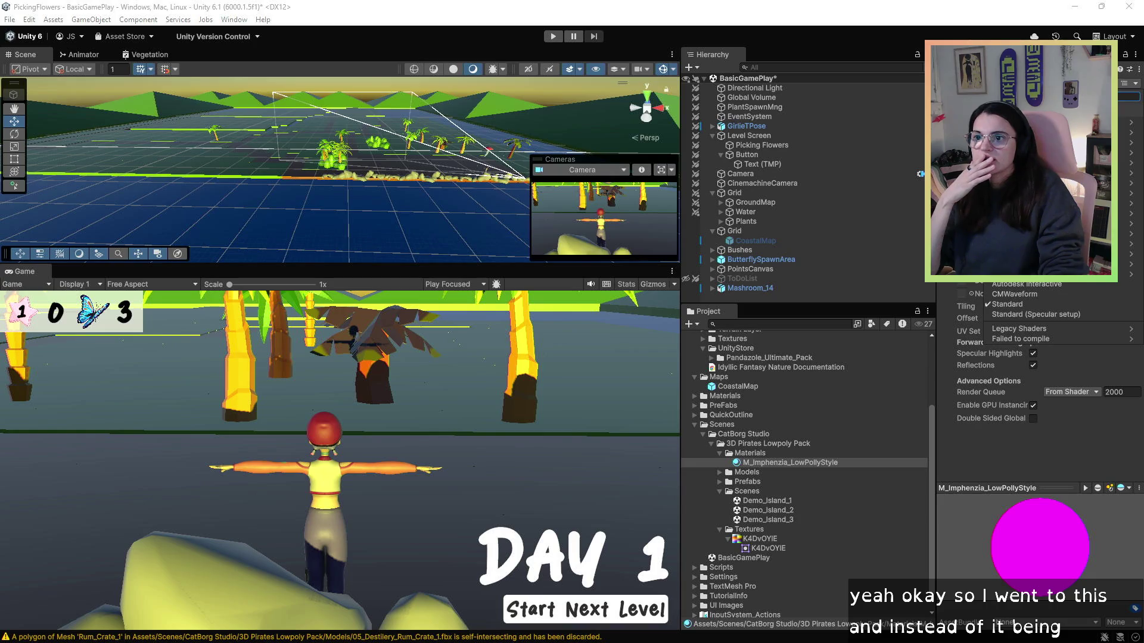
- Check which shader the Pandazole_Ultimate_Pack's PandaMat material uses, leaving it unchanged
{"action": "scroll", "coordinate": [777, 484], "scroll_direction": "up", "scroll_amount": 5}
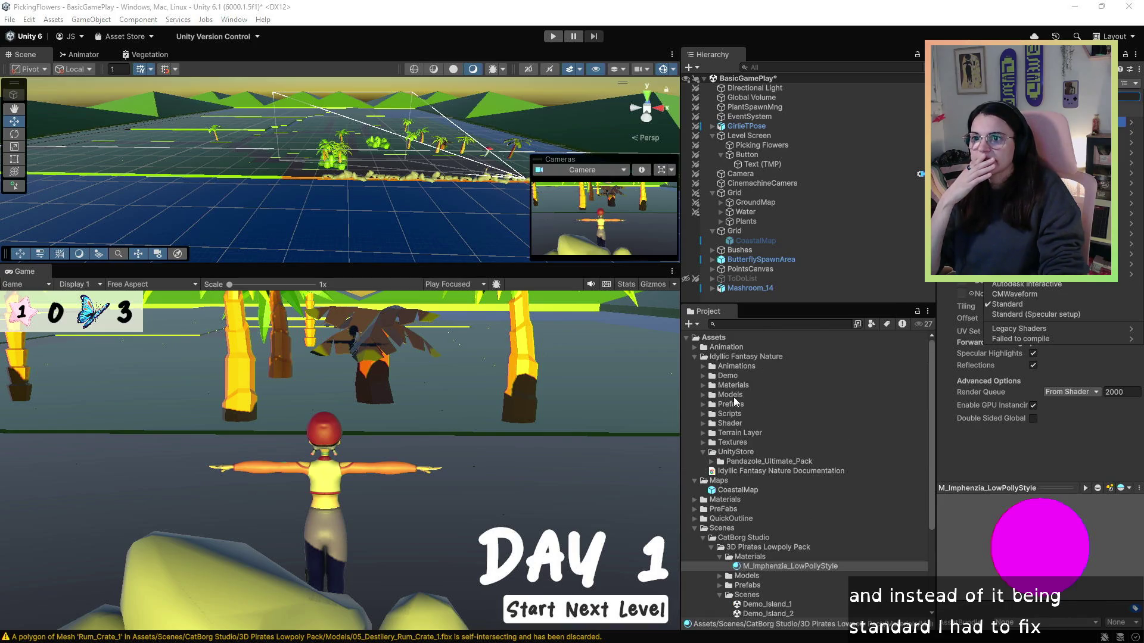
{"action": "left_click", "coordinate": [722, 463]}
{"action": "left_click", "coordinate": [711, 462]}
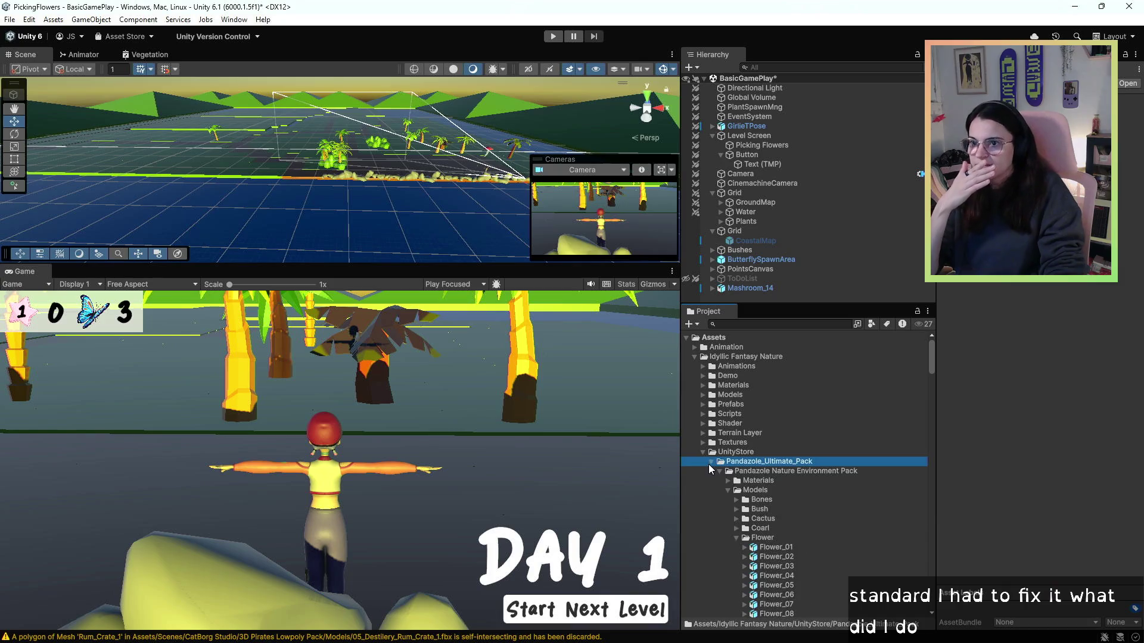
{"action": "left_click", "coordinate": [727, 480]}
{"action": "left_click", "coordinate": [750, 491]}
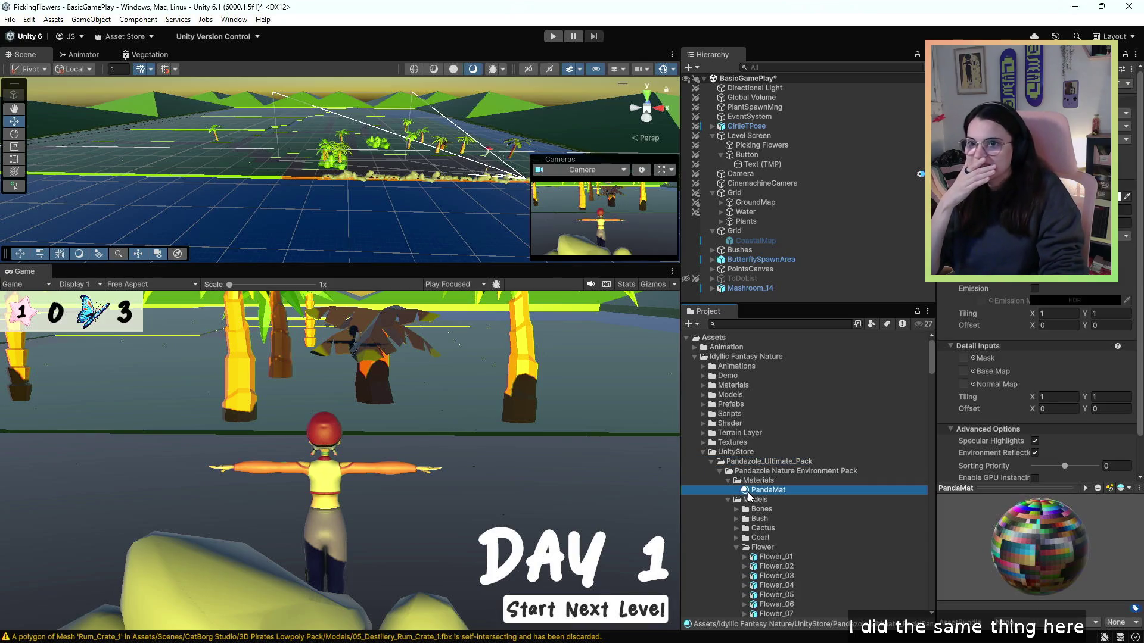
{"action": "left_click", "coordinate": [1060, 83]}
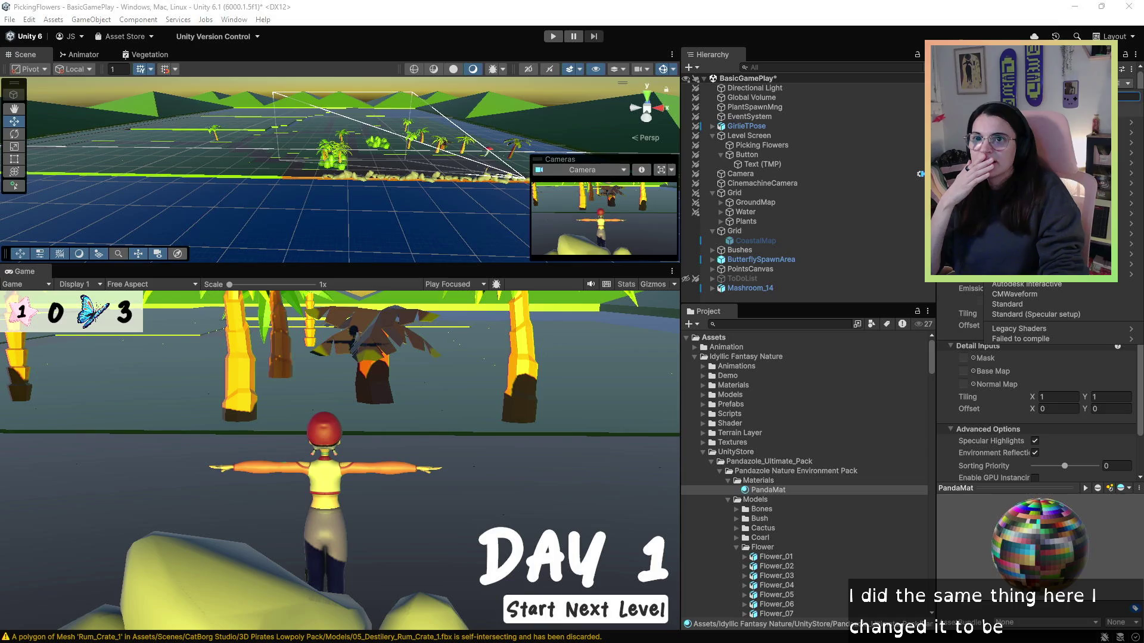
{"action": "key", "text": "Escape"}
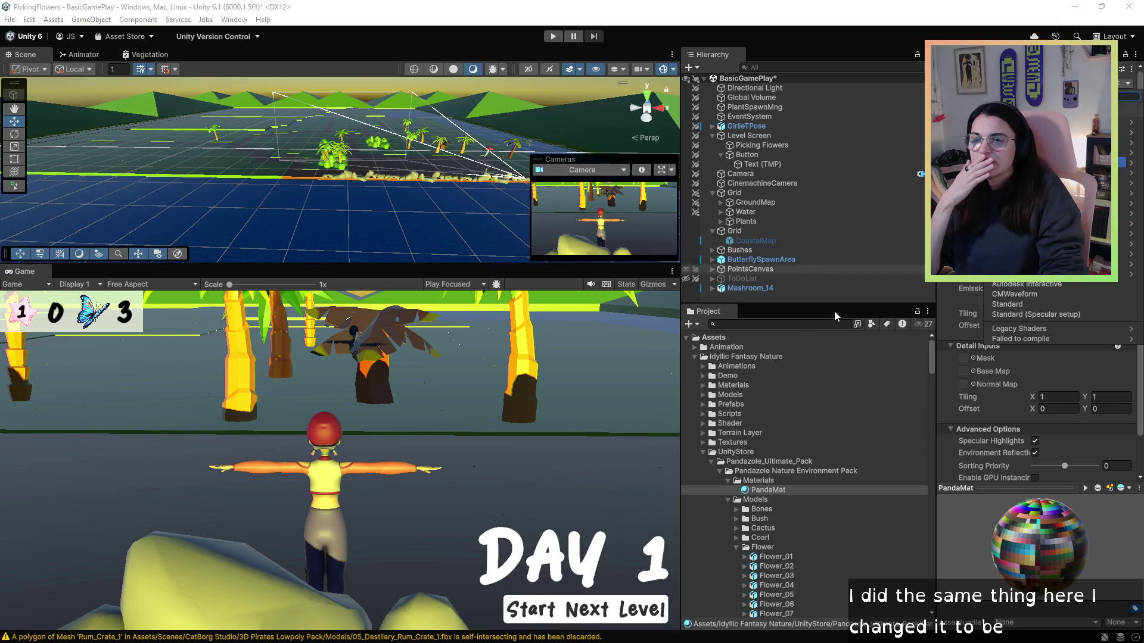
- Switch M_Imphenzia_LowPollyStyle to the Universal Render Pipeline/Lit shader via a 'universal renderpip' search
{"action": "scroll", "coordinate": [727, 504], "scroll_direction": "down", "scroll_amount": 20}
{"action": "scroll", "coordinate": [726, 504], "scroll_direction": "down", "scroll_amount": 10}
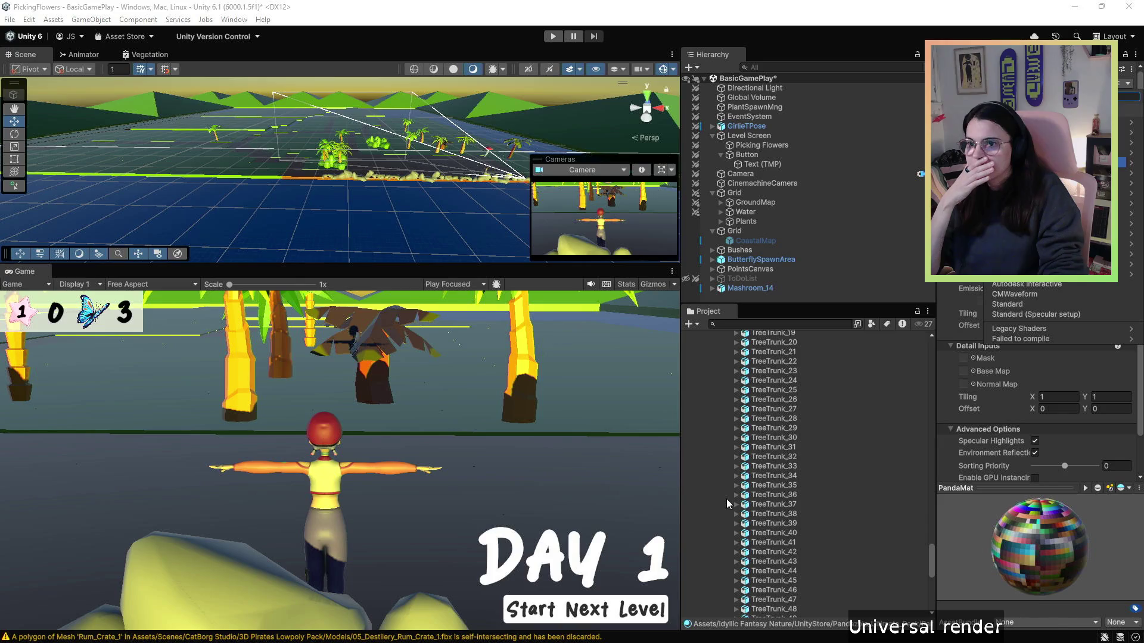
{"action": "left_click", "coordinate": [792, 441]}
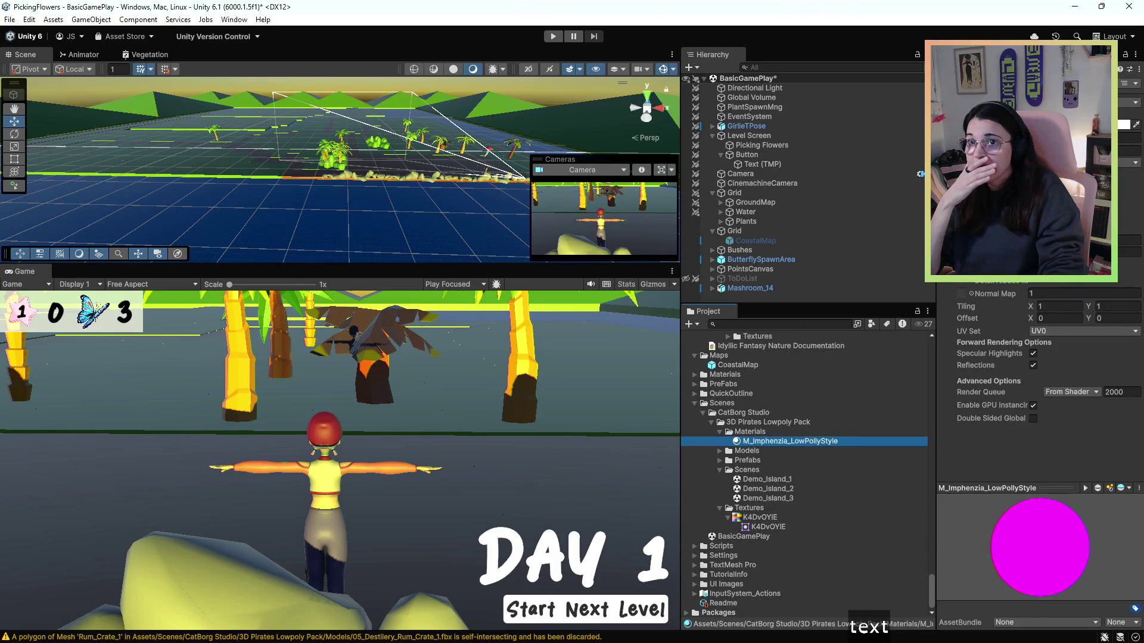
{"action": "left_click", "coordinate": [1126, 103]}
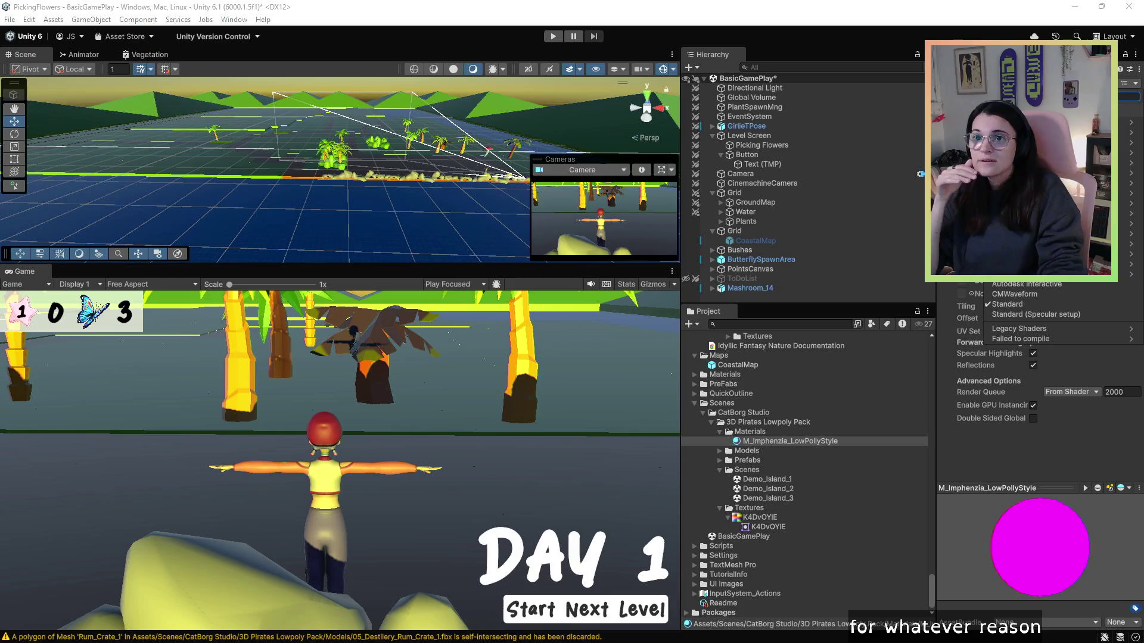
{"action": "type", "text": "universal"}
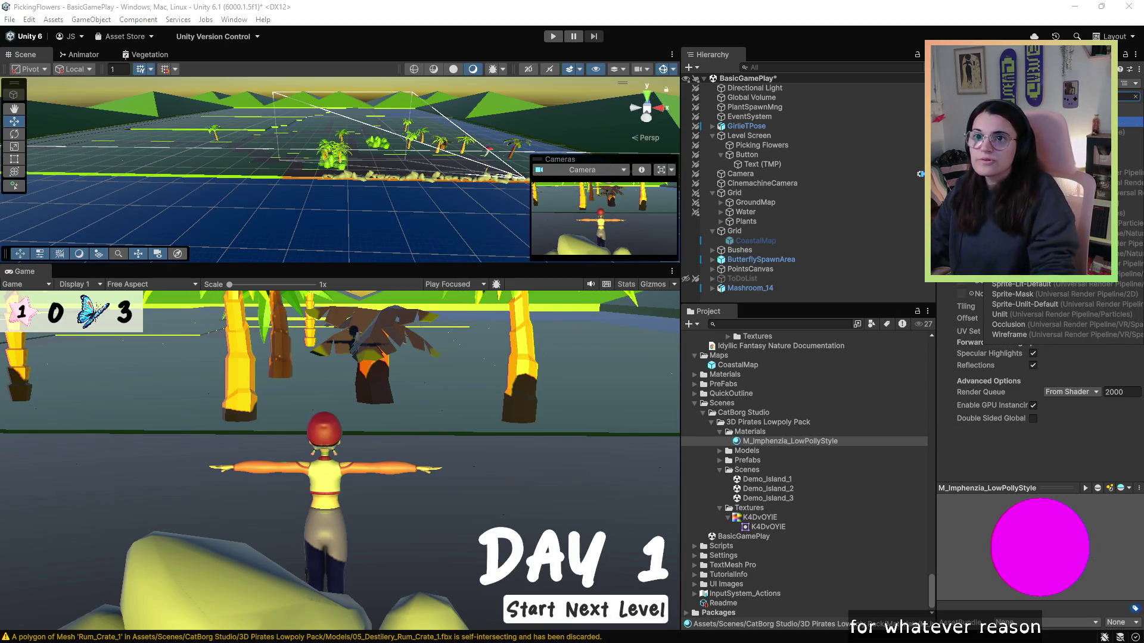
{"action": "type", "text": " render"}
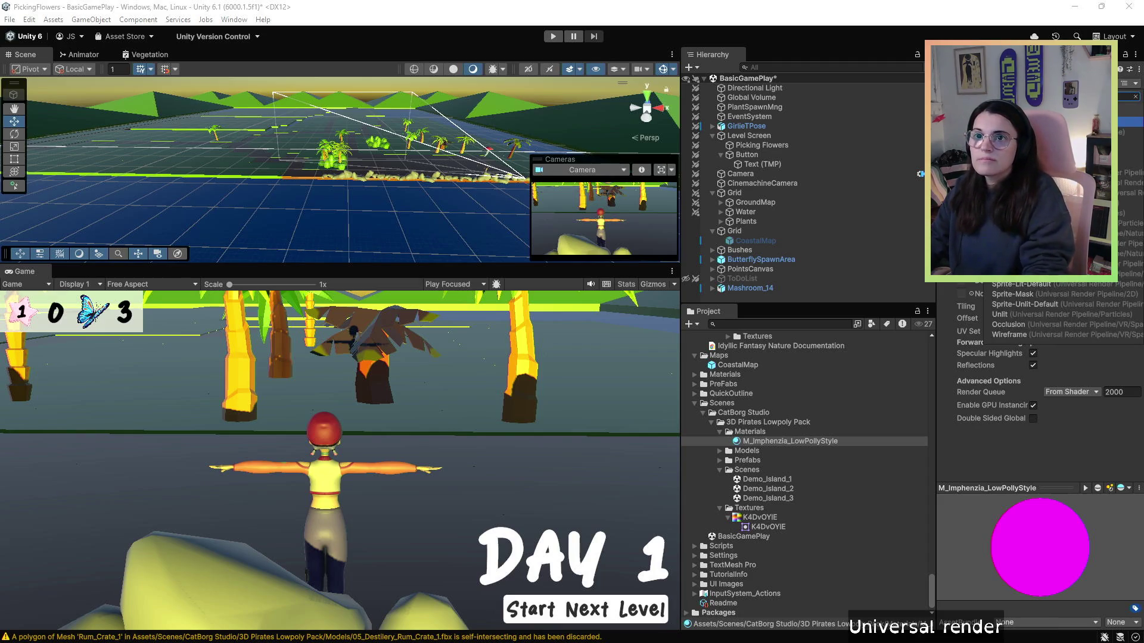
{"action": "type", "text": "pip"}
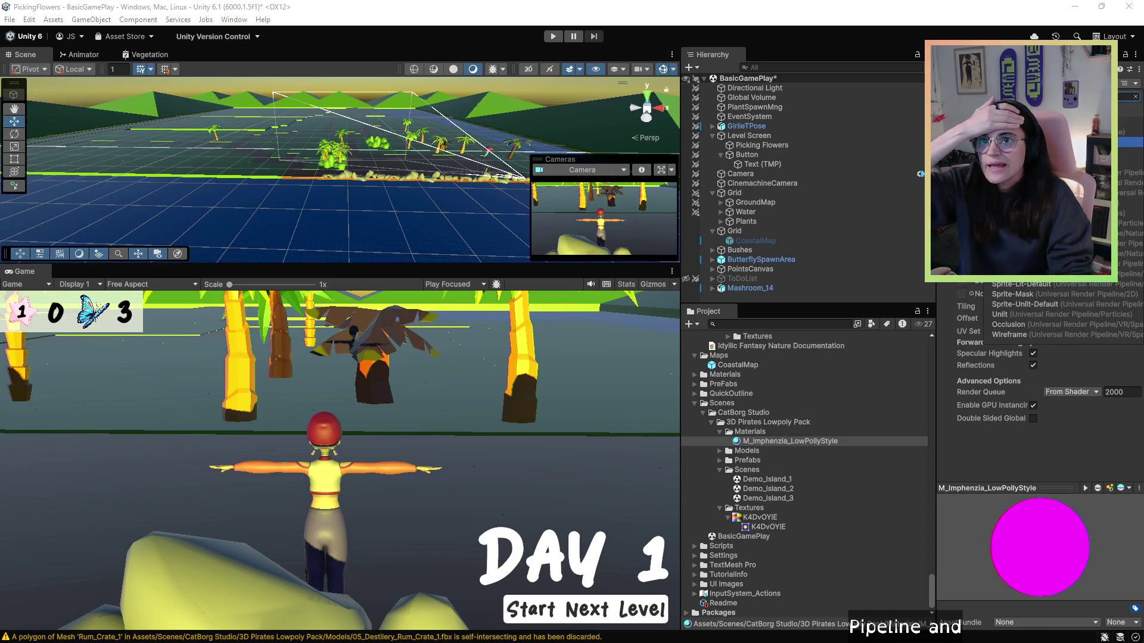
{"action": "key", "text": "Return"}
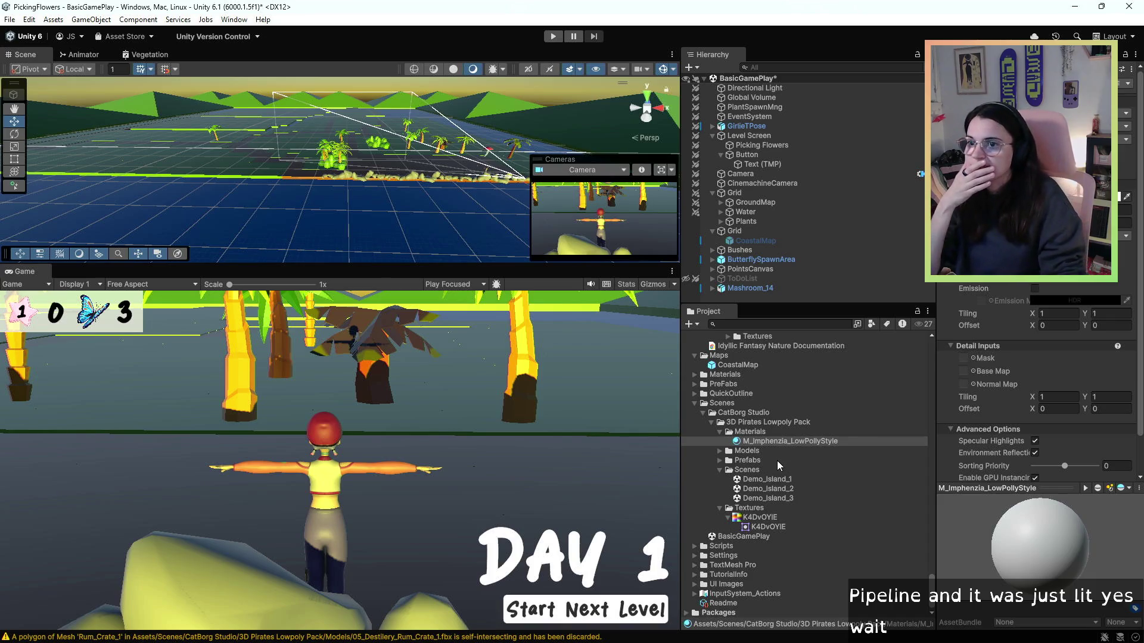
{"action": "left_click", "coordinate": [814, 471]}
- Compare M_Imphenzia_LowPollyStyle with the K4DvOYIE texture and the 00_Island_4 and 01_House_6 prefabs
{"action": "left_click", "coordinate": [809, 440]}
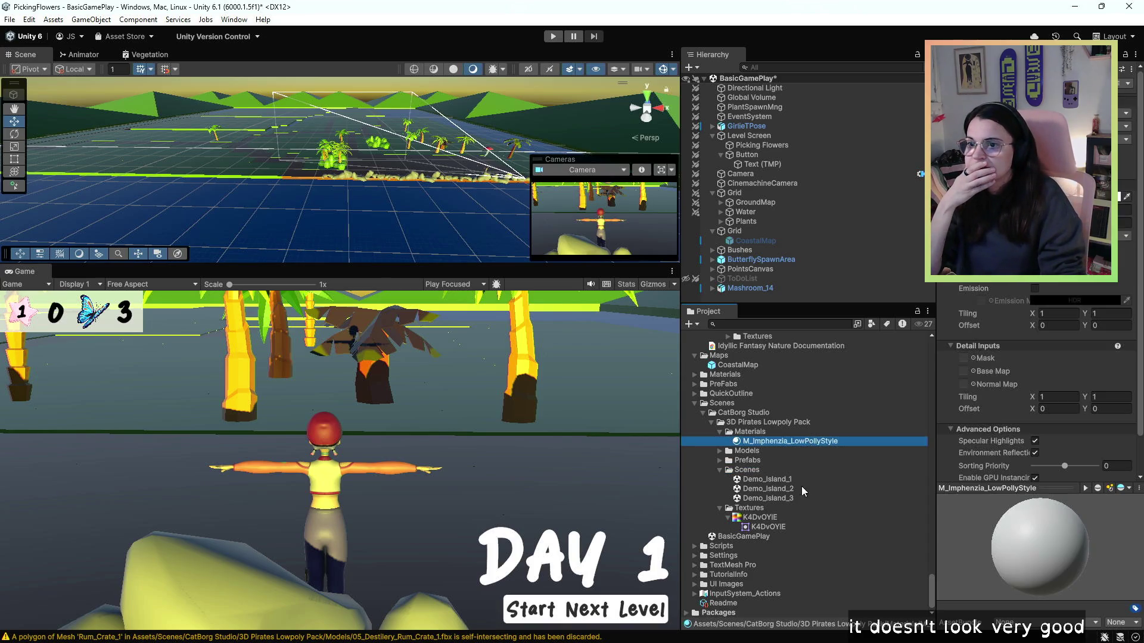
{"action": "left_click", "coordinate": [763, 518]}
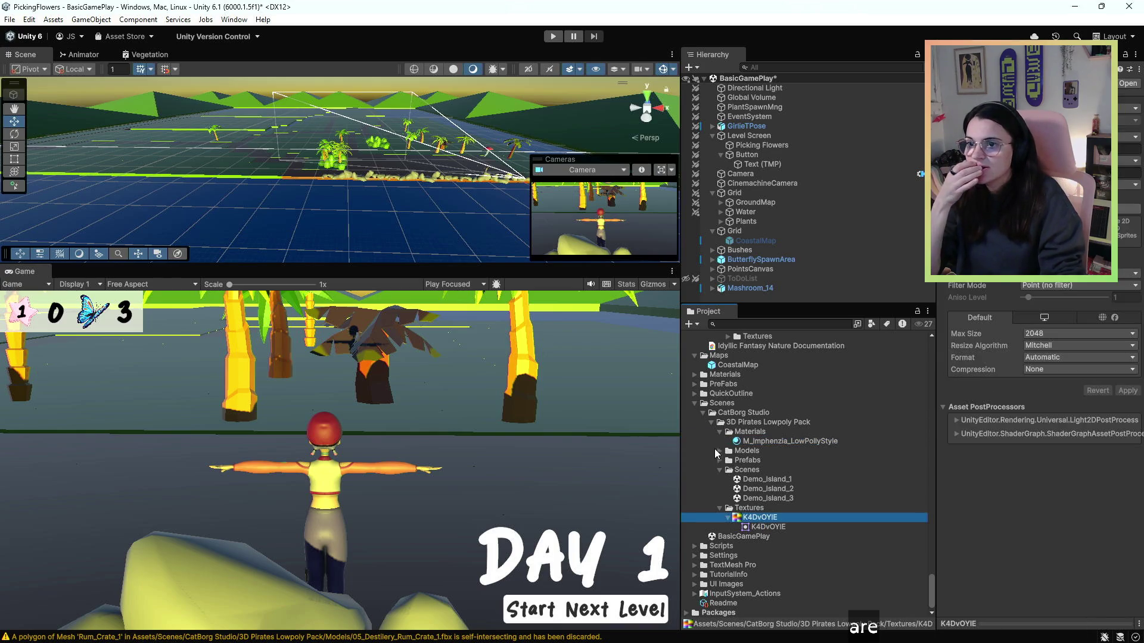
{"action": "left_click", "coordinate": [719, 460]}
{"action": "left_click", "coordinate": [760, 498]}
{"action": "left_click", "coordinate": [782, 574]}
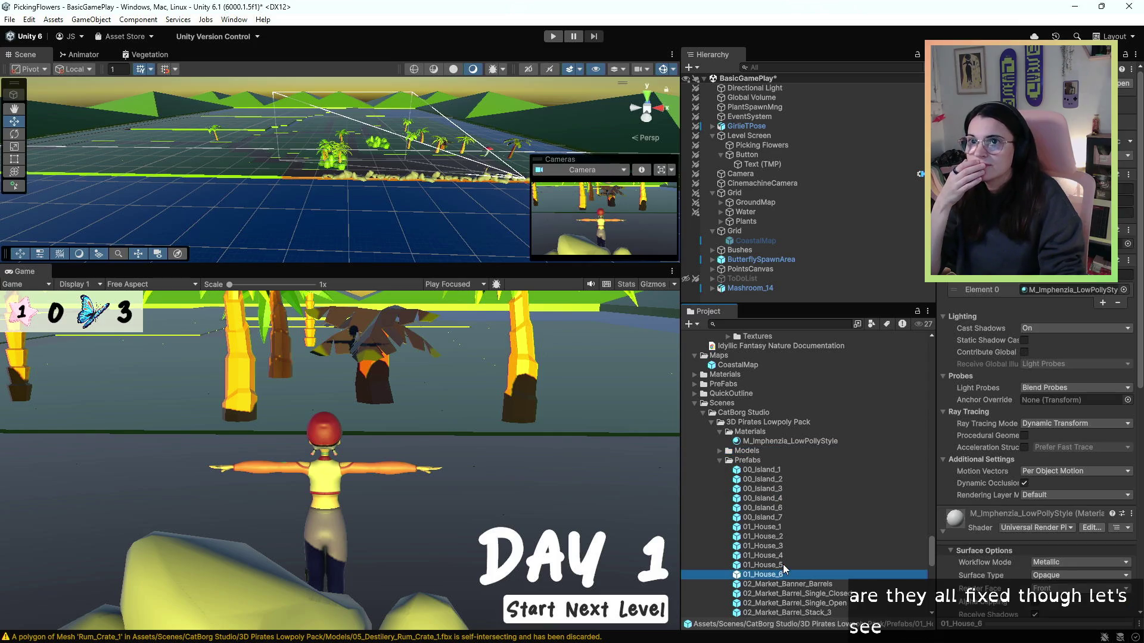
{"action": "left_click", "coordinate": [767, 442]}
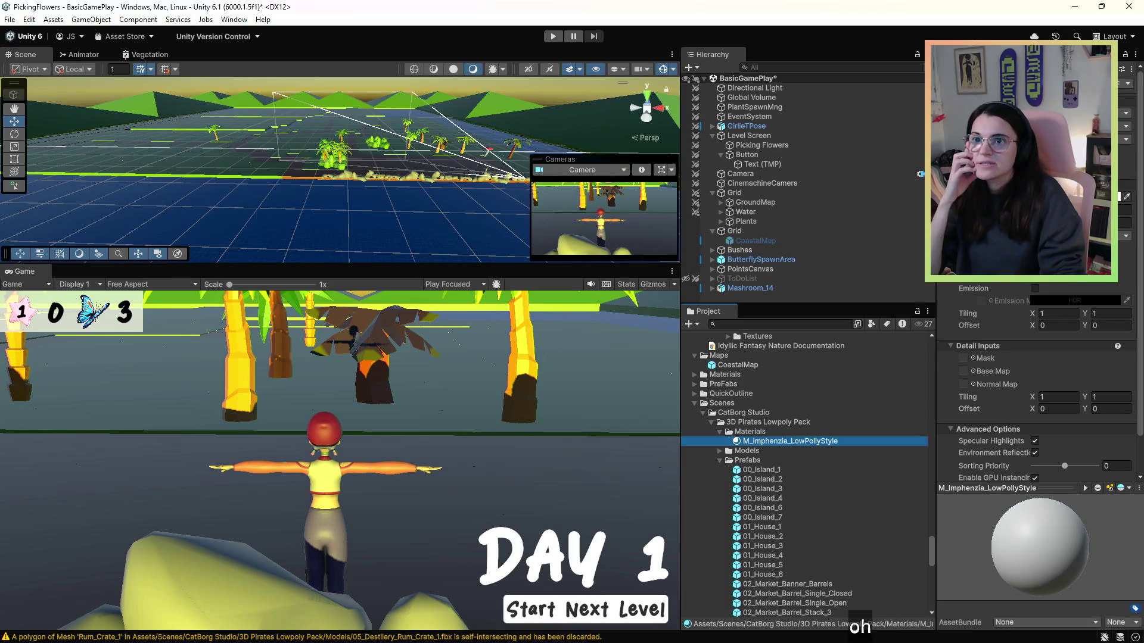
- Check the 02_Market_Barrel_Single_Open and 01_House_4 prefabs, then fold away the material details
{"action": "scroll", "coordinate": [751, 482], "scroll_direction": "down", "scroll_amount": 10}
{"action": "scroll", "coordinate": [752, 483], "scroll_direction": "down", "scroll_amount": 3}
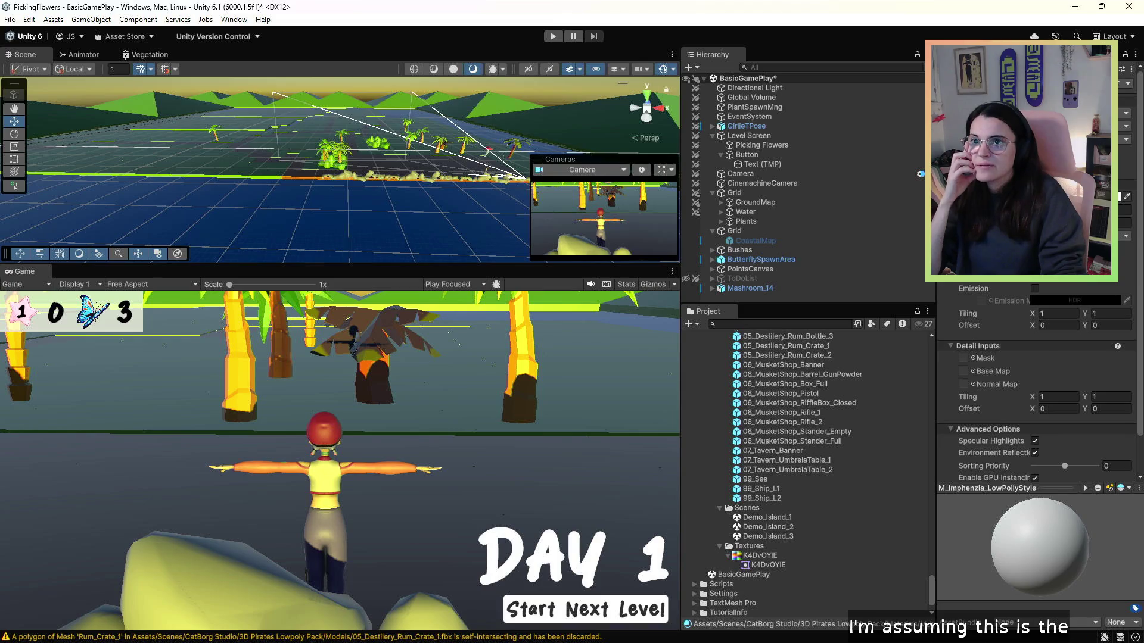
{"action": "scroll", "coordinate": [812, 374], "scroll_direction": "up", "scroll_amount": 2}
{"action": "scroll", "coordinate": [800, 435], "scroll_direction": "up", "scroll_amount": 10}
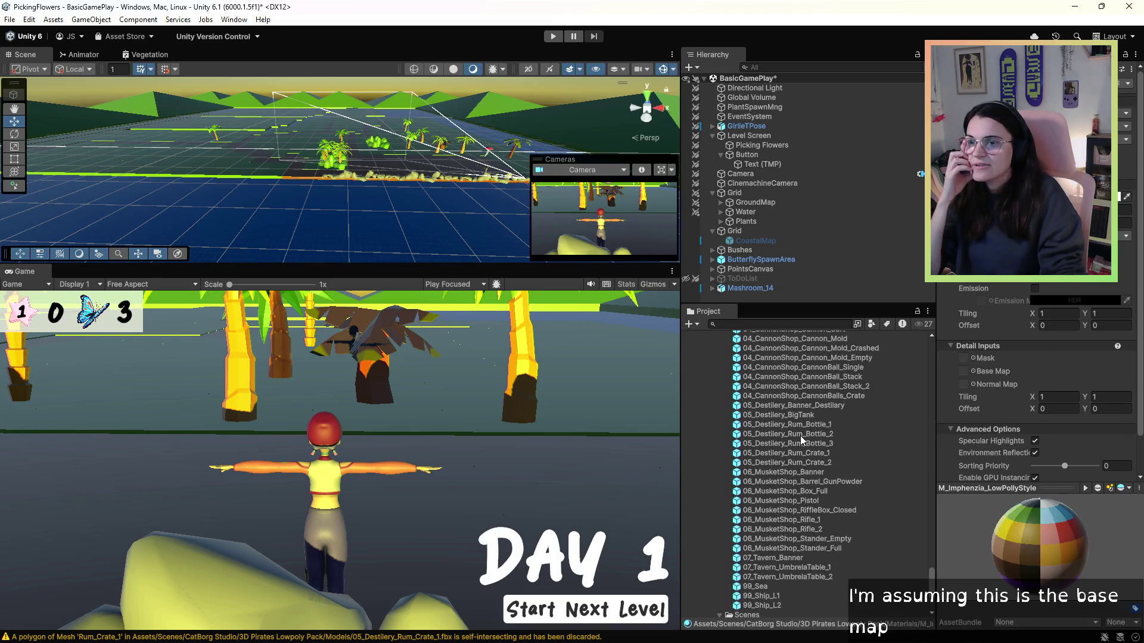
{"action": "left_click", "coordinate": [812, 424]}
{"action": "left_click", "coordinate": [774, 377]}
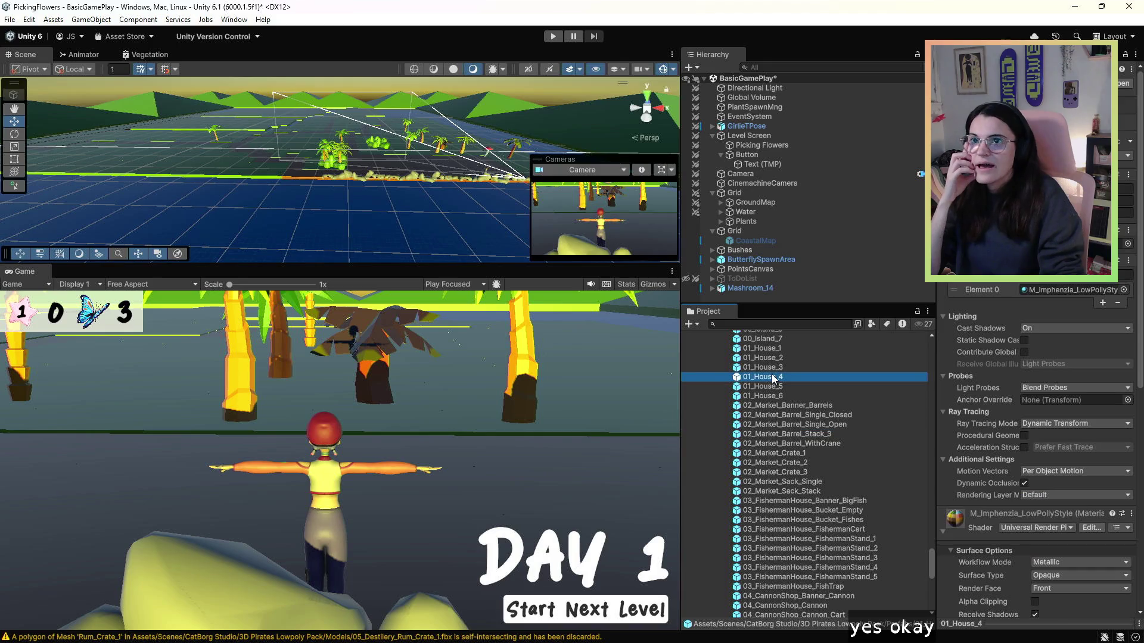
{"action": "scroll", "coordinate": [811, 413], "scroll_direction": "up", "scroll_amount": 2}
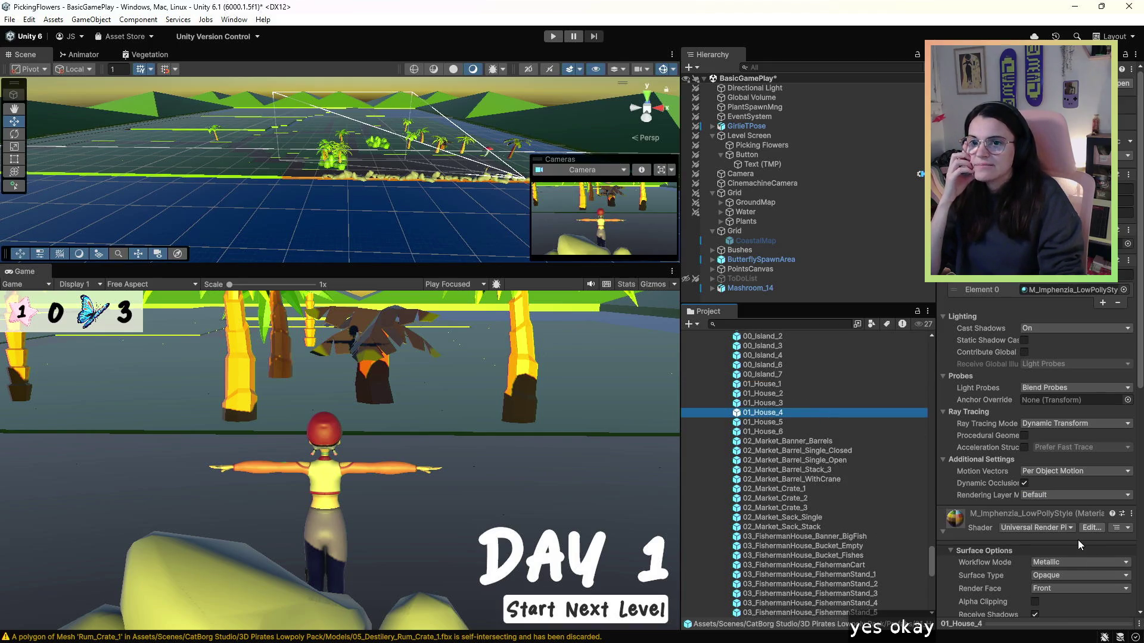
{"action": "left_click", "coordinate": [992, 516]}
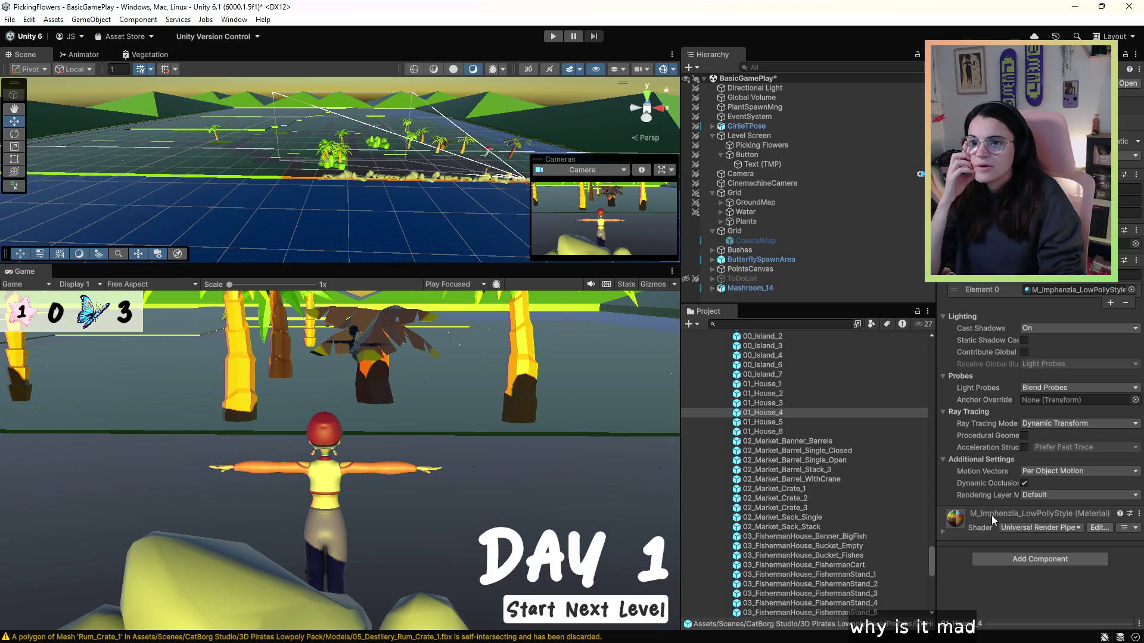
{"action": "scroll", "coordinate": [759, 459], "scroll_direction": "up", "scroll_amount": 4}
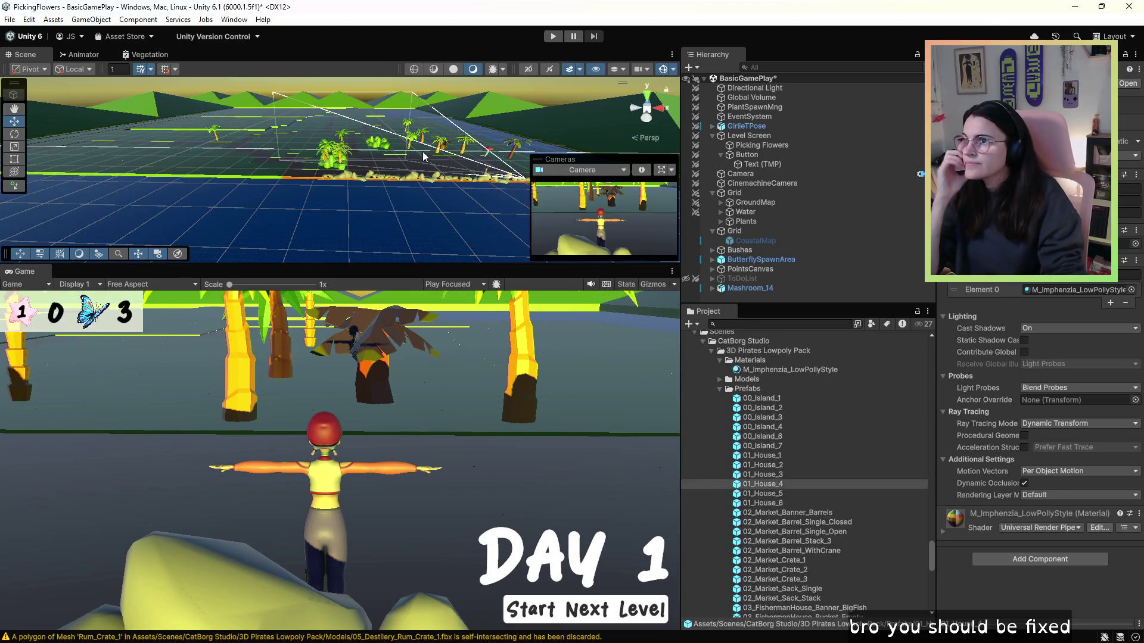
- Drag 01_House_1, then 01_House_2 through 01_House_6, from Prefabs into the scene
{"action": "left_click_drag", "start_coordinate": [424, 156], "coordinate": [536, 66]}
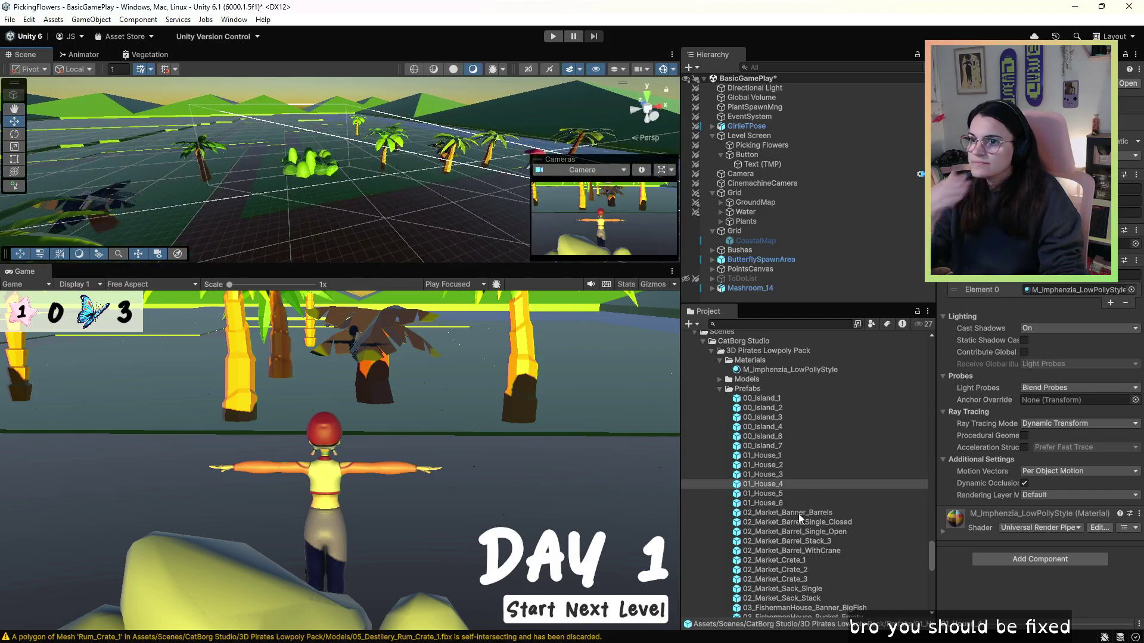
{"action": "left_click", "coordinate": [759, 455]}
{"action": "mouse_move", "coordinate": [742, 454]}
{"action": "left_mouse_down"}
{"action": "mouse_move", "coordinate": [524, 214]}
{"action": "mouse_move", "coordinate": [354, 202]}
{"action": "mouse_move", "coordinate": [352, 218]}
{"action": "mouse_move", "coordinate": [221, 244]}
{"action": "mouse_move", "coordinate": [331, 238]}
{"action": "left_mouse_up"}
{"action": "scroll", "coordinate": [352, 218], "scroll_direction": "up", "scroll_amount": 2}
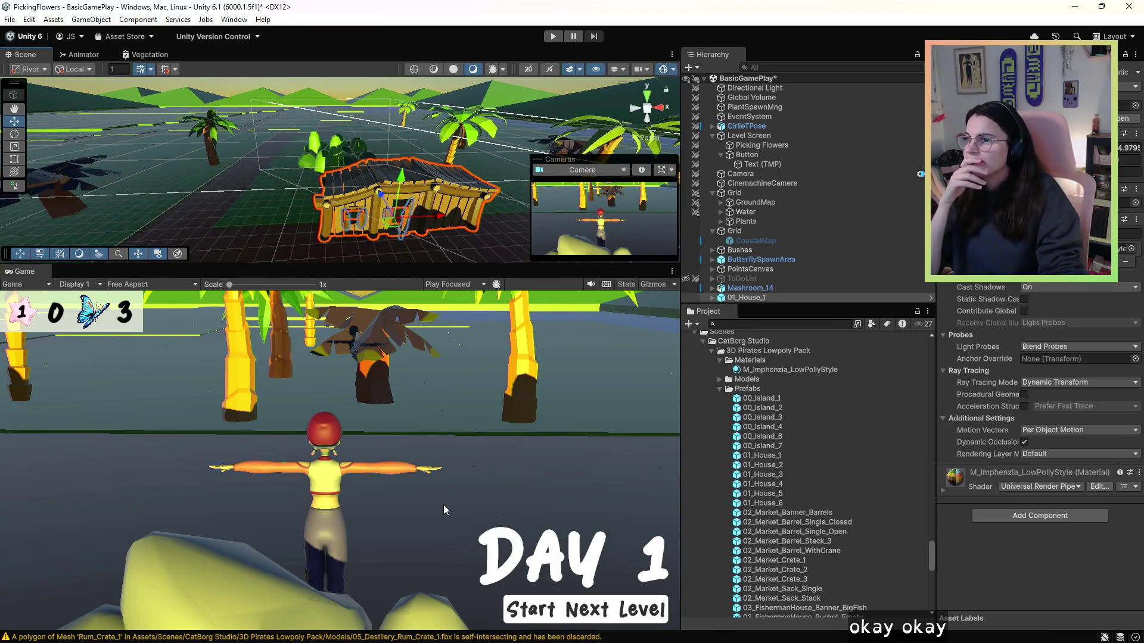
{"action": "mouse_move", "coordinate": [392, 157]}
{"action": "left_mouse_down"}
{"action": "mouse_move", "coordinate": [778, 212]}
{"action": "mouse_move", "coordinate": [274, 243]}
{"action": "mouse_move", "coordinate": [470, 235]}
{"action": "left_mouse_up"}
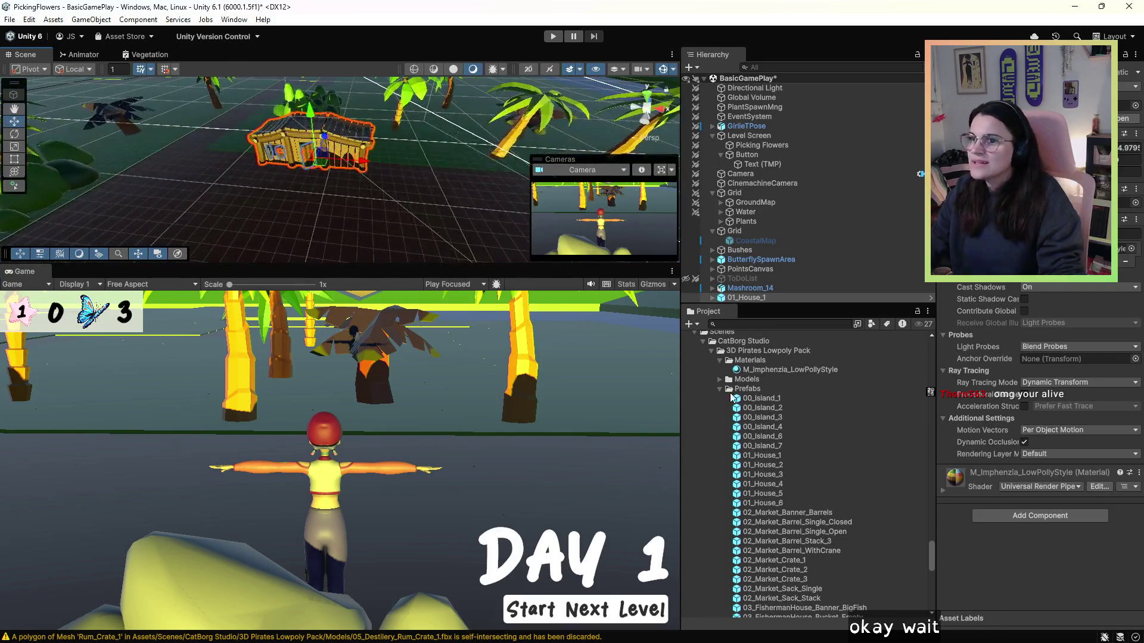
{"action": "left_click", "coordinate": [745, 467]}
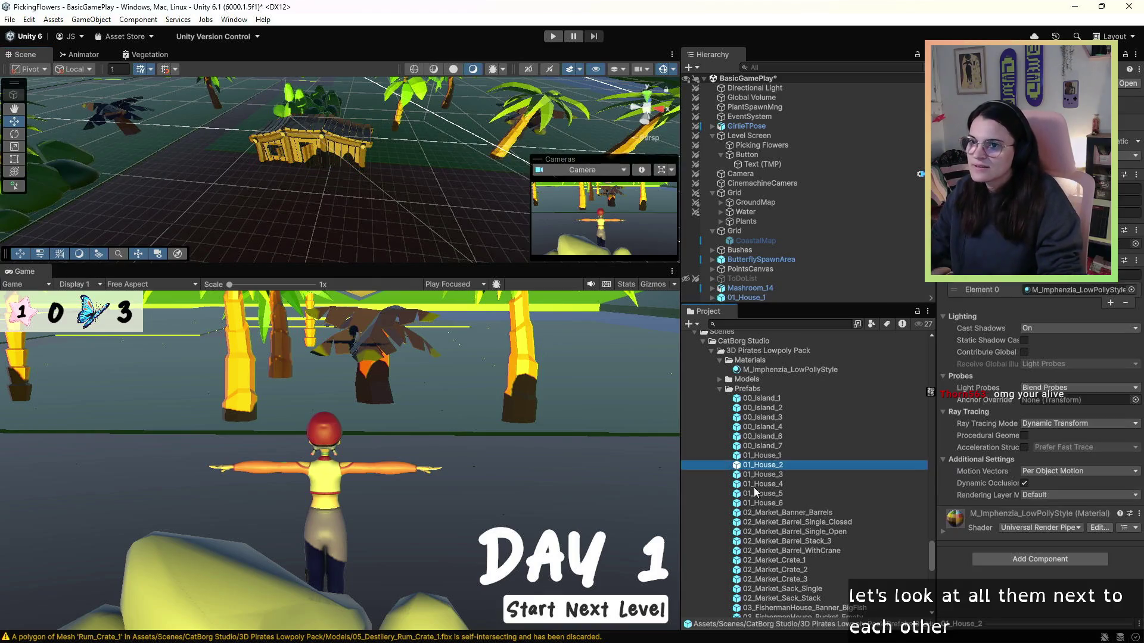
{"action": "left_click", "coordinate": [759, 501], "text": "shift"}
{"action": "mouse_move", "coordinate": [759, 501]}
{"action": "left_mouse_down"}
{"action": "mouse_move", "coordinate": [691, 422]}
{"action": "mouse_move", "coordinate": [416, 178]}
{"action": "mouse_move", "coordinate": [434, 159]}
{"action": "mouse_move", "coordinate": [434, 181]}
{"action": "mouse_move", "coordinate": [484, 173]}
{"action": "mouse_move", "coordinate": [513, 148]}
{"action": "mouse_move", "coordinate": [518, 156]}
{"action": "mouse_move", "coordinate": [453, 163]}
{"action": "left_mouse_up"}
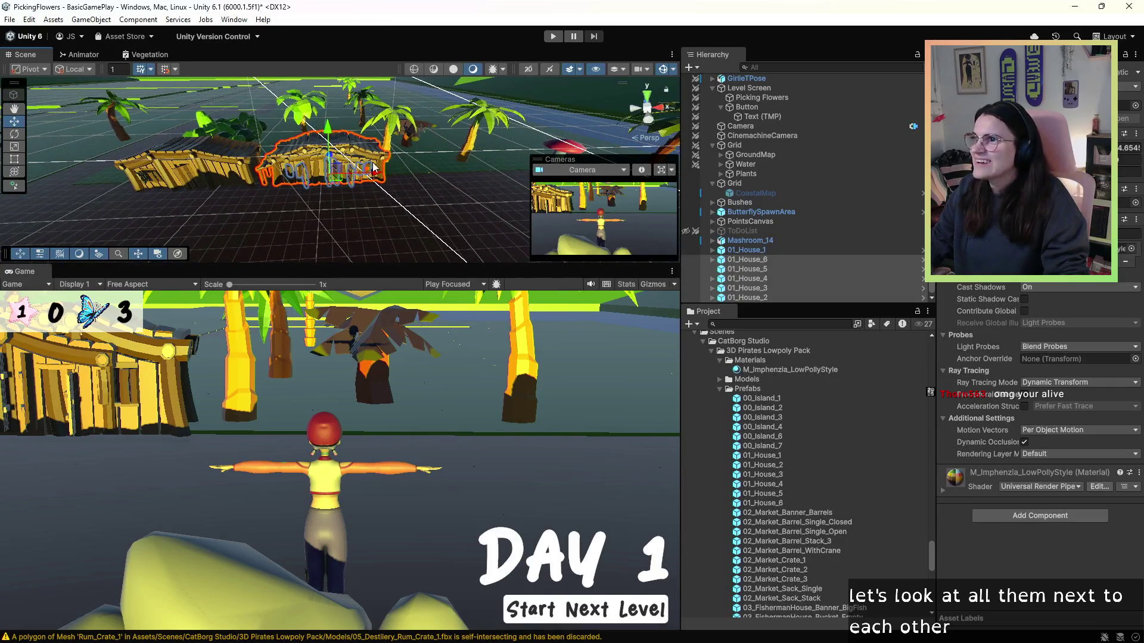
- Spread the houses along X, duplicating one and nudging 01_House_5 into line
{"action": "left_click_drag", "start_coordinate": [373, 171], "coordinate": [494, 170]}
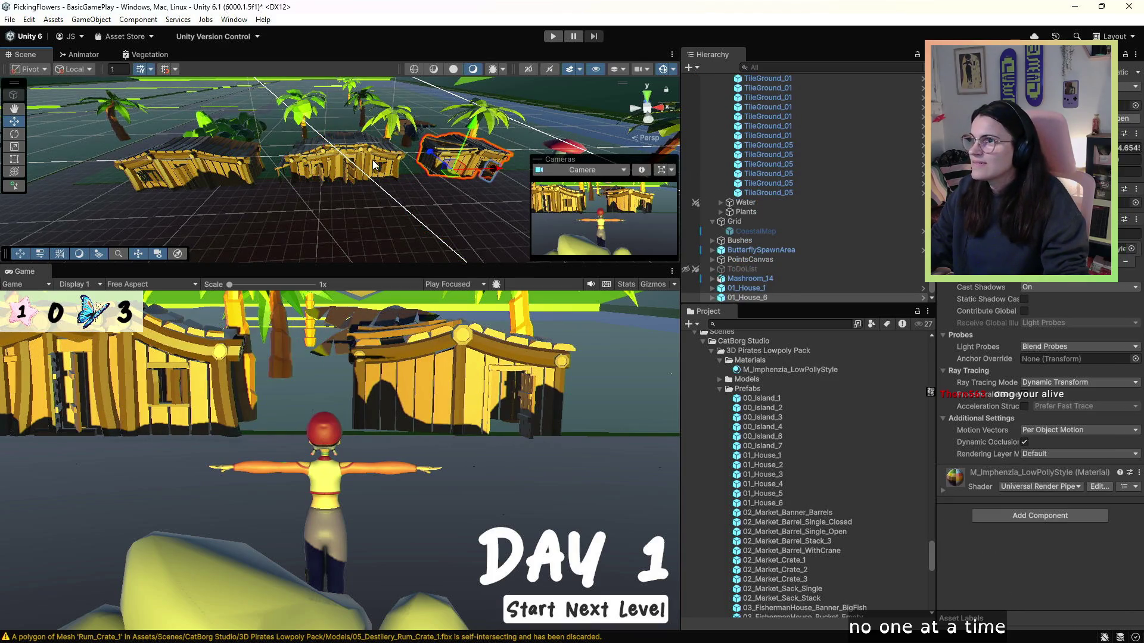
{"action": "key", "text": "ctrl+d"}
{"action": "mouse_move", "coordinate": [375, 166]}
{"action": "left_mouse_down"}
{"action": "mouse_move", "coordinate": [126, 222]}
{"action": "mouse_move", "coordinate": [187, 194]}
{"action": "left_mouse_up"}
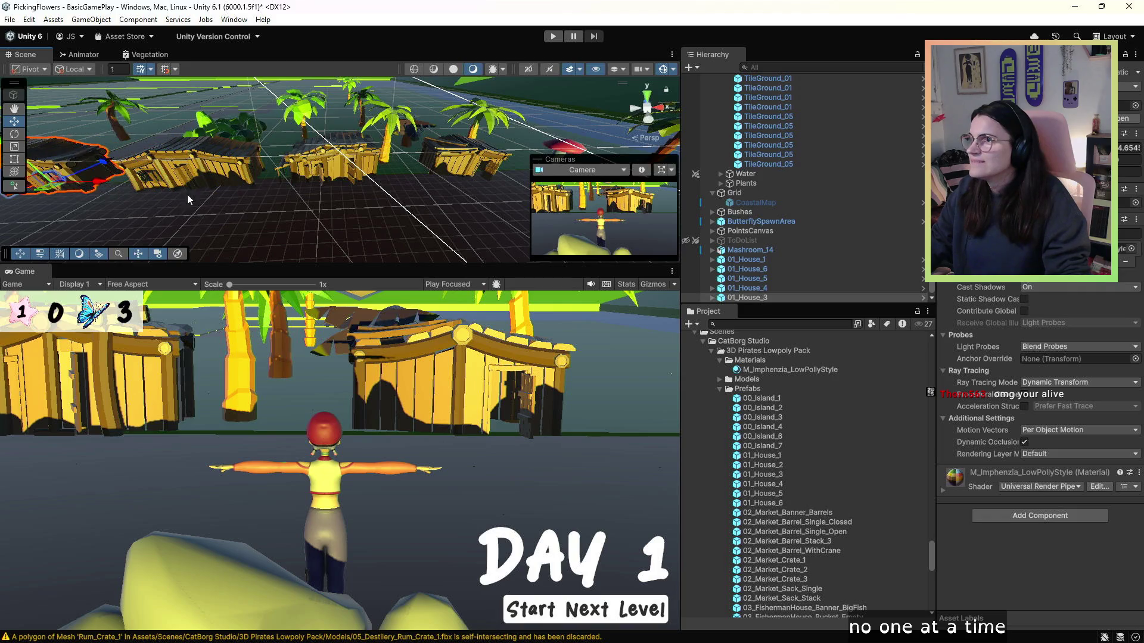
{"action": "mouse_move", "coordinate": [392, 170]}
{"action": "left_mouse_down"}
{"action": "mouse_move", "coordinate": [582, 169]}
{"action": "mouse_move", "coordinate": [522, 176]}
{"action": "left_mouse_up"}
{"action": "left_click", "coordinate": [329, 178]}
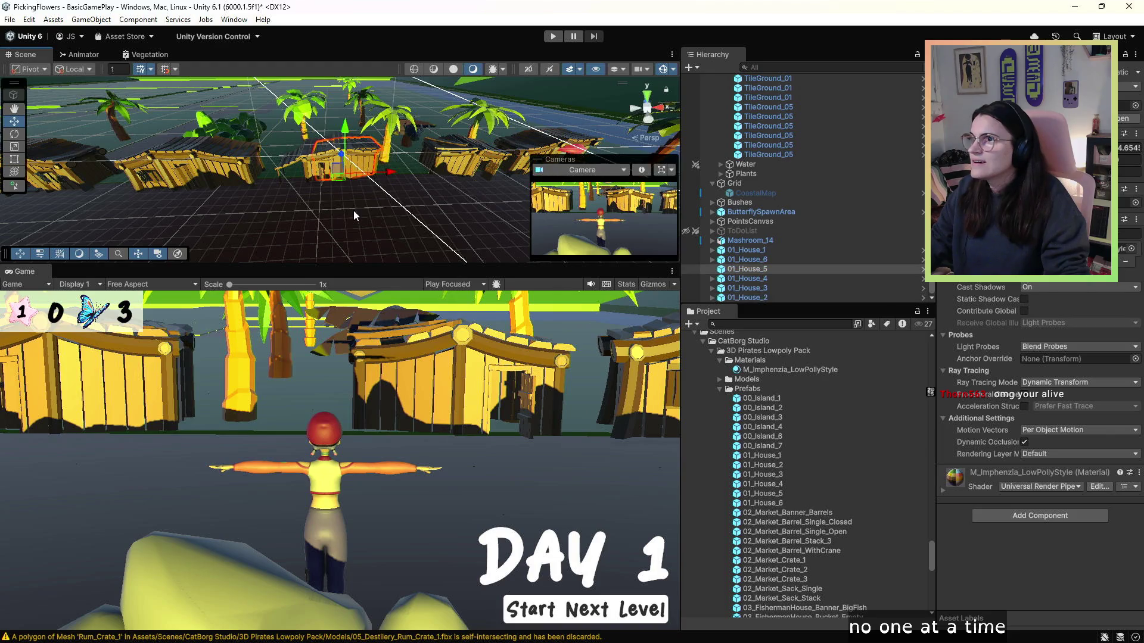
{"action": "left_click_drag", "start_coordinate": [423, 178], "coordinate": [427, 182]}
- Turn the view toward the water, select the SoftRock_02 rock, and enlarge the Scene view
{"action": "left_click", "coordinate": [295, 187]}
{"action": "mouse_move", "coordinate": [295, 187]}
{"action": "left_mouse_down"}
{"action": "mouse_move", "coordinate": [238, 122]}
{"action": "mouse_move", "coordinate": [478, 121]}
{"action": "left_mouse_up"}
{"action": "left_click", "coordinate": [478, 121]}
{"action": "left_click", "coordinate": [421, 119]}
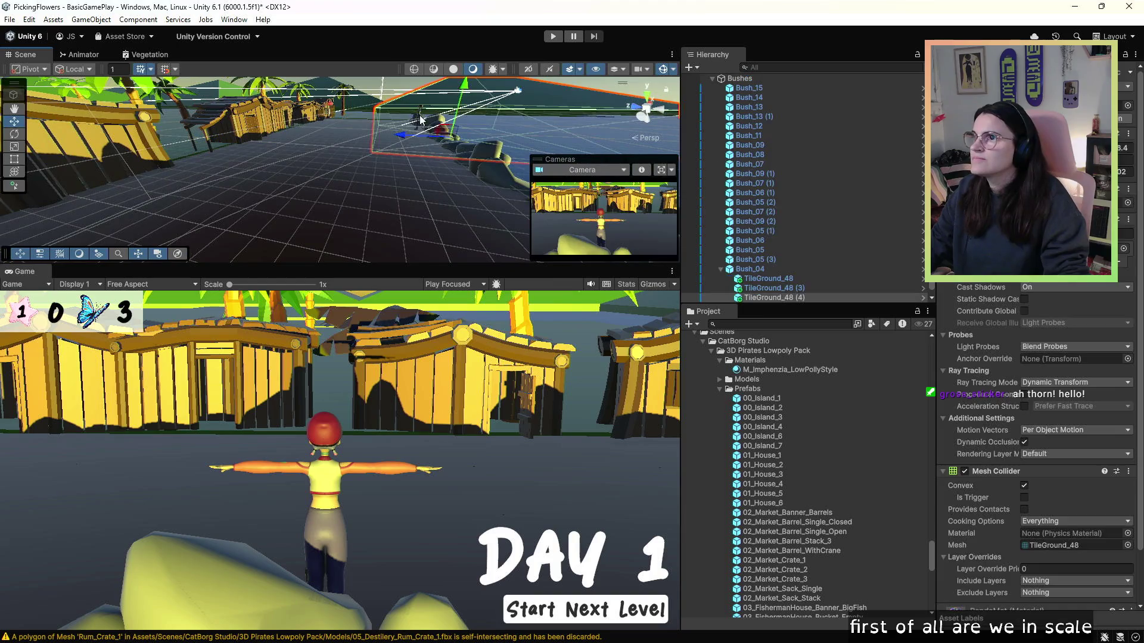
{"action": "left_click", "coordinate": [420, 119]}
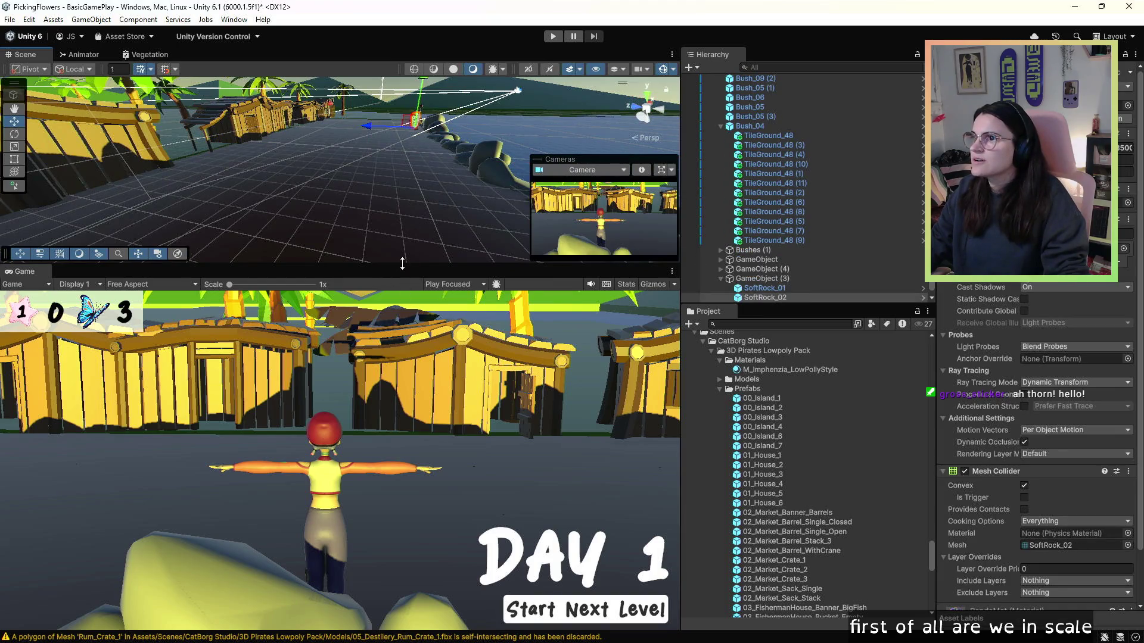
{"action": "left_click_drag", "start_coordinate": [402, 263], "coordinate": [402, 430]}
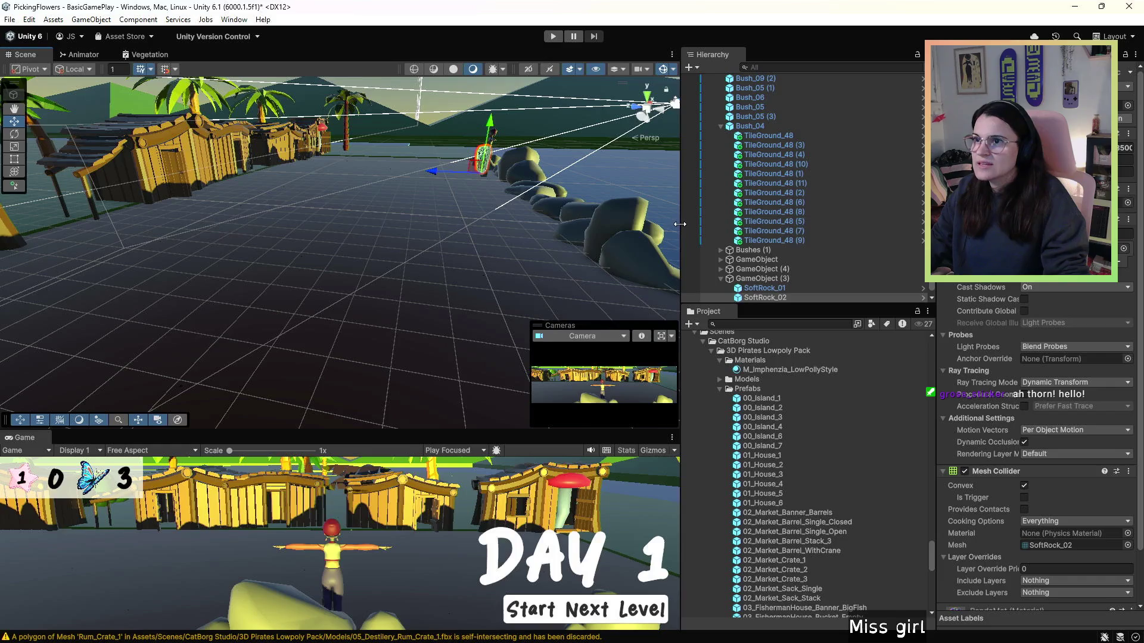
- Widen the Scene view and save the scene from the File menu
{"action": "left_click_drag", "start_coordinate": [680, 224], "coordinate": [874, 224]}
{"action": "left_click", "coordinate": [10, 19]}
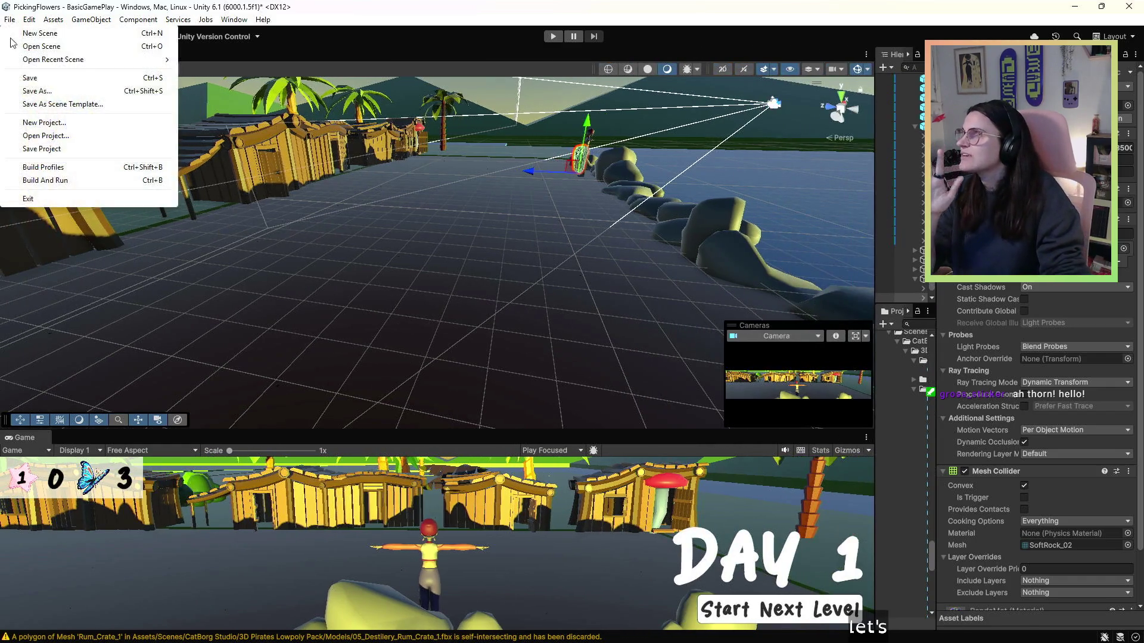
{"action": "left_click", "coordinate": [27, 78]}
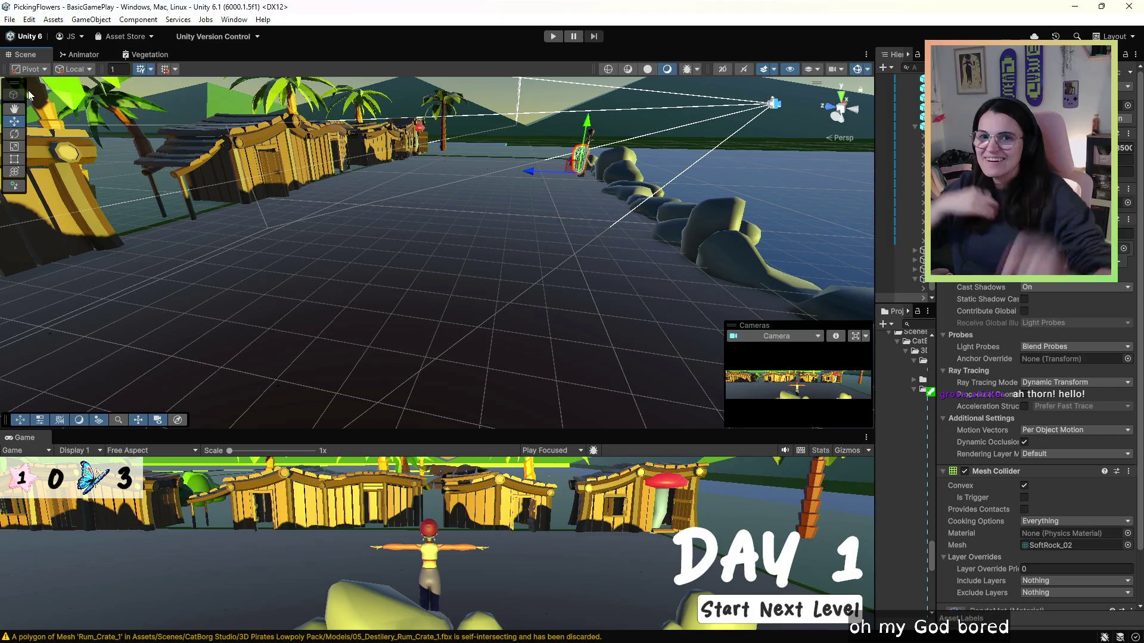
- Test-move the SoftRock_05 rock beside the character, undo it, and reselect the rock
{"action": "mouse_move", "coordinate": [585, 143]}
{"action": "left_mouse_down"}
{"action": "mouse_move", "coordinate": [675, 178]}
{"action": "mouse_move", "coordinate": [701, 222]}
{"action": "mouse_move", "coordinate": [683, 209]}
{"action": "left_mouse_up"}
{"action": "left_click", "coordinate": [594, 244]}
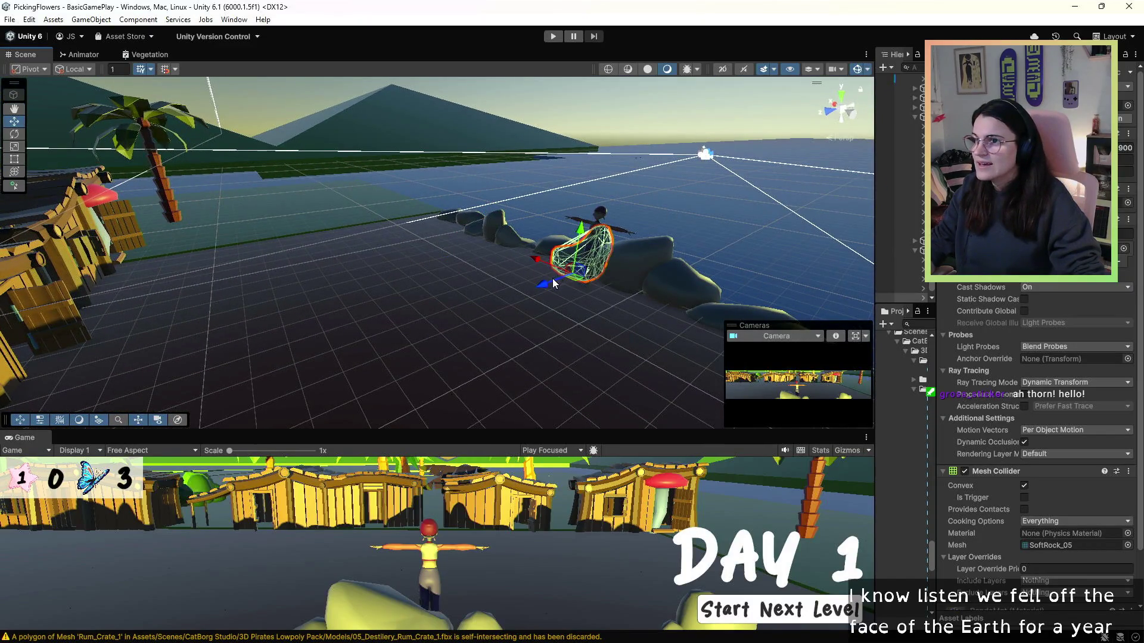
{"action": "left_click_drag", "start_coordinate": [552, 282], "coordinate": [483, 340]}
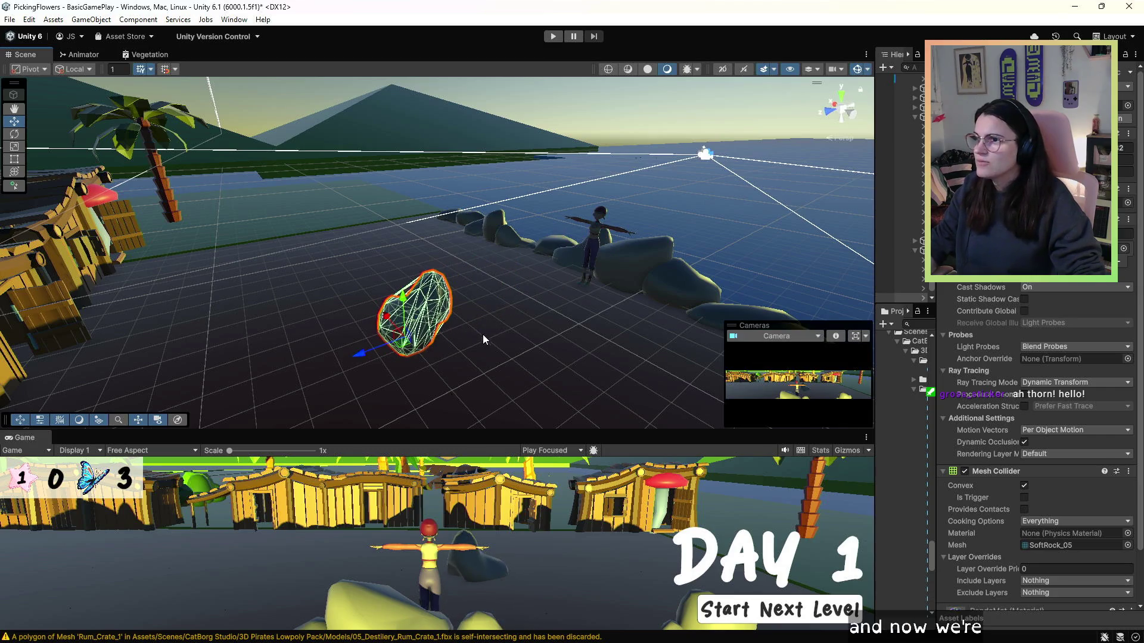
{"action": "key", "text": "ctrl+z"}
{"action": "left_click", "coordinate": [599, 233]}
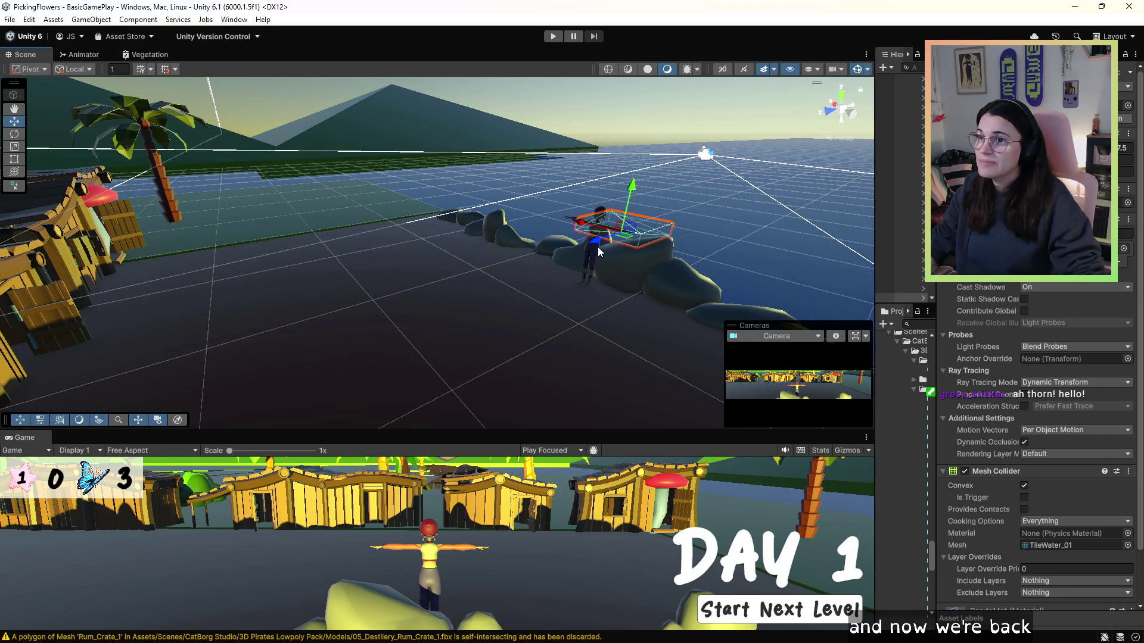
{"action": "left_click", "coordinate": [597, 253]}
{"action": "left_click", "coordinate": [598, 232]}
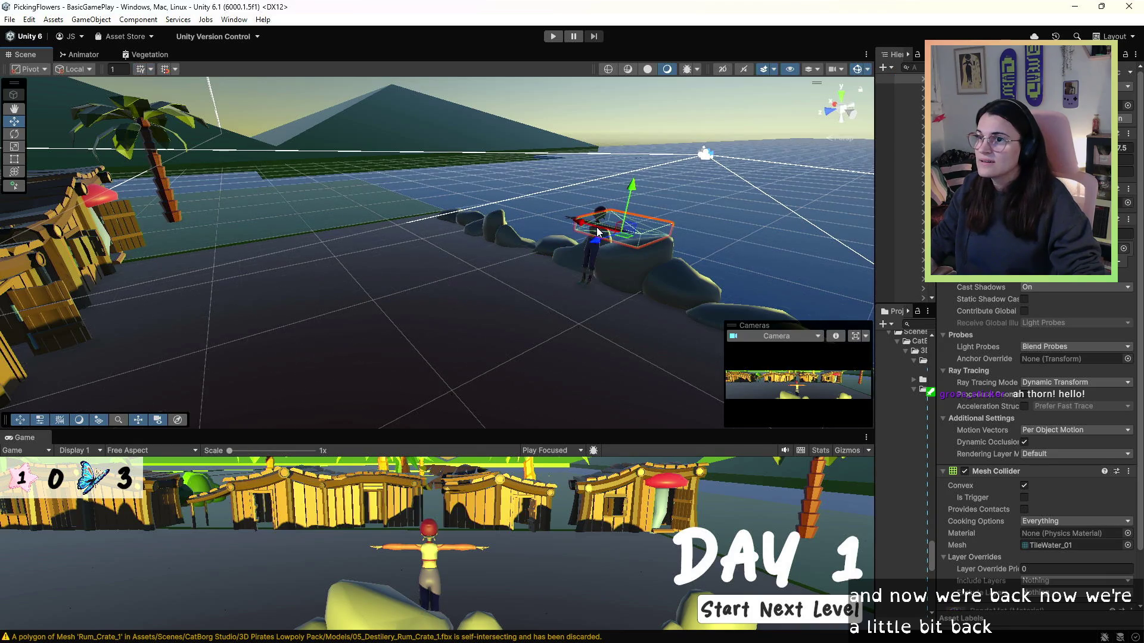
{"action": "left_click", "coordinate": [595, 255]}
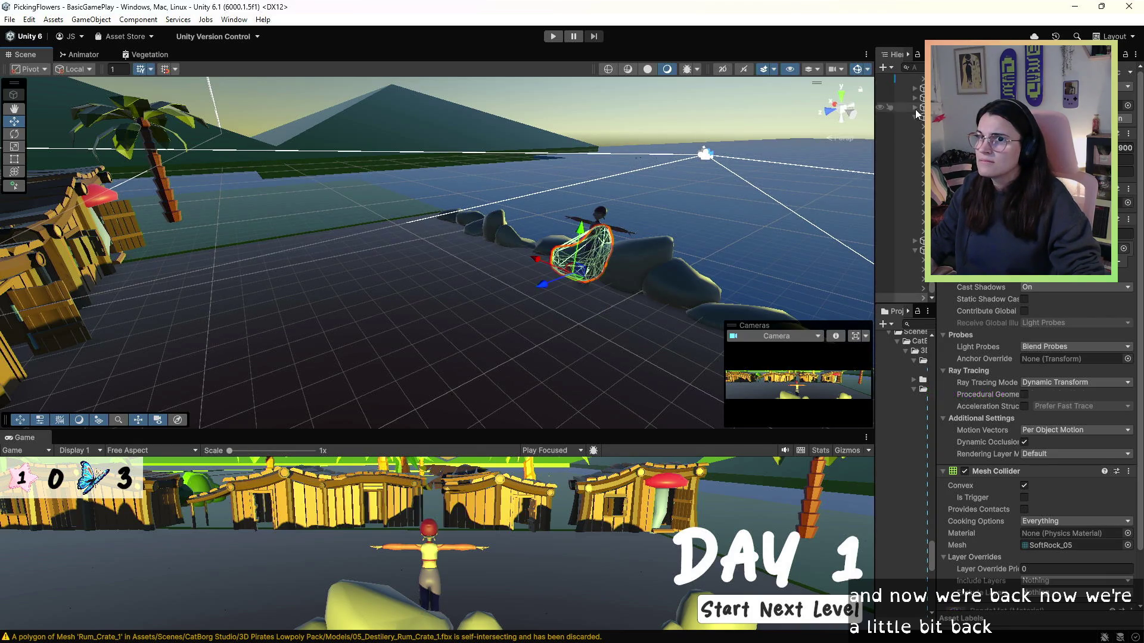
- Resize the Hierarchy, Project and Inspector panels and select the GirlieTPose character
{"action": "left_click_drag", "start_coordinate": [879, 118], "coordinate": [798, 122]}
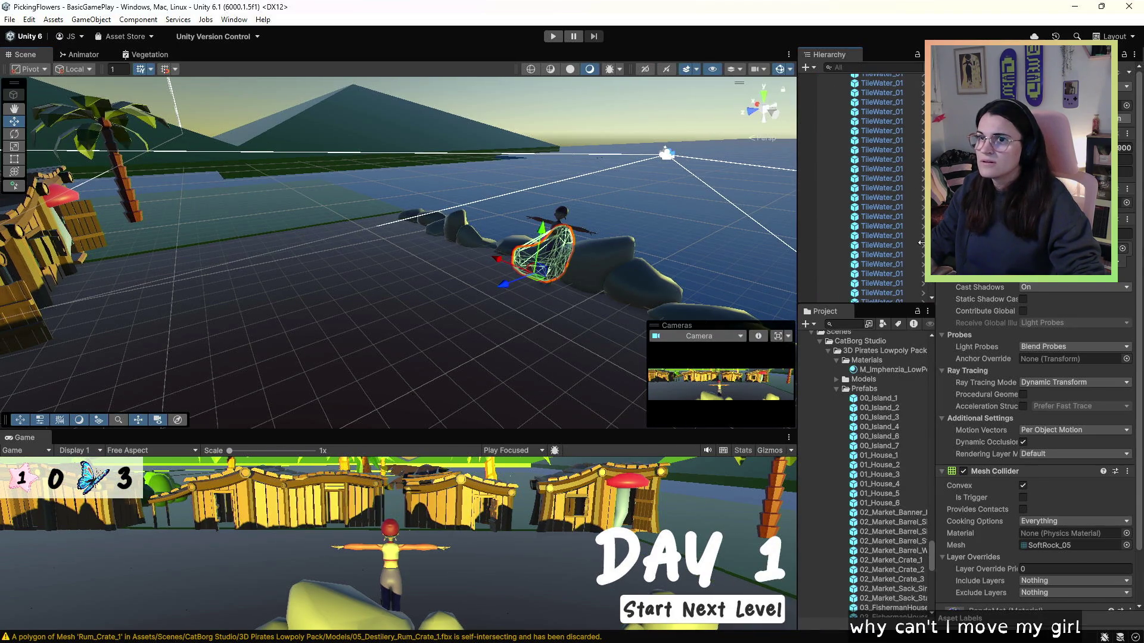
{"action": "left_click_drag", "start_coordinate": [933, 179], "coordinate": [927, 178]}
{"action": "left_click_drag", "start_coordinate": [922, 273], "coordinate": [909, 72]}
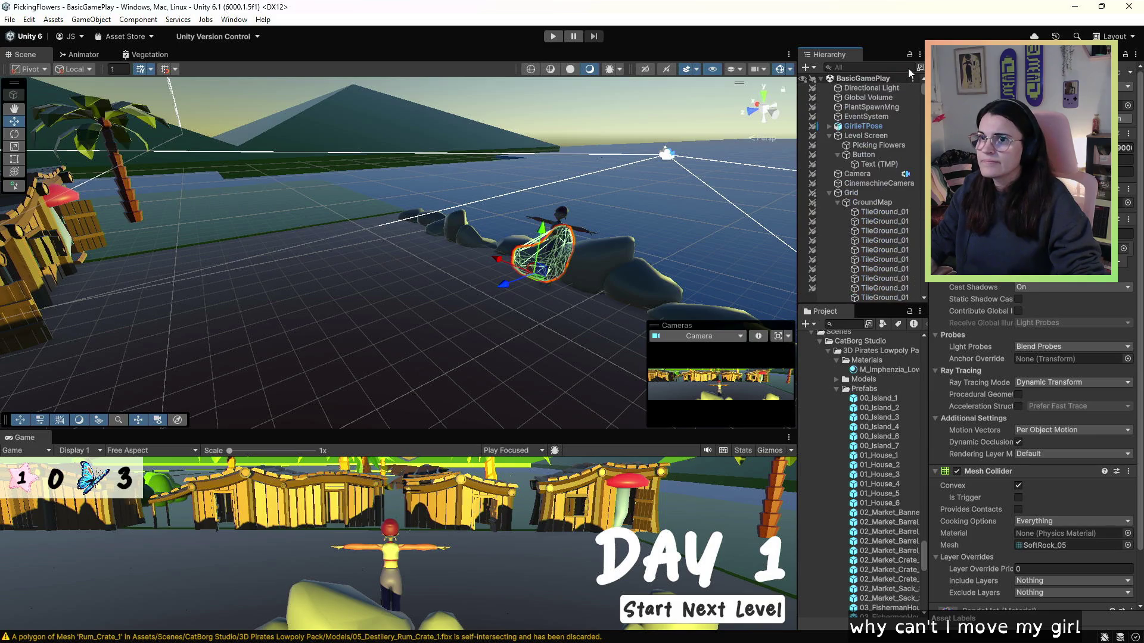
{"action": "left_click", "coordinate": [852, 132]}
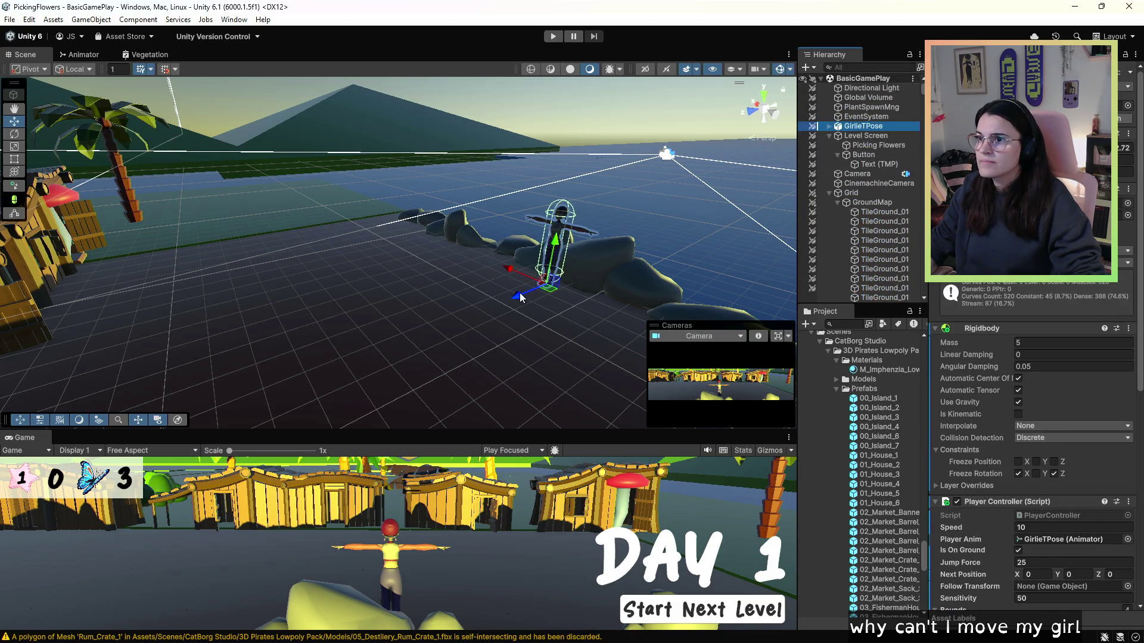
- Nudge the character along its blue axis, then scale 01_House_6 up and undo it
{"action": "mouse_move", "coordinate": [520, 297]}
{"action": "left_mouse_down"}
{"action": "mouse_move", "coordinate": [359, 341]}
{"action": "mouse_move", "coordinate": [128, 301]}
{"action": "mouse_move", "coordinate": [309, 322]}
{"action": "mouse_move", "coordinate": [480, 274]}
{"action": "mouse_move", "coordinate": [371, 228]}
{"action": "mouse_move", "coordinate": [419, 251]}
{"action": "left_mouse_up"}
{"action": "left_click", "coordinate": [302, 228]}
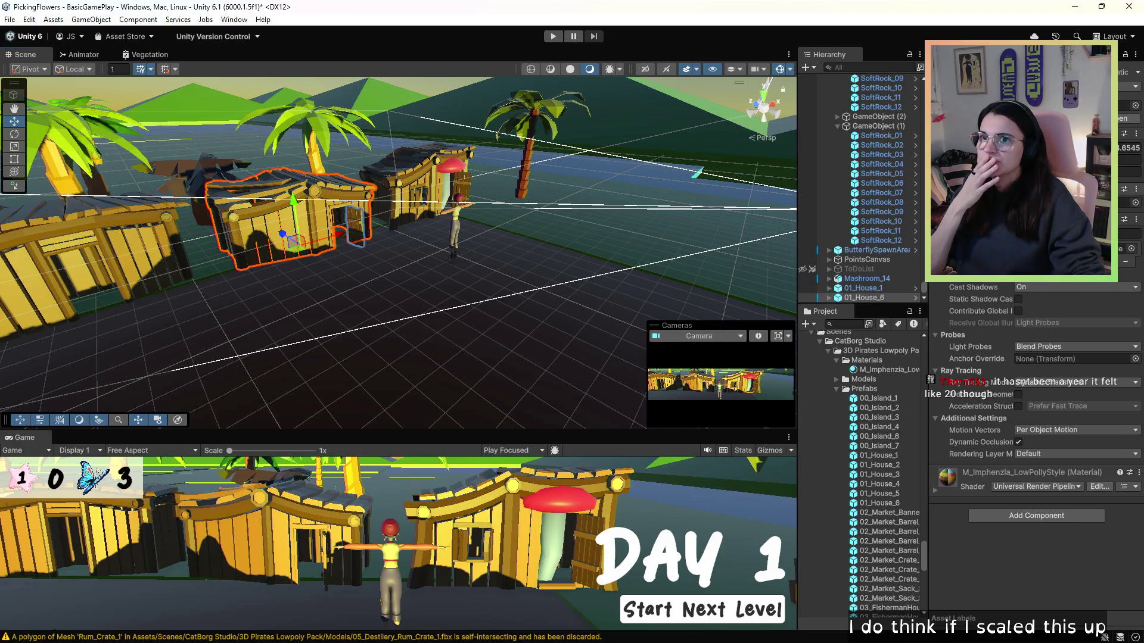
{"action": "key", "text": "Return"}
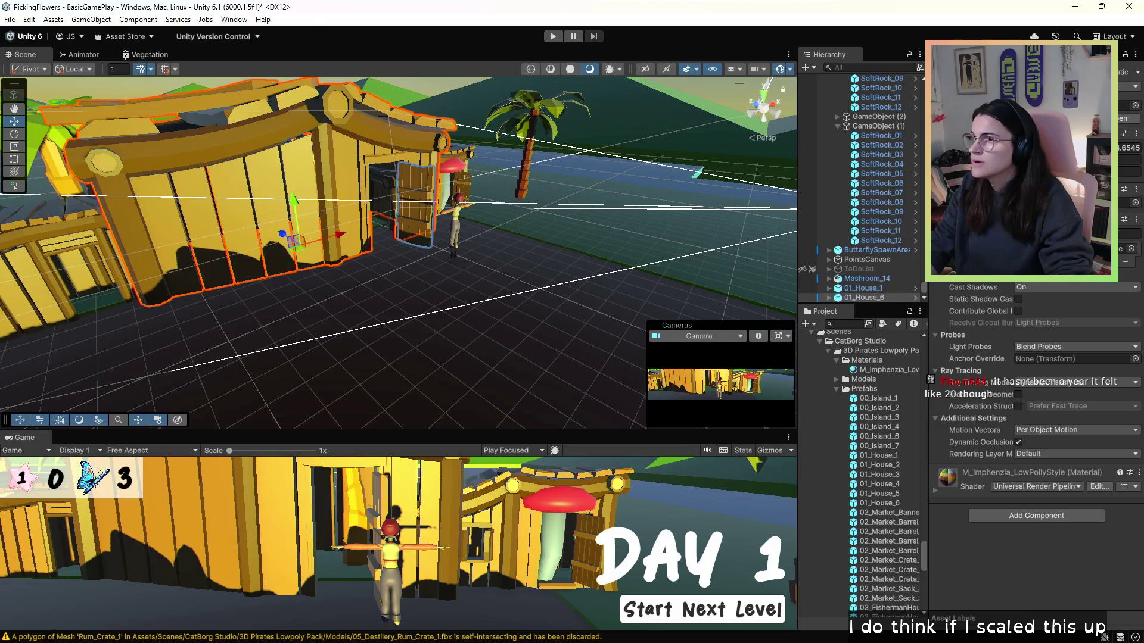
{"action": "key", "text": "ctrl+z"}
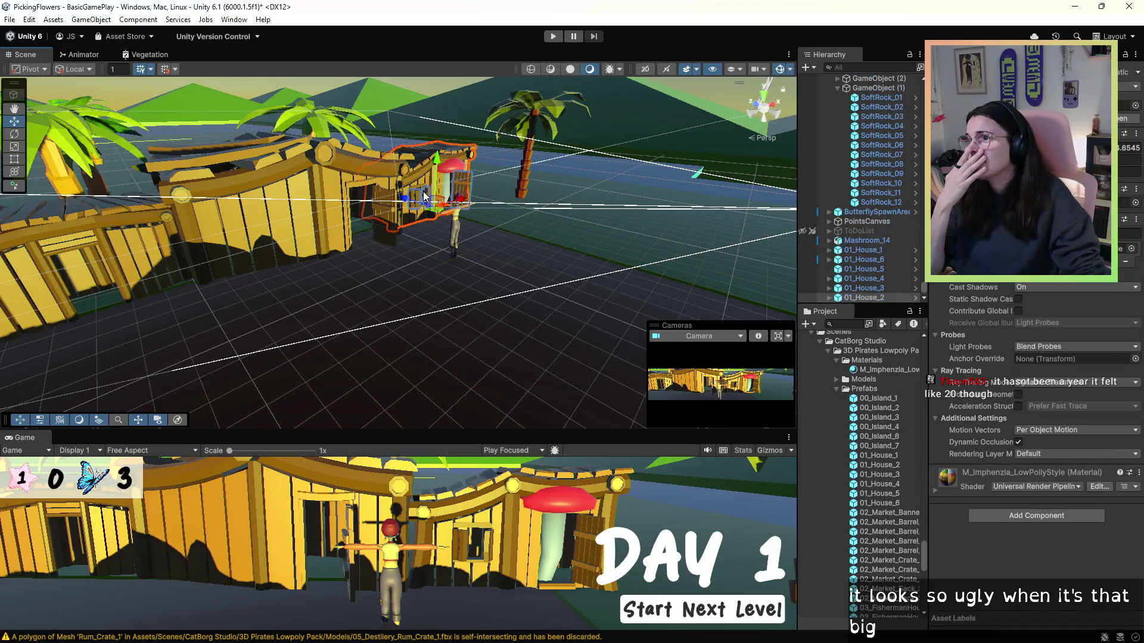
{"action": "left_click_drag", "start_coordinate": [169, 245], "coordinate": [587, 359]}
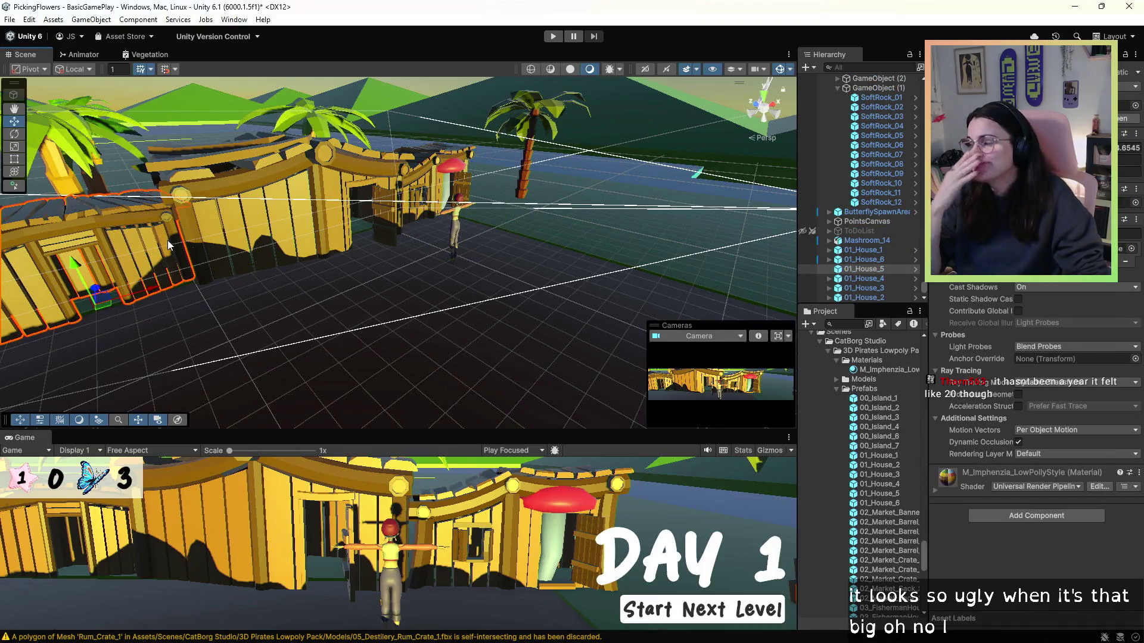
{"action": "left_click", "coordinate": [586, 359]}
{"action": "mouse_move", "coordinate": [535, 330]}
{"action": "left_mouse_down"}
{"action": "mouse_move", "coordinate": [330, 269]}
{"action": "mouse_move", "coordinate": [302, 244]}
{"action": "left_mouse_up"}
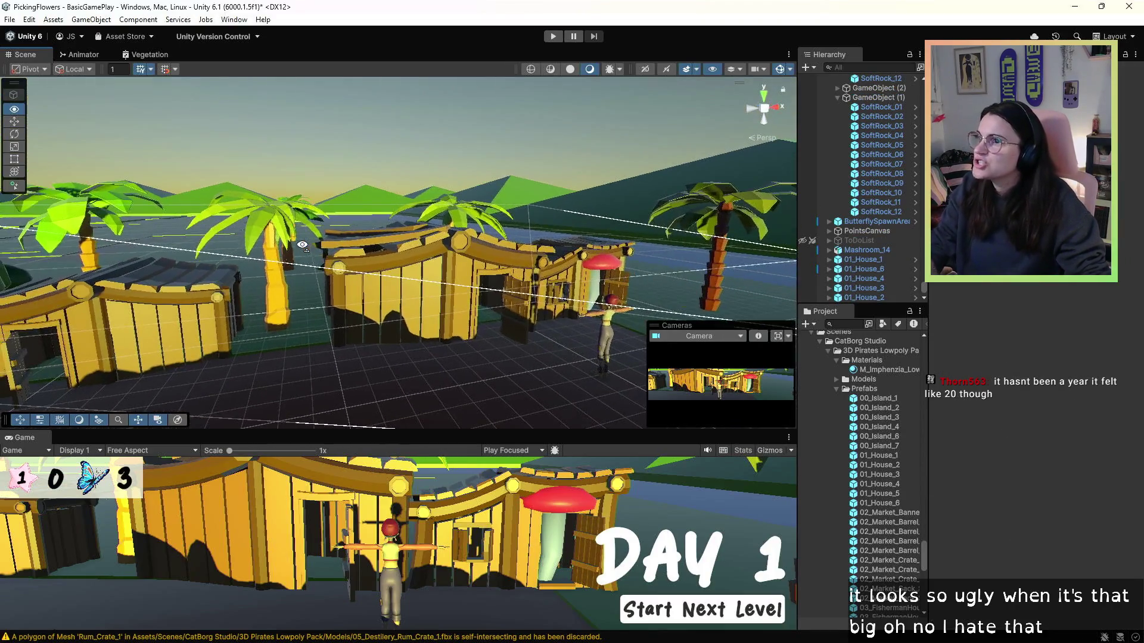
- Delete the 01_House_4 and 01_House_1 houses from the scene
{"action": "left_click", "coordinate": [123, 302]}
{"action": "key", "text": "Delete"}
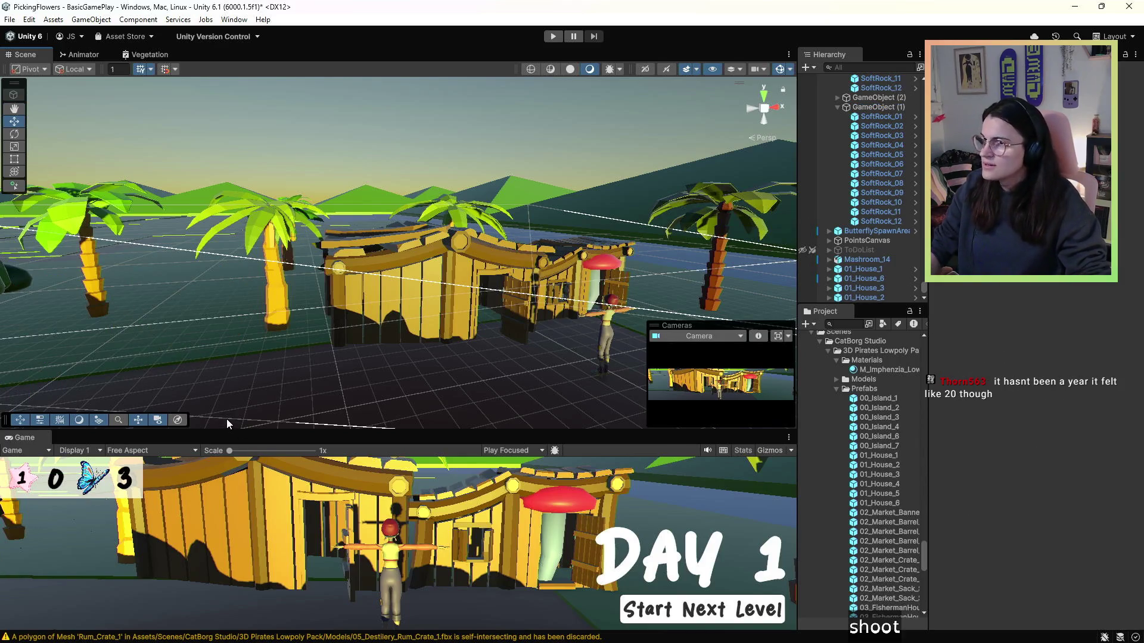
{"action": "left_click_drag", "start_coordinate": [227, 423], "coordinate": [199, 407]}
{"action": "left_click", "coordinate": [377, 289]}
{"action": "key", "text": "Delete"}
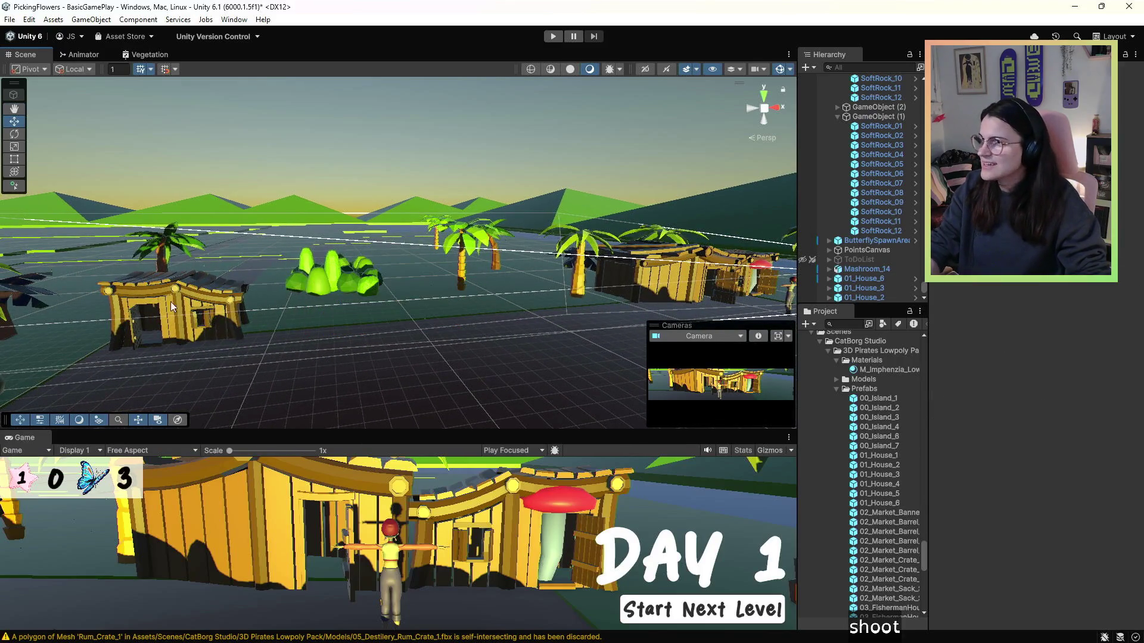
- Move the house beside the mushroom far left and try different sizes, undoing them
{"action": "mouse_move", "coordinate": [377, 289]}
{"action": "left_mouse_down"}
{"action": "mouse_move", "coordinate": [1067, 283]}
{"action": "mouse_move", "coordinate": [612, 248]}
{"action": "mouse_move", "coordinate": [212, 292]}
{"action": "left_mouse_up"}
{"action": "left_click", "coordinate": [242, 285]}
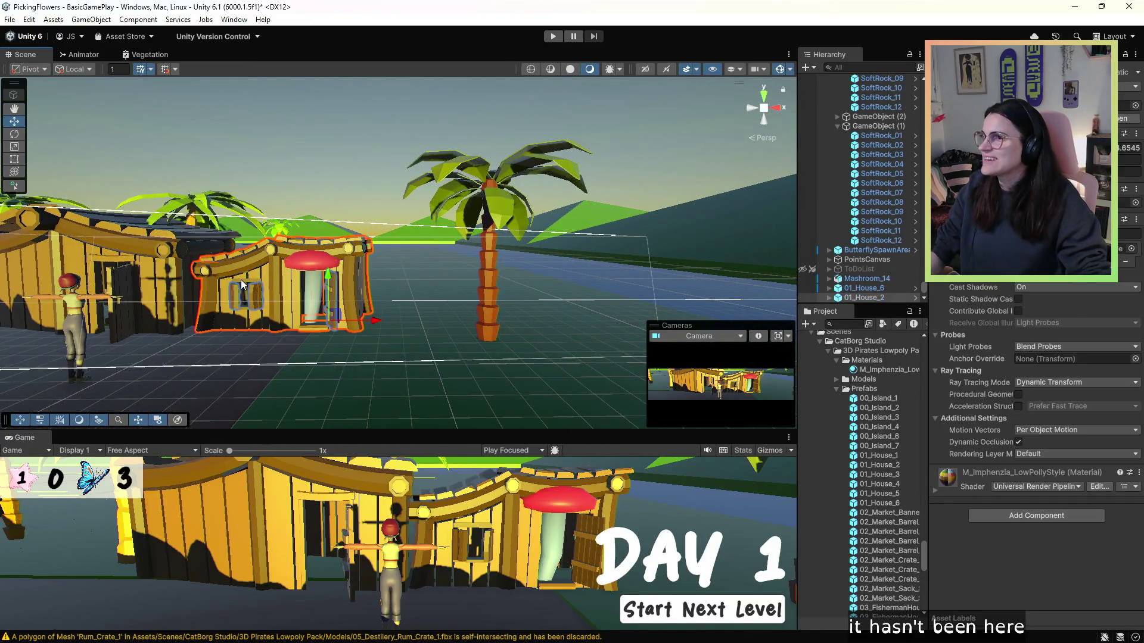
{"action": "mouse_move", "coordinate": [348, 289]}
{"action": "left_mouse_down"}
{"action": "mouse_move", "coordinate": [434, 298]}
{"action": "mouse_move", "coordinate": [333, 310]}
{"action": "mouse_move", "coordinate": [131, 365]}
{"action": "mouse_move", "coordinate": [66, 366]}
{"action": "left_mouse_up"}
{"action": "mouse_move", "coordinate": [177, 341]}
{"action": "left_mouse_down"}
{"action": "mouse_move", "coordinate": [429, 337]}
{"action": "mouse_move", "coordinate": [283, 333]}
{"action": "left_mouse_up"}
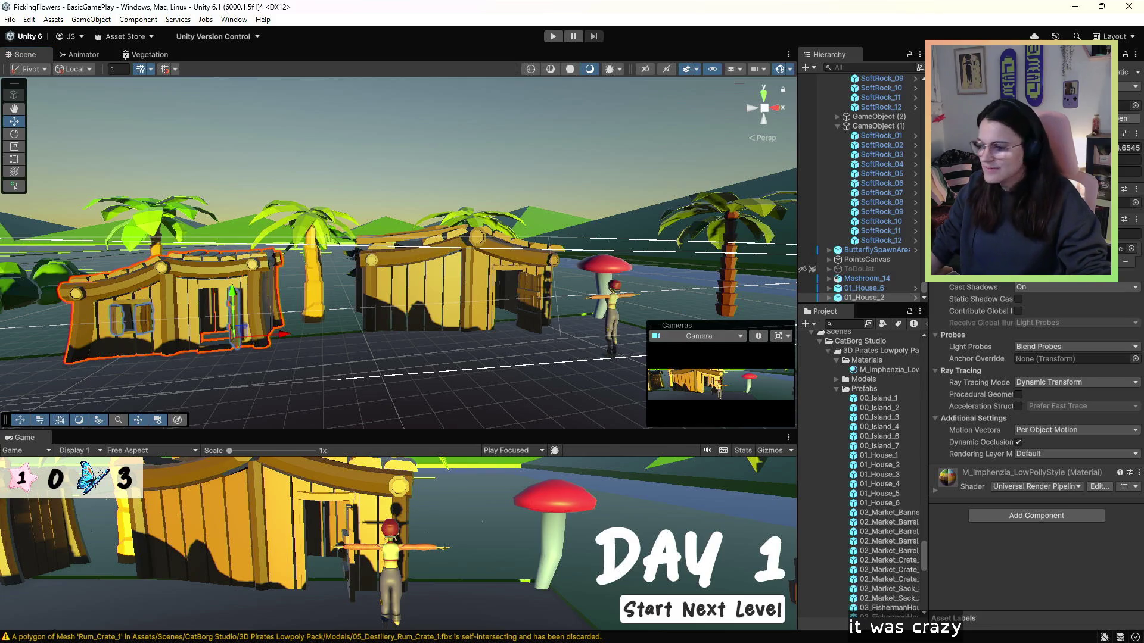
{"action": "key", "text": "ctrl+z"}
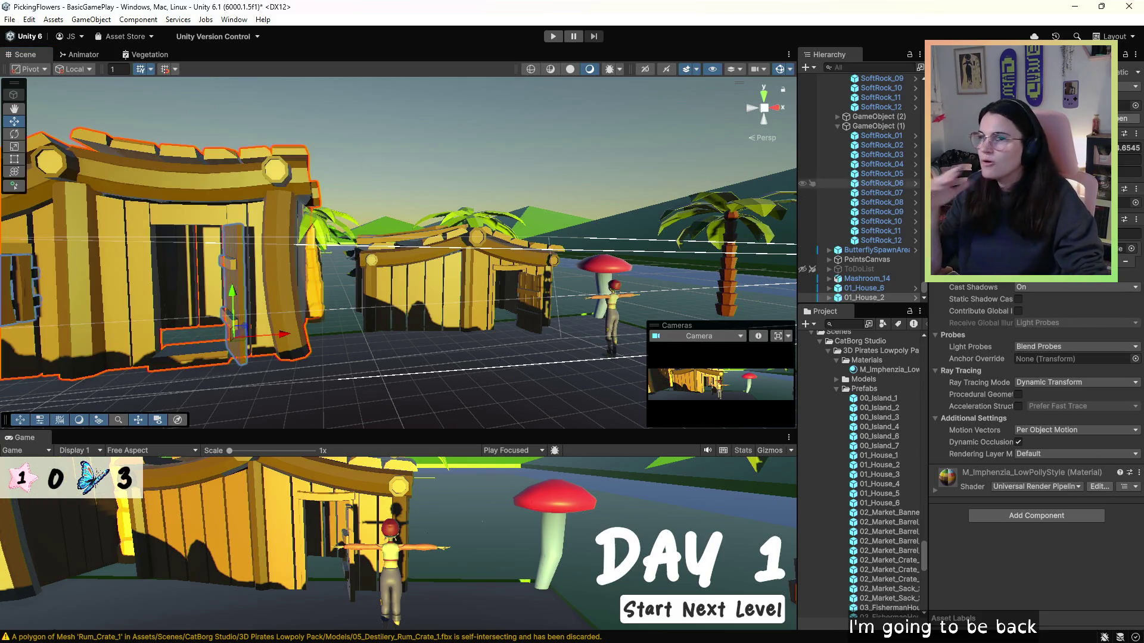
{"action": "key", "text": "ctrl+z"}
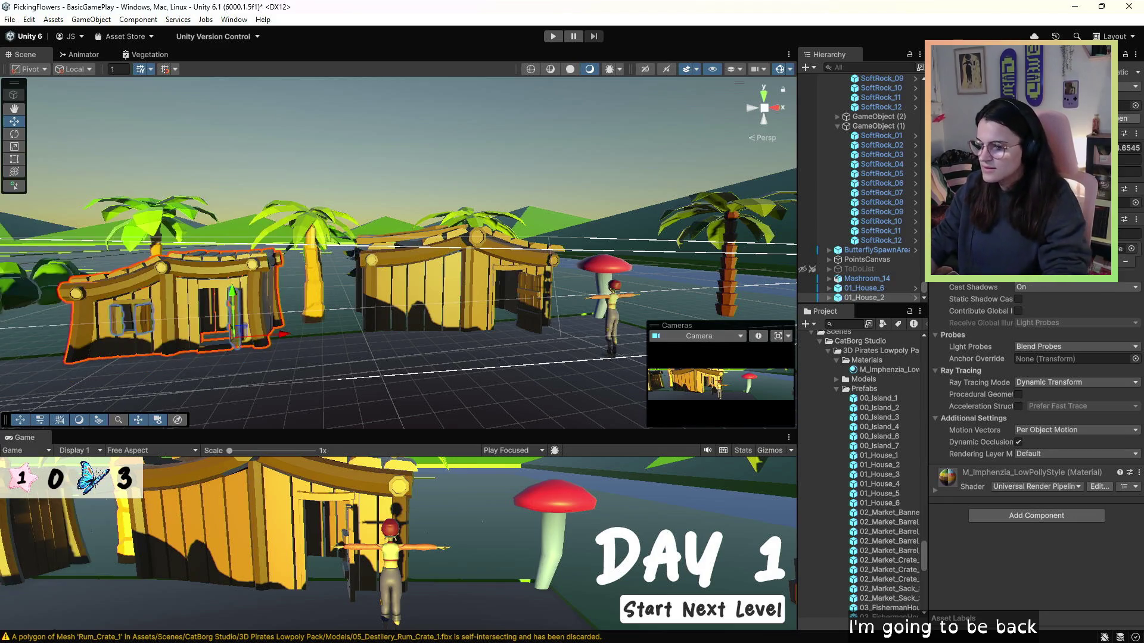
{"action": "key", "text": "ctrl+z"}
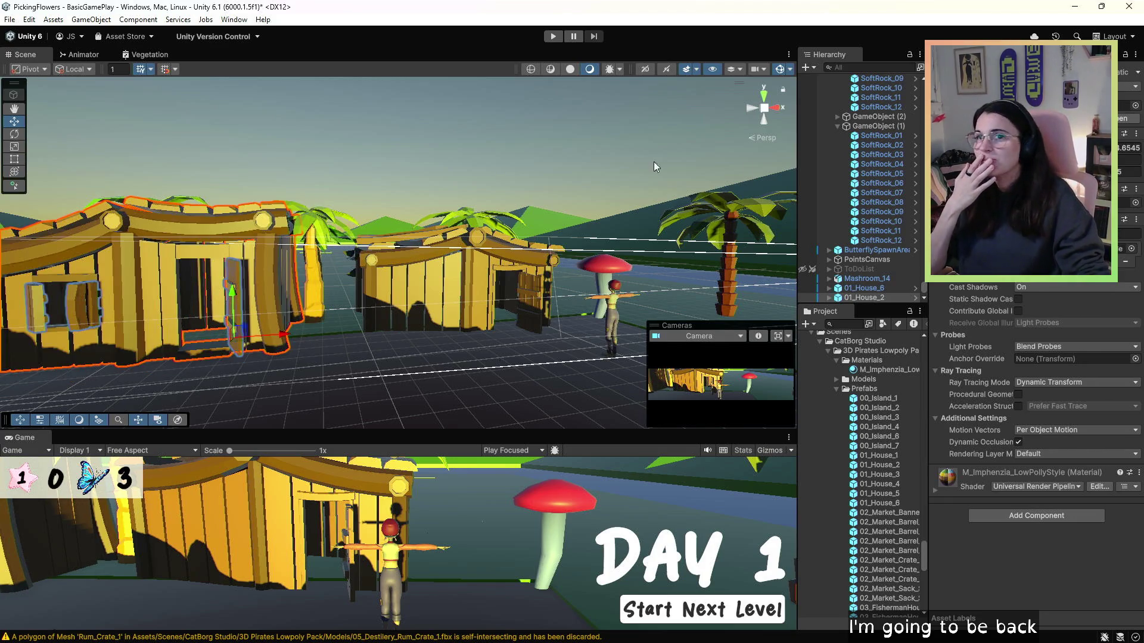
{"action": "key", "text": "ctrl+z"}
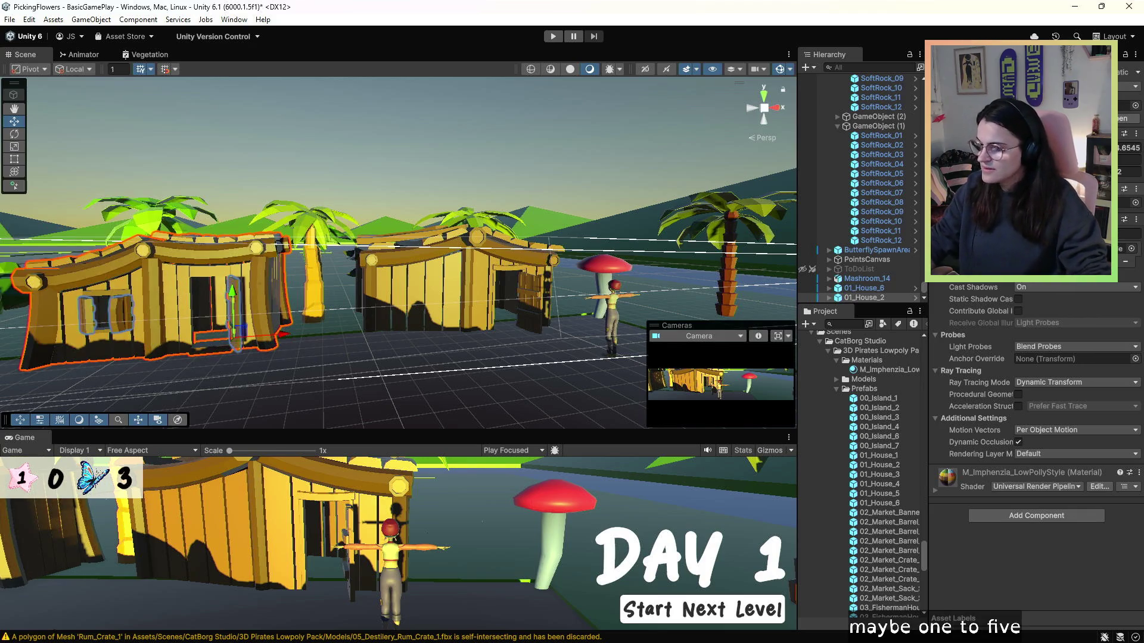
{"action": "key", "text": "ctrl+z"}
- Resize the middle house and shift it up-left, then start a play test
{"action": "left_click", "coordinate": [453, 312]}
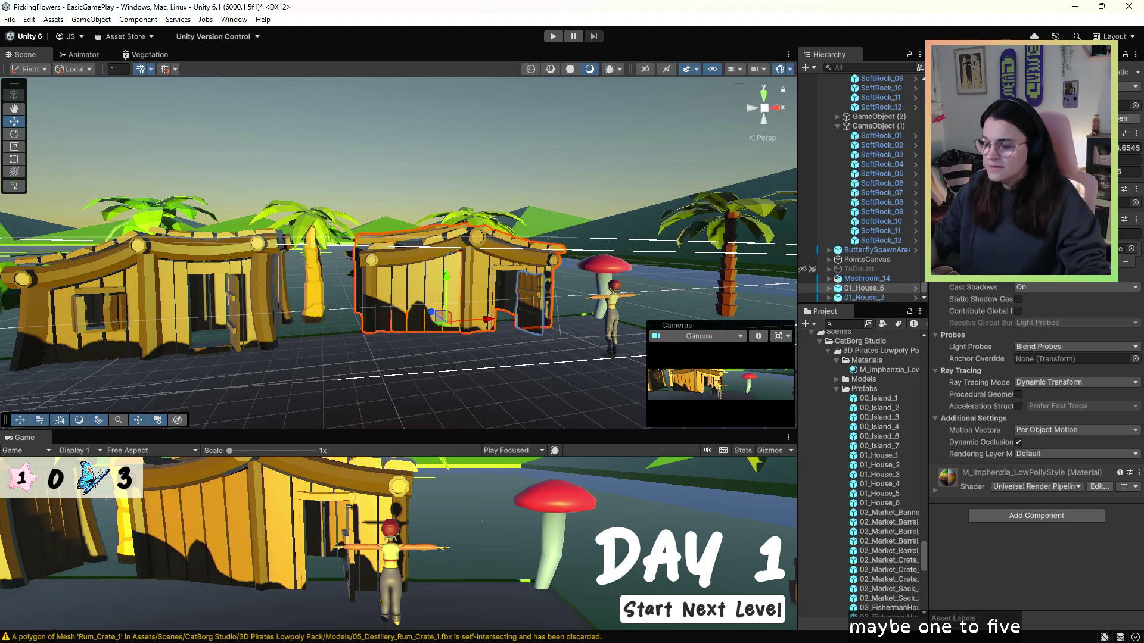
{"action": "key", "text": "ctrl+z"}
{"action": "key", "text": "ctrl+z"}
{"action": "key", "text": "ctrl+z"}
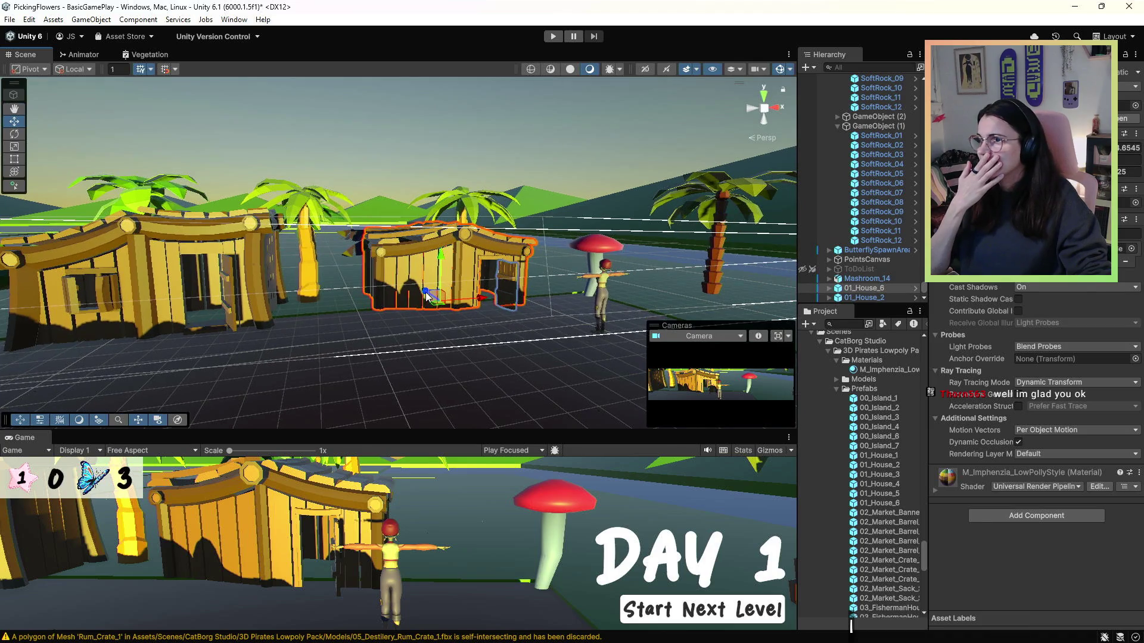
{"action": "left_click_drag", "start_coordinate": [431, 297], "coordinate": [460, 328]}
{"action": "left_click", "coordinate": [167, 306]}
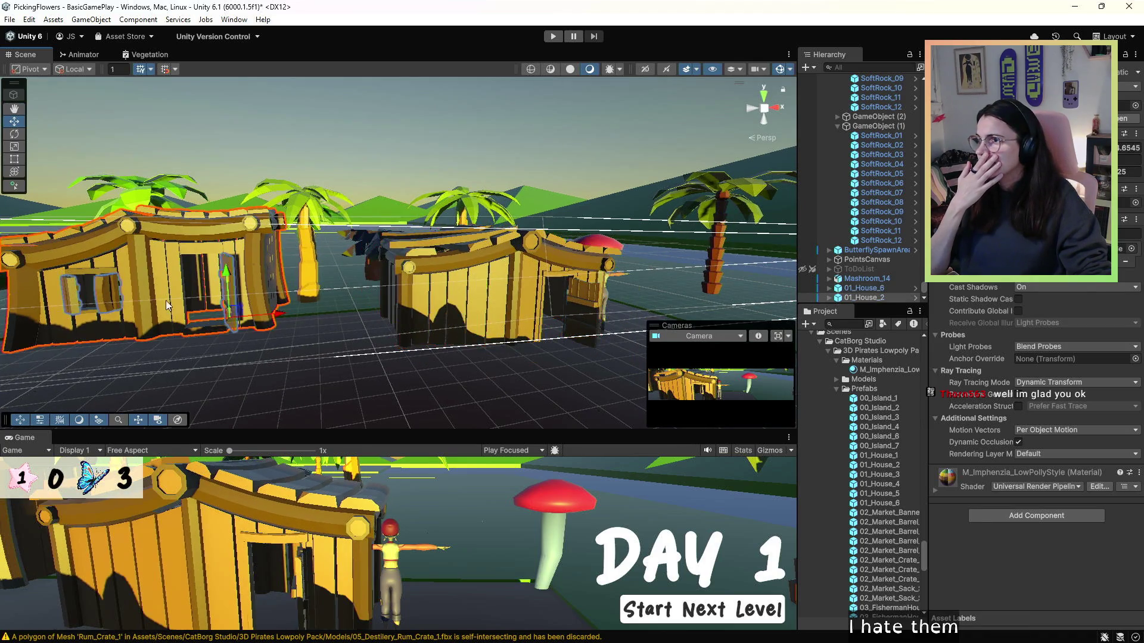
{"action": "left_click", "coordinate": [236, 326]}
{"action": "left_click", "coordinate": [510, 328]}
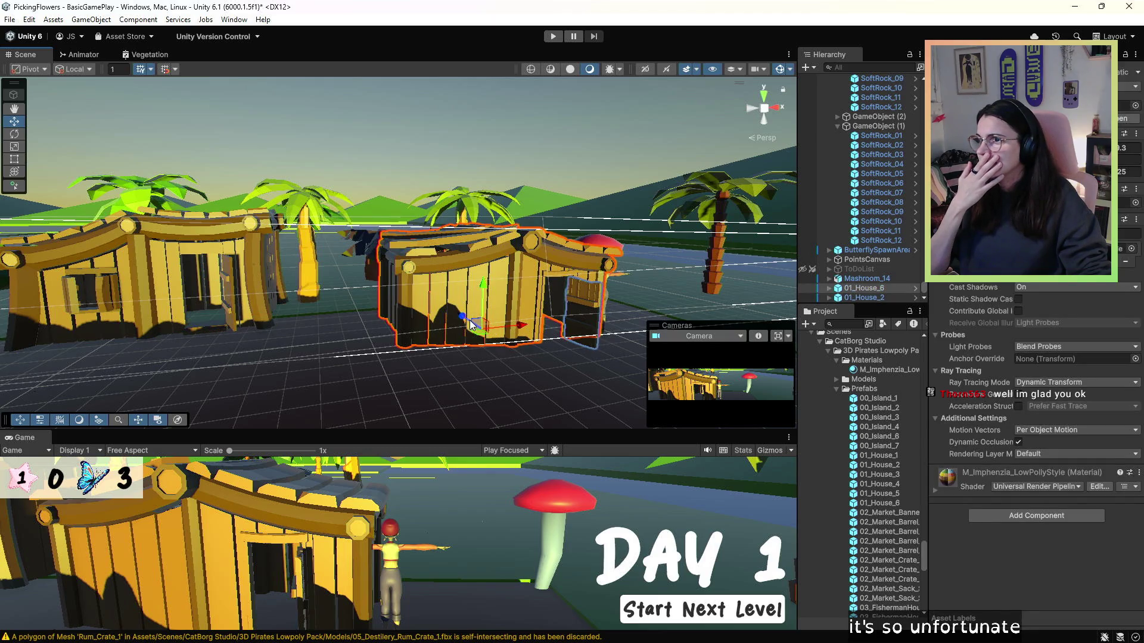
{"action": "left_click_drag", "start_coordinate": [471, 325], "coordinate": [426, 294]}
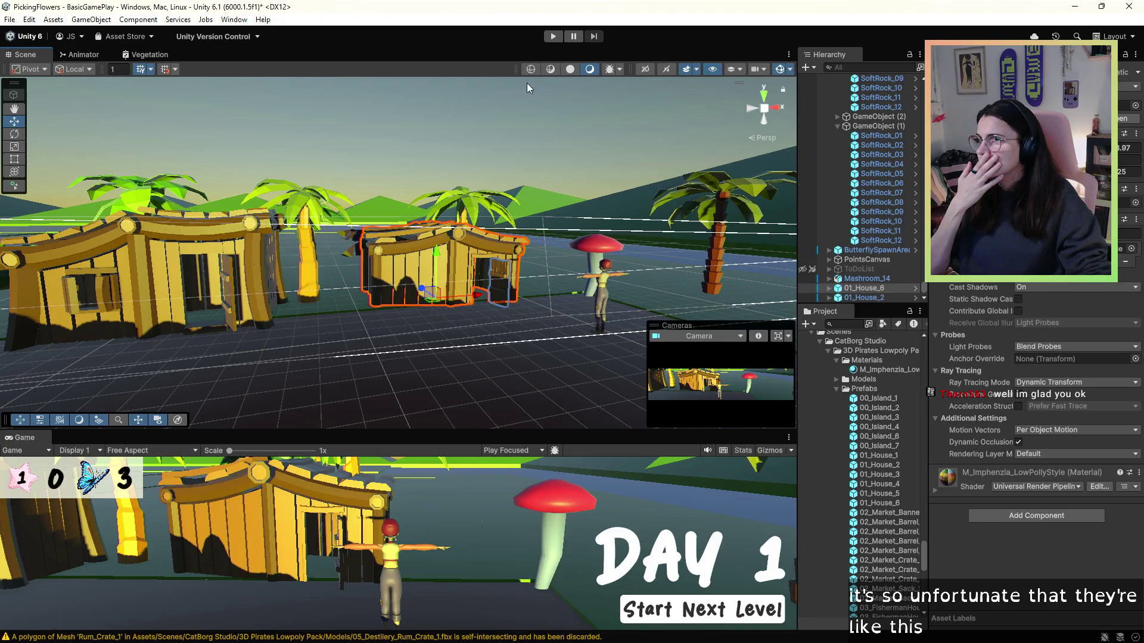
{"action": "left_click", "coordinate": [554, 37]}
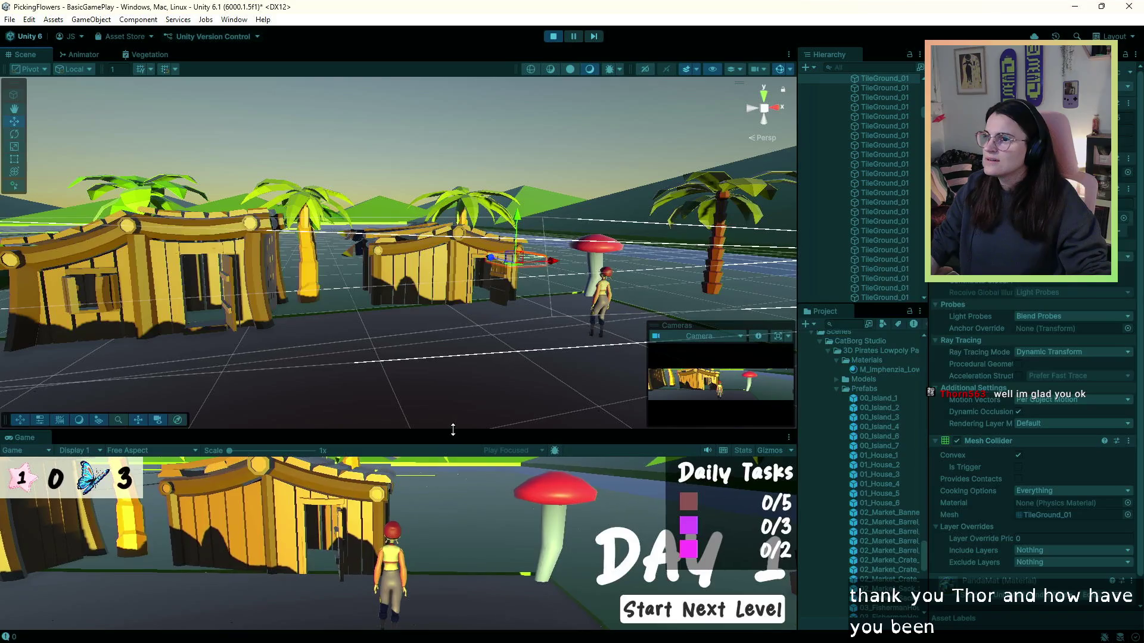
- Enlarge the Game view and walk the character into and out of the house twice
{"action": "left_click_drag", "start_coordinate": [455, 432], "coordinate": [458, 226]}
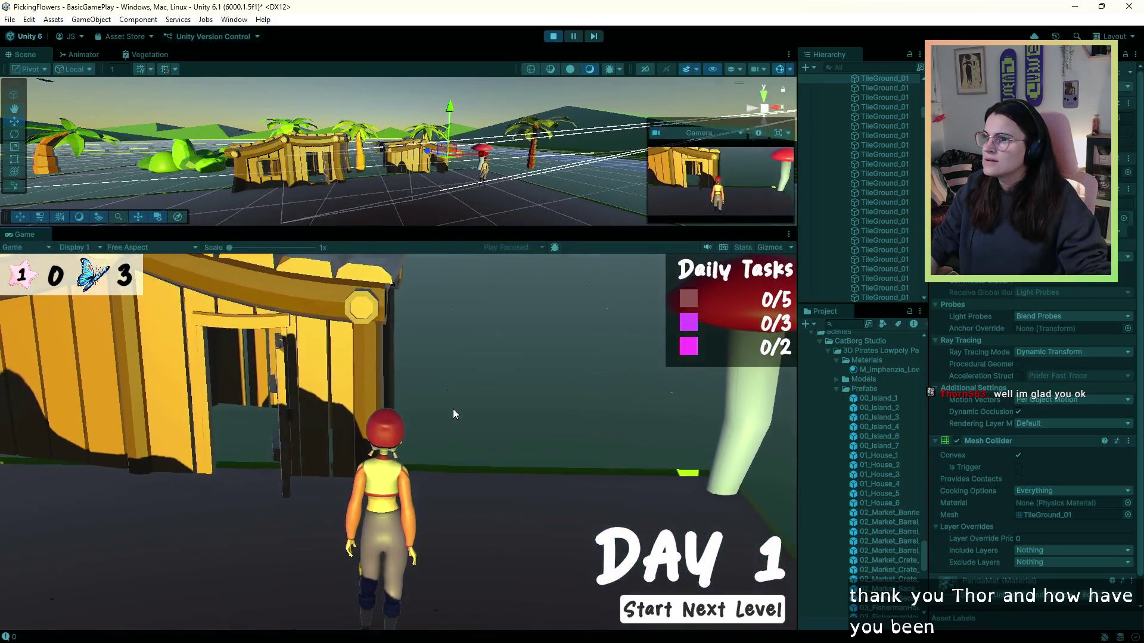
{"action": "key", "text": "w"}
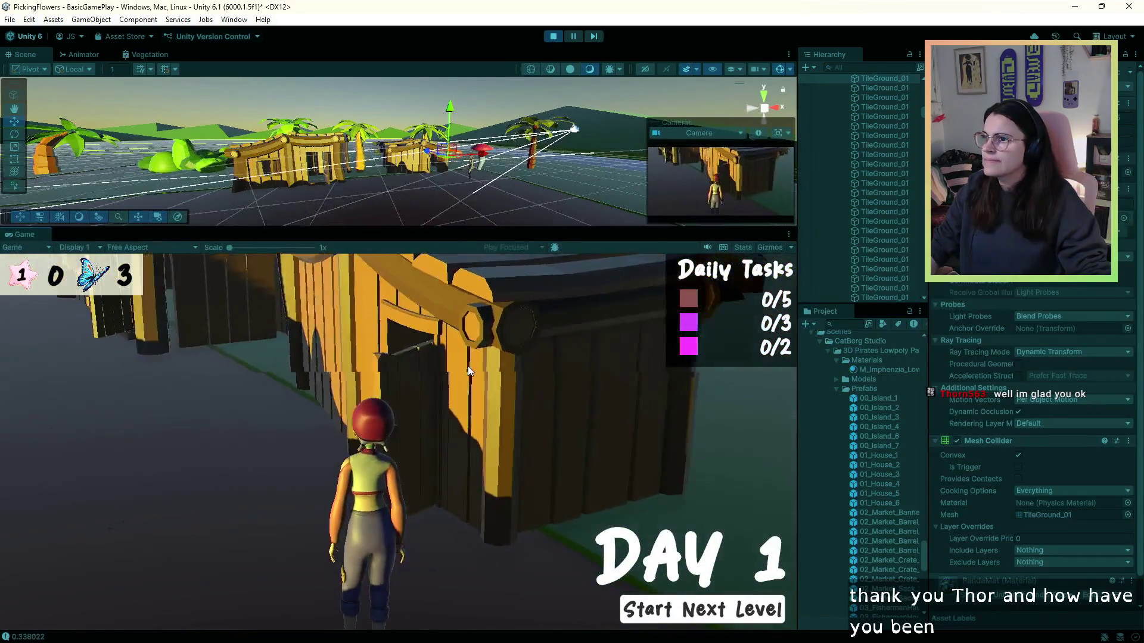
{"action": "key", "text": "w"}
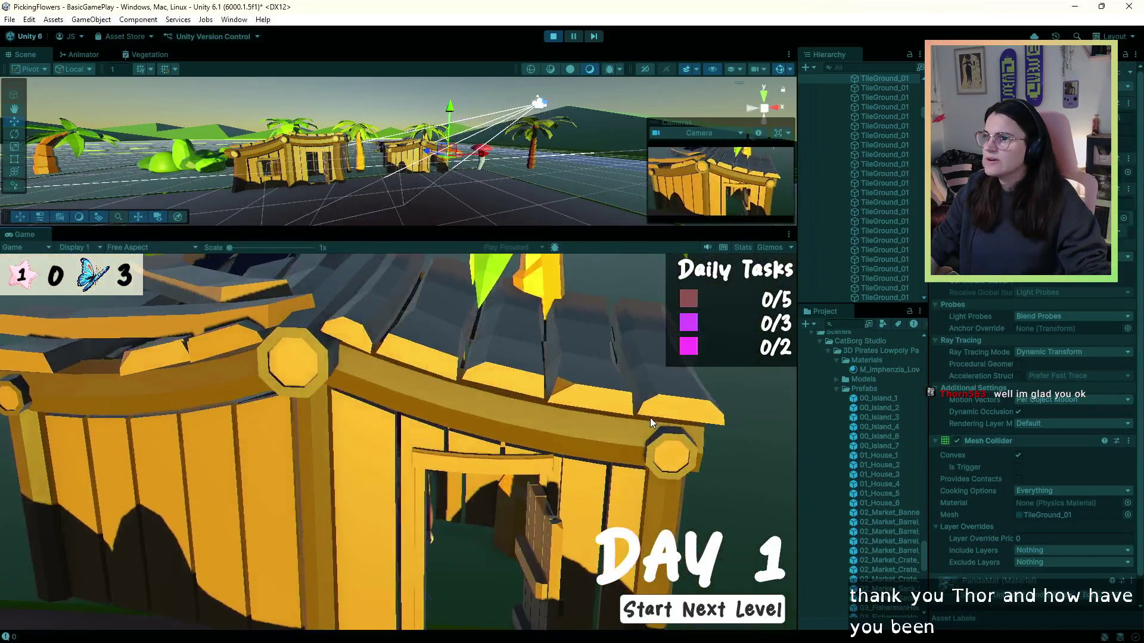
{"action": "key", "text": "w"}
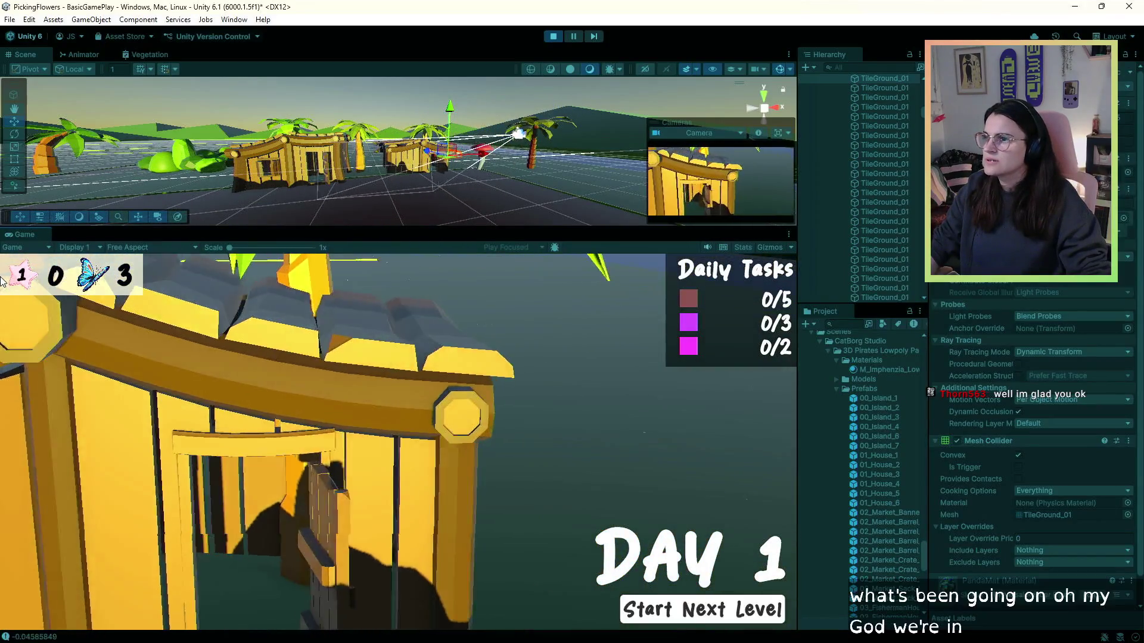
{"action": "key", "text": "w"}
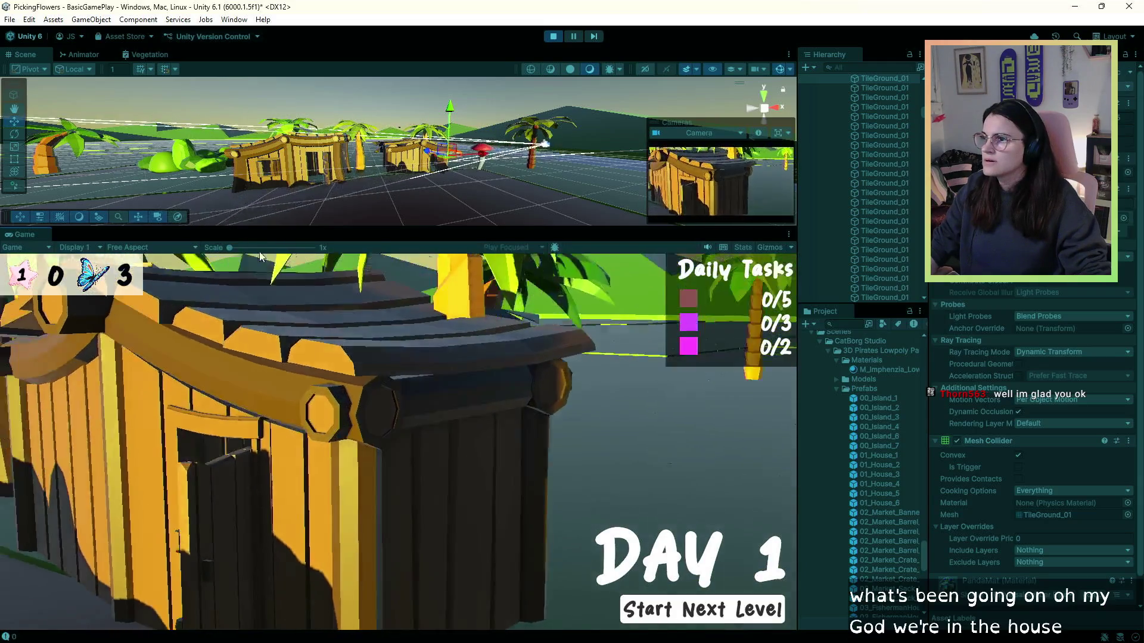
{"action": "key", "text": "w"}
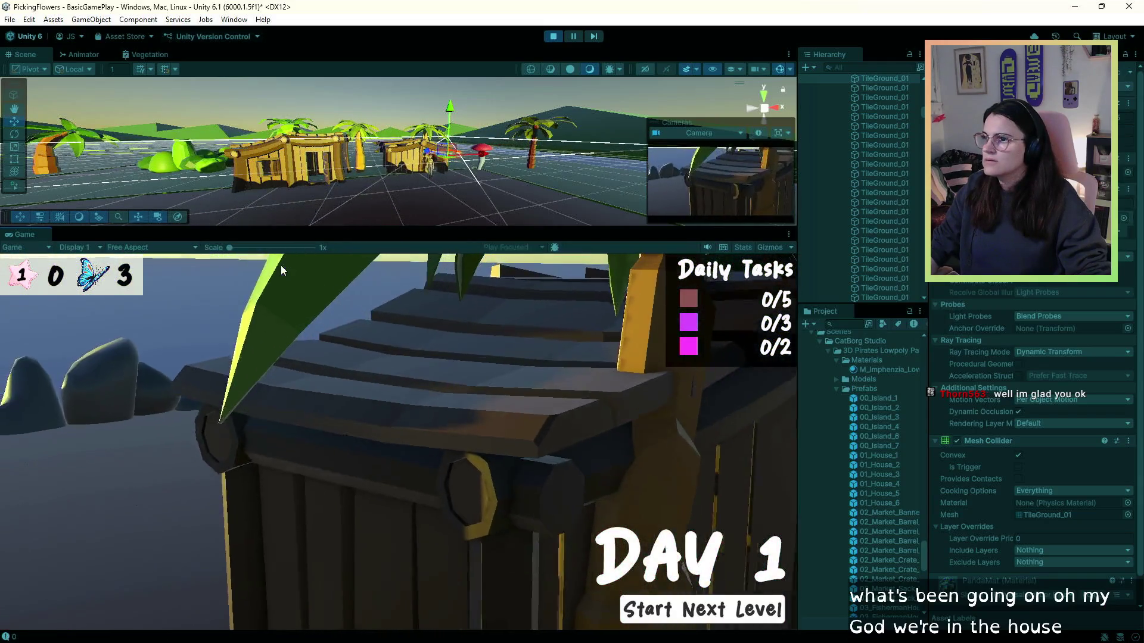
{"action": "key", "text": "w"}
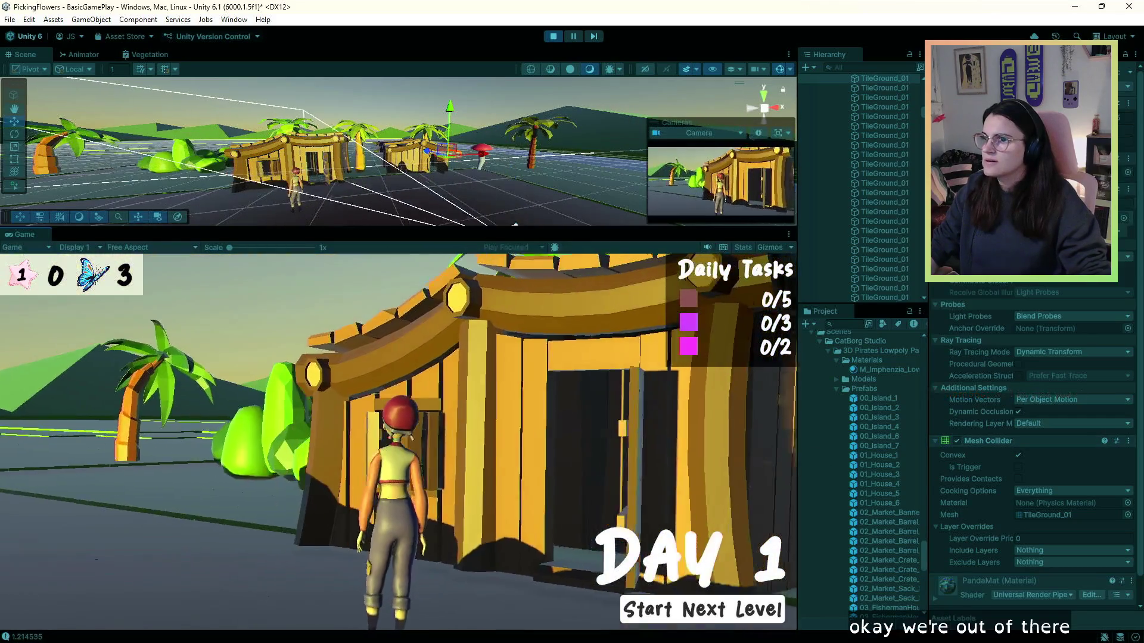
{"action": "key", "text": "w"}
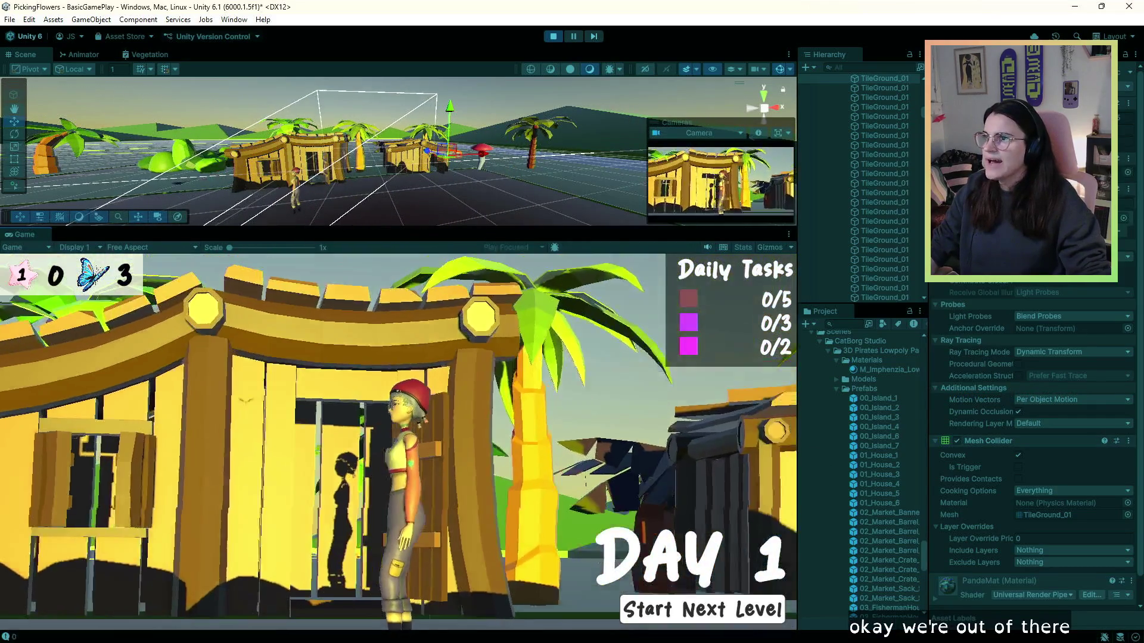
{"action": "key", "text": "w"}
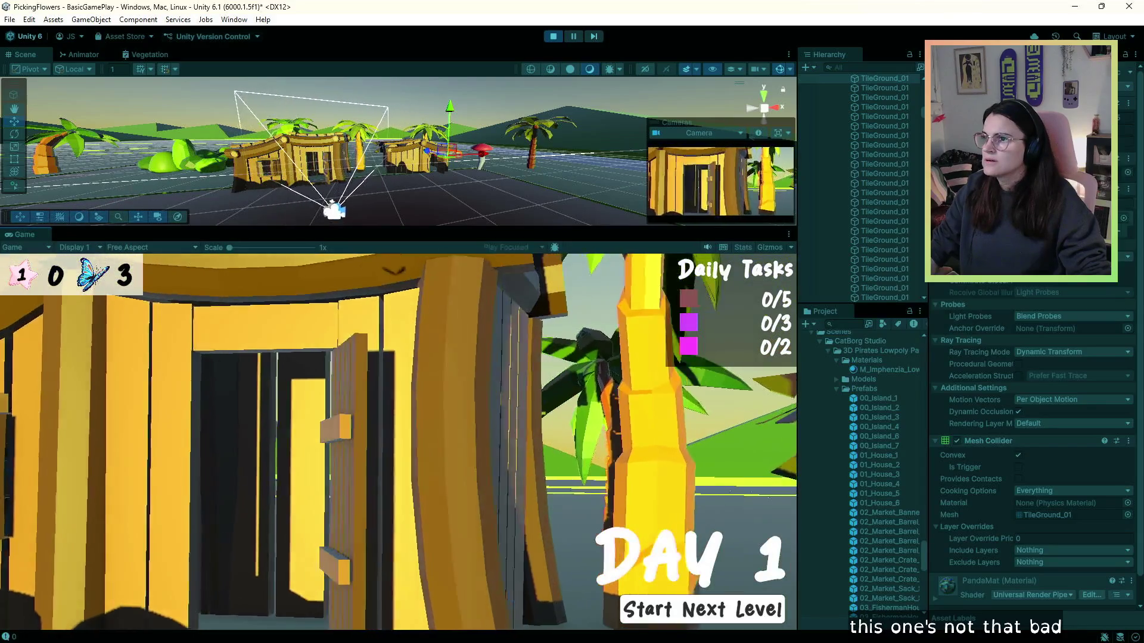
{"action": "key", "text": "w"}
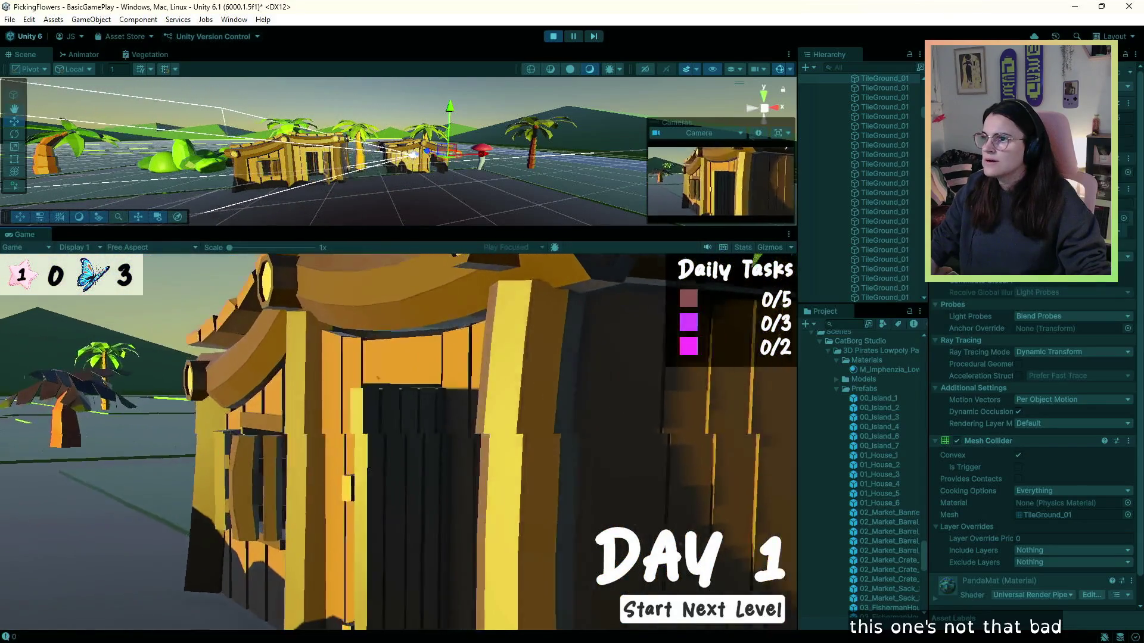
{"action": "key", "text": "w"}
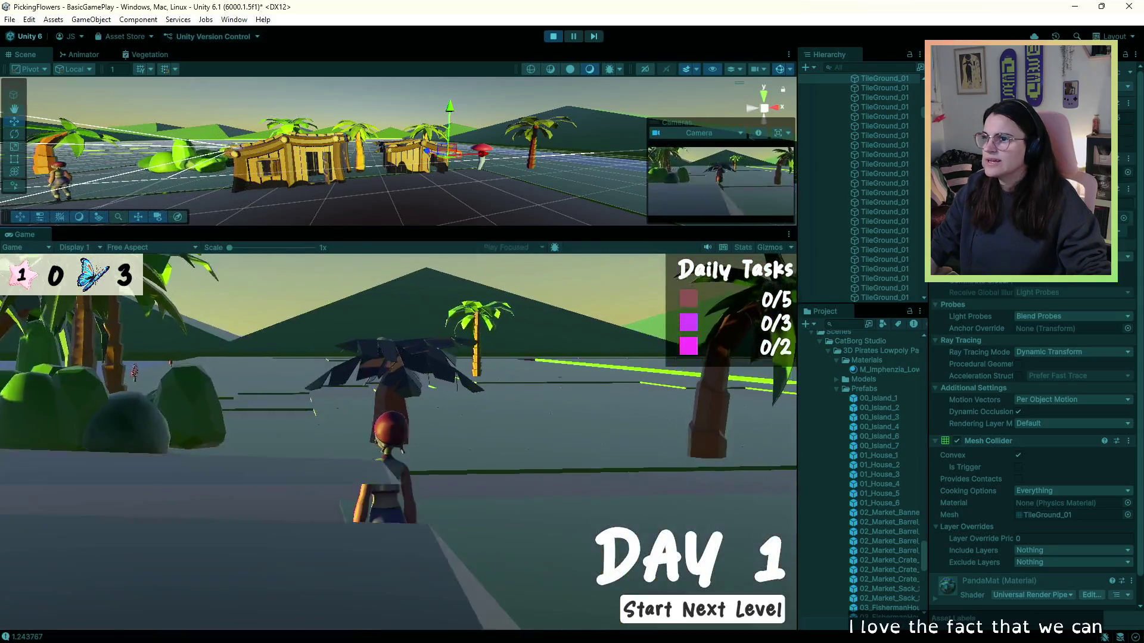
- Walk across the beach toward the rocks, then steer back to face the left house
{"action": "key", "text": "w"}
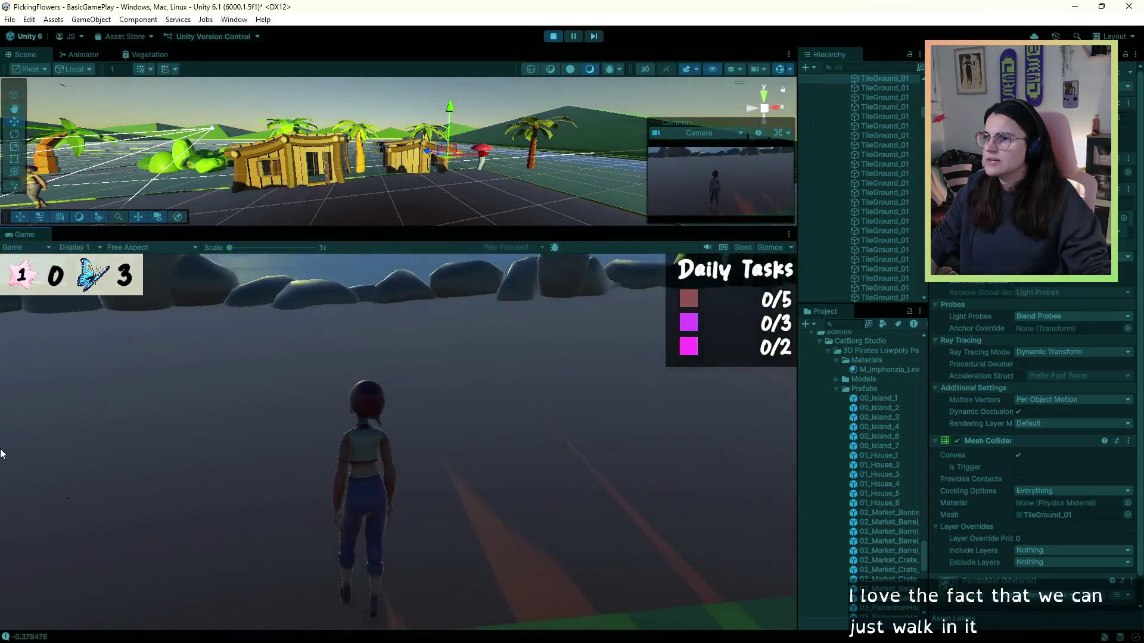
{"action": "key", "text": "w"}
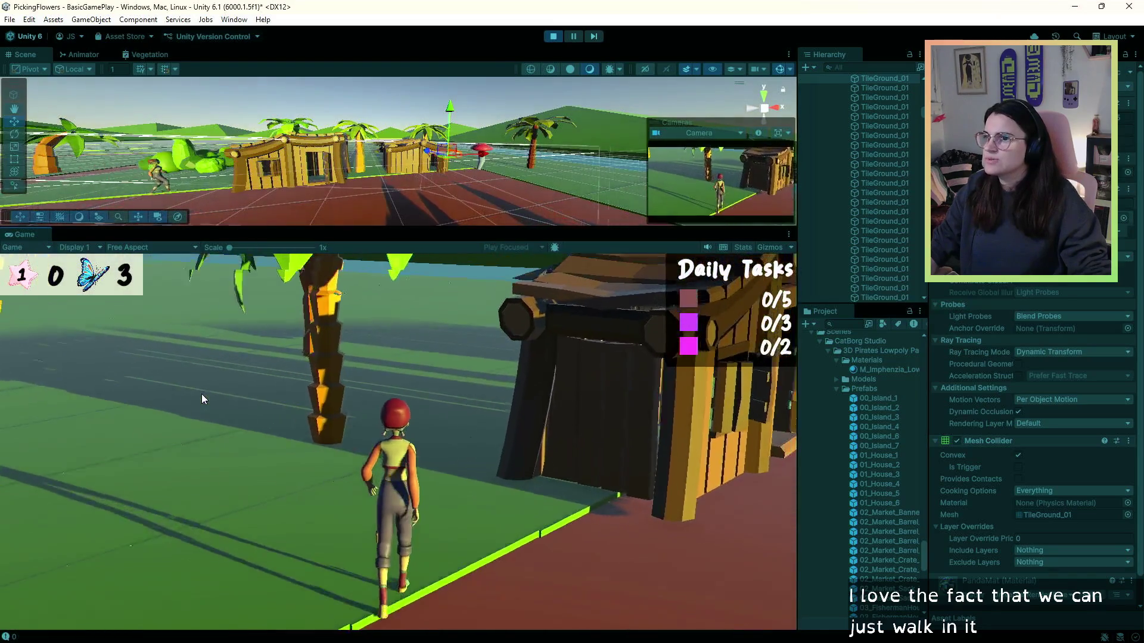
{"action": "key", "text": "w"}
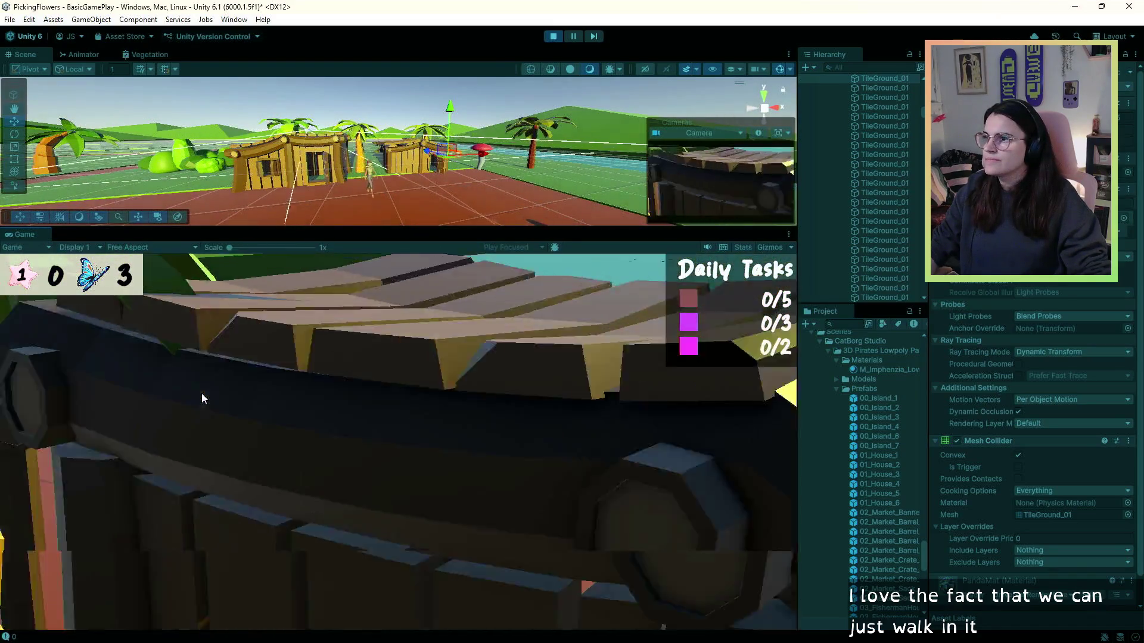
{"action": "key", "text": "w"}
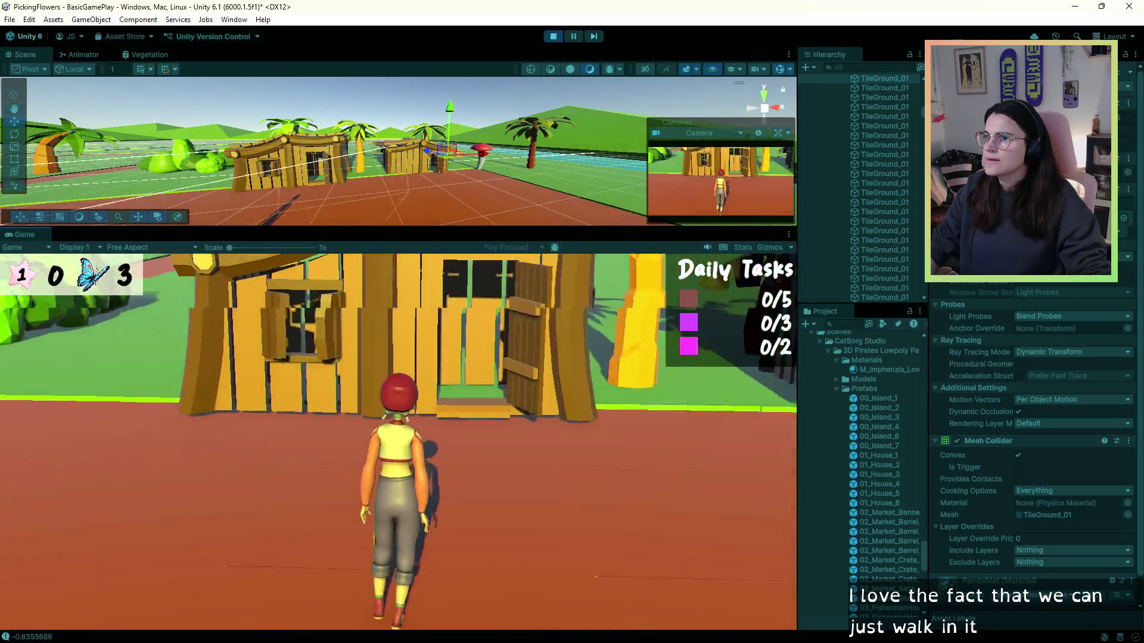
{"action": "key", "text": "w"}
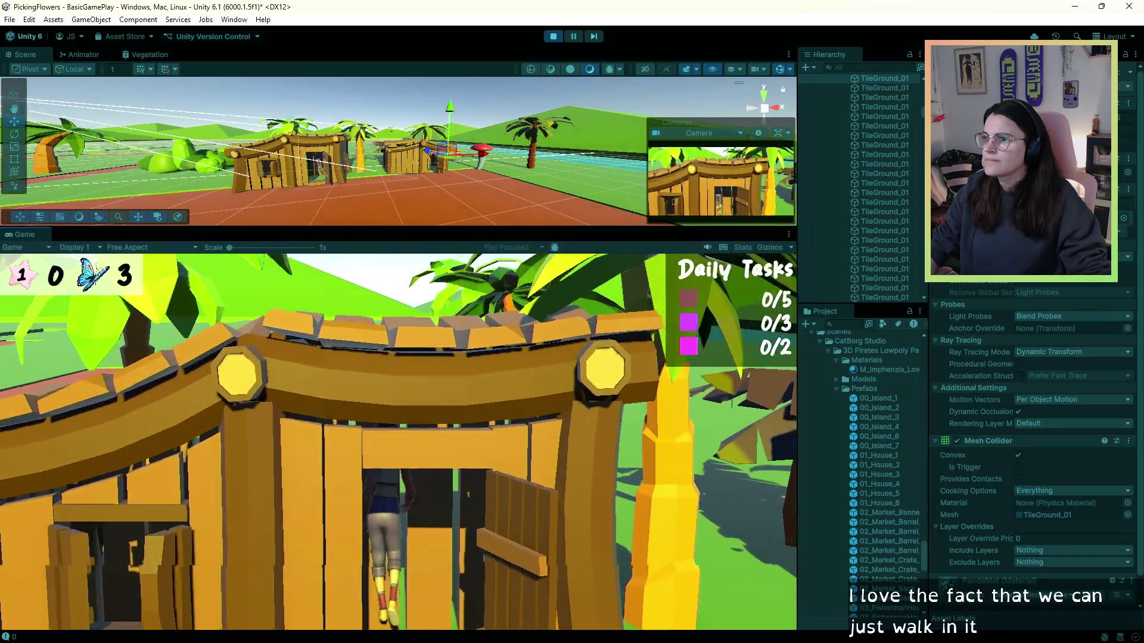
{"action": "key", "text": "s"}
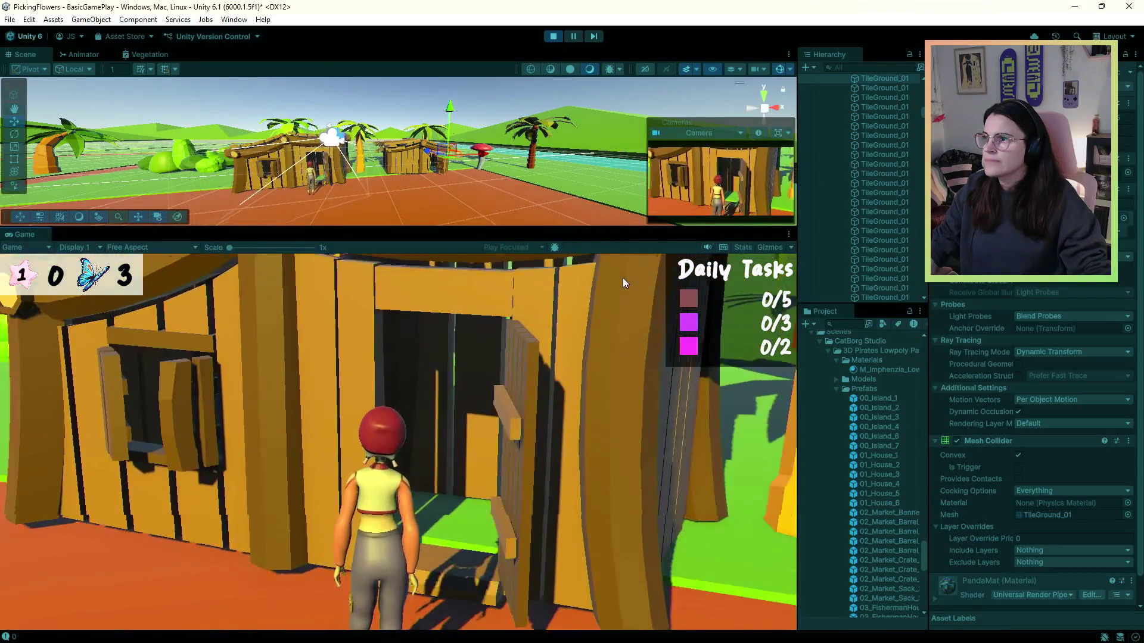
{"action": "key", "text": "d"}
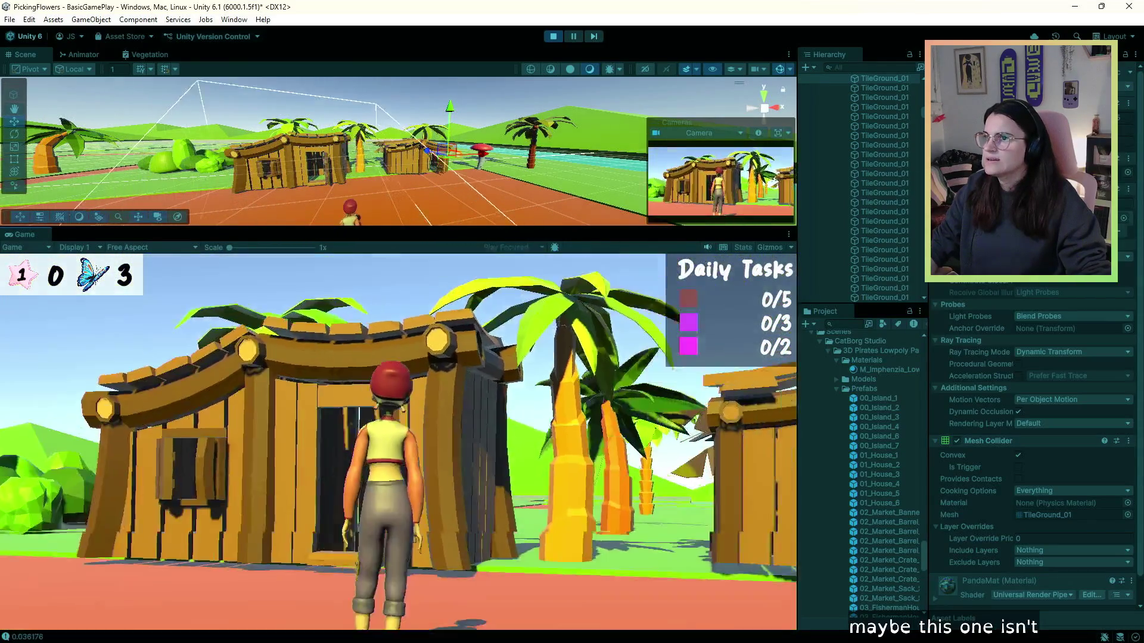
{"action": "key", "text": "a"}
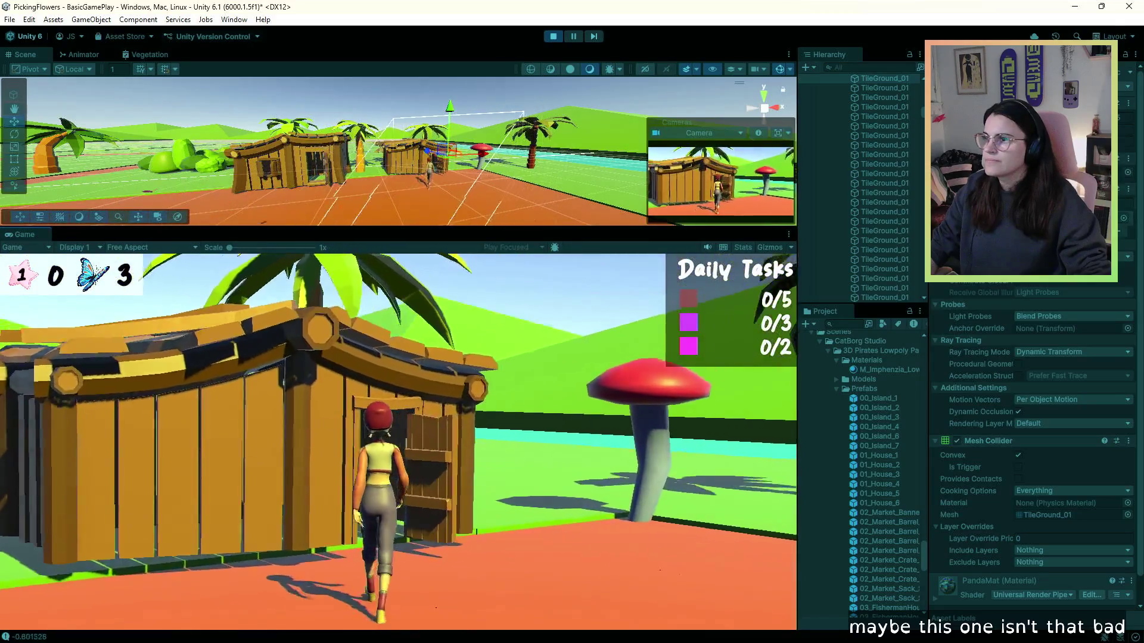
{"action": "key", "text": "a"}
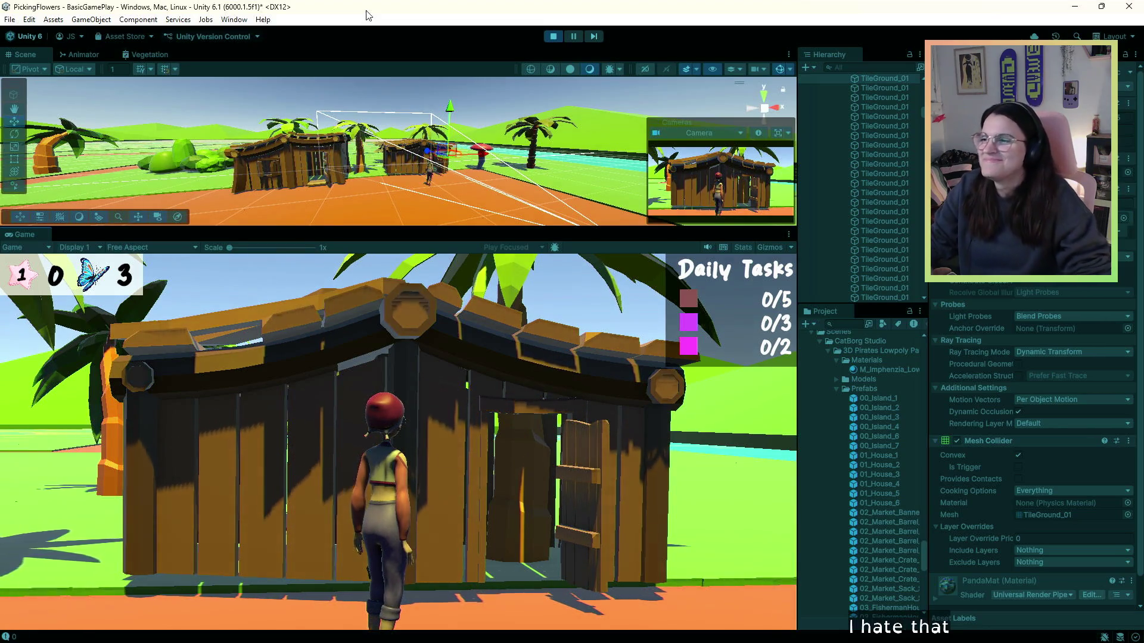
- Walk through the hut doorway out onto the beach, then turn back toward it
{"action": "key", "text": "w"}
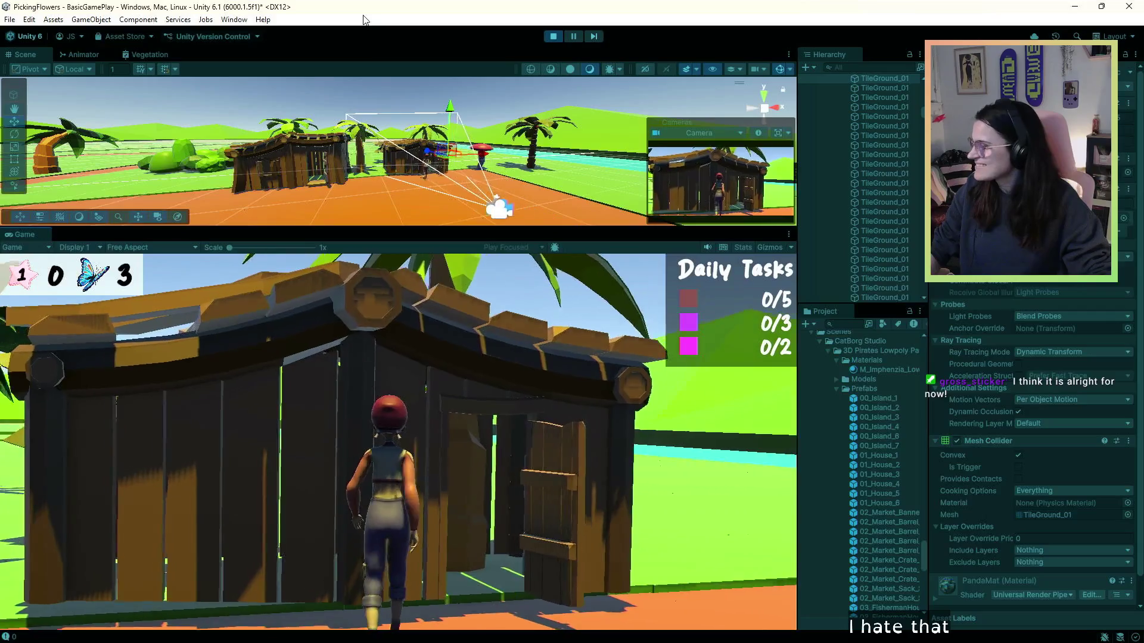
{"action": "key", "text": "w"}
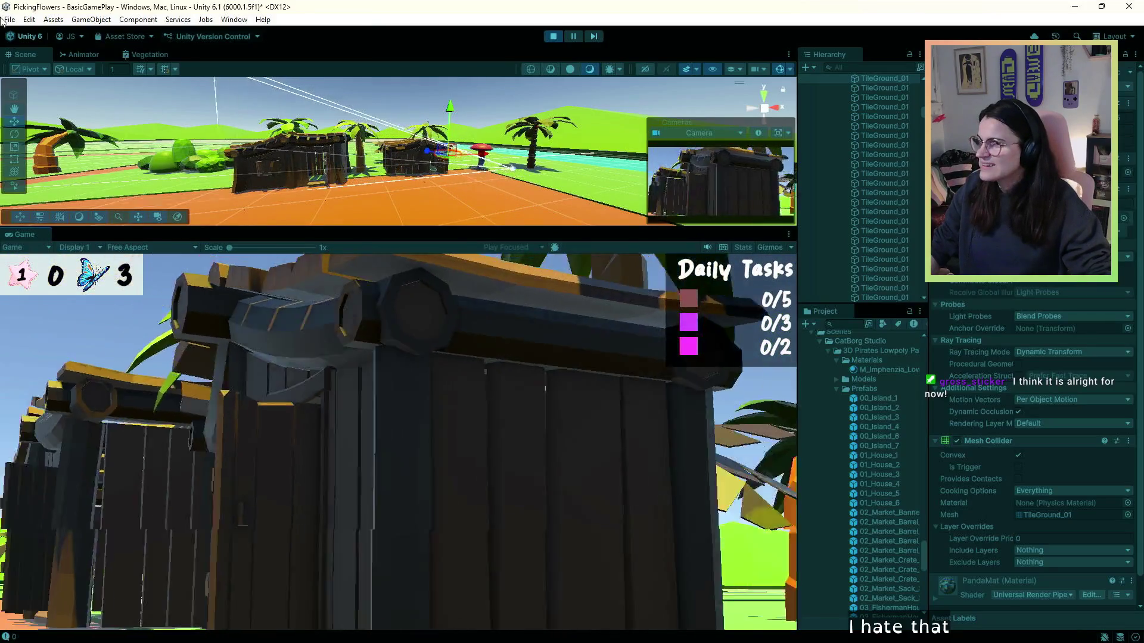
{"action": "key", "text": "w"}
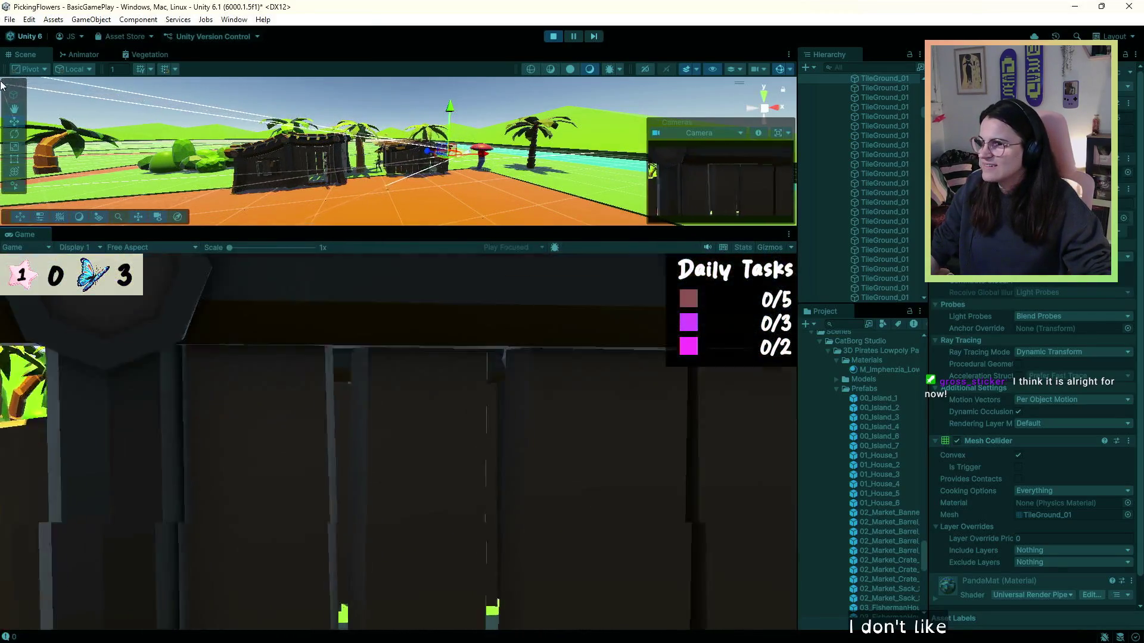
{"action": "key", "text": "w"}
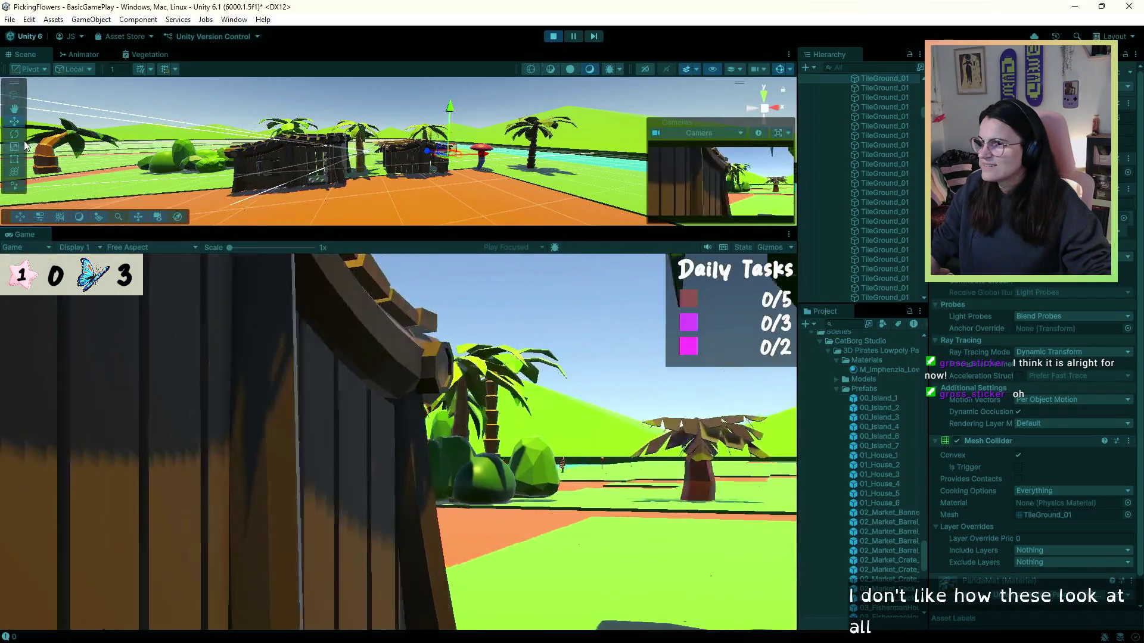
{"action": "key", "text": "s"}
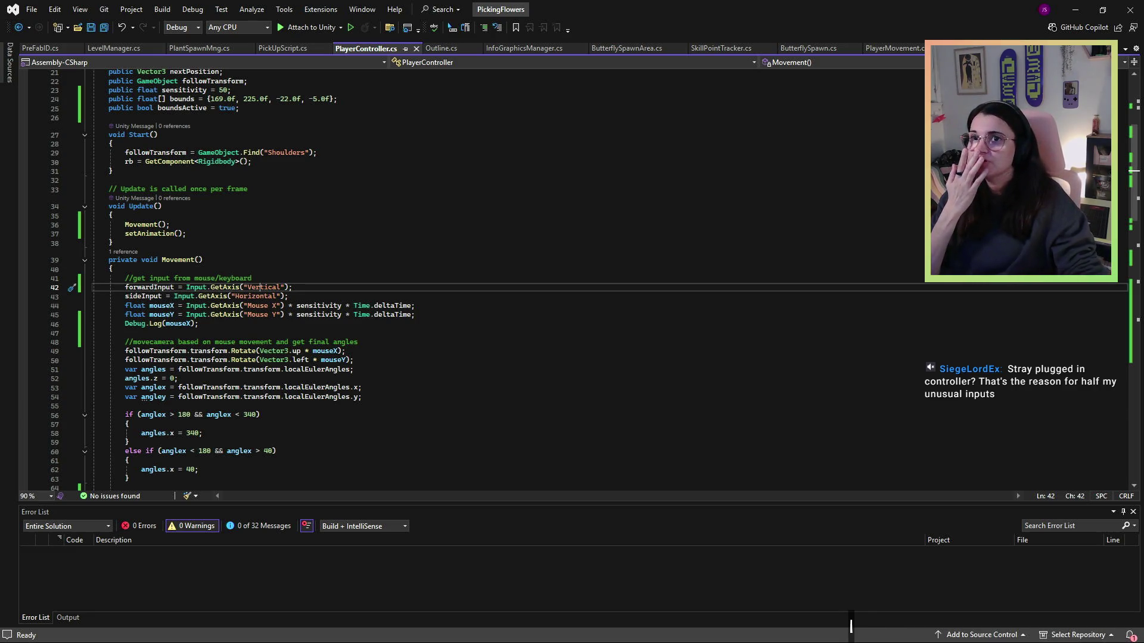
- Minimize Visual Studio to bring the running Unity game back into view
{"action": "left_click", "coordinate": [1075, 13]}
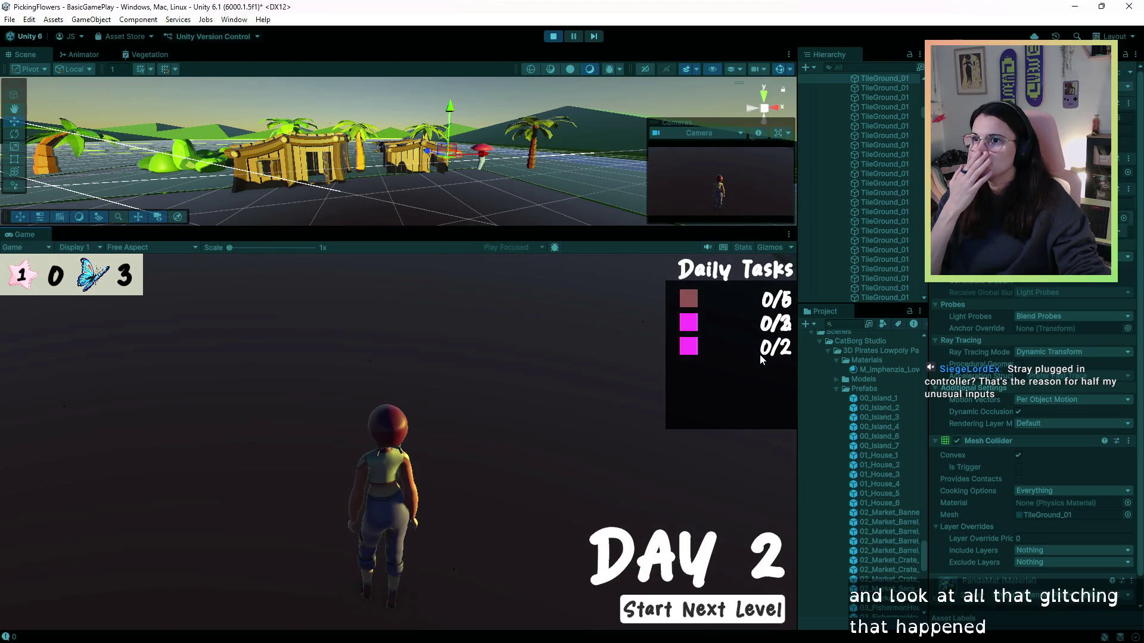
- Stop the play test and orbit the Scene view for a level look at the huts
{"action": "left_click", "coordinate": [549, 42]}
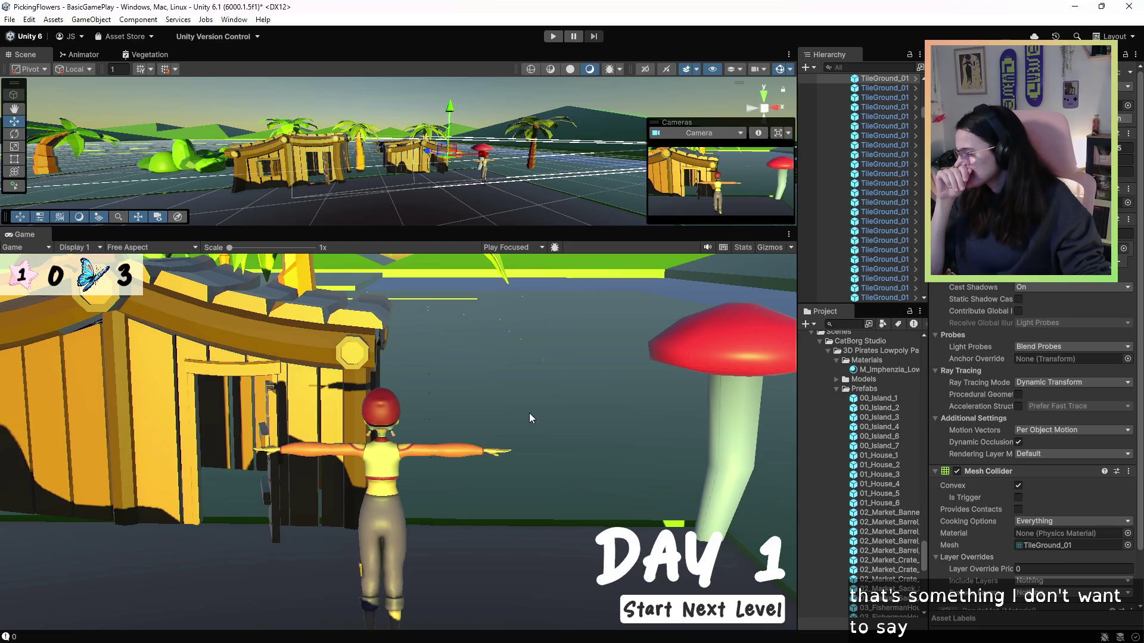
{"action": "mouse_move", "coordinate": [417, 170]}
{"action": "left_mouse_down"}
{"action": "mouse_move", "coordinate": [379, 173]}
{"action": "mouse_move", "coordinate": [539, 184]}
{"action": "left_mouse_up"}
{"action": "scroll", "coordinate": [379, 174], "scroll_direction": "down", "scroll_amount": 3}
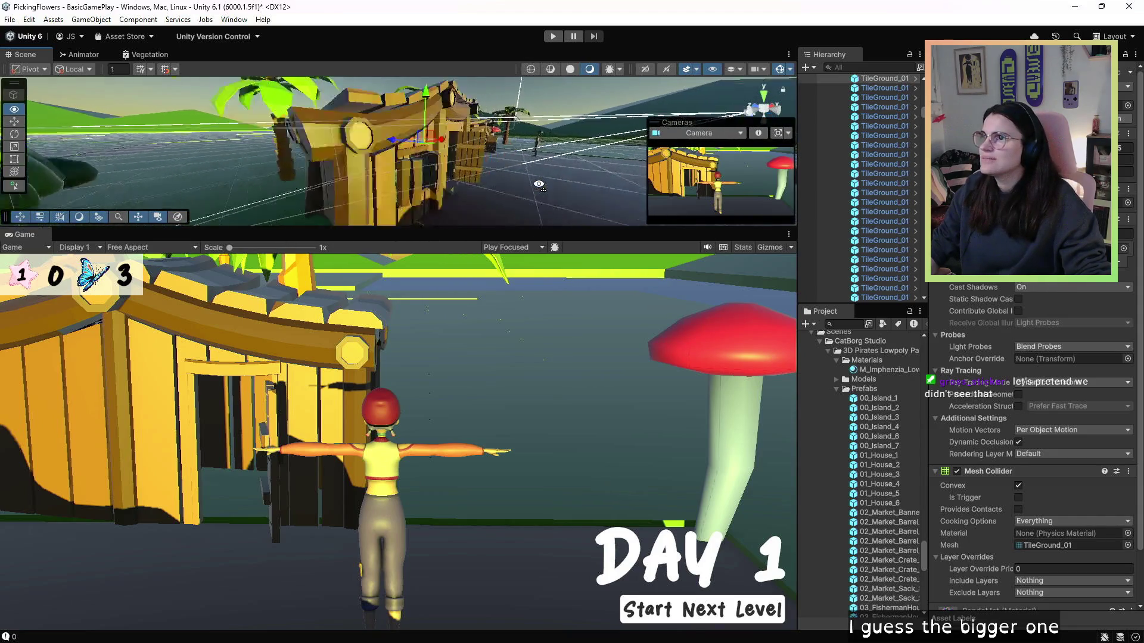
{"action": "left_click_drag", "start_coordinate": [408, 206], "coordinate": [382, 171]}
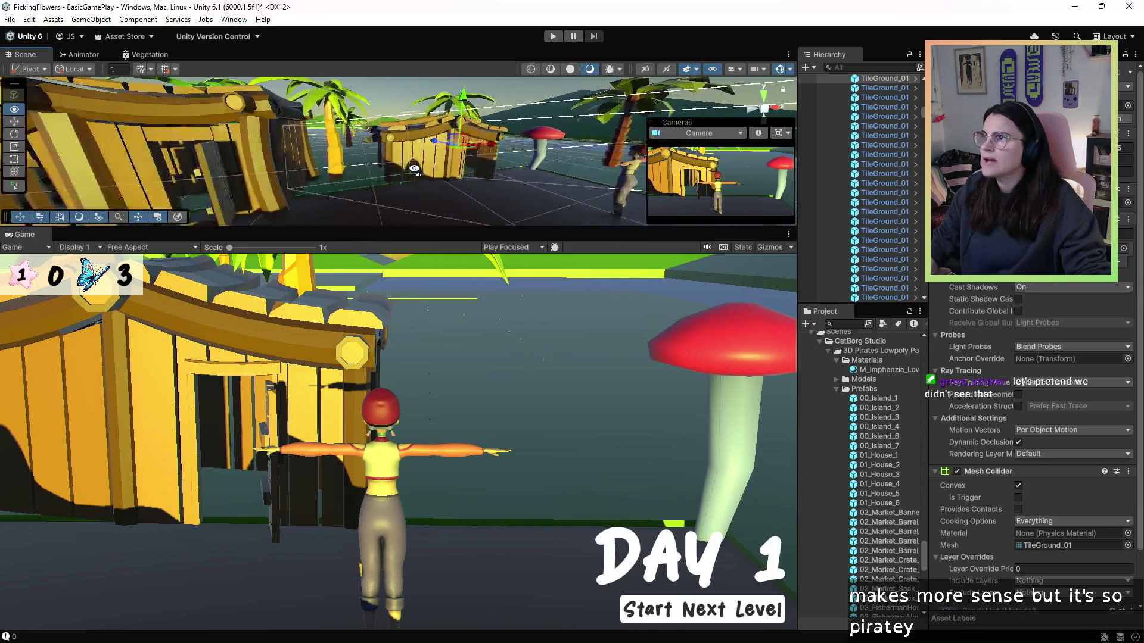
{"action": "left_click_drag", "start_coordinate": [414, 169], "coordinate": [414, 169]}
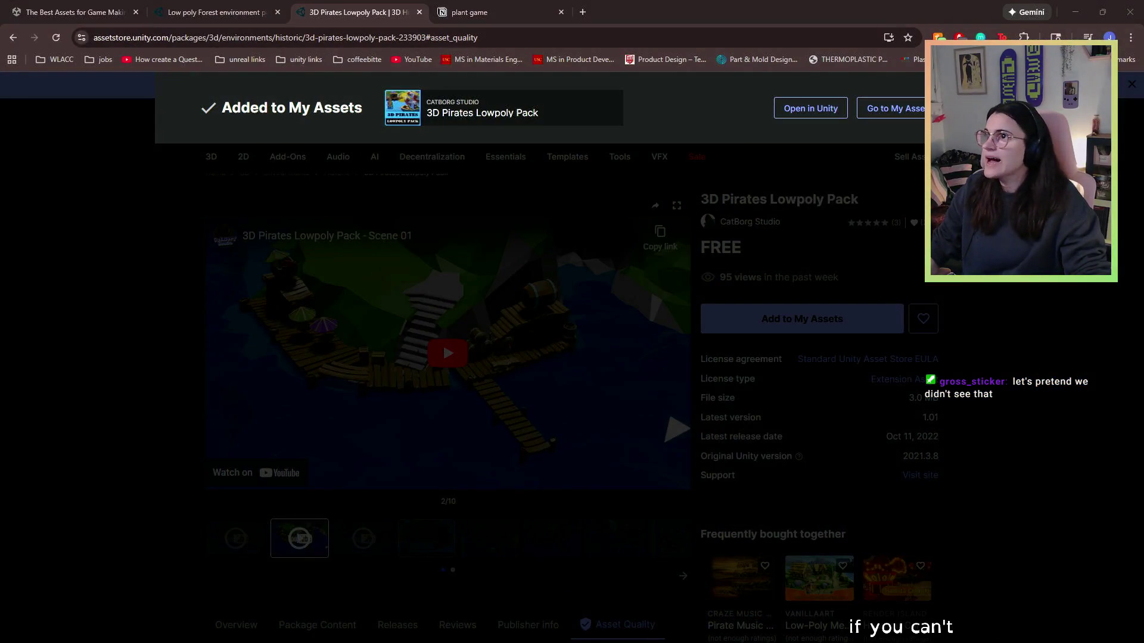
- Search the Asset Store for 'bulletin board' using the suggestion
{"action": "key", "text": "ctrl+1"}
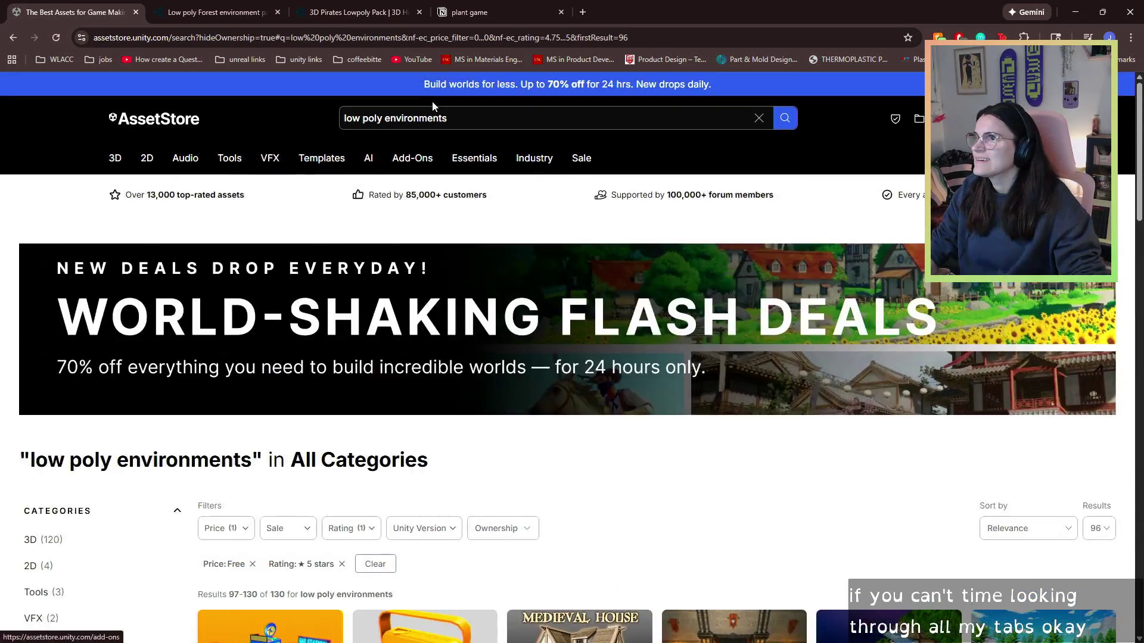
{"action": "left_click", "coordinate": [436, 109]}
{"action": "type", "text": "bu"}
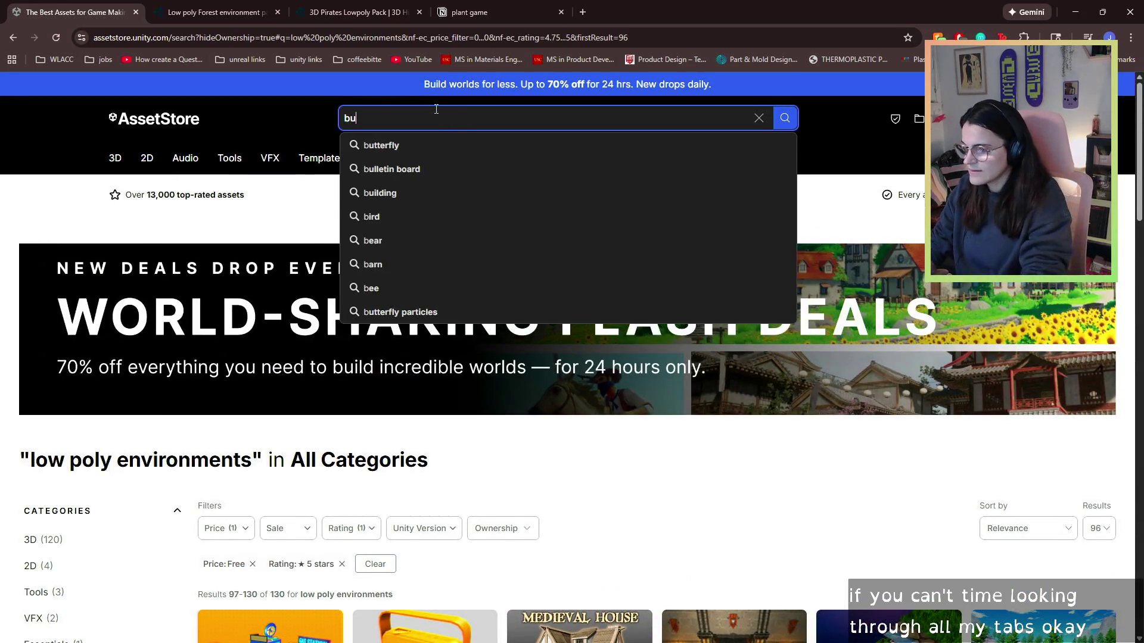
{"action": "type", "text": "llet"}
{"action": "key", "text": "Down"}
{"action": "key", "text": "Down"}
{"action": "key", "text": "Return"}
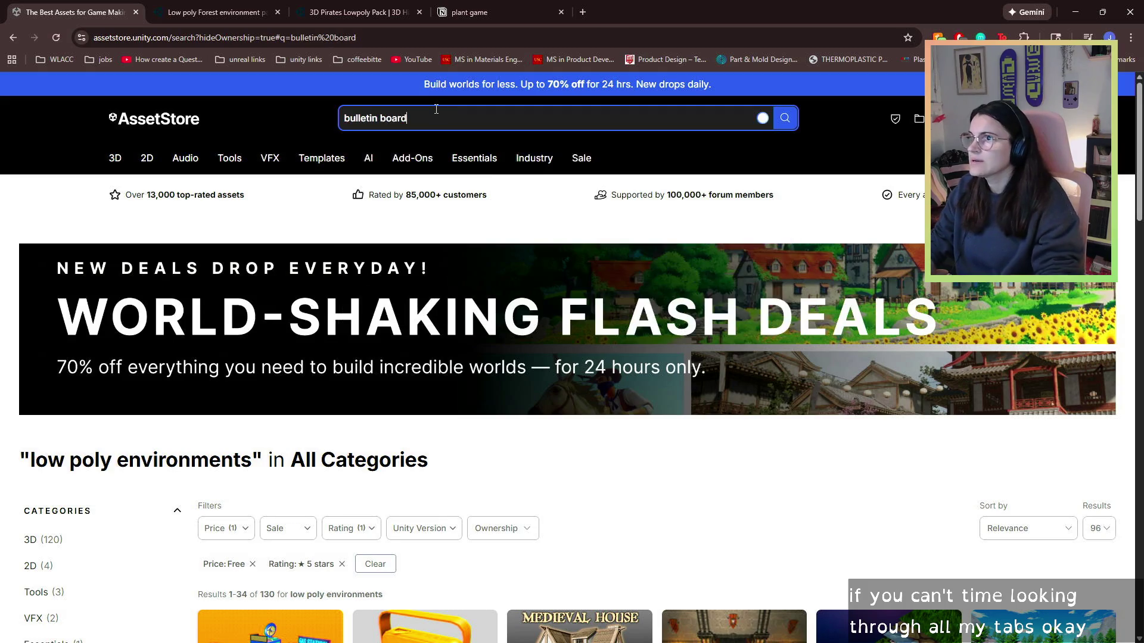
- Filter the bulletin board results by Price to show only Free assets
{"action": "scroll", "coordinate": [258, 423], "scroll_direction": "down", "scroll_amount": 3}
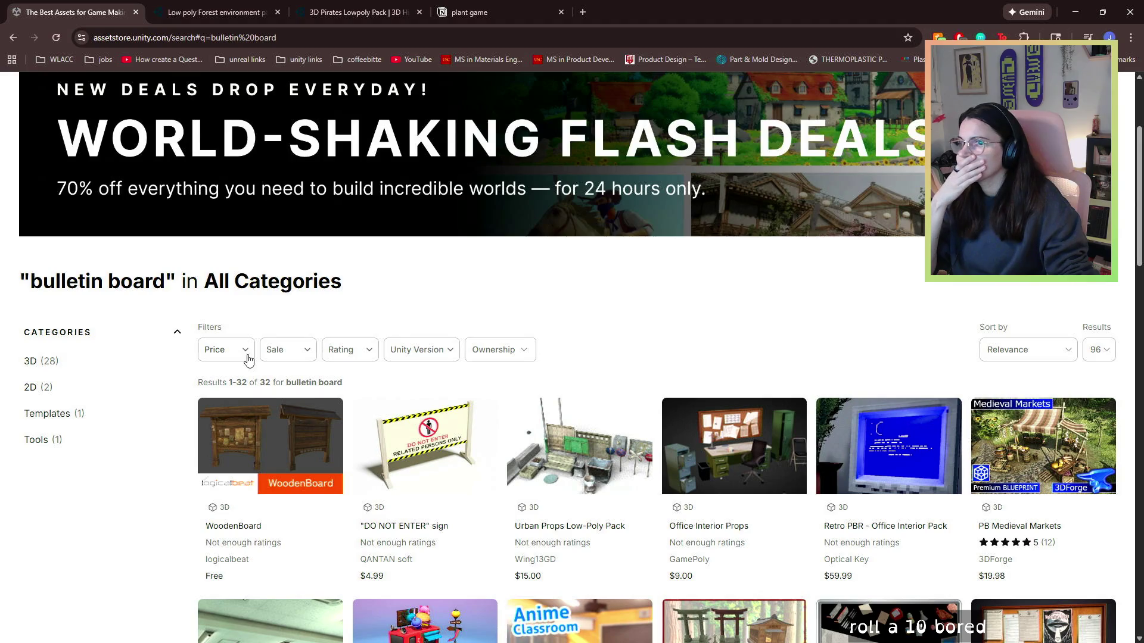
{"action": "left_click", "coordinate": [249, 360]}
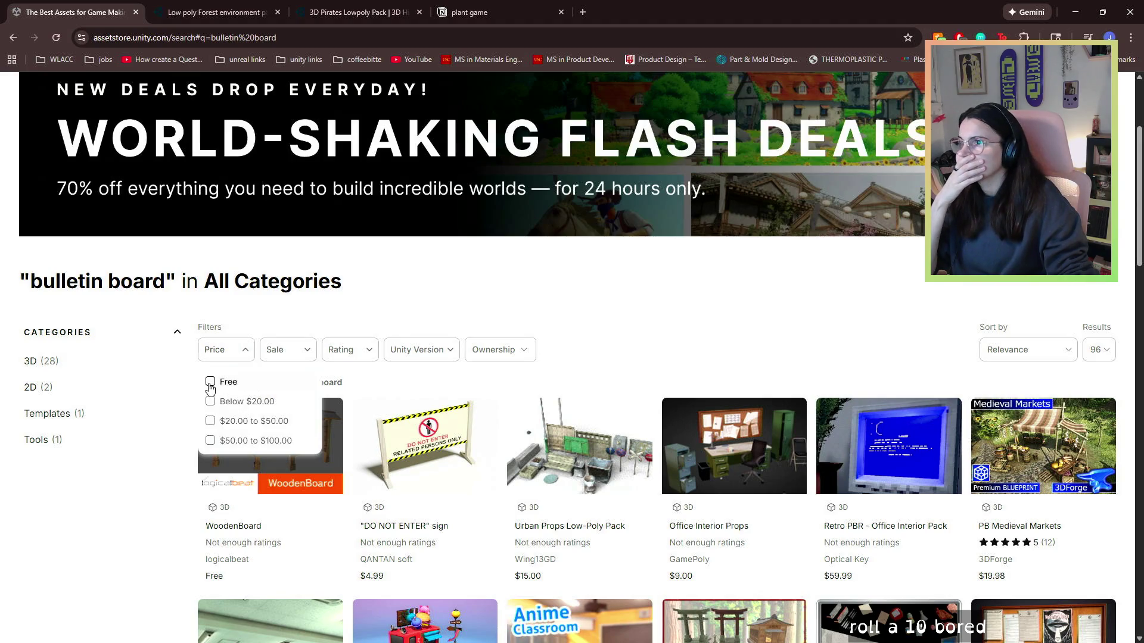
{"action": "left_click", "coordinate": [211, 382]}
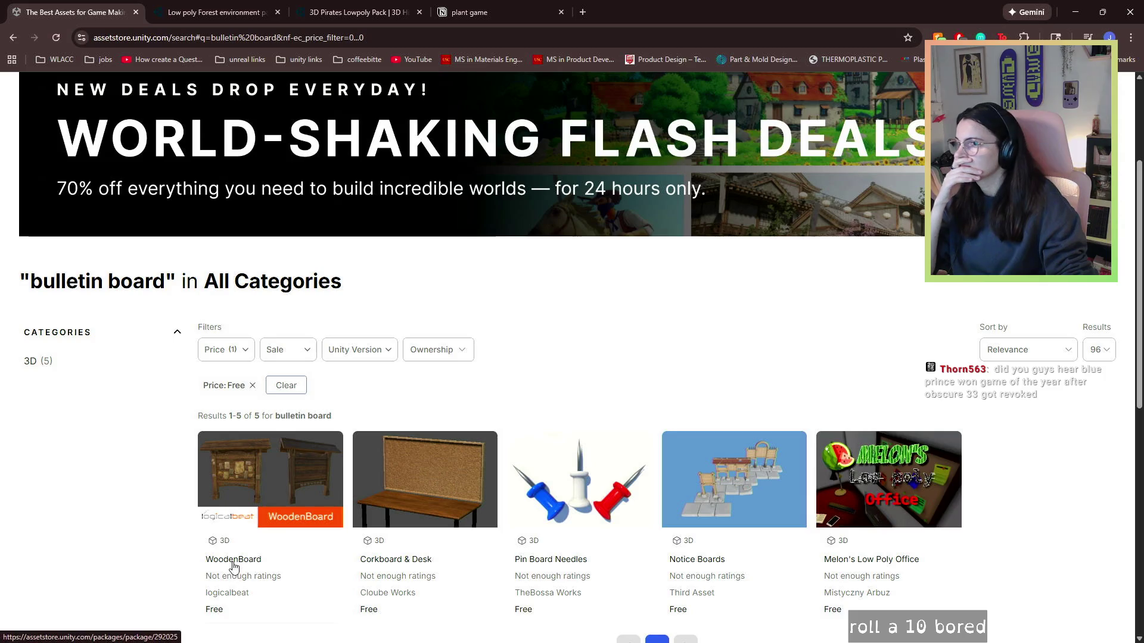
- Open the WoodenBoard asset page and view its second and third gallery images
{"action": "left_click", "coordinate": [232, 563]}
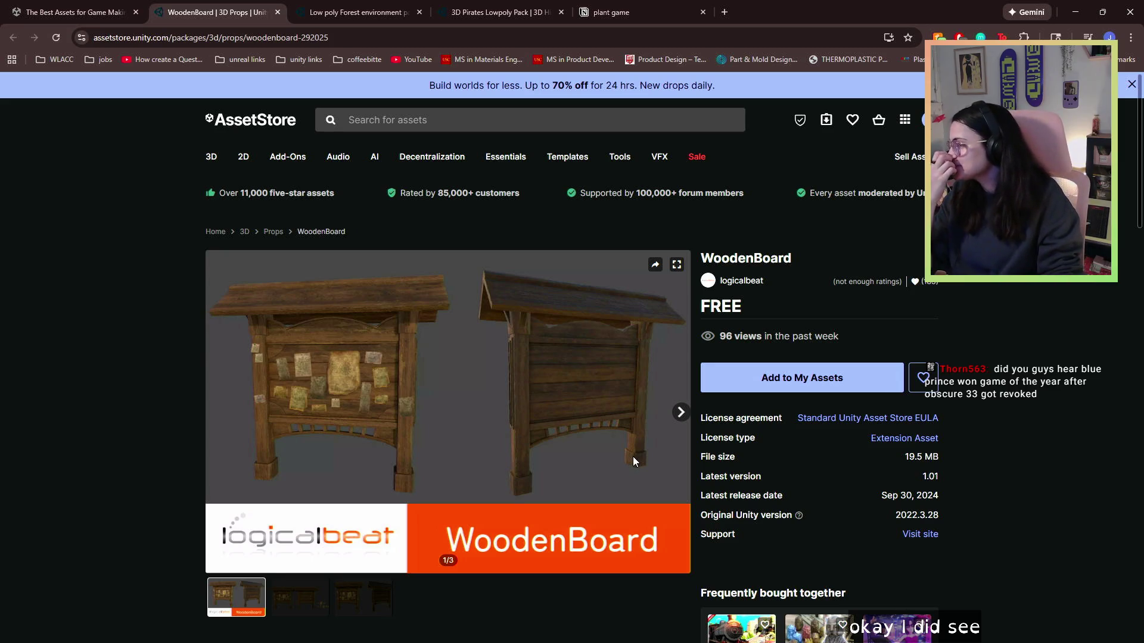
{"action": "scroll", "coordinate": [631, 417], "scroll_direction": "down", "scroll_amount": 1}
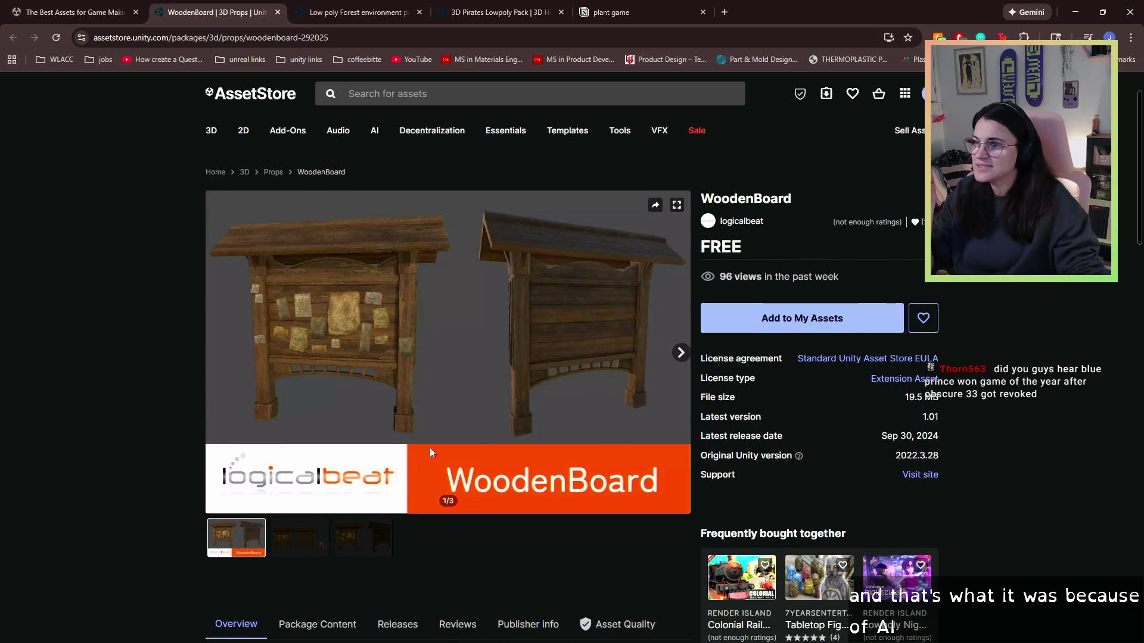
{"action": "left_click", "coordinate": [682, 353]}
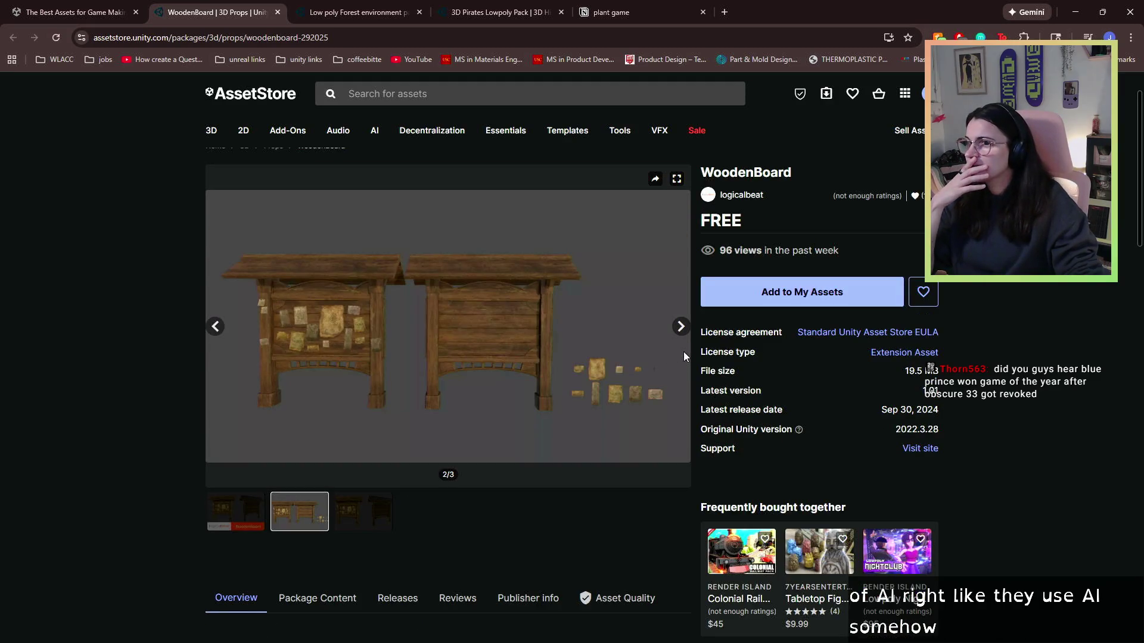
{"action": "left_click", "coordinate": [681, 328]}
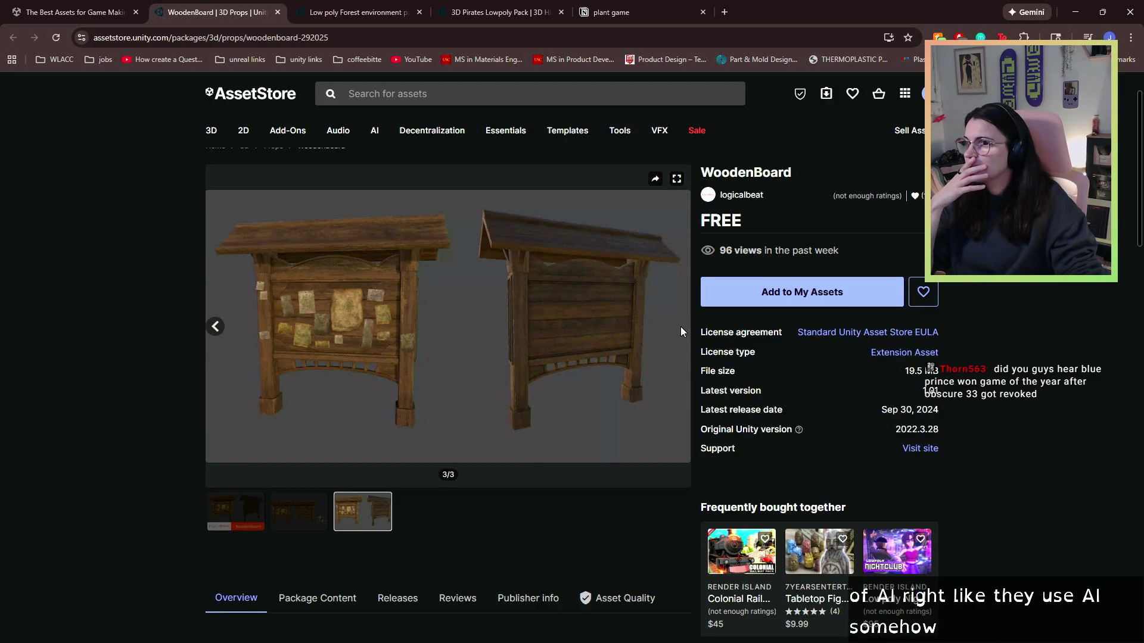
- Add WoodenBoard to My Assets, save it to the 'plant game' list, and open it in Unity
{"action": "left_click", "coordinate": [814, 296]}
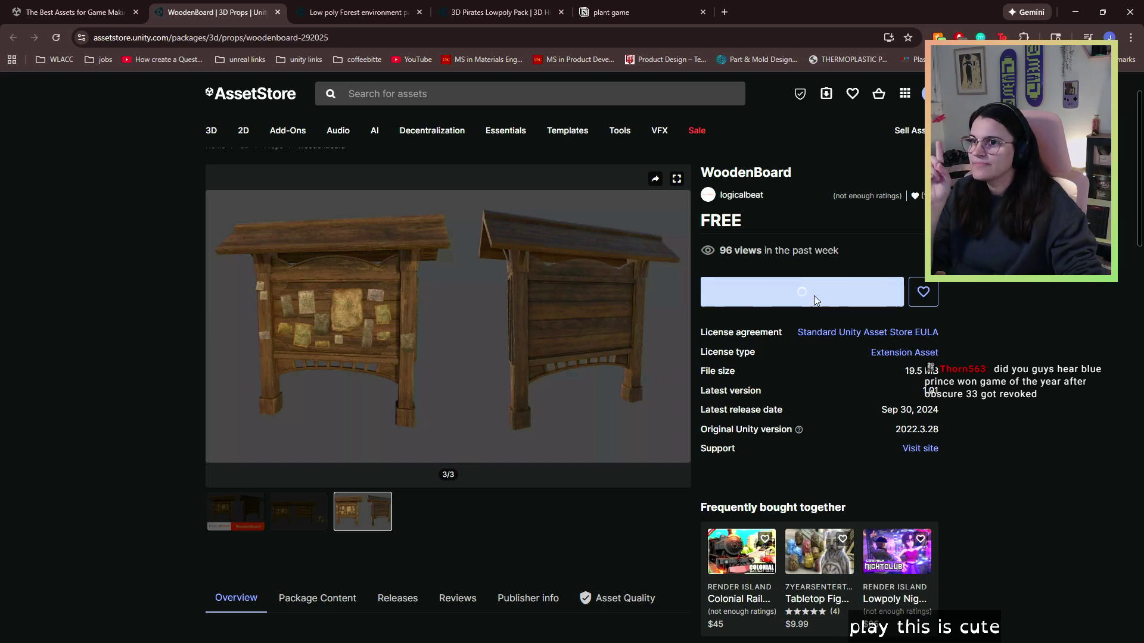
{"action": "left_click", "coordinate": [650, 421]}
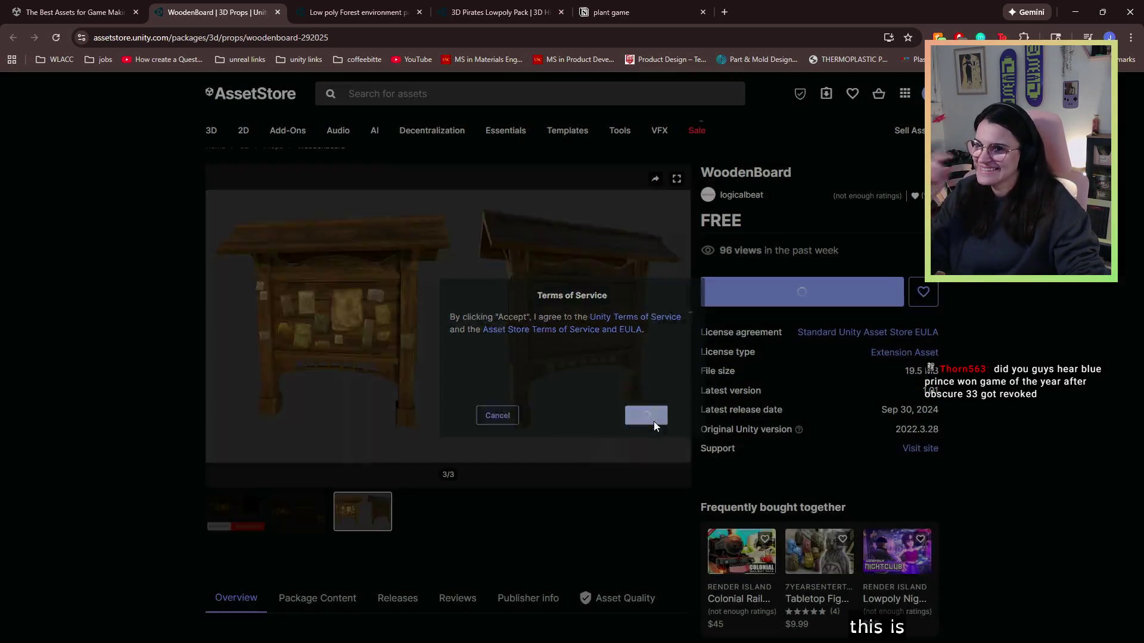
{"action": "left_click", "coordinate": [923, 292]}
{"action": "left_click", "coordinate": [560, 387]}
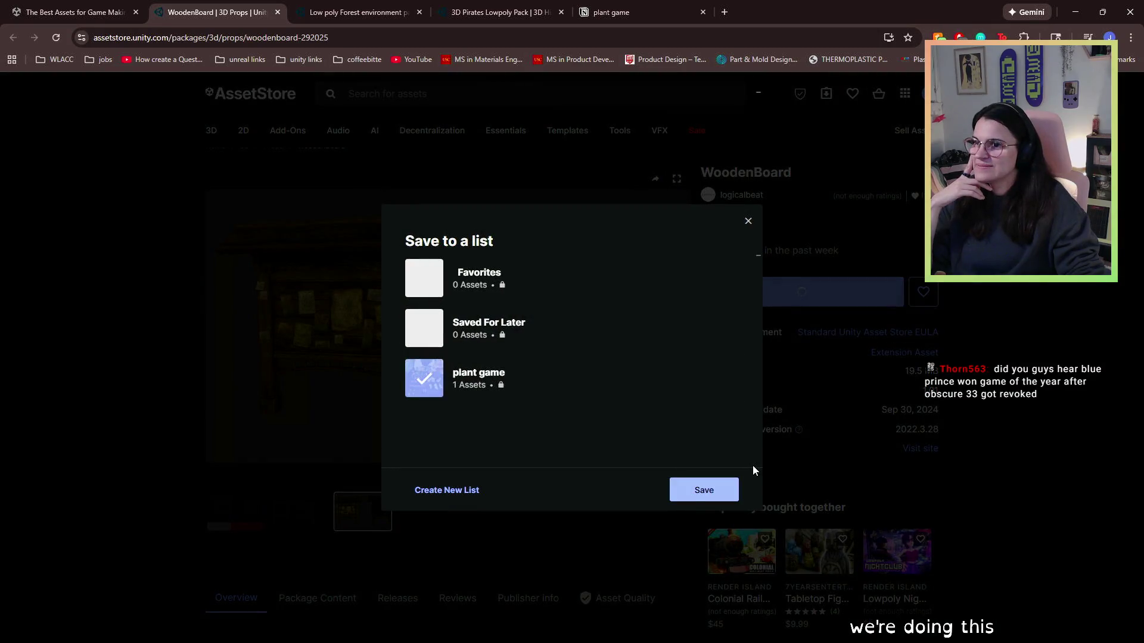
{"action": "left_click", "coordinate": [712, 486]}
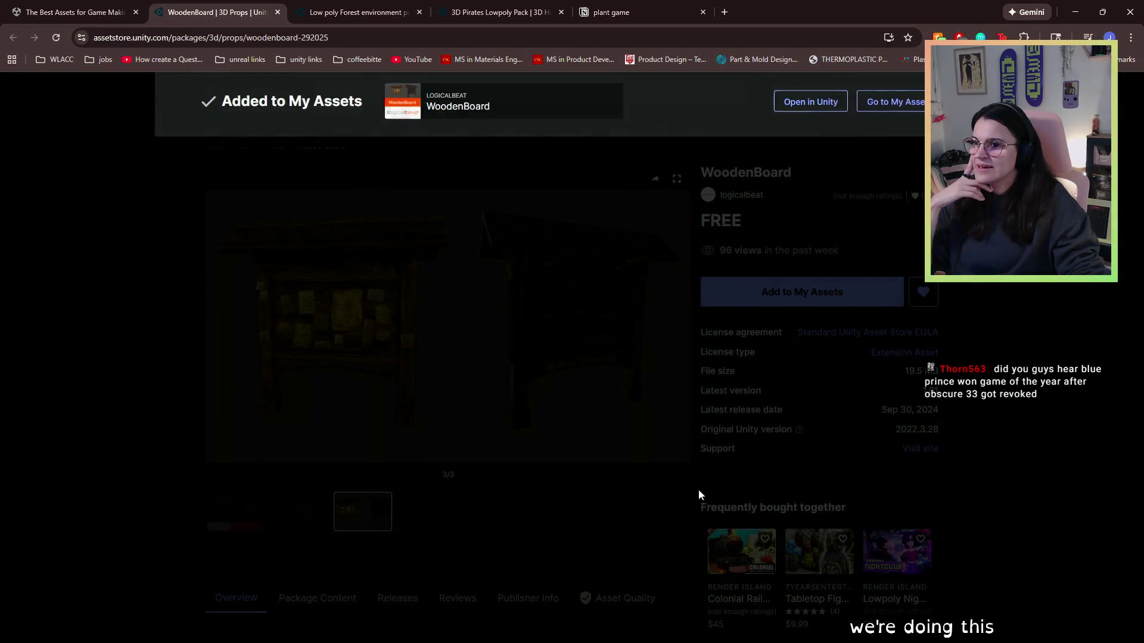
{"action": "left_click", "coordinate": [445, 519]}
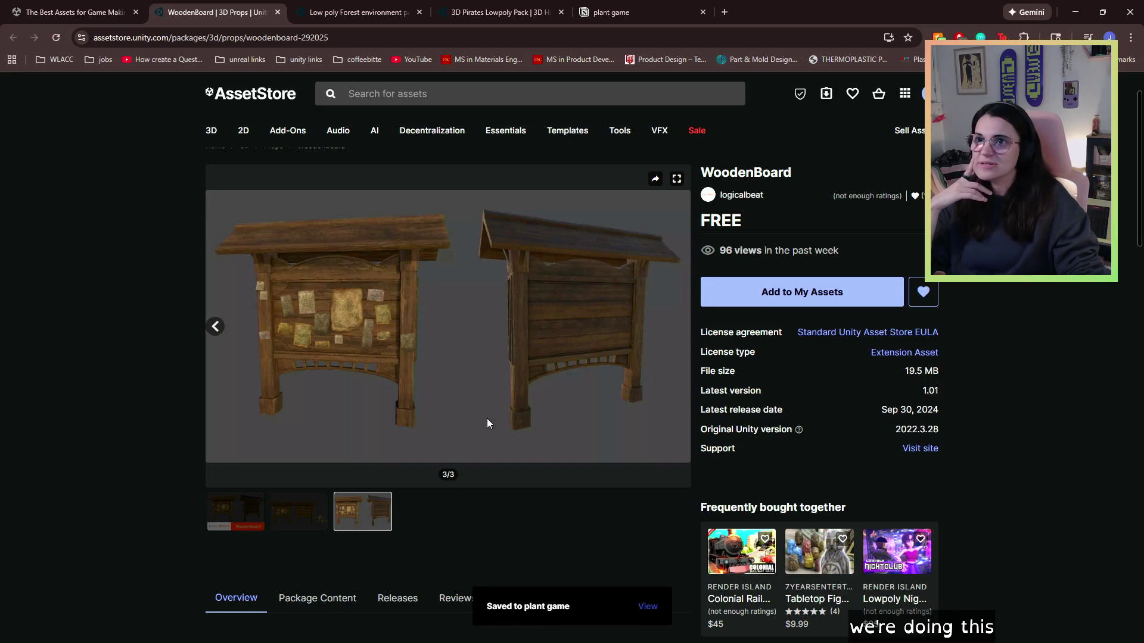
{"action": "left_click", "coordinate": [798, 291]}
{"action": "left_click", "coordinate": [808, 109]}
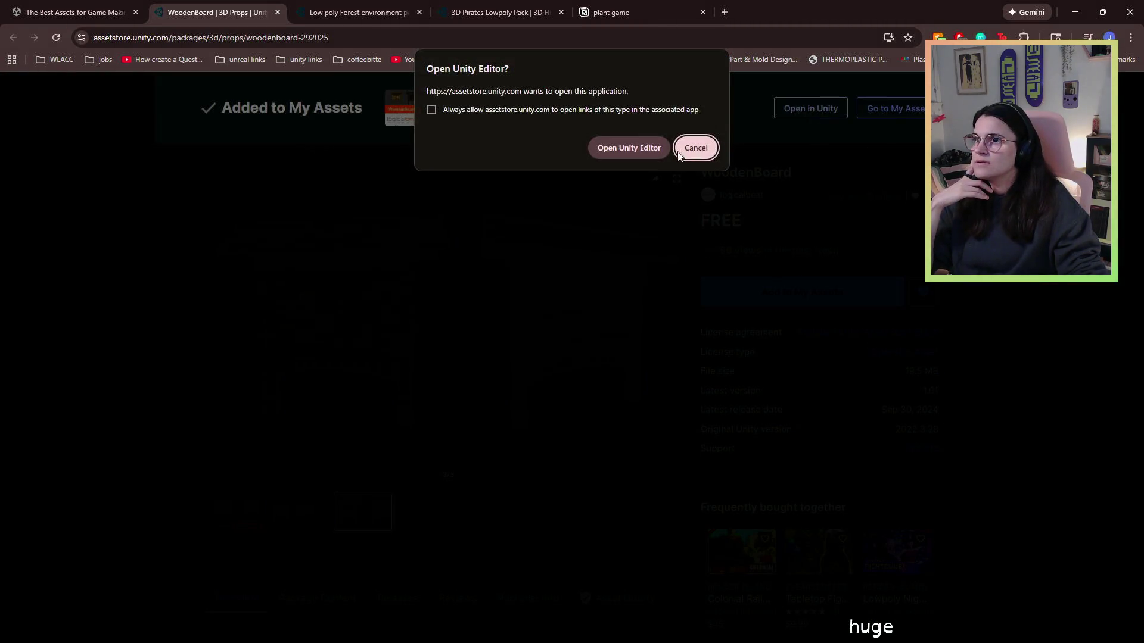
- Download the WoodenBoard package in Package Manager and import all its files
{"action": "left_click", "coordinate": [619, 155]}
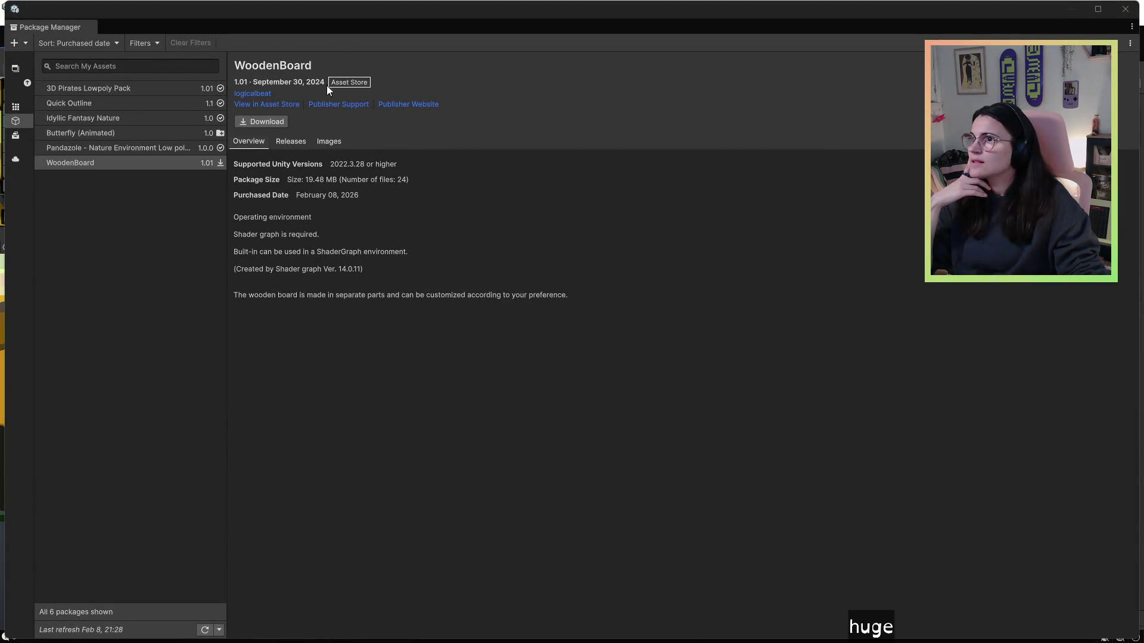
{"action": "left_click", "coordinate": [264, 120]}
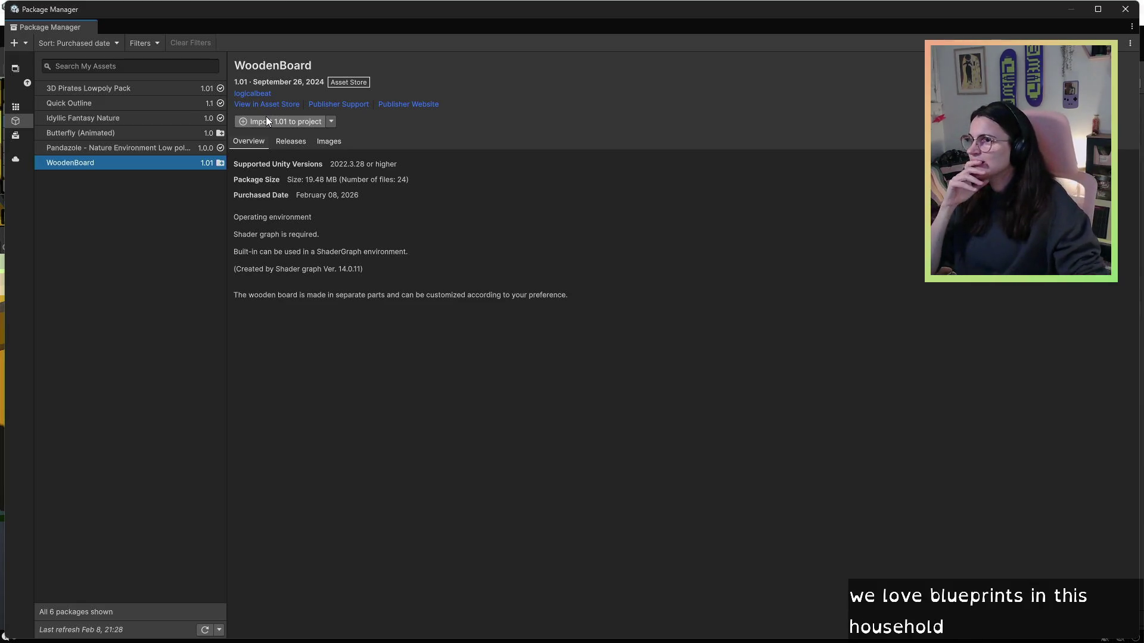
{"action": "left_click", "coordinate": [266, 119]}
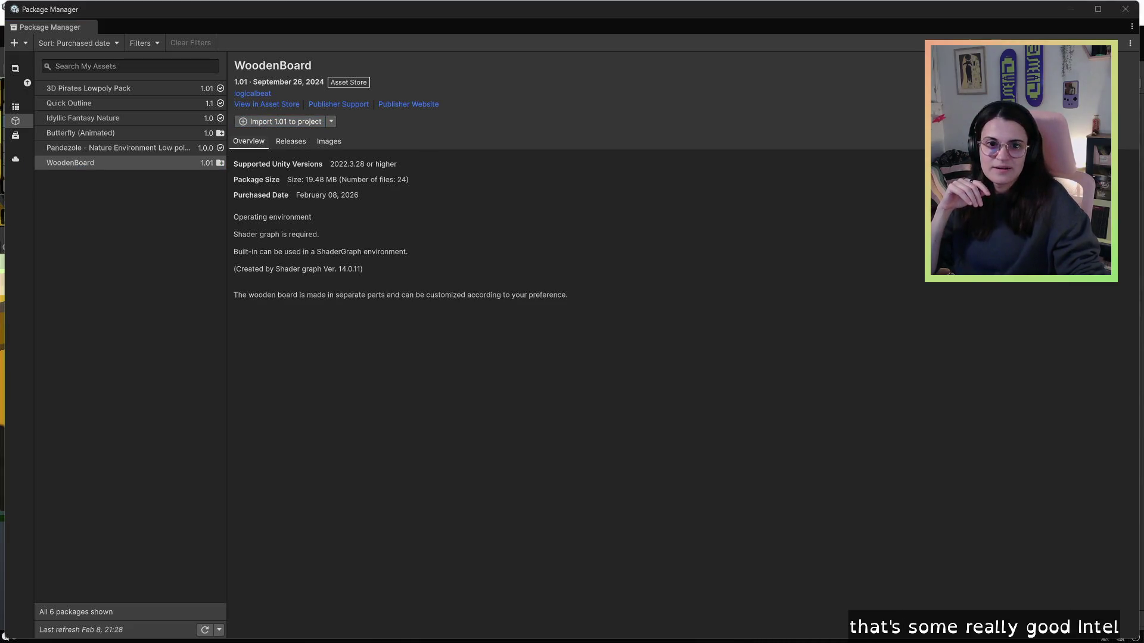
{"action": "scroll", "coordinate": [444, 215], "scroll_direction": "down", "scroll_amount": 5}
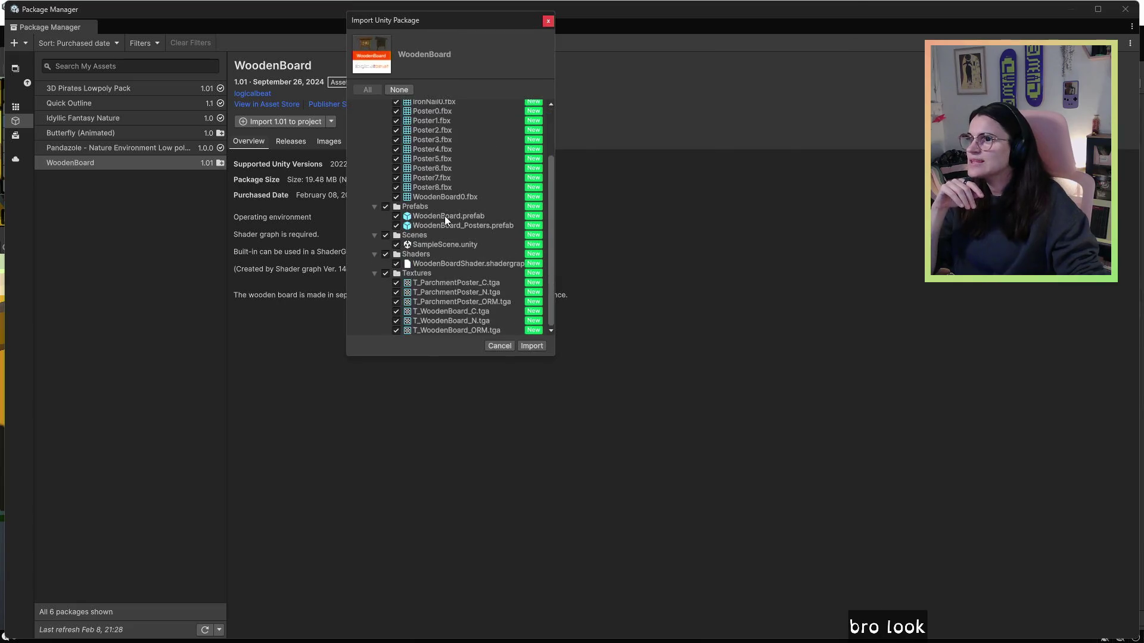
{"action": "scroll", "coordinate": [445, 216], "scroll_direction": "up", "scroll_amount": 5}
{"action": "left_click", "coordinate": [531, 346]}
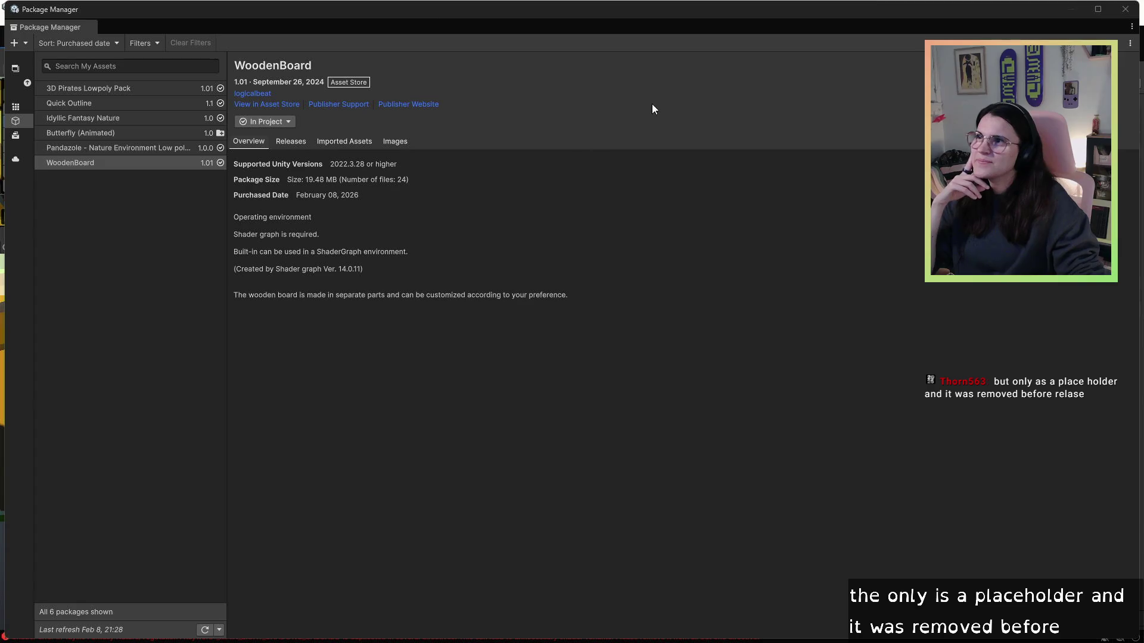
- Close Package Manager, enlarge the Scene view over the Game view, and return to PickUpScript
{"action": "left_click", "coordinate": [1126, 10]}
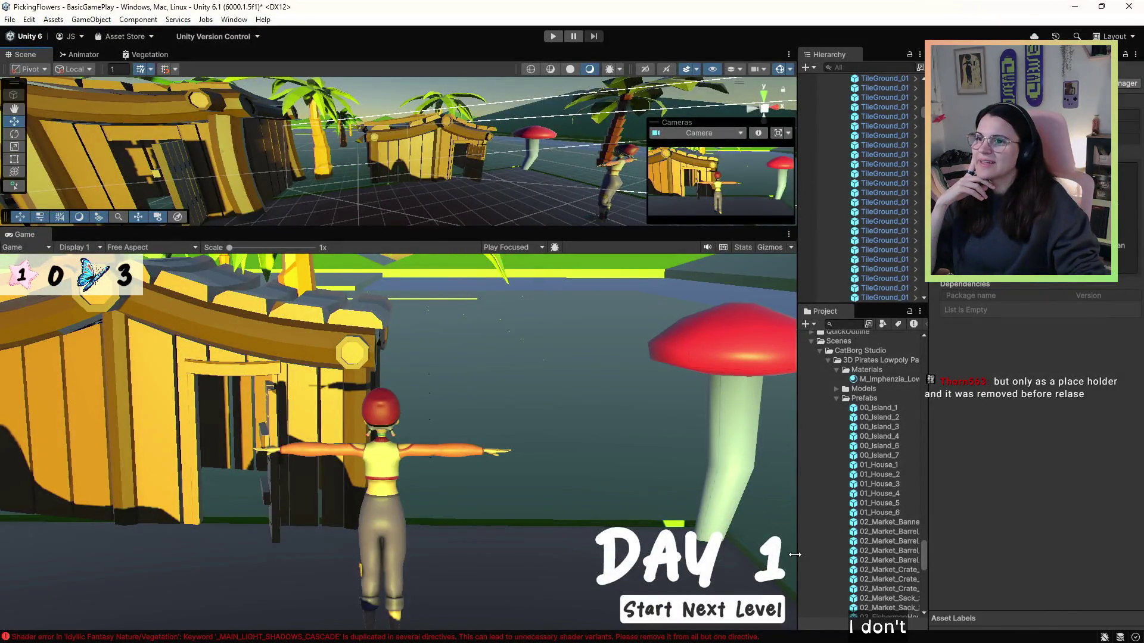
{"action": "left_click_drag", "start_coordinate": [690, 228], "coordinate": [685, 366]}
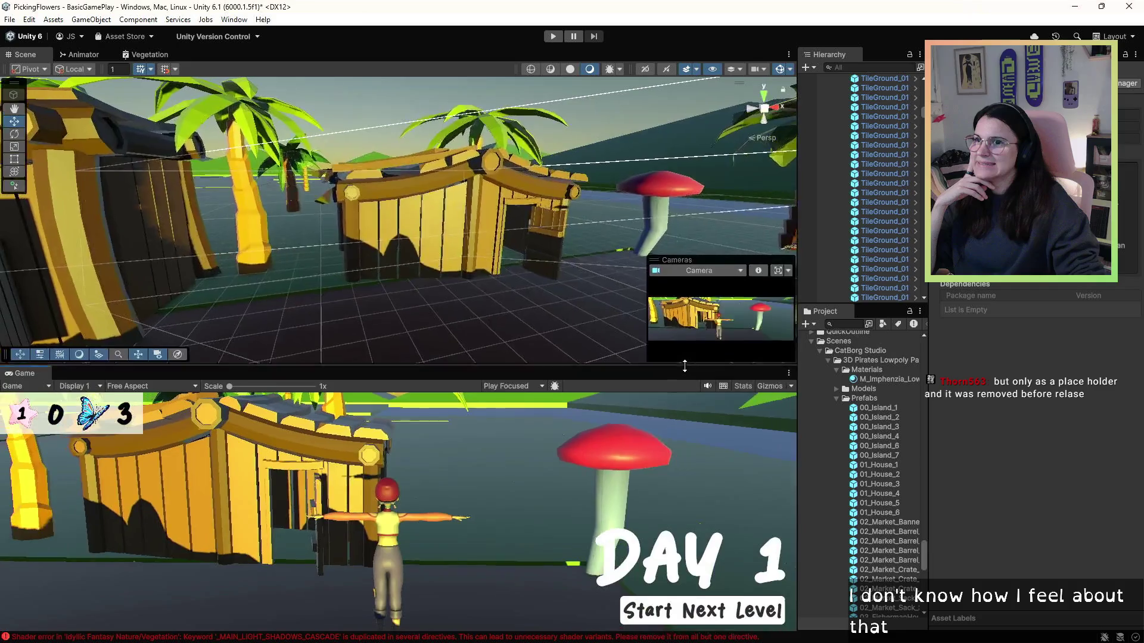
{"action": "key", "text": "alt+Tab"}
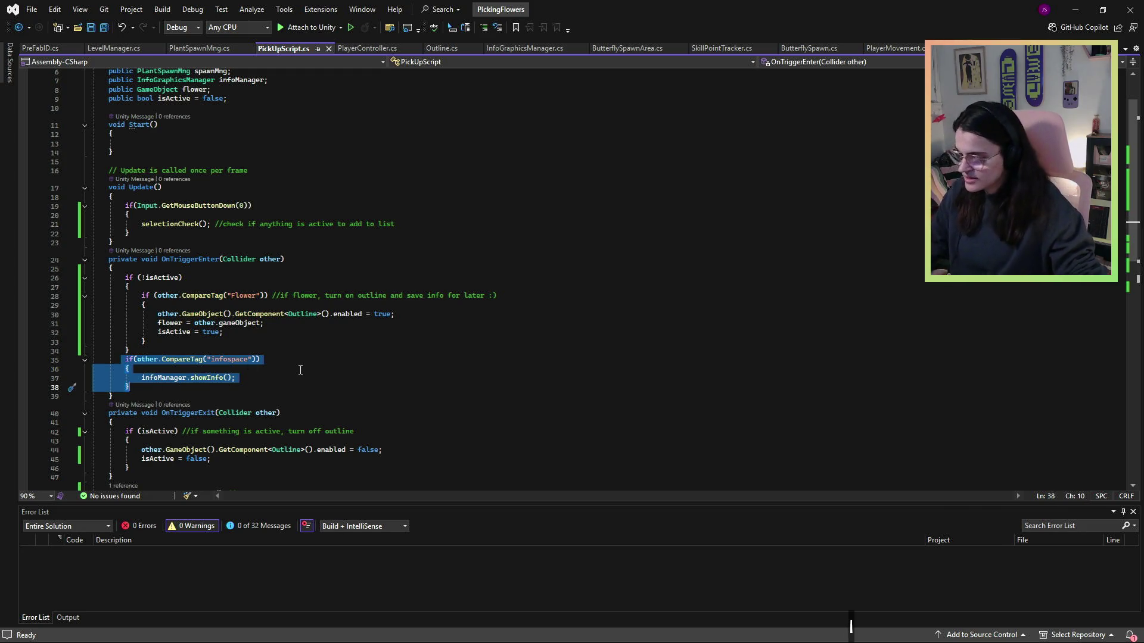
- Move the infospace if-block up inside OnTriggerEnter's if (!isActive) block
{"action": "key", "text": "Delete"}
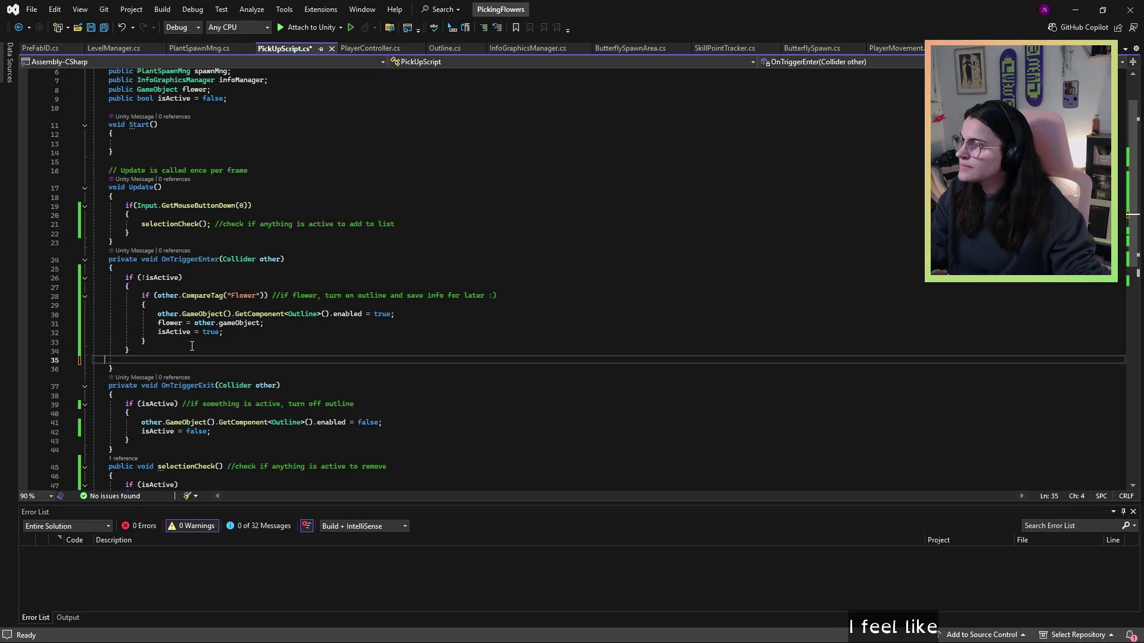
{"action": "key", "text": "ctrl+z"}
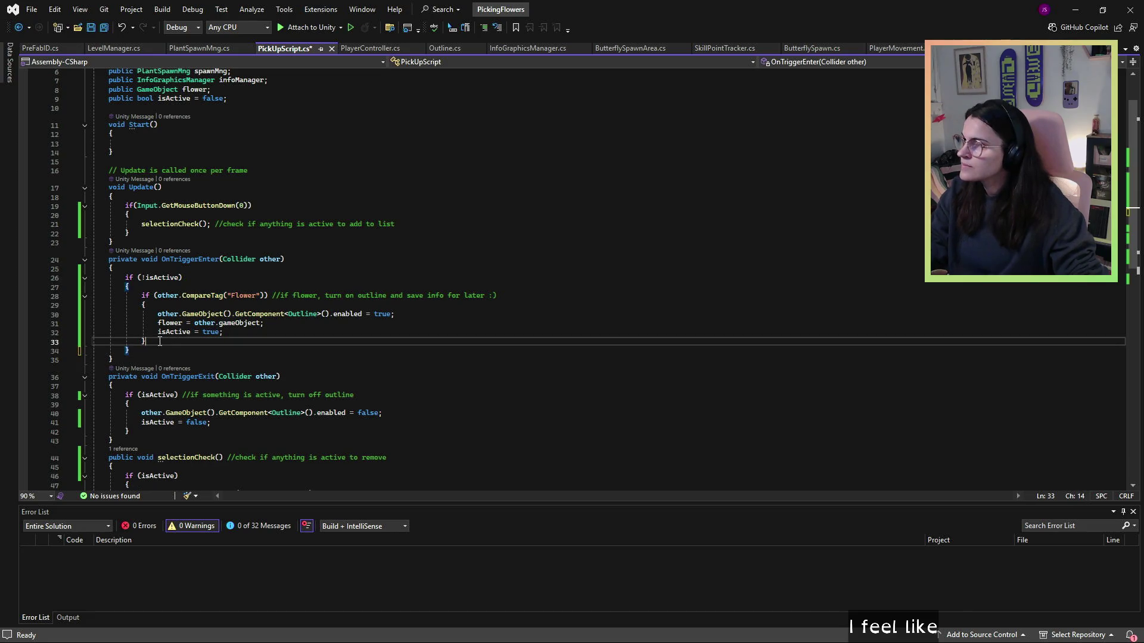
{"action": "key", "text": "alt+Up"}
{"action": "key", "text": "Up"}
{"action": "key", "text": "Up"}
{"action": "key", "text": "Up"}
{"action": "key", "text": "End"}
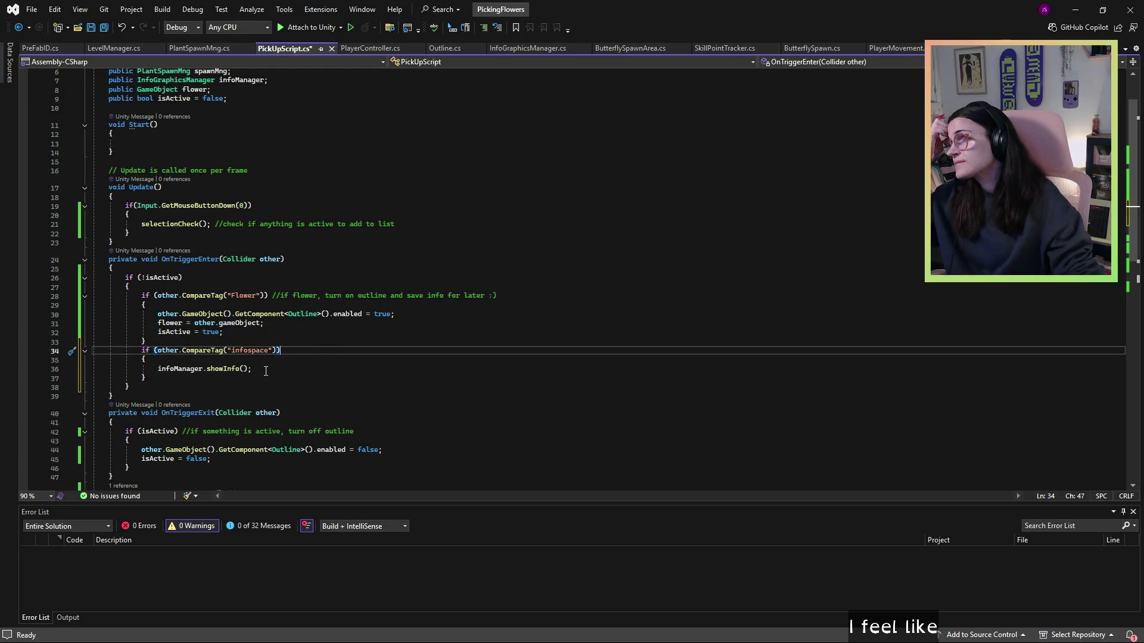
- Copy the infospace if-block on lines 34–37 and place the cursor at the end of line 55
{"action": "left_click_drag", "start_coordinate": [266, 377], "coordinate": [77, 354]}
{"action": "key", "text": "ctrl+c"}
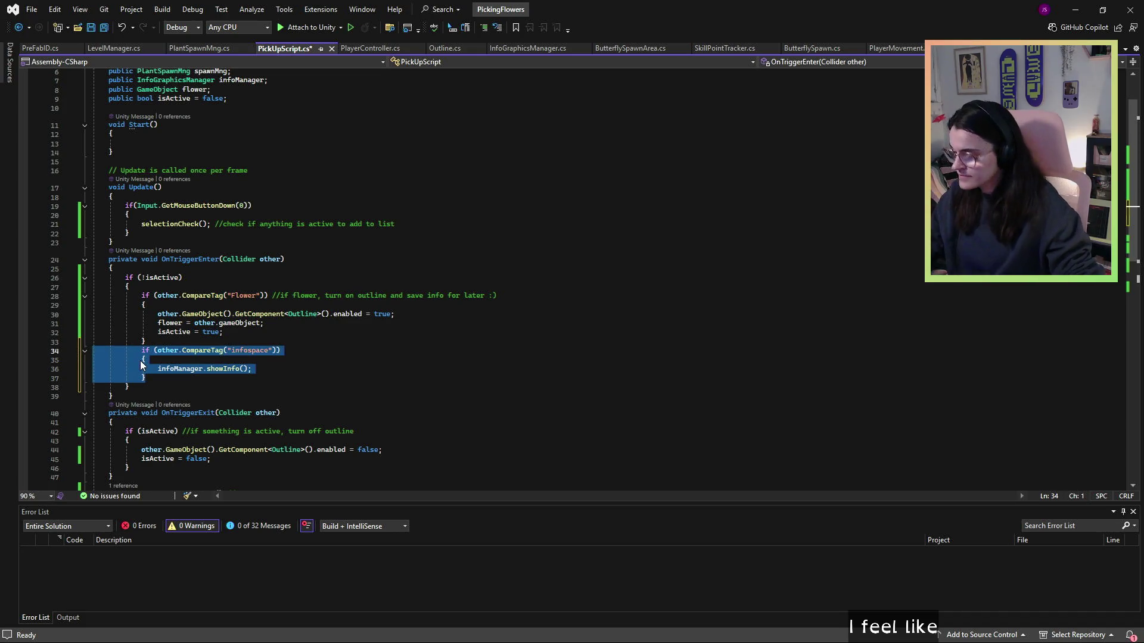
{"action": "scroll", "coordinate": [212, 409], "scroll_direction": "down", "scroll_amount": 1}
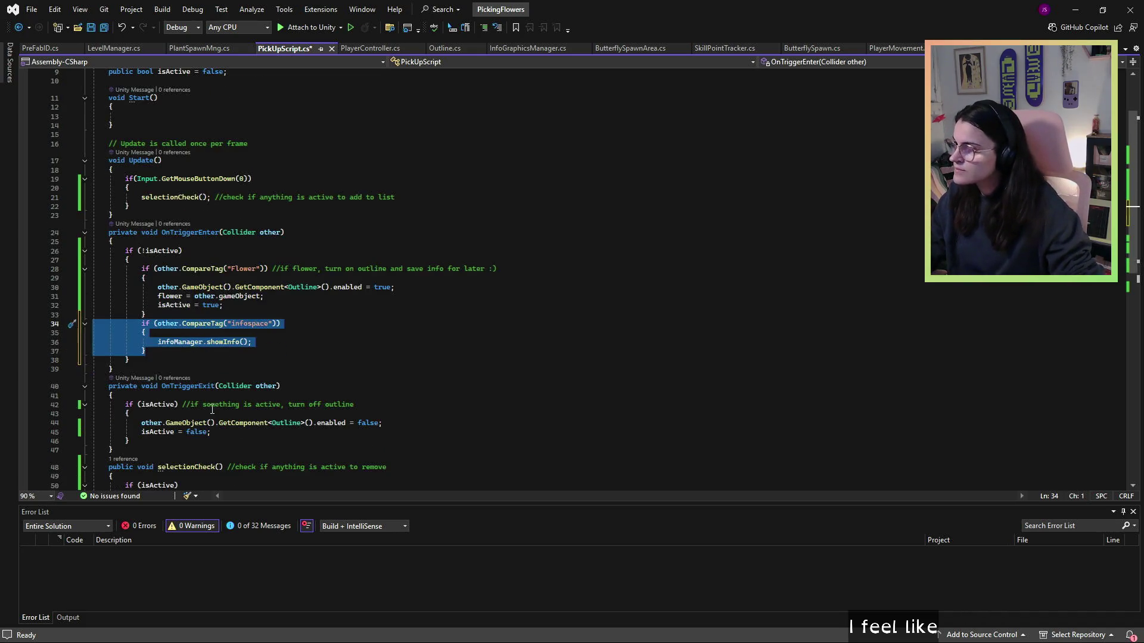
{"action": "scroll", "coordinate": [179, 427], "scroll_direction": "down", "scroll_amount": 3}
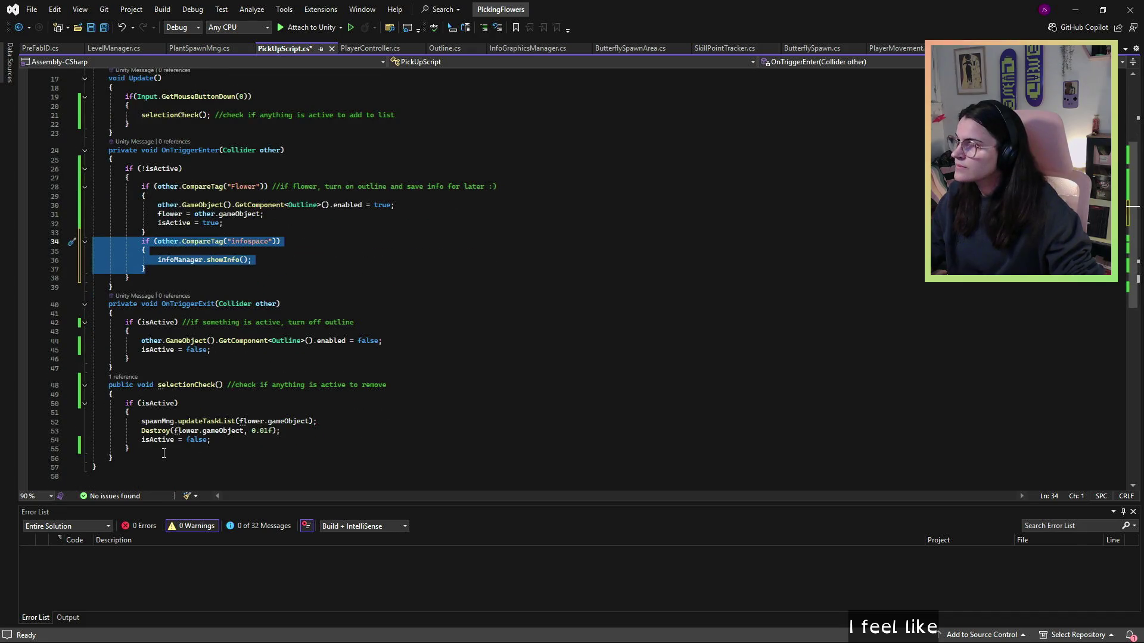
{"action": "left_click", "coordinate": [154, 454]}
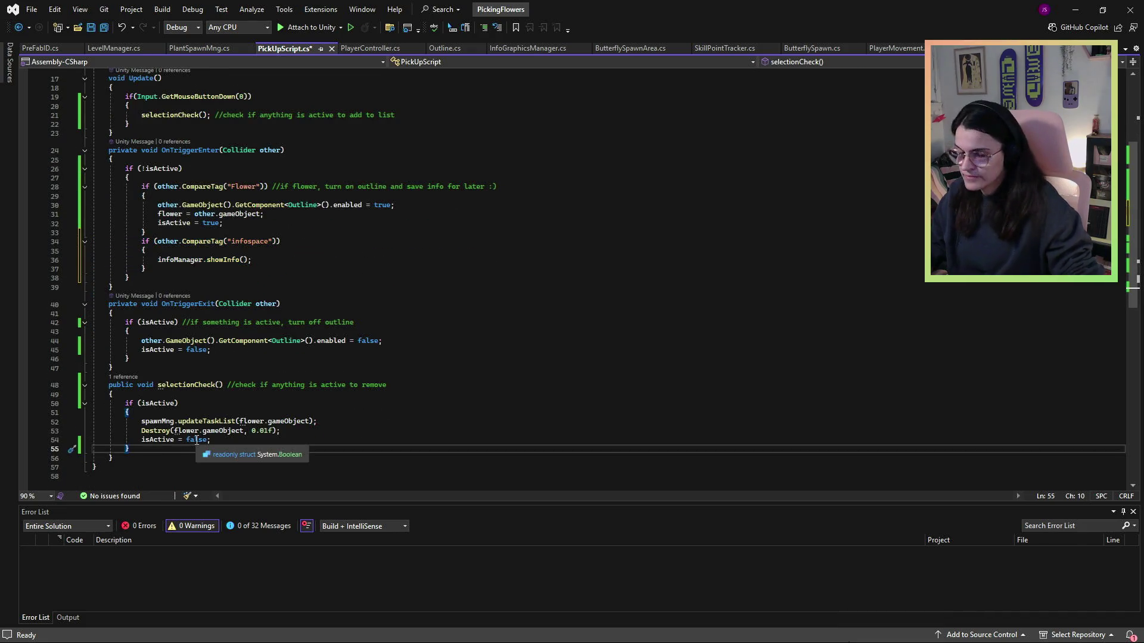
- Paste the infospace block after line 55 and extend its condition to isActive && flower.CompareTag("")
{"action": "key", "text": "Return"}
{"action": "key", "text": "ctrl+v"}
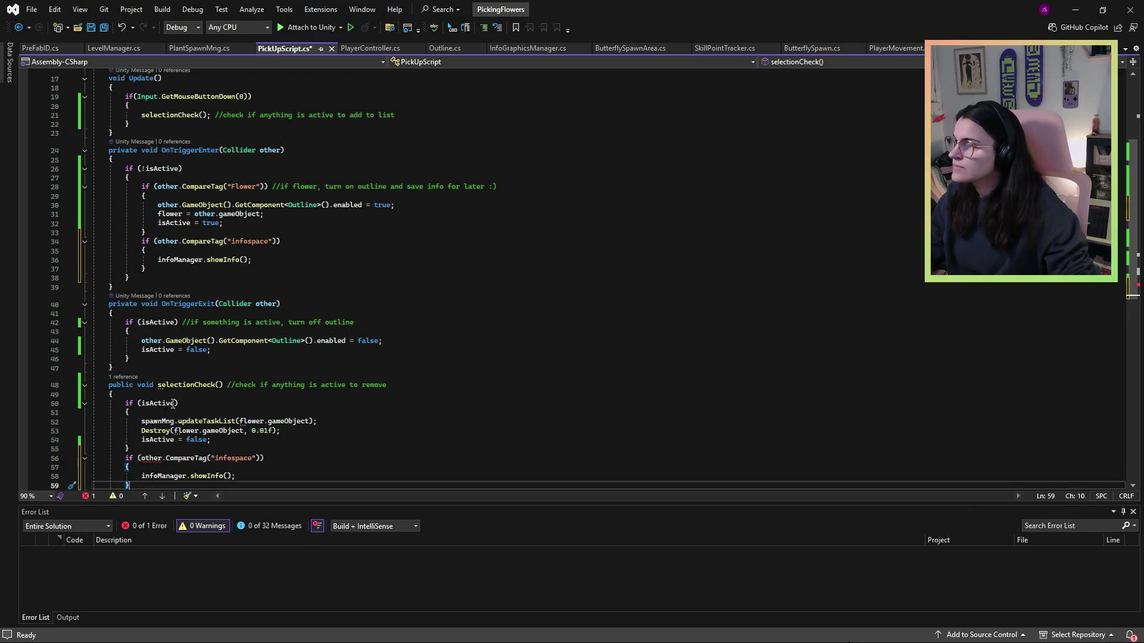
{"action": "double_click", "coordinate": [159, 404]}
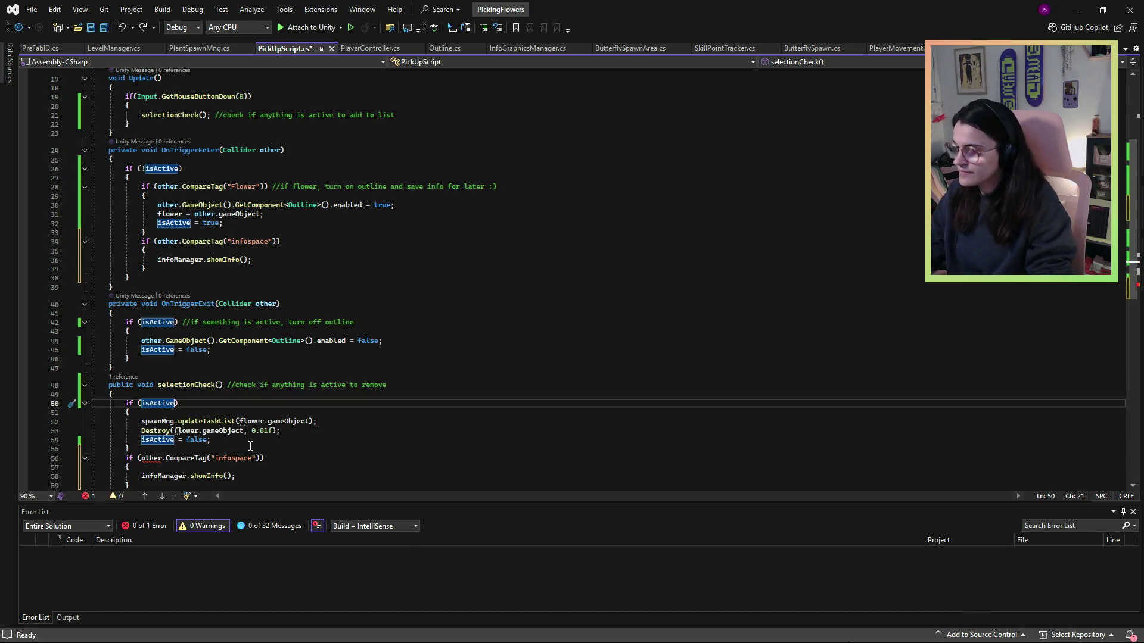
{"action": "key", "text": "Right"}
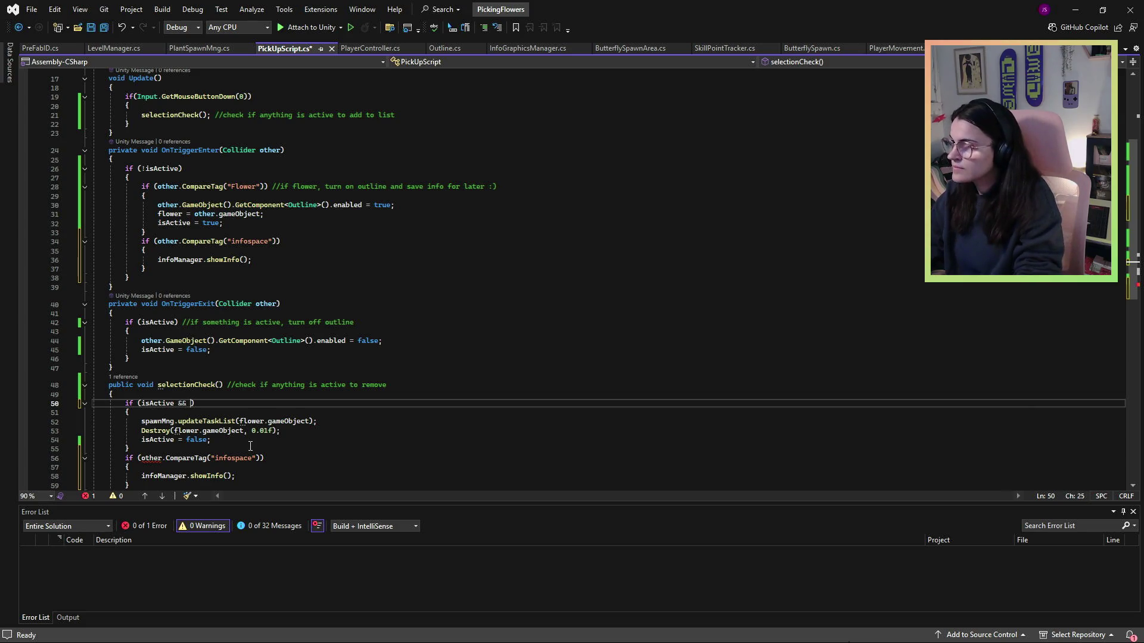
{"action": "type", "text": "flower.g"}
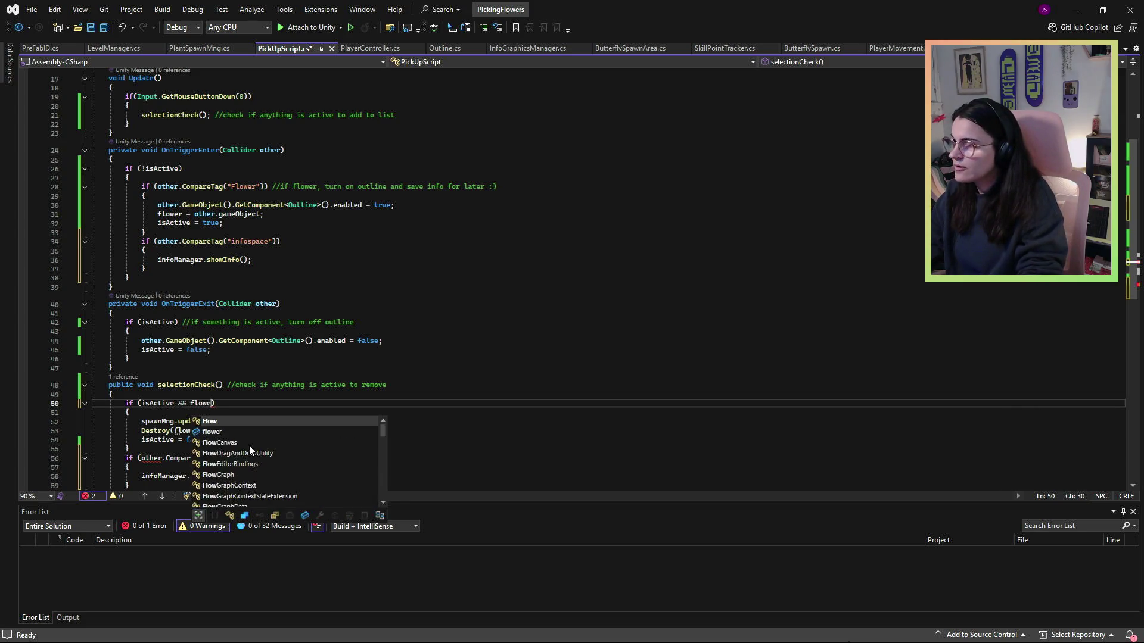
{"action": "type", "text": "ame"}
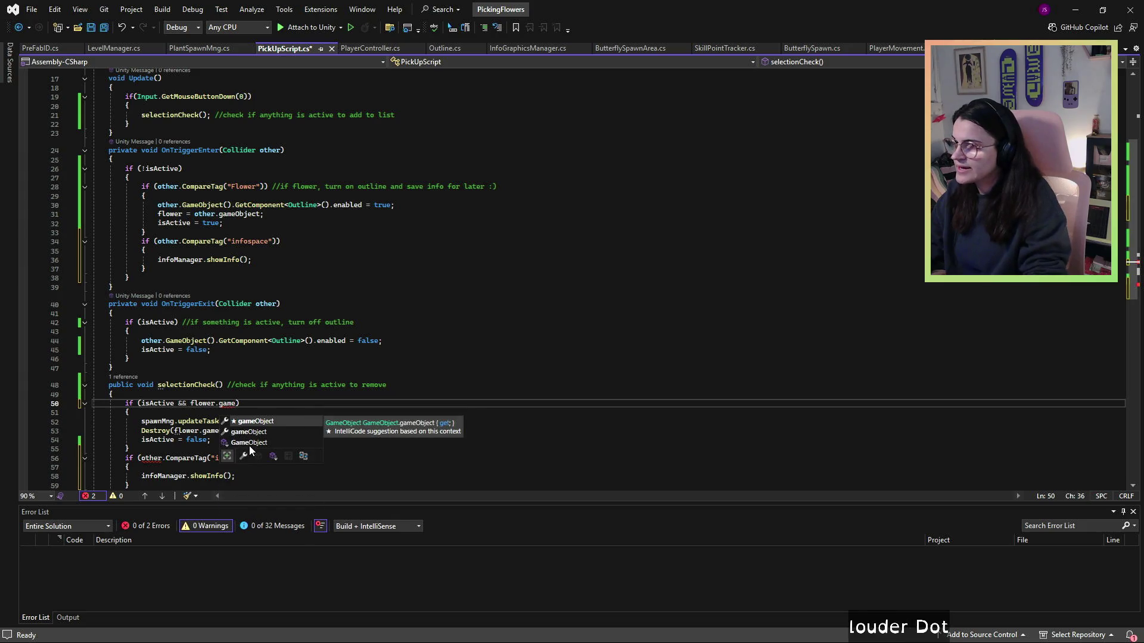
{"action": "key", "text": "Tab"}
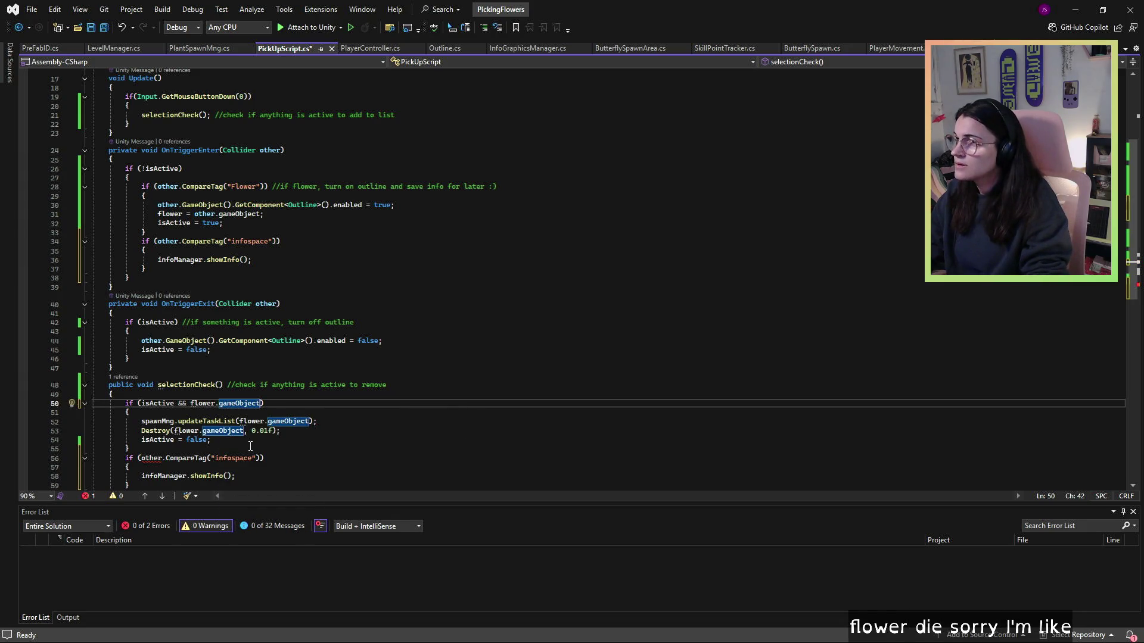
{"action": "key", "text": "BackSpace"}
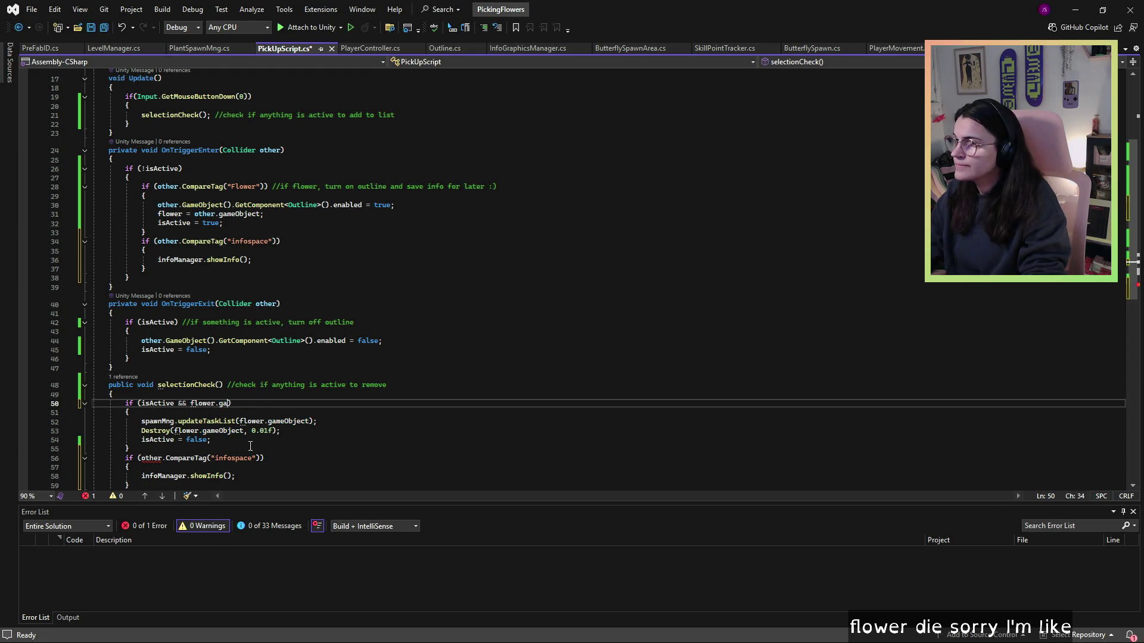
{"action": "type", "text": "Compar"}
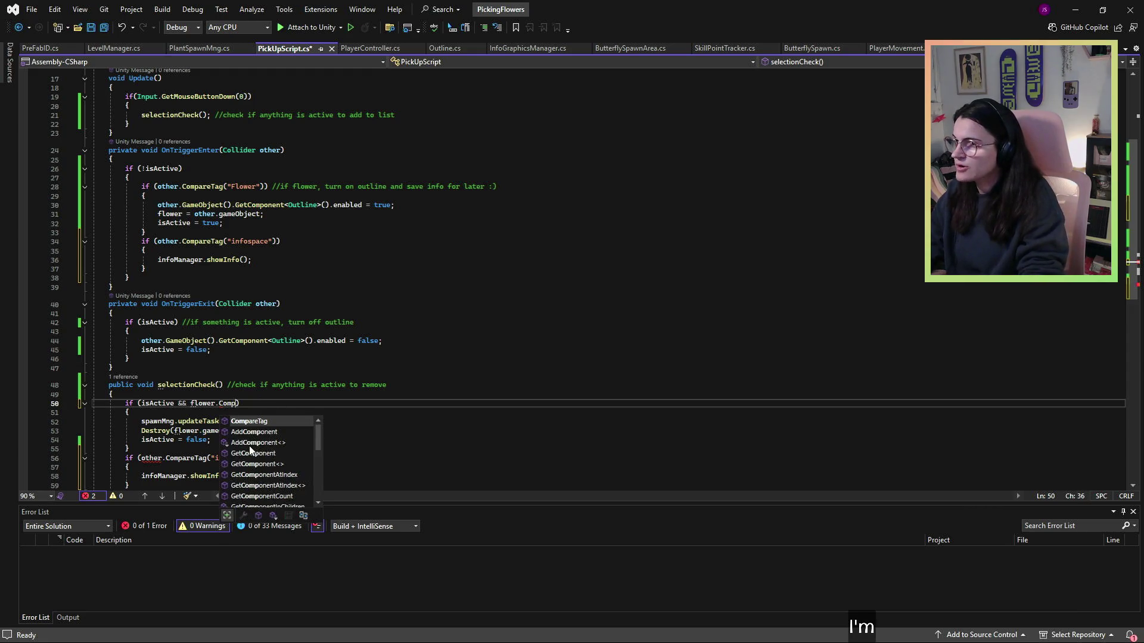
{"action": "key", "text": "Tab"}
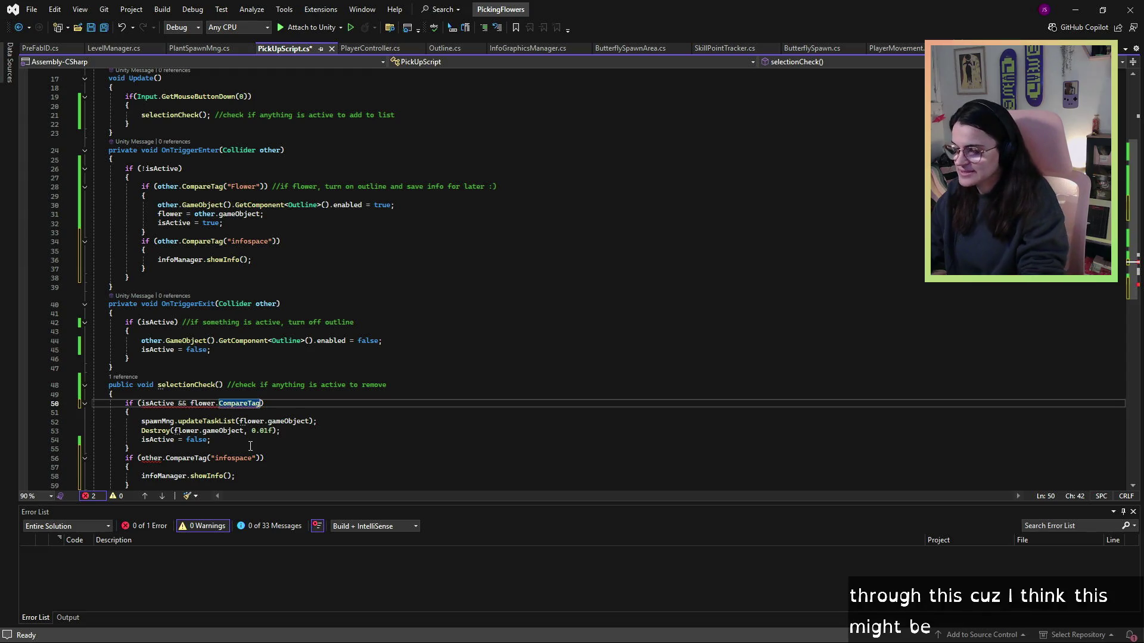
{"action": "type", "text": "(\""}
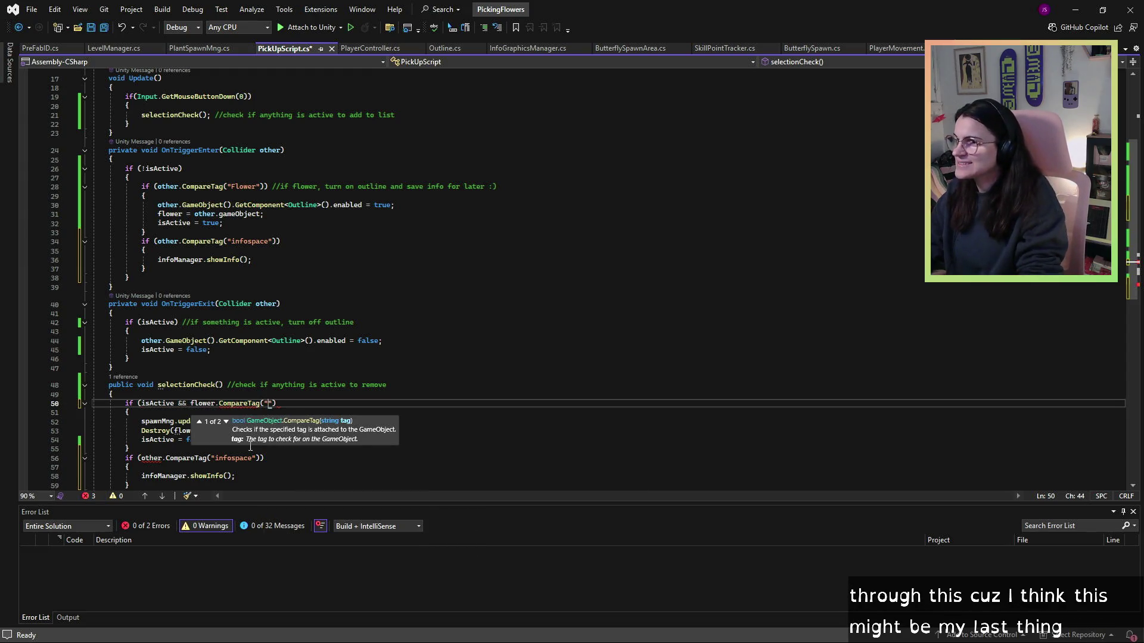
{"action": "type", "text": "\")"}
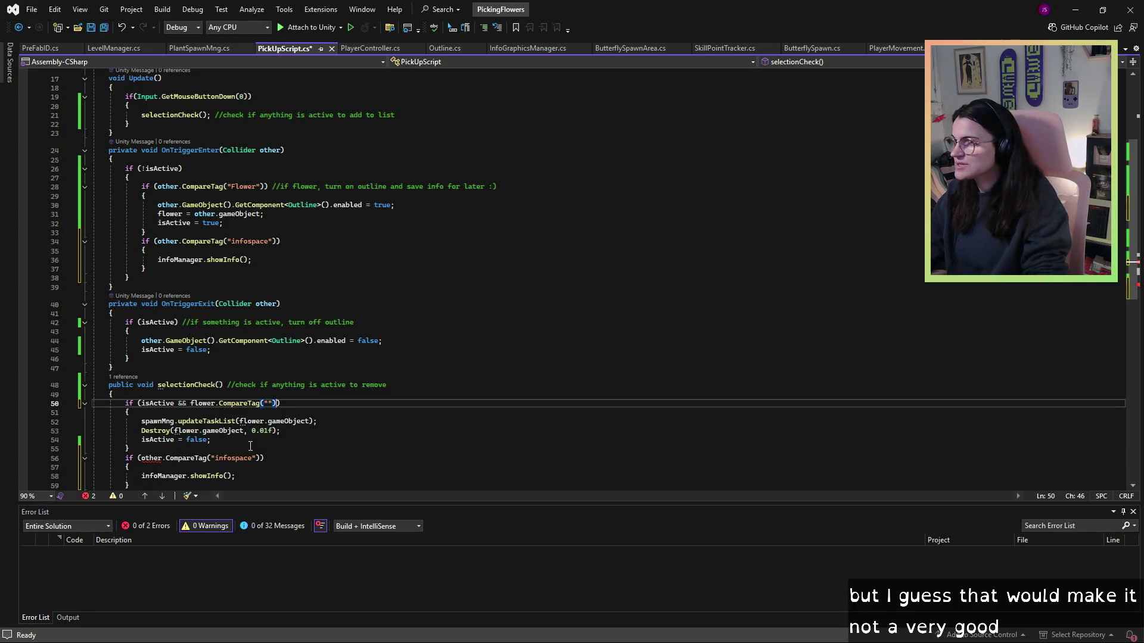
{"action": "type", "text": "ower"}
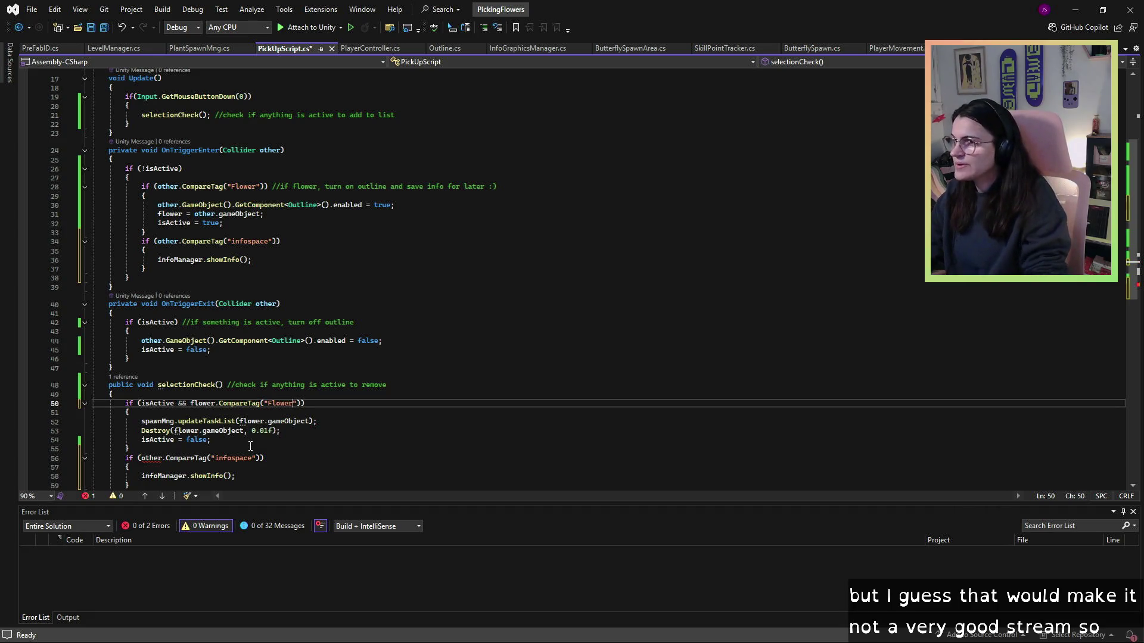
- Remove the Flower tag check wrapper from OnTriggerEnter and clear the leftover blank lines
{"action": "left_click", "coordinate": [167, 196]}
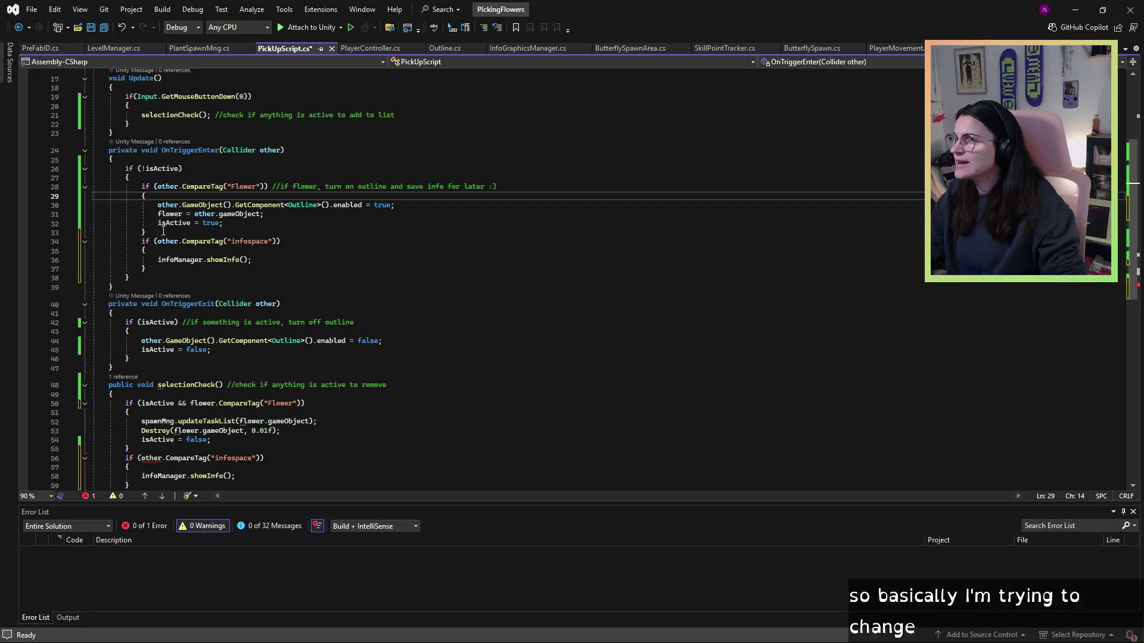
{"action": "left_click", "coordinate": [164, 232]}
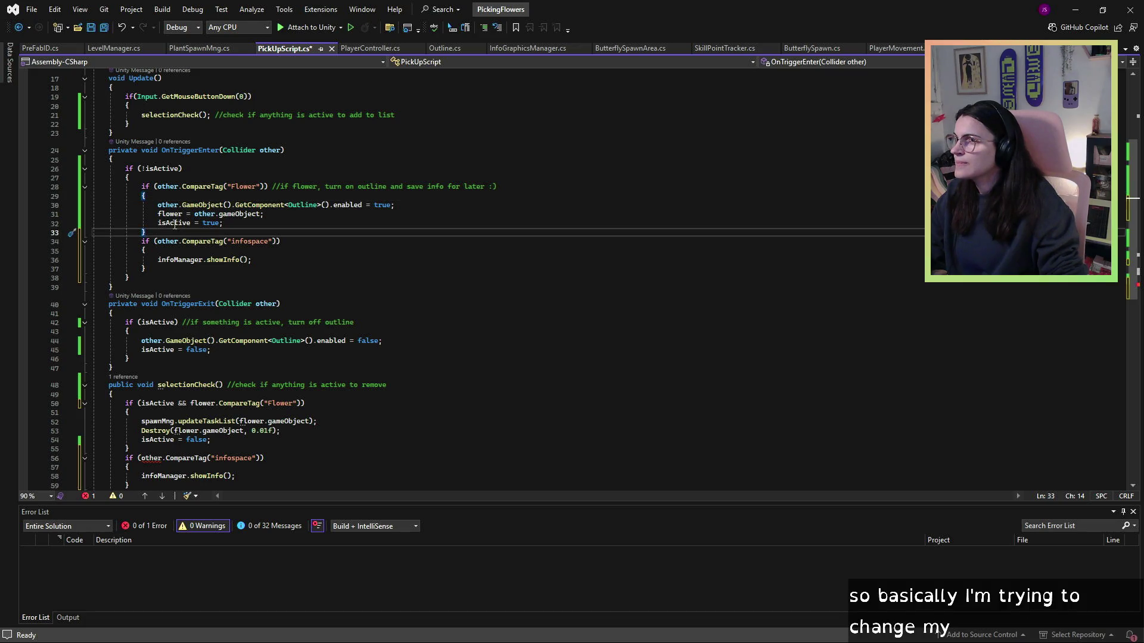
{"action": "key", "text": "BackSpace"}
{"action": "left_click_drag", "start_coordinate": [161, 194], "coordinate": [136, 186]}
{"action": "key", "text": "BackSpace"}
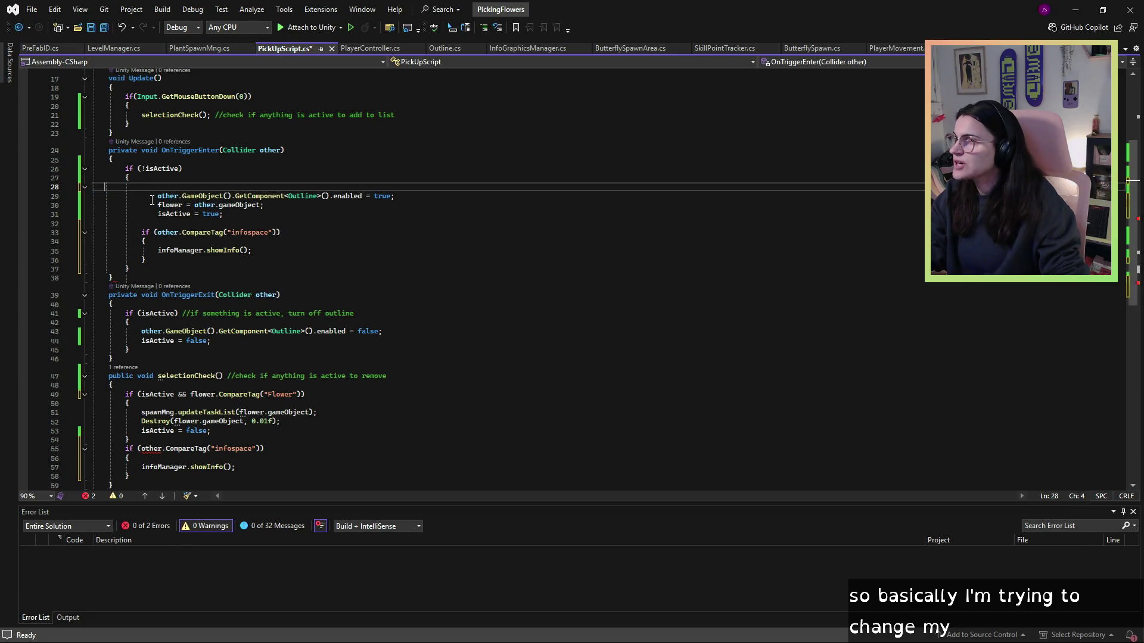
{"action": "key", "text": "Delete"}
{"action": "left_click", "coordinate": [188, 216]}
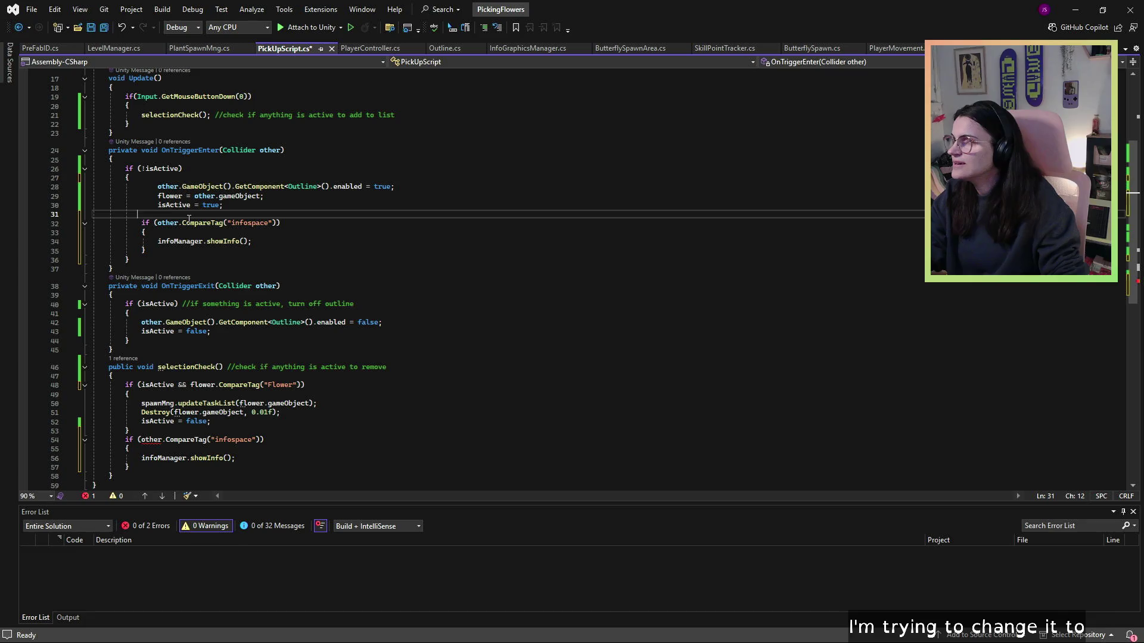
{"action": "key", "text": "BackSpace"}
{"action": "key", "text": "BackSpace"}
{"action": "key", "text": "BackSpace"}
{"action": "key", "text": "BackSpace"}
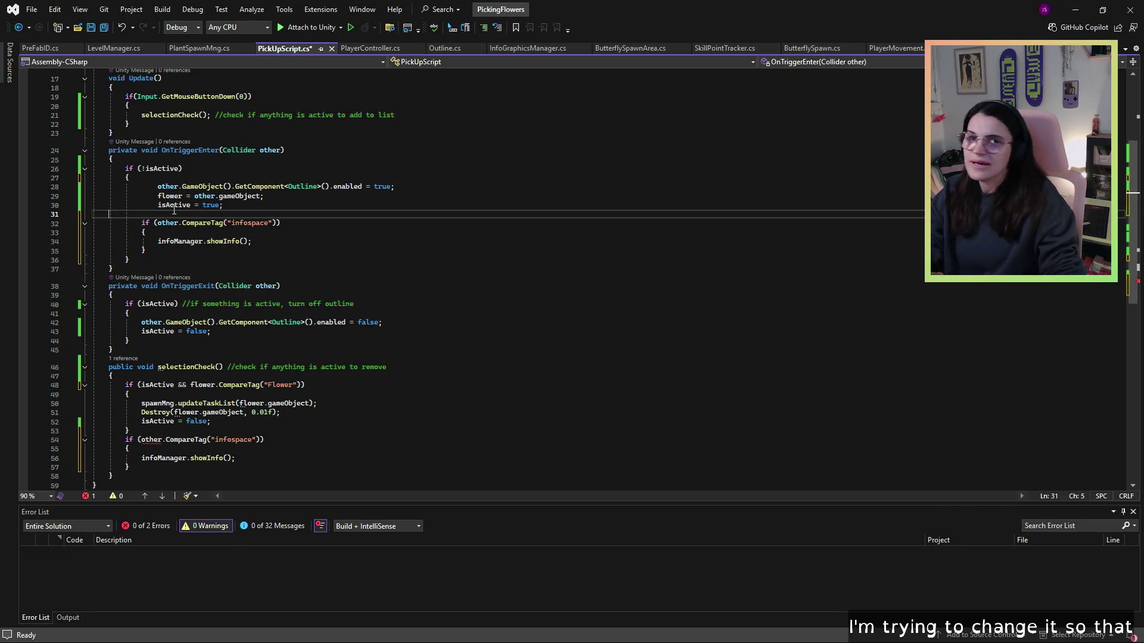
{"action": "key", "text": "BackSpace"}
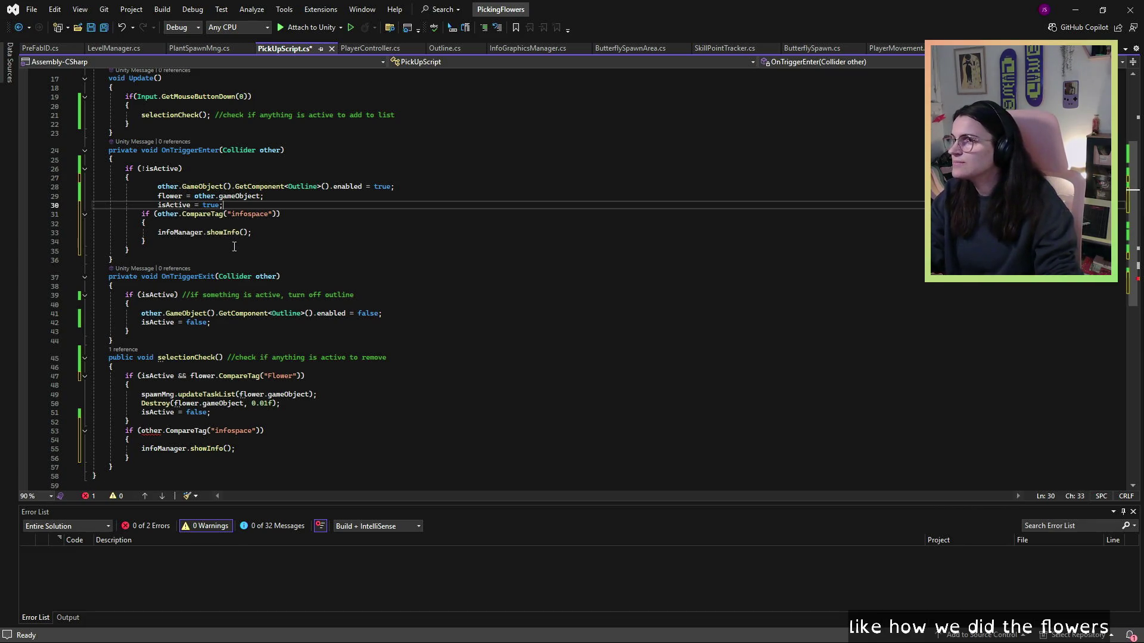
- Delete OnTriggerEnter's infospace check, its extra brace, and the infoManager.showInfo() call
{"action": "left_click_drag", "start_coordinate": [146, 224], "coordinate": [95, 215]}
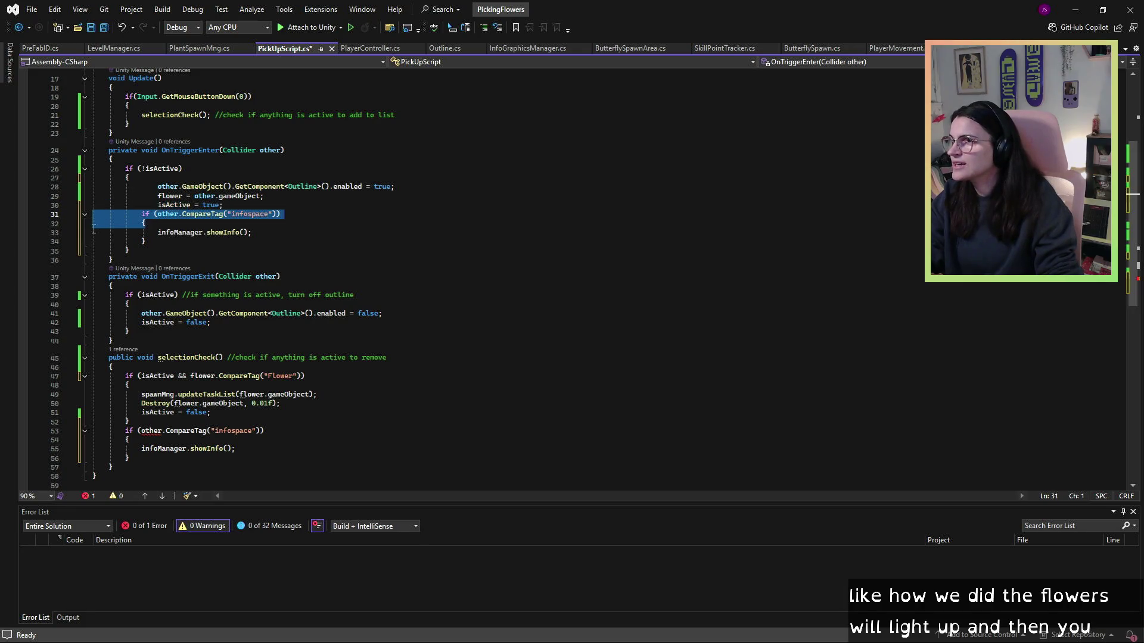
{"action": "key", "text": "BackSpace"}
{"action": "left_click", "coordinate": [167, 235]}
{"action": "key", "text": "BackSpace"}
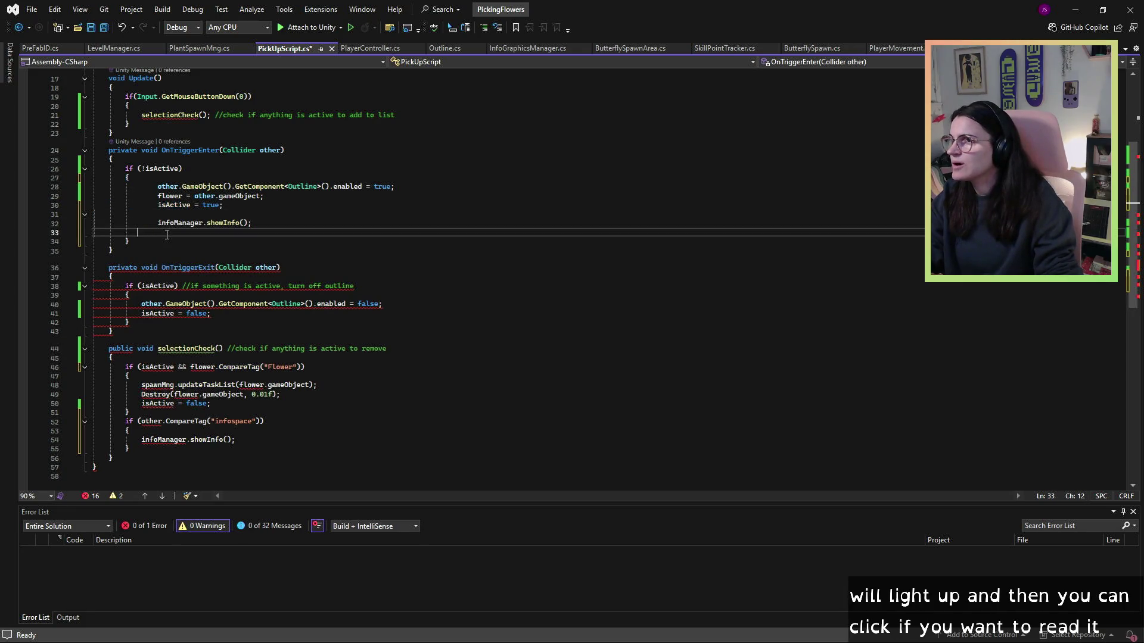
{"action": "key", "text": "BackSpace"}
{"action": "left_click_drag", "start_coordinate": [259, 223], "coordinate": [159, 224]}
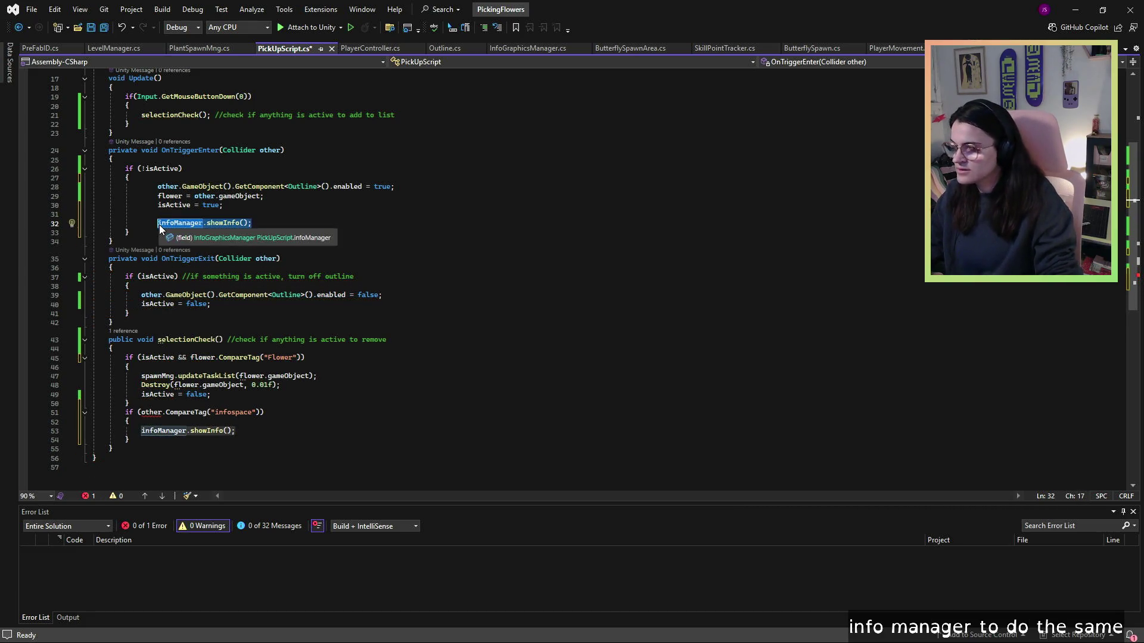
{"action": "key", "text": "BackSpace"}
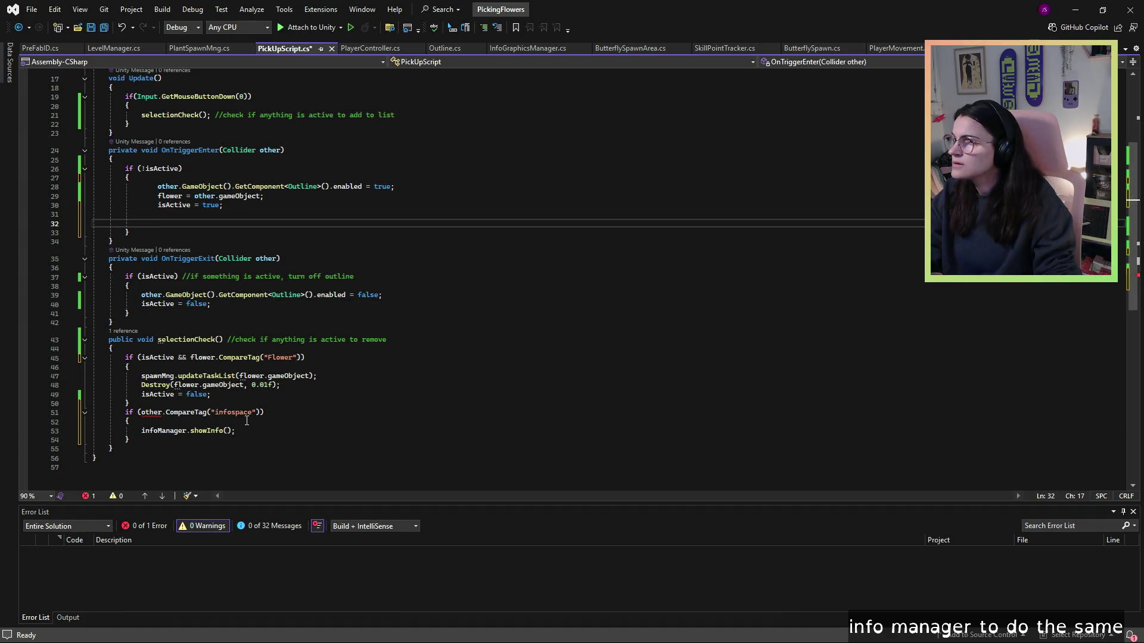
- Replace 'other' with 'flower' in selectionCheck's infospace condition
{"action": "left_click", "coordinate": [162, 412]}
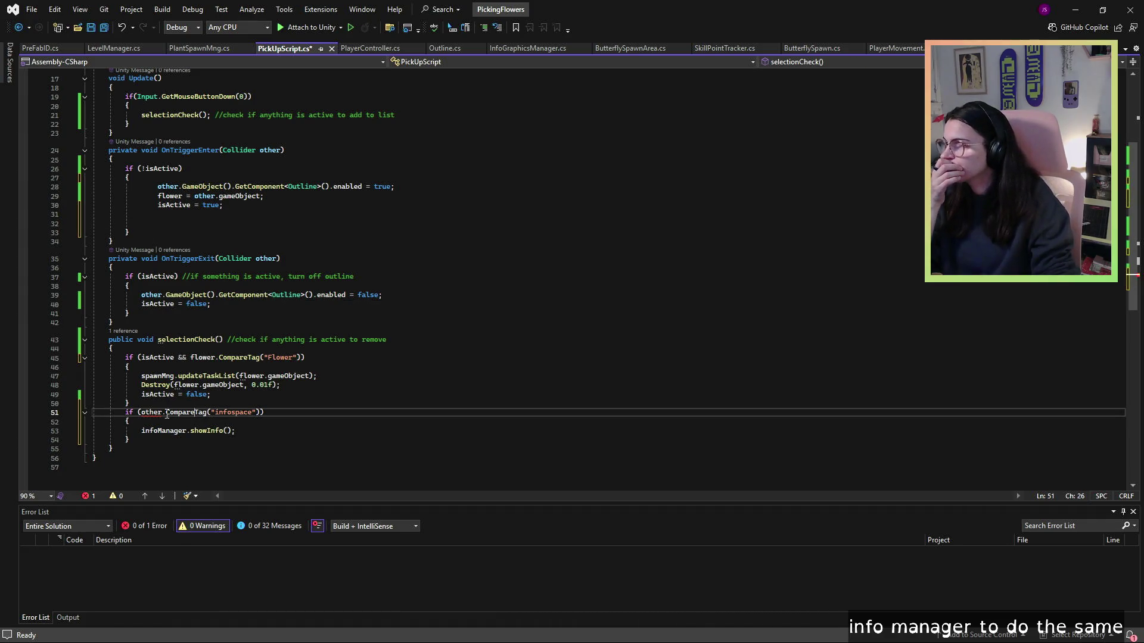
{"action": "key", "text": "BackSpace"}
{"action": "key", "text": "BackSpace"}
{"action": "key", "text": "BackSpace"}
{"action": "type", "text": "flo"}
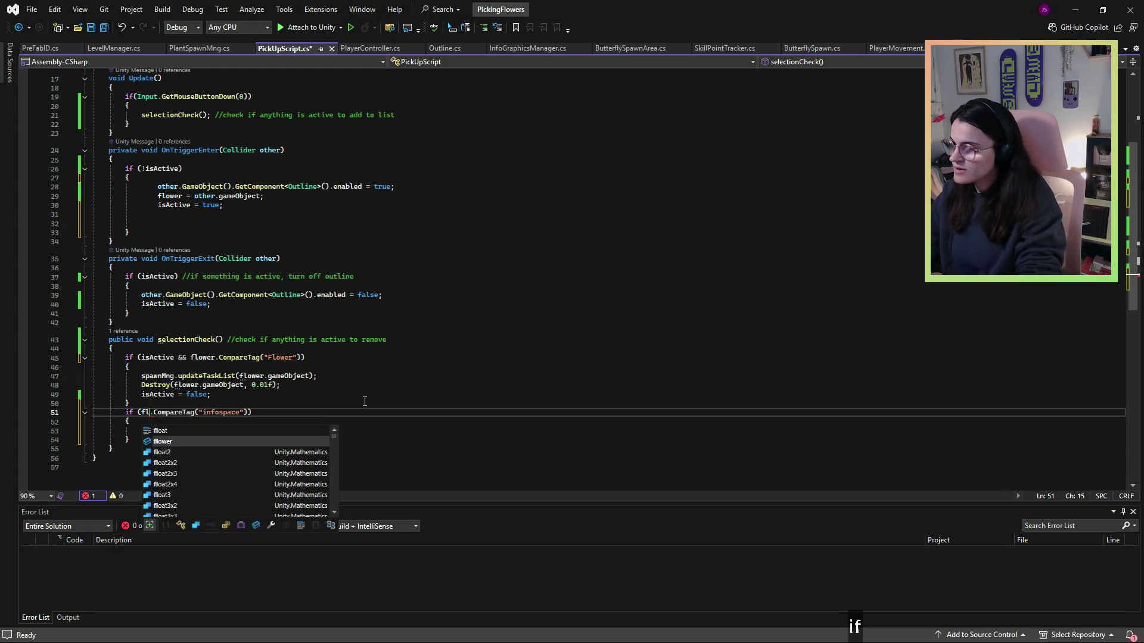
{"action": "type", "text": "wer"}
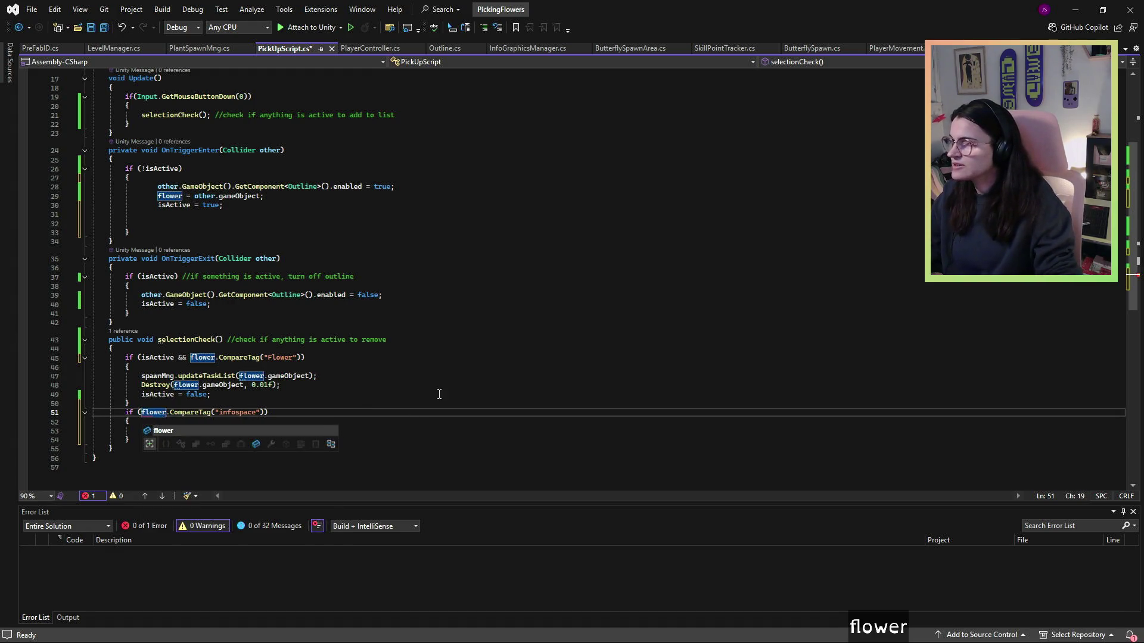
- Complete the infospace check so it tests flower.CompareTag("infospace")
{"action": "left_click", "coordinate": [440, 387]}
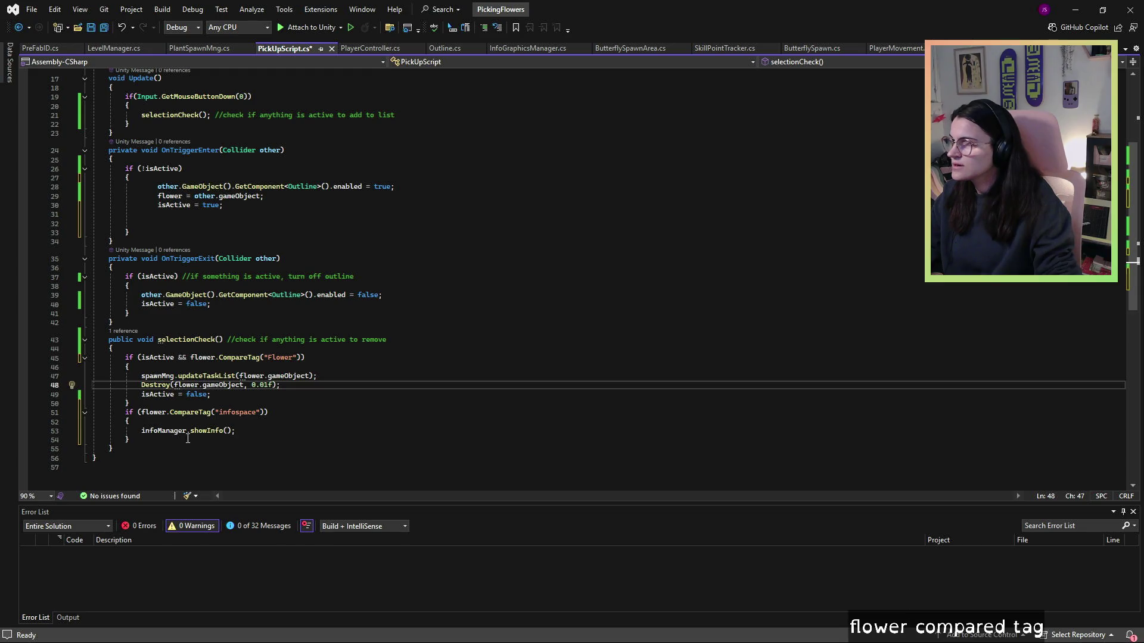
{"action": "left_click", "coordinate": [274, 430]}
{"action": "key", "text": "Down"}
{"action": "key", "text": "Up"}
{"action": "key", "text": "Up"}
{"action": "key", "text": "Up"}
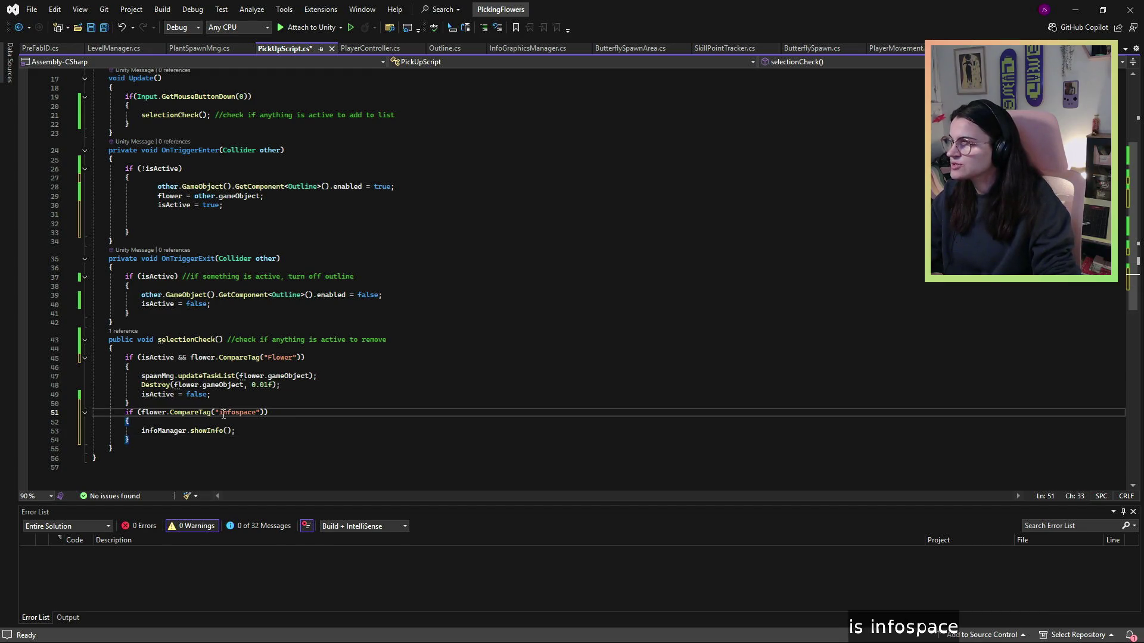
{"action": "key", "text": "Up"}
{"action": "key", "text": "Up"}
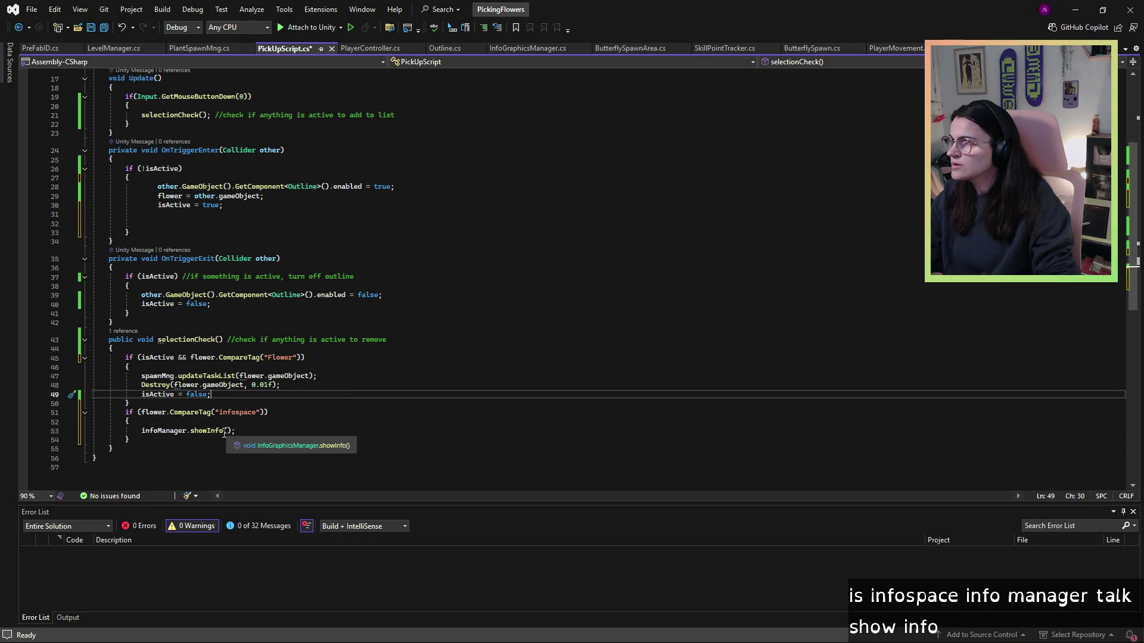
- Delete the blank lines after isActive = true in OnTriggerEnter and re-indent that line
{"action": "left_click", "coordinate": [158, 222]}
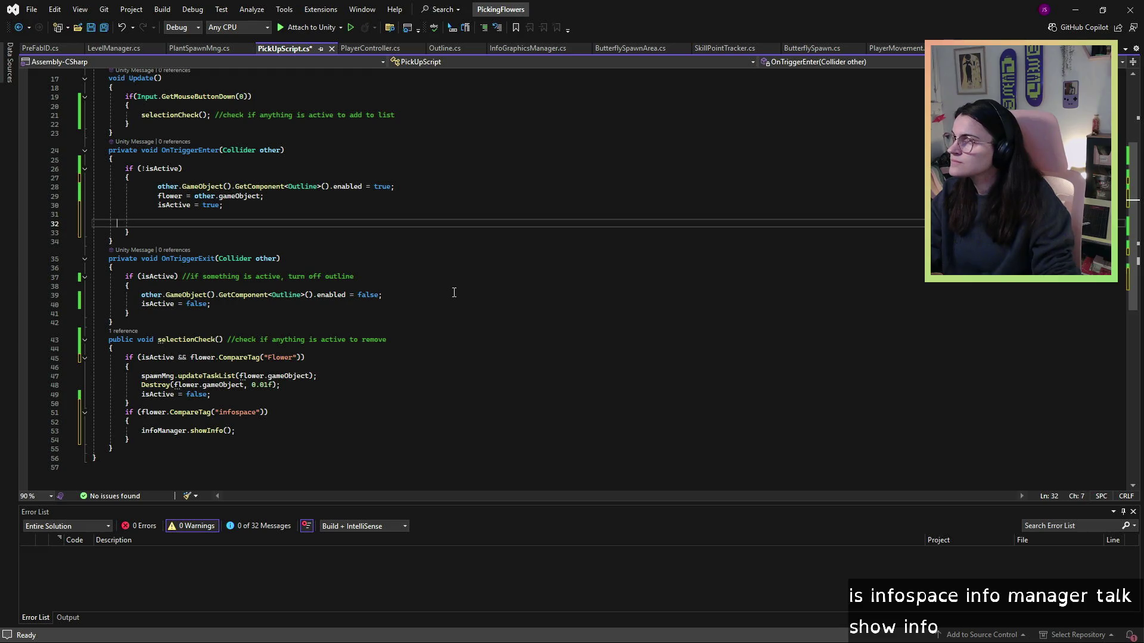
{"action": "key", "text": "BackSpace"}
{"action": "key", "text": "BackSpace"}
{"action": "key", "text": "BackSpace"}
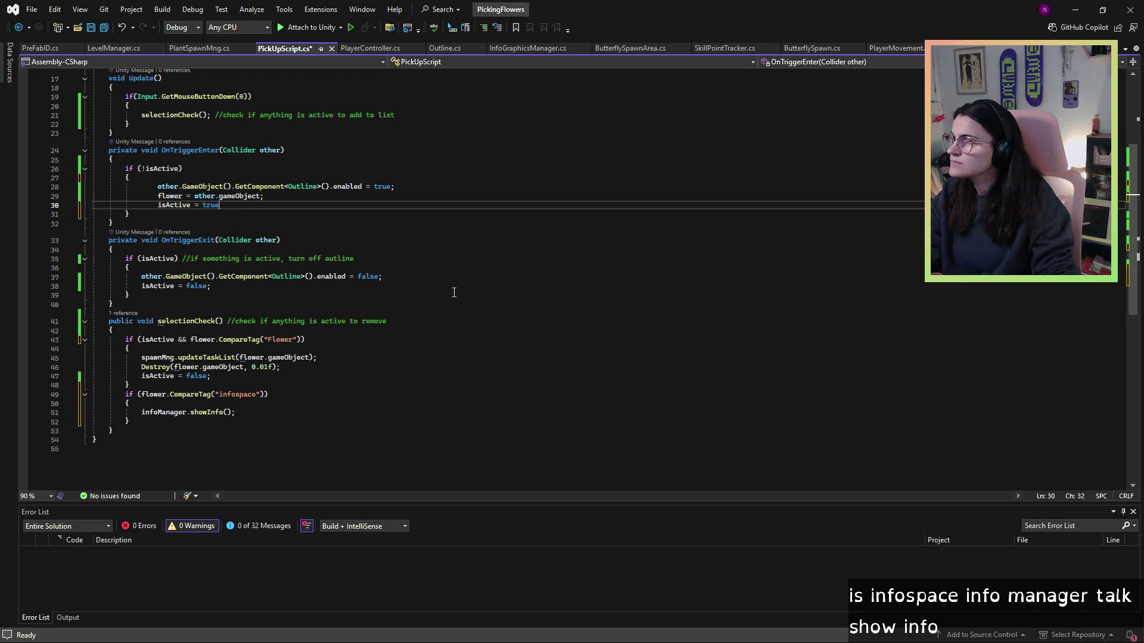
{"action": "type", "text": ";"}
{"action": "left_click", "coordinate": [450, 292]}
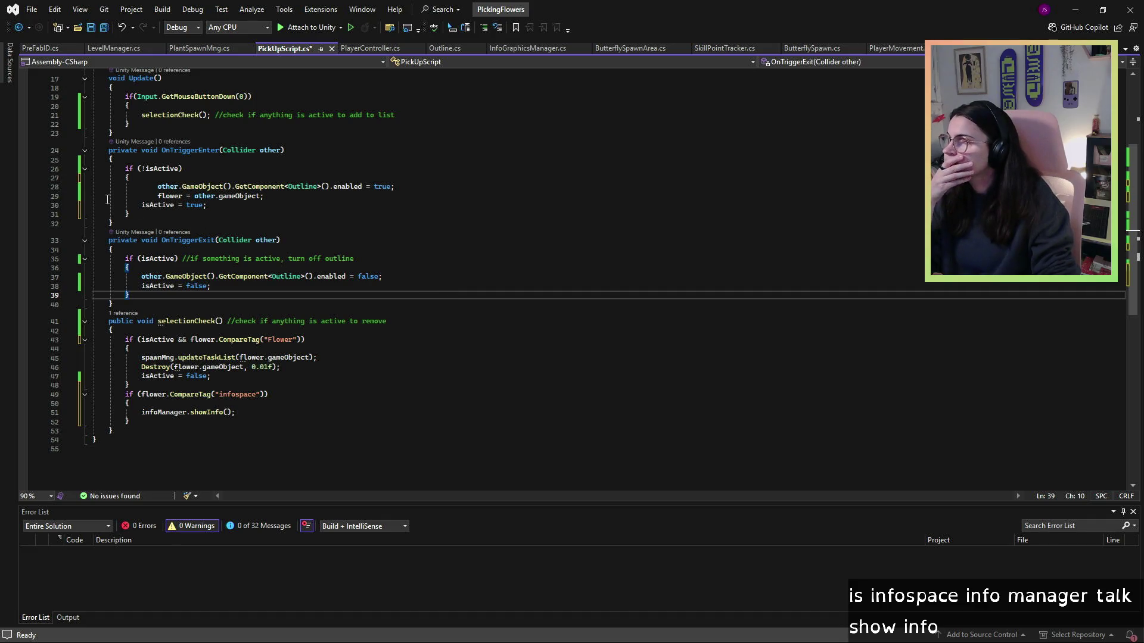
{"action": "left_click", "coordinate": [140, 205]}
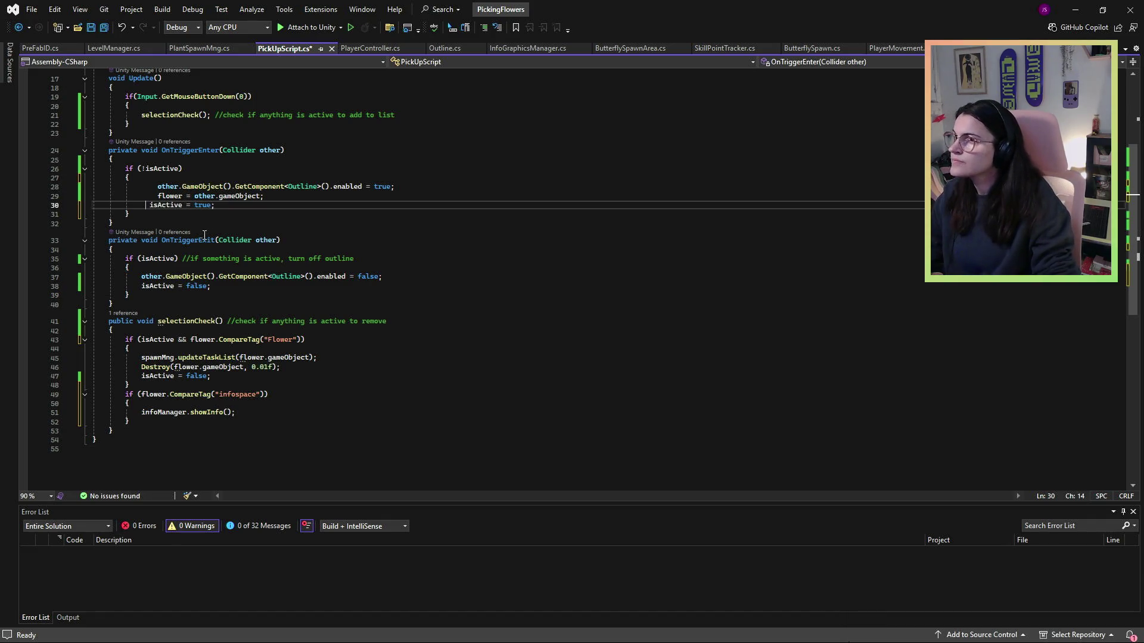
- Change the infospace check to if (isActive && flower.CompareTag("infospace"))
{"action": "left_click", "coordinate": [219, 385]}
{"action": "left_click", "coordinate": [213, 394]}
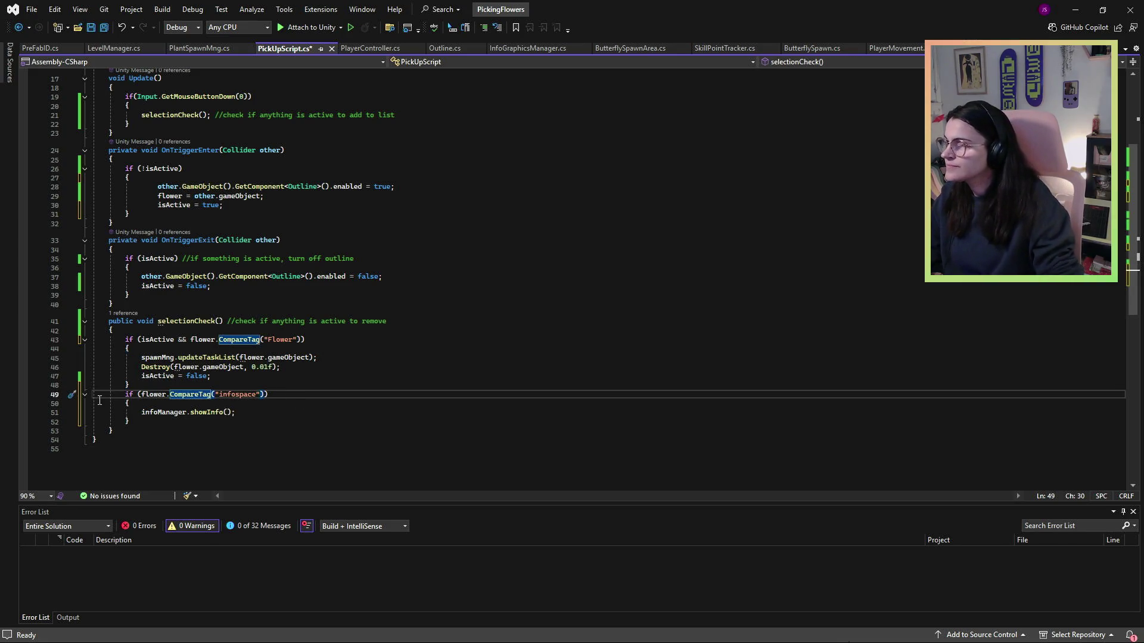
{"action": "left_click", "coordinate": [140, 397]}
{"action": "type", "text": "isAc"}
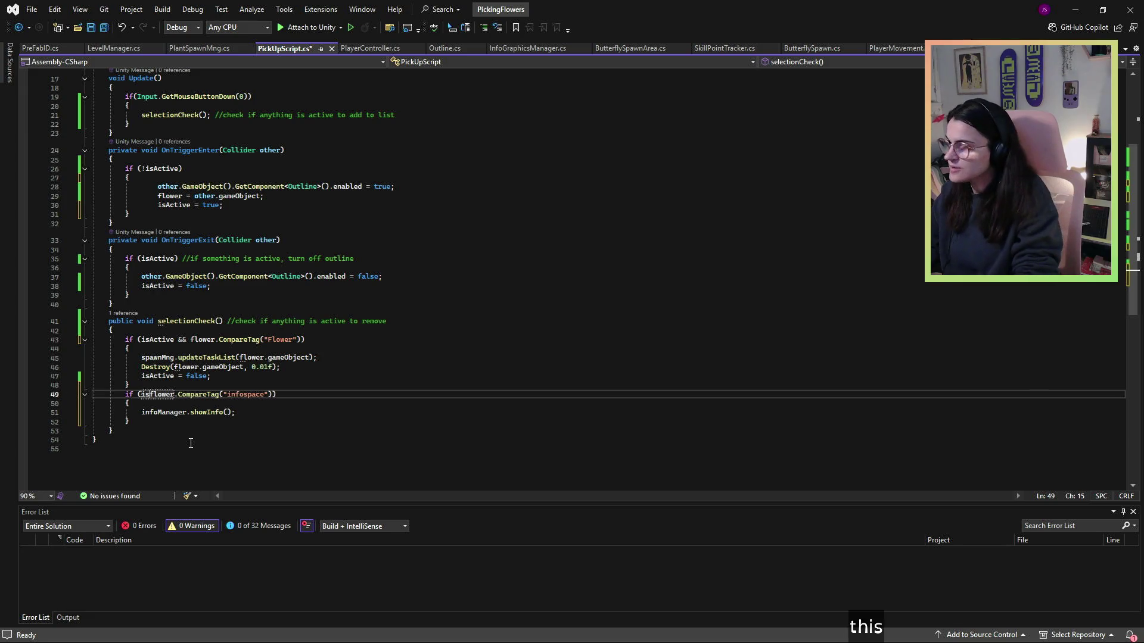
{"action": "type", "text": "tive &&"}
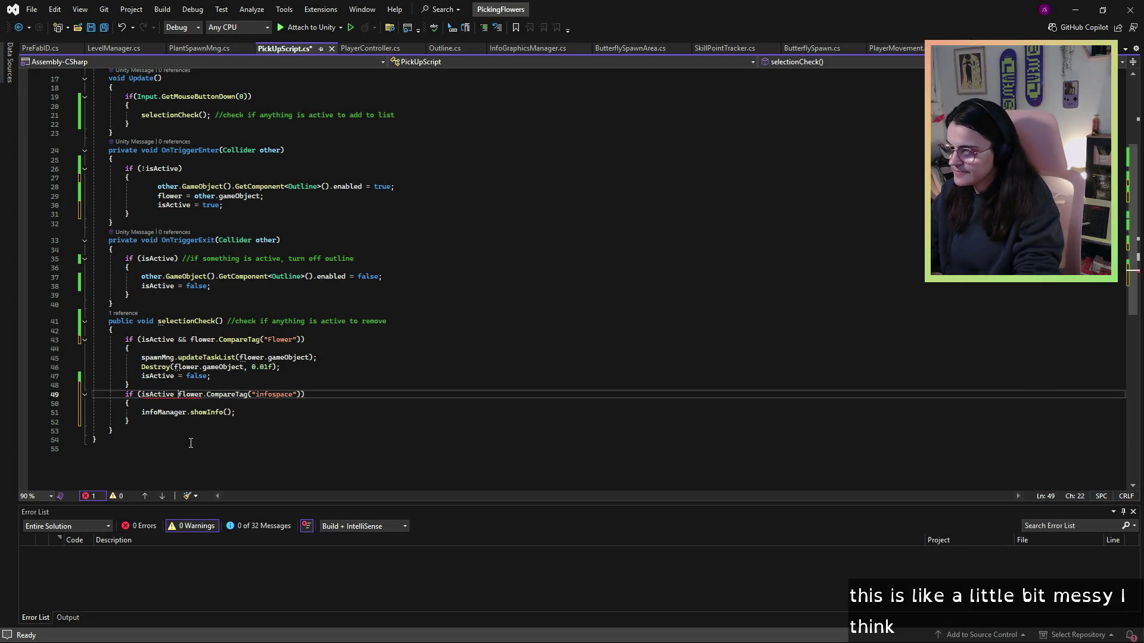
{"action": "left_click", "coordinate": [340, 394]}
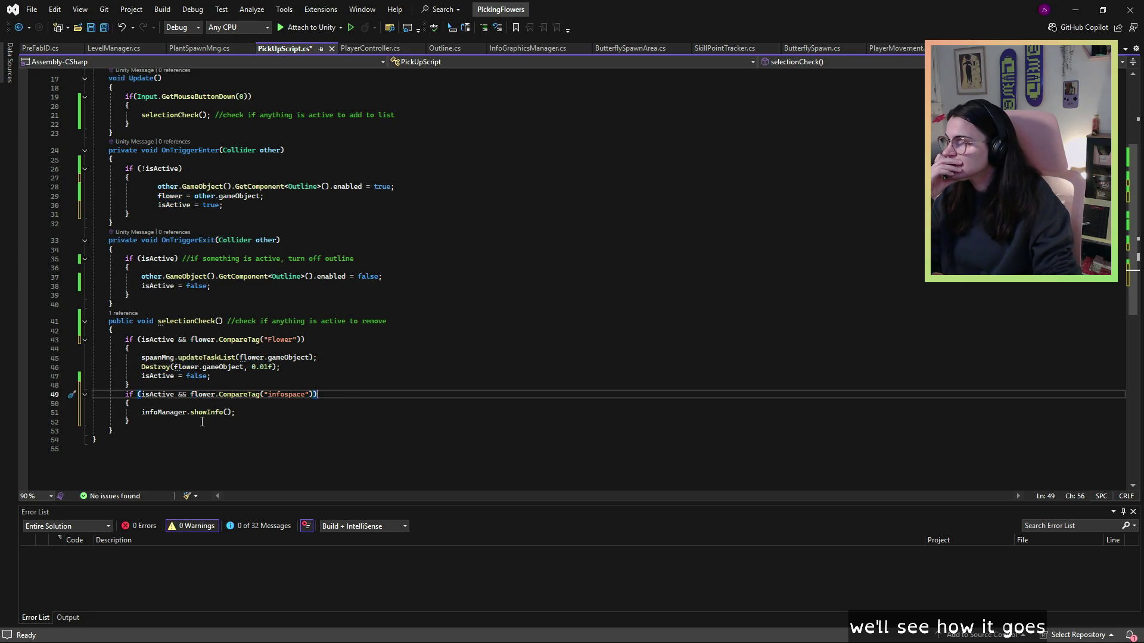
- Save PickUpScript and return to the Unity editor
{"action": "left_click_drag", "start_coordinate": [222, 379], "coordinate": [146, 378]}
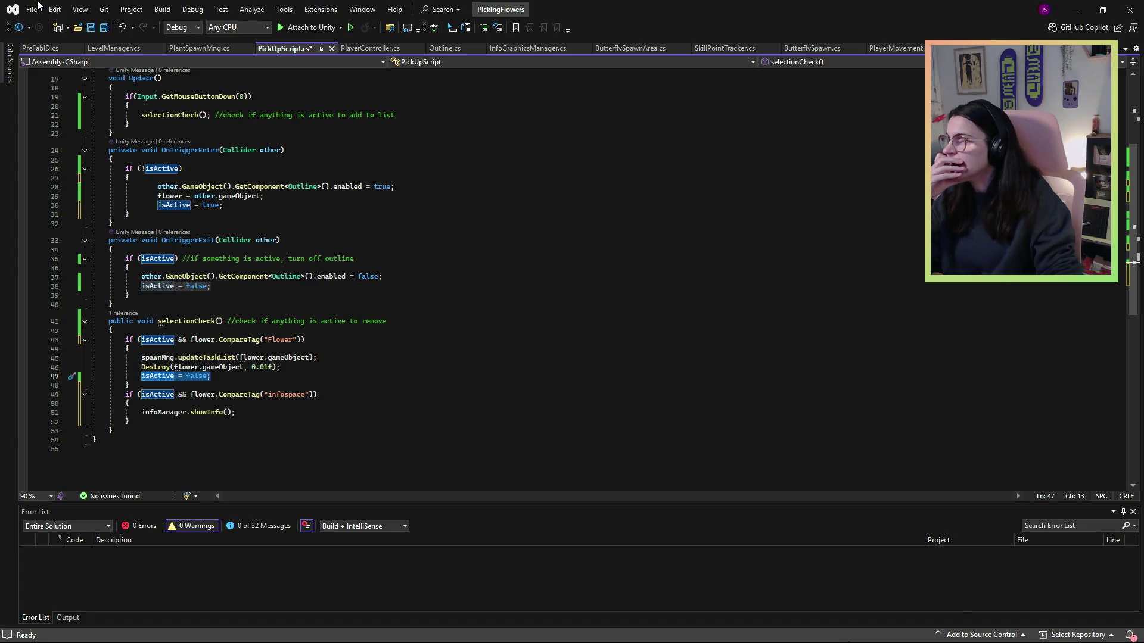
{"action": "left_click", "coordinate": [91, 27]}
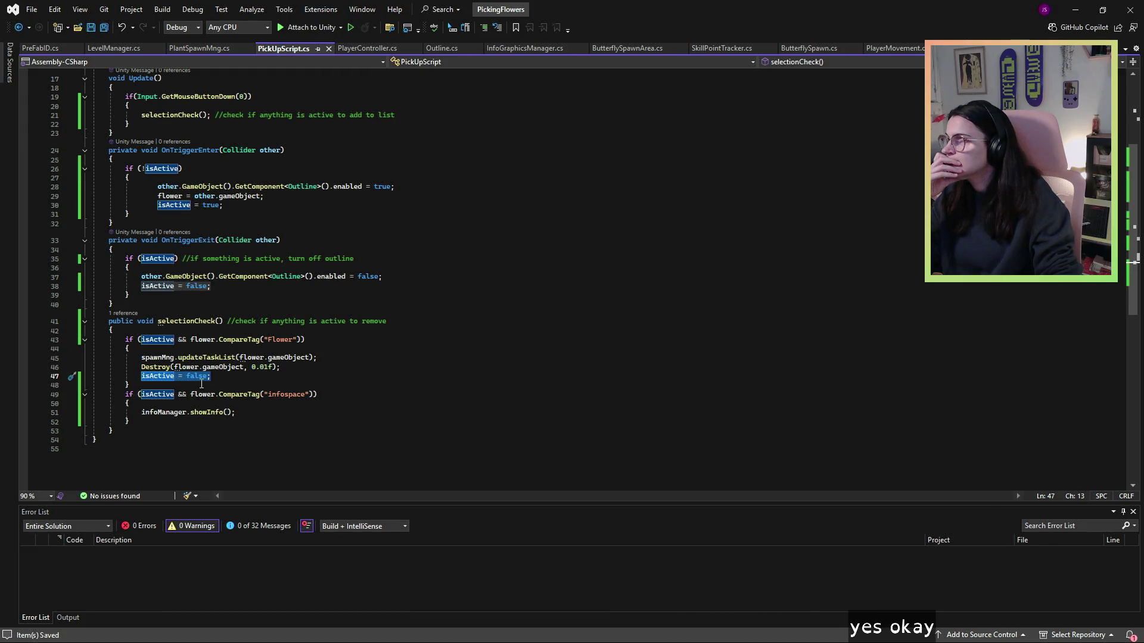
{"action": "left_click", "coordinate": [190, 333]}
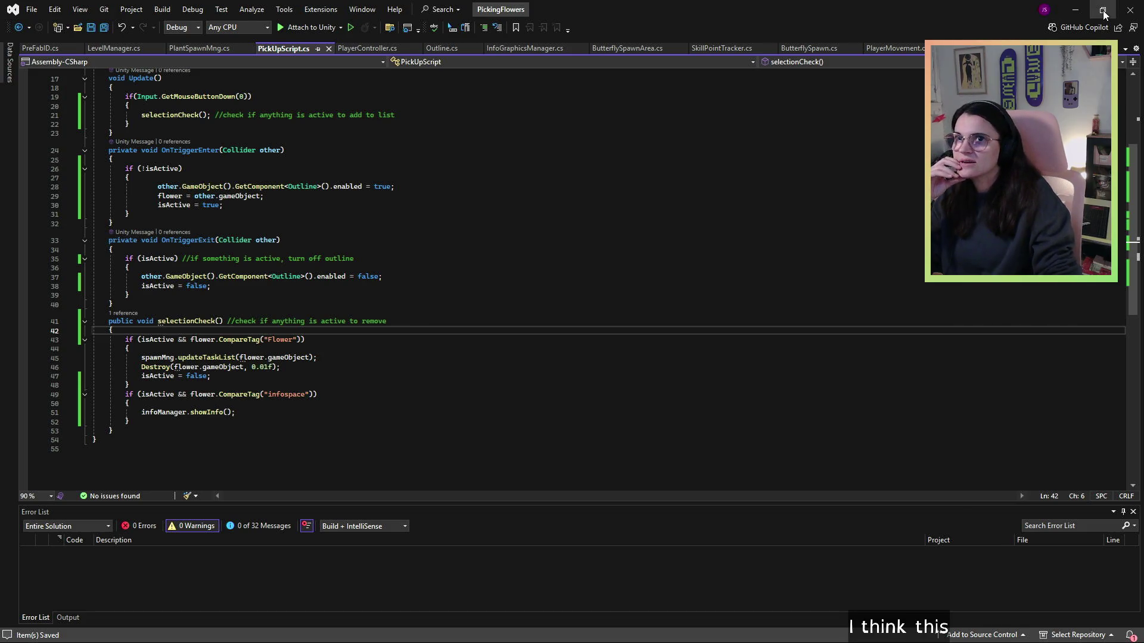
{"action": "key", "text": "alt+Tab"}
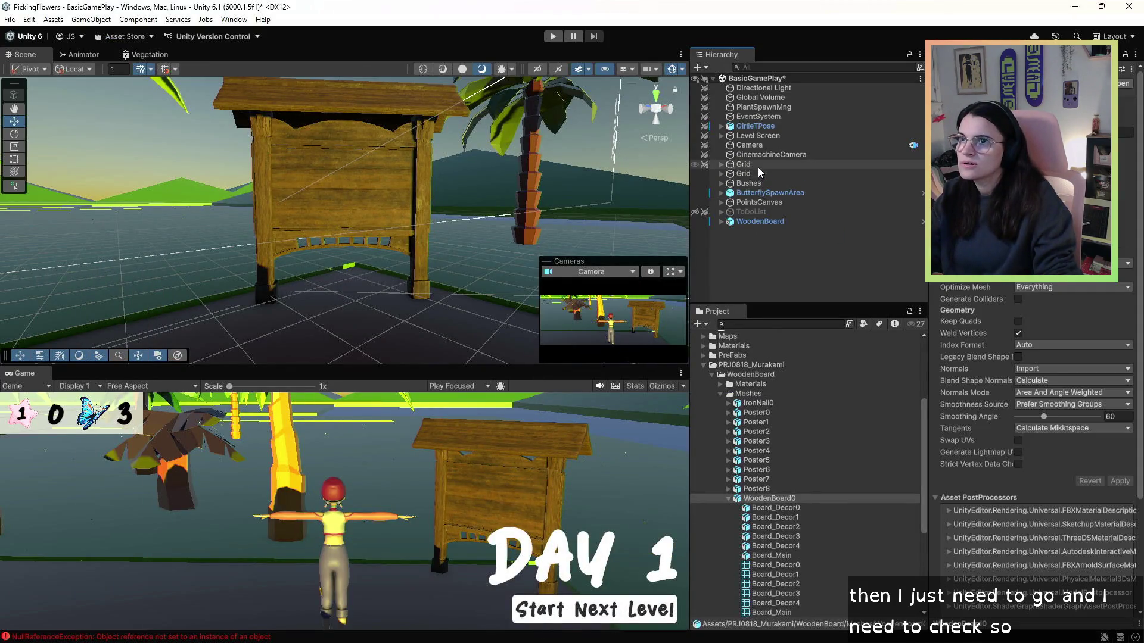
- Assign WoodenBoard to the Flower field of GirlieTPose's Pick Up Script
{"action": "left_click", "coordinate": [764, 116]}
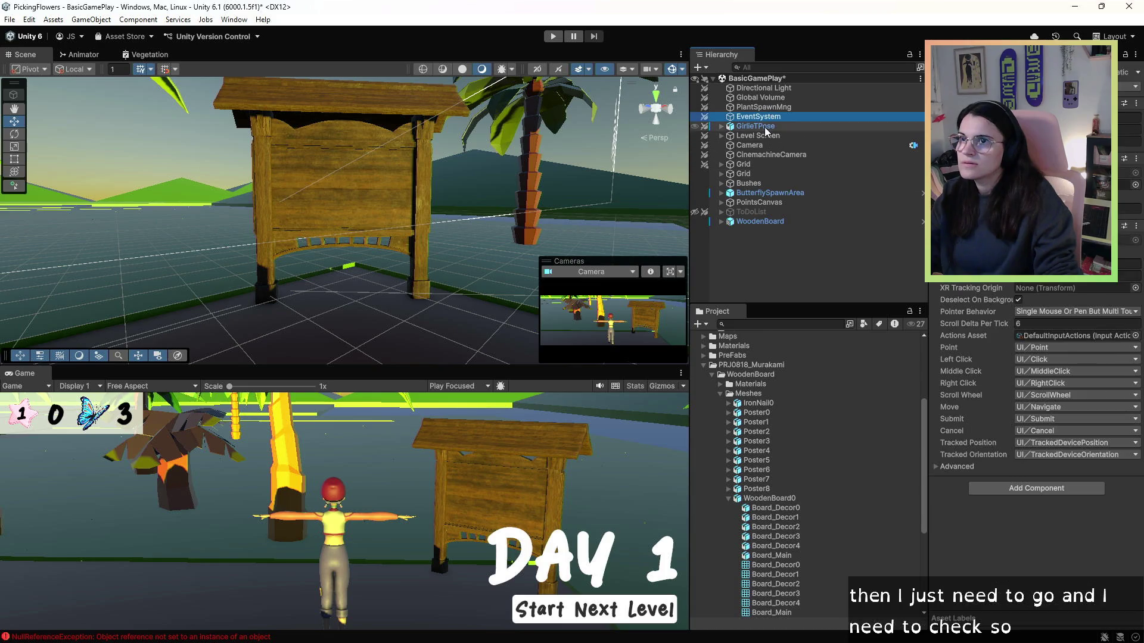
{"action": "left_click", "coordinate": [755, 126]}
{"action": "scroll", "coordinate": [1019, 351], "scroll_direction": "down", "scroll_amount": 5}
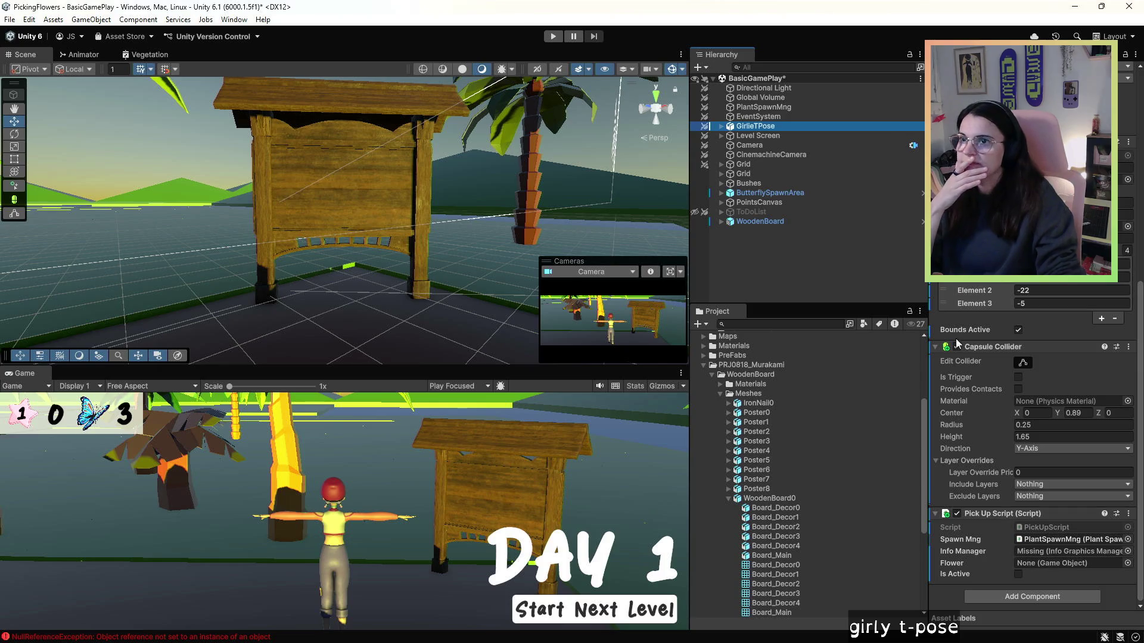
{"action": "mouse_move", "coordinate": [737, 224]}
{"action": "left_mouse_down"}
{"action": "mouse_move", "coordinate": [845, 387]}
{"action": "mouse_move", "coordinate": [1055, 569]}
{"action": "mouse_move", "coordinate": [1050, 544]}
{"action": "left_mouse_up"}
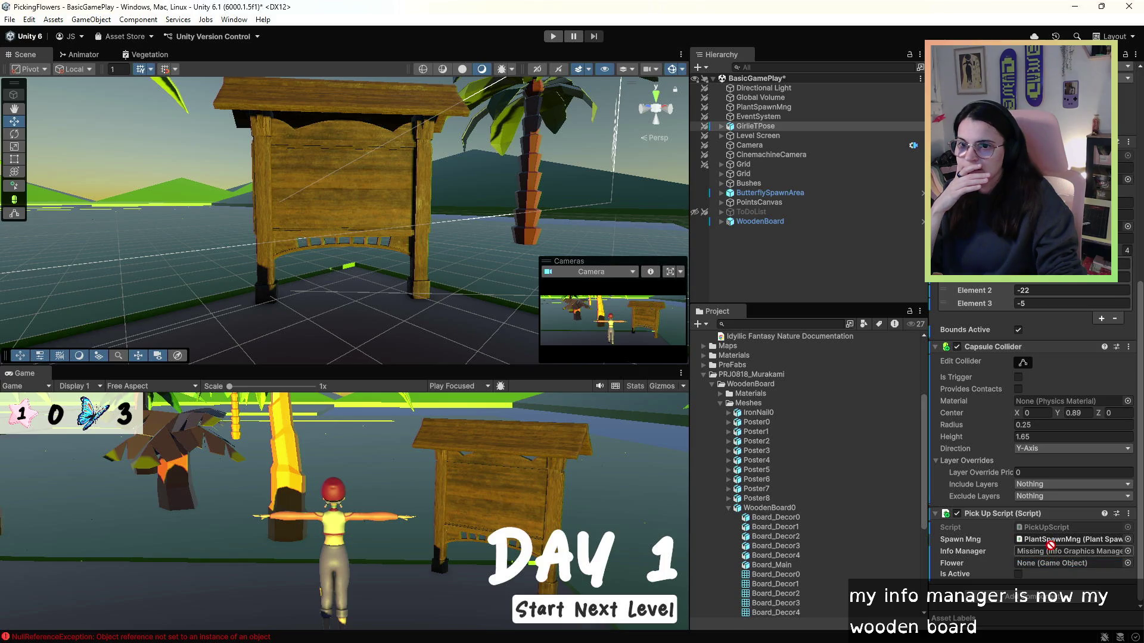
- Attach the InfoGraphicsManager script from the Scripts folder to WoodenBoard
{"action": "left_click", "coordinate": [756, 224]}
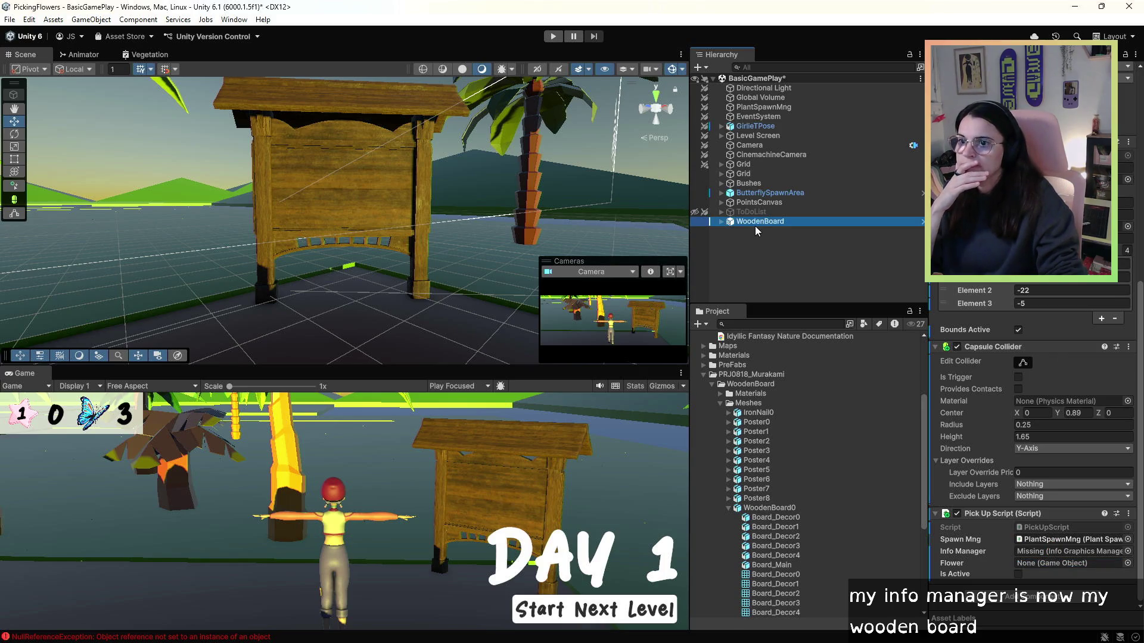
{"action": "left_click", "coordinate": [704, 375]}
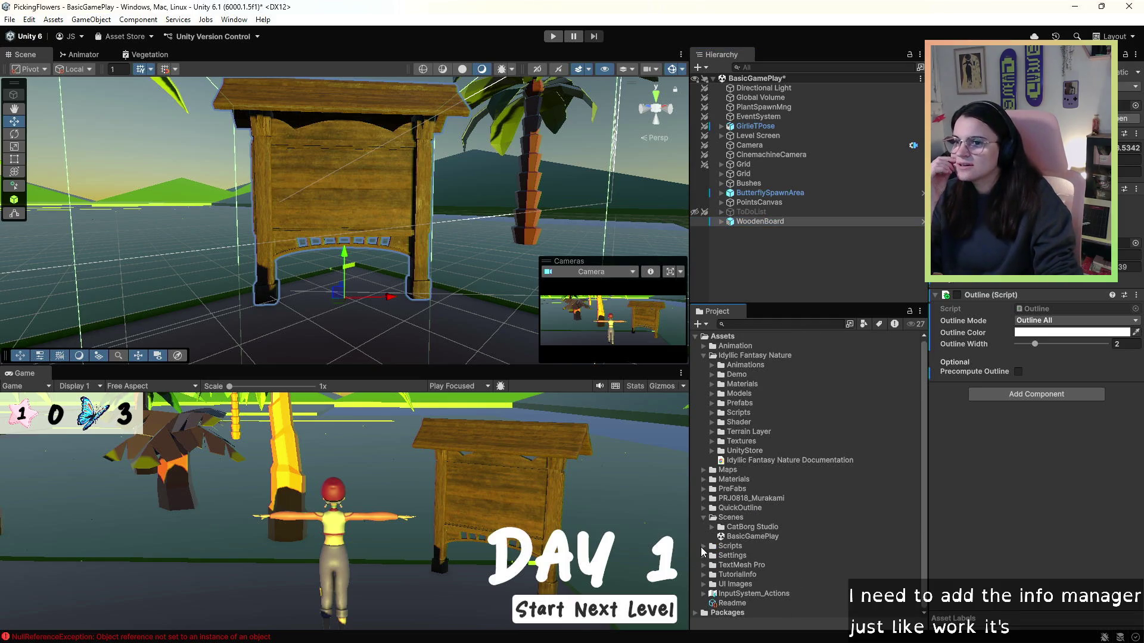
{"action": "left_click", "coordinate": [703, 546]}
{"action": "scroll", "coordinate": [808, 540], "scroll_direction": "down", "scroll_amount": 2}
{"action": "mouse_move", "coordinate": [763, 529]}
{"action": "left_mouse_down"}
{"action": "mouse_move", "coordinate": [827, 127]}
{"action": "mouse_move", "coordinate": [757, 239]}
{"action": "mouse_move", "coordinate": [754, 222]}
{"action": "left_mouse_up"}
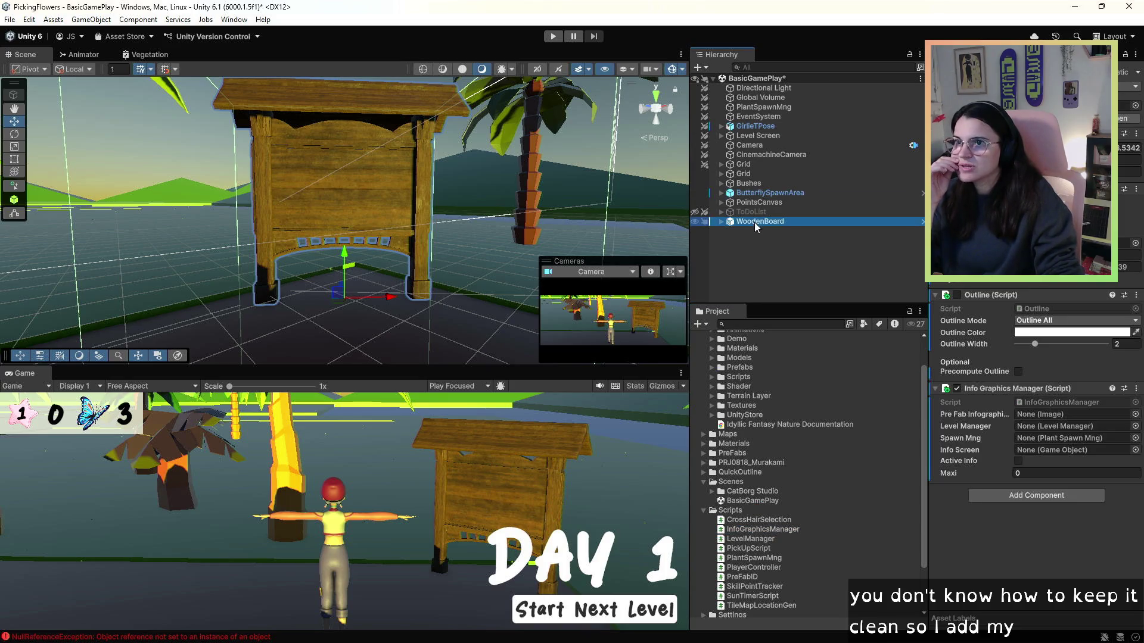
- Set WoodenBoard as the Pick Up Script's Info Manager on GirlieTPose and start Play mode
{"action": "left_click", "coordinate": [755, 126]}
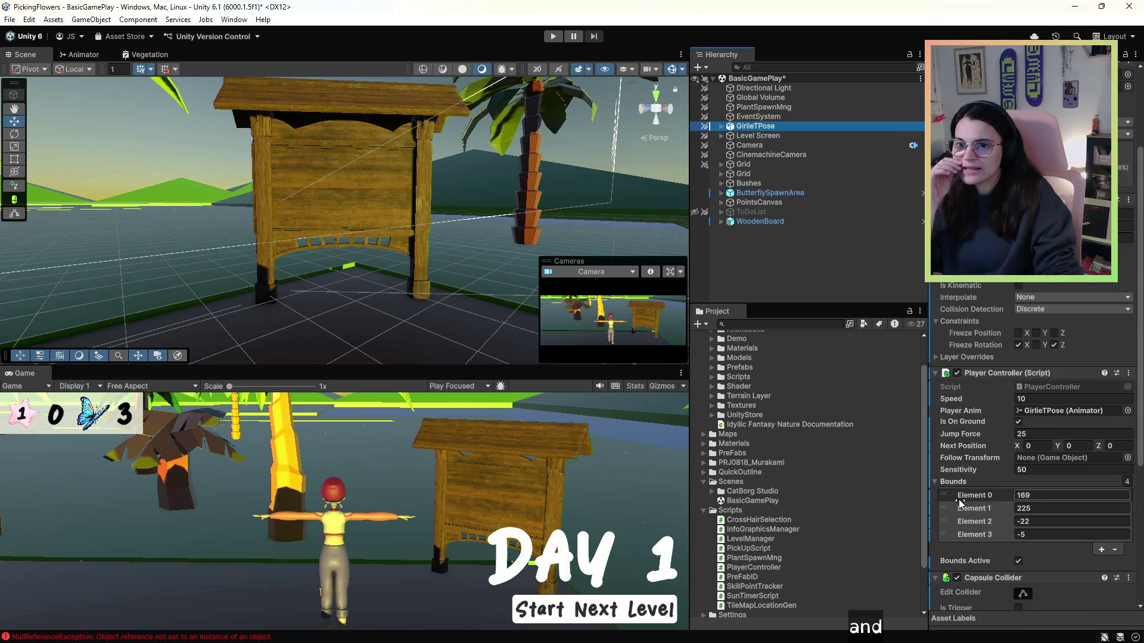
{"action": "left_click_drag", "start_coordinate": [759, 222], "coordinate": [1076, 560]}
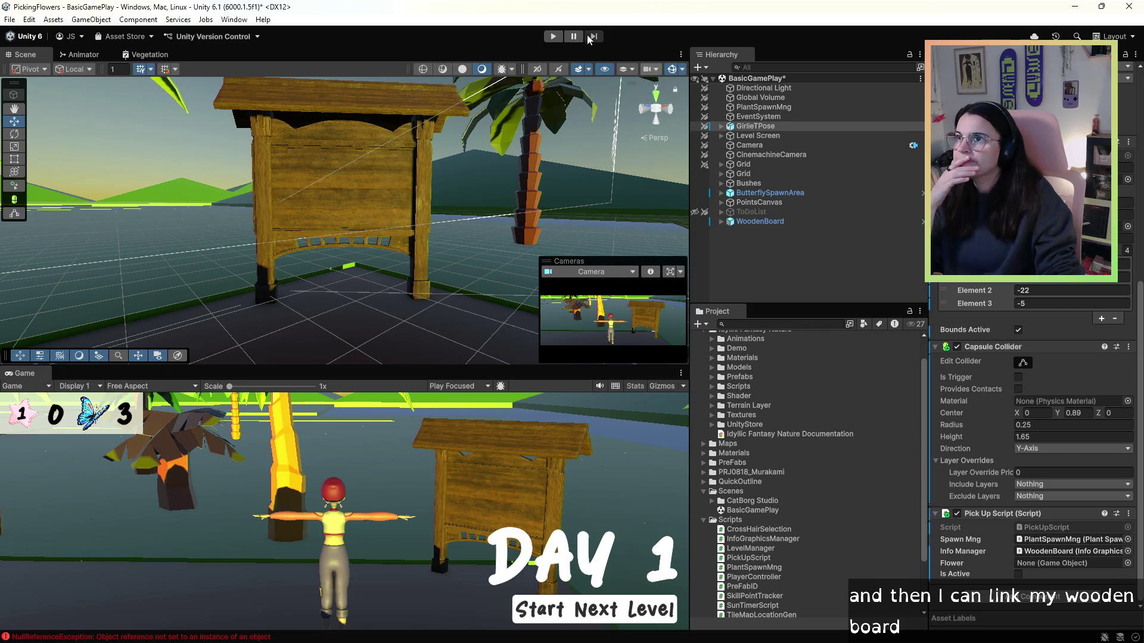
{"action": "left_click", "coordinate": [553, 37]}
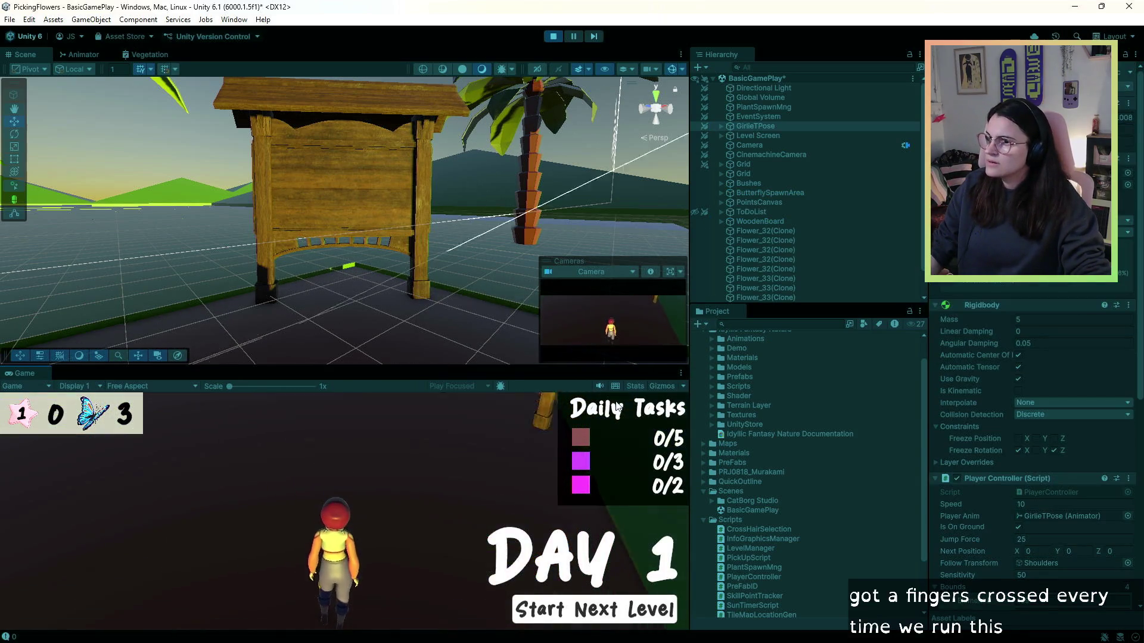
- Walk the character past the wooden board, stop, and inspect WoodenBoard and GirlieTPose
{"action": "key", "text": "w"}
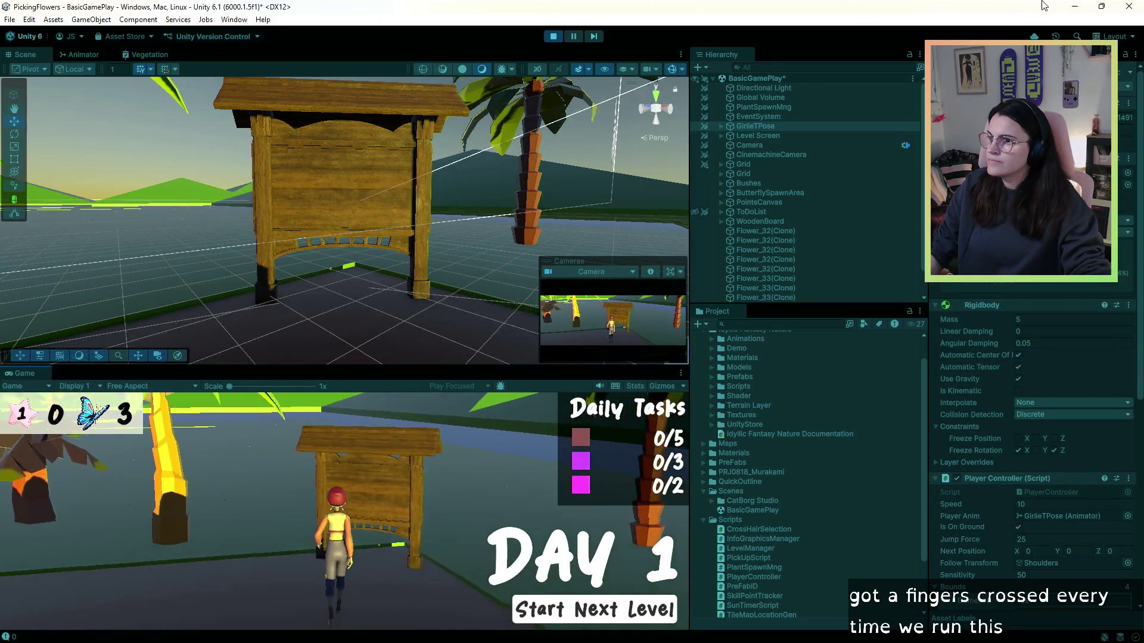
{"action": "key", "text": "w"}
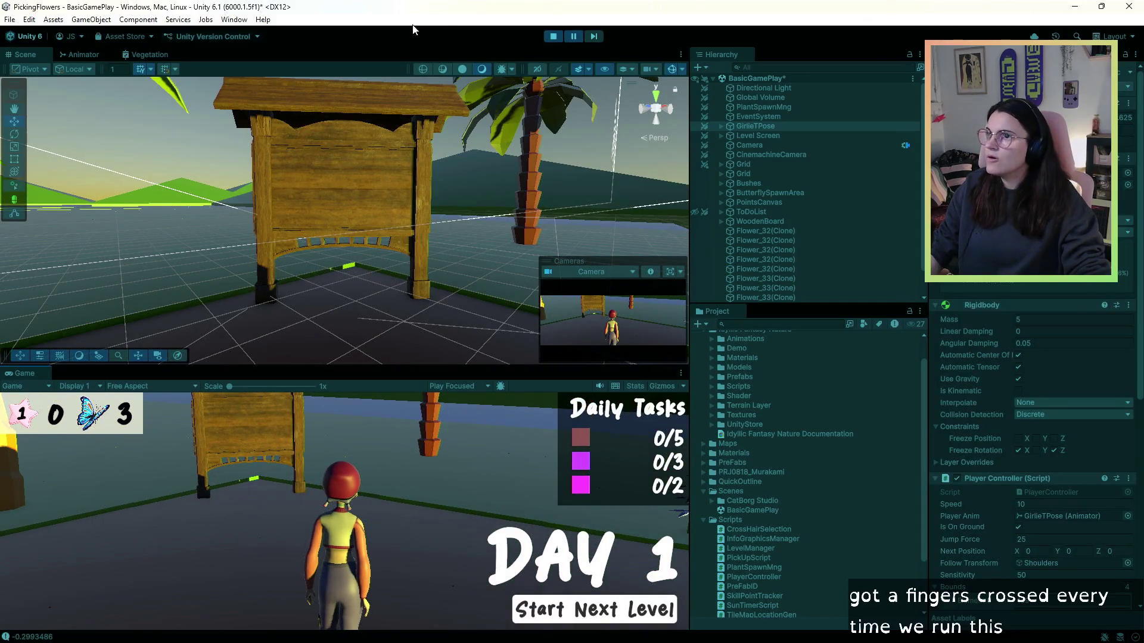
{"action": "left_click", "coordinate": [555, 37]}
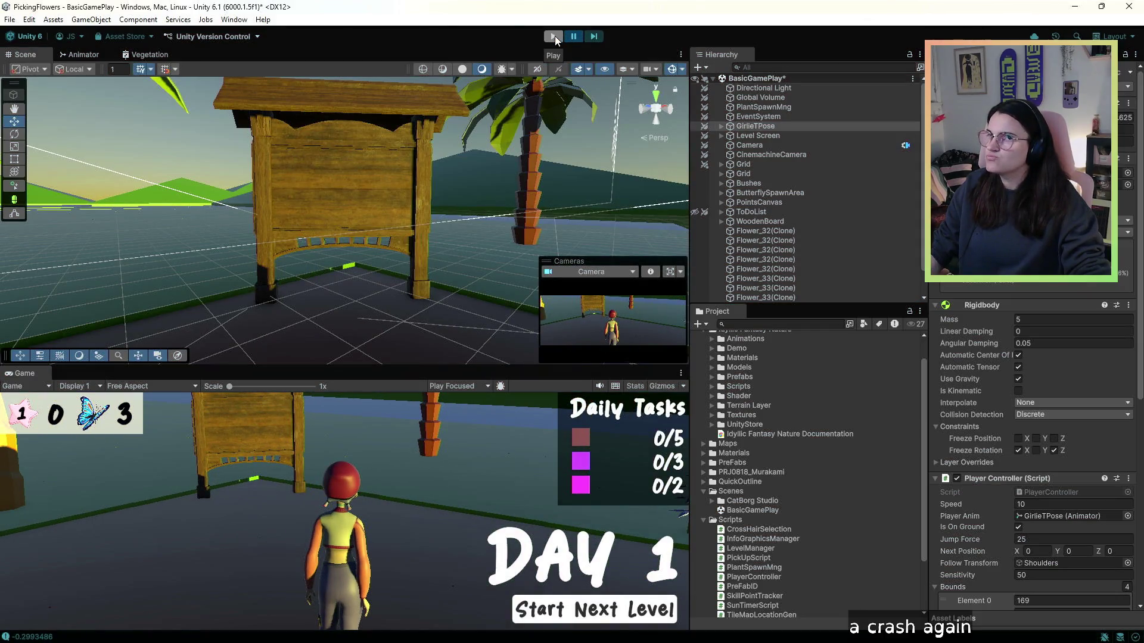
{"action": "left_click", "coordinate": [759, 221]}
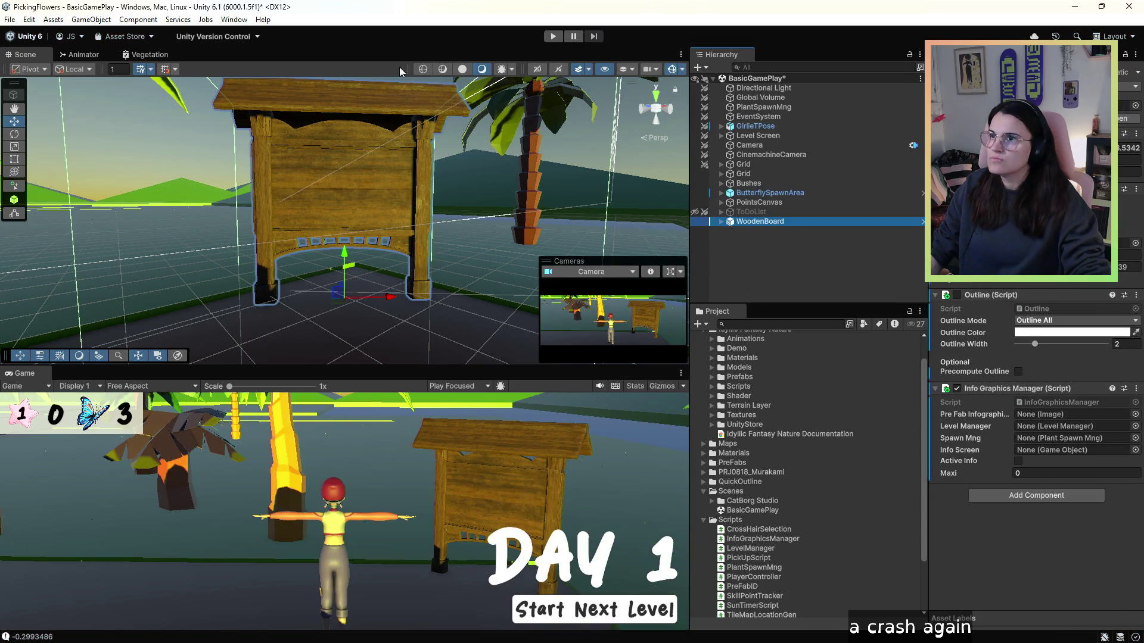
{"action": "left_click", "coordinate": [754, 125]}
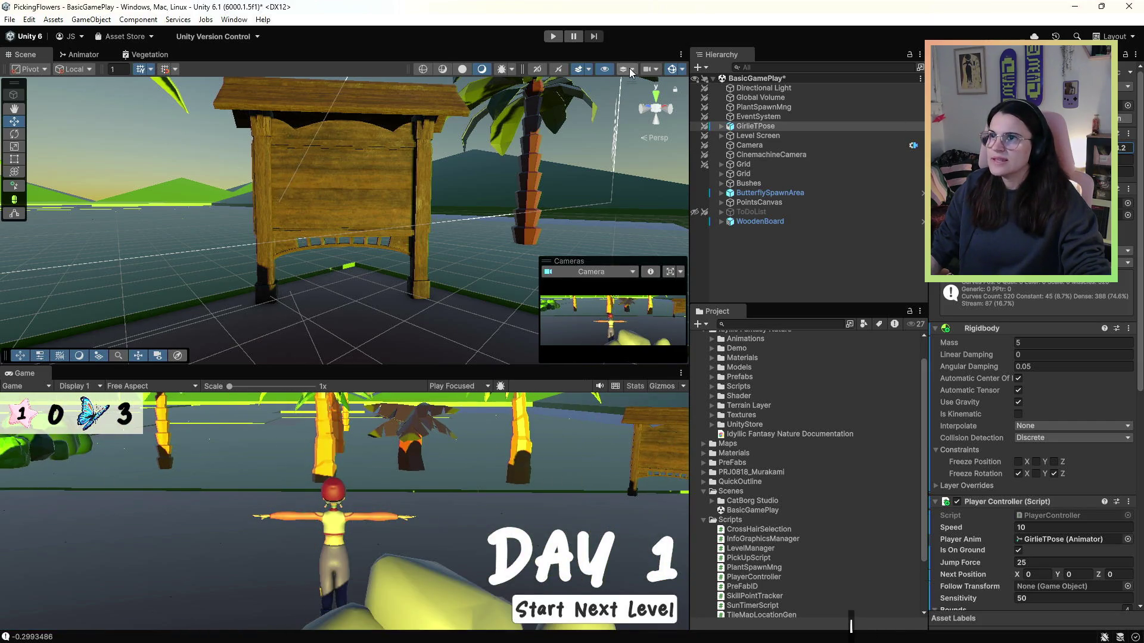
- Run a second play test, enlarge the Game view, and open the WoodenBoard prefab
{"action": "left_click", "coordinate": [553, 37]}
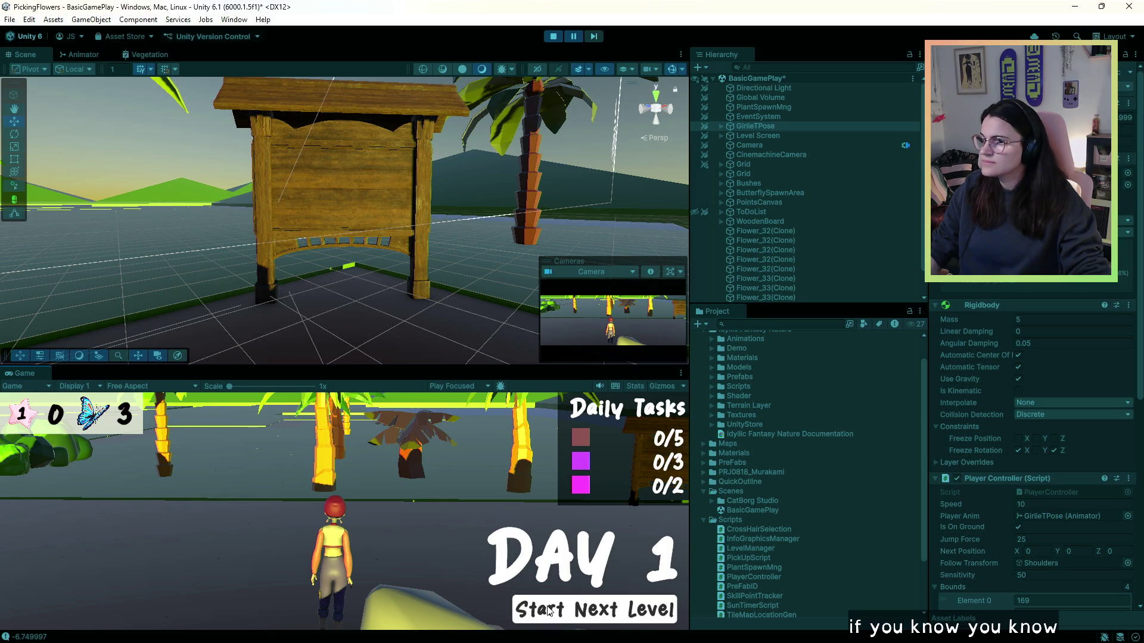
{"action": "left_click", "coordinate": [546, 39]}
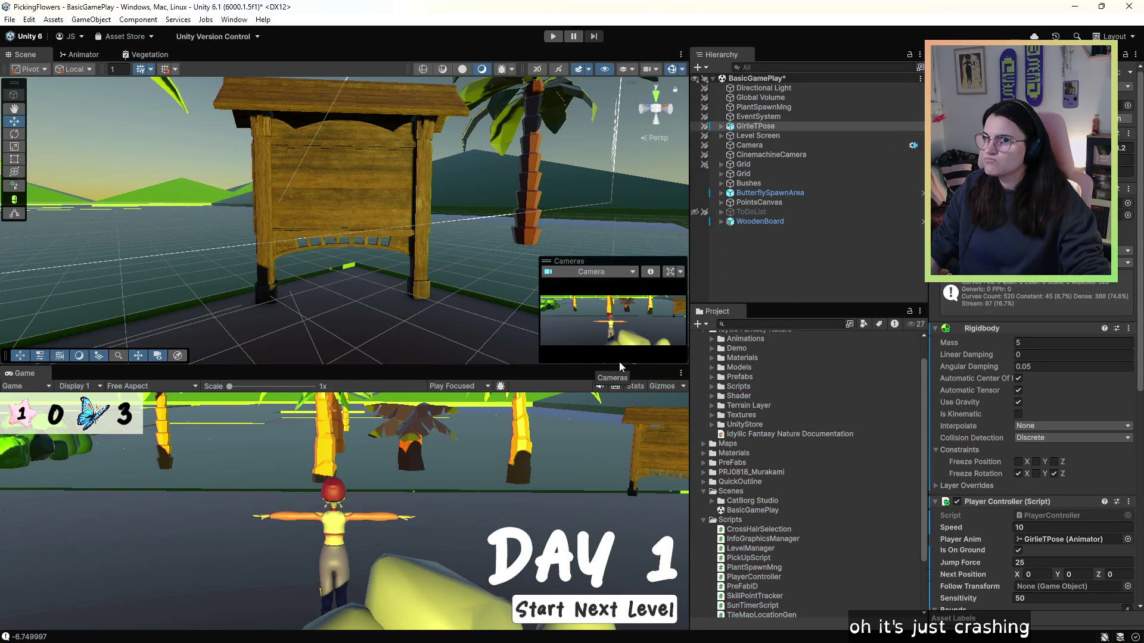
{"action": "left_click_drag", "start_coordinate": [554, 374], "coordinate": [554, 277]}
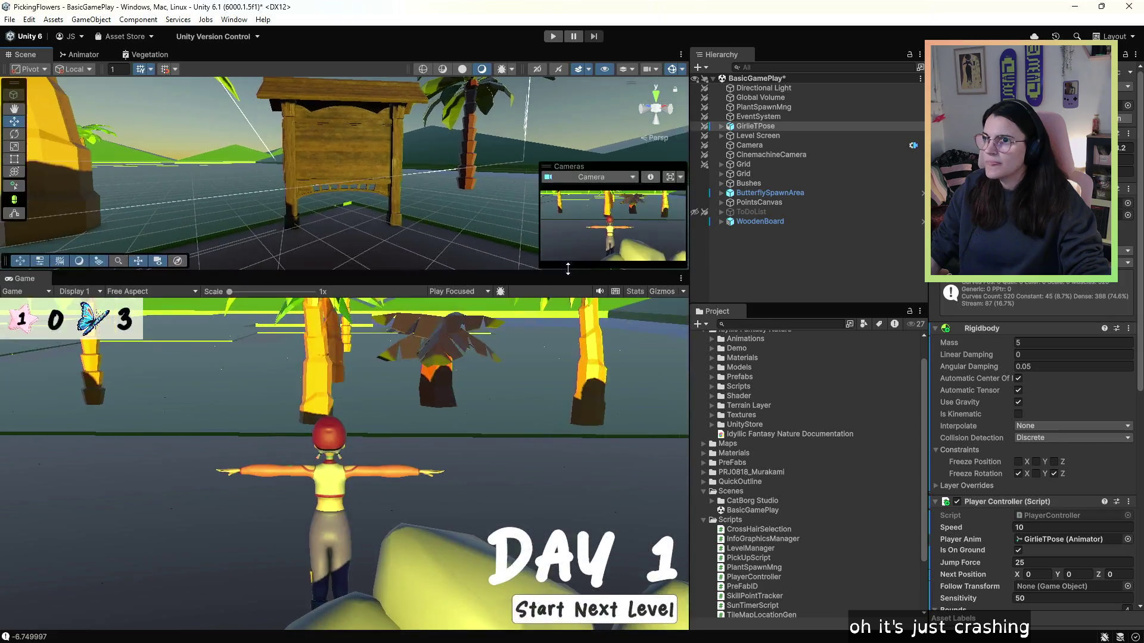
{"action": "left_click", "coordinate": [759, 223]}
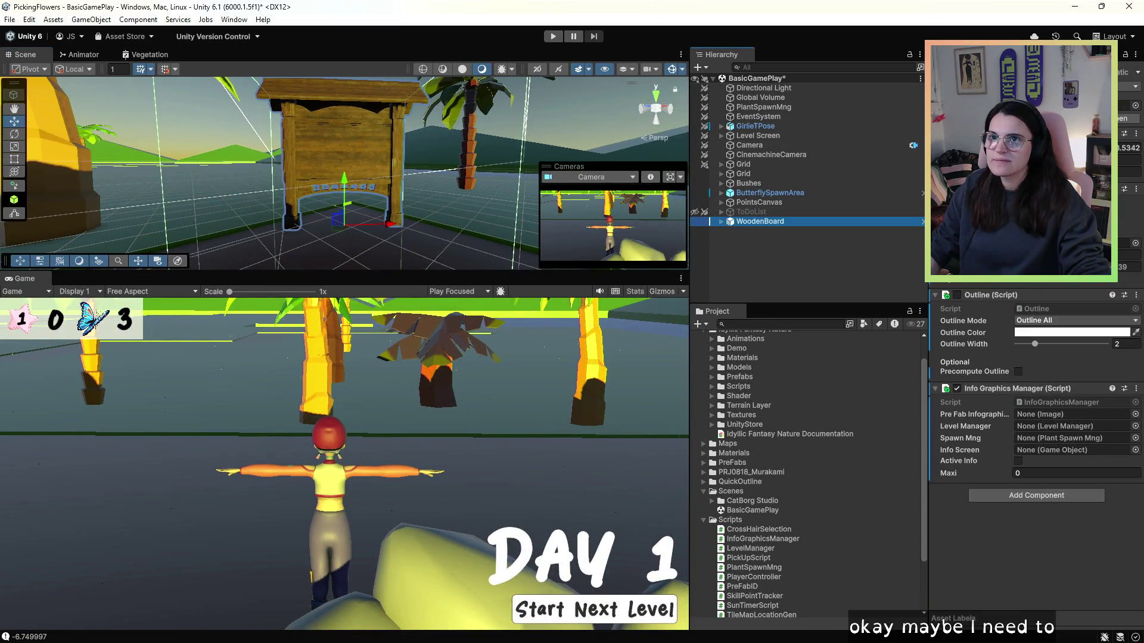
{"action": "left_click", "coordinate": [923, 221]}
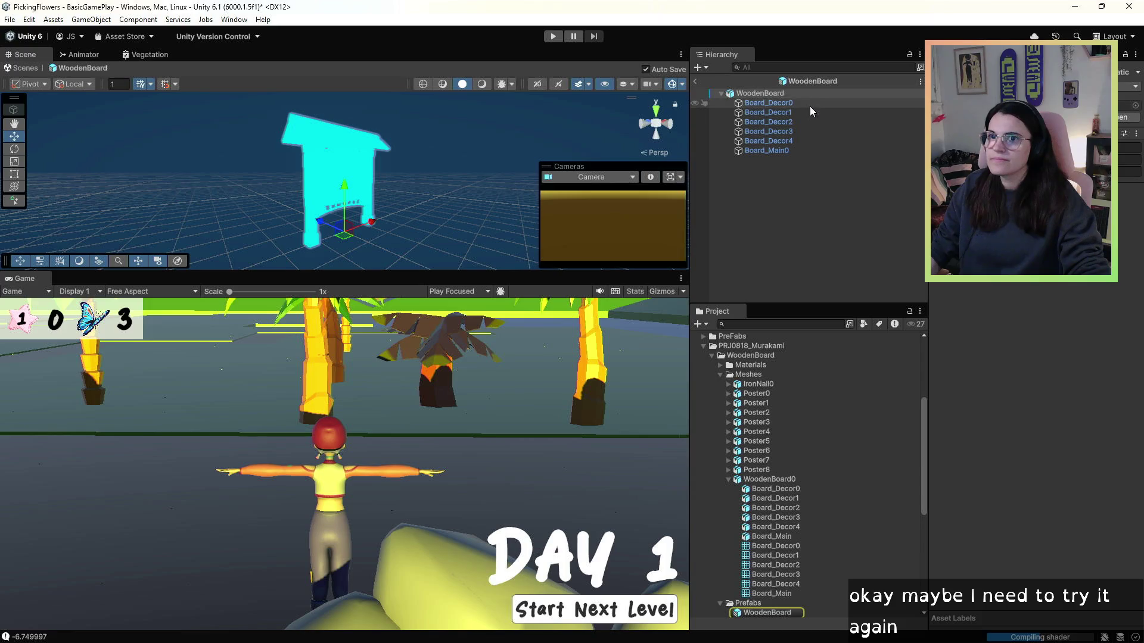
- Select the WoodenBoard prefab root and show the WoodenBoard0 model's import settings
{"action": "double_click", "coordinate": [728, 94]}
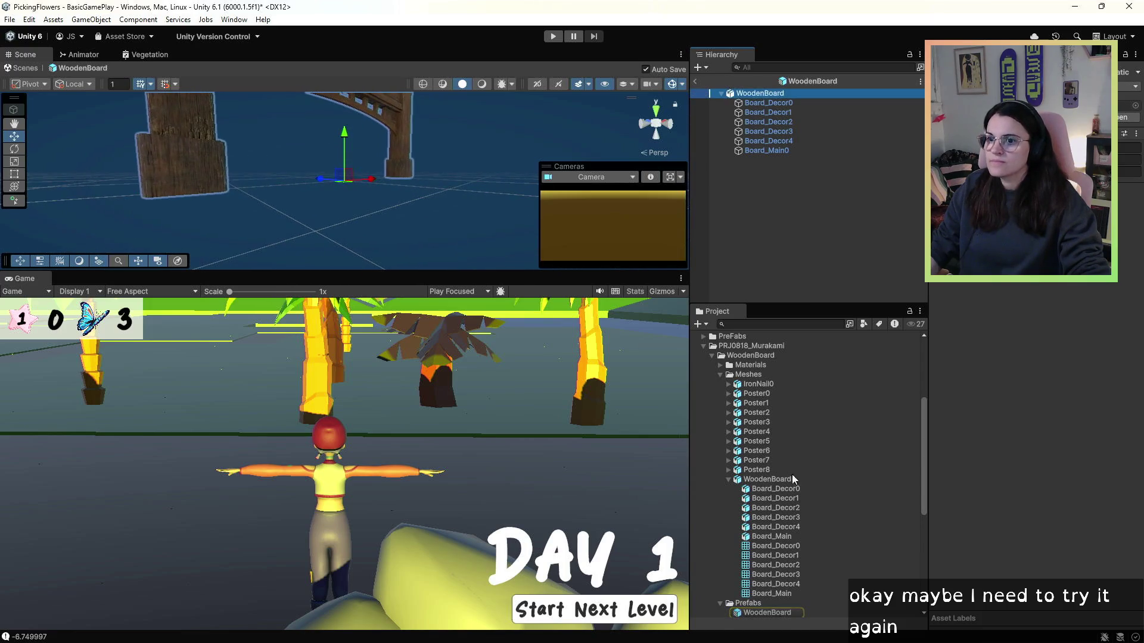
{"action": "left_click", "coordinate": [750, 613]}
{"action": "scroll", "coordinate": [756, 554], "scroll_direction": "down", "scroll_amount": 5}
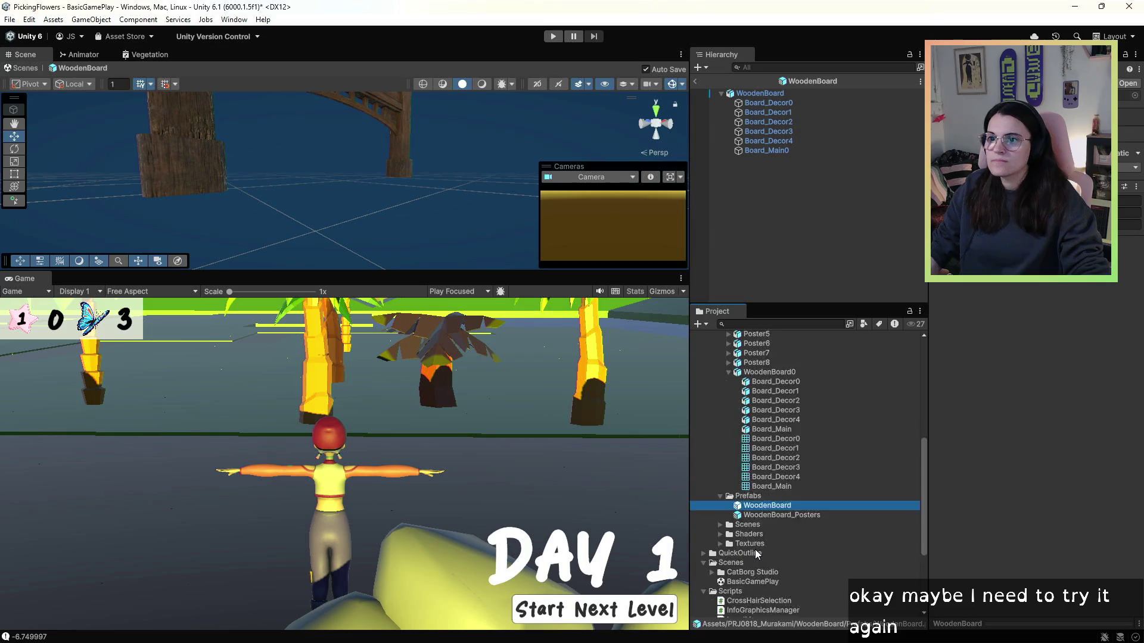
{"action": "double_click", "coordinate": [739, 472]}
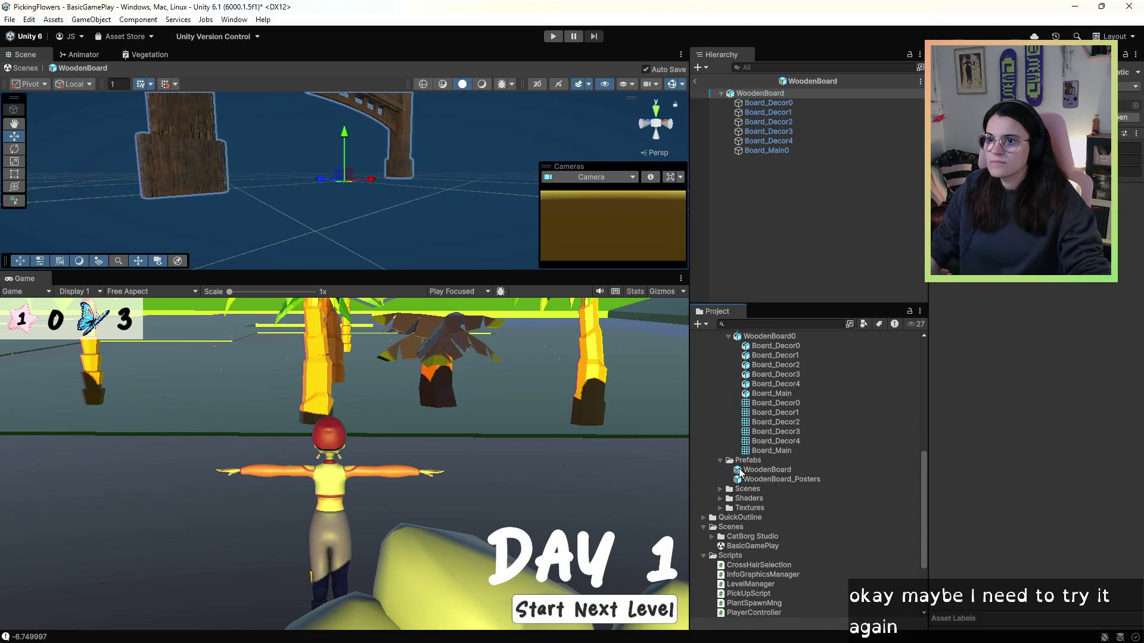
{"action": "scroll", "coordinate": [773, 410], "scroll_direction": "up", "scroll_amount": 3}
{"action": "left_click", "coordinate": [774, 409]}
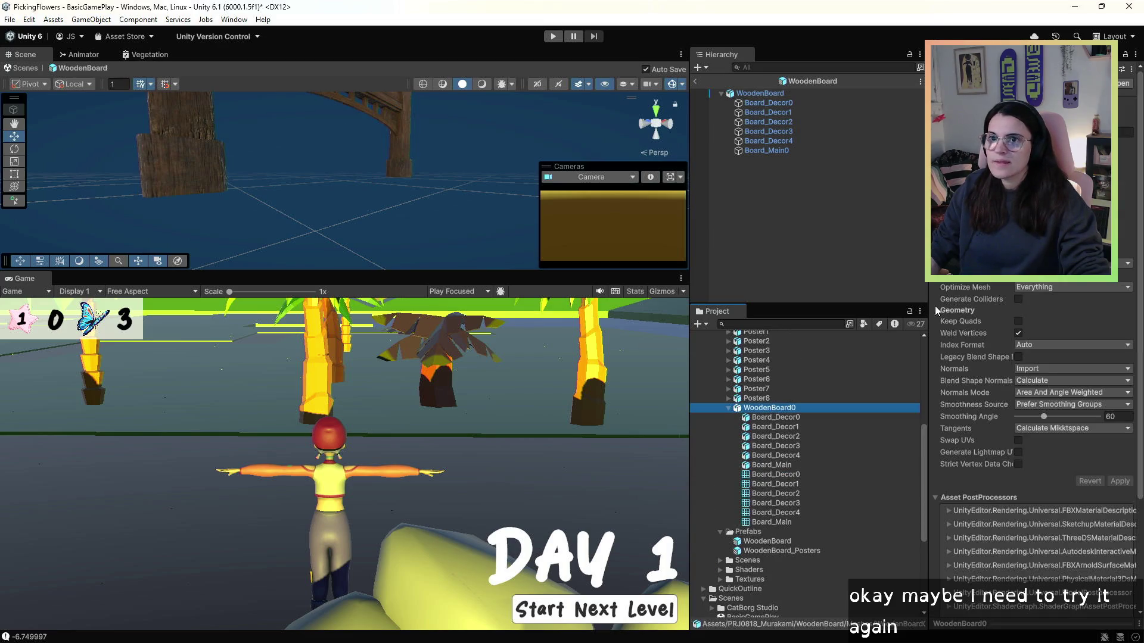
- Inspect each Board_Decor and Board_Main part of the WoodenBoard0 model
{"action": "left_click", "coordinate": [758, 419]}
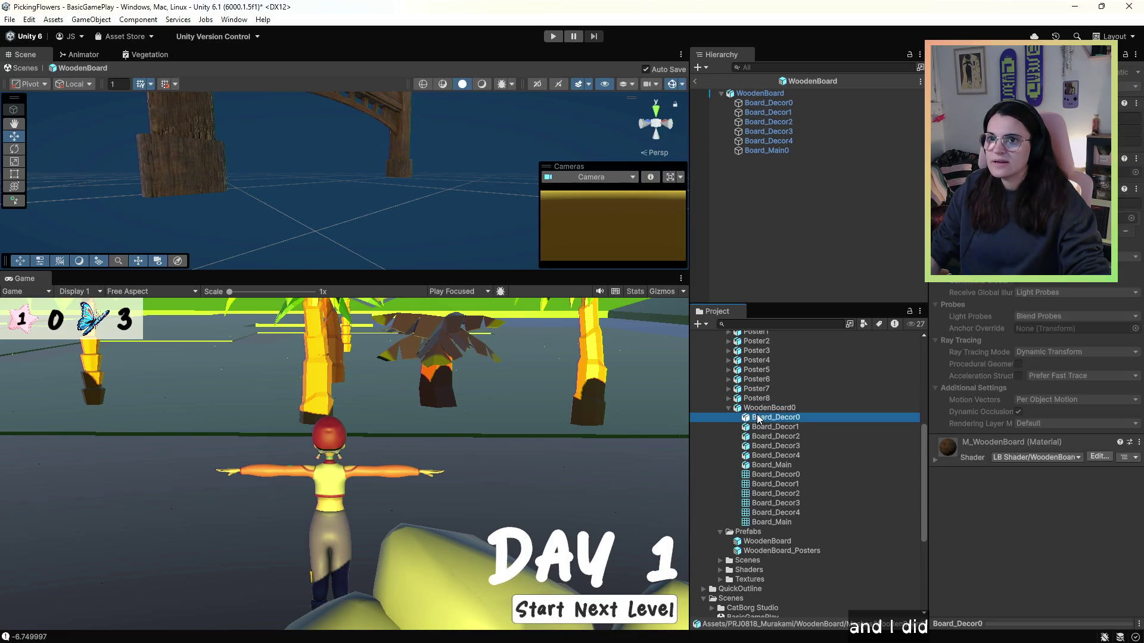
{"action": "left_click", "coordinate": [765, 448]}
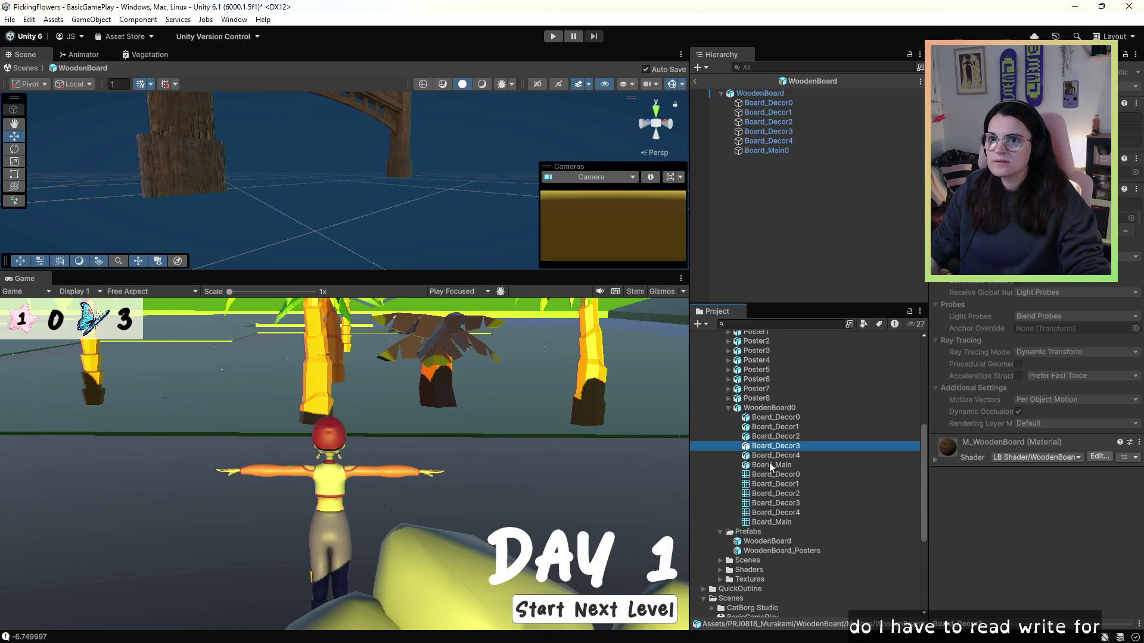
{"action": "left_click", "coordinate": [770, 464]}
{"action": "left_click", "coordinate": [772, 475]}
{"action": "left_click", "coordinate": [775, 493]}
{"action": "left_click", "coordinate": [773, 503]}
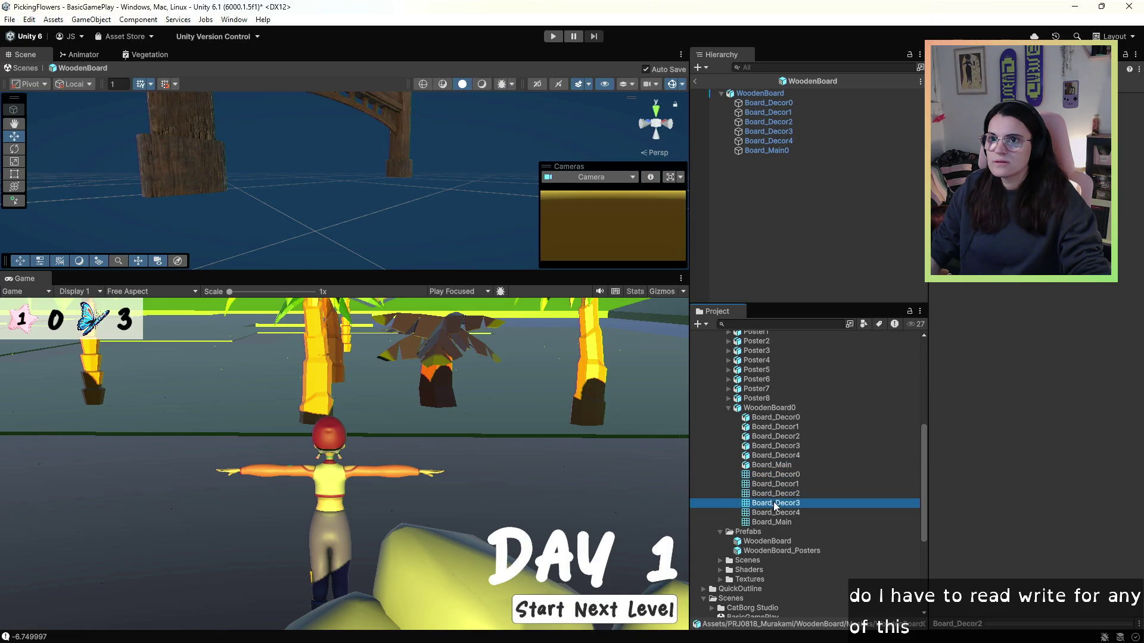
{"action": "left_click", "coordinate": [774, 512]}
{"action": "left_click", "coordinate": [776, 522]}
{"action": "left_click", "coordinate": [766, 465]}
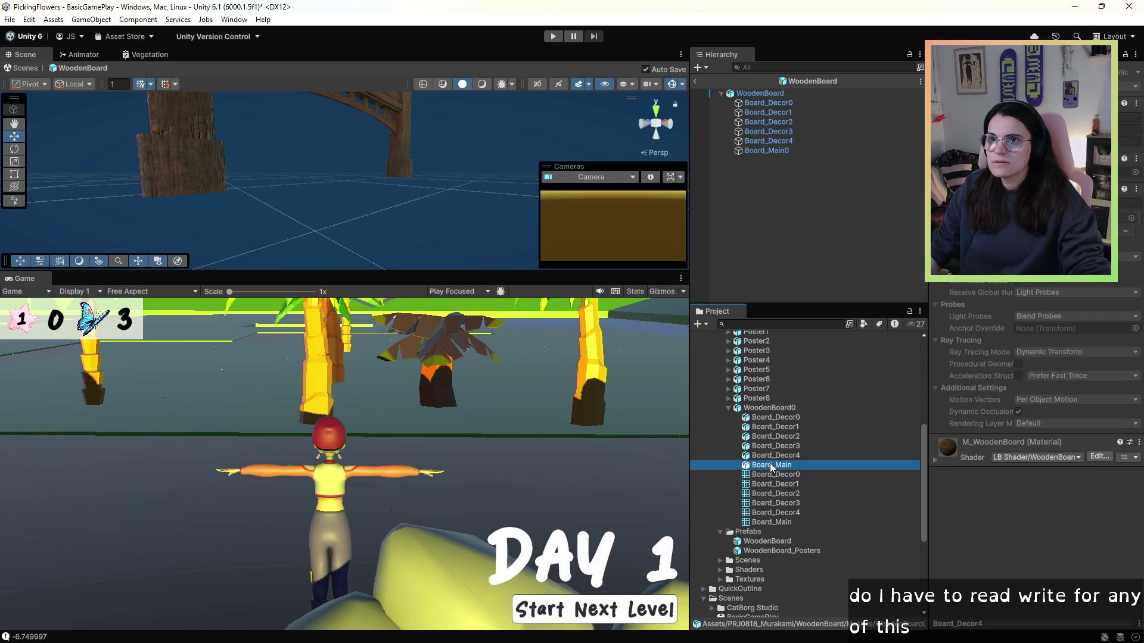
{"action": "left_click", "coordinate": [768, 428]}
- Review WoodenBoard0's Model import settings, then start a fresh play test
{"action": "left_click", "coordinate": [772, 408]}
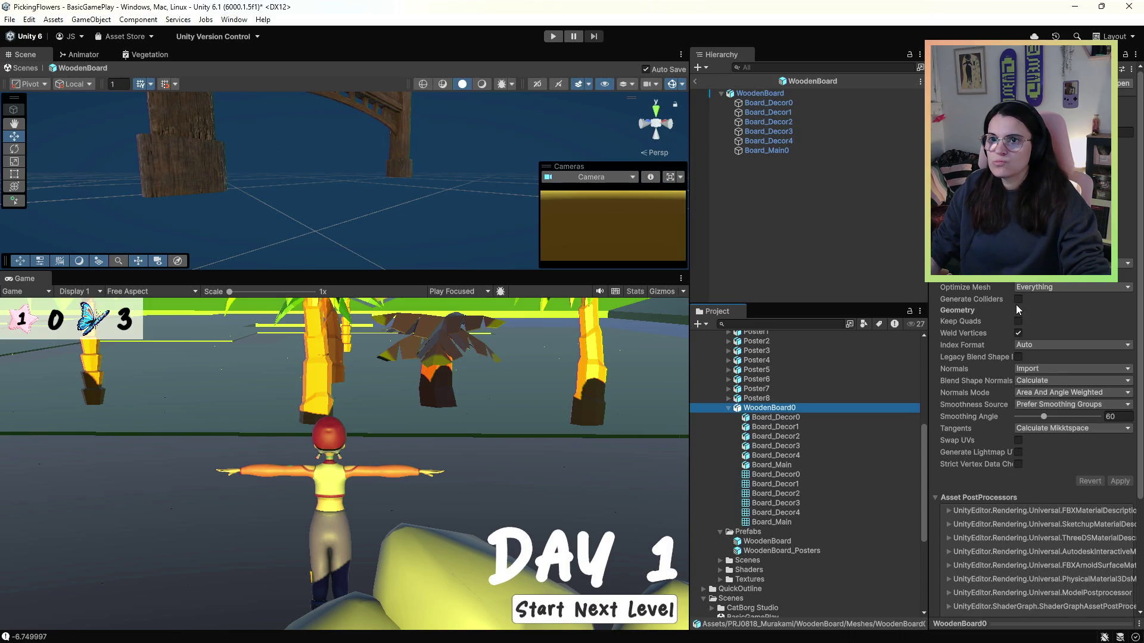
{"action": "scroll", "coordinate": [1042, 417], "scroll_direction": "down", "scroll_amount": 5}
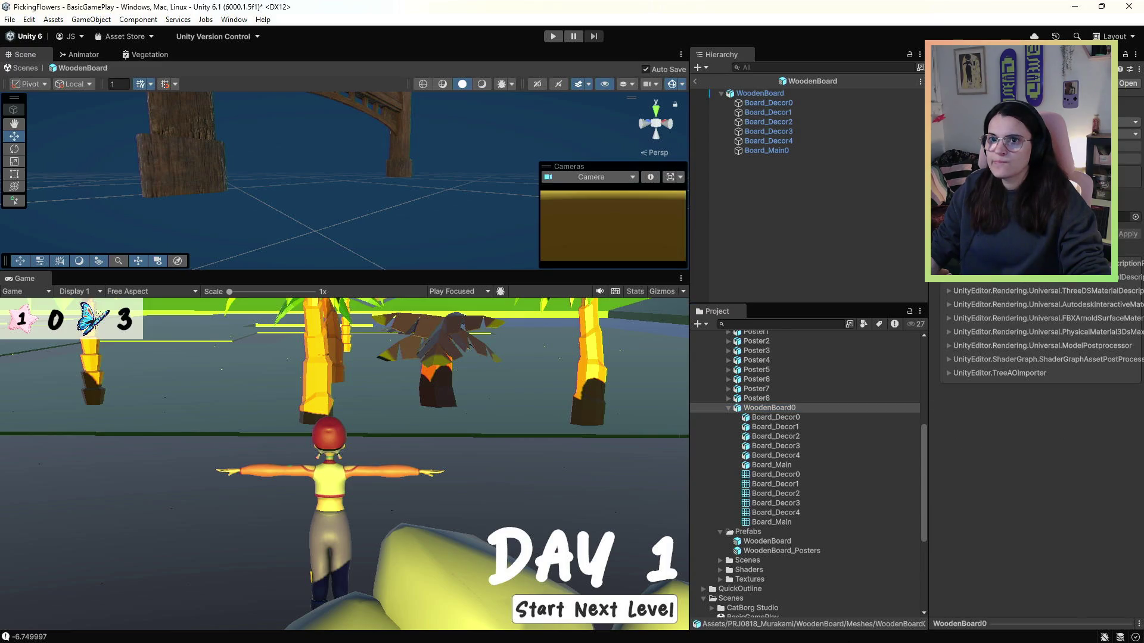
{"action": "scroll", "coordinate": [1037, 417], "scroll_direction": "up", "scroll_amount": 5}
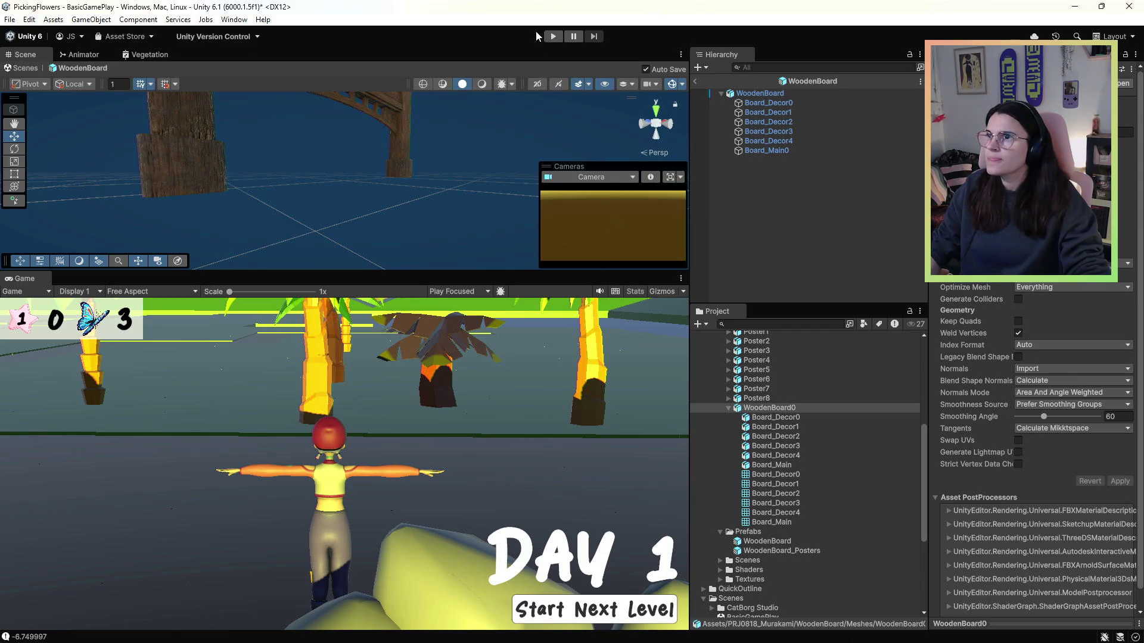
{"action": "left_click", "coordinate": [552, 36]}
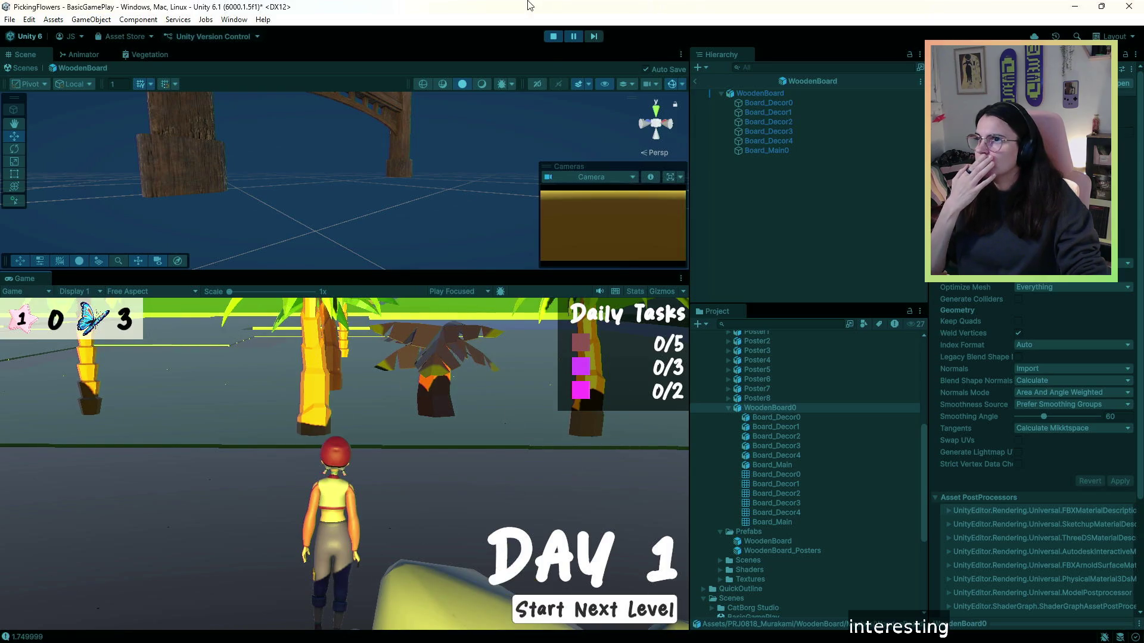
- Stop the play test, exit prefab mode to BasicGamePlay, and switch to PickUpScript.cs
{"action": "left_click", "coordinate": [554, 41]}
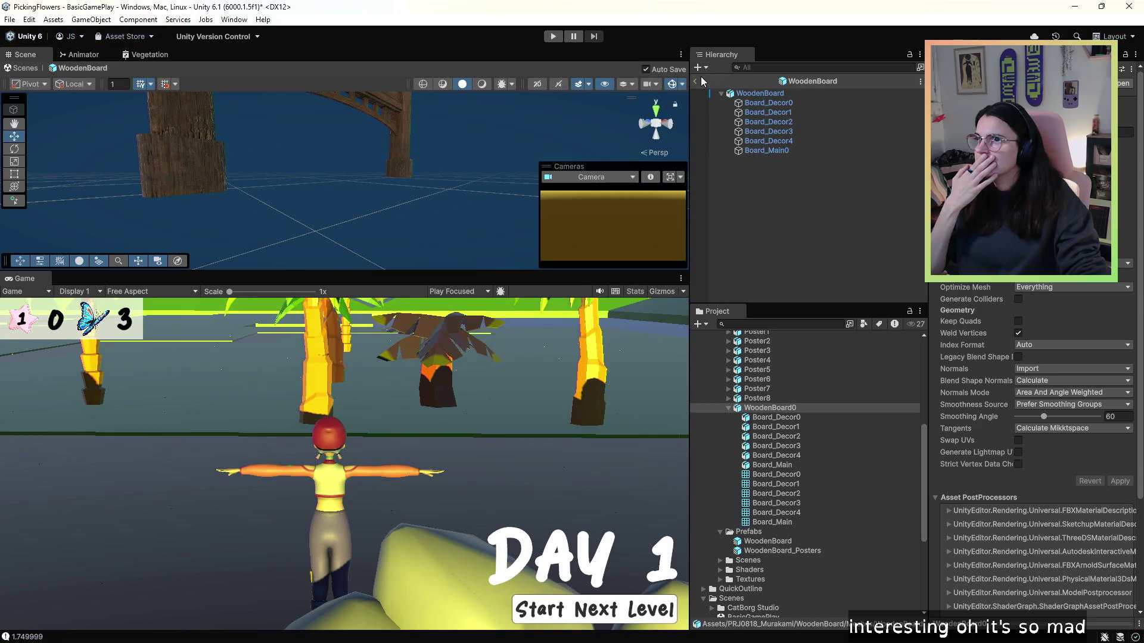
{"action": "left_click", "coordinate": [697, 80]}
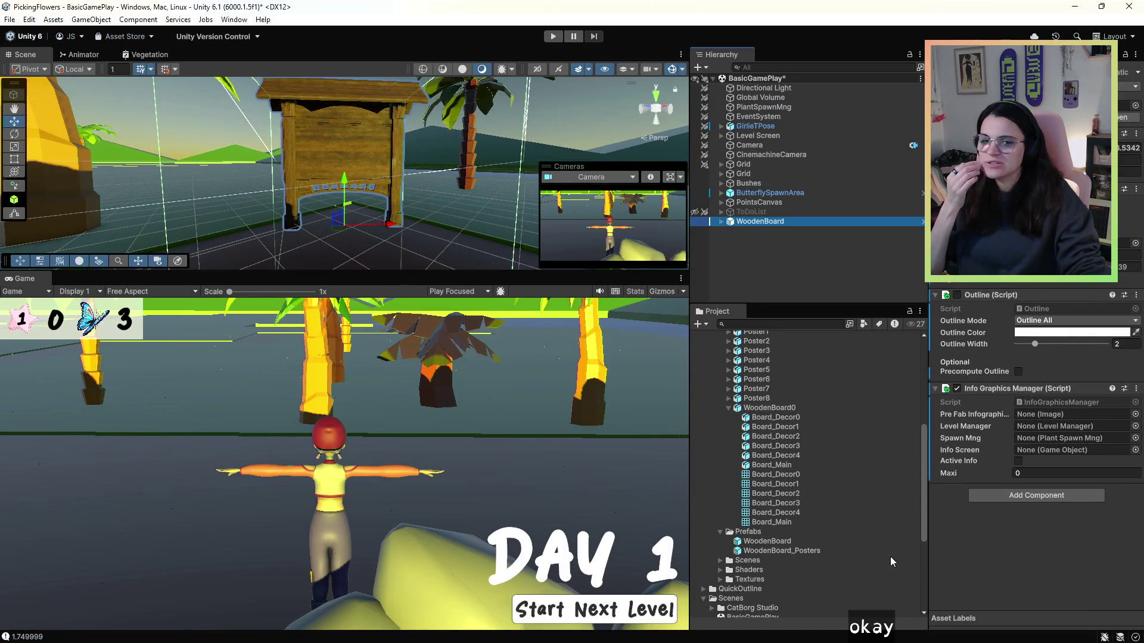
{"action": "key", "text": "alt+Tab"}
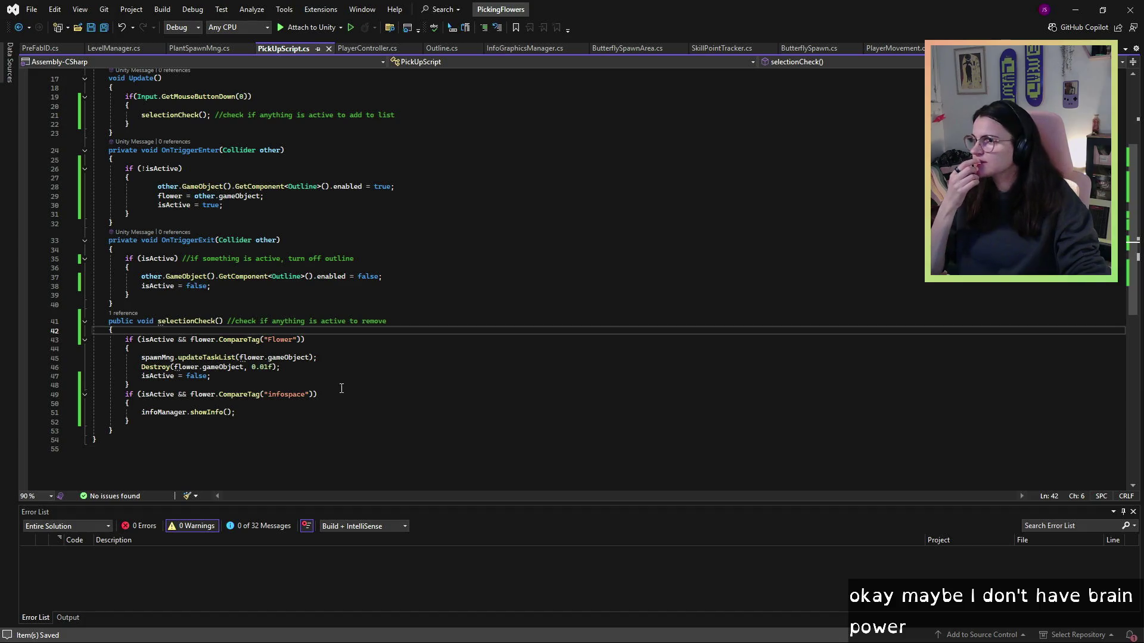
{"action": "left_click", "coordinate": [216, 376]}
{"action": "scroll", "coordinate": [182, 396], "scroll_direction": "up", "scroll_amount": 3}
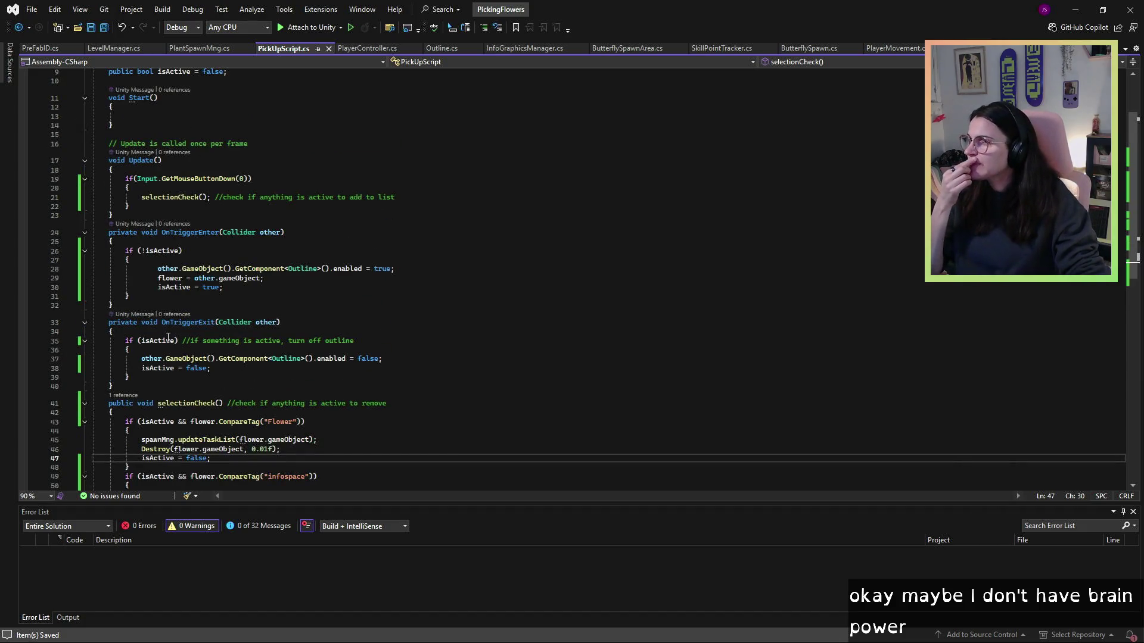
{"action": "scroll", "coordinate": [197, 380], "scroll_direction": "down", "scroll_amount": 1}
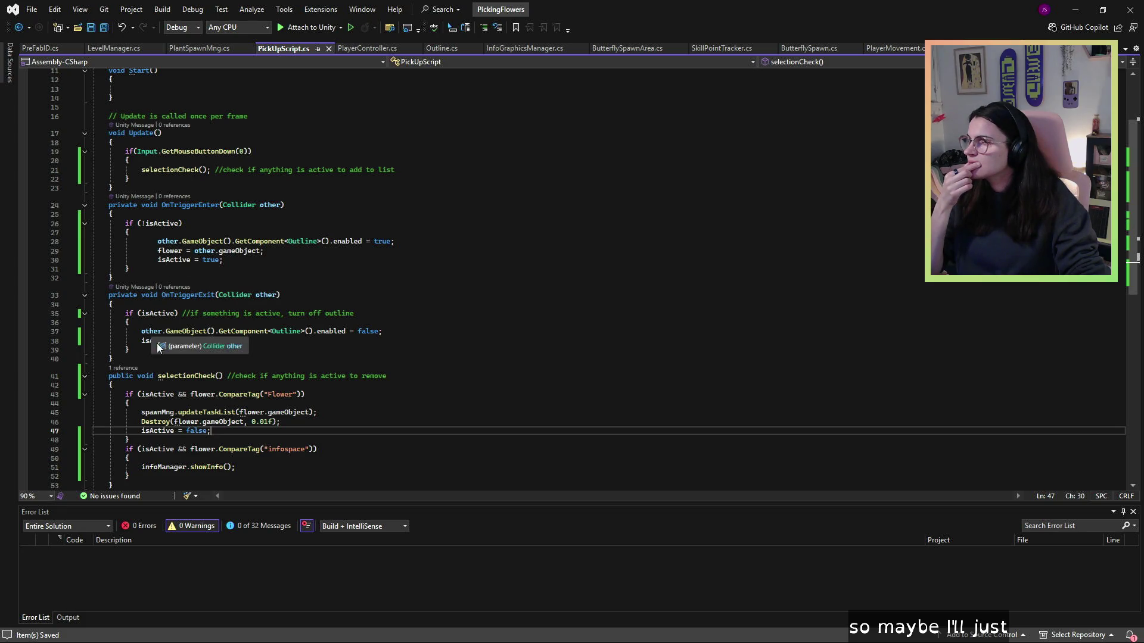
{"action": "scroll", "coordinate": [189, 406], "scroll_direction": "down", "scroll_amount": 1}
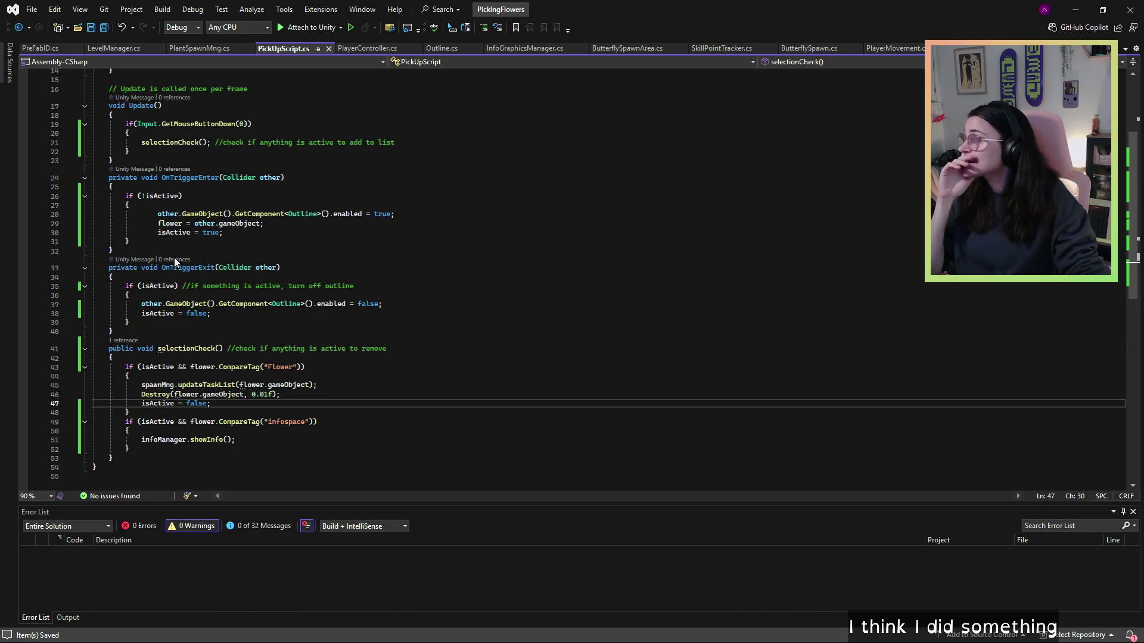
{"action": "left_click", "coordinate": [197, 205]}
{"action": "left_click_drag", "start_coordinate": [223, 232], "coordinate": [146, 226]}
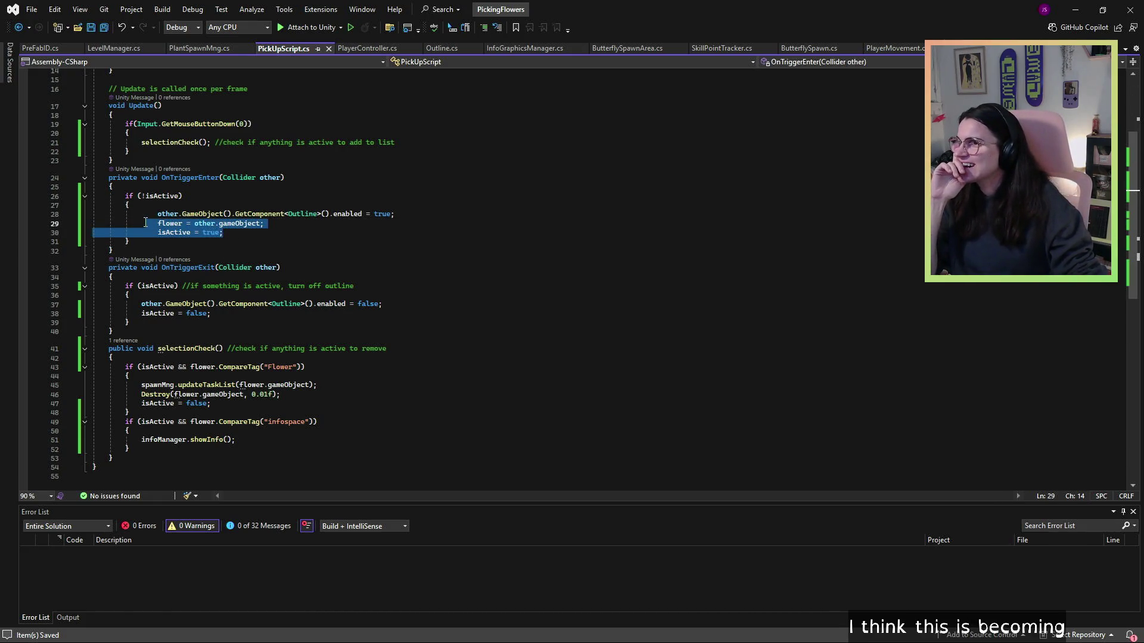
{"action": "left_click_drag", "start_coordinate": [157, 214], "coordinate": [316, 215]}
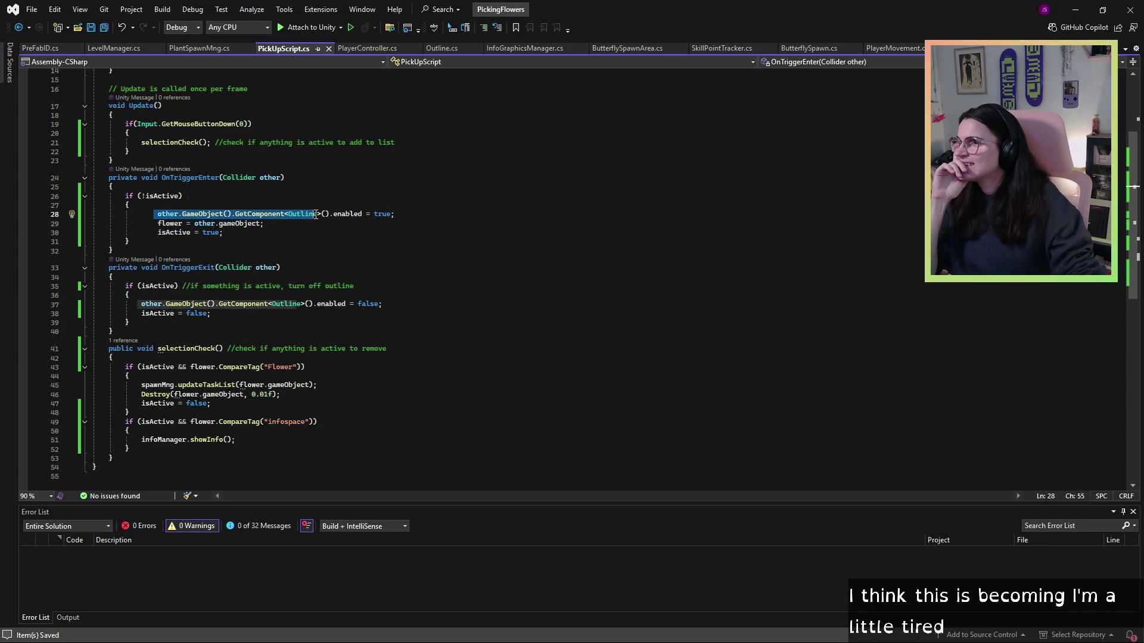
{"action": "left_click", "coordinate": [305, 239]}
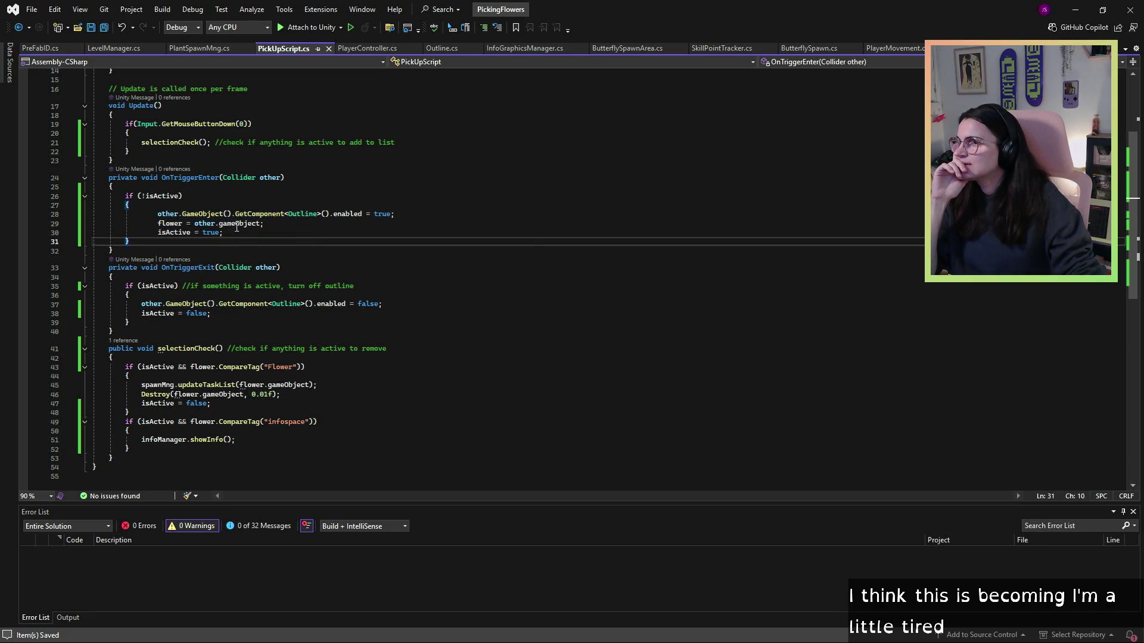
{"action": "left_click", "coordinate": [272, 223]}
{"action": "left_click", "coordinate": [248, 233]}
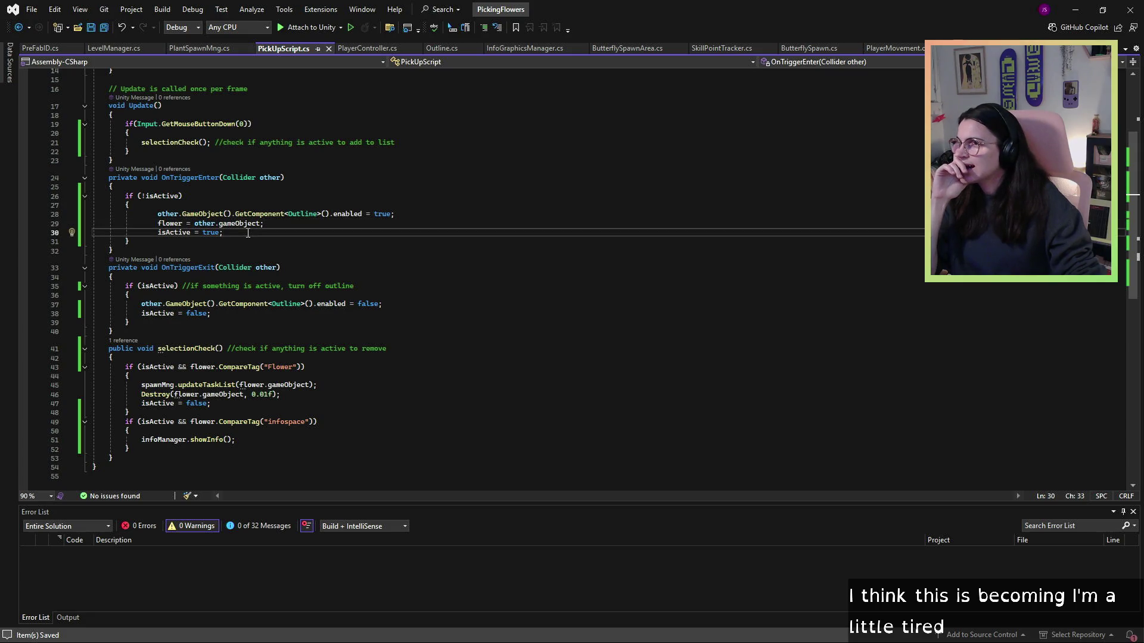
{"action": "left_click", "coordinate": [286, 313]}
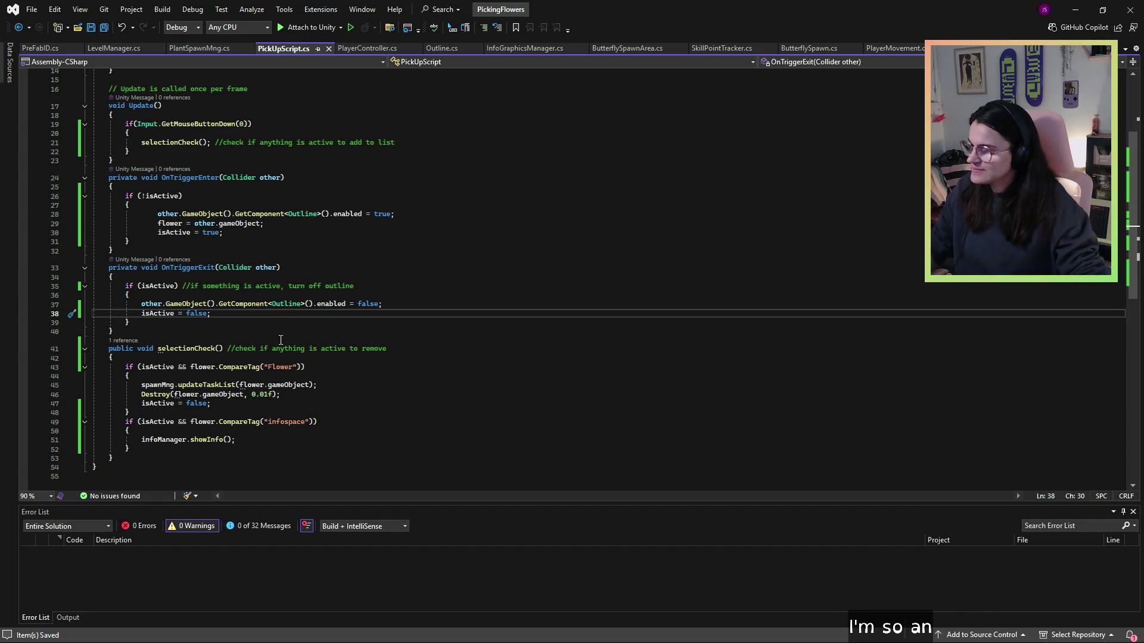
- Undo the infospace condition edits and delete the infospace block from selectionCheck, then save
{"action": "key", "text": "ctrl+z"}
{"action": "key", "text": "ctrl+z"}
{"action": "key", "text": "ctrl+z"}
{"action": "key", "text": "ctrl+z"}
{"action": "key", "text": "ctrl+z"}
{"action": "key", "text": "ctrl+z"}
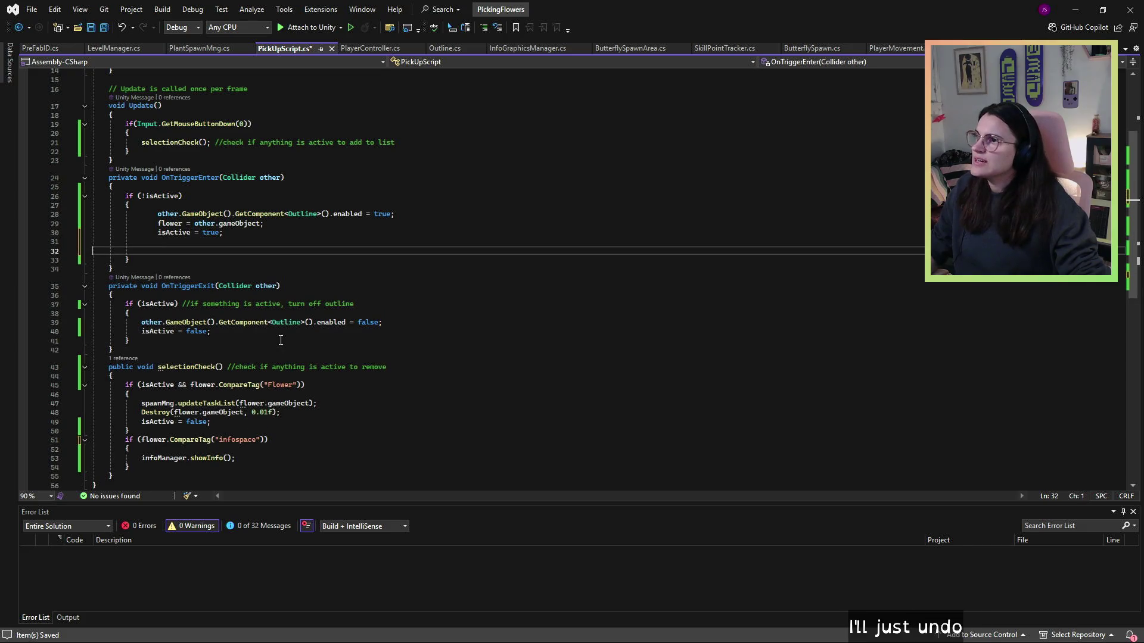
{"action": "key", "text": "ctrl+z"}
{"action": "key", "text": "ctrl+z"}
{"action": "key", "text": "ctrl+z"}
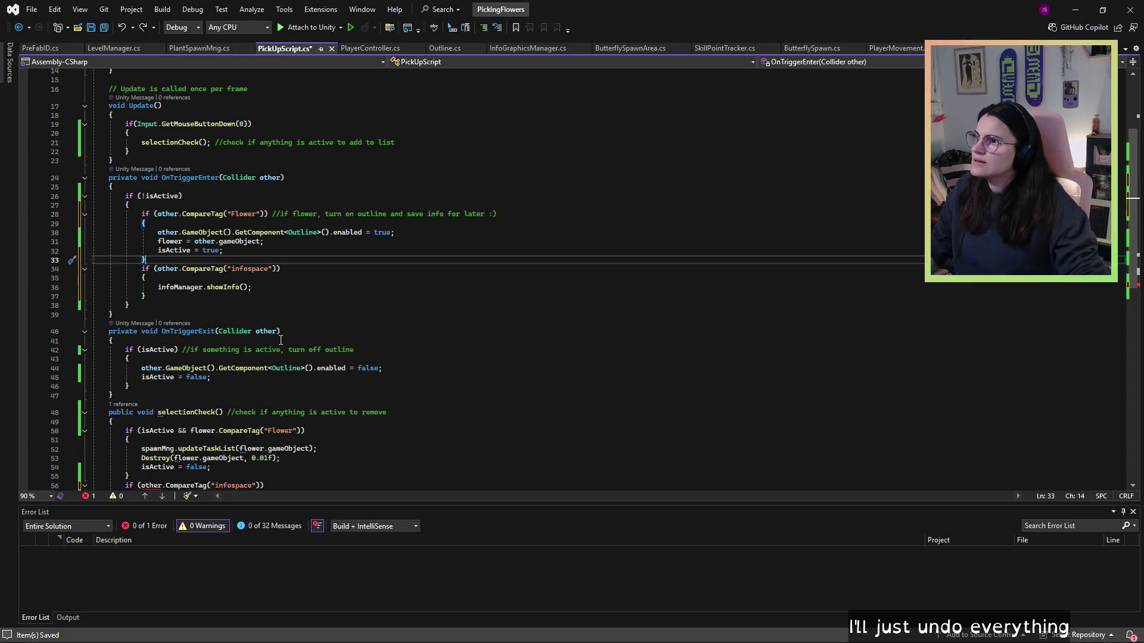
{"action": "scroll", "coordinate": [282, 318], "scroll_direction": "down", "scroll_amount": 2}
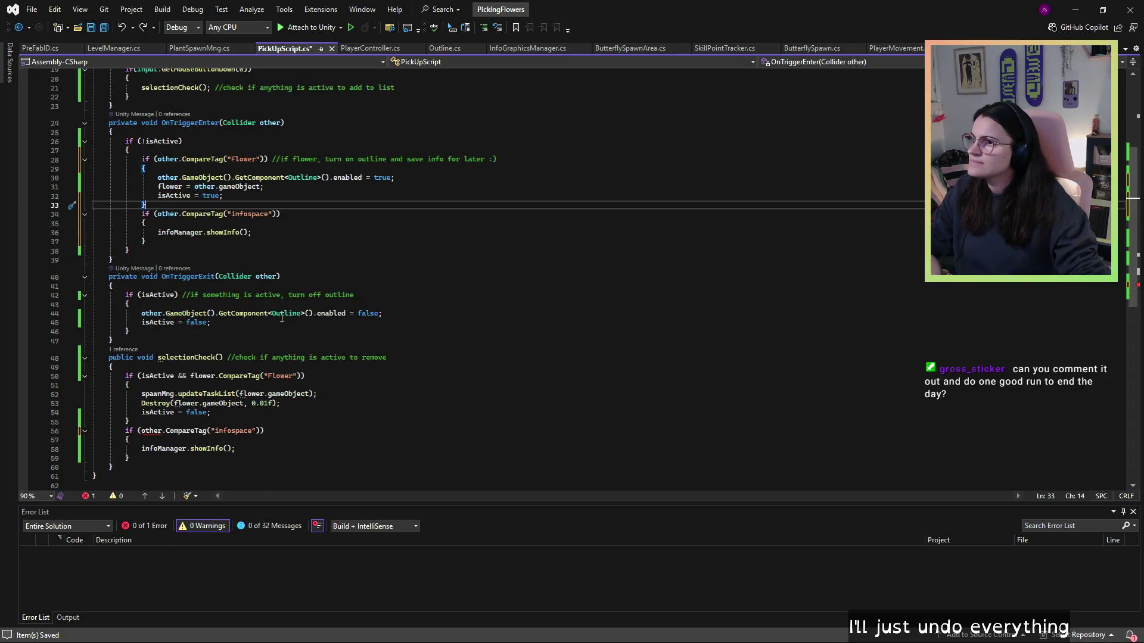
{"action": "left_click_drag", "start_coordinate": [148, 460], "coordinate": [87, 431]}
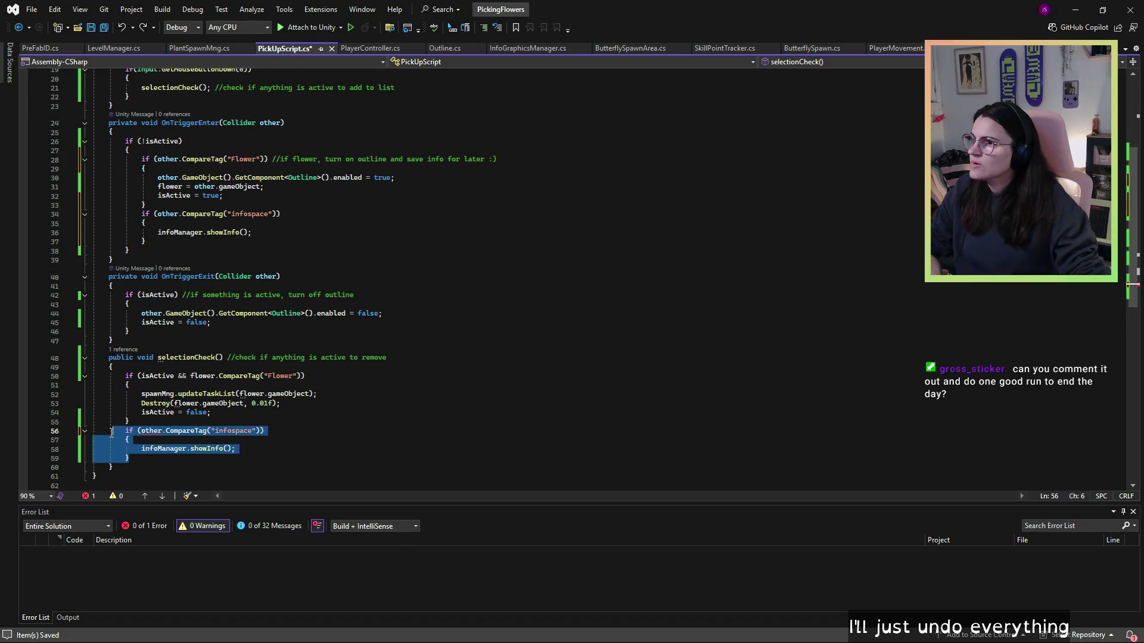
{"action": "key", "text": "Delete"}
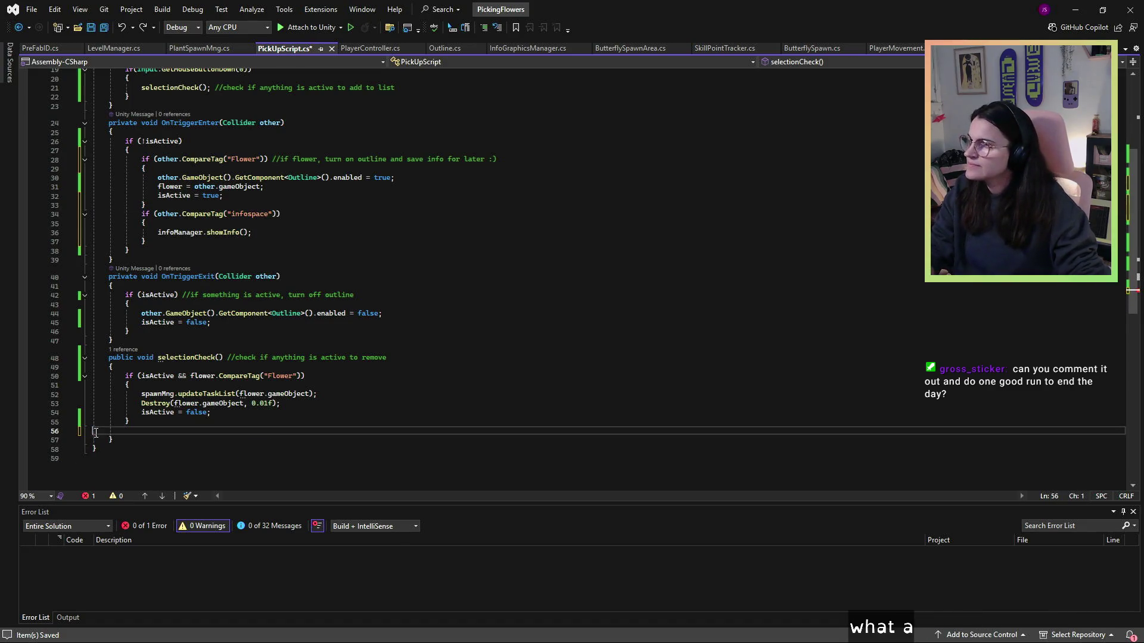
{"action": "key", "text": "BackSpace"}
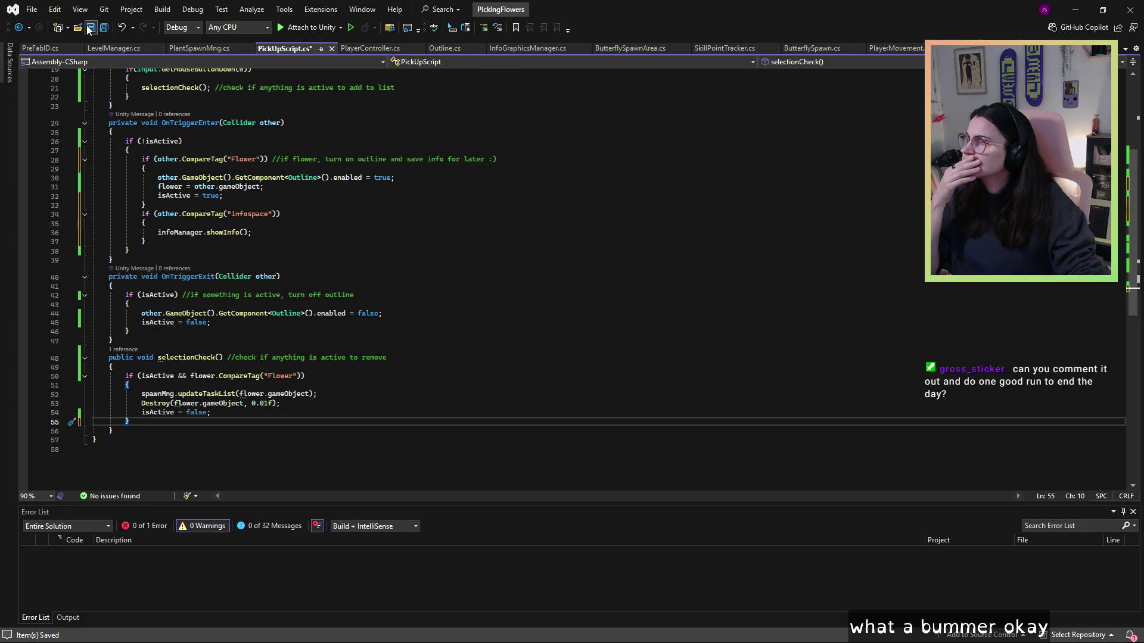
{"action": "left_click", "coordinate": [87, 26]}
- Revert line 50 to if (isActive), save PickUpScript.cs, and return to Unity
{"action": "left_click", "coordinate": [183, 276]}
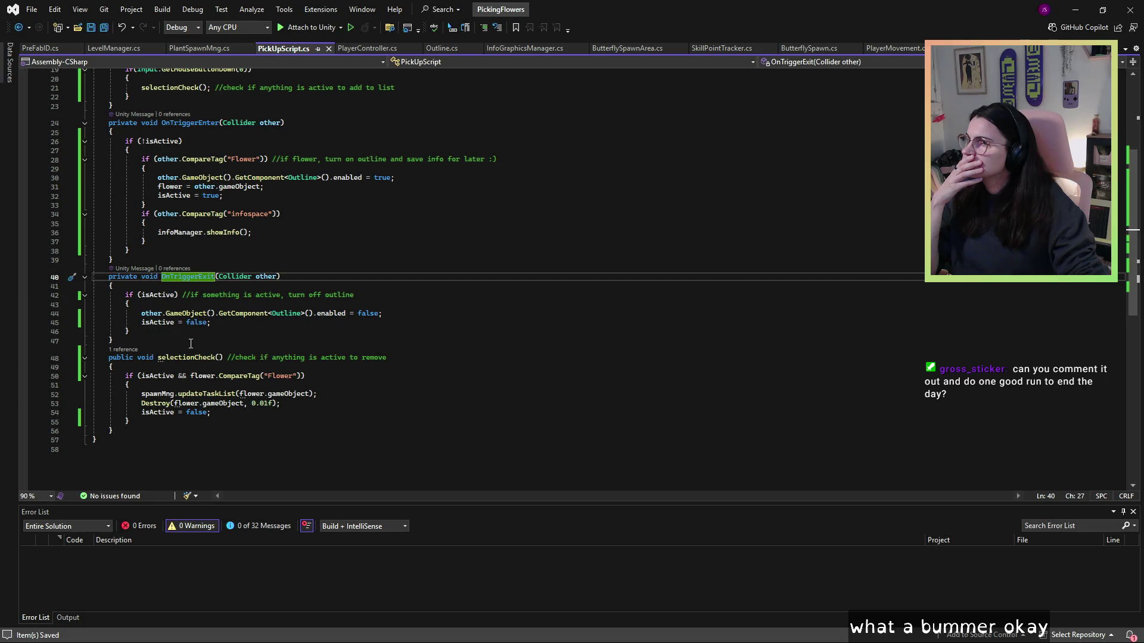
{"action": "left_click_drag", "start_coordinate": [175, 379], "coordinate": [230, 372]}
{"action": "left_click_drag", "start_coordinate": [297, 378], "coordinate": [300, 377]}
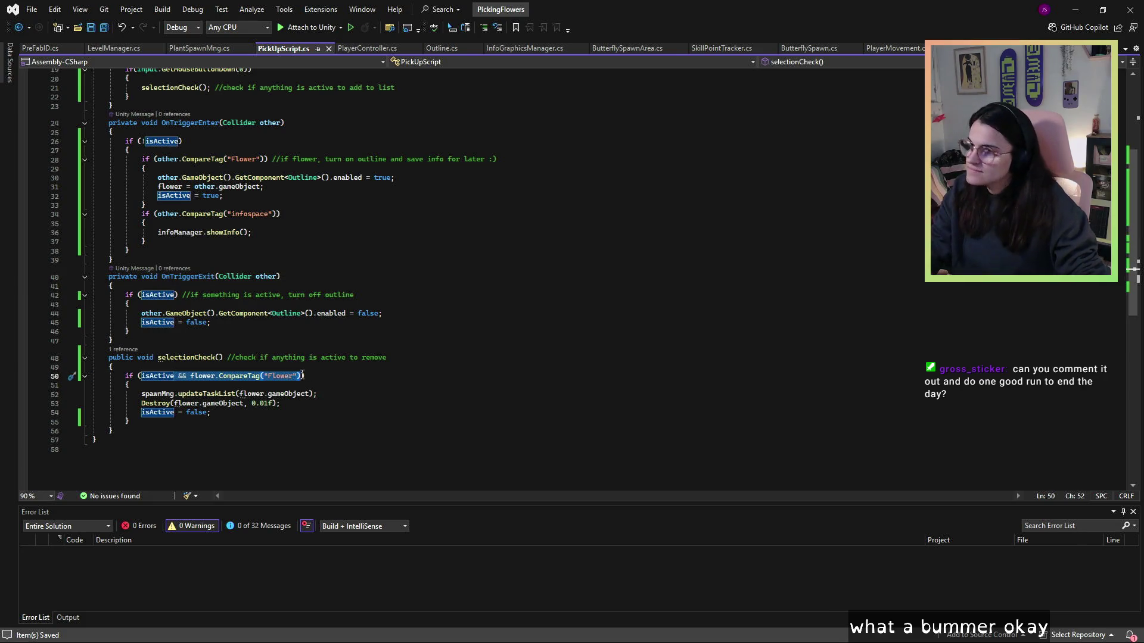
{"action": "key", "text": "ctrl+z"}
{"action": "left_click", "coordinate": [303, 321]}
{"action": "left_click", "coordinate": [92, 27]}
{"action": "left_click", "coordinate": [298, 286]}
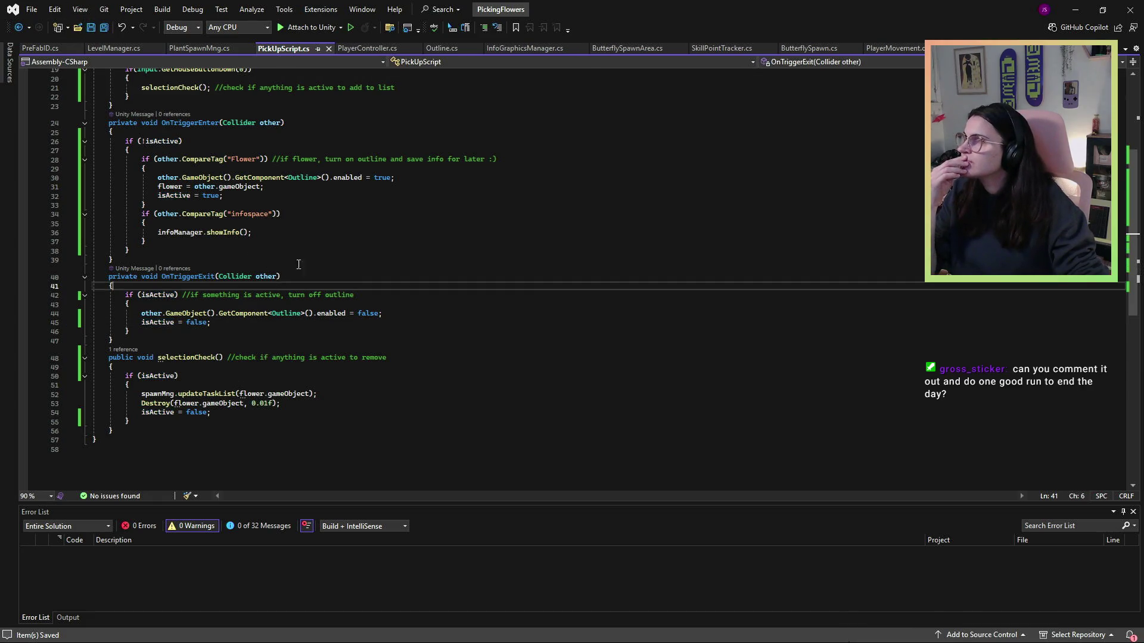
{"action": "left_click", "coordinate": [1079, 11]}
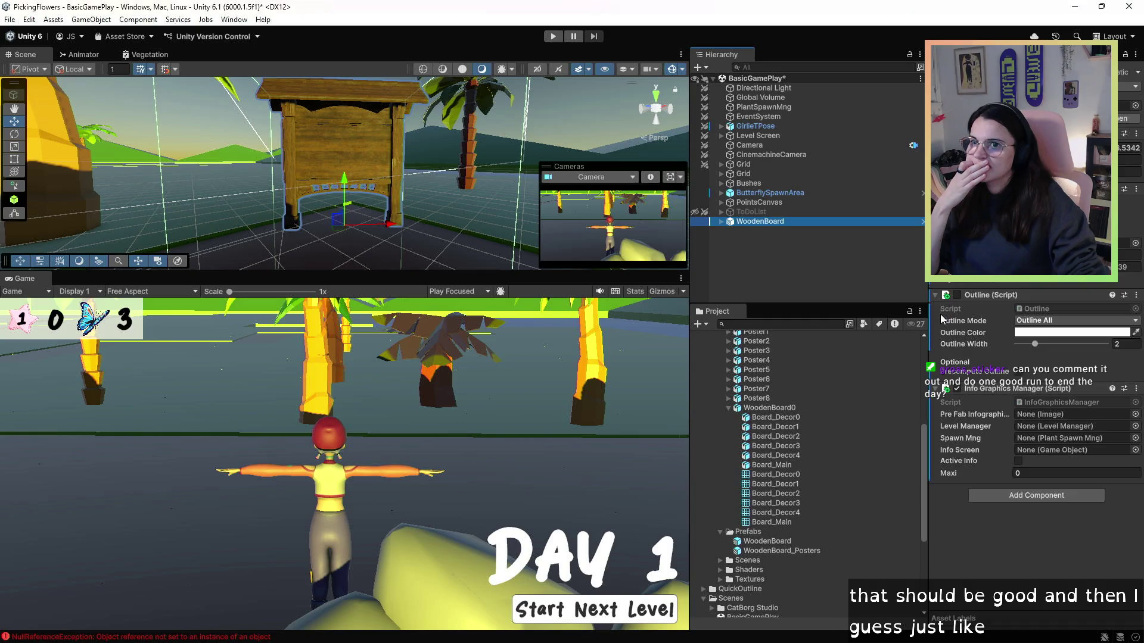
- Remove WoodenBoard's Outline (Script) component and enter Play mode with Ctrl+P
{"action": "left_click", "coordinate": [1005, 295]}
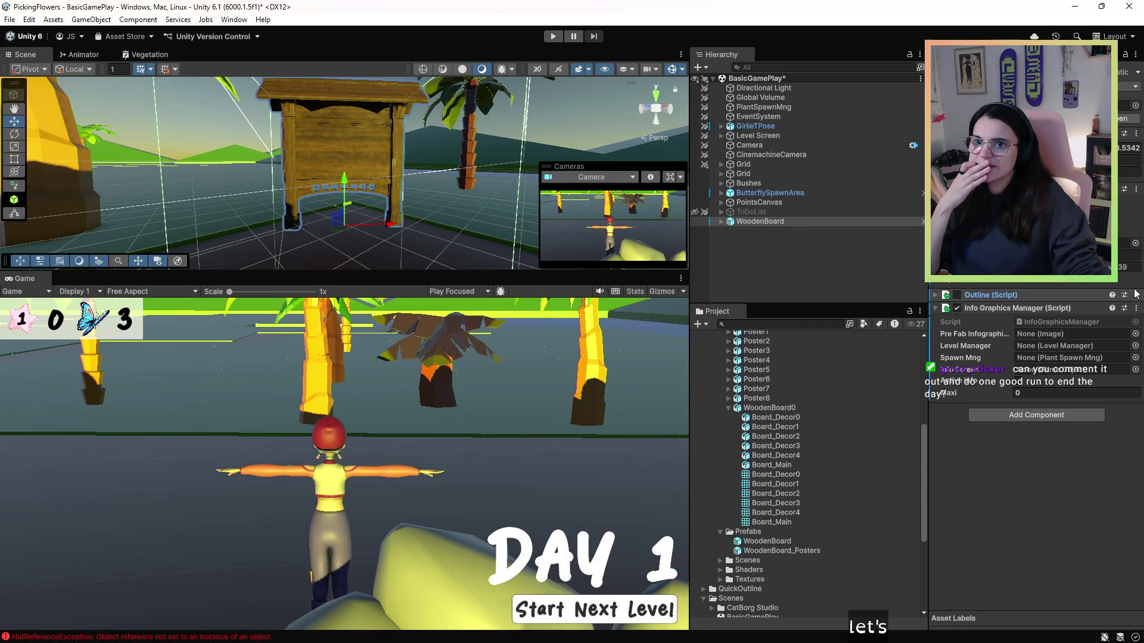
{"action": "left_click", "coordinate": [1135, 294]}
{"action": "left_click", "coordinate": [1136, 295]}
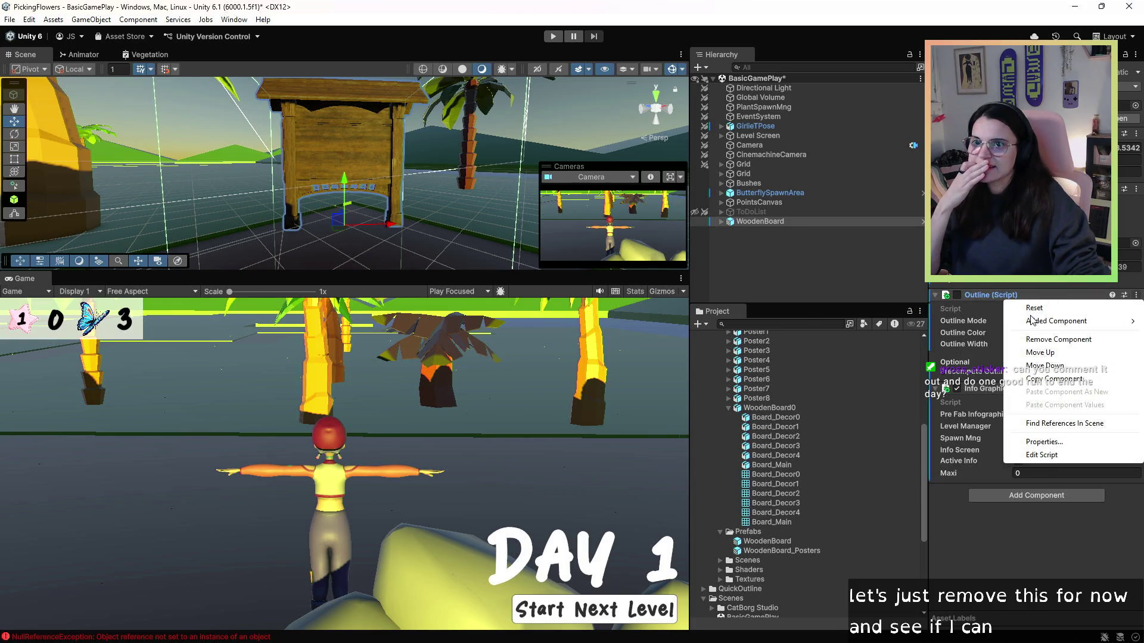
{"action": "left_click", "coordinate": [1053, 341]}
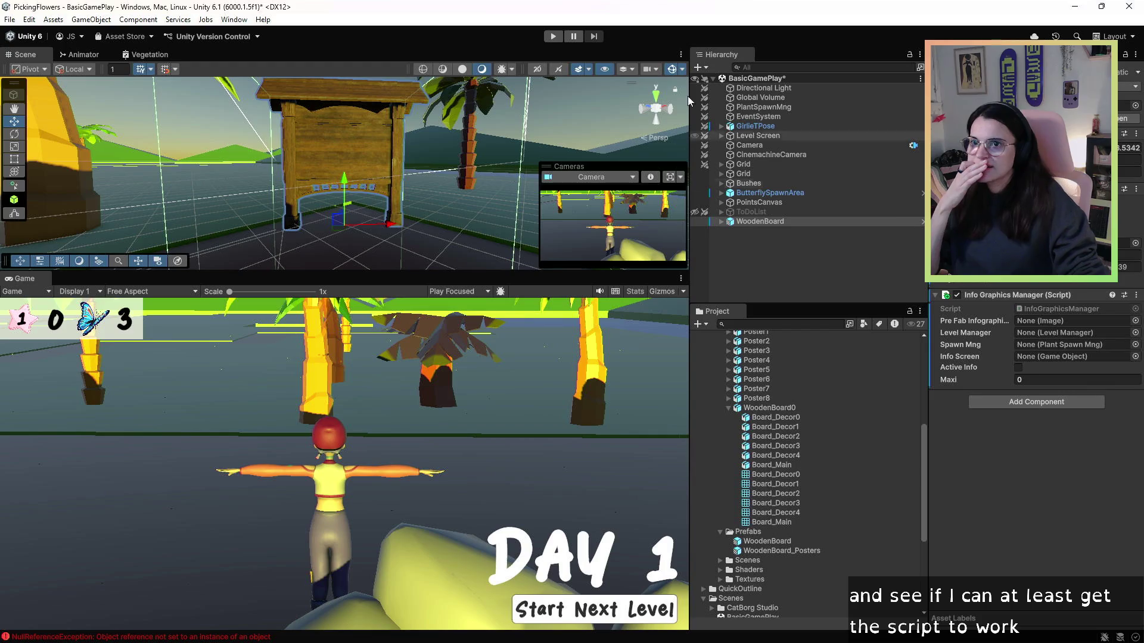
{"action": "key", "text": "ctrl+p"}
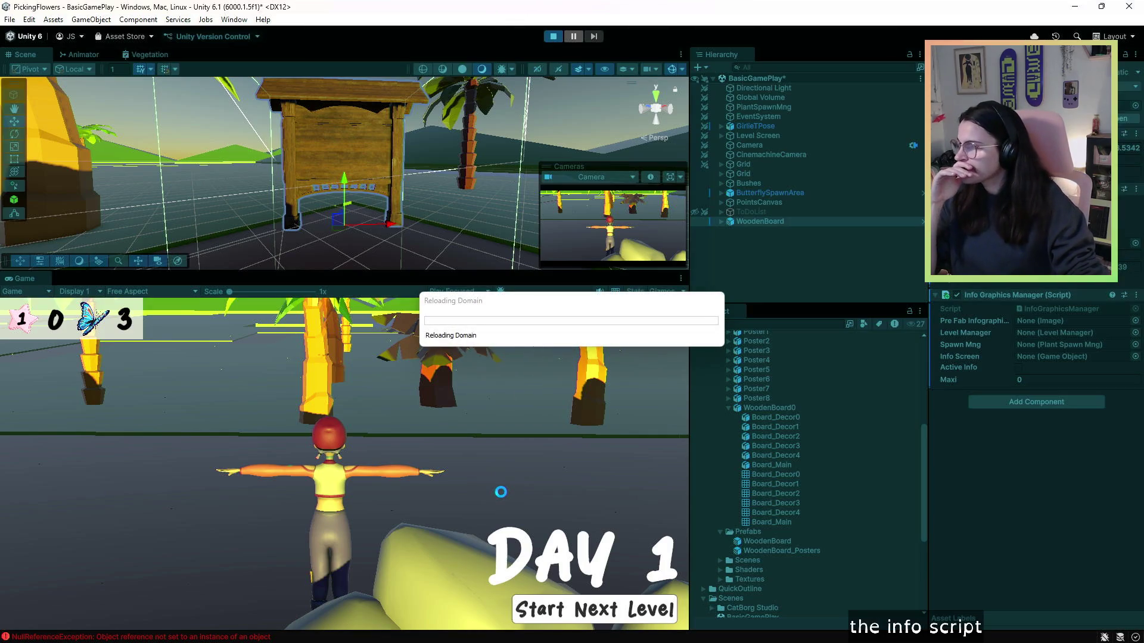
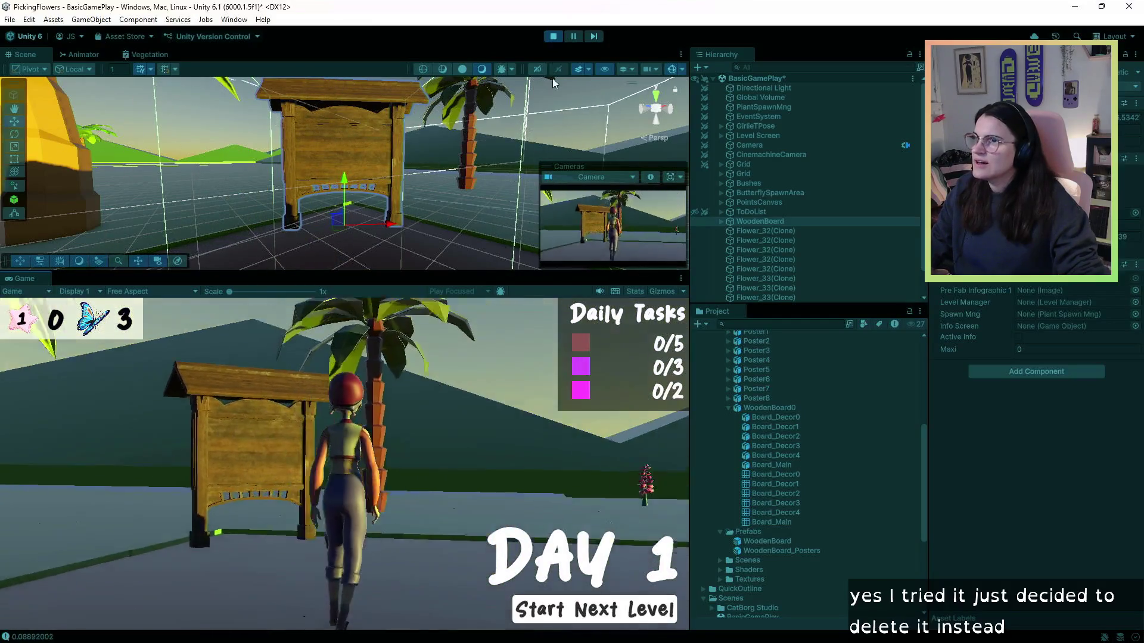
- Restart the game, walk the character up to the wooden board, then stop play mode
{"action": "left_click", "coordinate": [552, 36]}
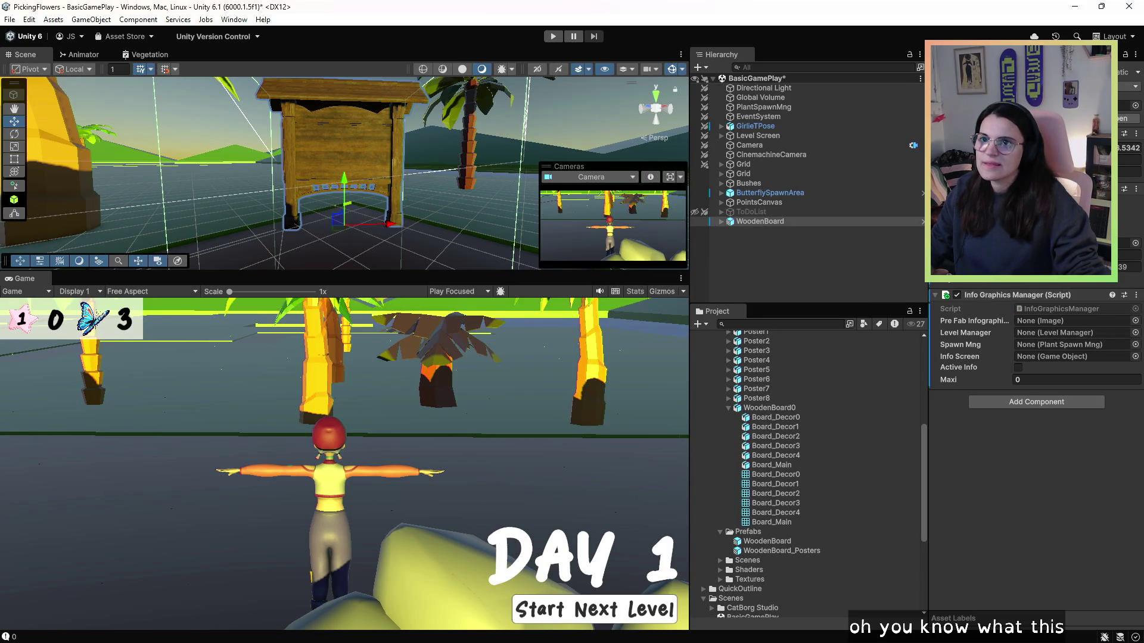
{"action": "left_click", "coordinate": [552, 36]}
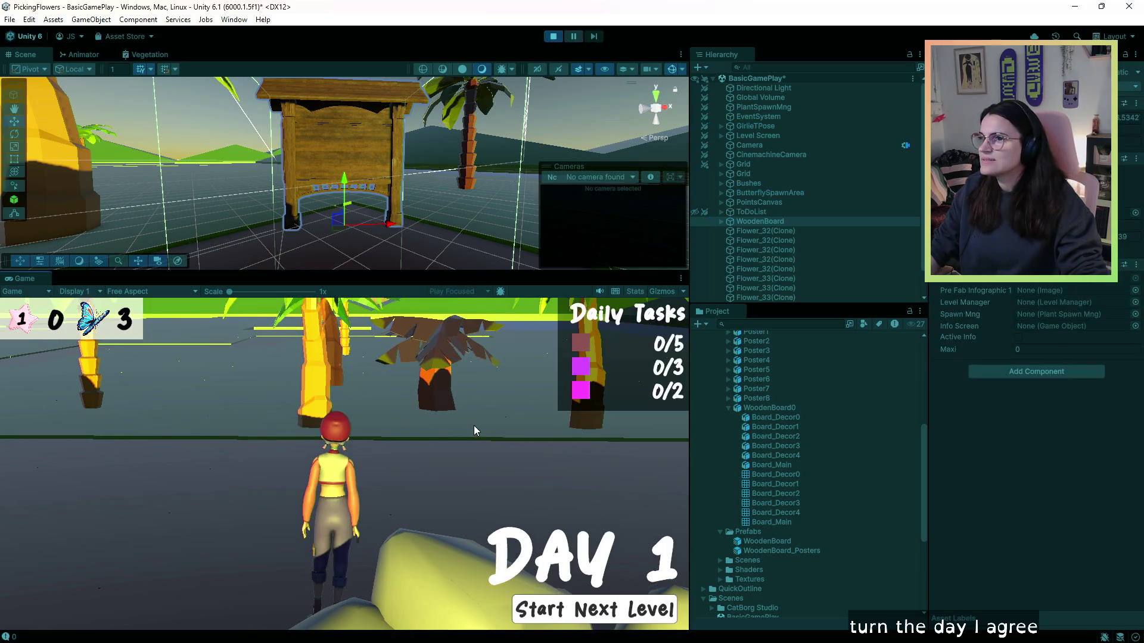
{"action": "key", "text": "w"}
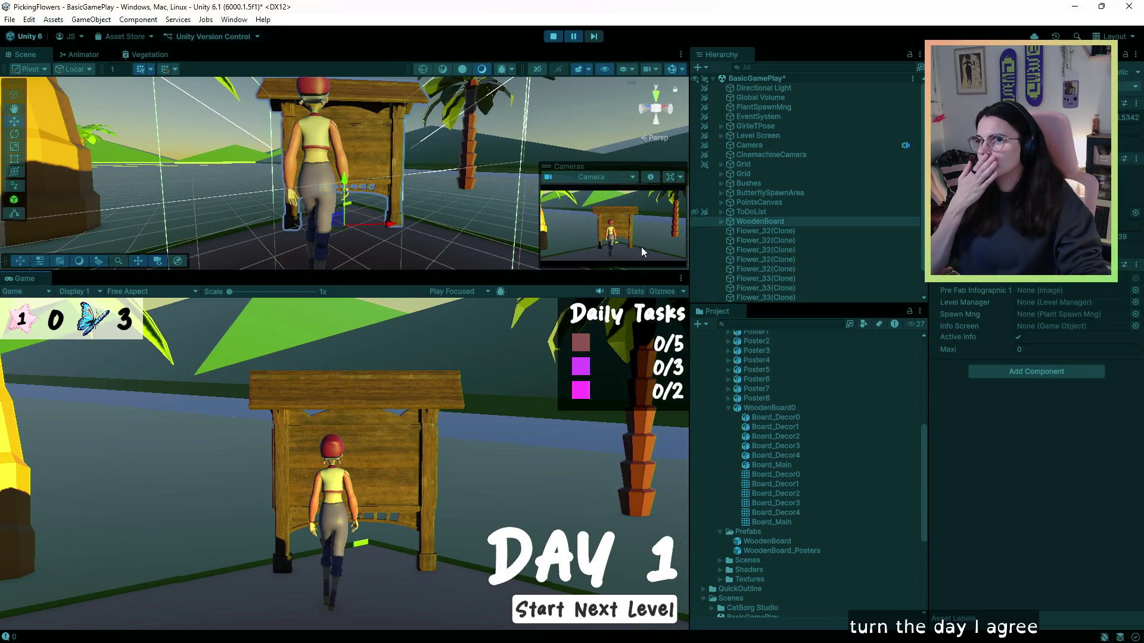
{"action": "left_click", "coordinate": [553, 38]}
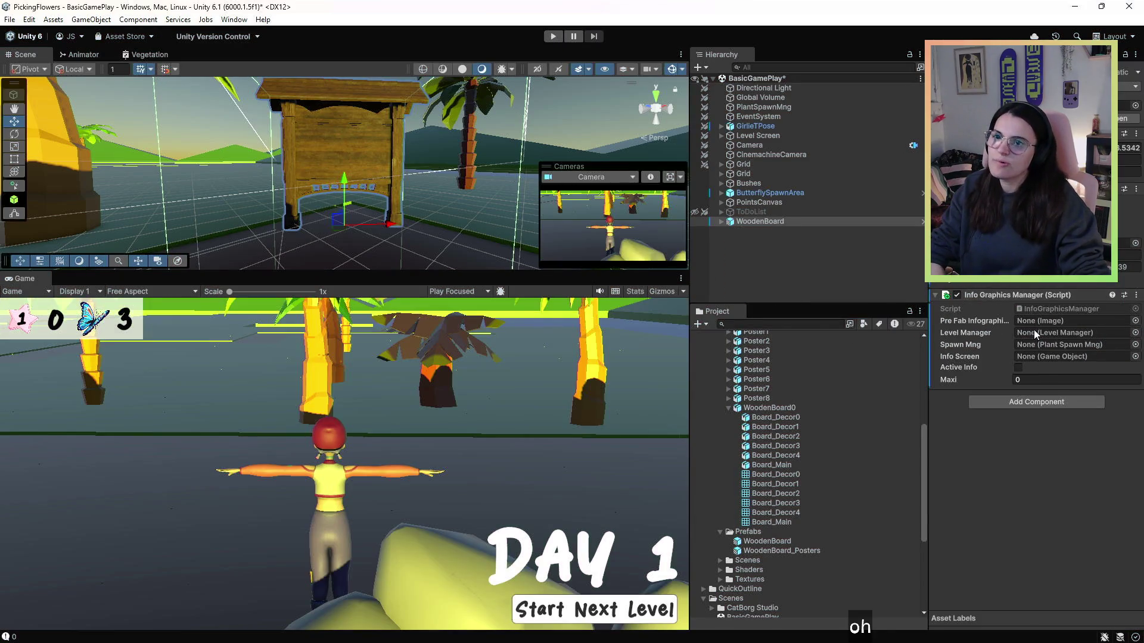
{"action": "left_click", "coordinate": [1038, 321]}
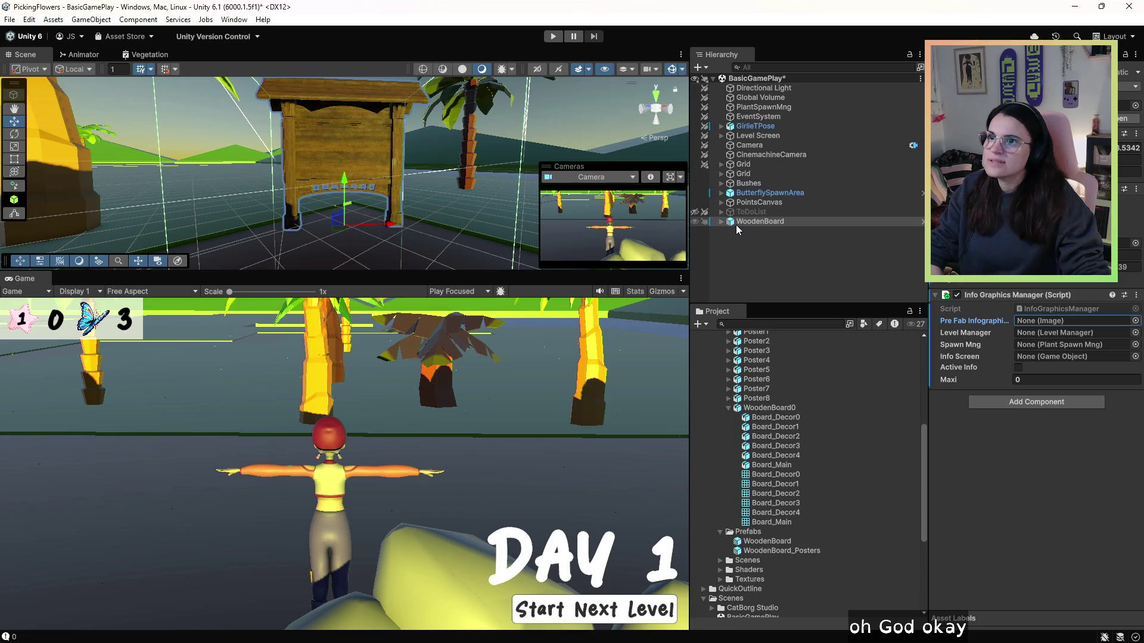
- Drag PlantSpawnMng into the Info Graphics Manager's Level Manager and Spawn Mng fields
{"action": "left_click_drag", "start_coordinate": [757, 221], "coordinate": [1048, 332]}
{"action": "left_click", "coordinate": [1042, 348]}
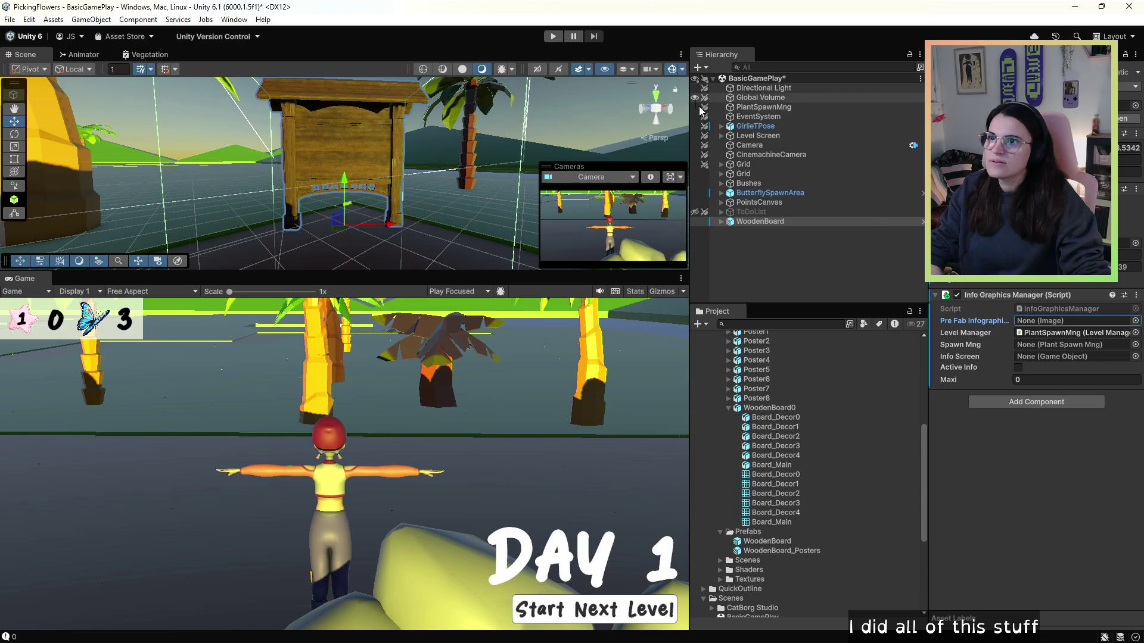
{"action": "mouse_move", "coordinate": [700, 111]}
{"action": "left_mouse_down"}
{"action": "mouse_move", "coordinate": [769, 108]}
{"action": "mouse_move", "coordinate": [1059, 348]}
{"action": "left_mouse_up"}
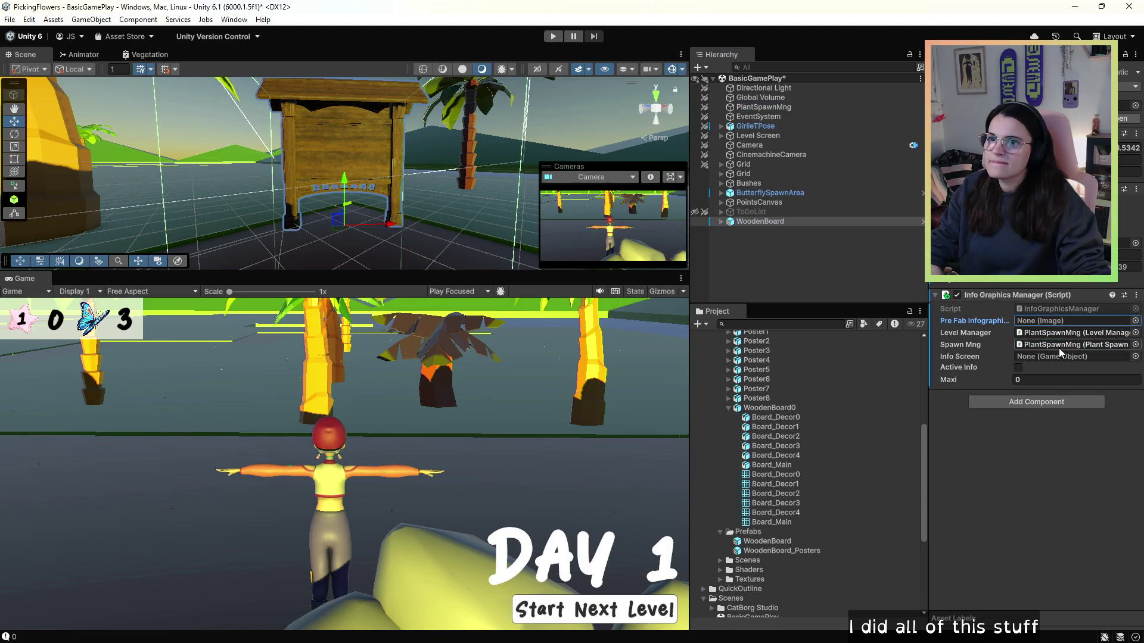
{"action": "left_click", "coordinate": [1040, 358]}
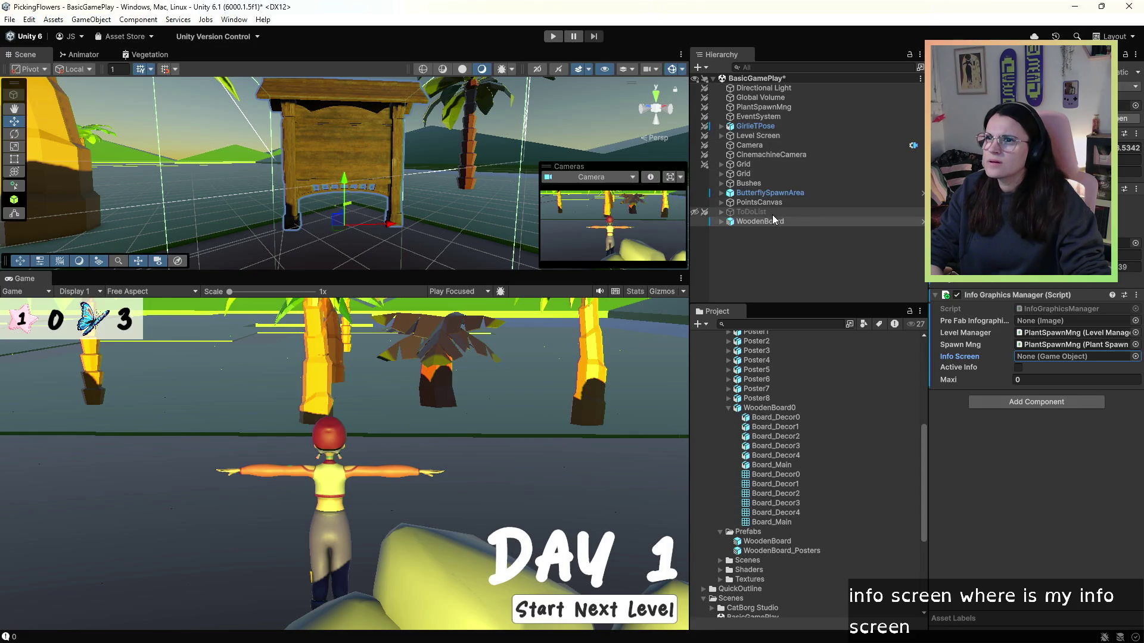
{"action": "left_click", "coordinate": [722, 219]}
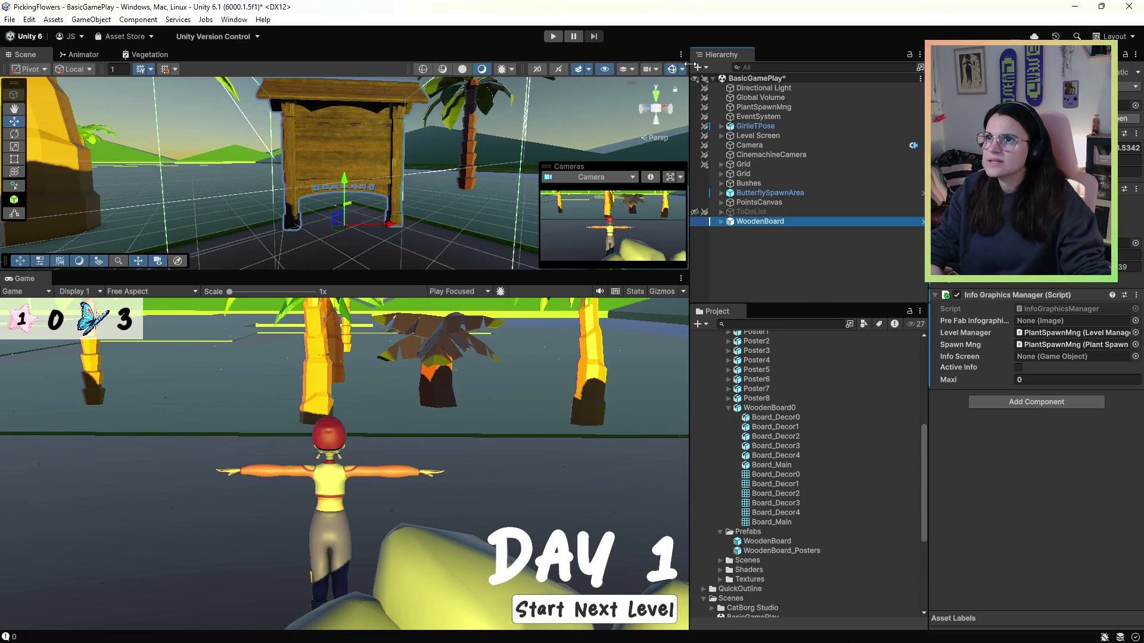
{"action": "right_click", "coordinate": [772, 223]}
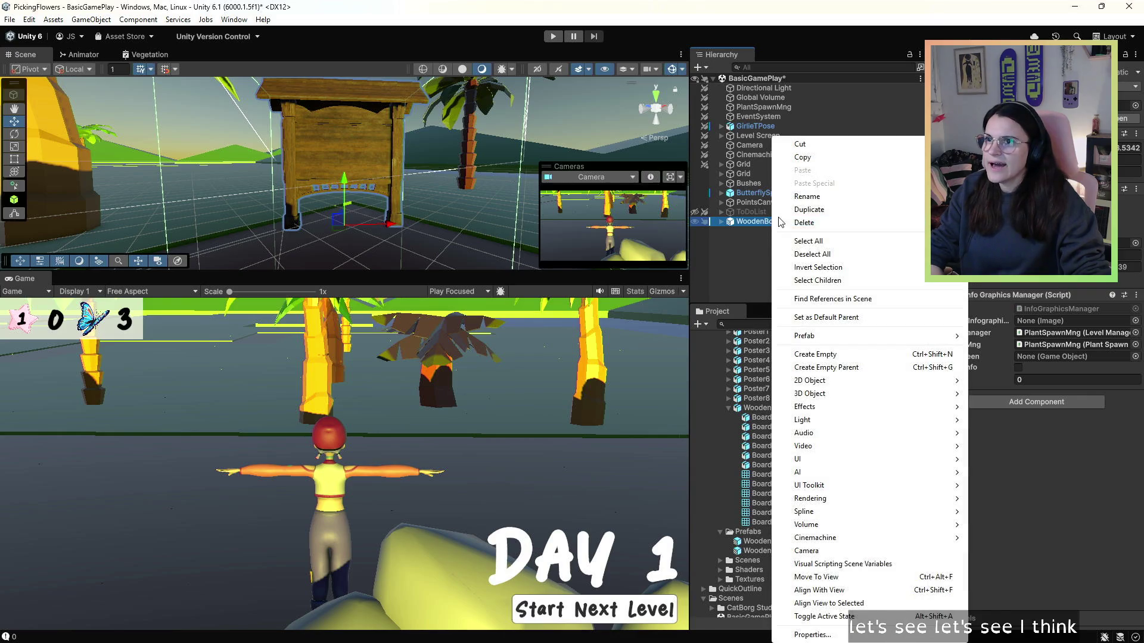
- Undo the recent WoodenBoard edits, stripping its Info Graphics Manager component
{"action": "left_click", "coordinate": [760, 246]}
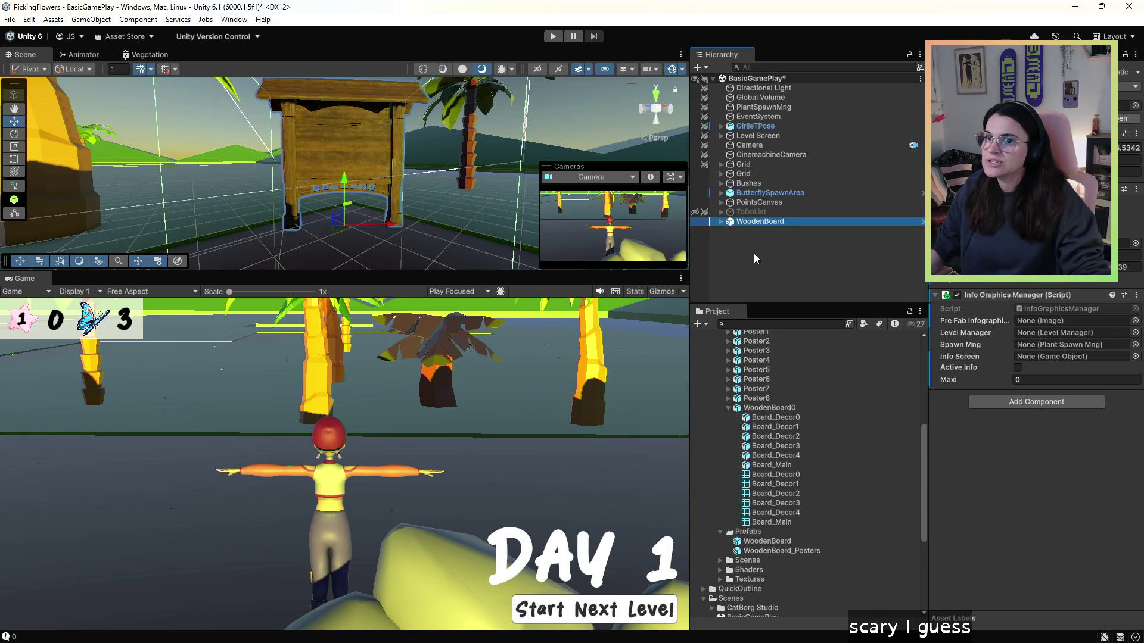
{"action": "key", "text": "ctrl+z"}
{"action": "key", "text": "ctrl+z"}
{"action": "key", "text": "ctrl+z"}
{"action": "key", "text": "ctrl+z"}
{"action": "key", "text": "ctrl+z"}
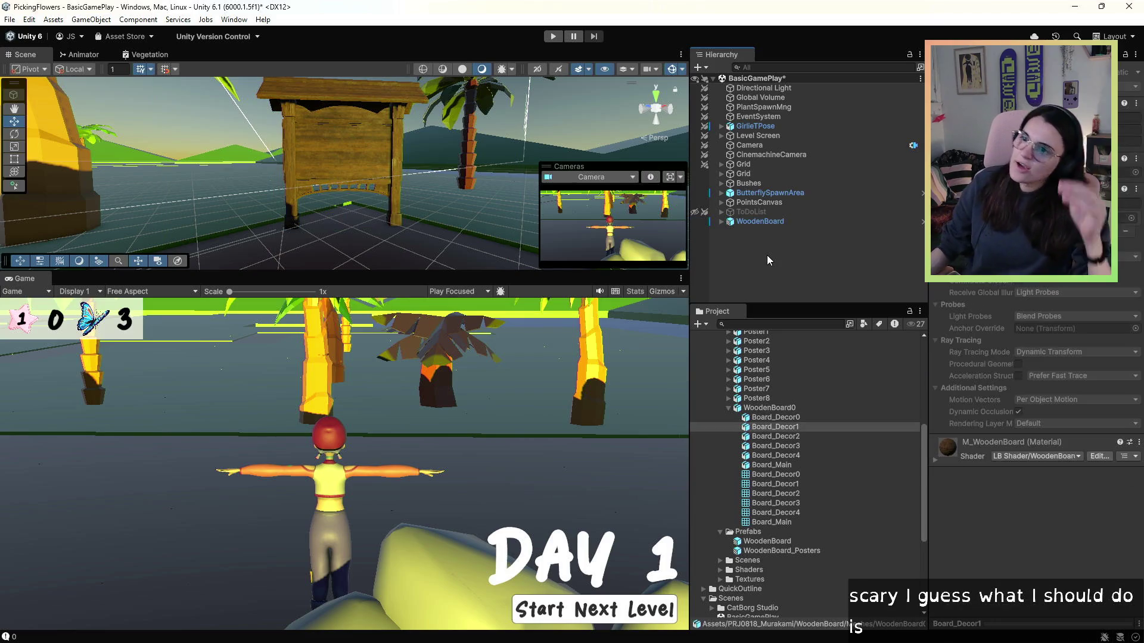
{"action": "key", "text": "ctrl+z"}
{"action": "key", "text": "ctrl+z"}
{"action": "key", "text": "ctrl+z"}
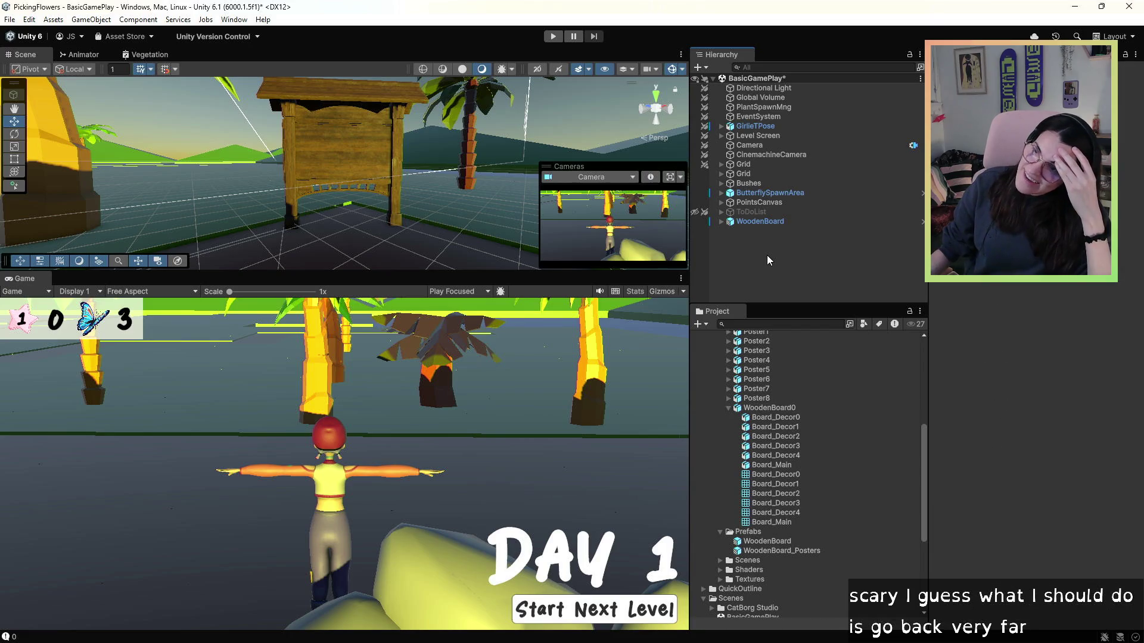
{"action": "key", "text": "ctrl+z"}
{"action": "key", "text": "ctrl+z"}
{"action": "key", "text": "ctrl+z"}
{"action": "key", "text": "ctrl+z"}
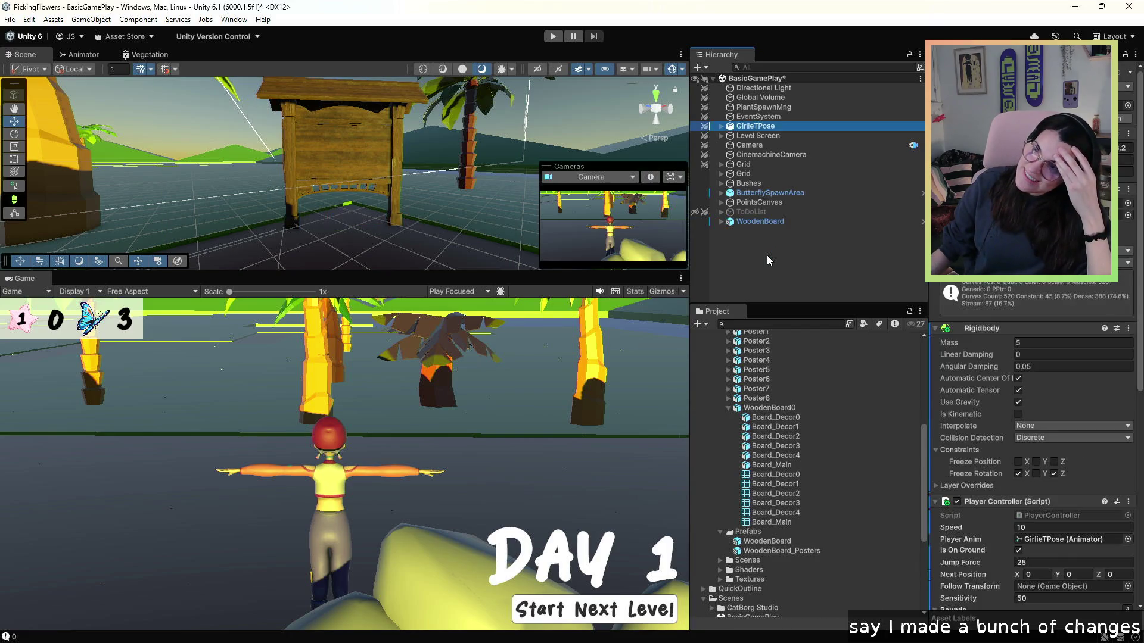
{"action": "key", "text": "ctrl+z"}
{"action": "key", "text": "ctrl+z"}
{"action": "key", "text": "ctrl+z"}
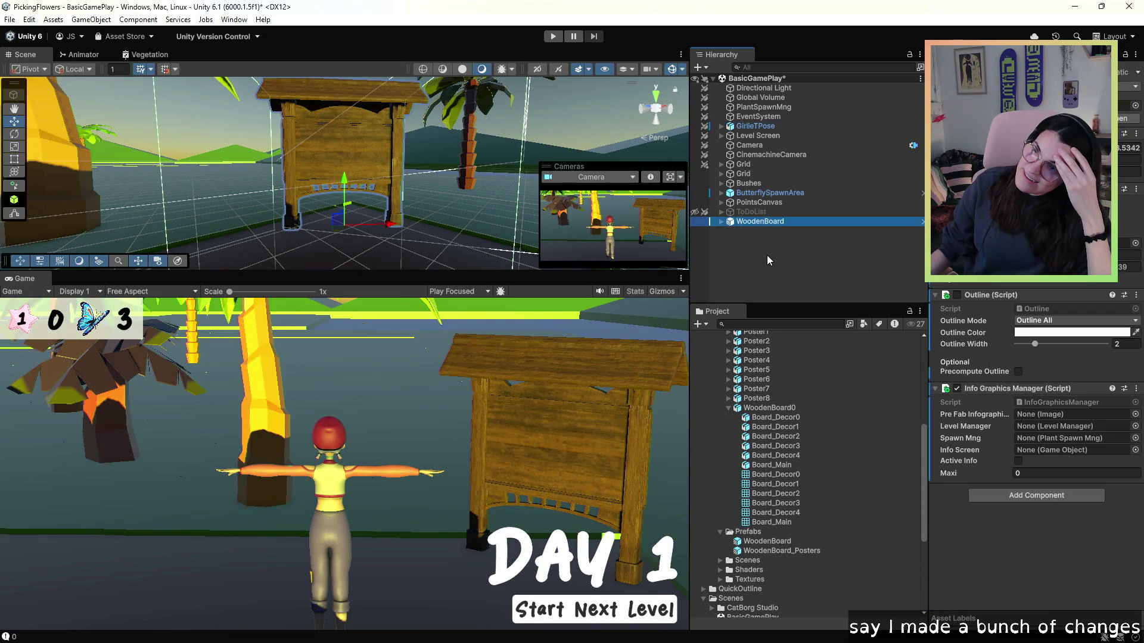
{"action": "key", "text": "ctrl+z"}
{"action": "key", "text": "ctrl+z"}
{"action": "key", "text": "ctrl+z"}
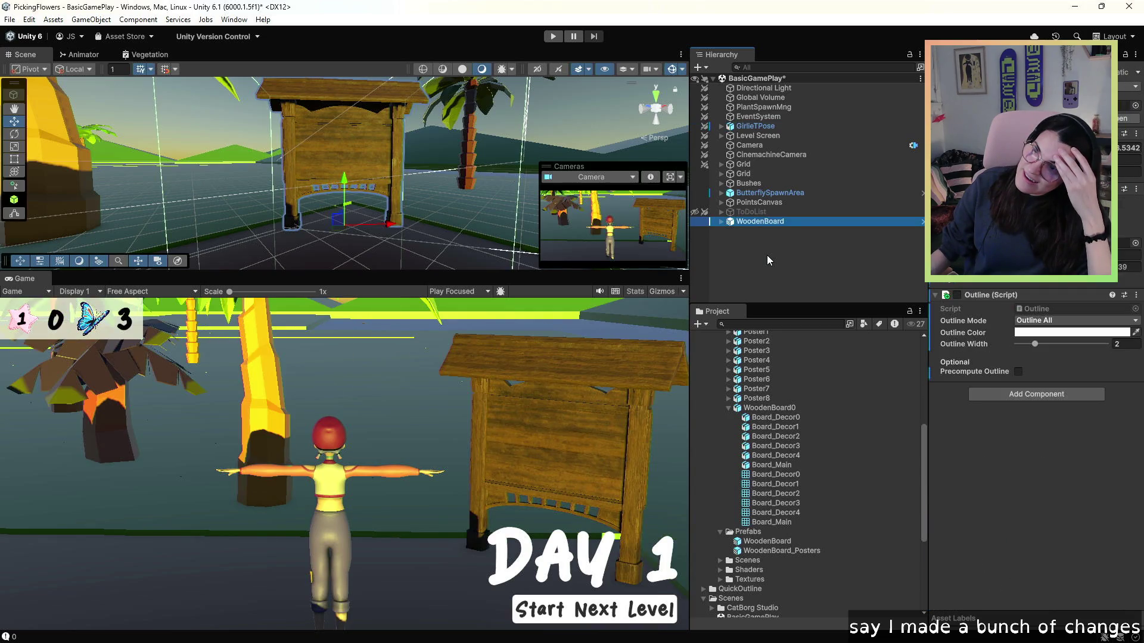
{"action": "key", "text": "ctrl+z"}
{"action": "key", "text": "ctrl+z"}
{"action": "key", "text": "ctrl+z"}
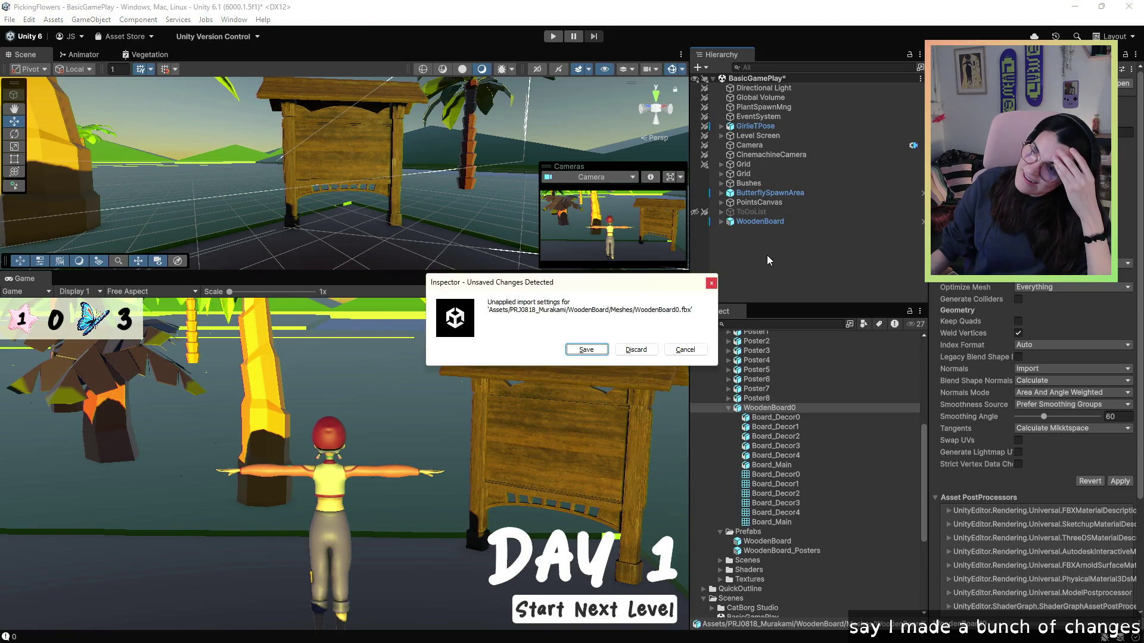
- Save the pending WoodenBoard0.fbx import settings and undo a few more edits
{"action": "left_click", "coordinate": [587, 351]}
{"action": "key", "text": "Down"}
{"action": "key", "text": "Down"}
{"action": "key", "text": "Down"}
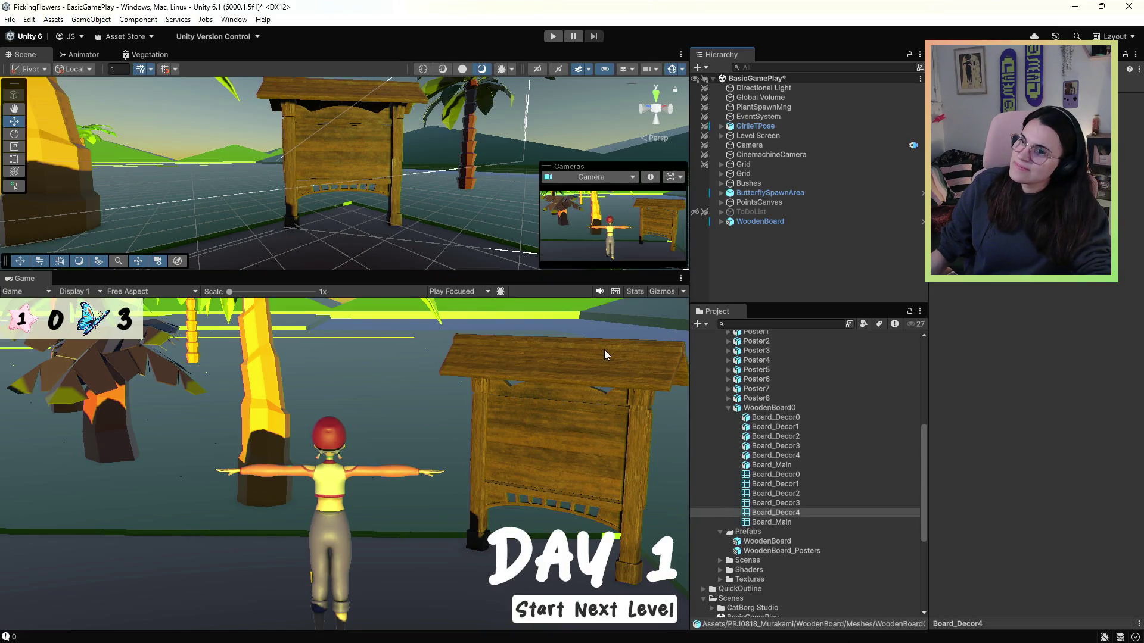
{"action": "key", "text": "ctrl+z"}
{"action": "key", "text": "Up"}
{"action": "key", "text": "Up"}
{"action": "key", "text": "Up"}
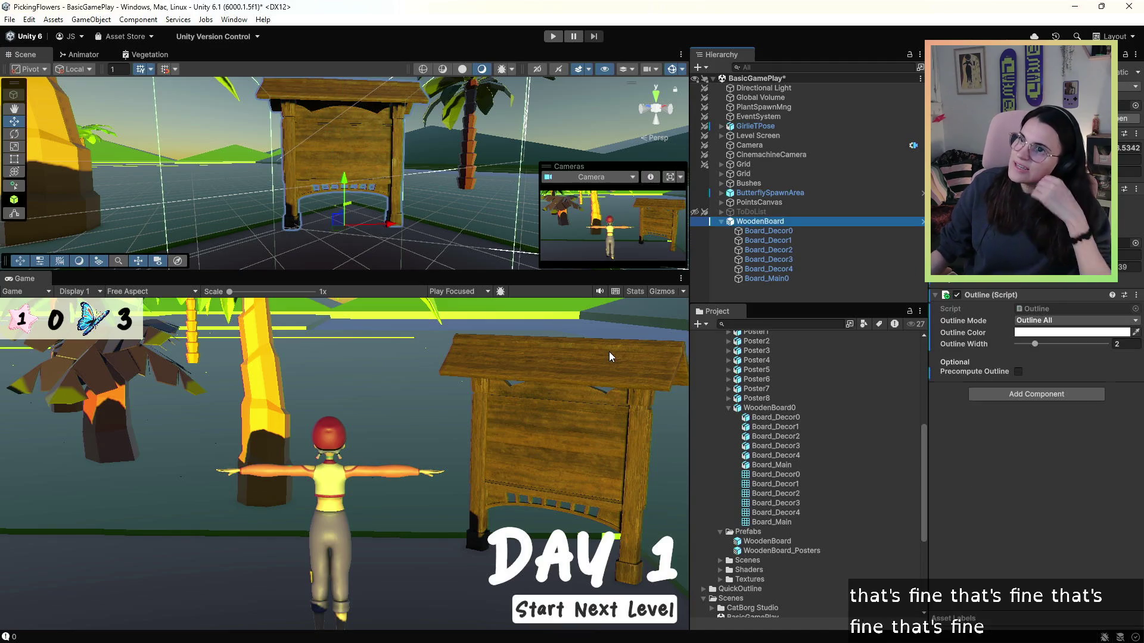
- Restore Mashroom_14, then try moving PreLevelScreen under WoodenBoard and undo that move
{"action": "key", "text": "Escape"}
{"action": "key", "text": "ctrl+z"}
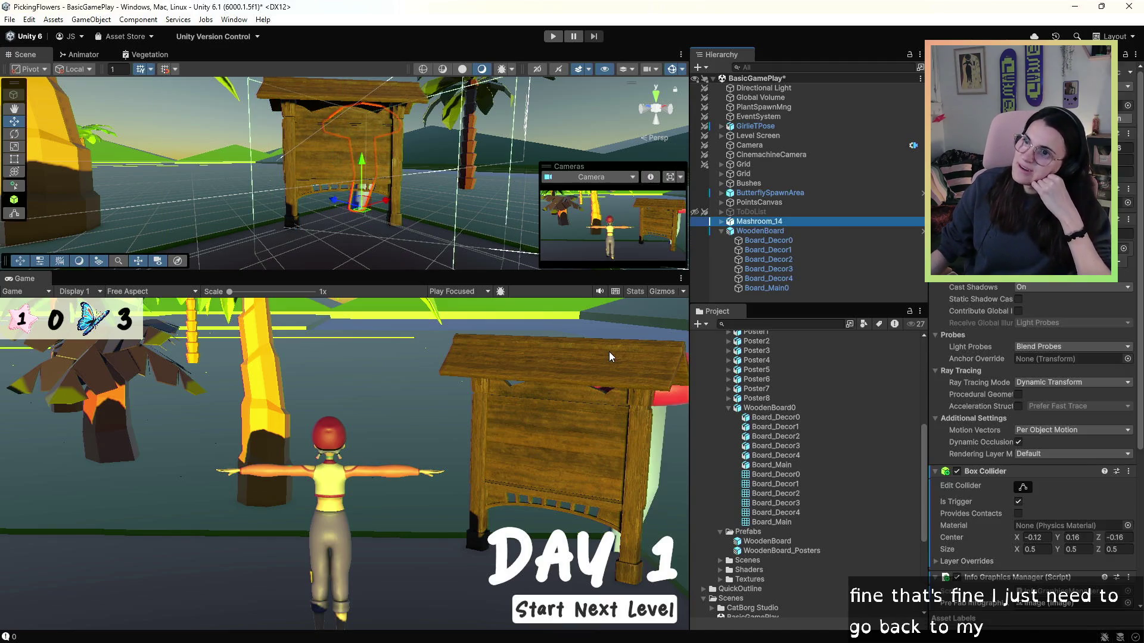
{"action": "scroll", "coordinate": [1060, 361], "scroll_direction": "down", "scroll_amount": 5}
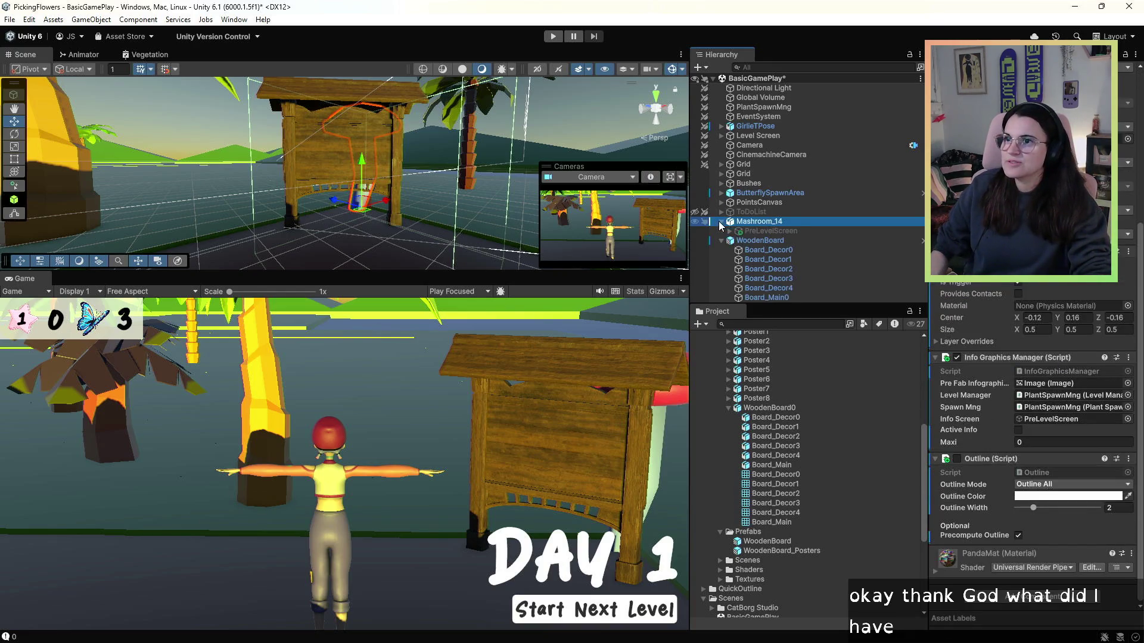
{"action": "left_click", "coordinate": [747, 232]}
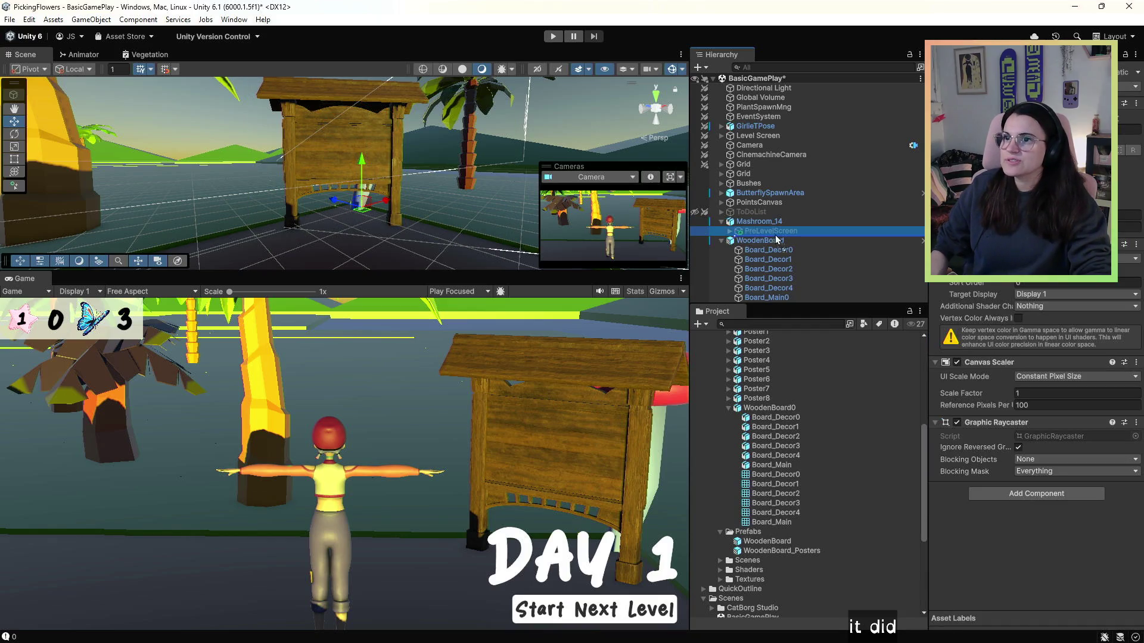
{"action": "left_click_drag", "start_coordinate": [775, 235], "coordinate": [777, 242]}
{"action": "left_click", "coordinate": [754, 224]}
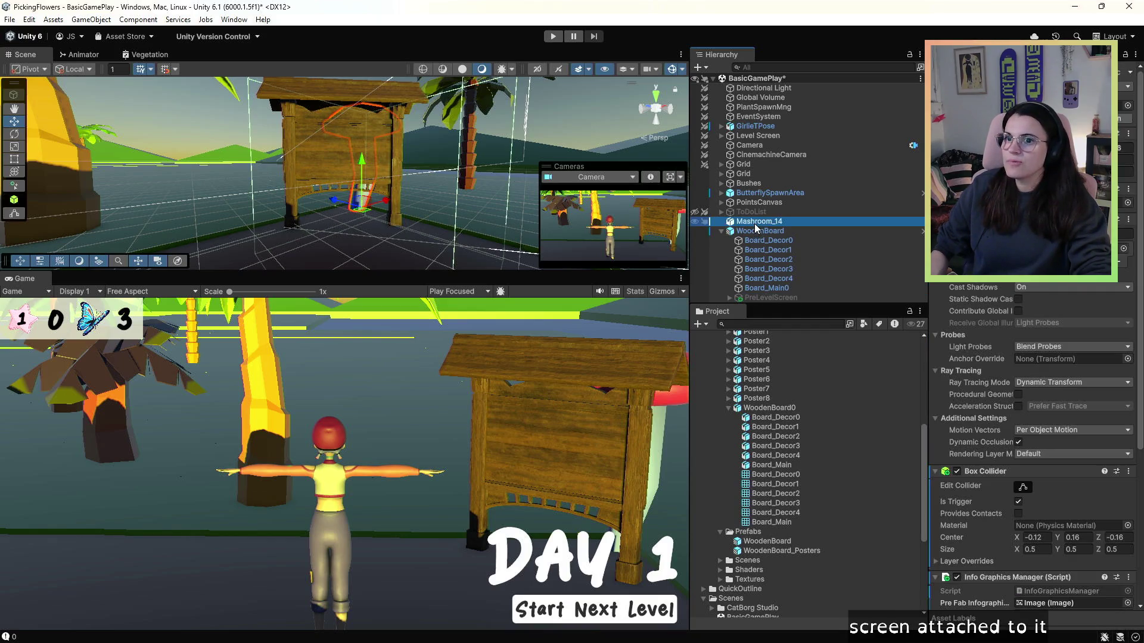
{"action": "scroll", "coordinate": [1055, 483], "scroll_direction": "down", "scroll_amount": 6}
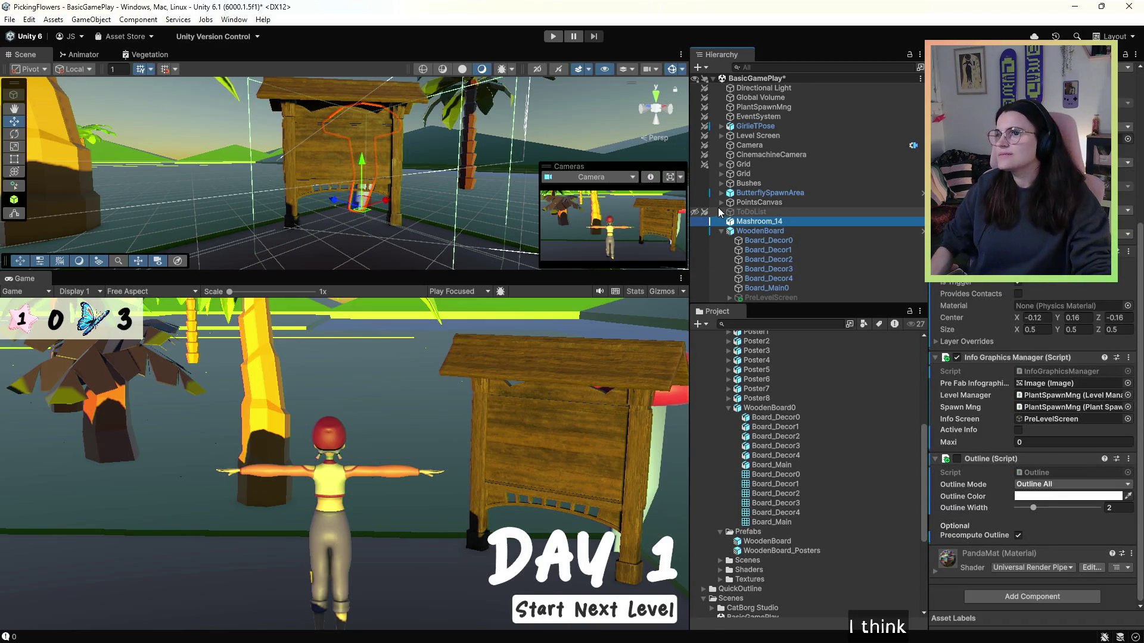
{"action": "key", "text": "ctrl+z"}
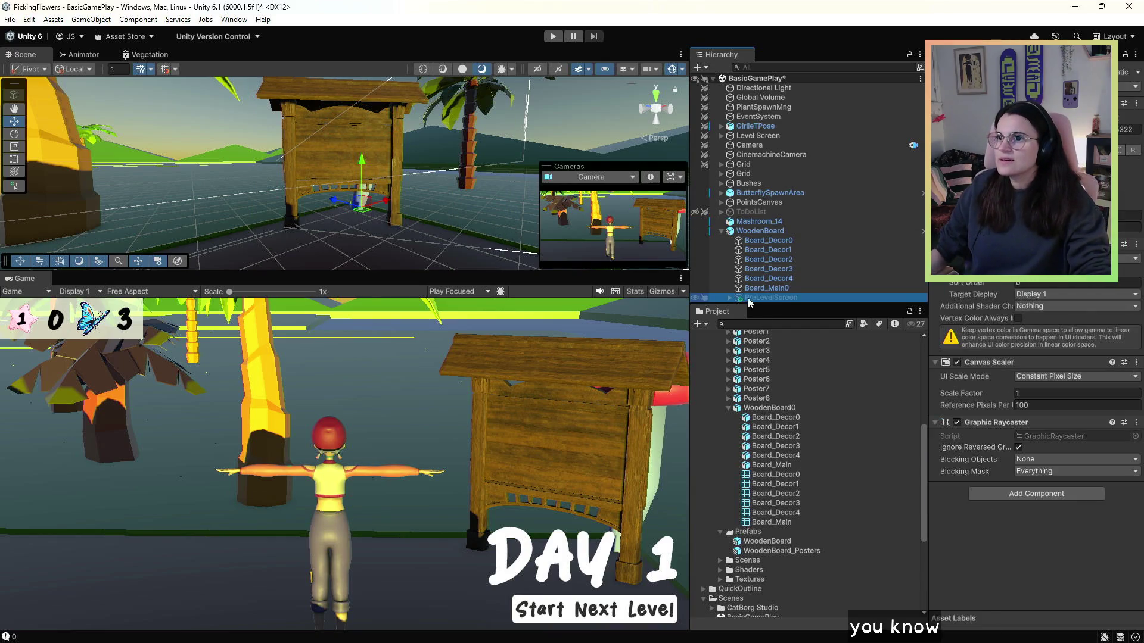
{"action": "key", "text": "ctrl+z"}
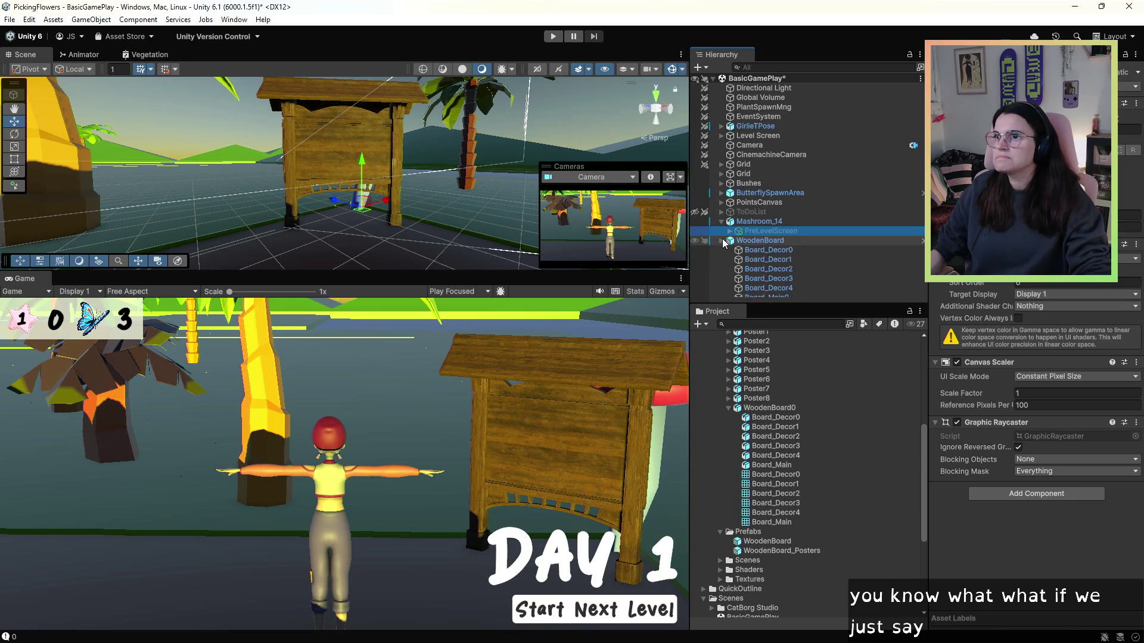
- Remove the Outline component from Mashroom_14 and start the game
{"action": "left_click", "coordinate": [721, 240]}
{"action": "left_click", "coordinate": [721, 211]}
{"action": "left_click", "coordinate": [759, 240]}
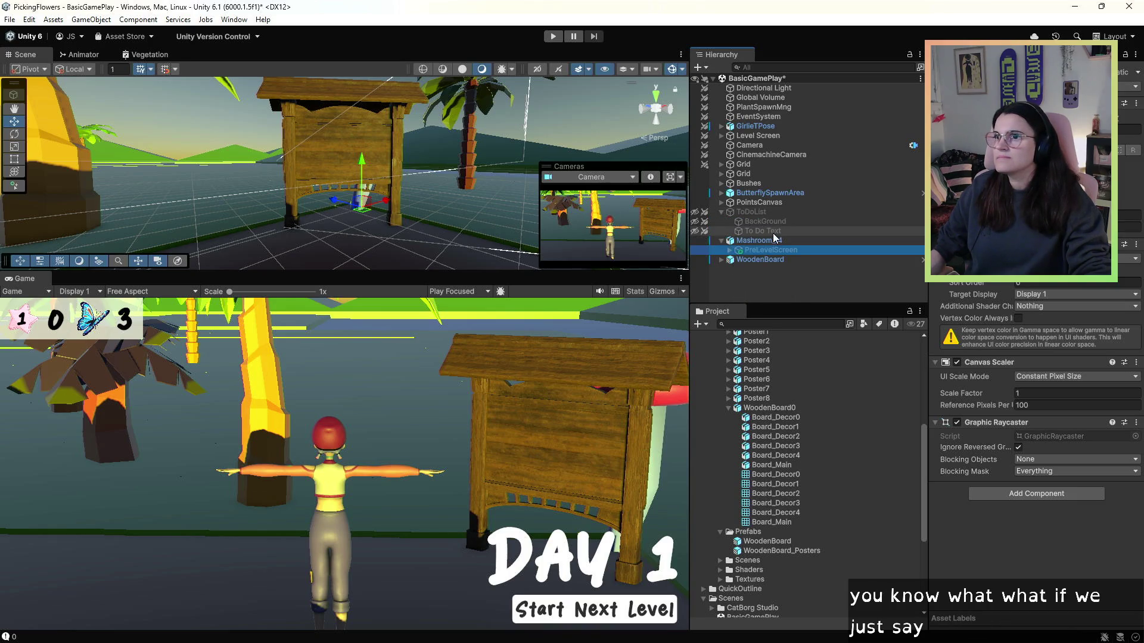
{"action": "scroll", "coordinate": [1096, 318], "scroll_direction": "down", "scroll_amount": 5}
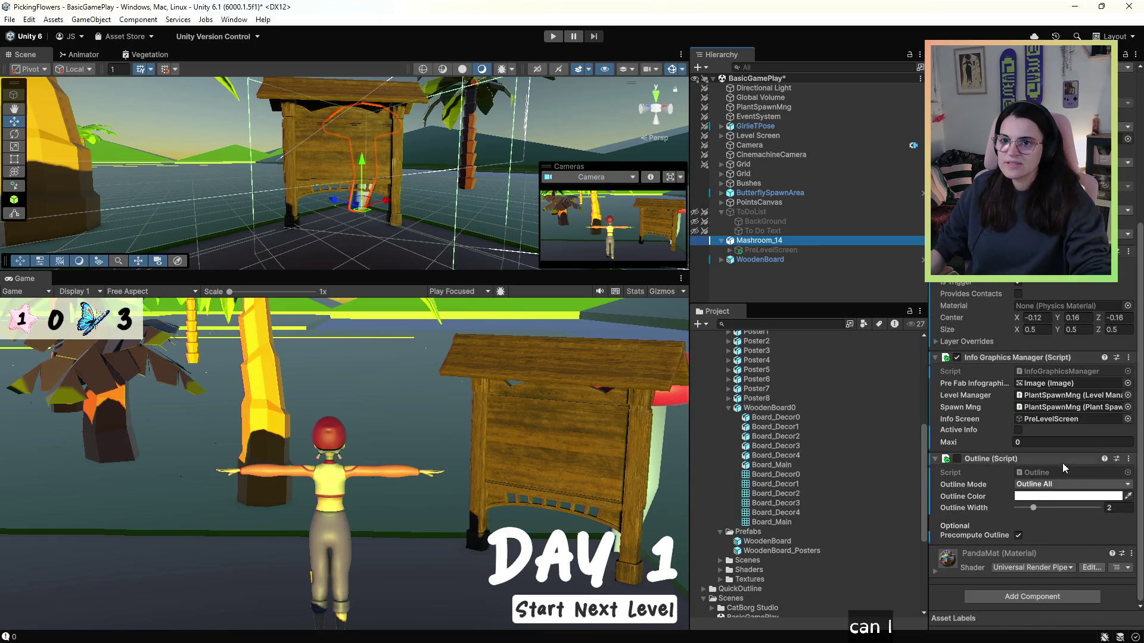
{"action": "right_click", "coordinate": [1096, 460]}
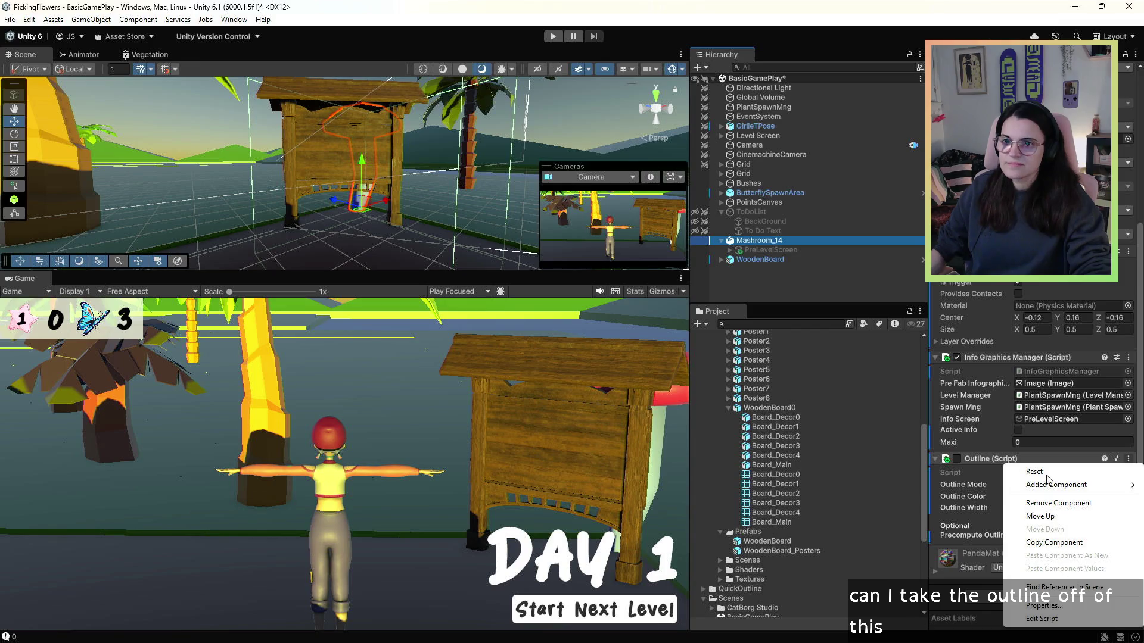
{"action": "left_click", "coordinate": [1058, 503]}
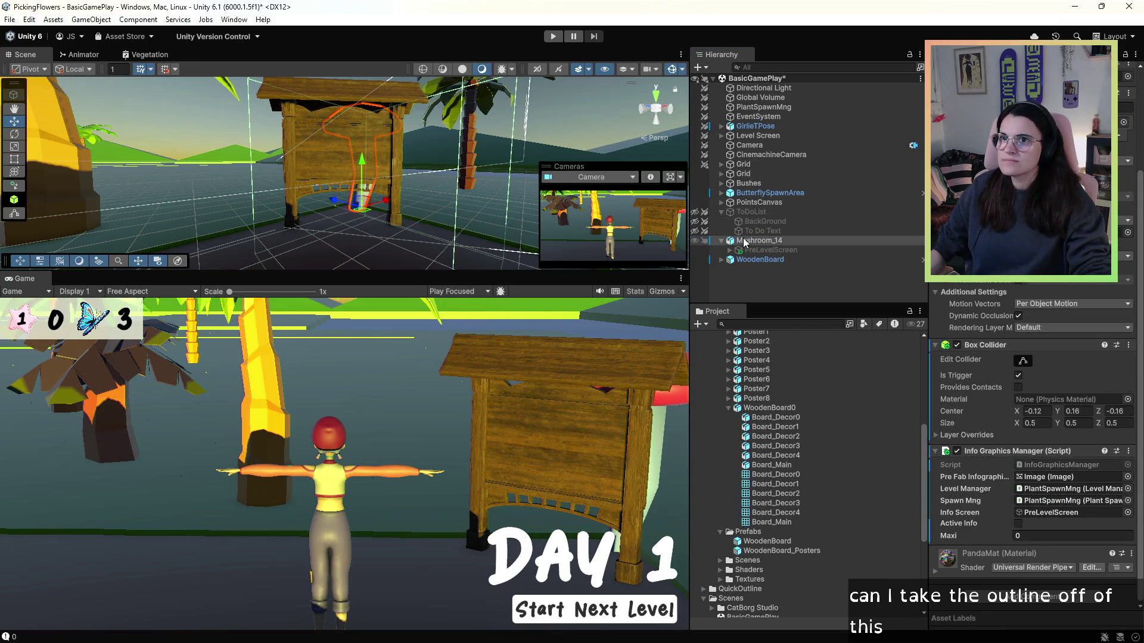
{"action": "left_click", "coordinate": [554, 36]}
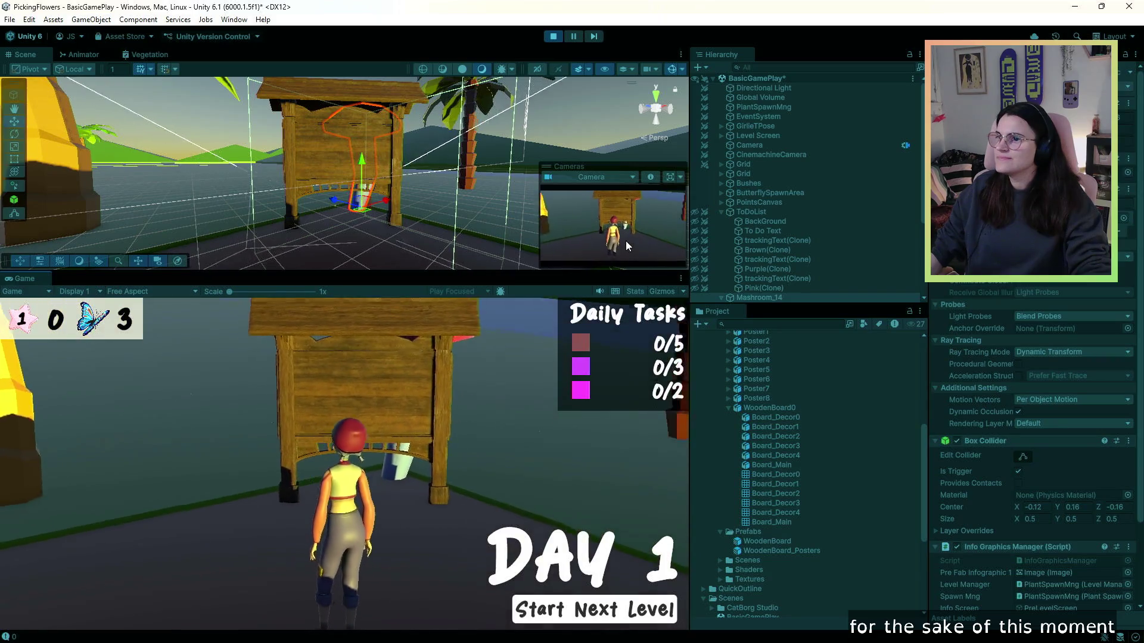
- Walk the character over to the bulletin board in the running game
{"action": "key", "text": "a"}
{"action": "key", "text": "w"}
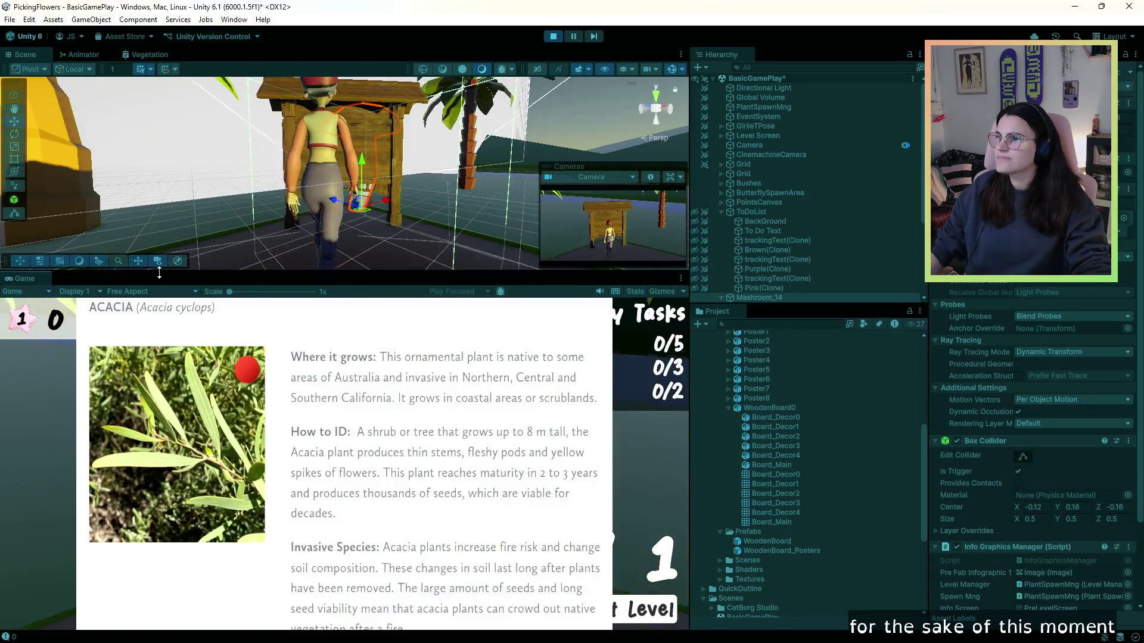
{"action": "key", "text": "w"}
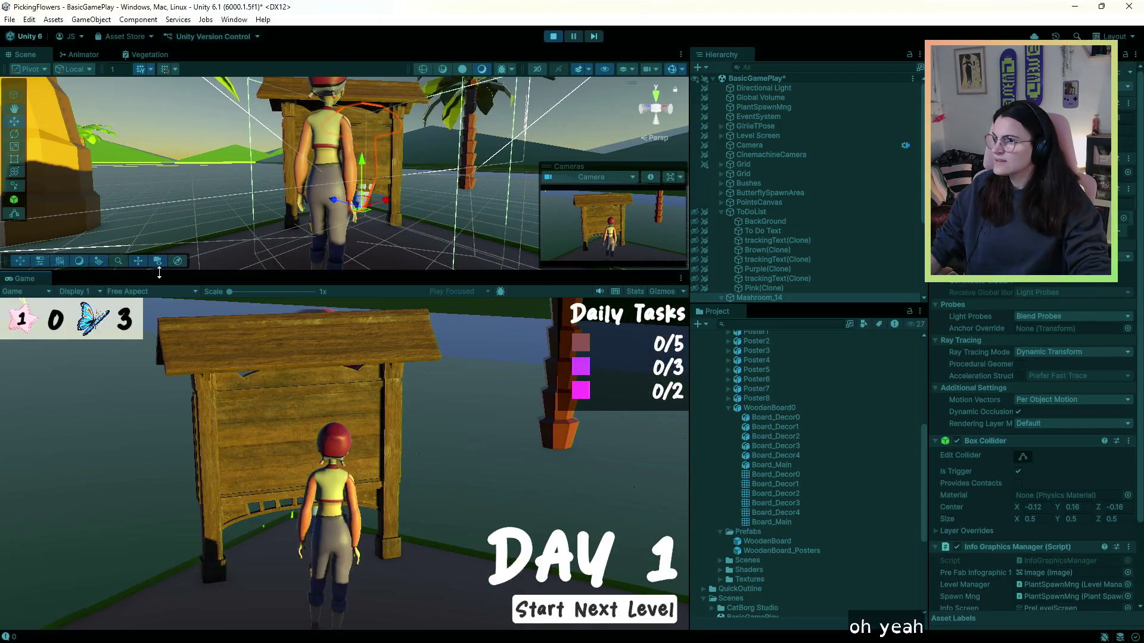
{"action": "key", "text": "d"}
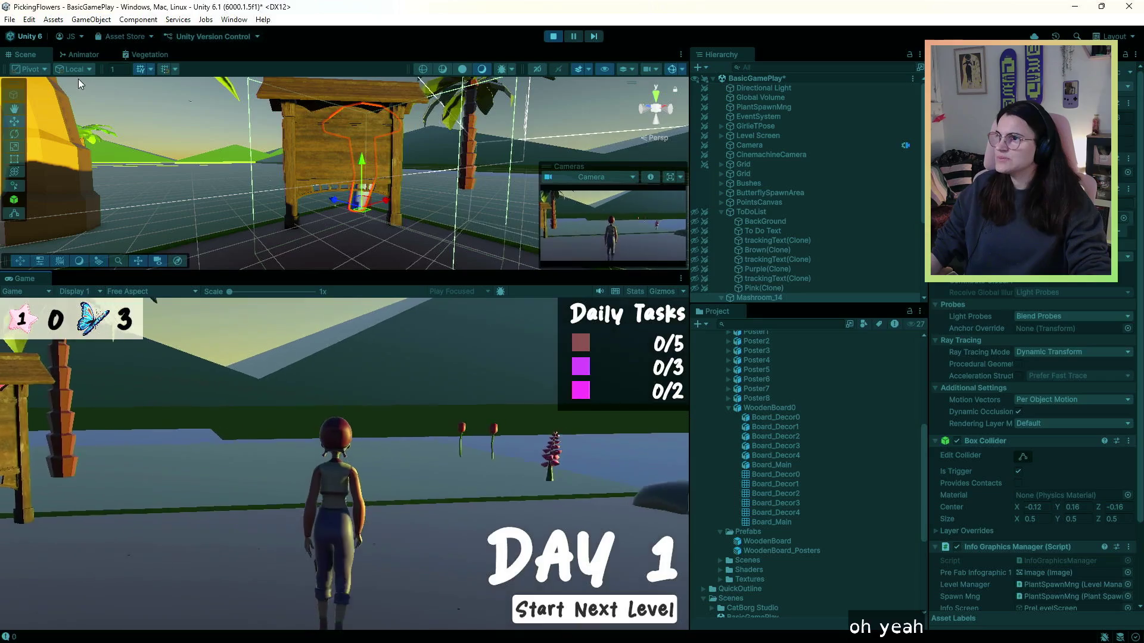
{"action": "key", "text": "a"}
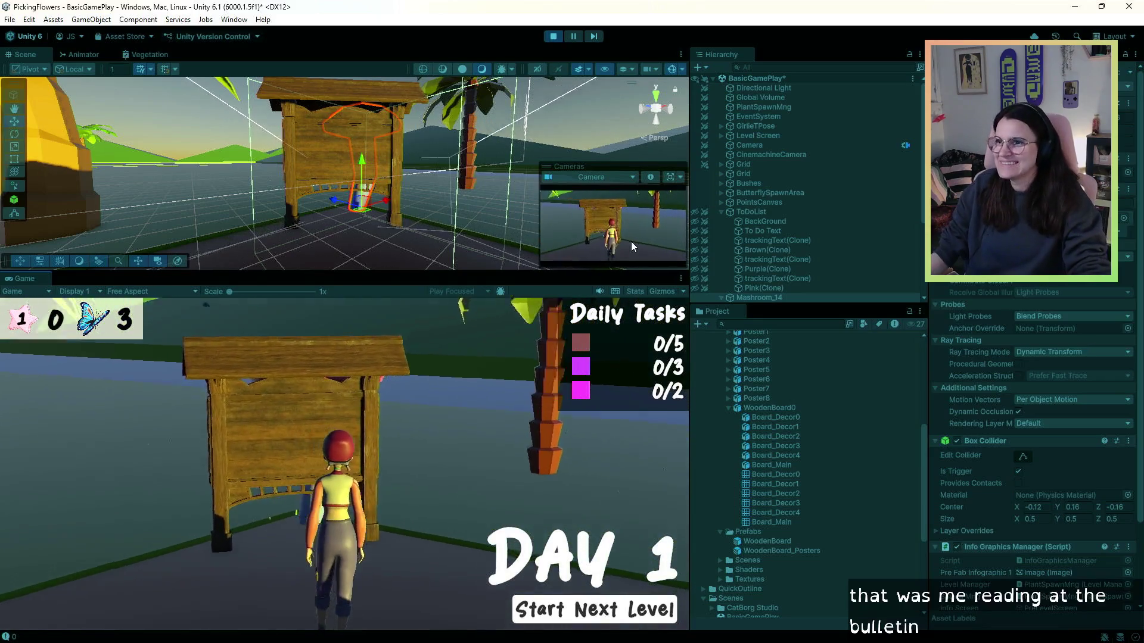
{"action": "scroll", "coordinate": [724, 231], "scroll_direction": "down", "scroll_amount": 4}
- Open the Black Mustard infographic and inspect PreLevelScreen's Image object in the scene
{"action": "left_click", "coordinate": [730, 193]}
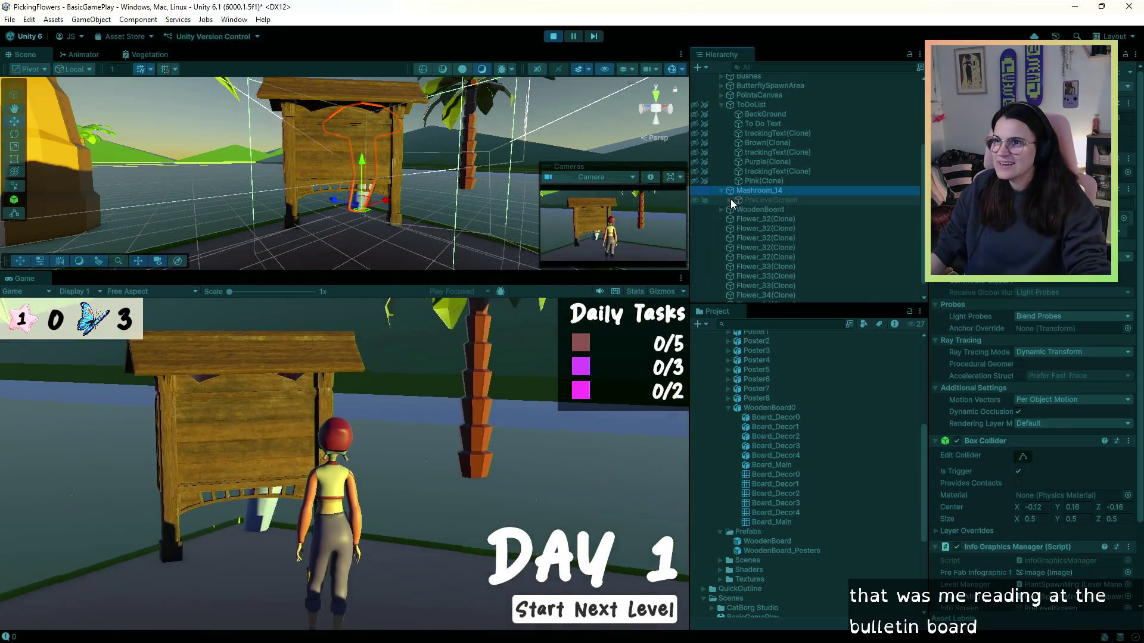
{"action": "left_click", "coordinate": [730, 201]}
{"action": "left_click", "coordinate": [746, 209]}
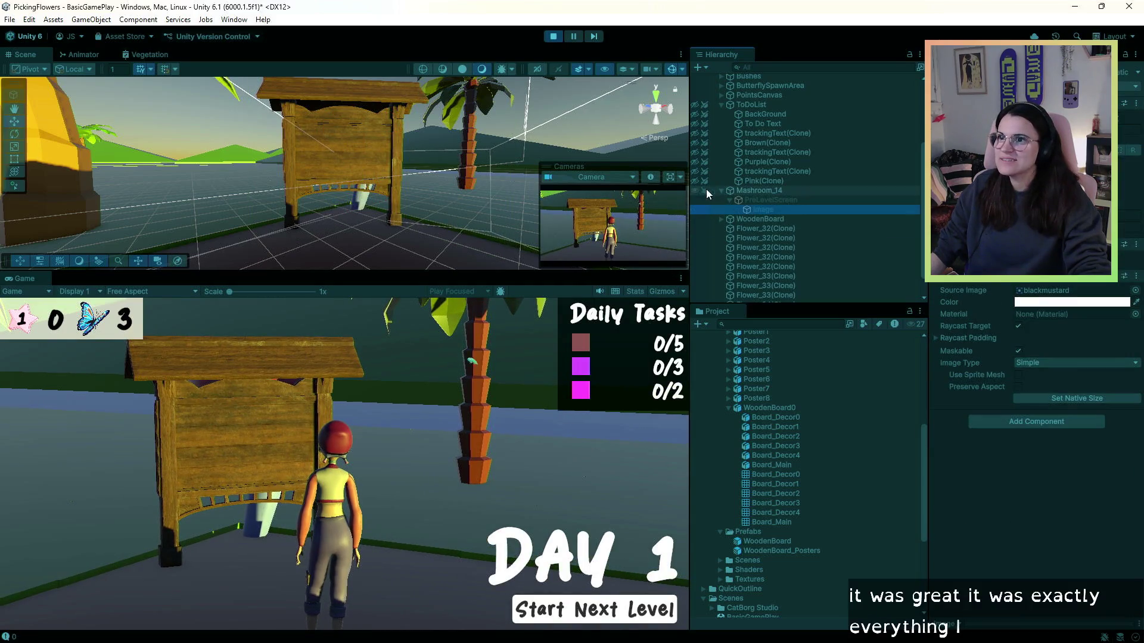
{"action": "left_click", "coordinate": [752, 201]}
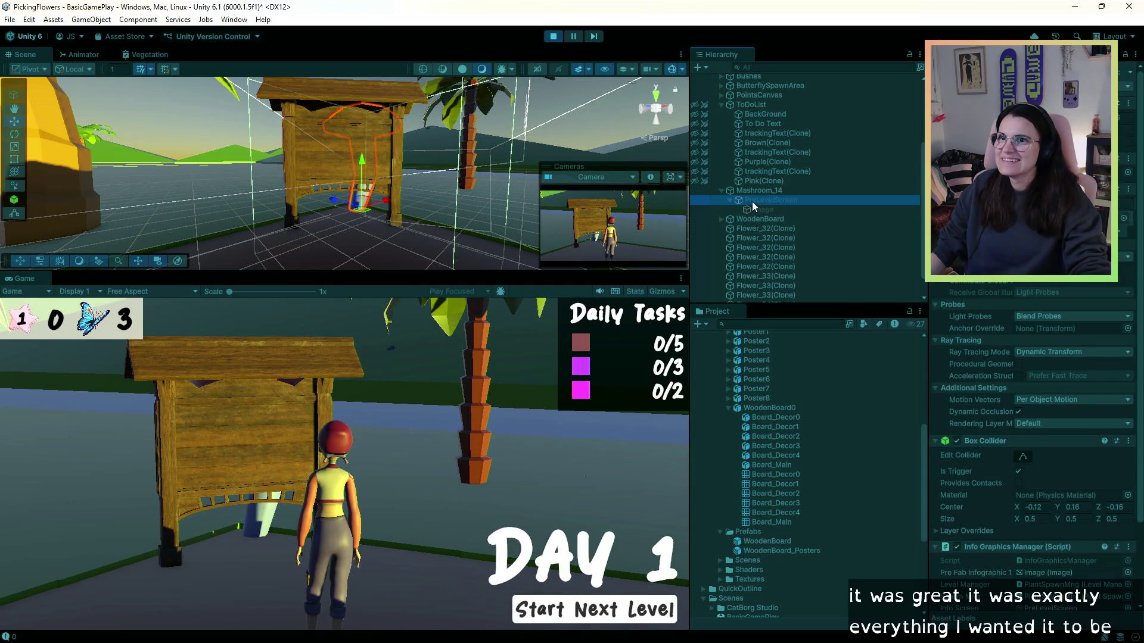
{"action": "left_click", "coordinate": [345, 464]}
{"action": "left_click", "coordinate": [759, 209]}
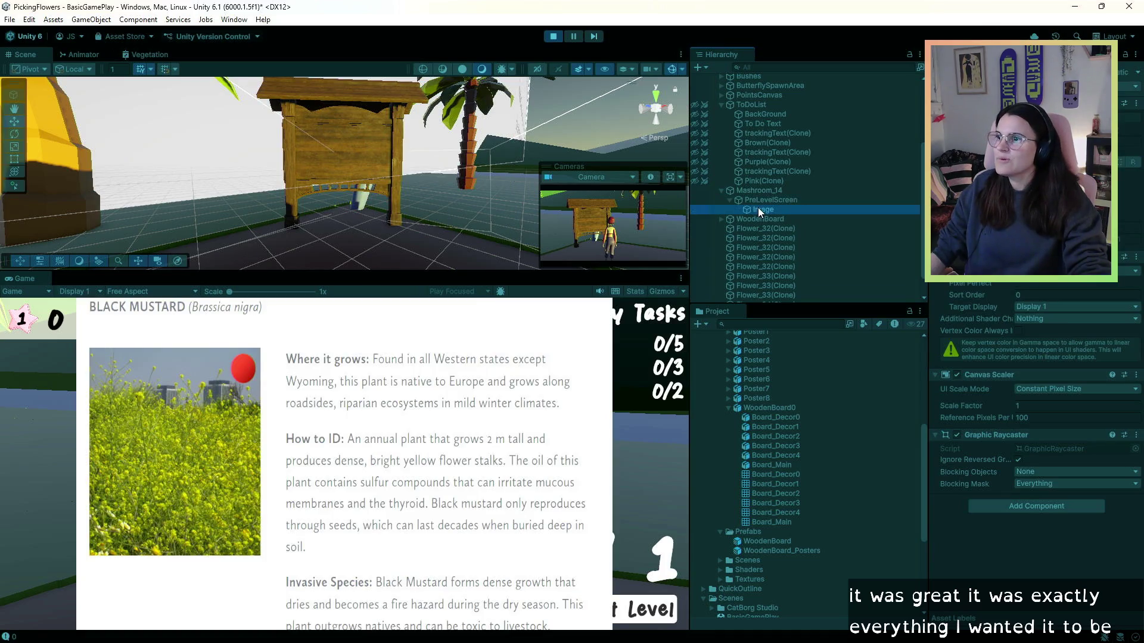
{"action": "key", "text": "f"}
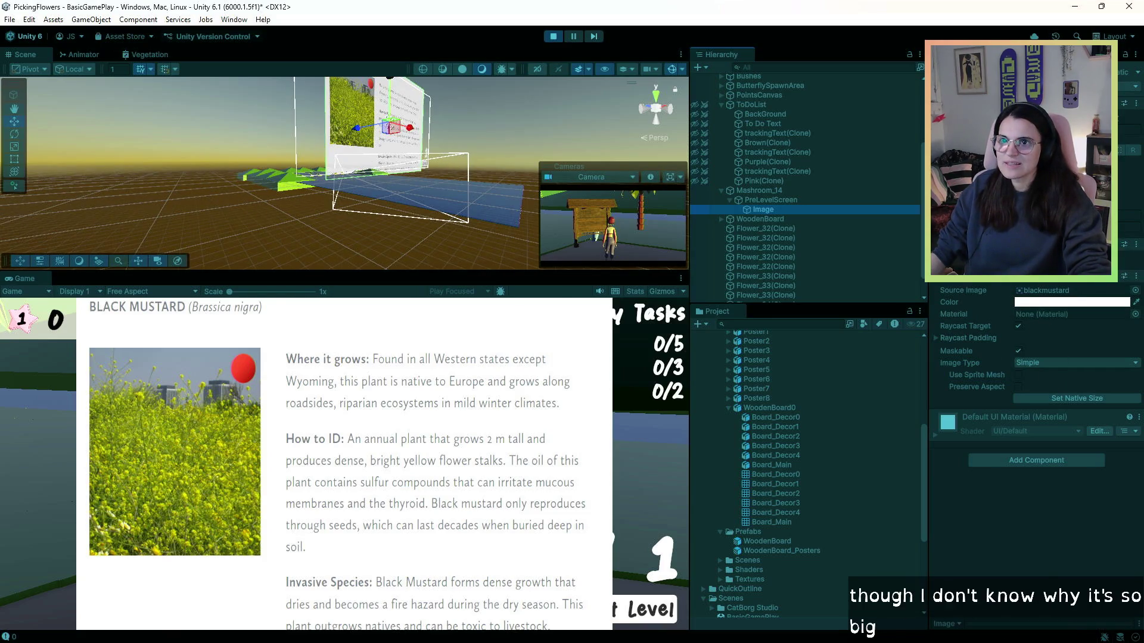
{"action": "left_click", "coordinate": [373, 166]}
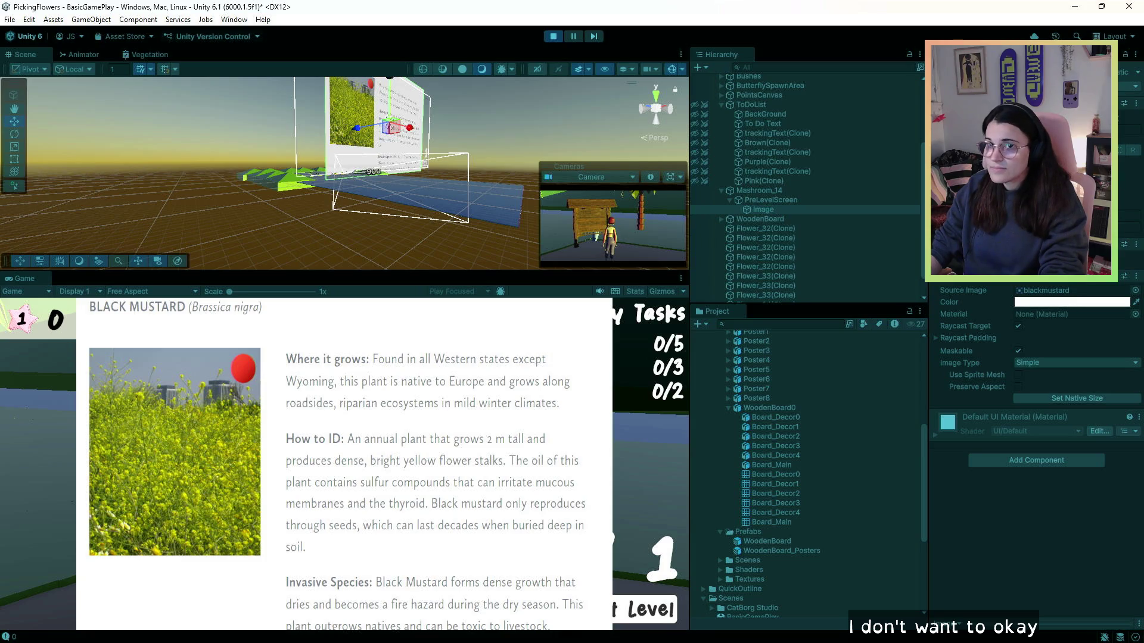
- Close and reopen the infographic, stop the game, and select WoodenBoard
{"action": "key", "text": "Escape"}
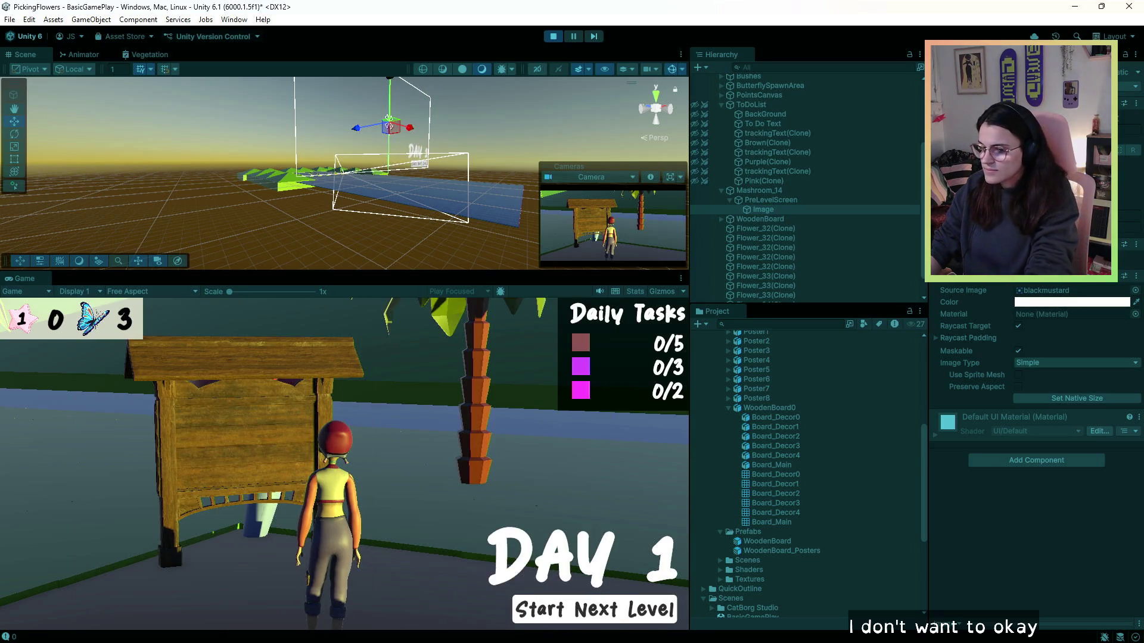
{"action": "key", "text": "Escape"}
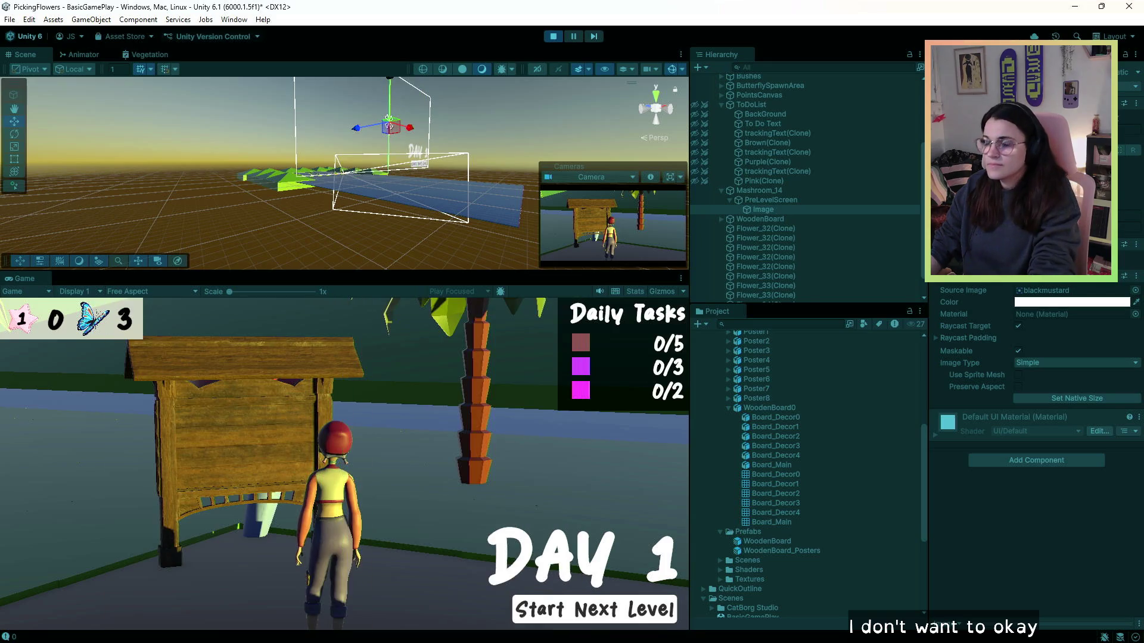
{"action": "key", "text": "e"}
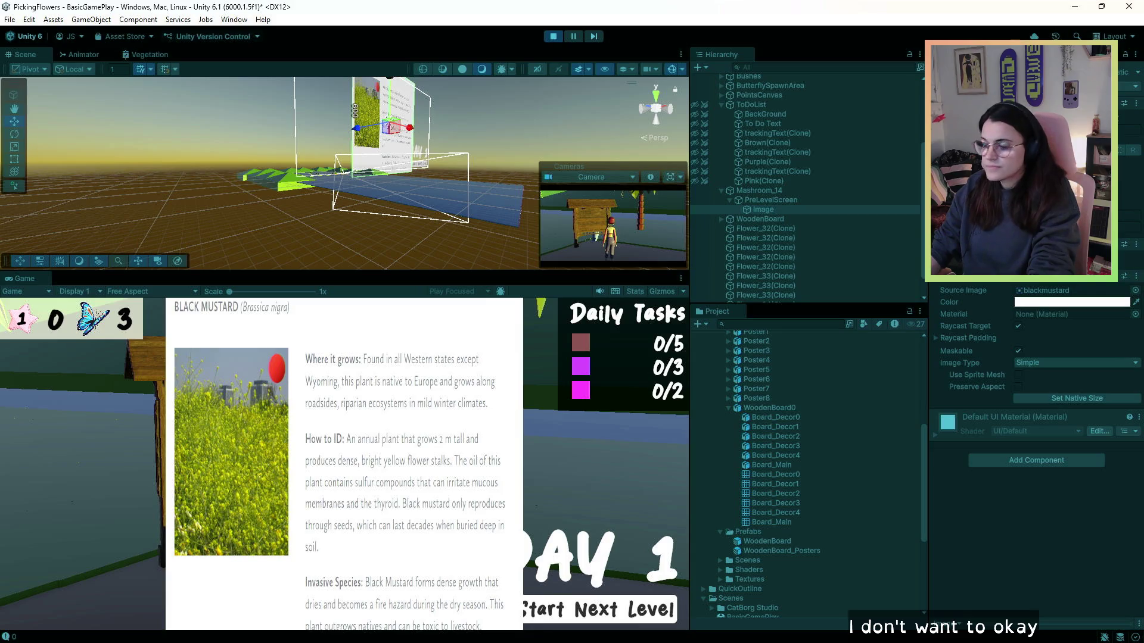
{"action": "key", "text": "e"}
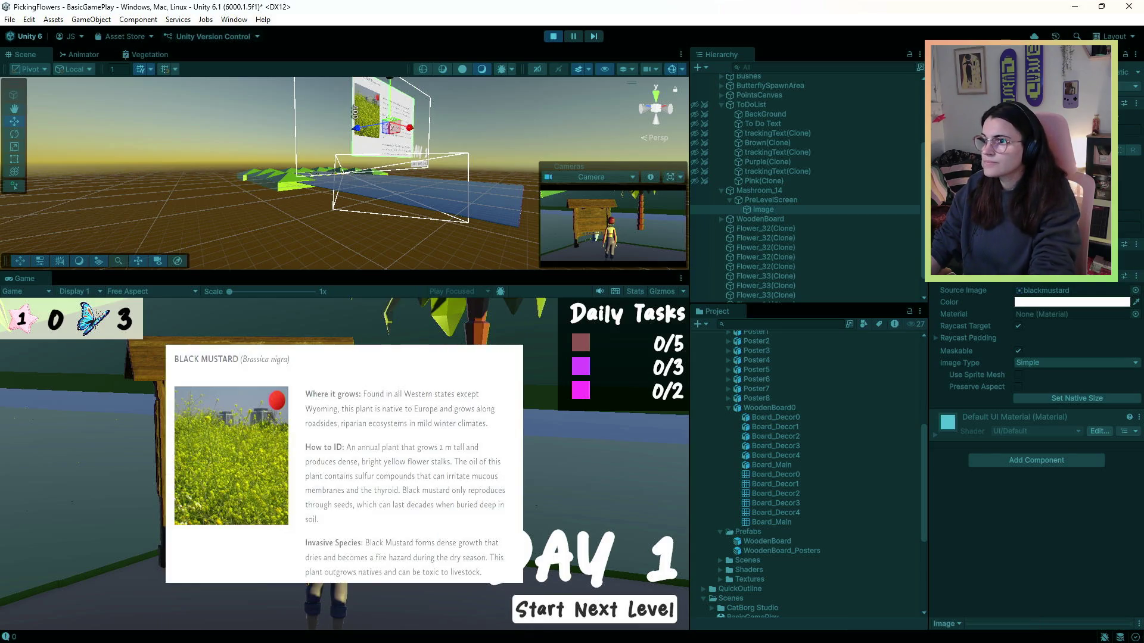
{"action": "left_click", "coordinate": [554, 36]}
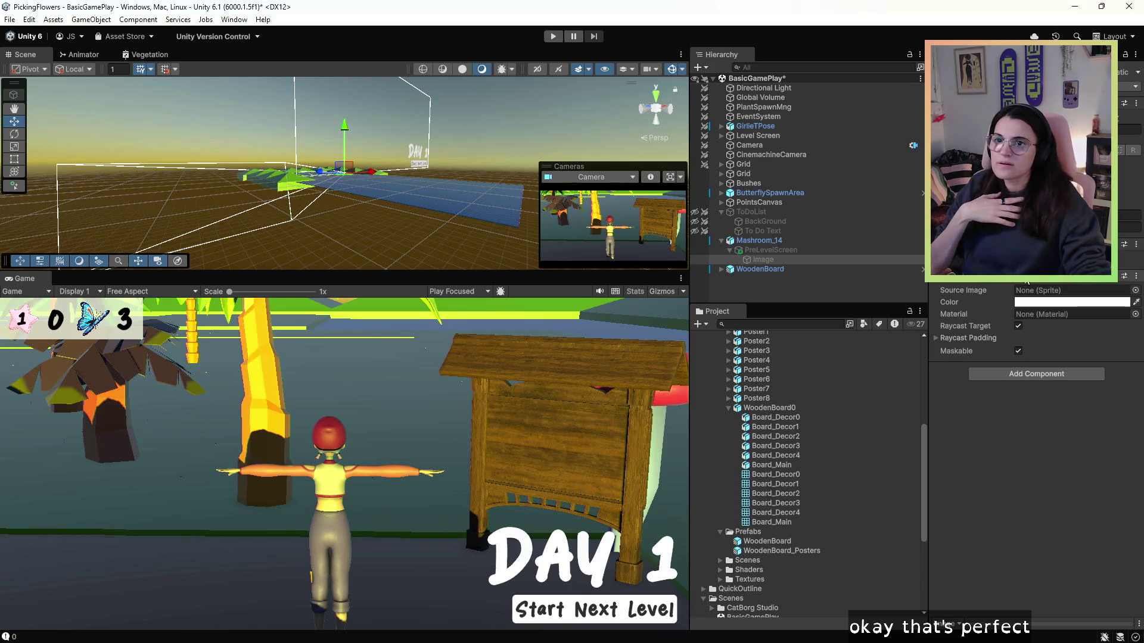
{"action": "left_click", "coordinate": [741, 251]}
{"action": "left_click", "coordinate": [744, 242]}
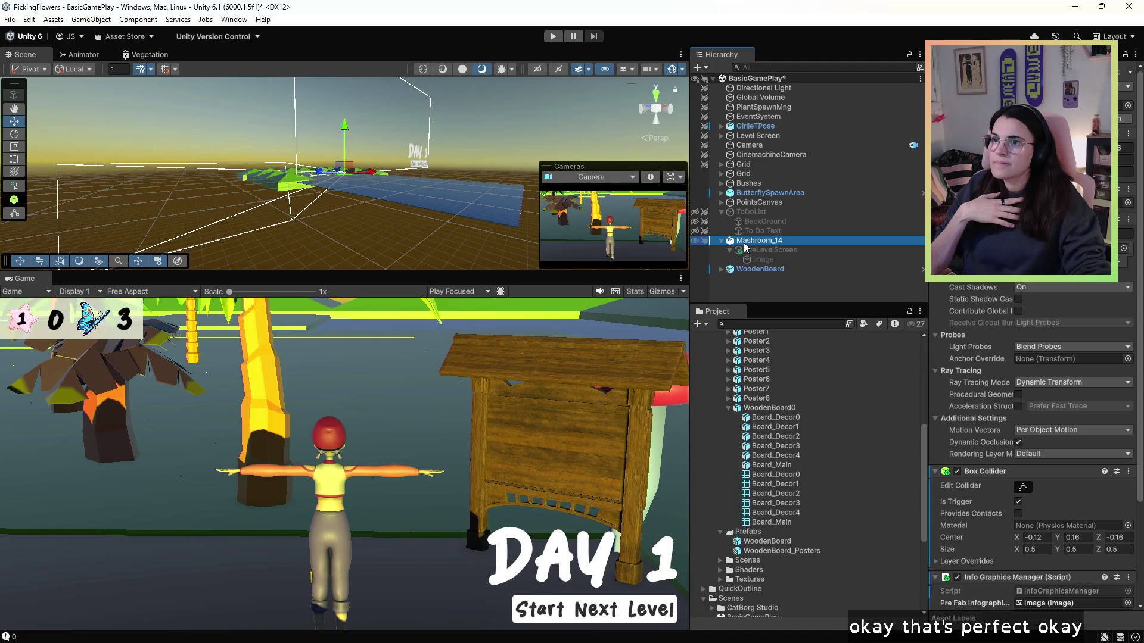
{"action": "left_click", "coordinate": [765, 270]}
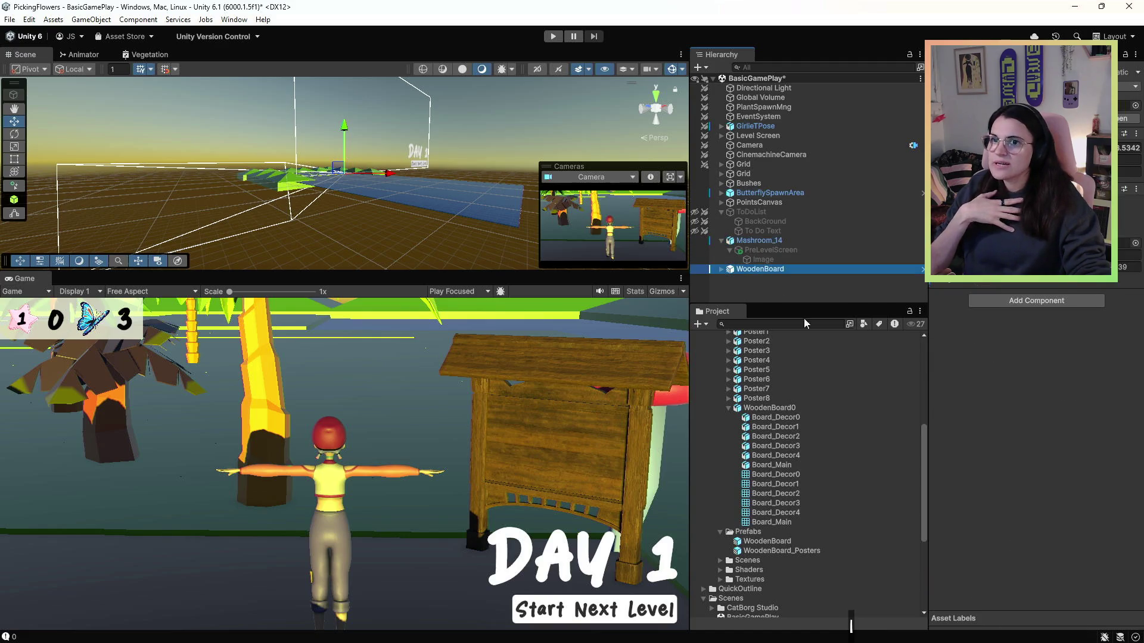
- Add an Outline component to WoodenBoard
{"action": "left_click", "coordinate": [1024, 302]}
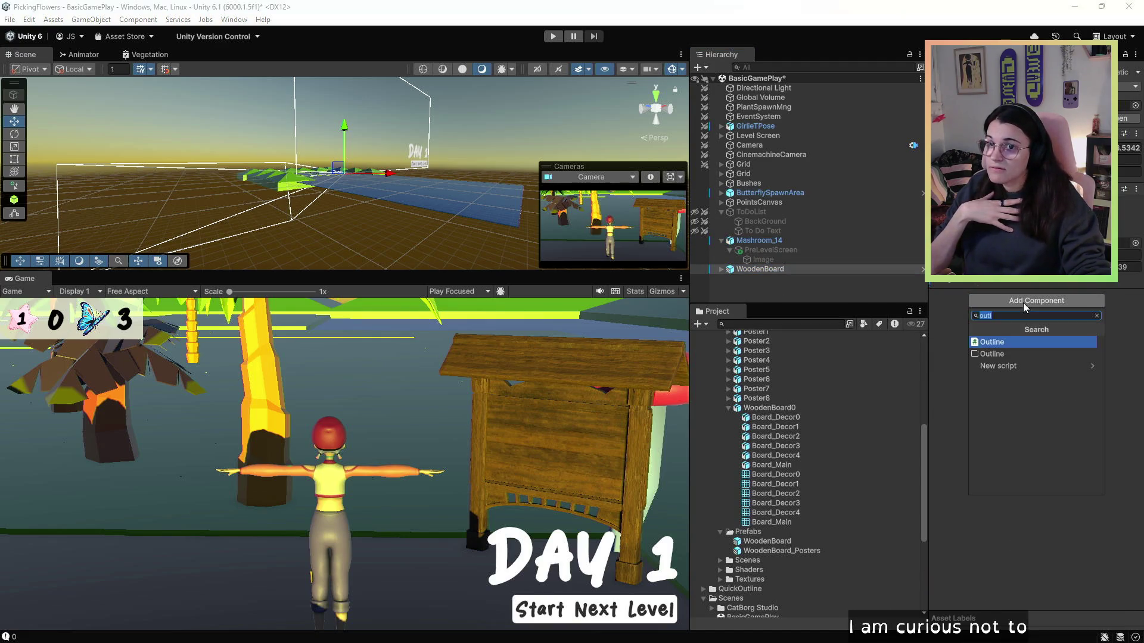
{"action": "type", "text": "outline"}
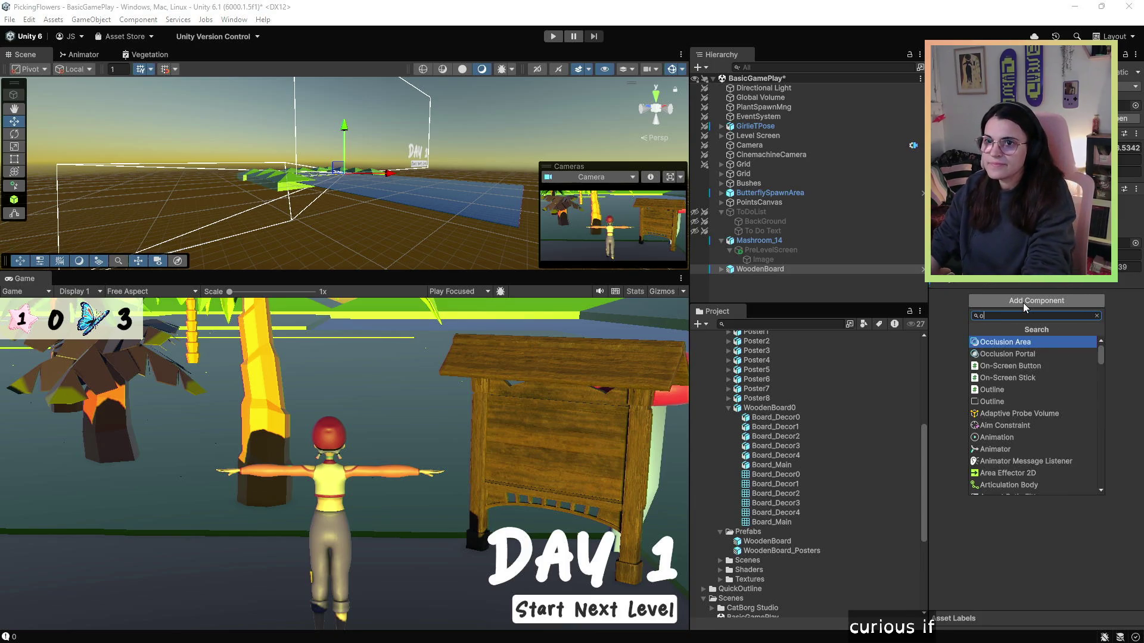
{"action": "key", "text": "Return"}
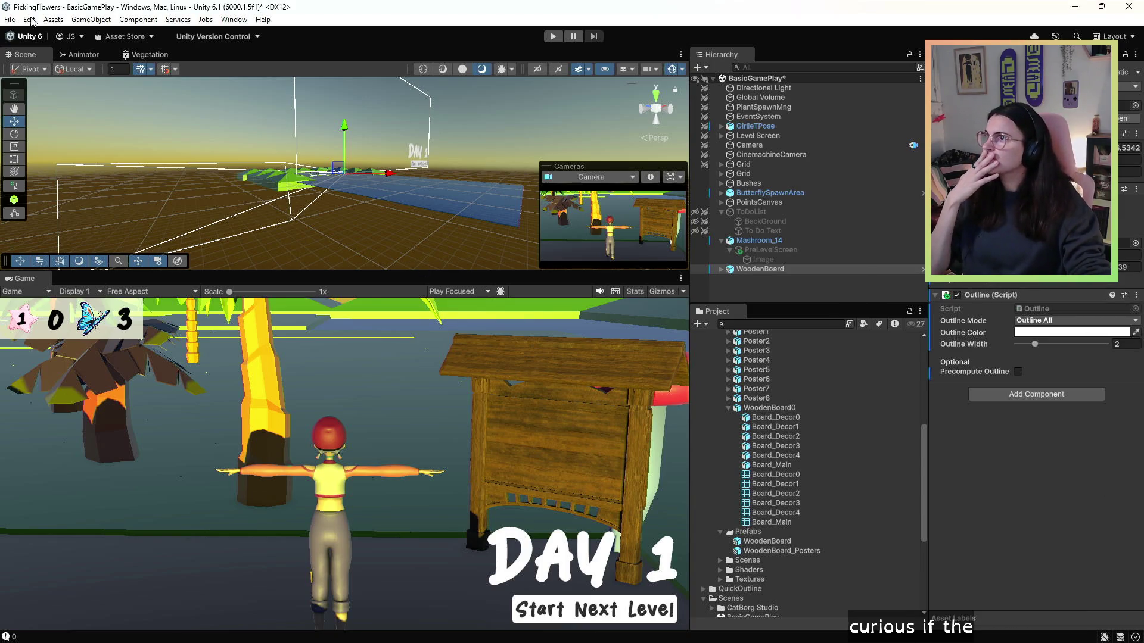
- Save the scene and start Play mode
{"action": "left_click", "coordinate": [9, 20]}
{"action": "left_click", "coordinate": [29, 78]}
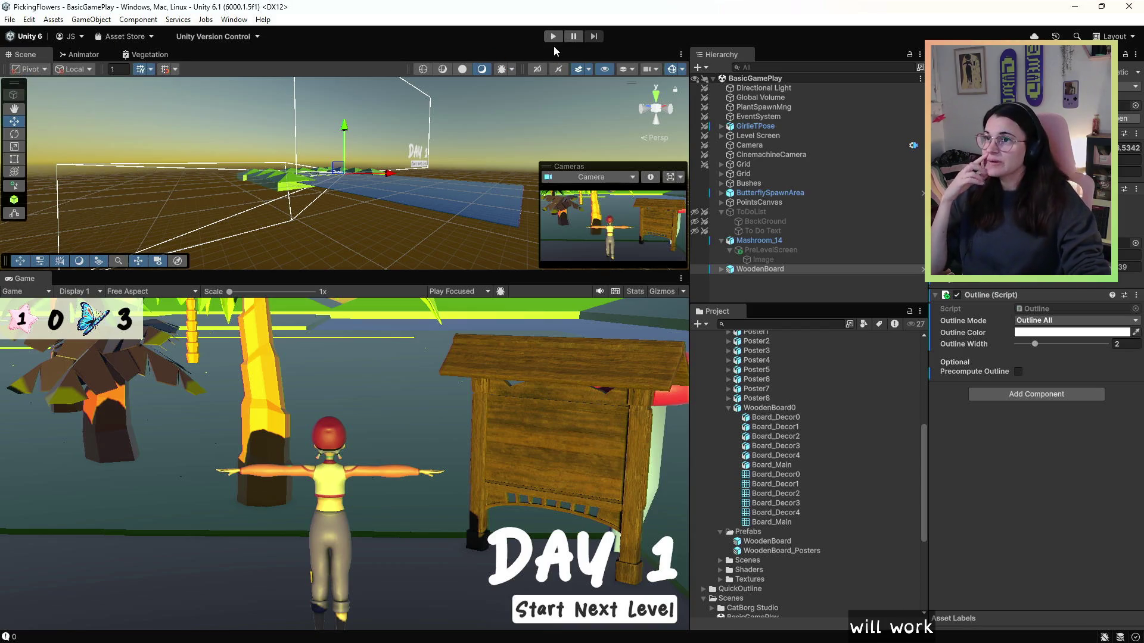
{"action": "left_click", "coordinate": [553, 37]}
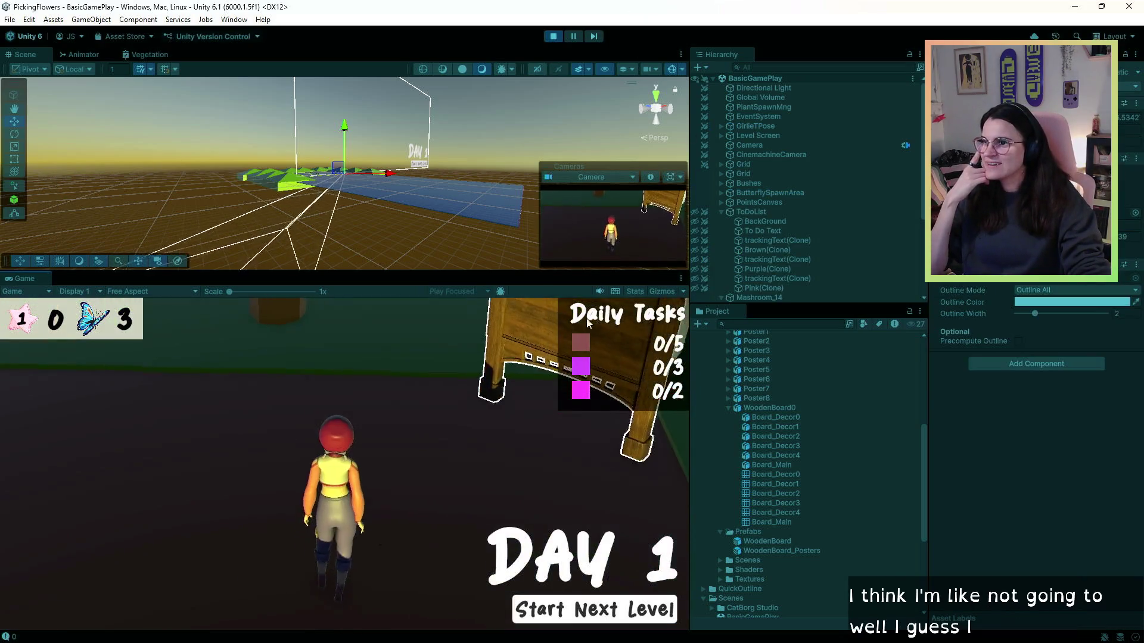
- Walk the character to the white-outlined wooden board, then stop the test run
{"action": "key", "text": "w"}
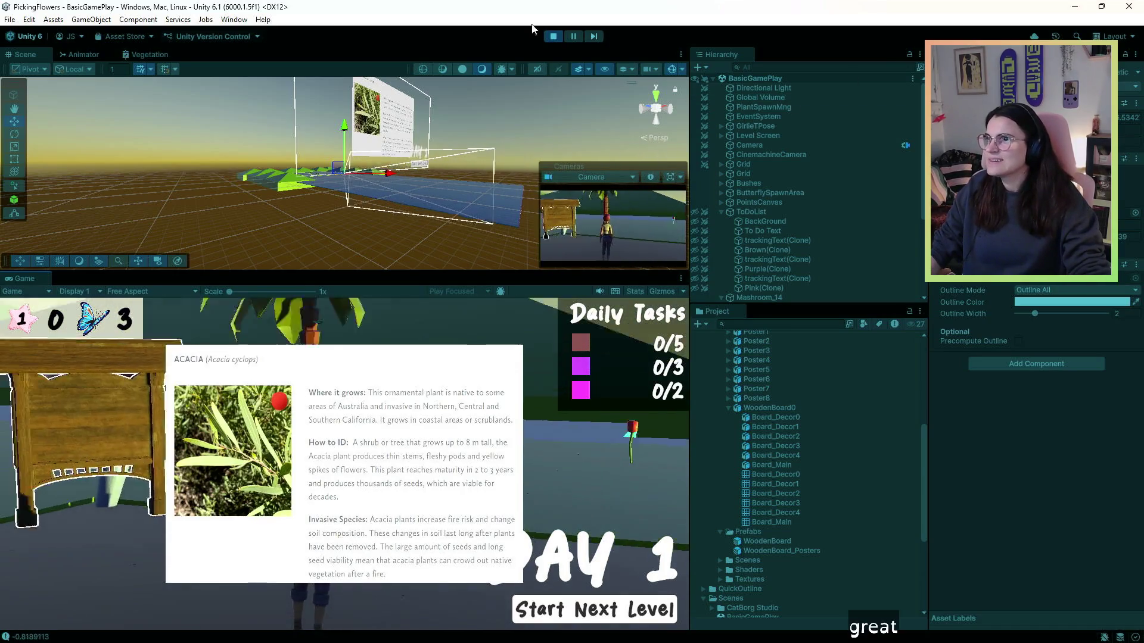
{"action": "left_click", "coordinate": [554, 36]}
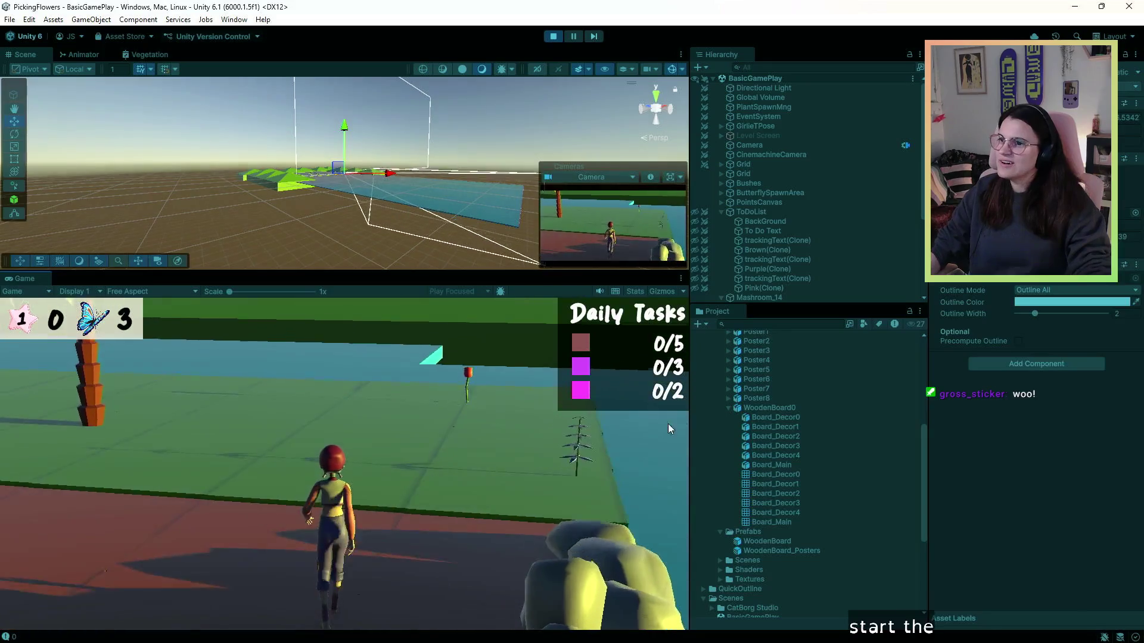
- Run along the red path and field picking flowers until Daily Tasks reach 4/5, 2/3, 2/2
{"action": "key", "text": "w"}
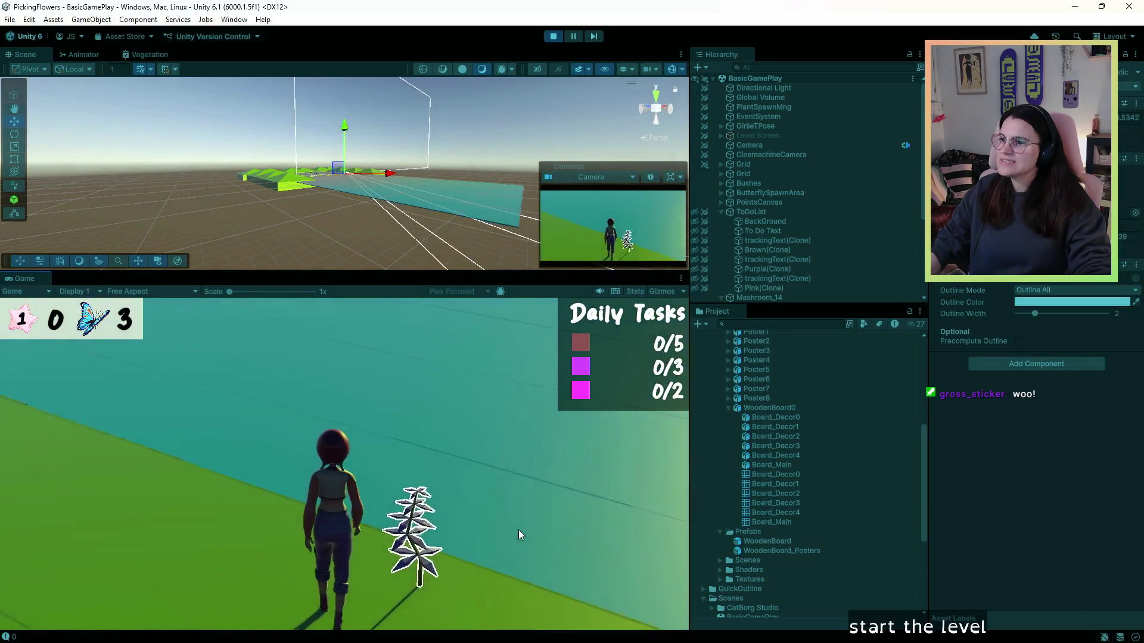
{"action": "key", "text": "w"}
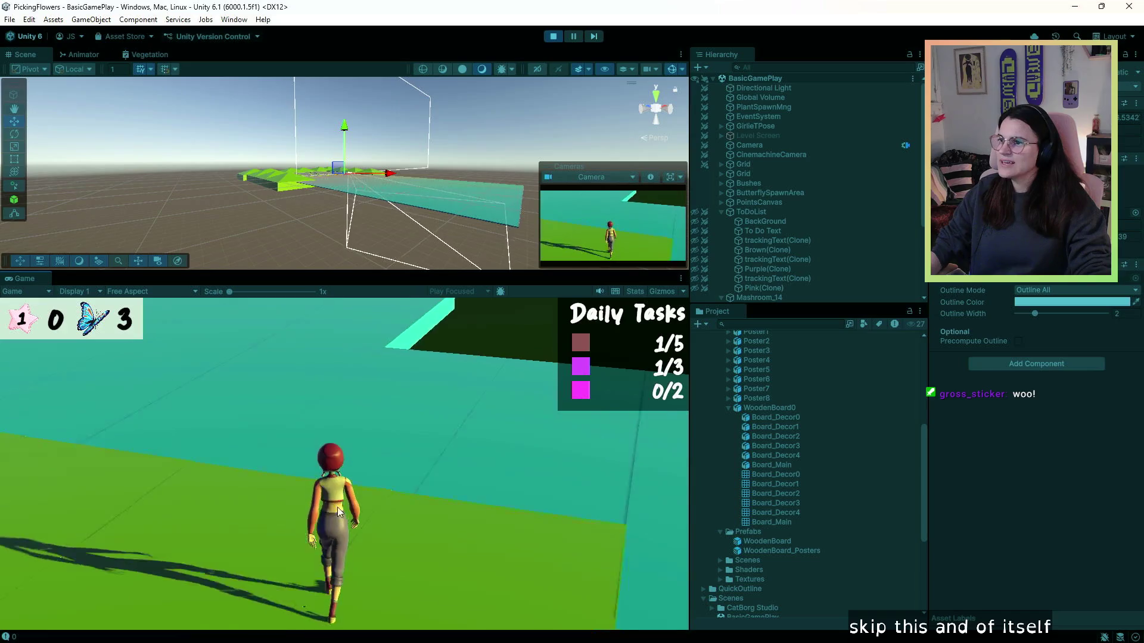
{"action": "key", "text": "w"}
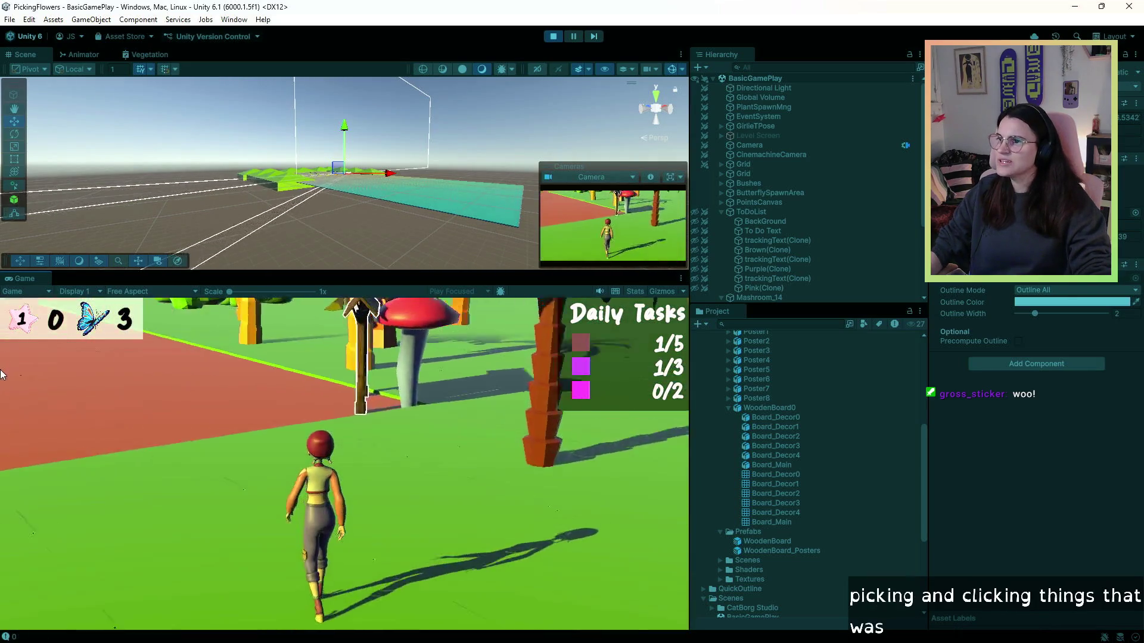
{"action": "key", "text": "w"}
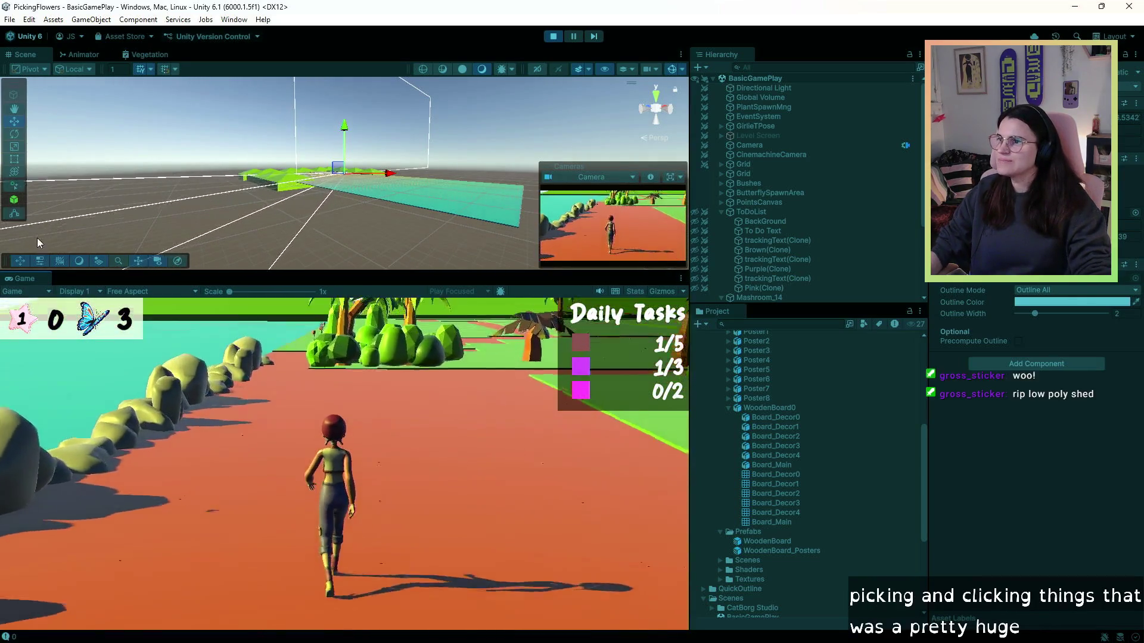
{"action": "key", "text": "w"}
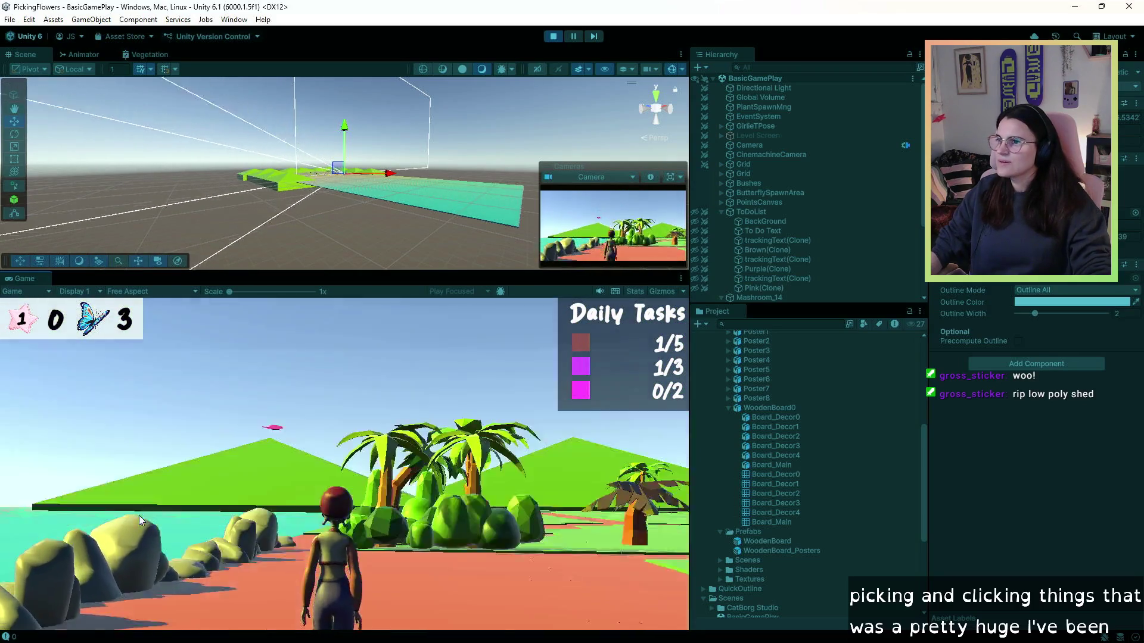
{"action": "key", "text": "w"}
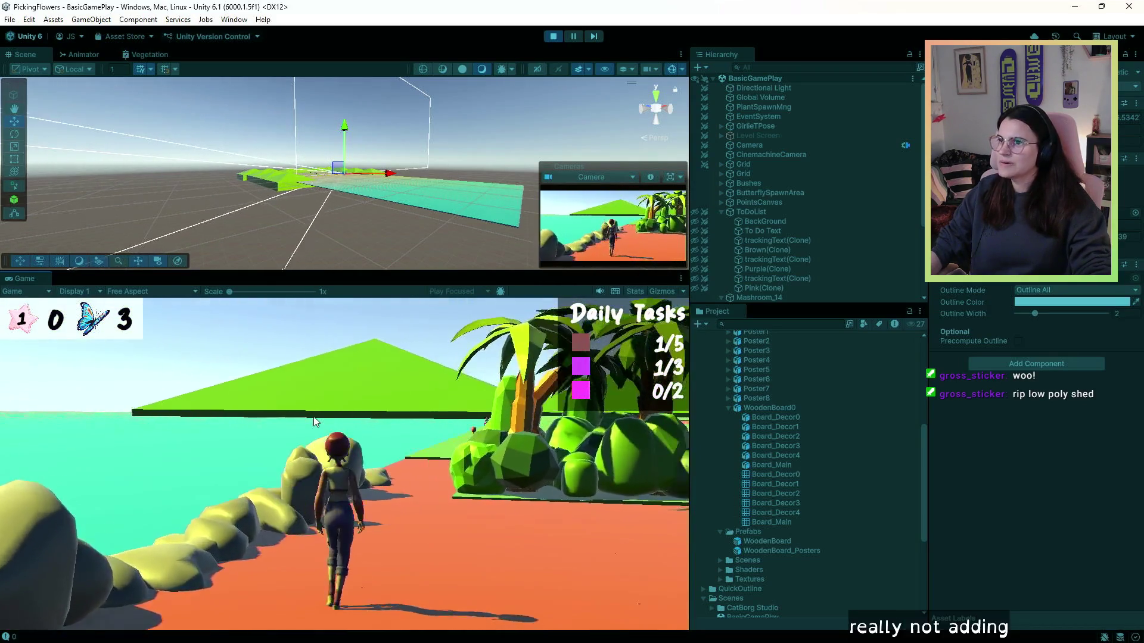
{"action": "key", "text": "w"}
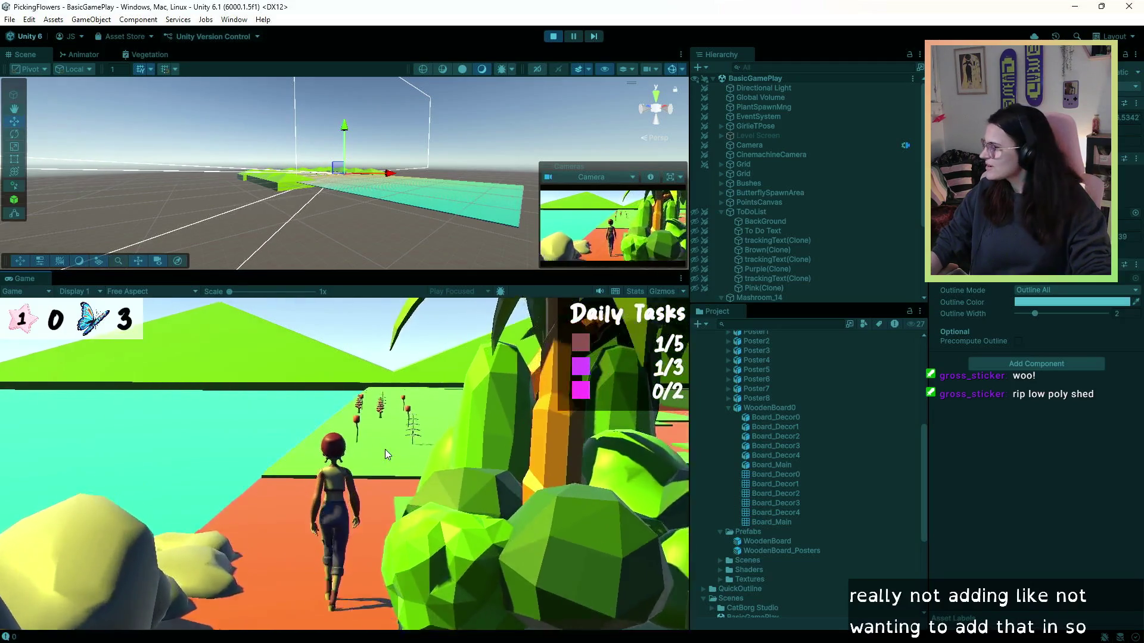
{"action": "key", "text": "w"}
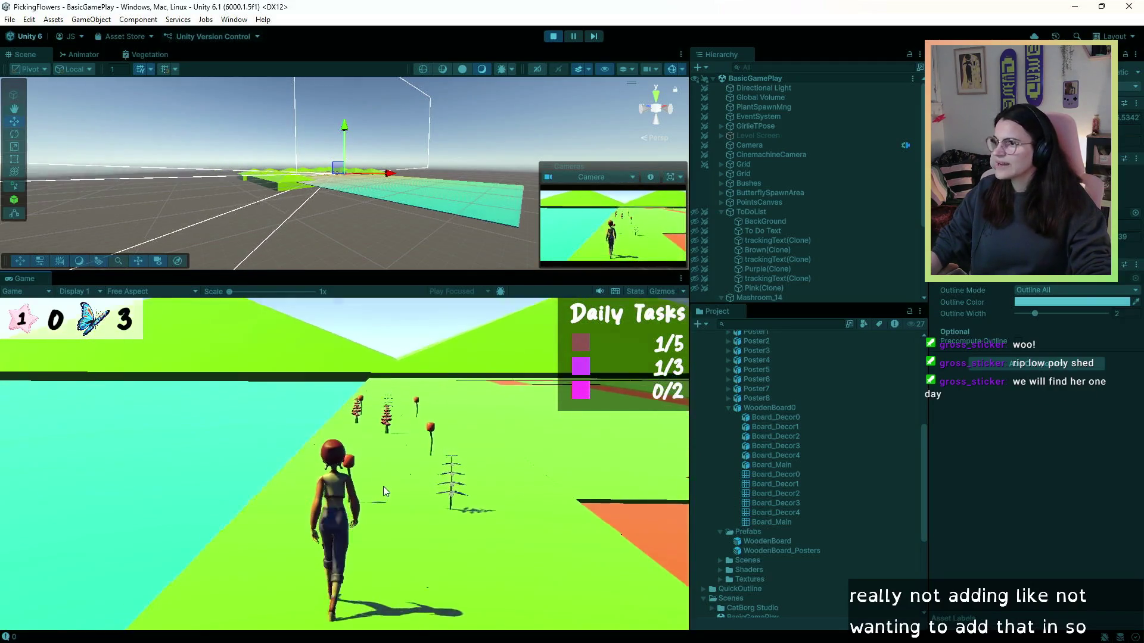
{"action": "key", "text": "w"}
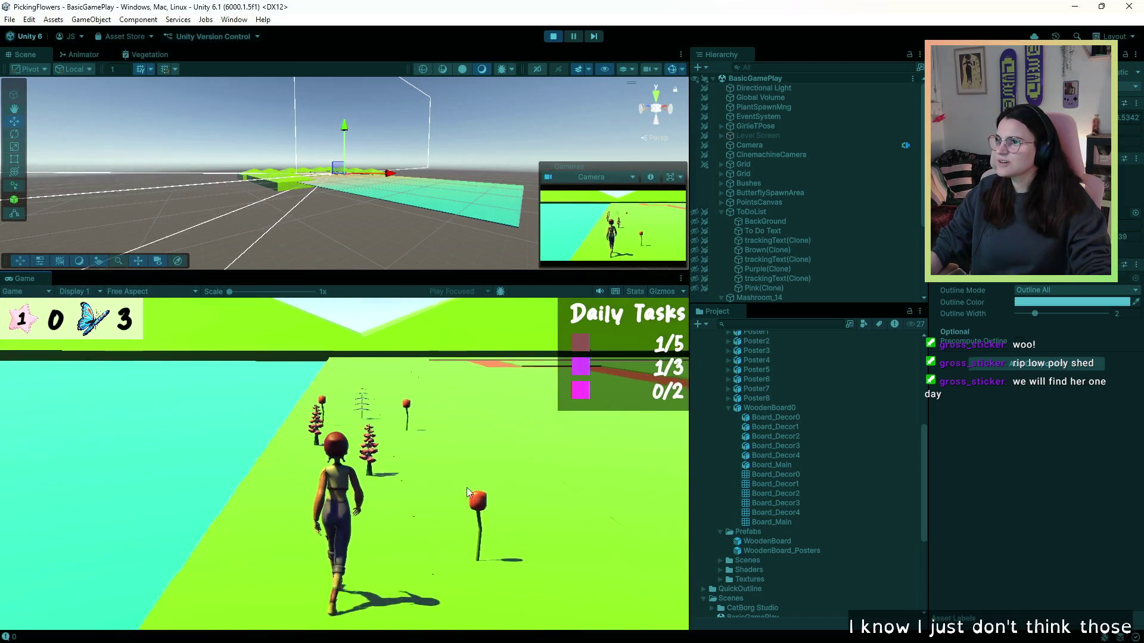
{"action": "key", "text": "w"}
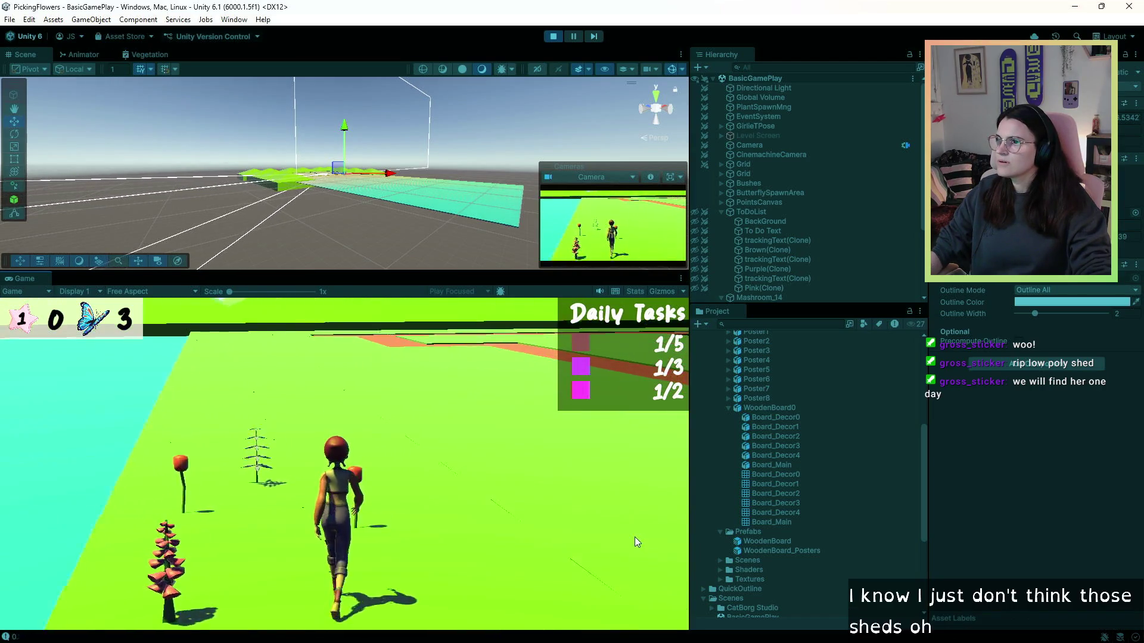
{"action": "key", "text": "w"}
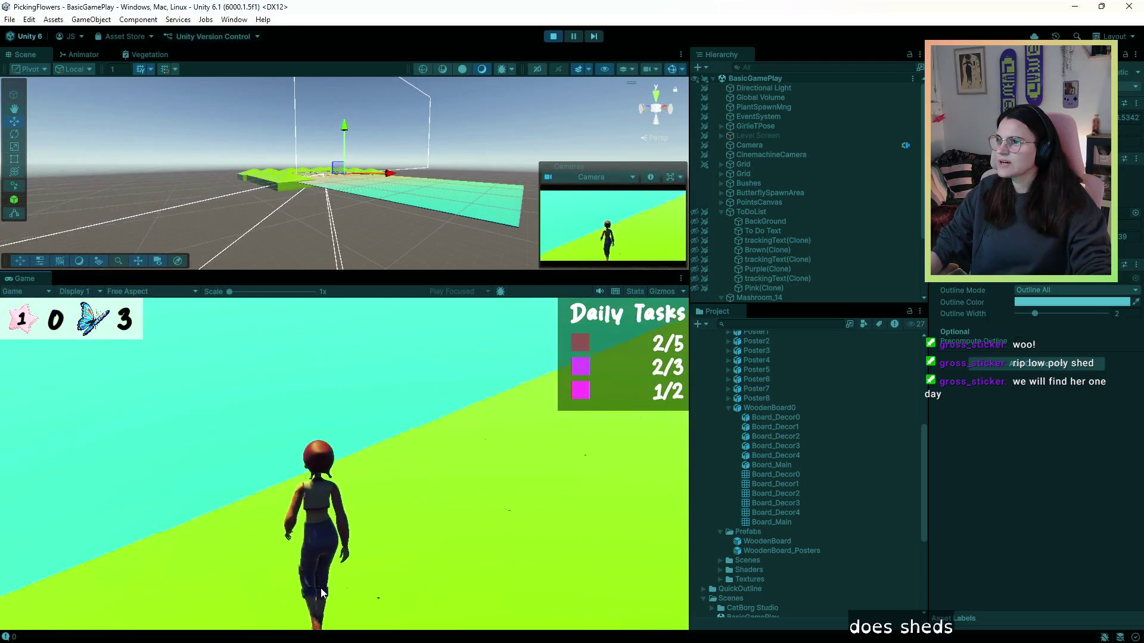
{"action": "key", "text": "w"}
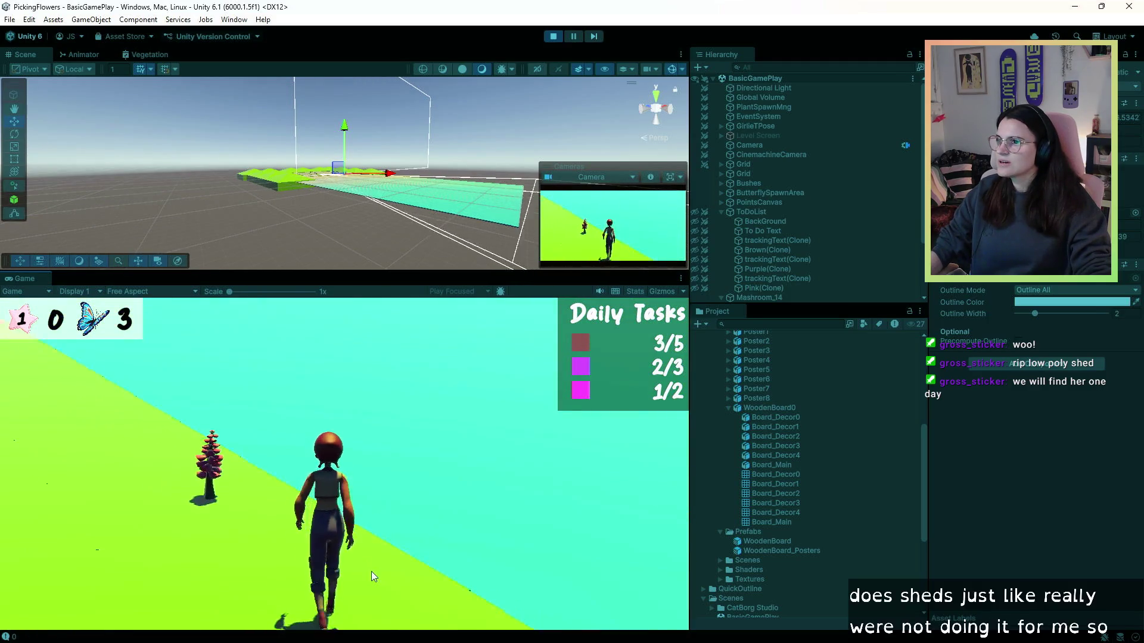
{"action": "key", "text": "w"}
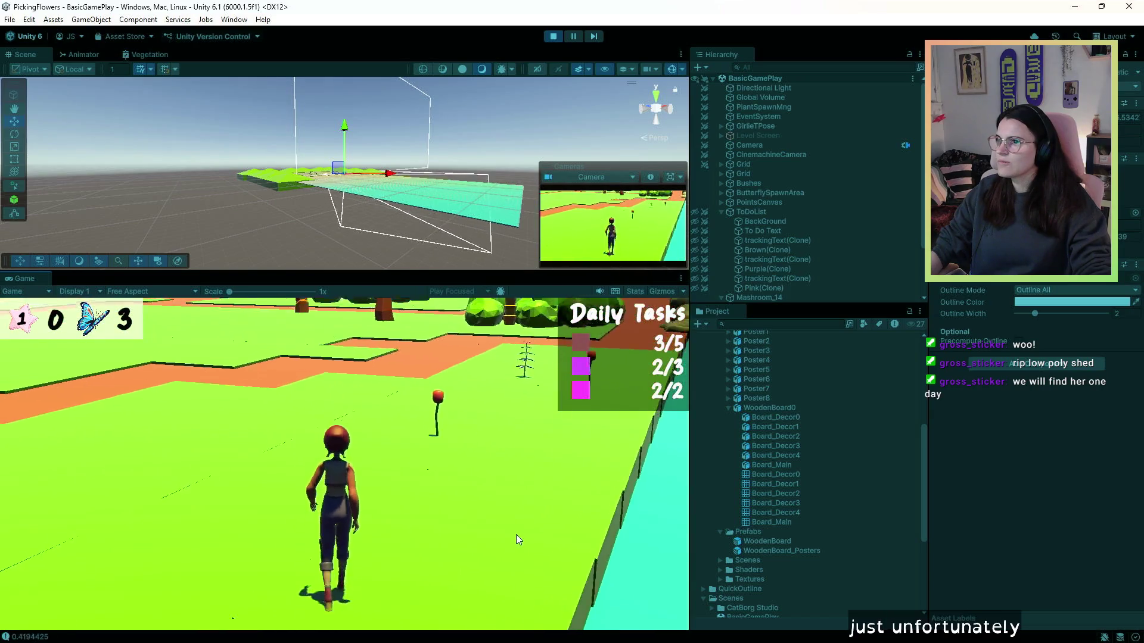
{"action": "key", "text": "w"}
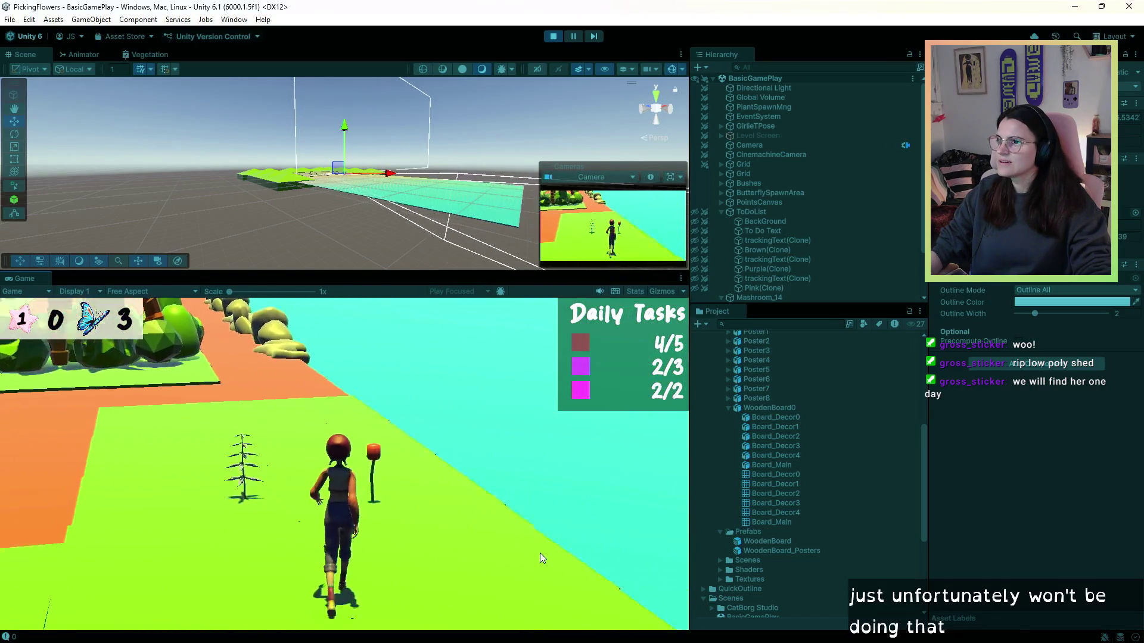
{"action": "key", "text": "w"}
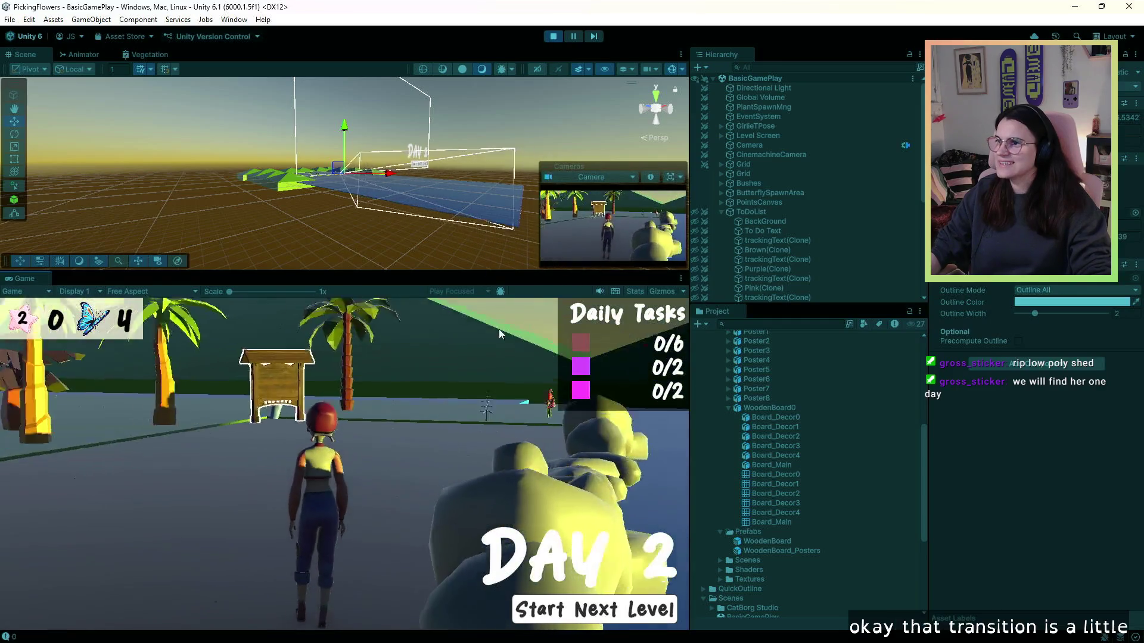
- Run forward toward a red flower during day two
{"action": "key", "text": "w"}
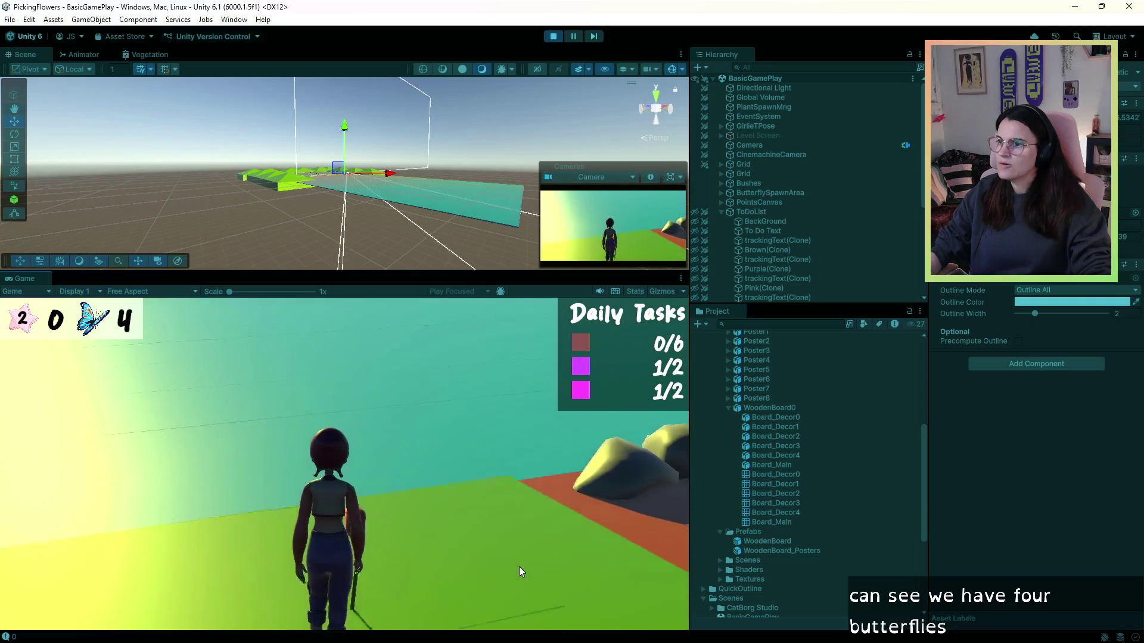
- Pick the remaining red, brown and purple flowers to complete the day's tasks
{"action": "key", "text": "w"}
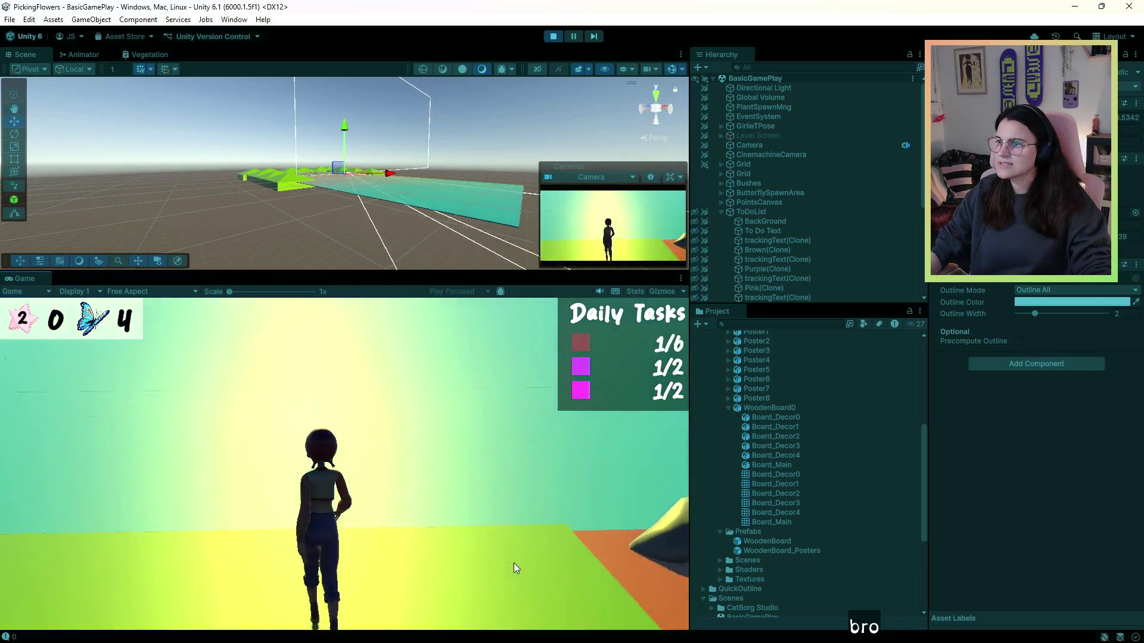
{"action": "key", "text": "w"}
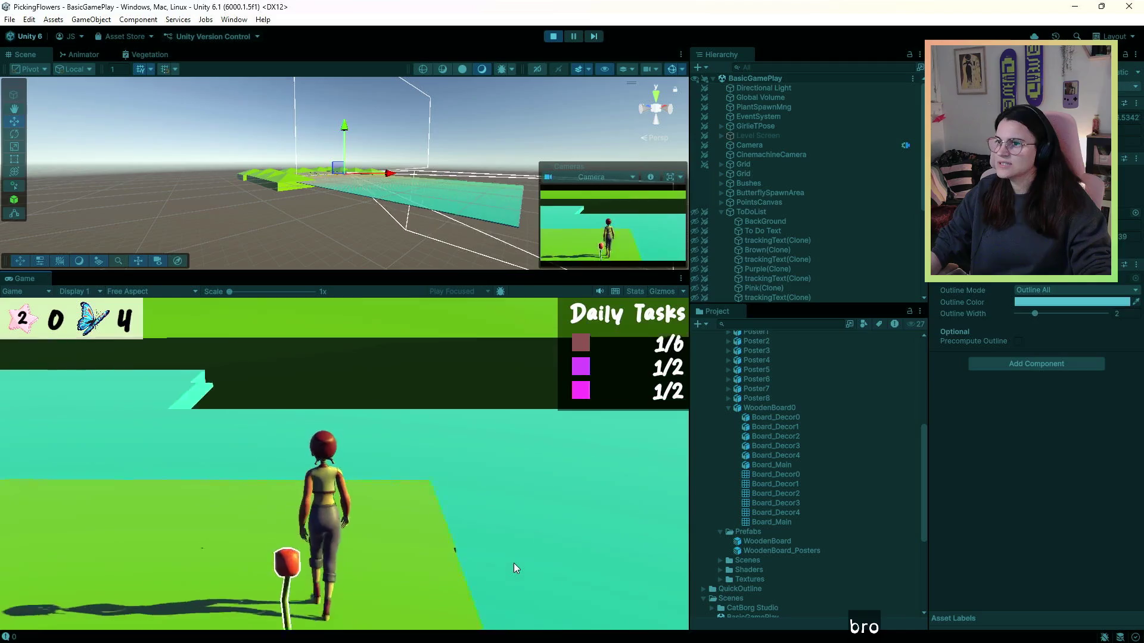
{"action": "key", "text": "w"}
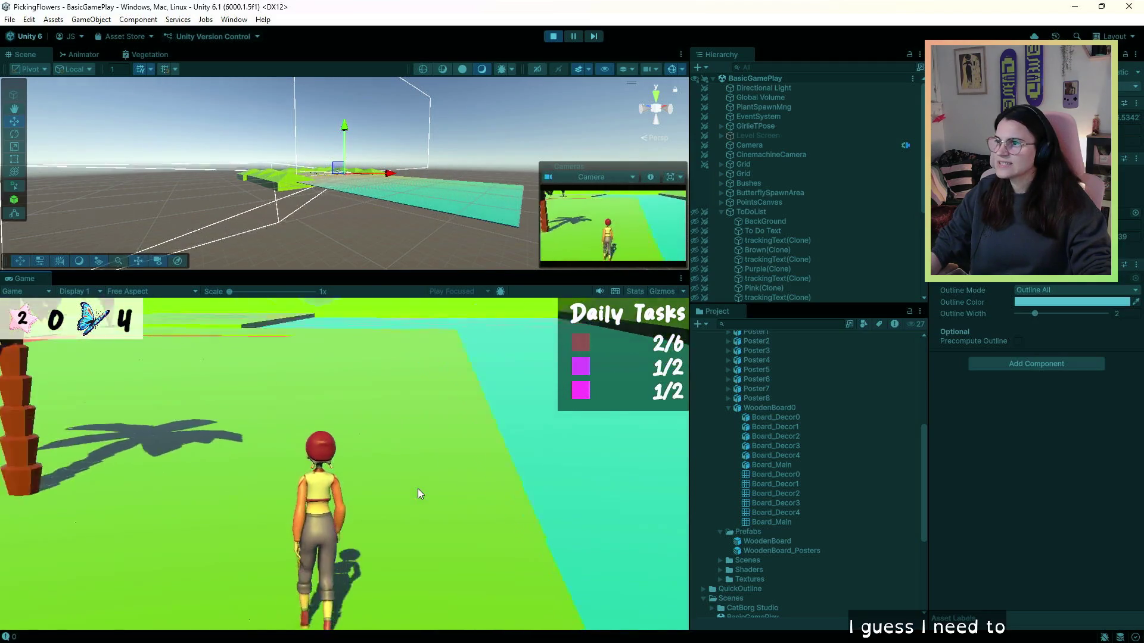
{"action": "key", "text": "w"}
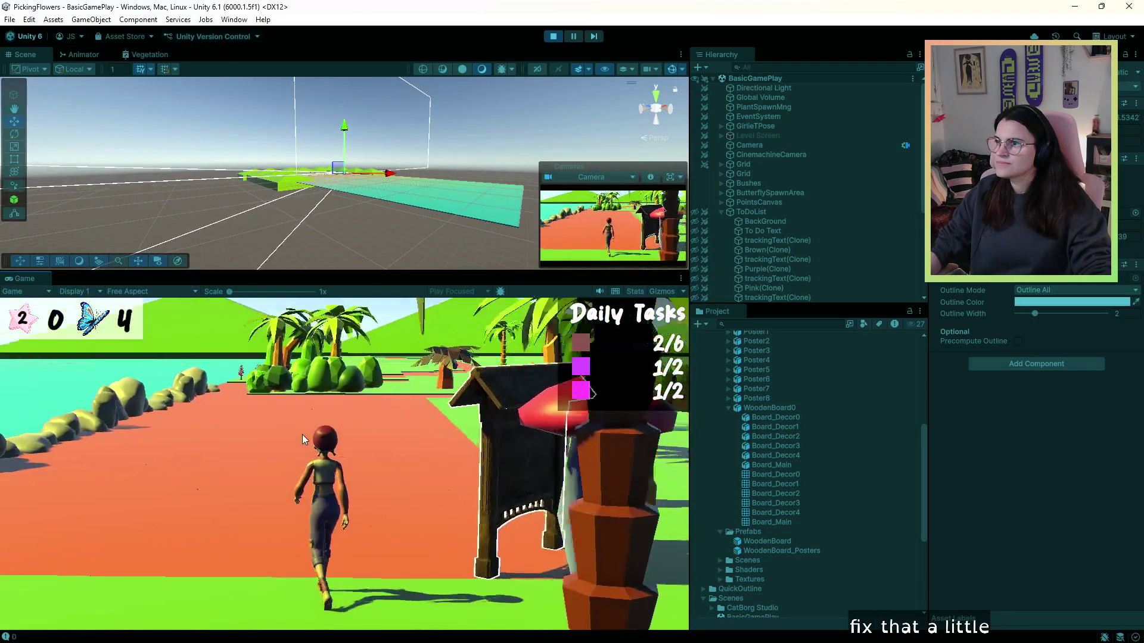
{"action": "key", "text": "a"}
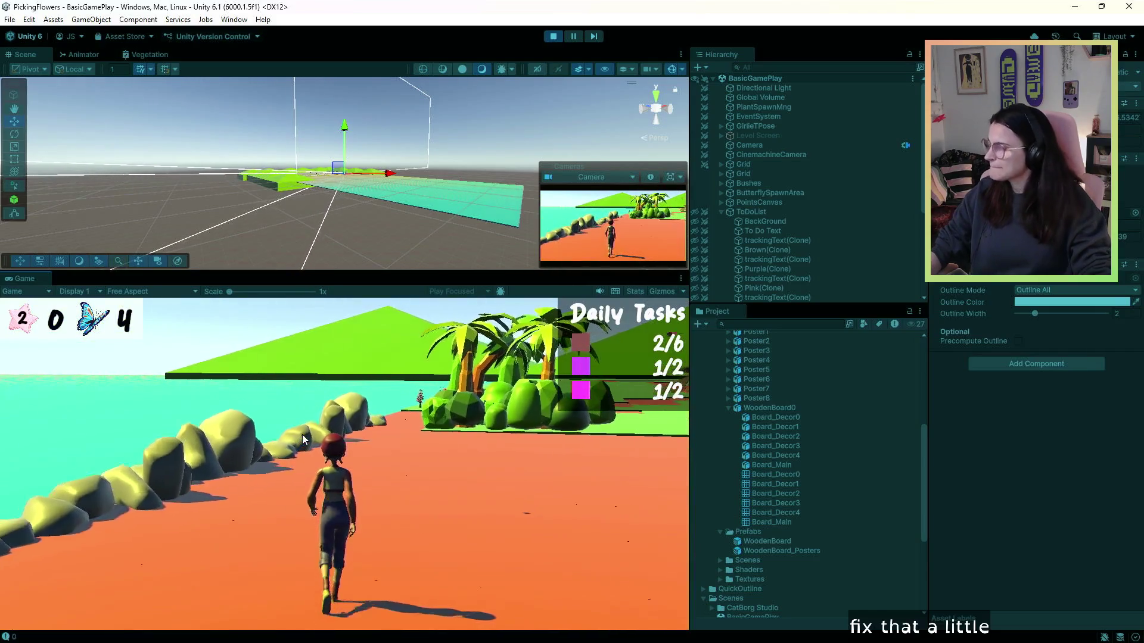
{"action": "key", "text": "w"}
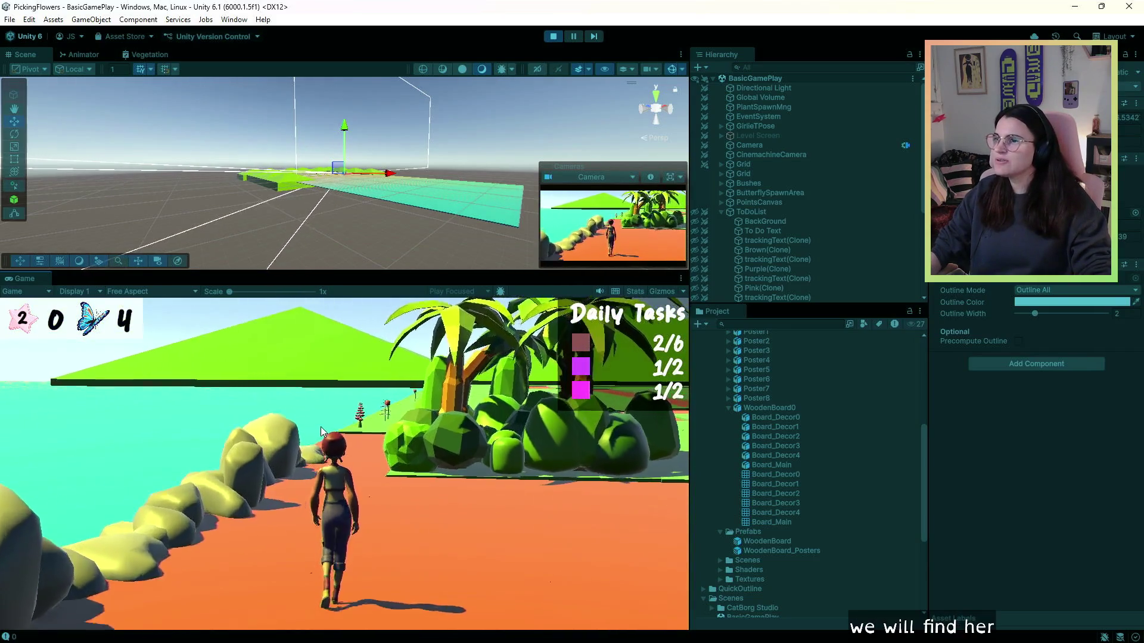
{"action": "key", "text": "w"}
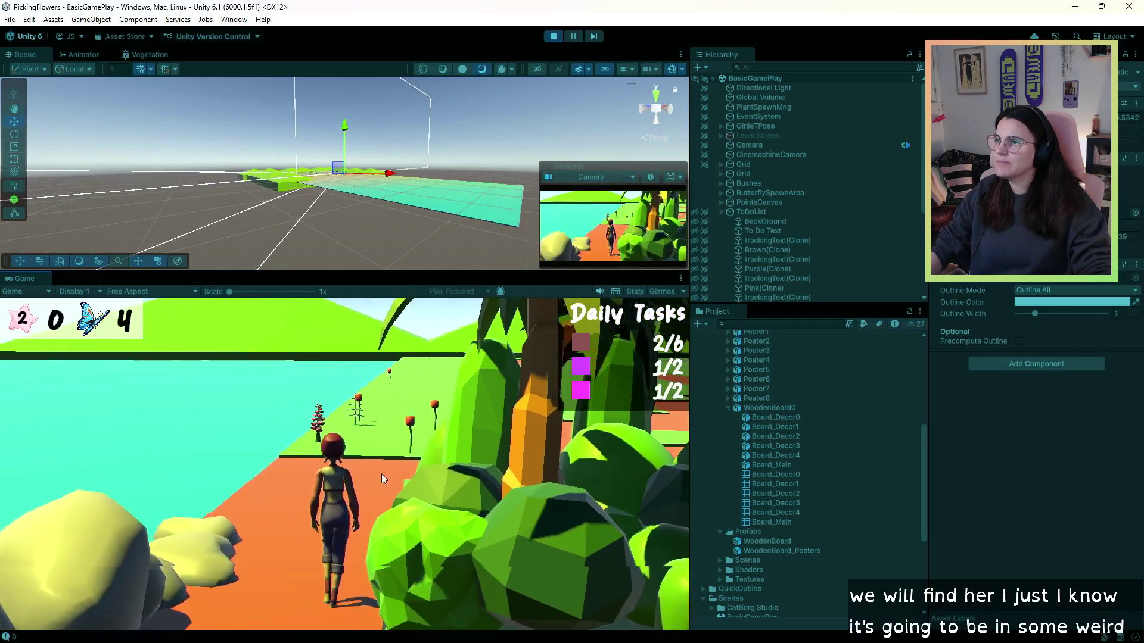
{"action": "key", "text": "w"}
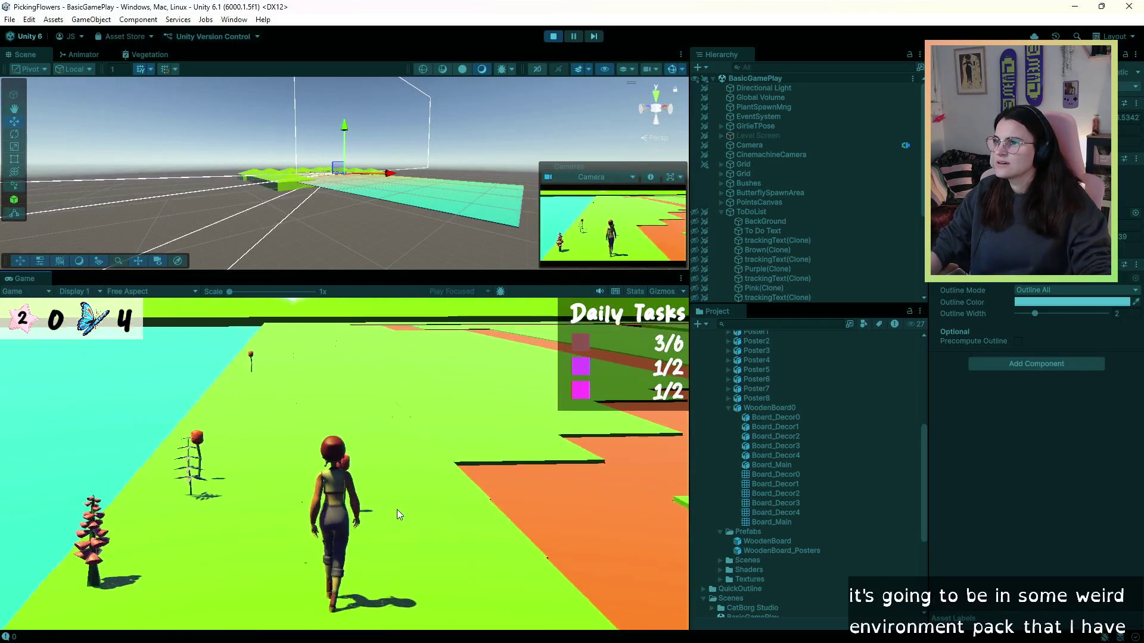
{"action": "key", "text": "w"}
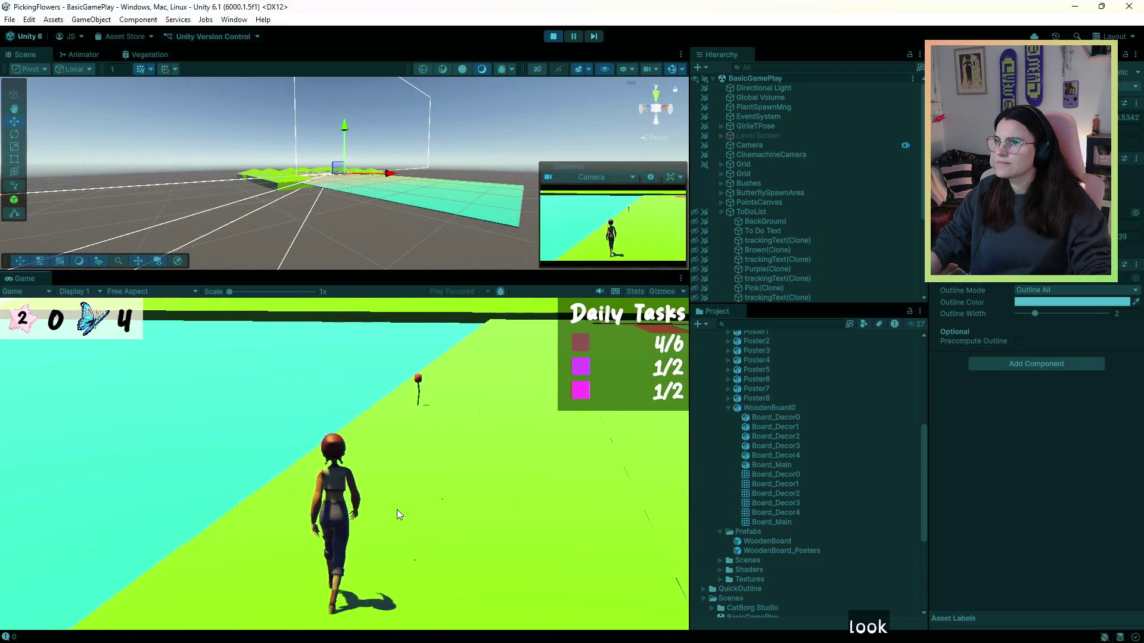
{"action": "key", "text": "w"}
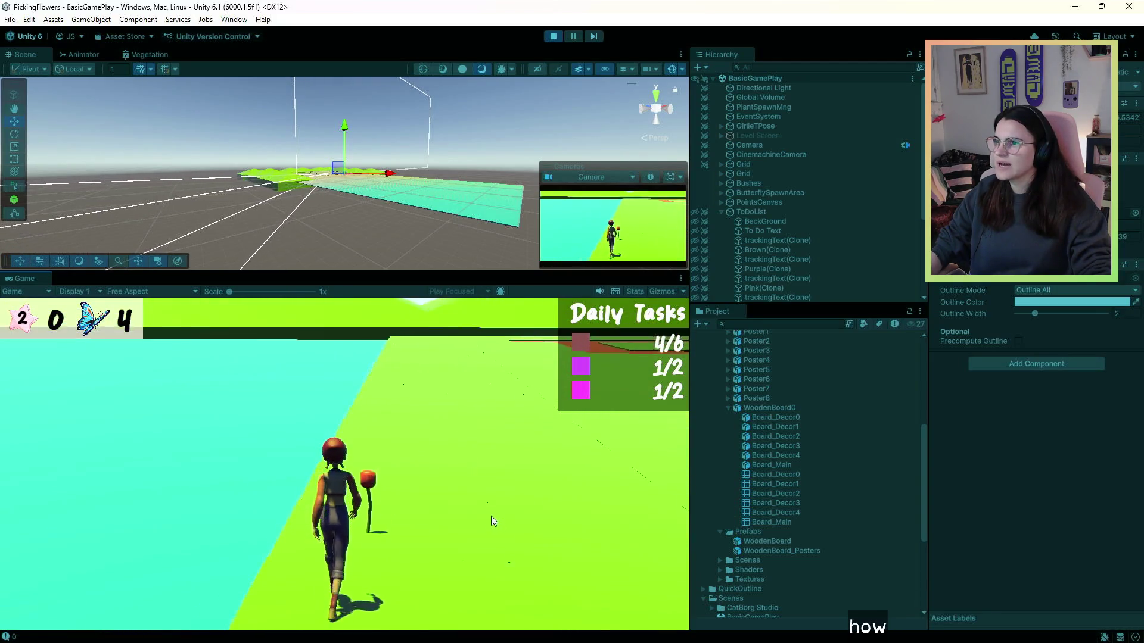
{"action": "key", "text": "w"}
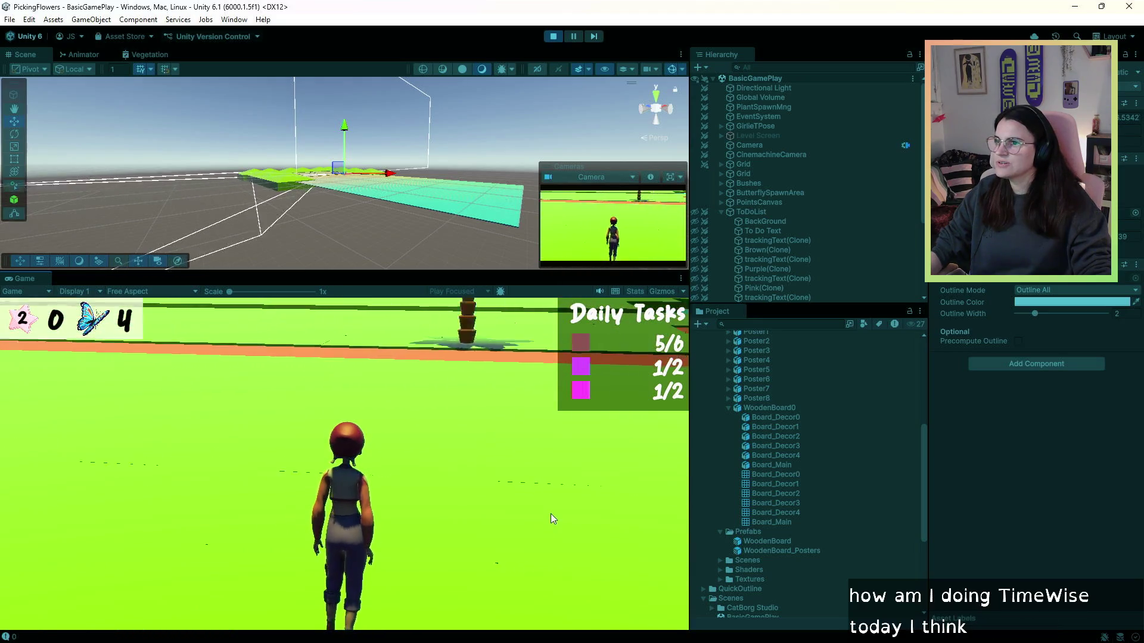
{"action": "key", "text": "w"}
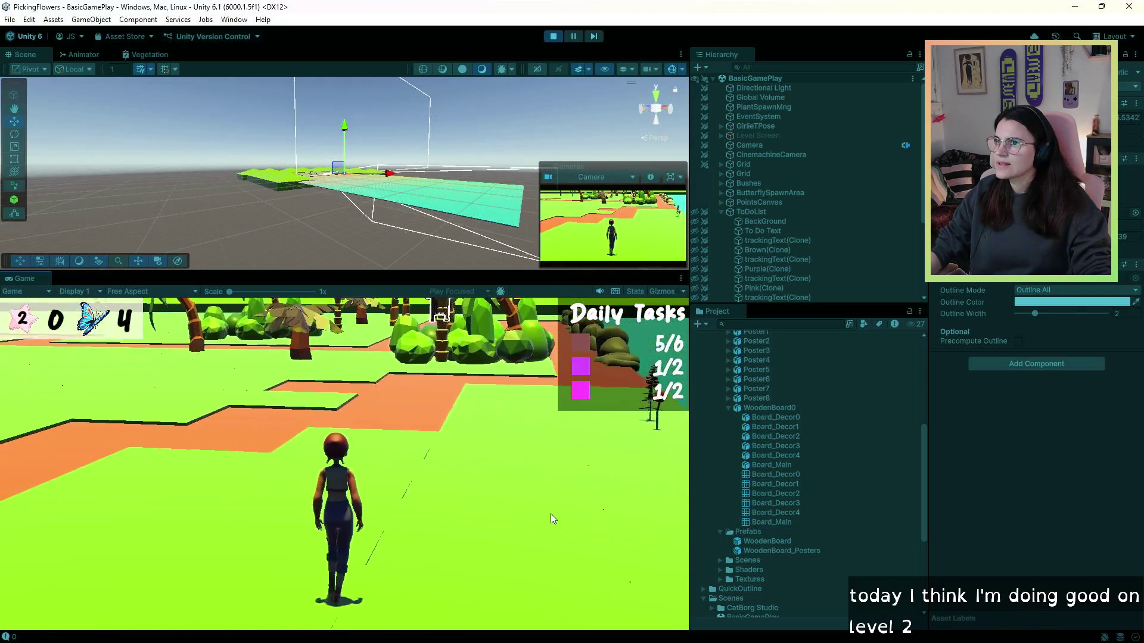
{"action": "key", "text": "w"}
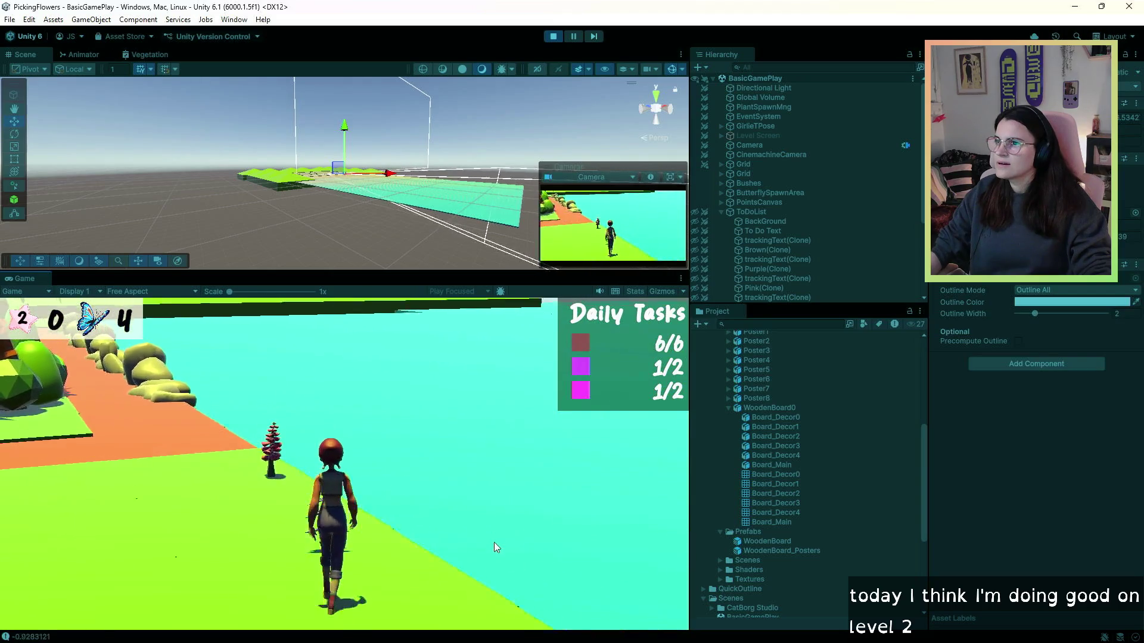
{"action": "key", "text": "w"}
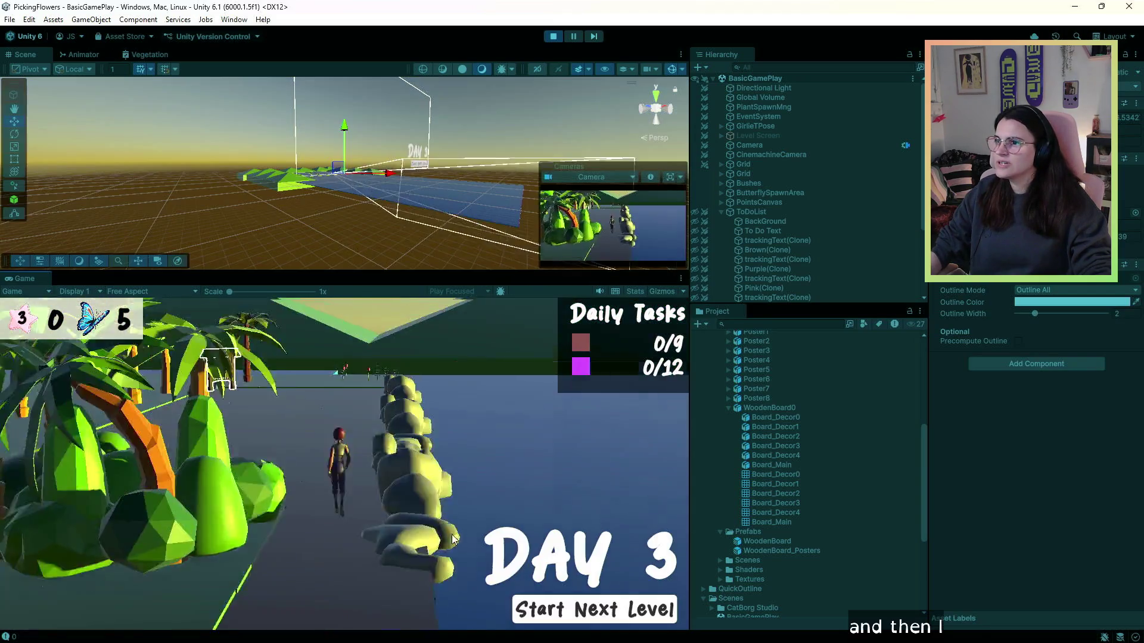
- Collect purple, brown and red flowers across the field and paths in the new day
{"action": "key", "text": "w"}
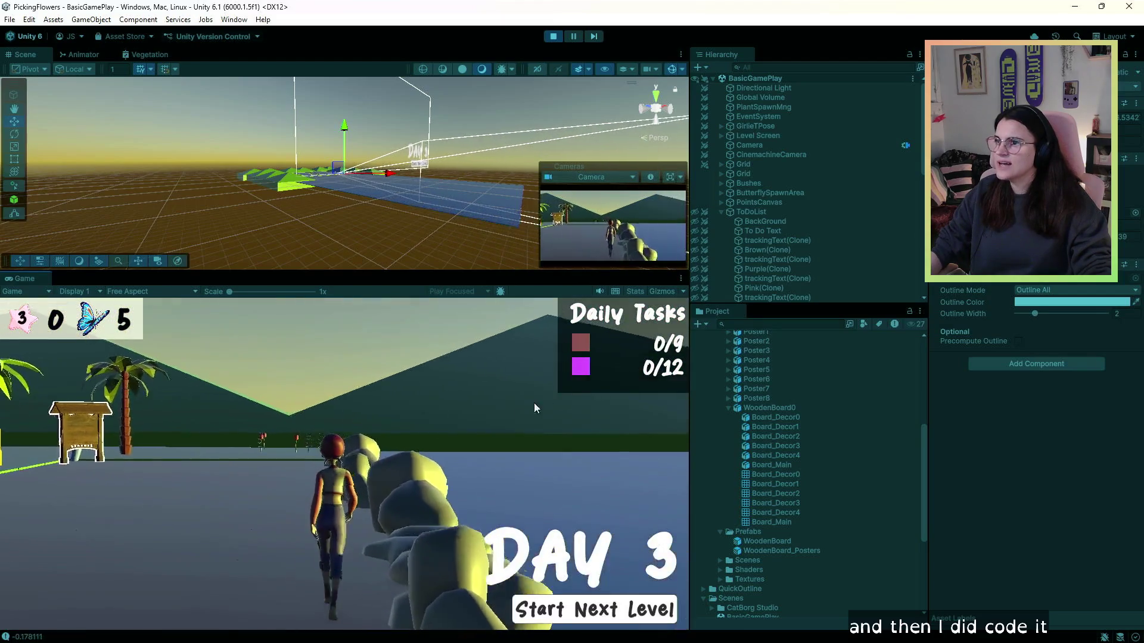
{"action": "key", "text": "w"}
{"action": "key", "text": "w"}
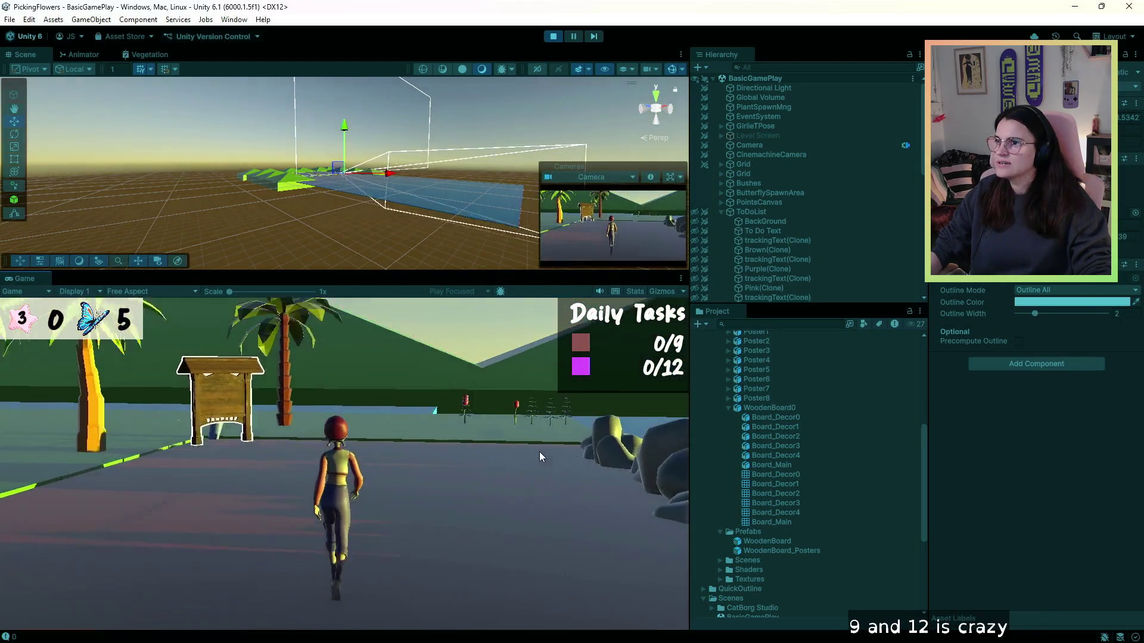
{"action": "key", "text": "w"}
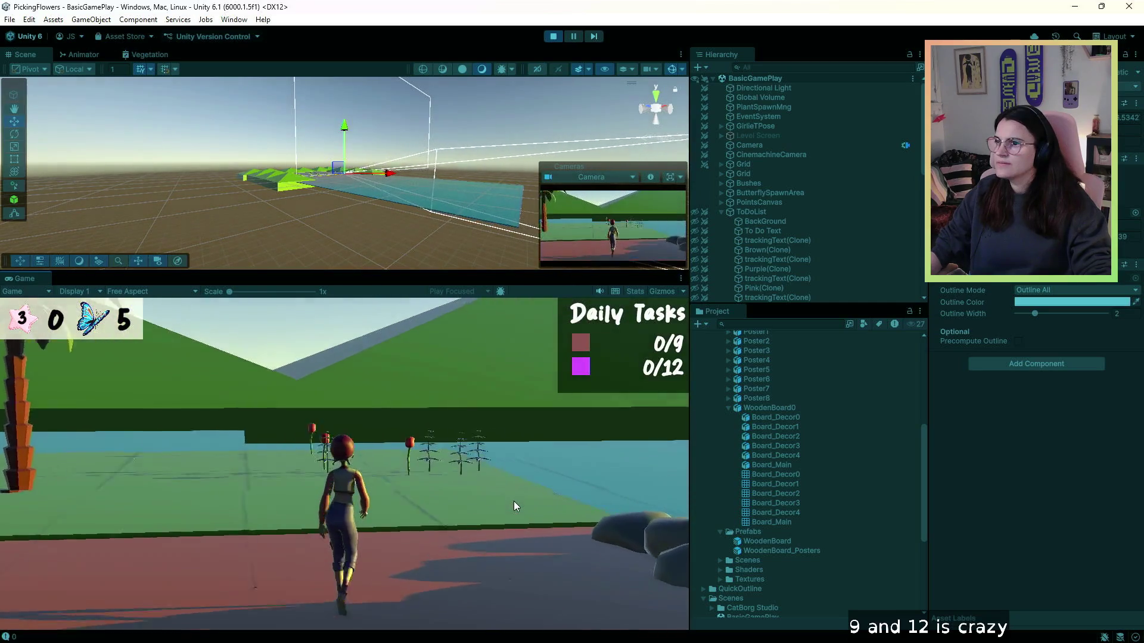
{"action": "key", "text": "w"}
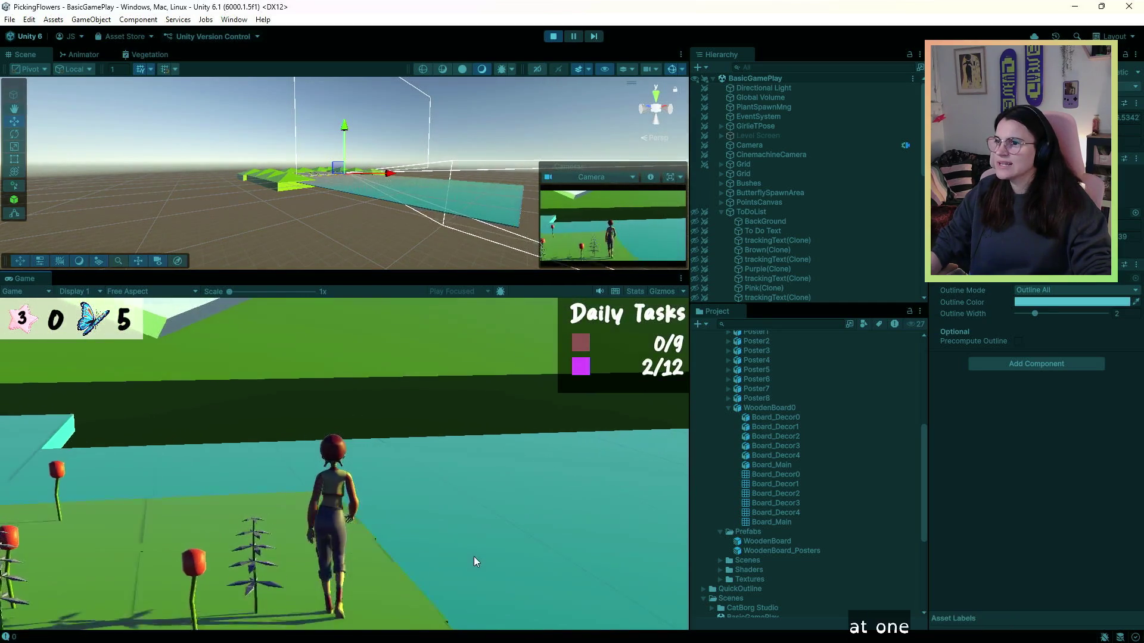
{"action": "key", "text": "w"}
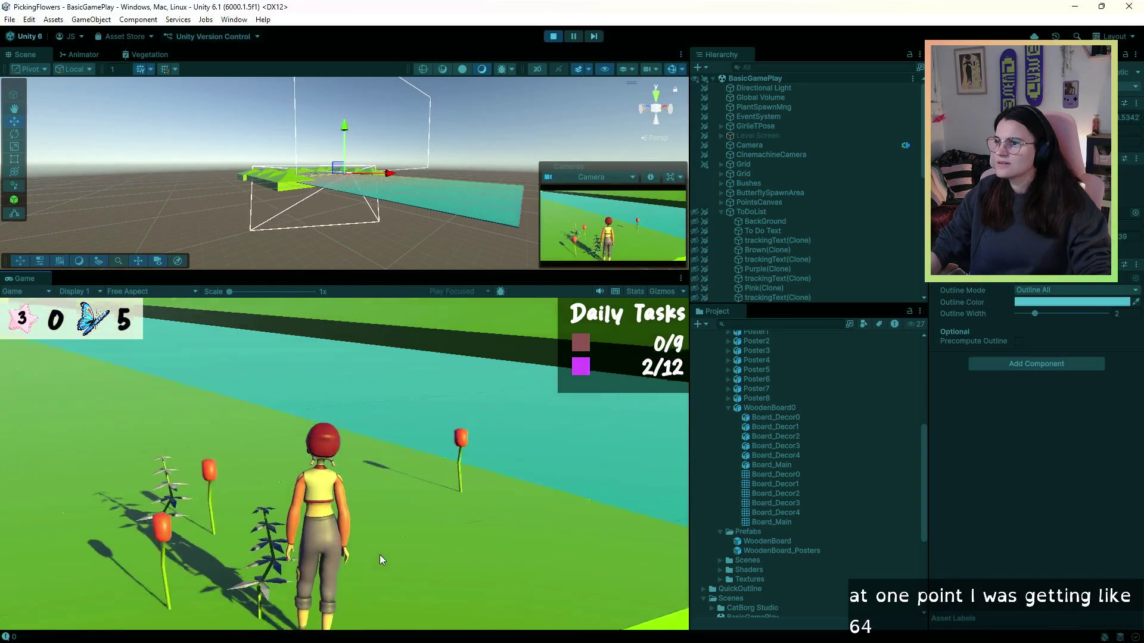
{"action": "key", "text": "w"}
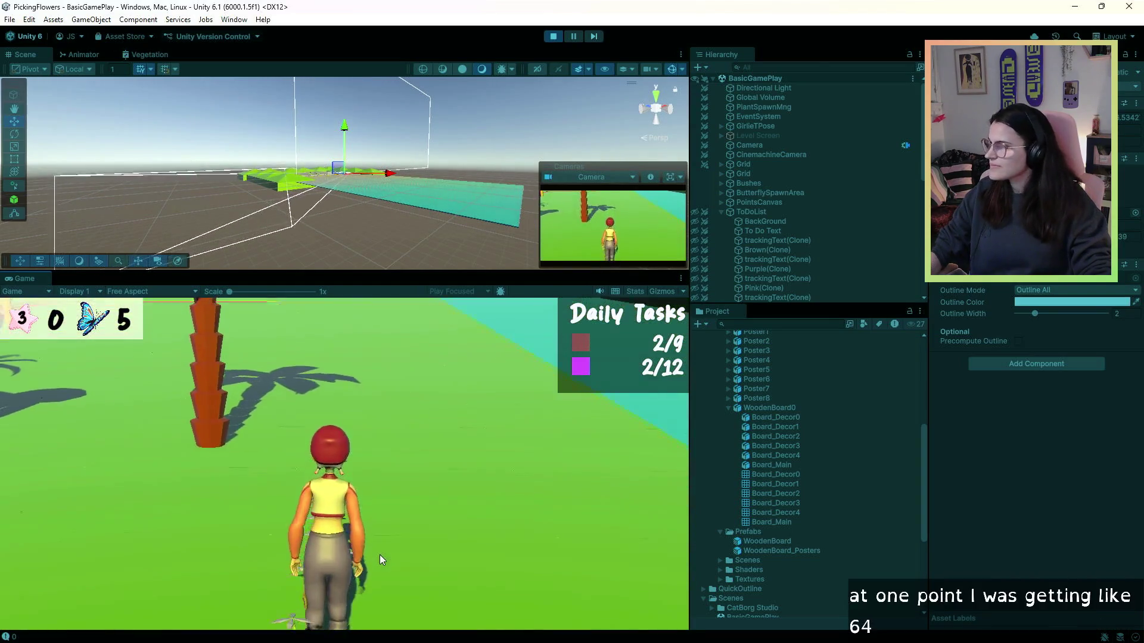
{"action": "key", "text": "w"}
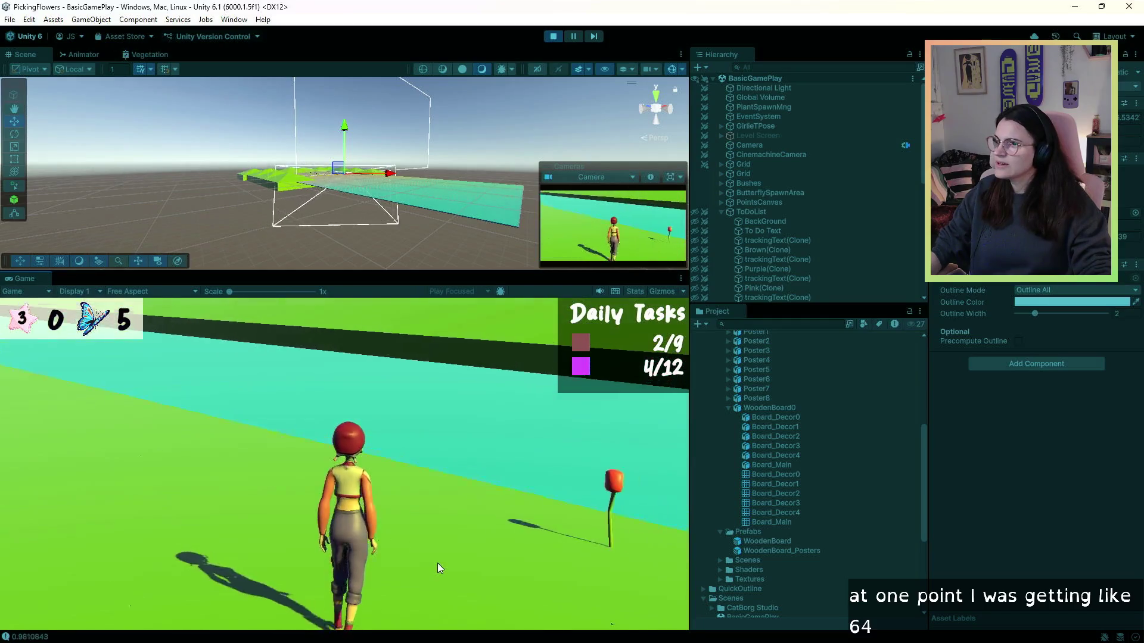
{"action": "key", "text": "w"}
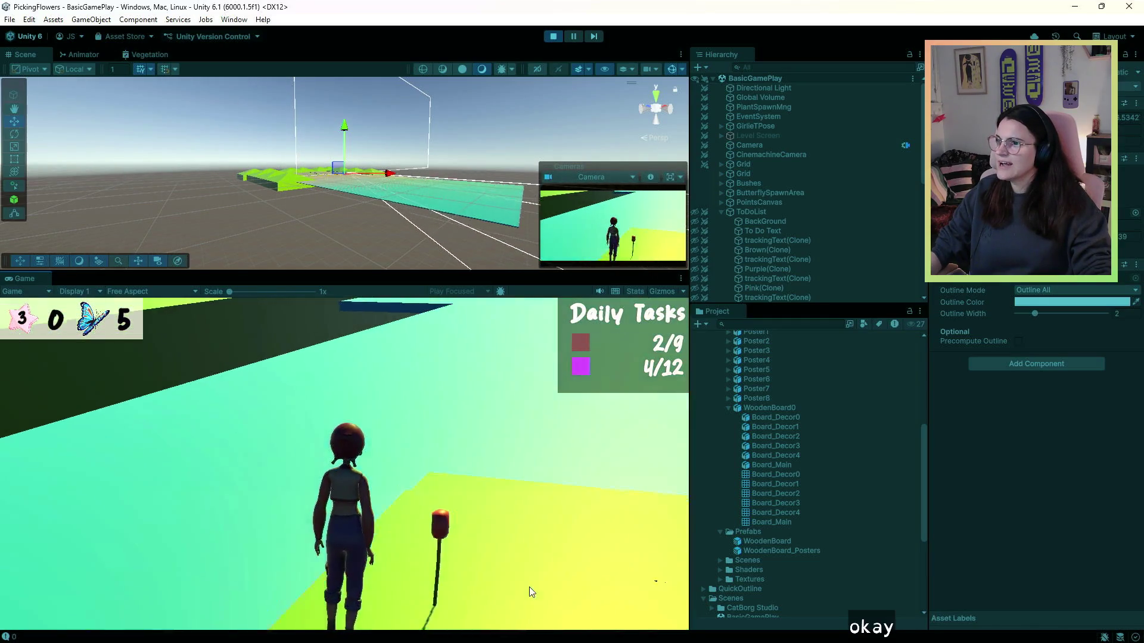
{"action": "key", "text": "w"}
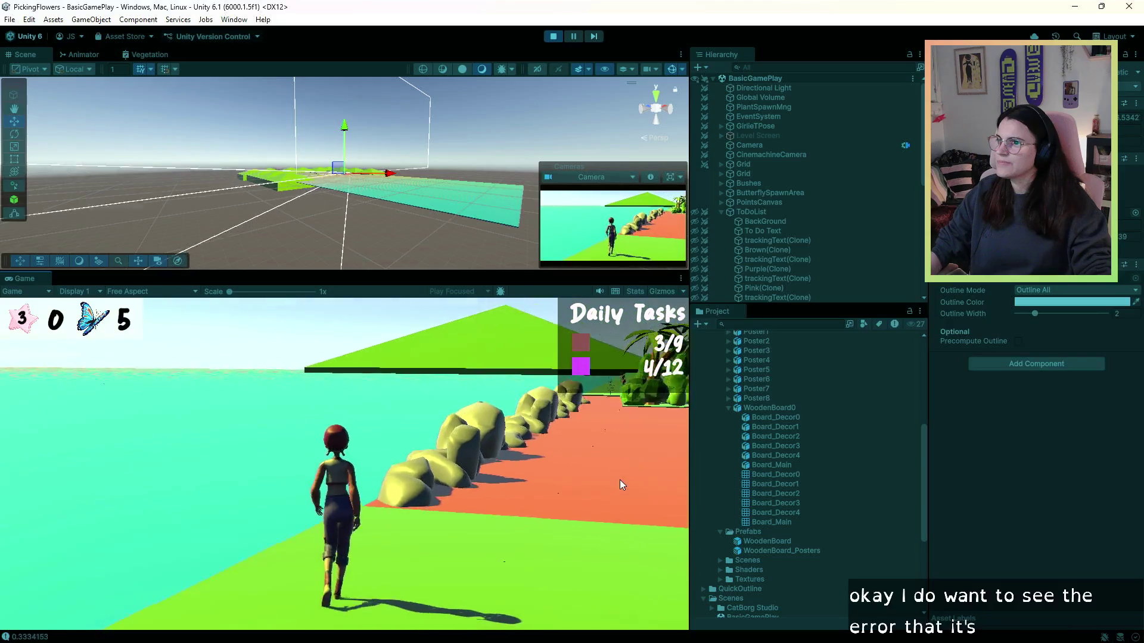
{"action": "key", "text": "w"}
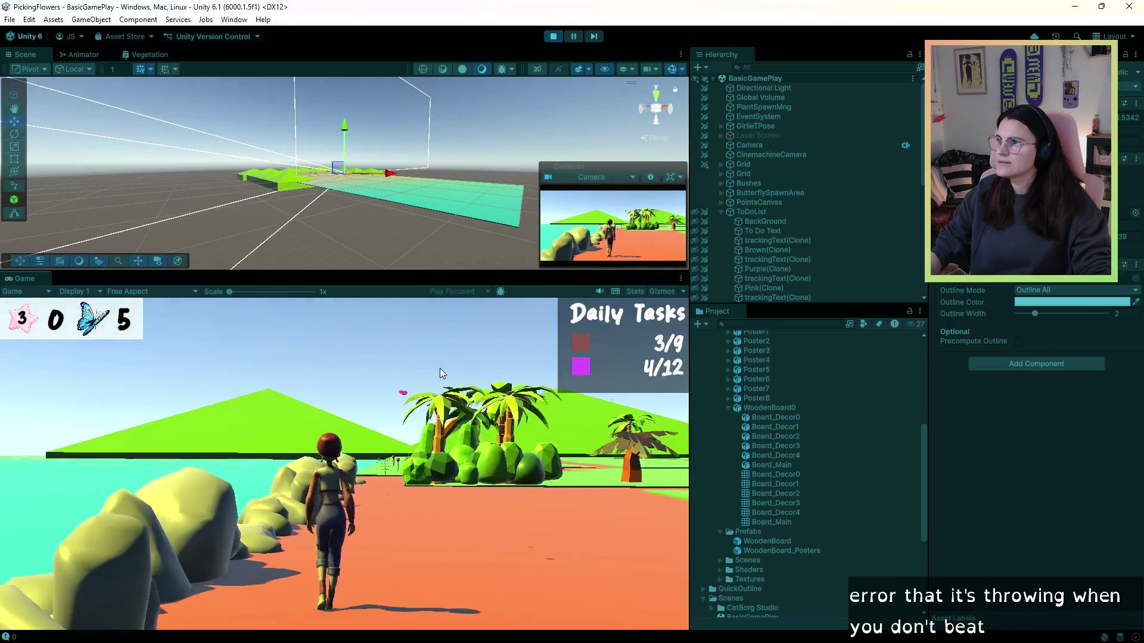
{"action": "key", "text": "w"}
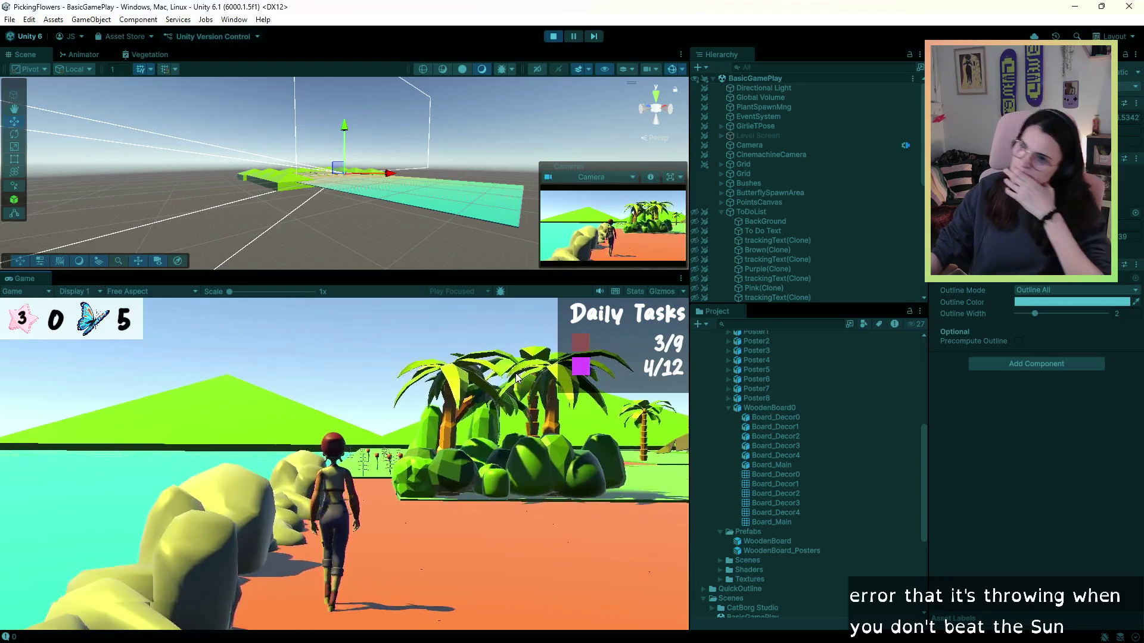
{"action": "key", "text": "w"}
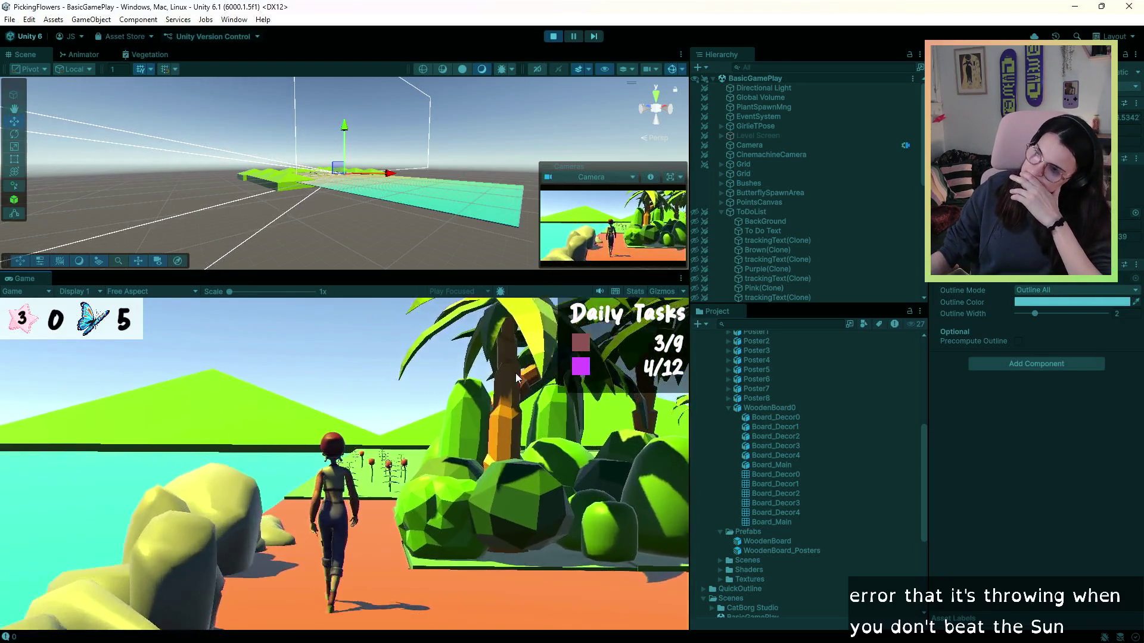
{"action": "key", "text": "w"}
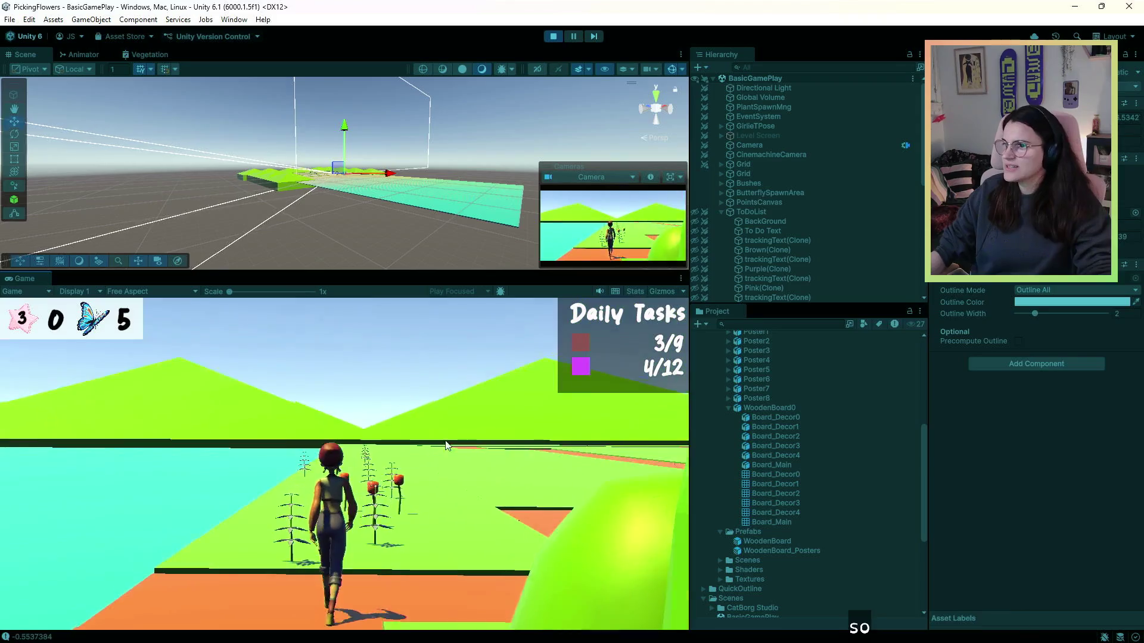
{"action": "key", "text": "w"}
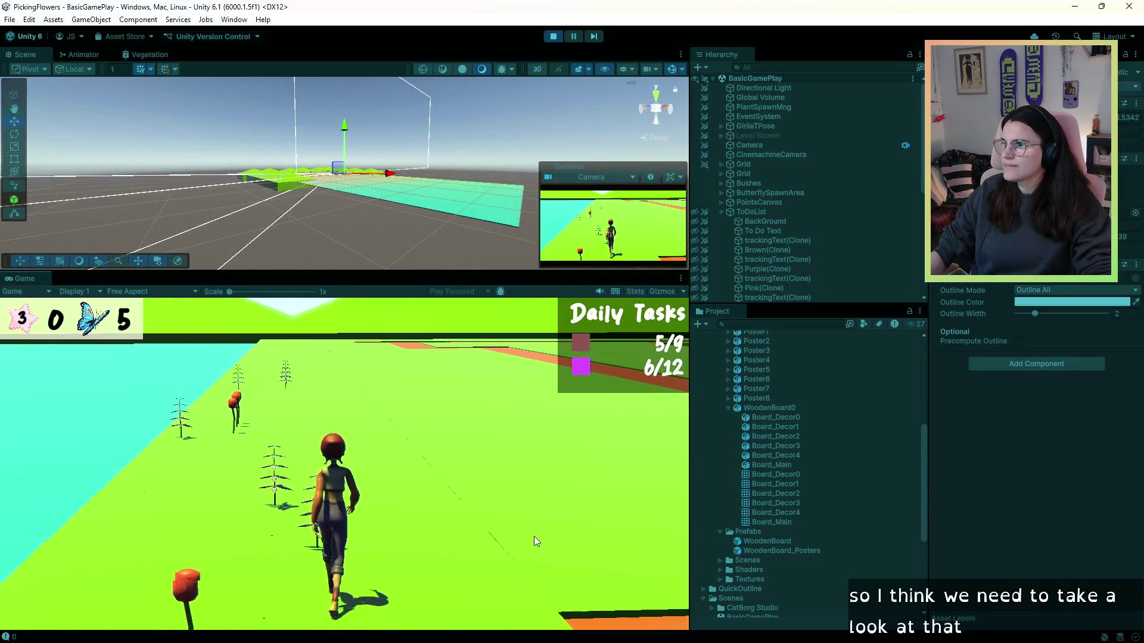
{"action": "key", "text": "w"}
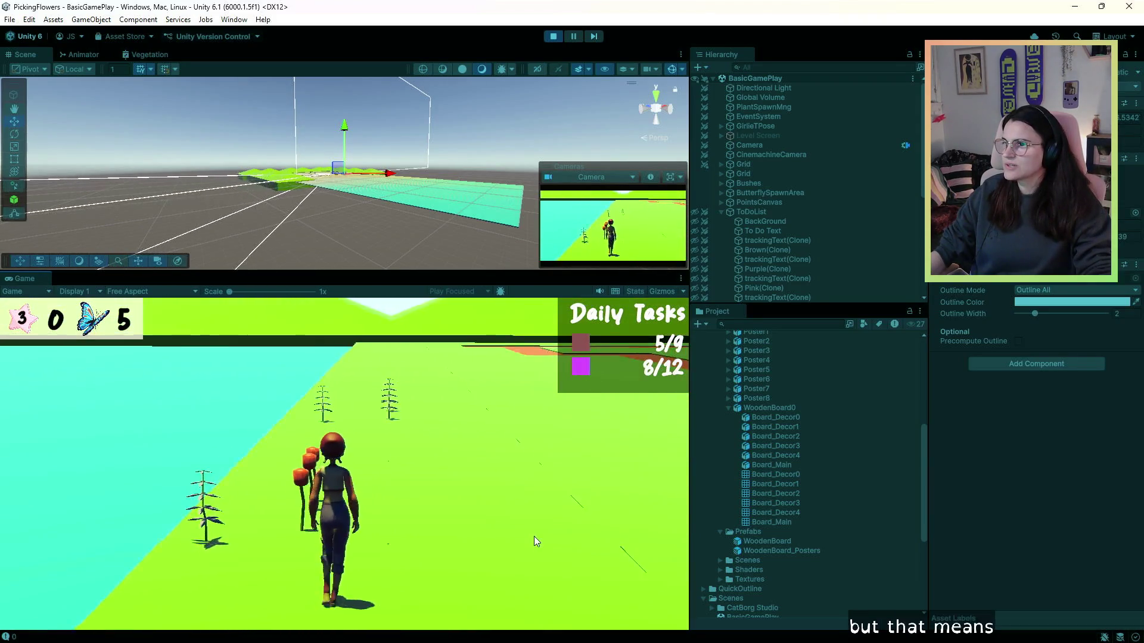
{"action": "key", "text": "w"}
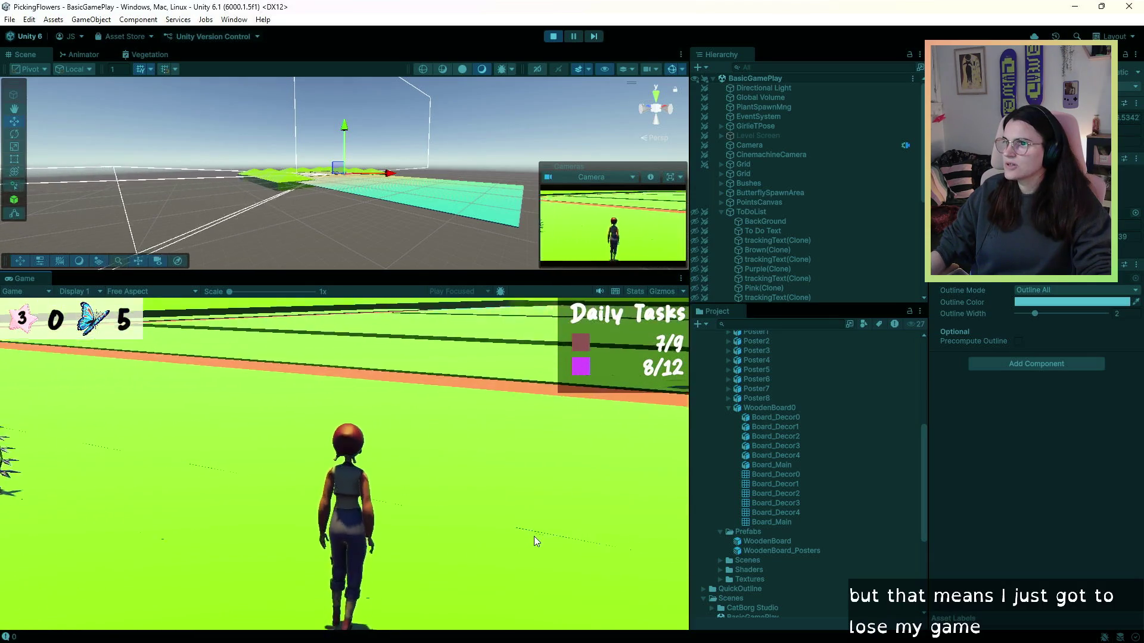
{"action": "key", "text": "w"}
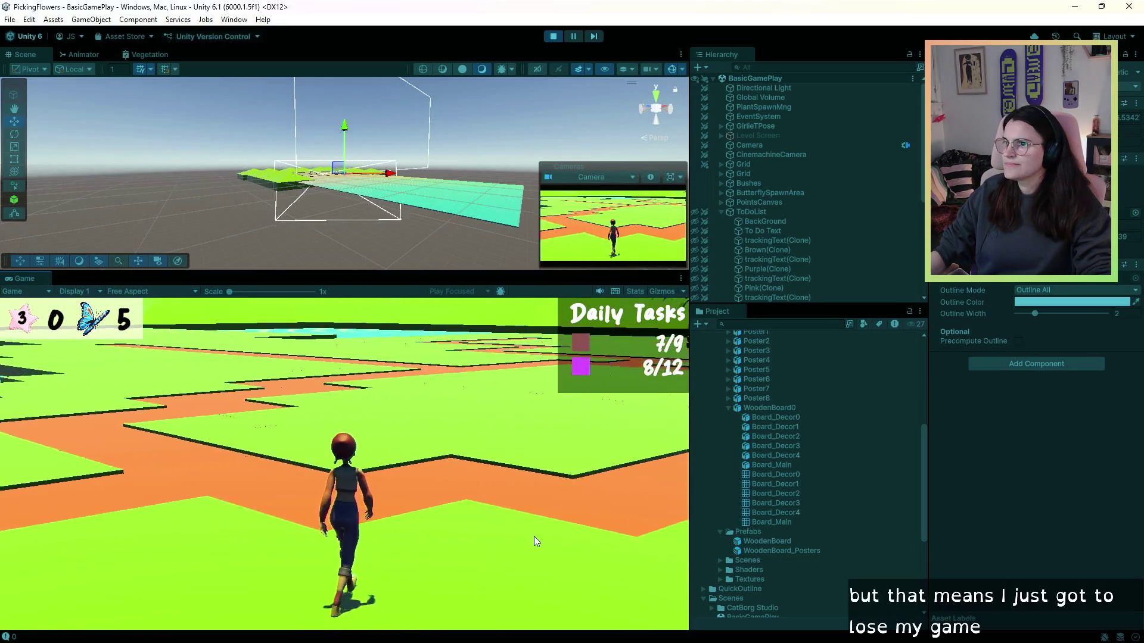
{"action": "key", "text": "w"}
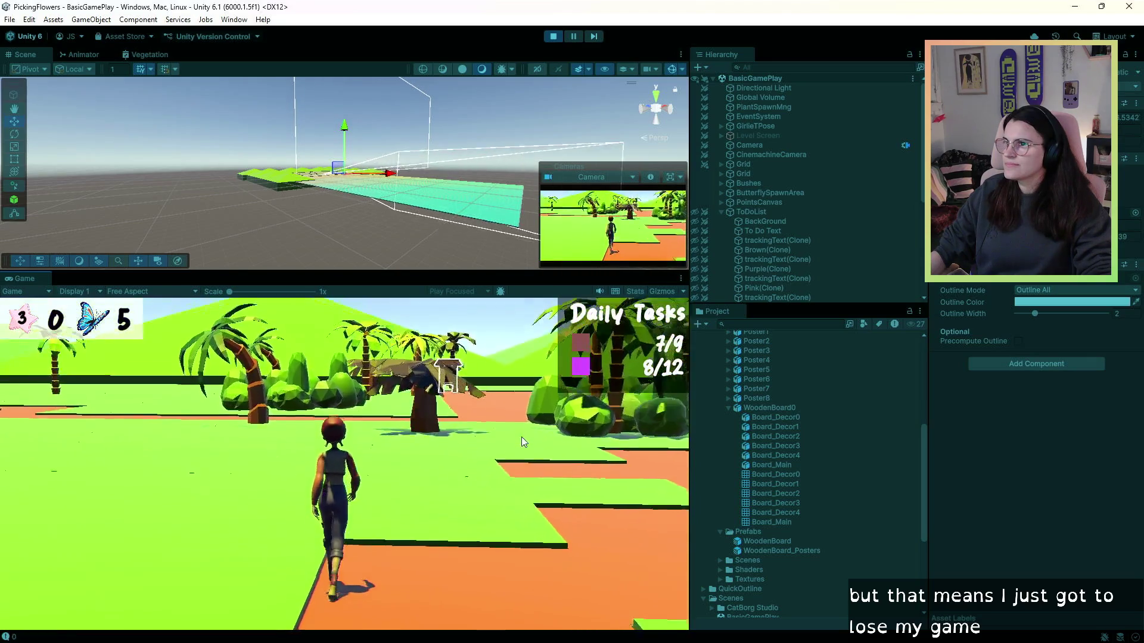
{"action": "key", "text": "w"}
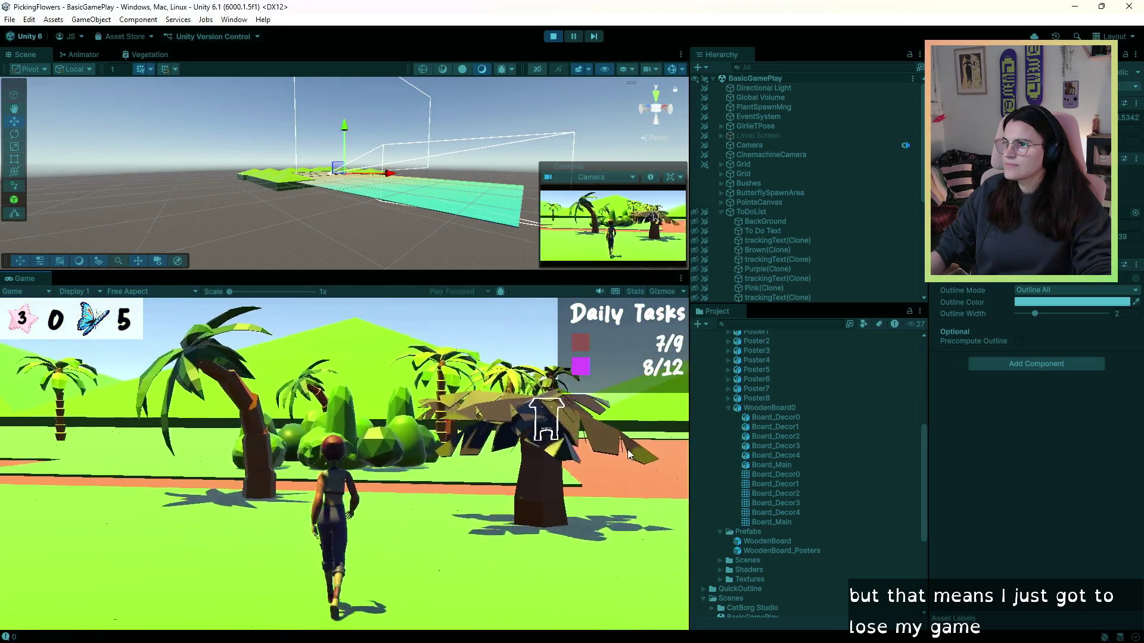
{"action": "key", "text": "w"}
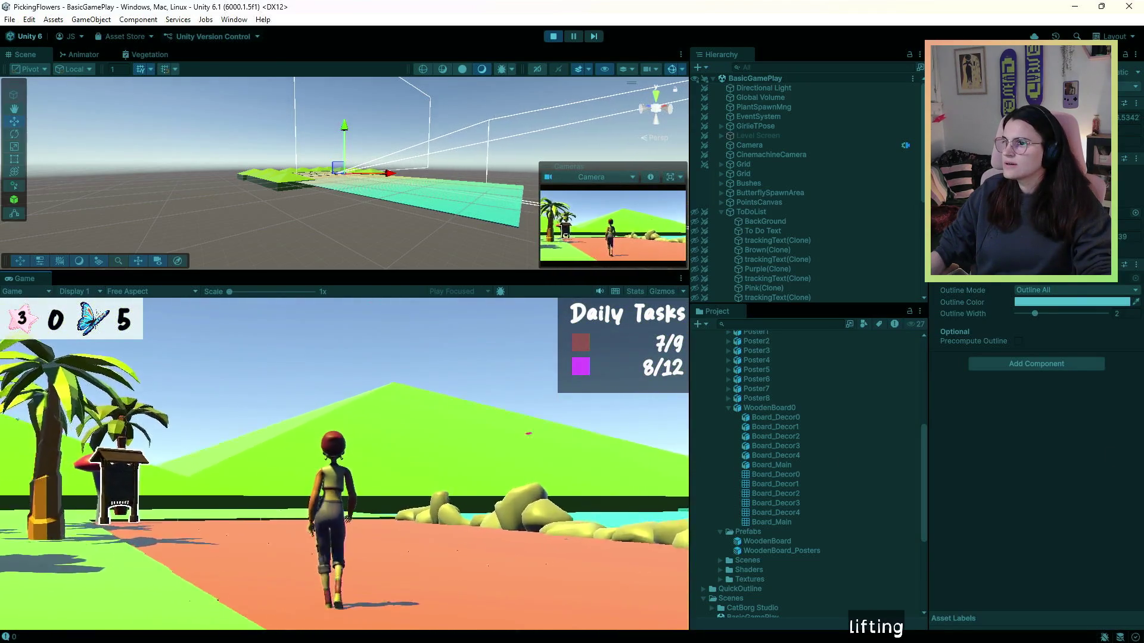
- Roam near the board and shore until DAY 4 appears, then stop and switch to Visual Studio
{"action": "key", "text": "w"}
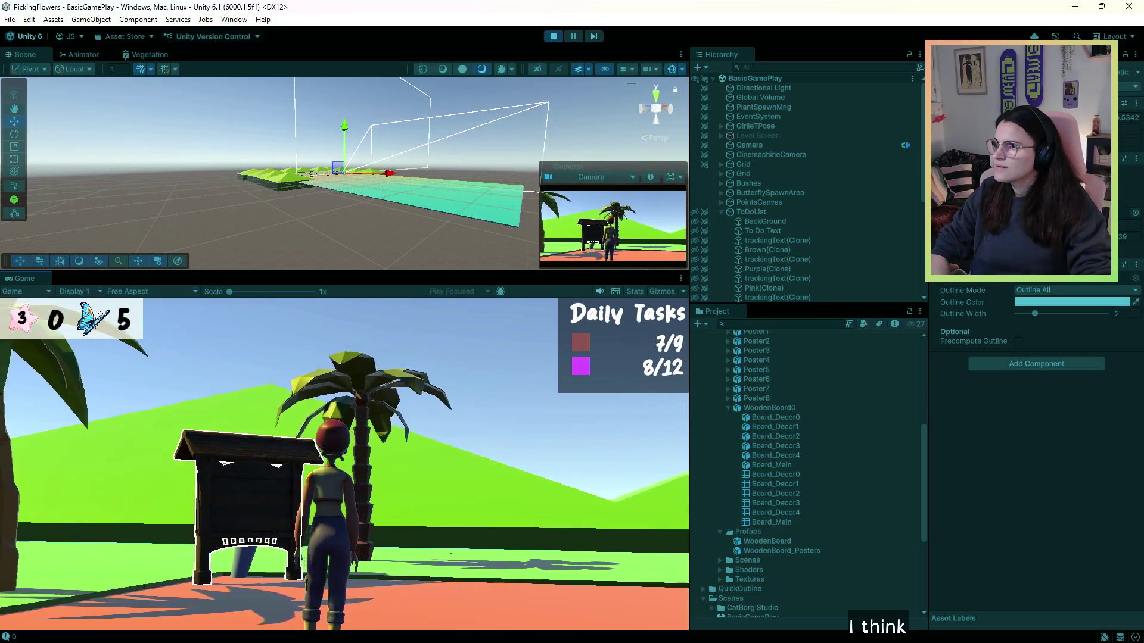
{"action": "key", "text": "w"}
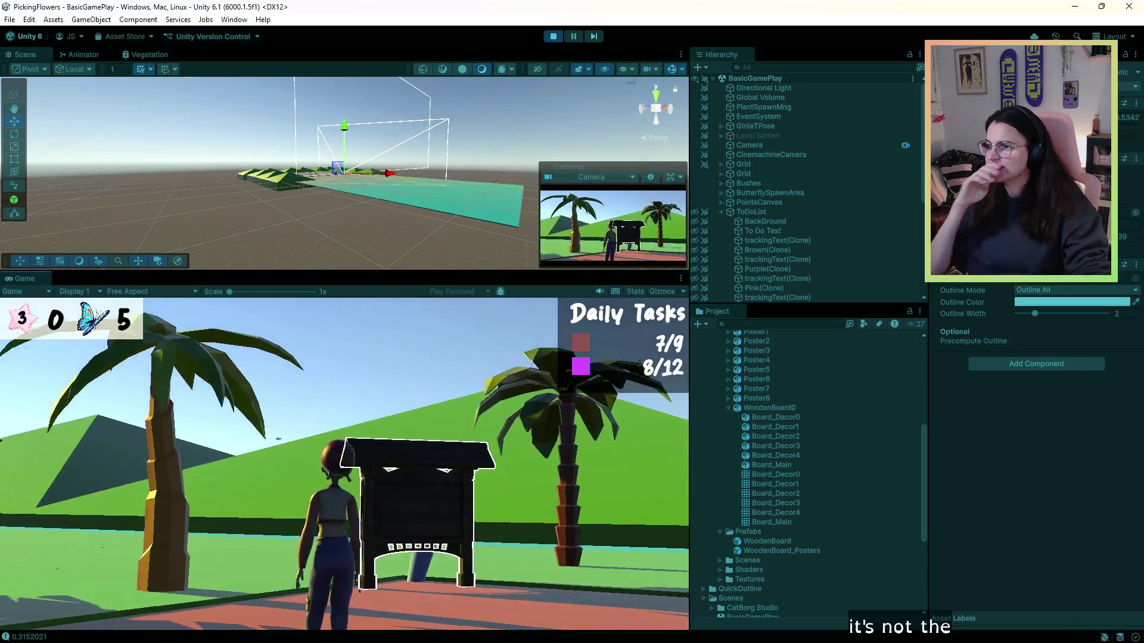
{"action": "key", "text": "w"}
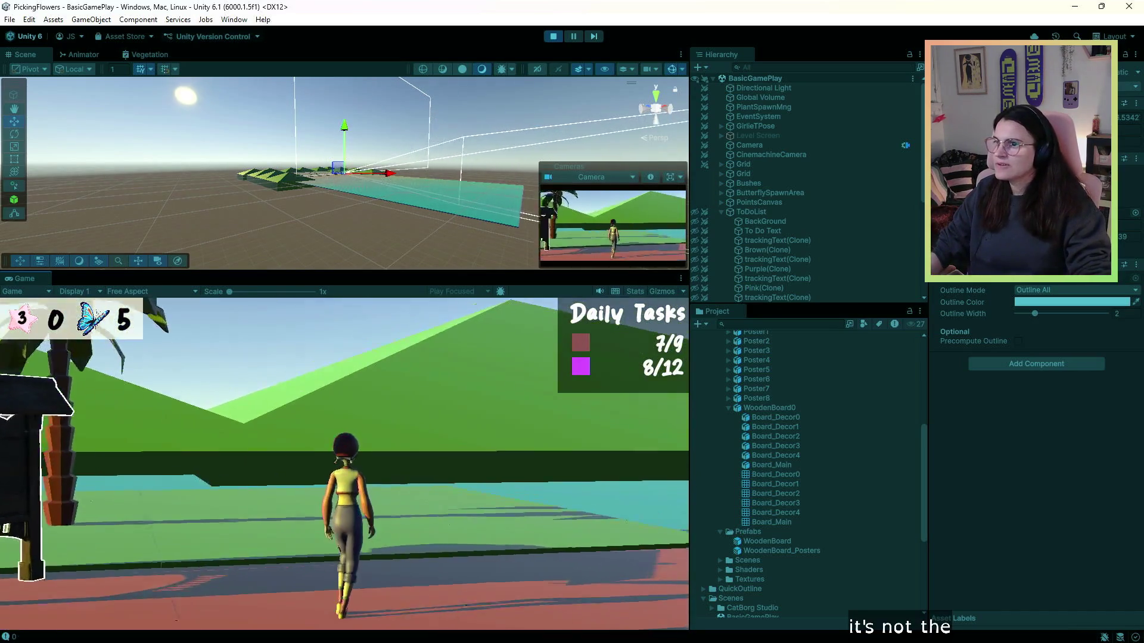
{"action": "key", "text": "w"}
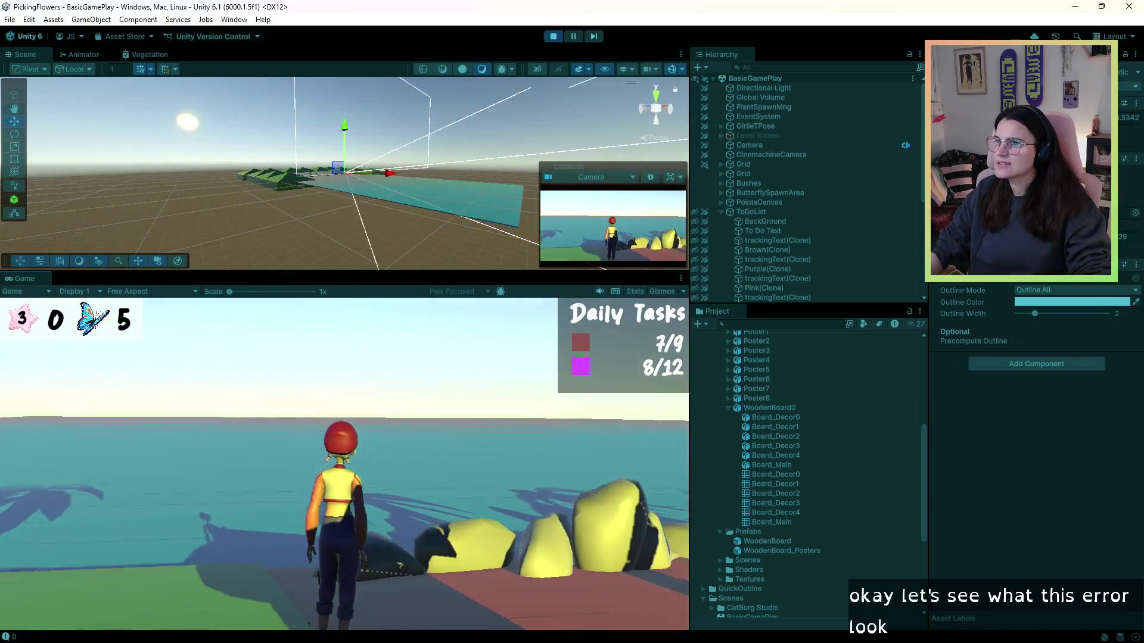
{"action": "key", "text": "d"}
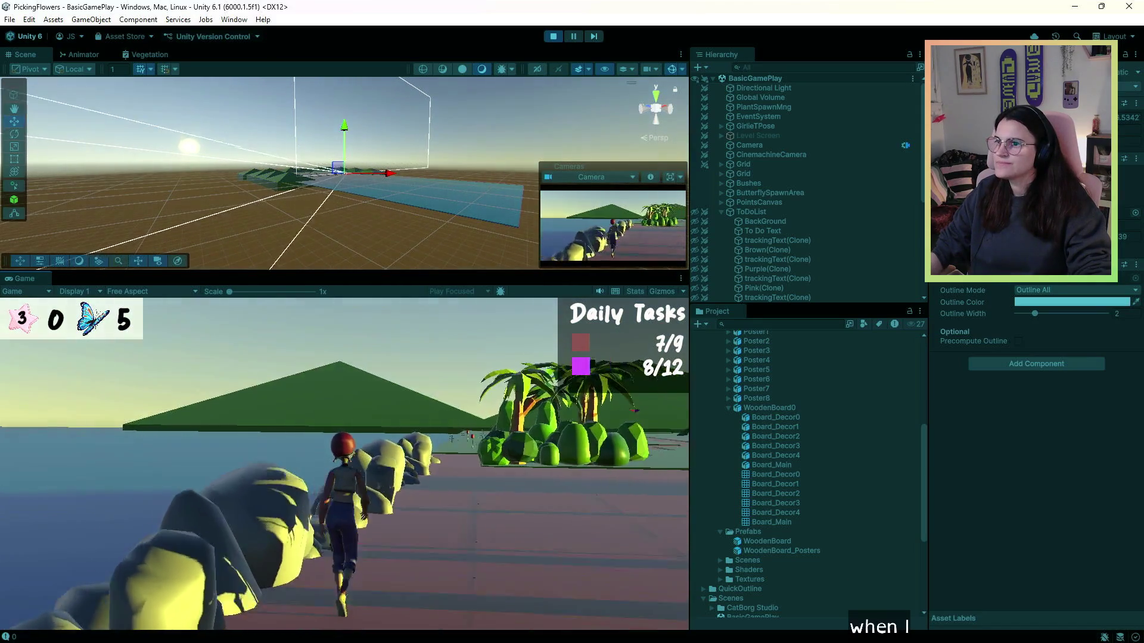
{"action": "key", "text": "a"}
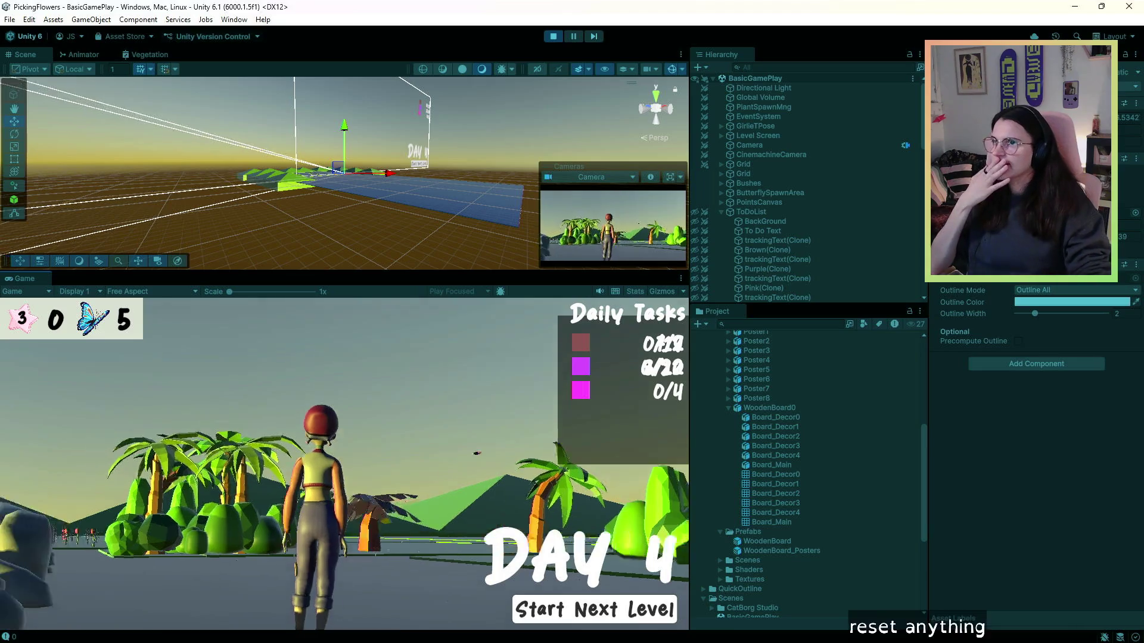
{"action": "left_click", "coordinate": [545, 39]}
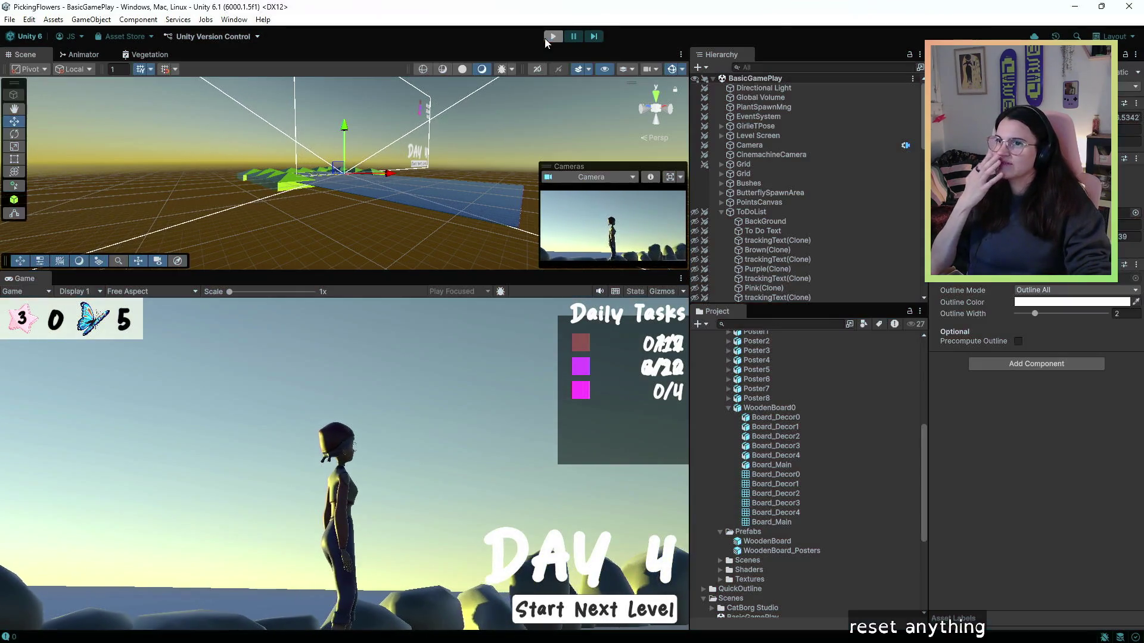
{"action": "key", "text": "alt+Tab"}
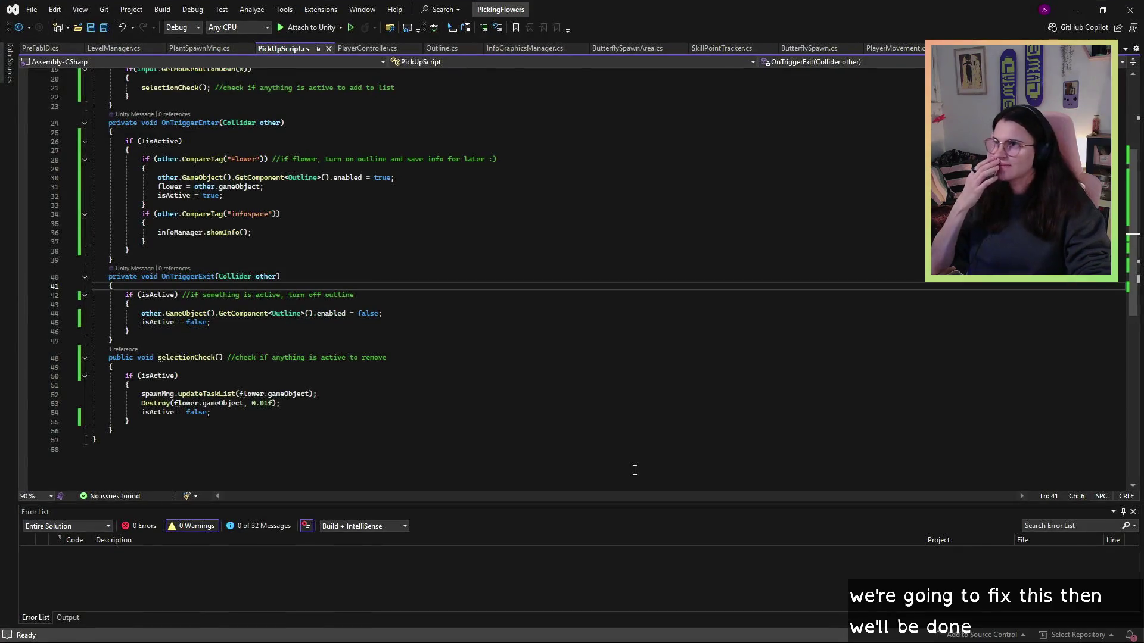
- Inspect the playerController line in LevelManager's endLevel(), then minimize Visual Studio back to Unity
{"action": "left_click", "coordinate": [114, 48]}
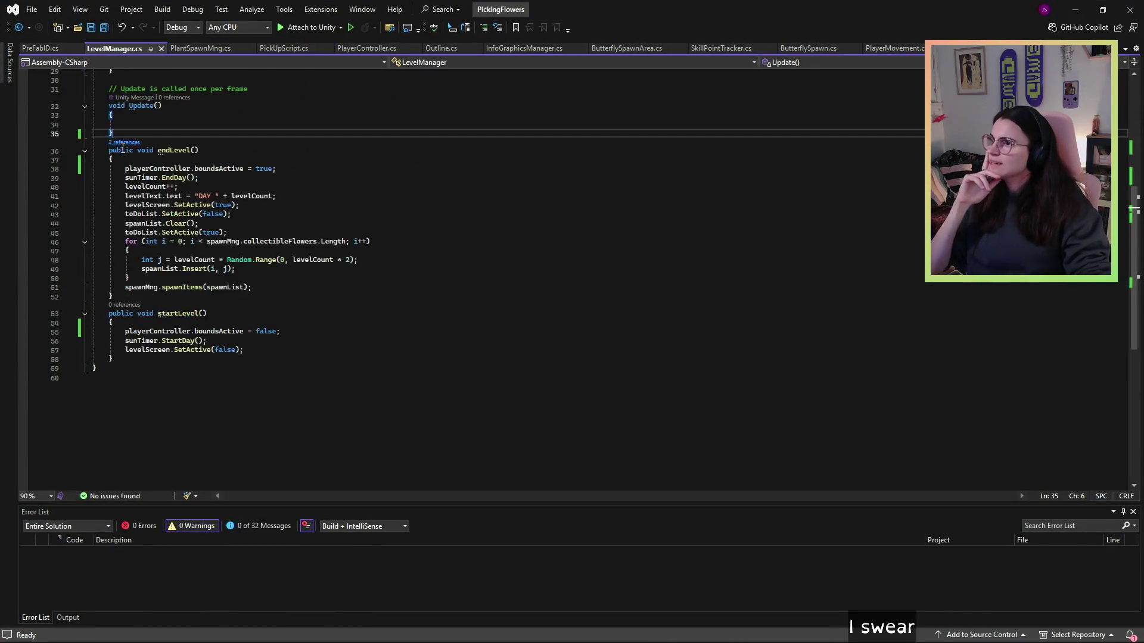
{"action": "left_click", "coordinate": [190, 278]}
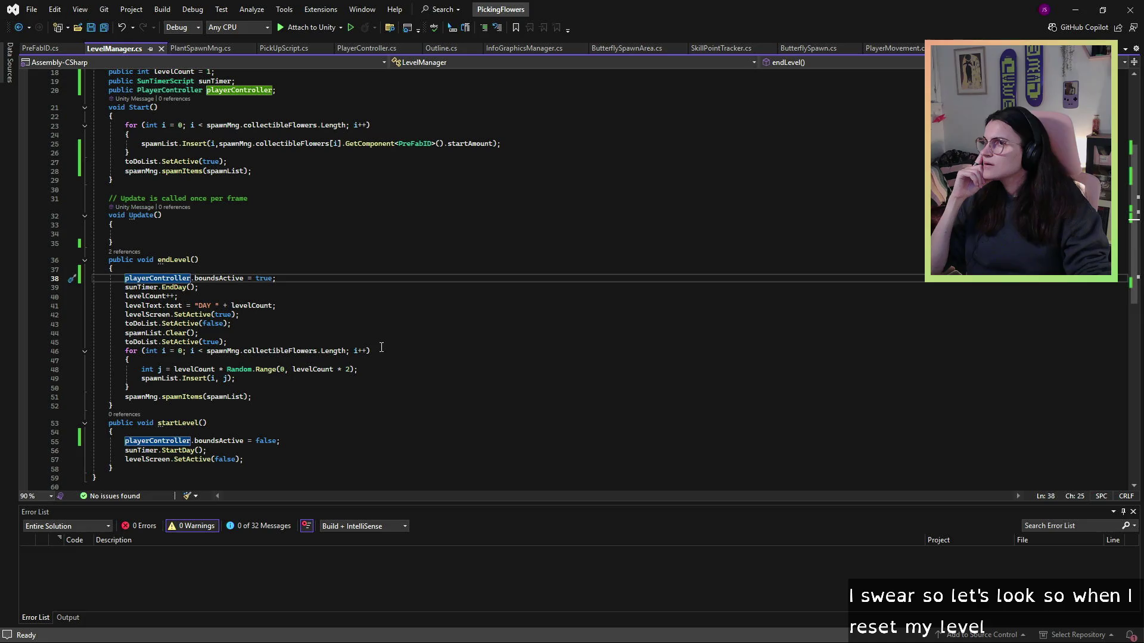
{"action": "left_click", "coordinate": [1067, 7]}
{"action": "scroll", "coordinate": [782, 425], "scroll_direction": "up", "scroll_amount": 10}
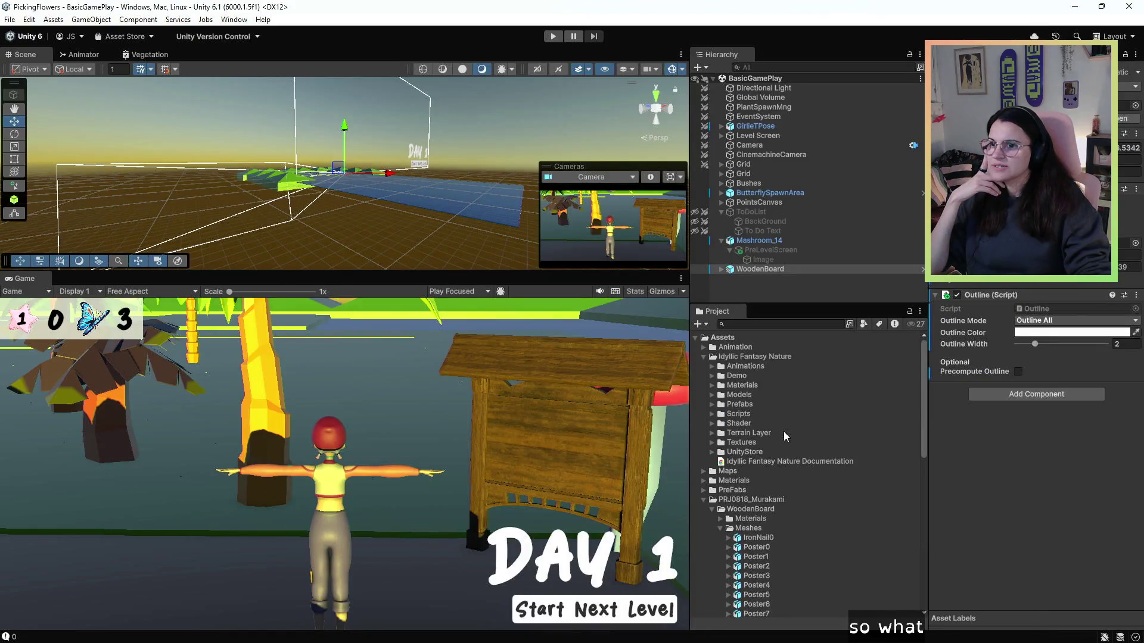
- Collapse the PRJ0818_Murakami and Scenes folders and open SunTimerScript from Scripts
{"action": "left_click", "coordinate": [702, 501]}
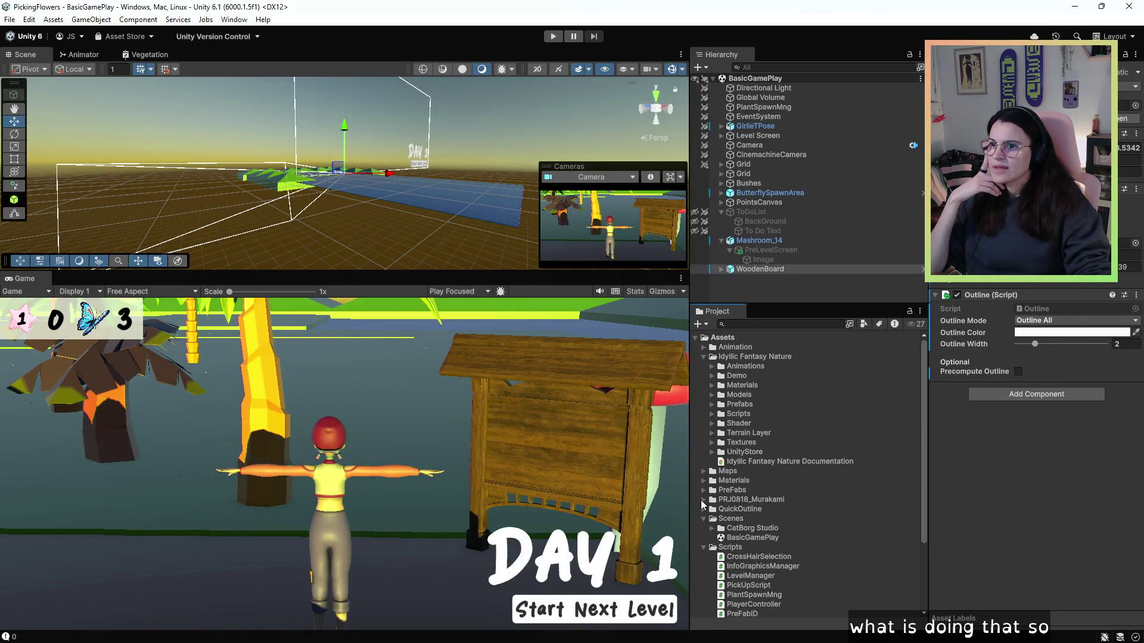
{"action": "left_click", "coordinate": [705, 519]}
{"action": "scroll", "coordinate": [774, 512], "scroll_direction": "down", "scroll_amount": 3}
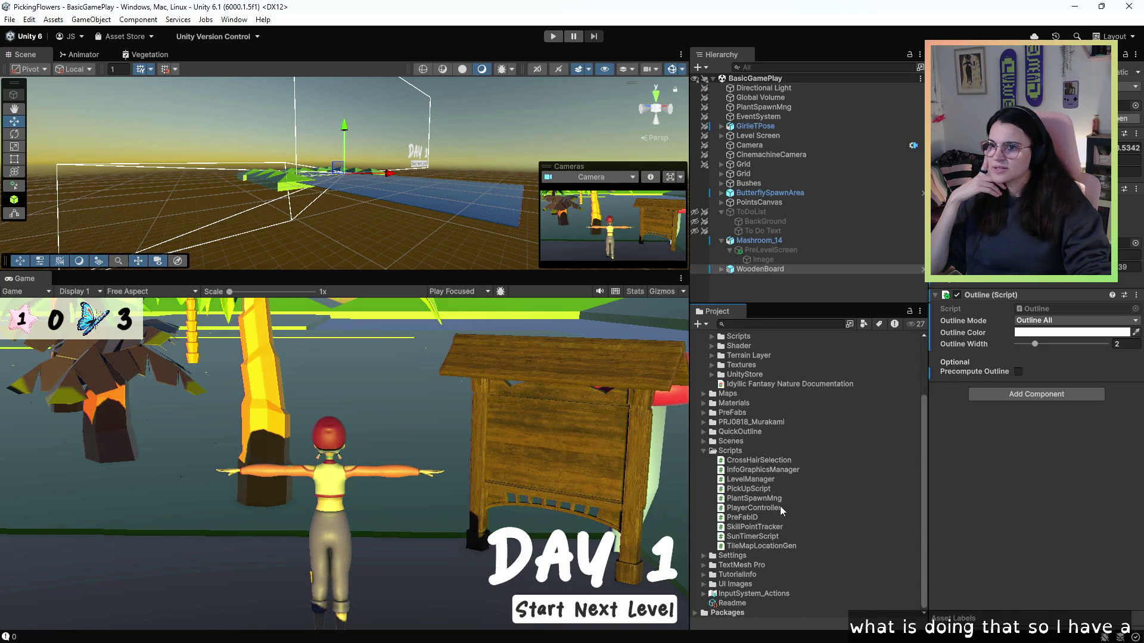
{"action": "left_click", "coordinate": [762, 536]}
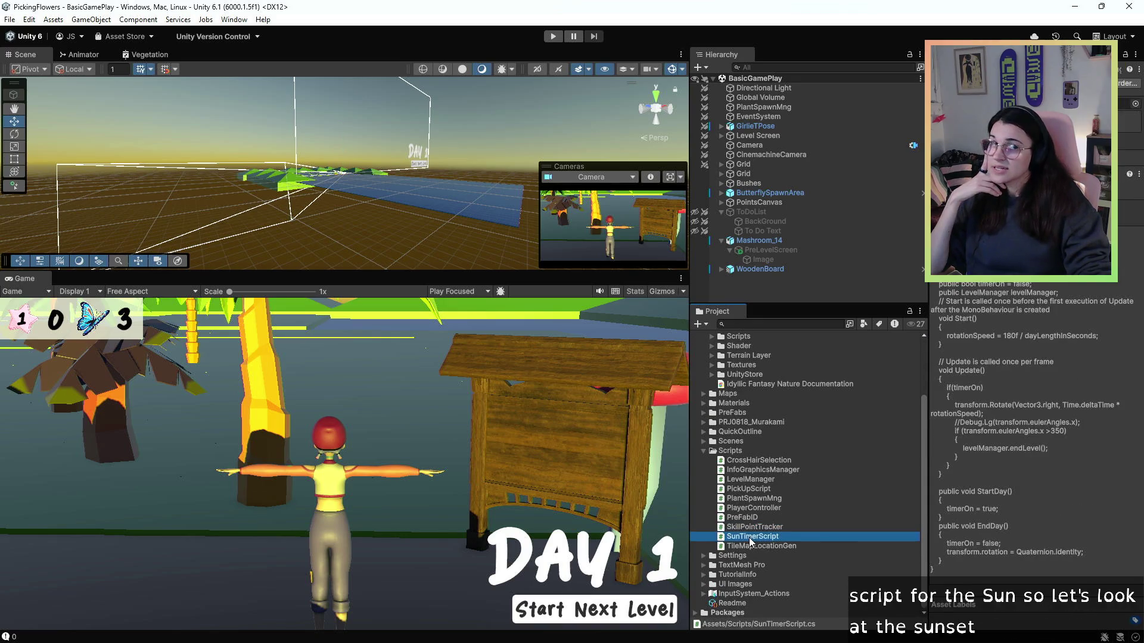
{"action": "double_click", "coordinate": [749, 538]}
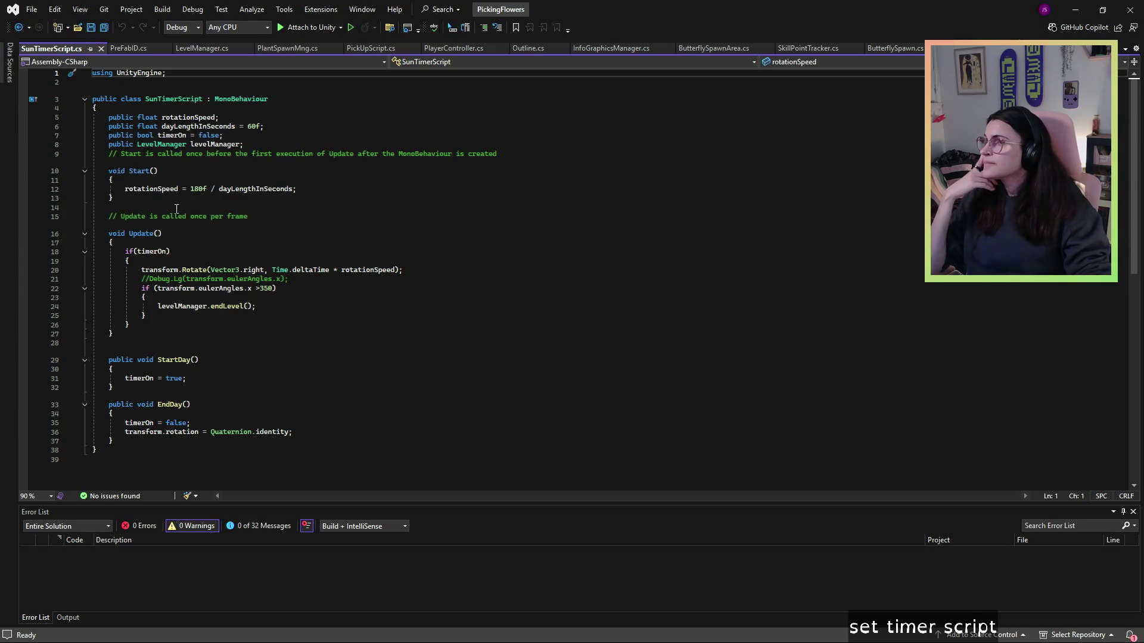
- Examine the sun-angle if block in SunTimerScript that calls levelManager.endLevel()
{"action": "left_click", "coordinate": [214, 279]}
{"action": "left_click", "coordinate": [298, 306]}
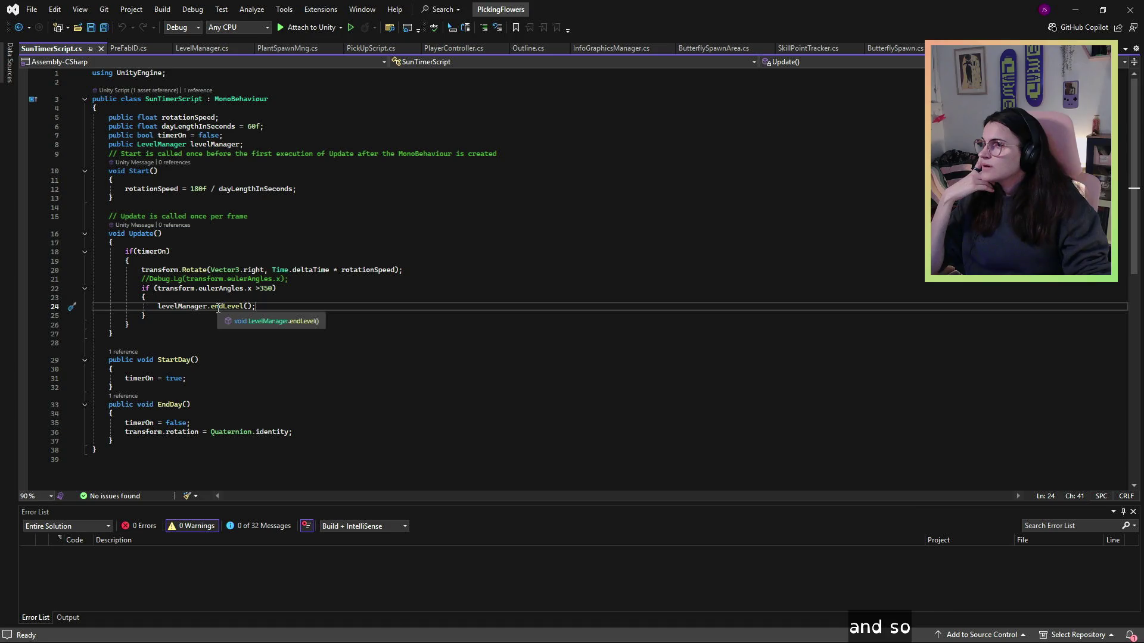
{"action": "left_click_drag", "start_coordinate": [149, 316], "coordinate": [136, 286]}
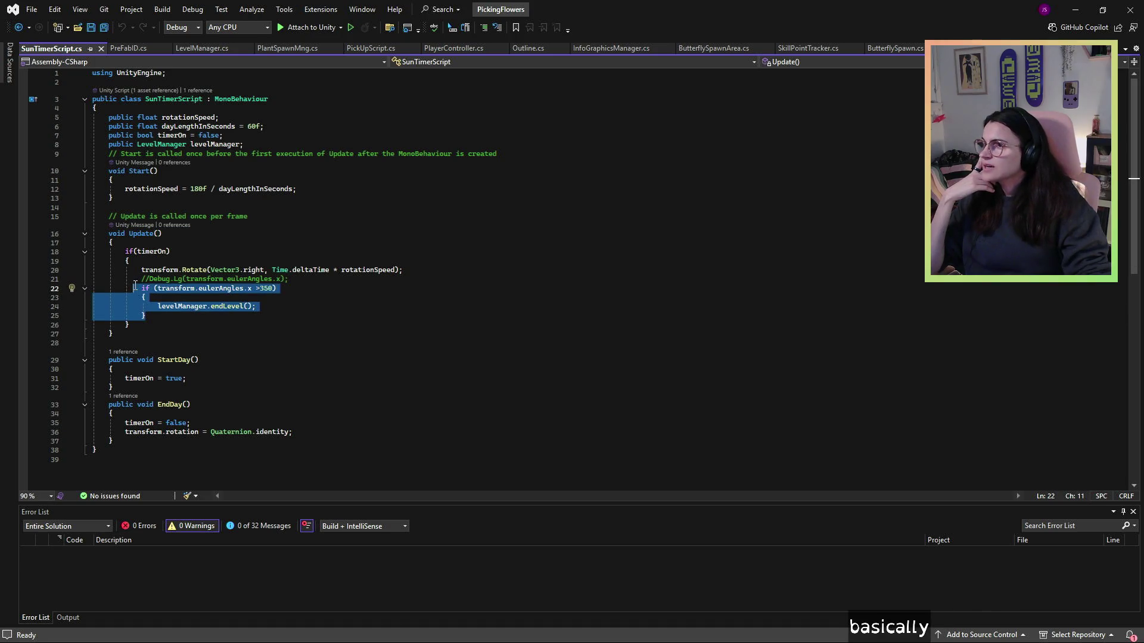
{"action": "left_click", "coordinate": [135, 288]}
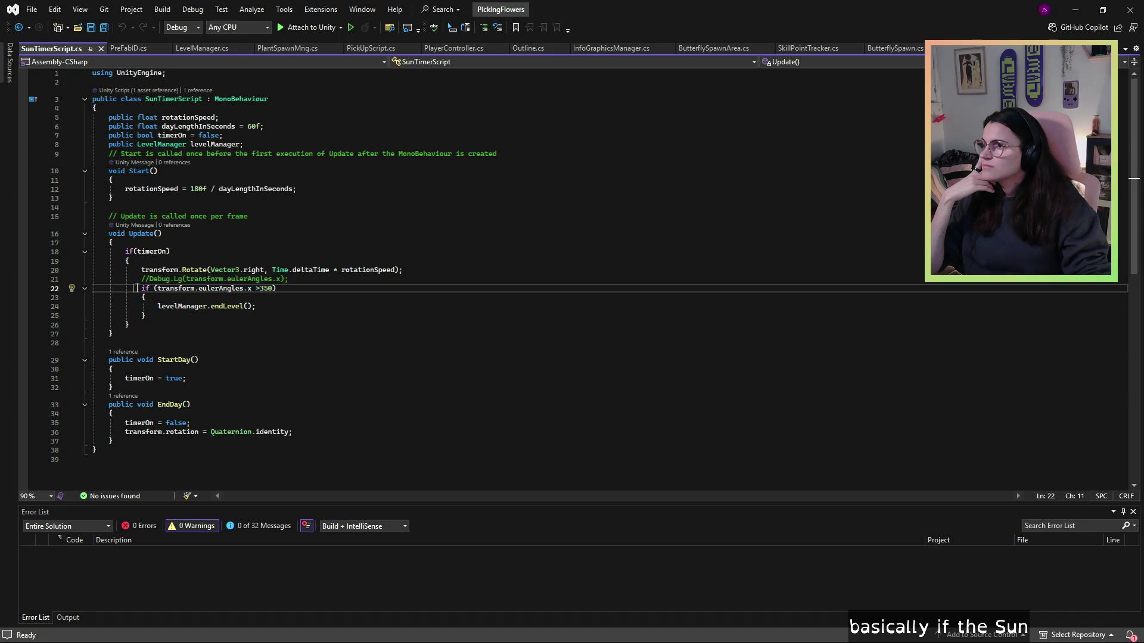
{"action": "mouse_move", "coordinate": [136, 288]}
{"action": "left_mouse_down"}
{"action": "mouse_move", "coordinate": [304, 317]}
{"action": "mouse_move", "coordinate": [175, 306]}
{"action": "left_mouse_up"}
{"action": "left_click", "coordinate": [304, 316]}
{"action": "left_click", "coordinate": [175, 306]}
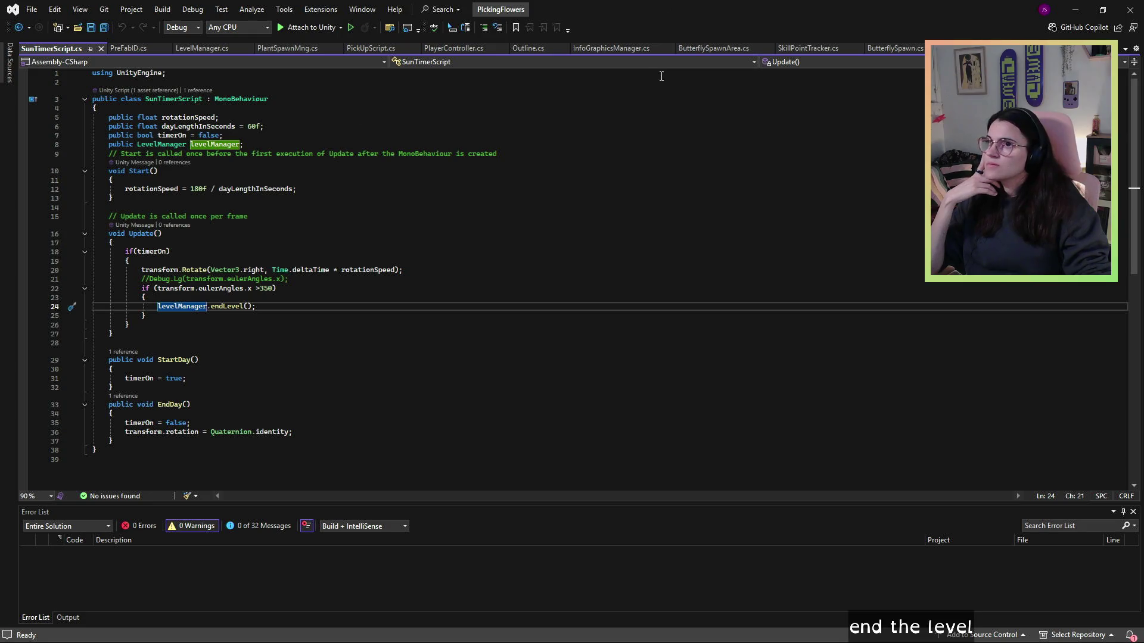
- Read LevelManager's endLevel() method, then bring up PlantSpawnMng.cs
{"action": "left_click", "coordinate": [199, 50]}
{"action": "left_click", "coordinate": [152, 253]}
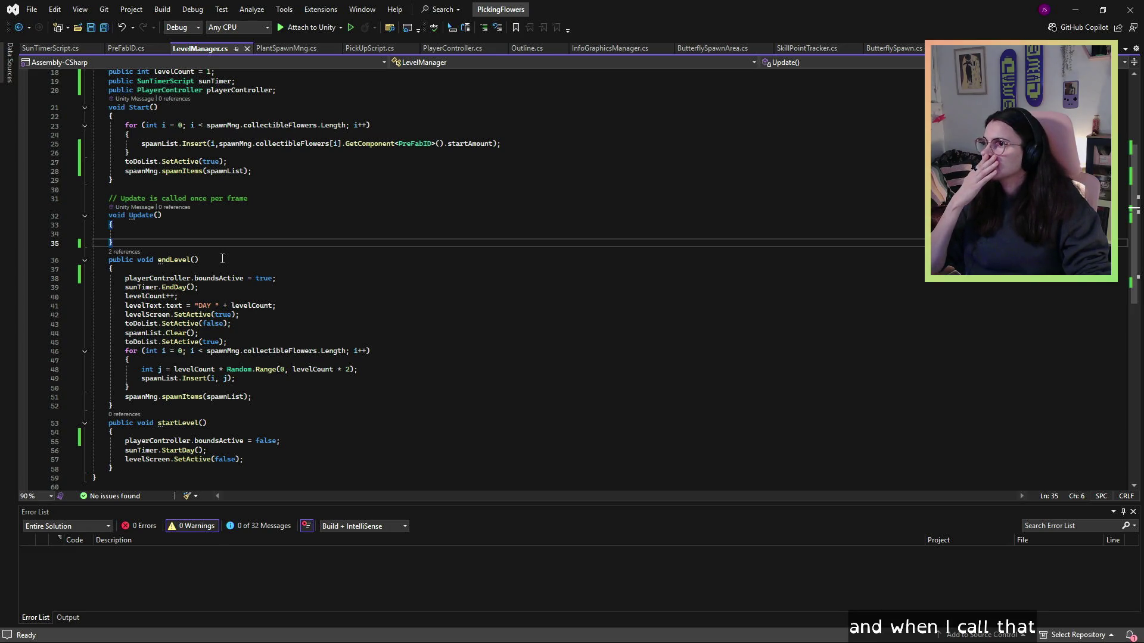
{"action": "scroll", "coordinate": [223, 258], "scroll_direction": "down", "scroll_amount": 1}
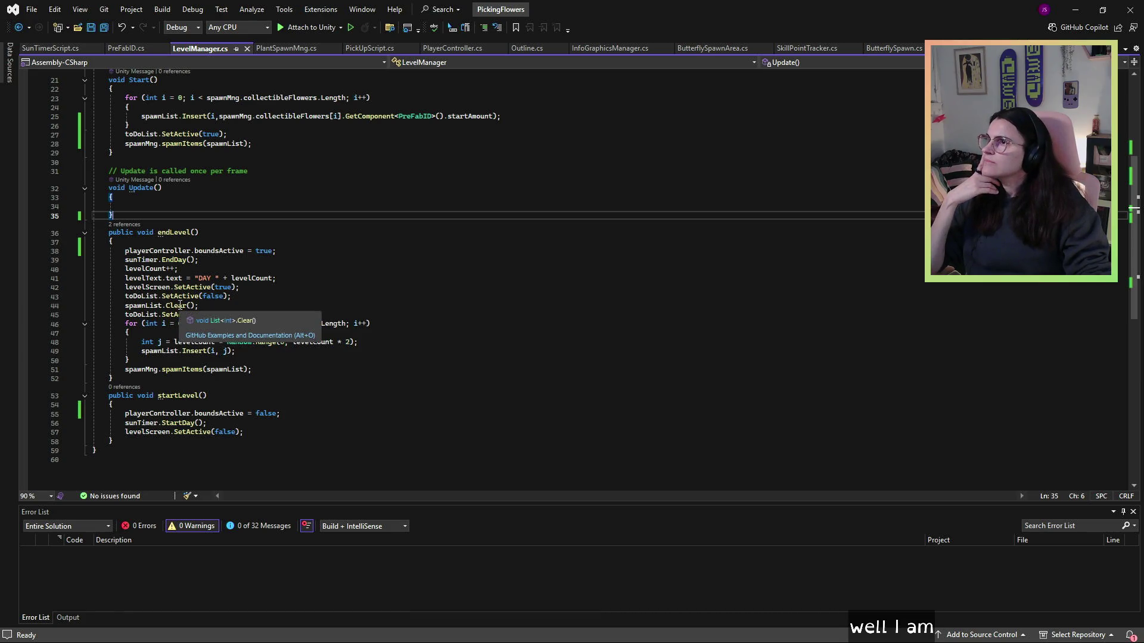
{"action": "left_click", "coordinate": [285, 47]}
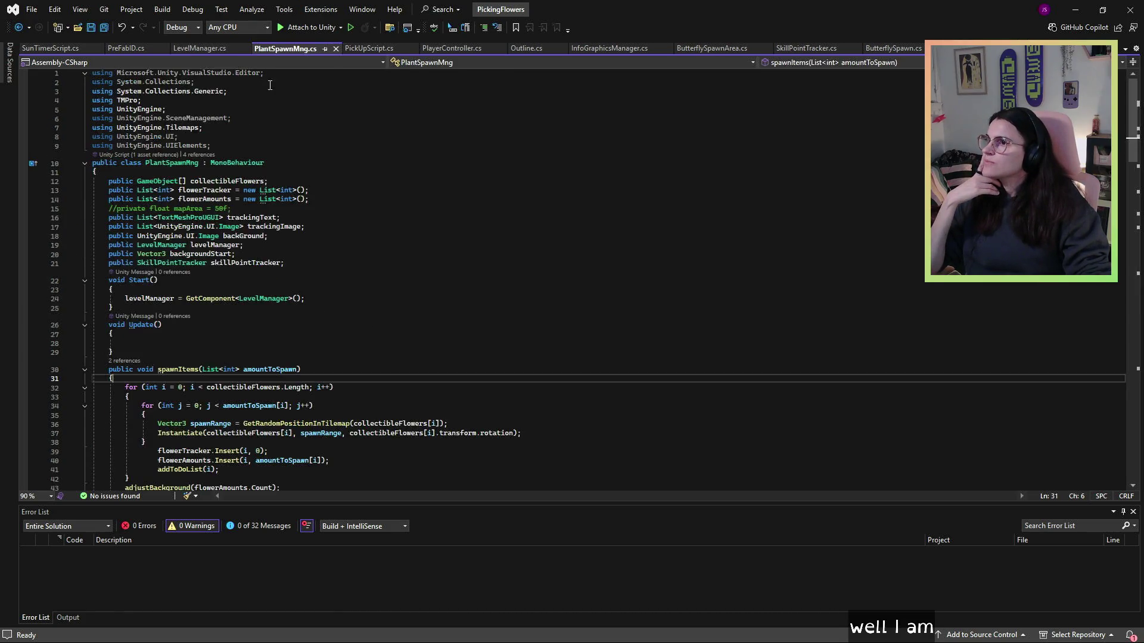
- Scroll PlantSpawnMng.cs down to EndLevel() and highlight its body and levelManager.endLevel() call
{"action": "scroll", "coordinate": [241, 246], "scroll_direction": "down", "scroll_amount": 9}
{"action": "scroll", "coordinate": [240, 246], "scroll_direction": "down", "scroll_amount": 10}
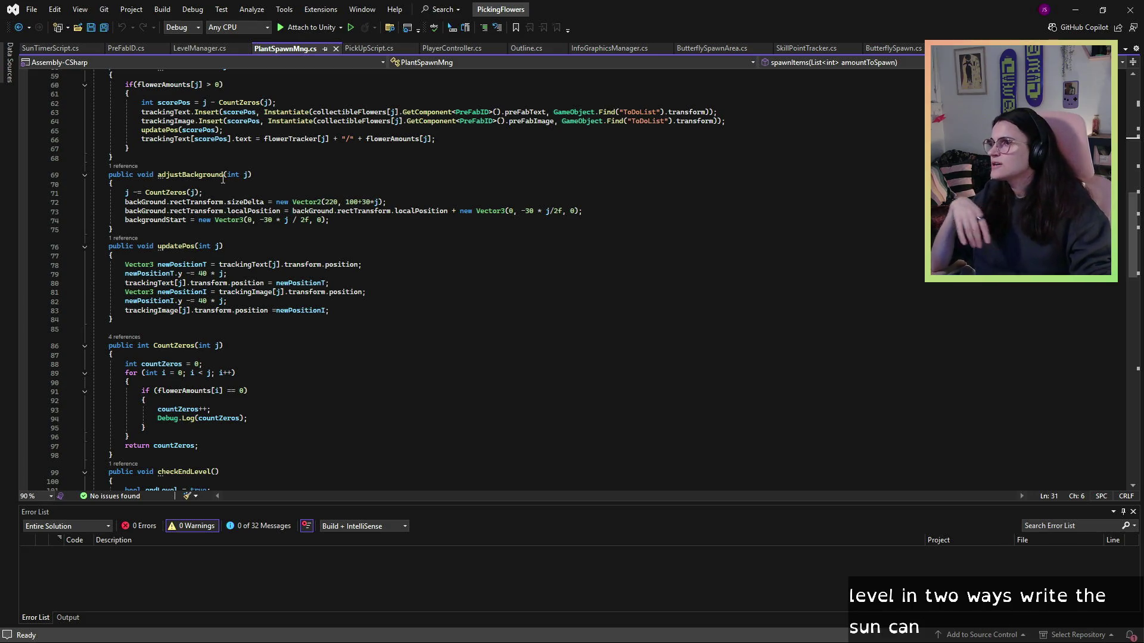
{"action": "scroll", "coordinate": [217, 217], "scroll_direction": "down", "scroll_amount": 5}
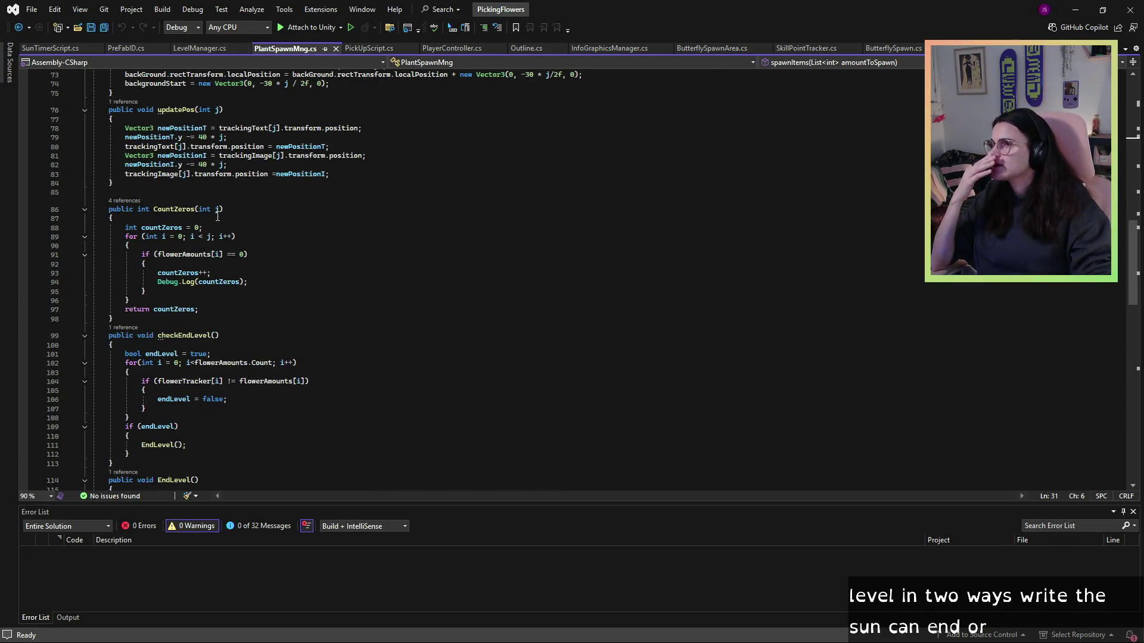
{"action": "scroll", "coordinate": [217, 216], "scroll_direction": "down", "scroll_amount": 6}
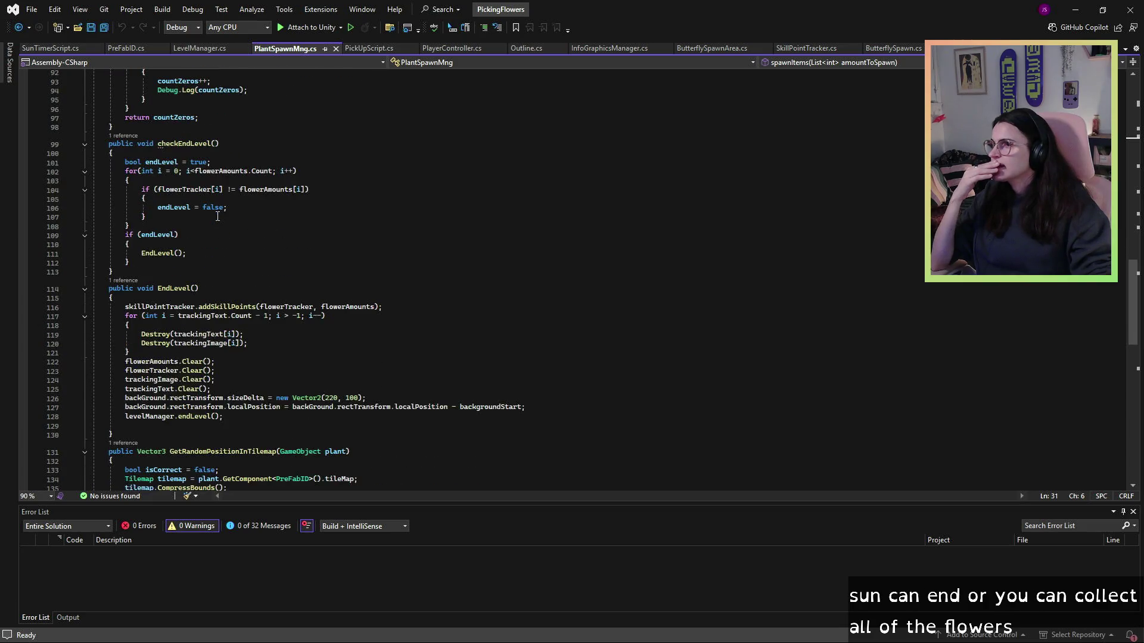
{"action": "scroll", "coordinate": [218, 216], "scroll_direction": "down", "scroll_amount": 2}
{"action": "left_click_drag", "start_coordinate": [126, 252], "coordinate": [310, 365]}
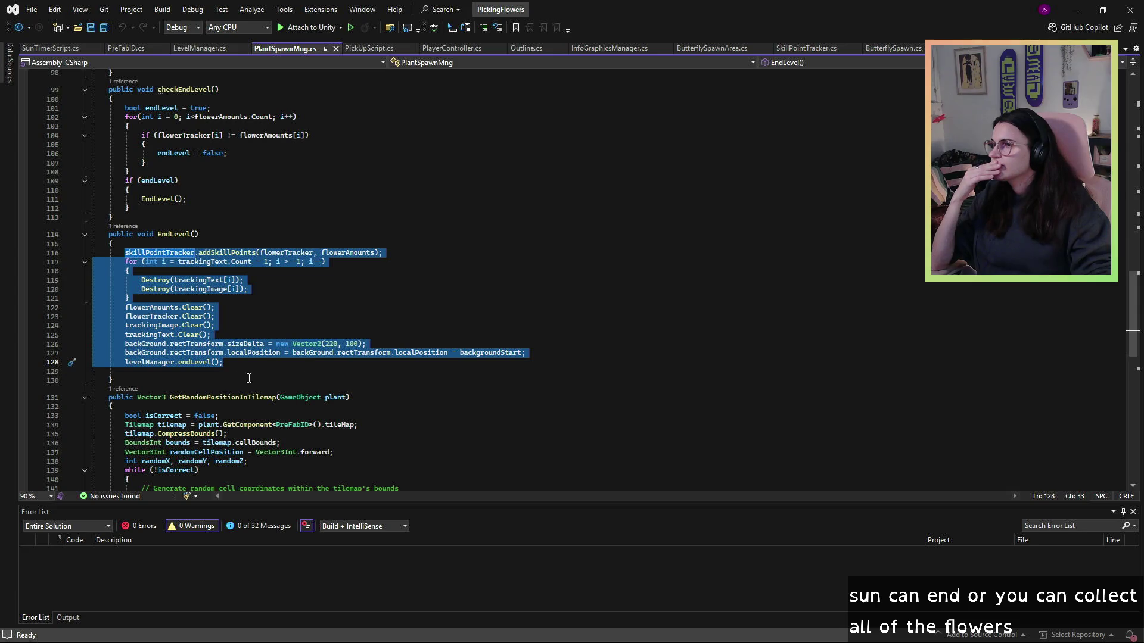
{"action": "left_click", "coordinate": [227, 369]}
{"action": "left_click_drag", "start_coordinate": [227, 362], "coordinate": [120, 363]}
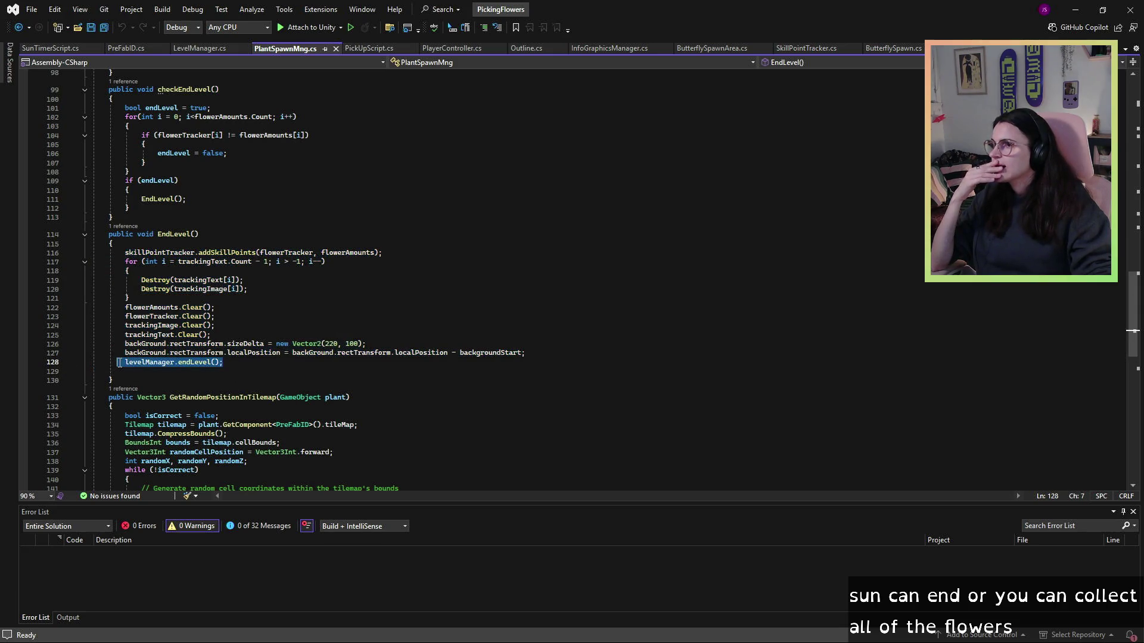
{"action": "left_click", "coordinate": [120, 363]}
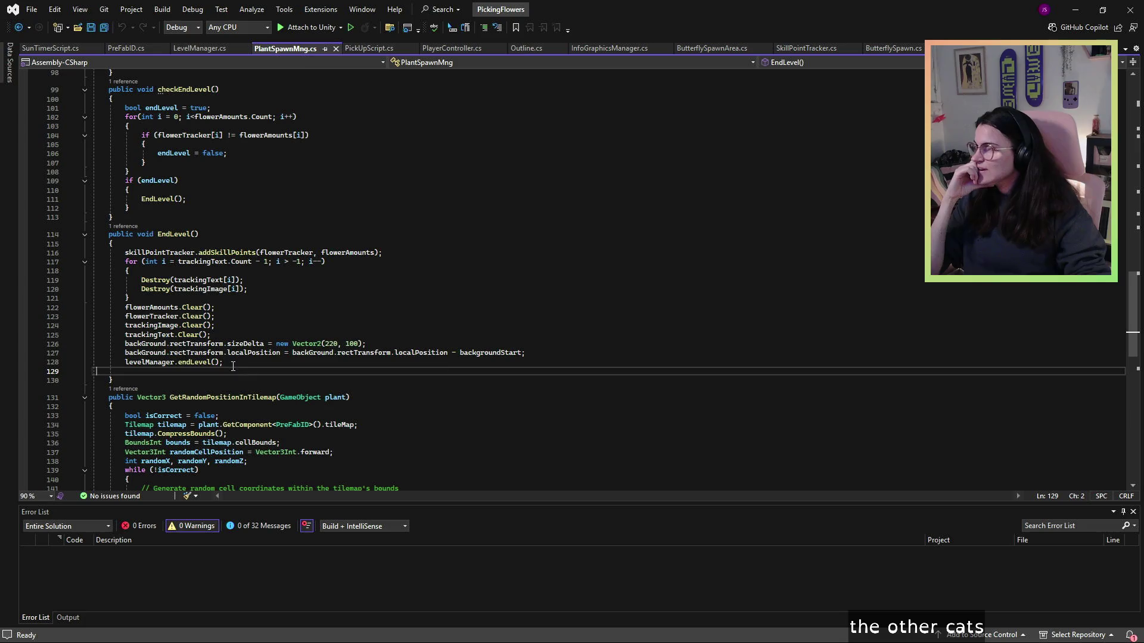
- Recheck the levelManager.endLevel() call line, then return to SunTimerScript.cs
{"action": "left_click_drag", "start_coordinate": [223, 362], "coordinate": [125, 362]}
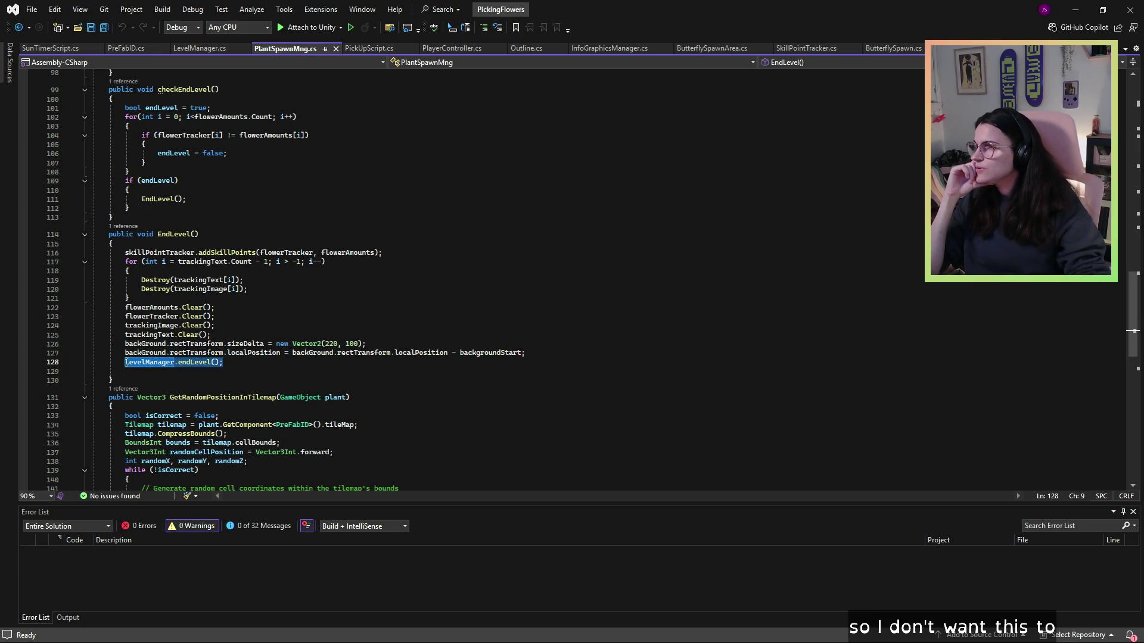
{"action": "left_click", "coordinate": [241, 362]}
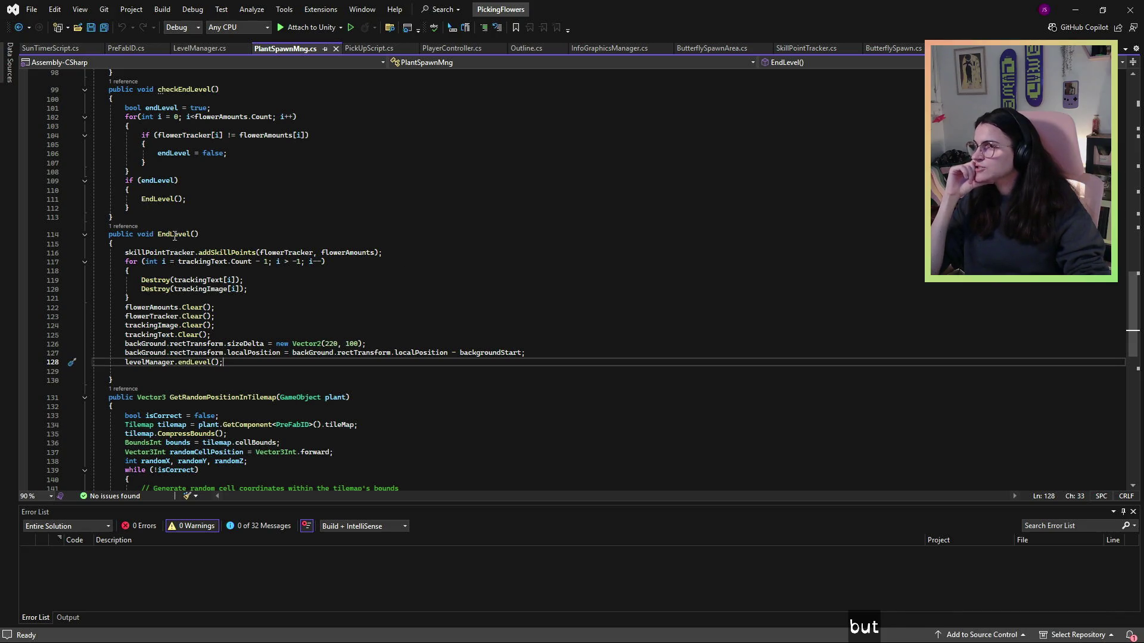
{"action": "scroll", "coordinate": [176, 230], "scroll_direction": "up", "scroll_amount": 8}
{"action": "scroll", "coordinate": [176, 245], "scroll_direction": "down", "scroll_amount": 4}
{"action": "scroll", "coordinate": [177, 246], "scroll_direction": "down", "scroll_amount": 2}
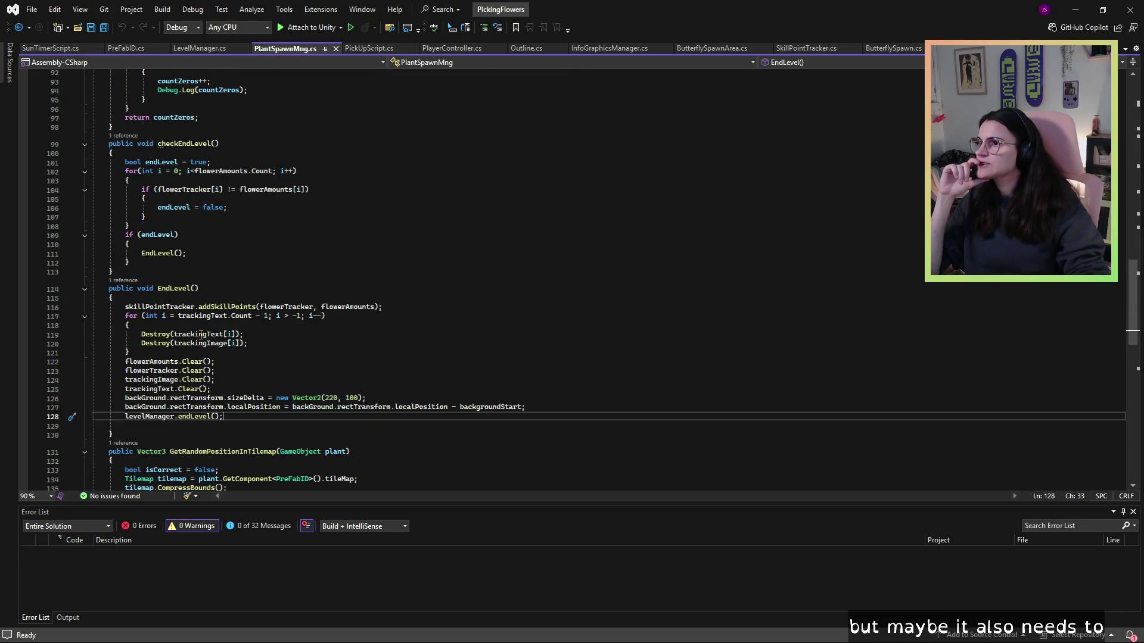
{"action": "left_click_drag", "start_coordinate": [198, 289], "coordinate": [151, 290]}
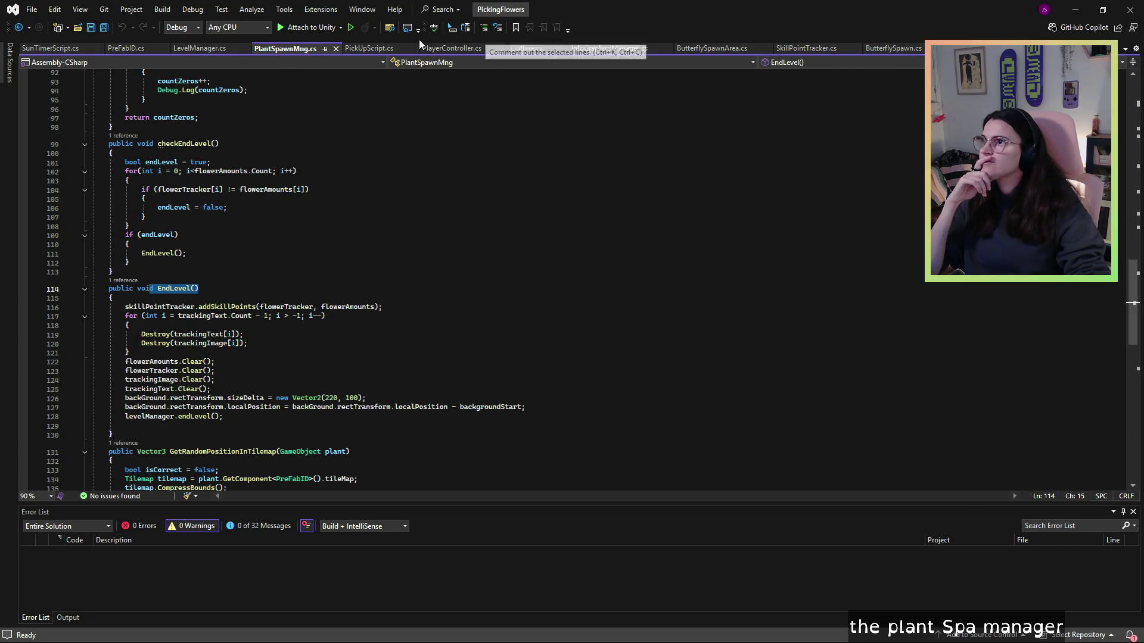
{"action": "left_click", "coordinate": [59, 48]}
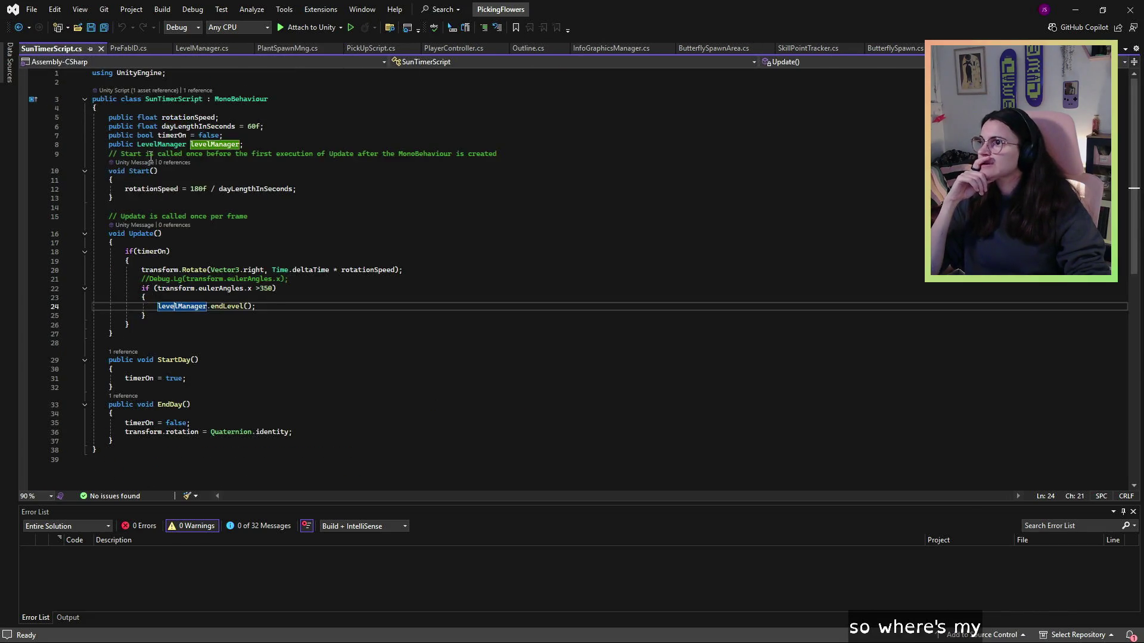
- Change the LevelManager field to a PlantSpawnMng field named plantSpawnMng
{"action": "left_click", "coordinate": [186, 135]}
{"action": "type", "text": "l"}
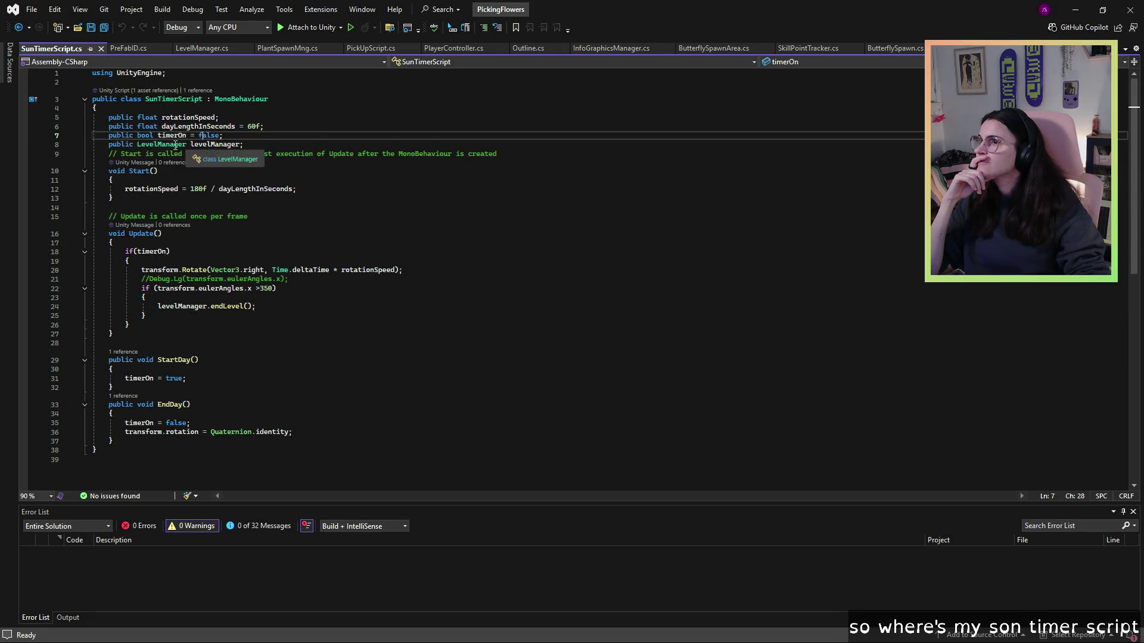
{"action": "left_click", "coordinate": [169, 144]}
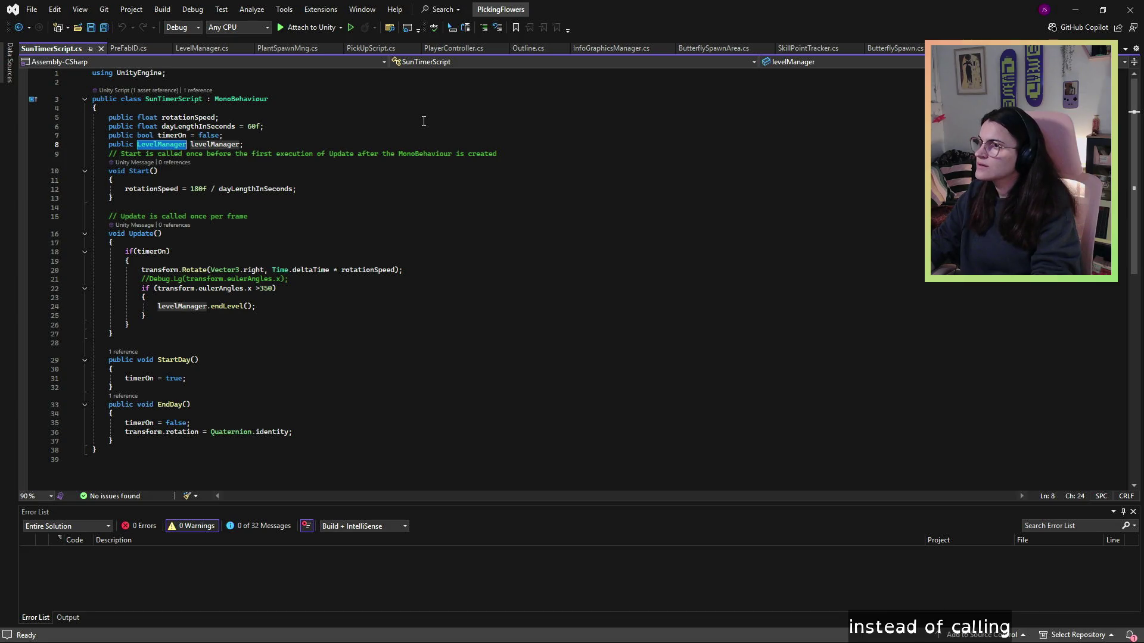
{"action": "type", "text": "PlantSpawnMng"}
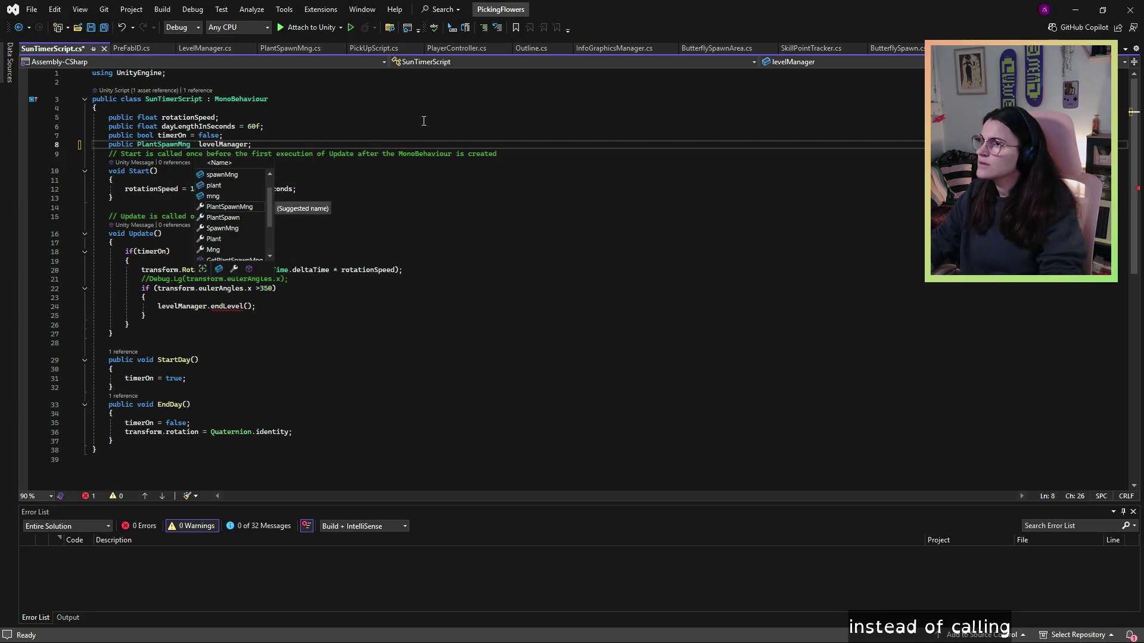
{"action": "key", "text": "BackSpace"}
{"action": "double_click", "coordinate": [237, 145]}
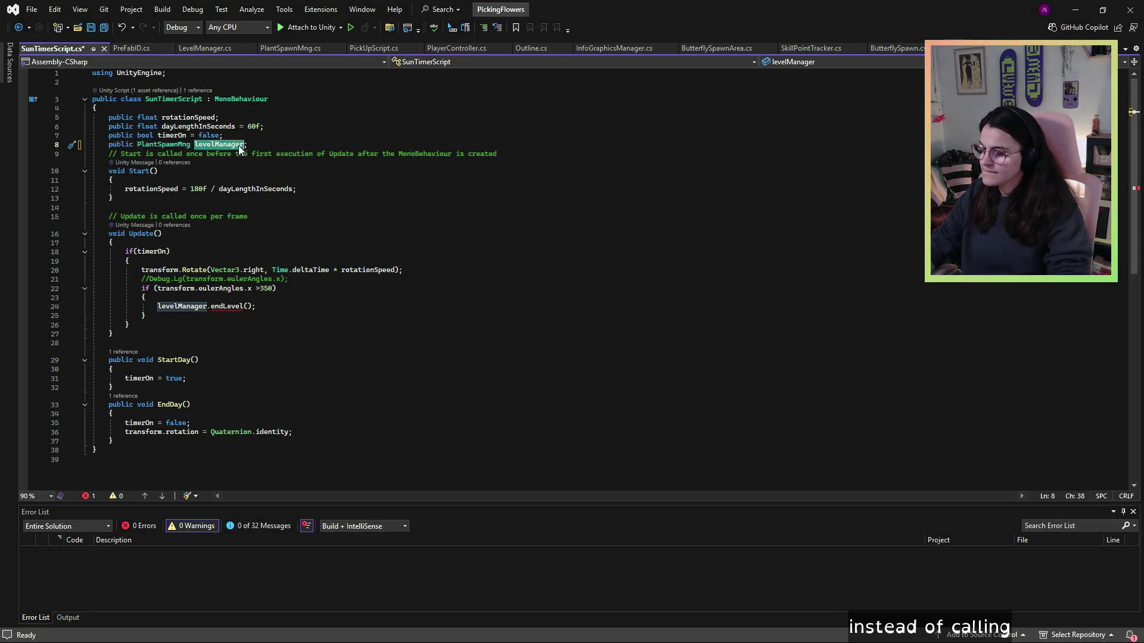
{"action": "type", "text": "plantS"}
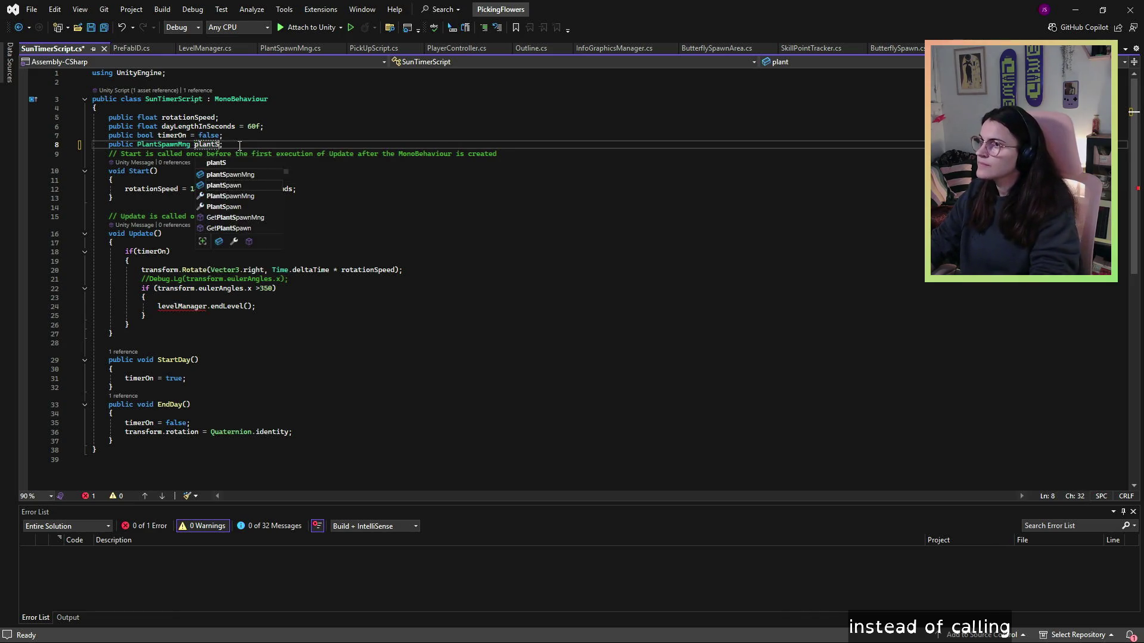
{"action": "type", "text": "pawnMng"}
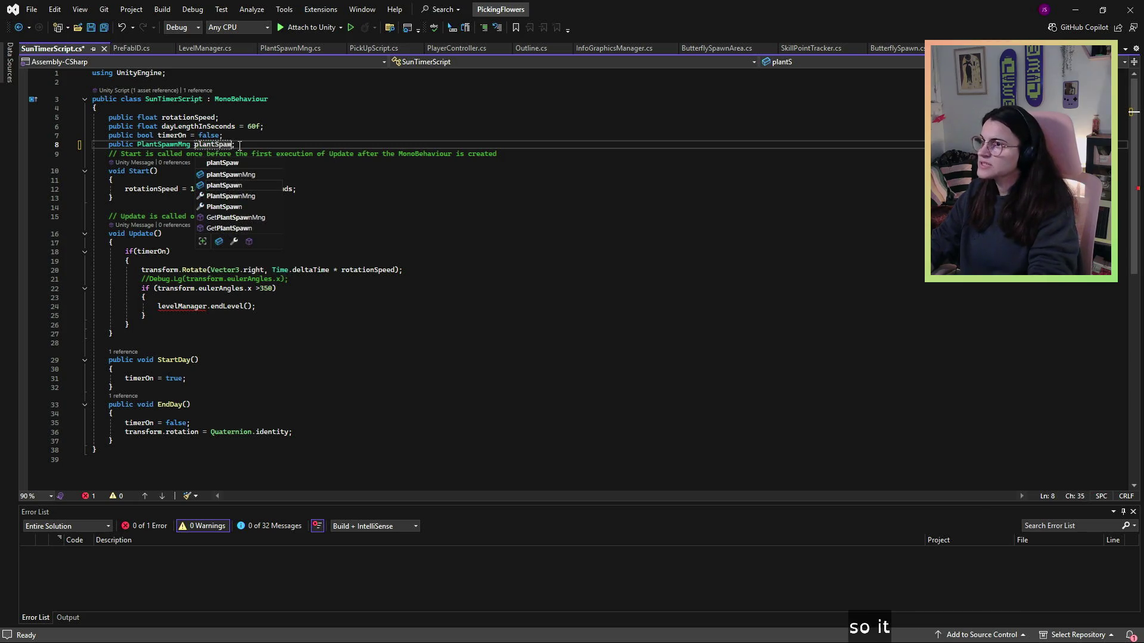
{"action": "type", "text": ";"}
- Replace levelManager with plantSpawnMng in the line 24 end-level call
{"action": "left_click", "coordinate": [190, 301]}
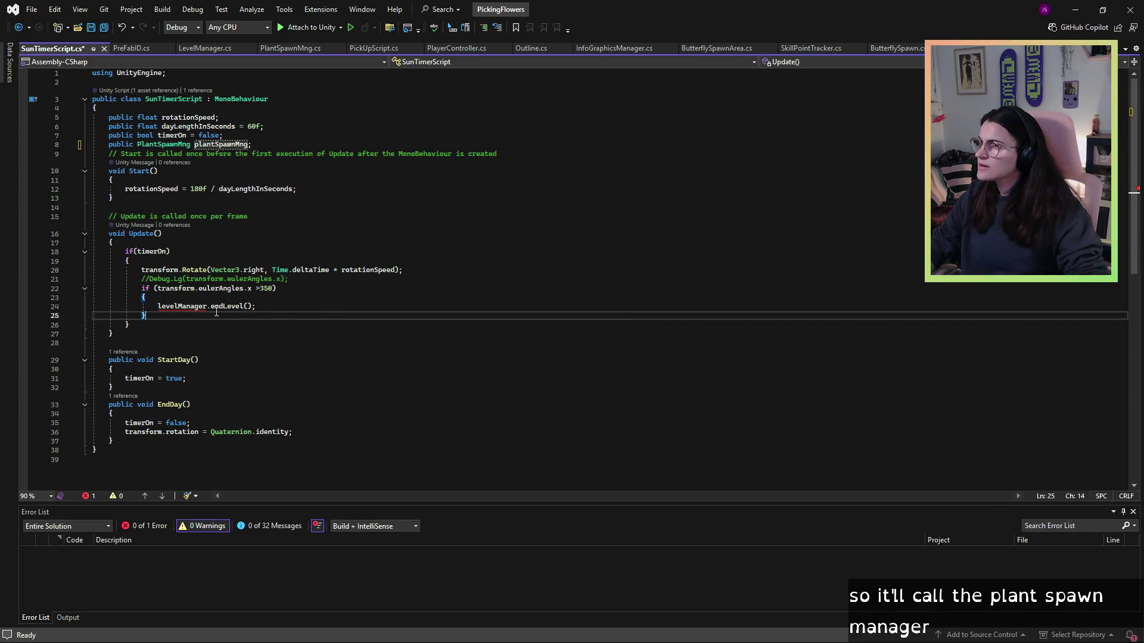
{"action": "double_click", "coordinate": [189, 306]}
{"action": "type", "text": "plantspawn"}
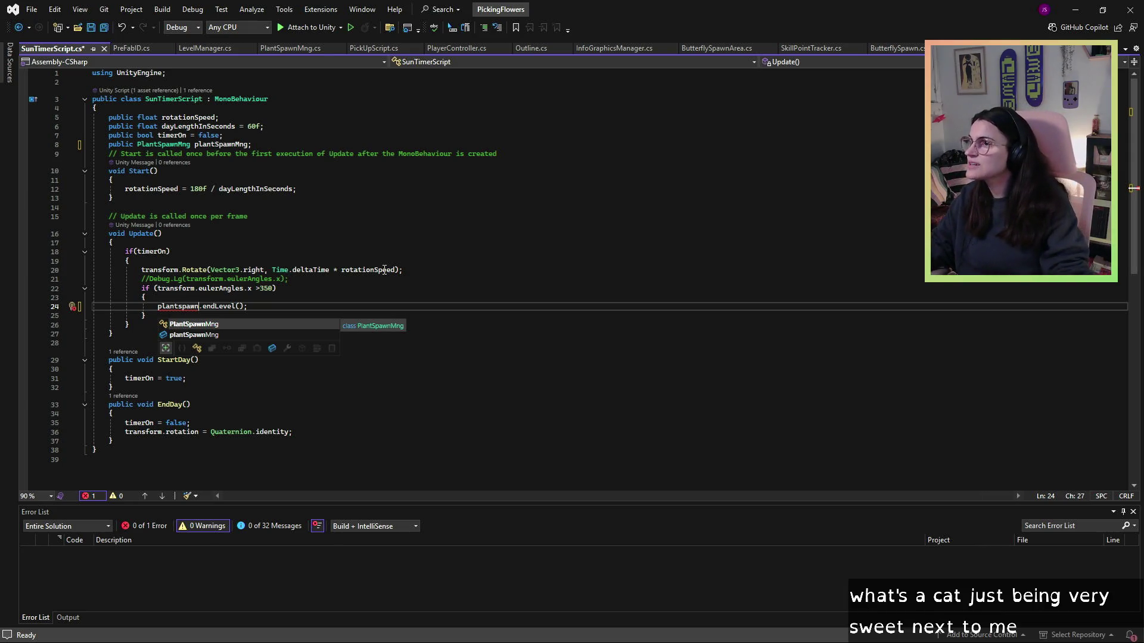
{"action": "key", "text": "Down"}
{"action": "key", "text": "Tab"}
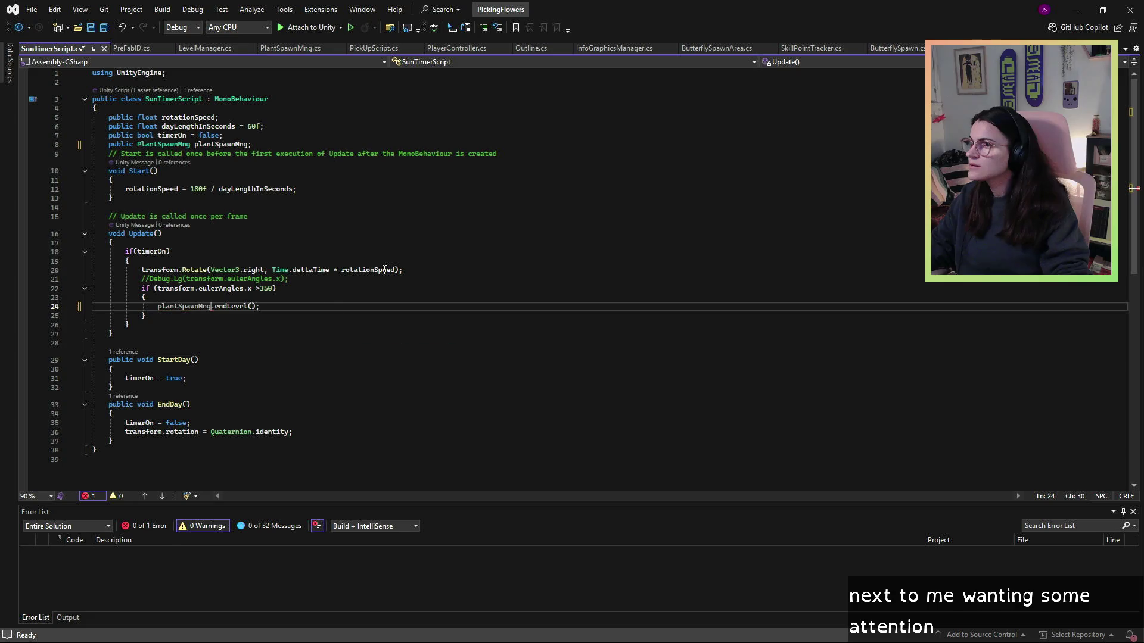
- Correct endLevel to EndLevel so no issues remain, and save SunTimerScript.cs
{"action": "key", "text": "ctrl+minus"}
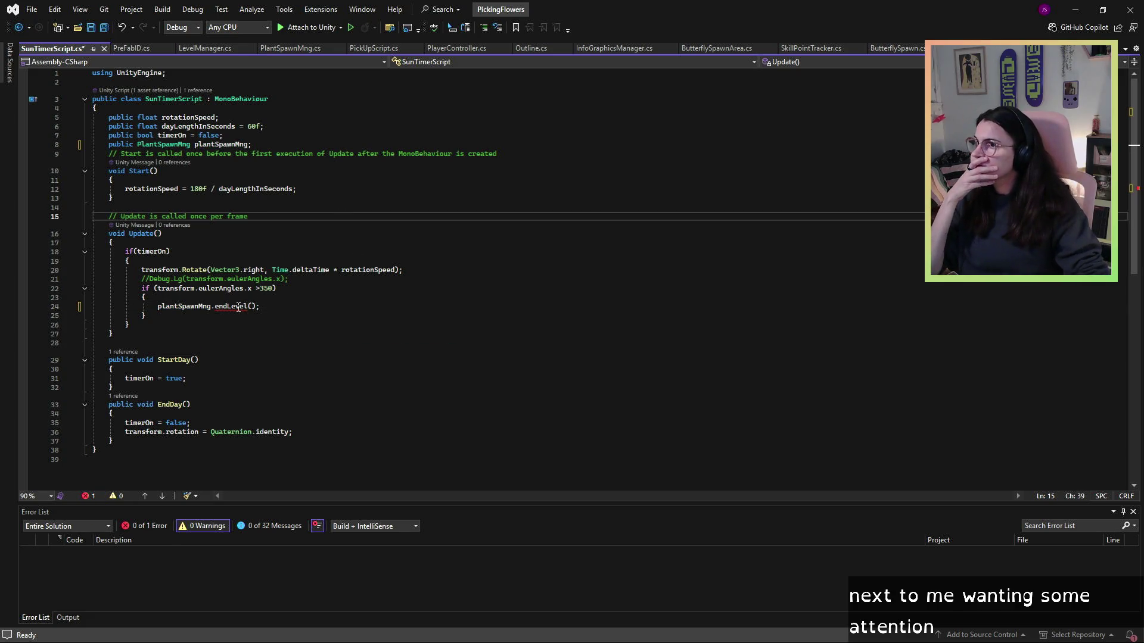
{"action": "mouse_move", "coordinate": [238, 306]}
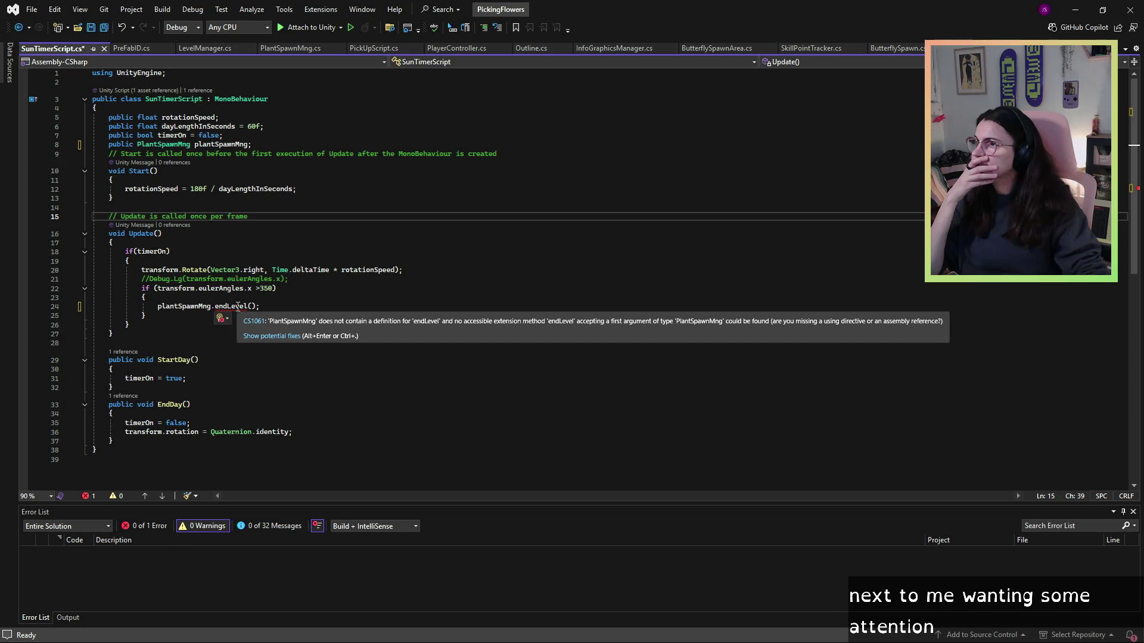
{"action": "left_click", "coordinate": [219, 311]}
{"action": "key", "text": "BackSpace"}
{"action": "type", "text": "E"}
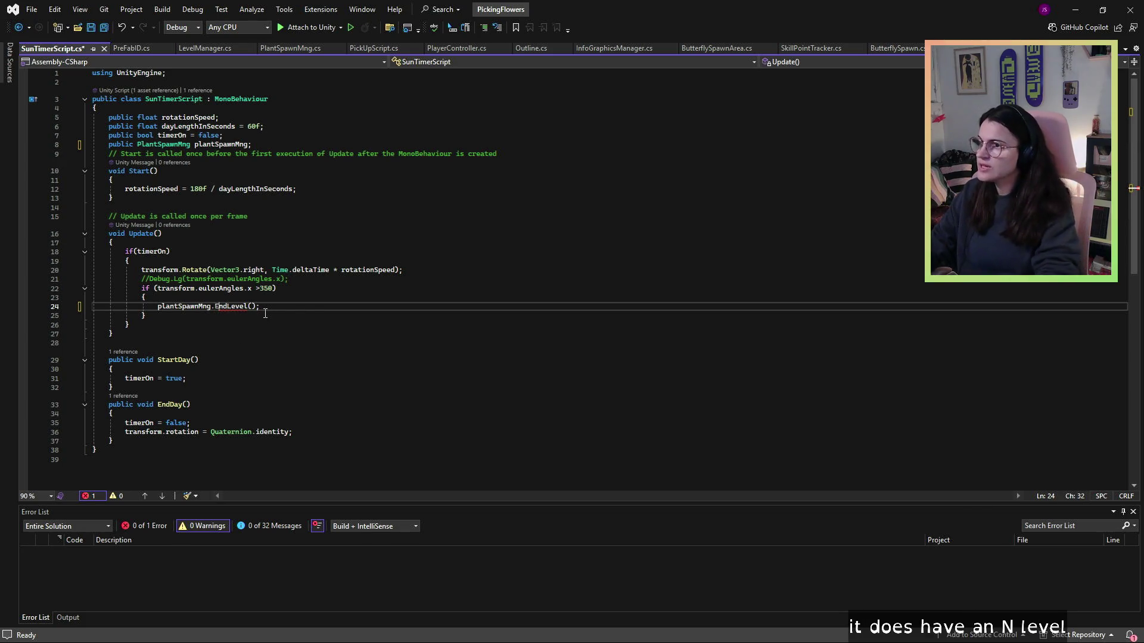
{"action": "left_click", "coordinate": [385, 262]}
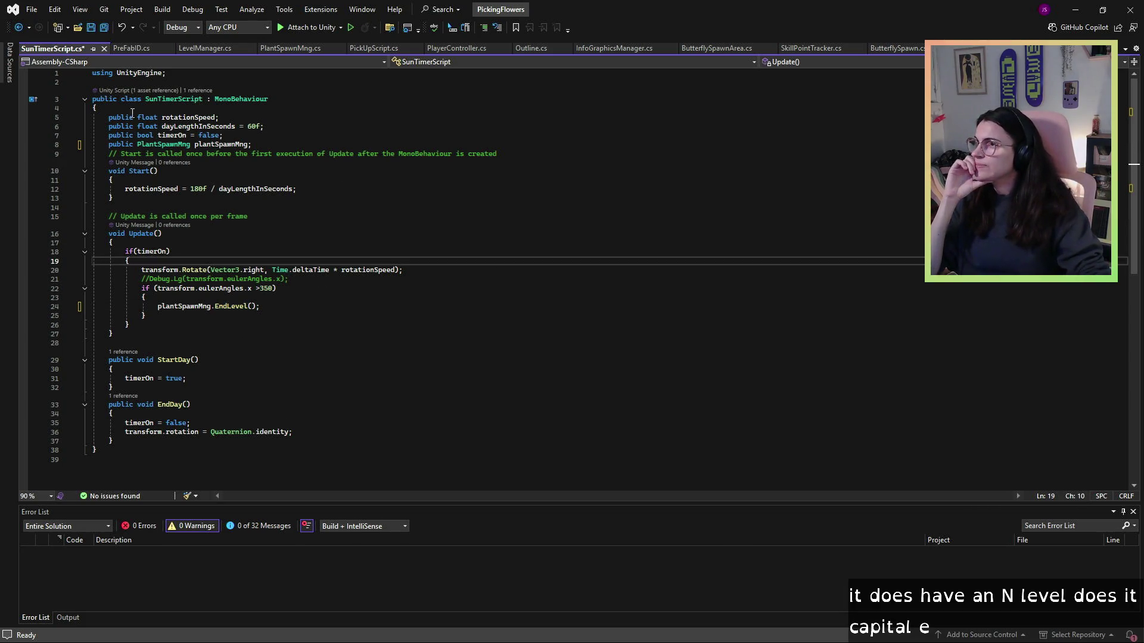
{"action": "left_click", "coordinate": [90, 28]}
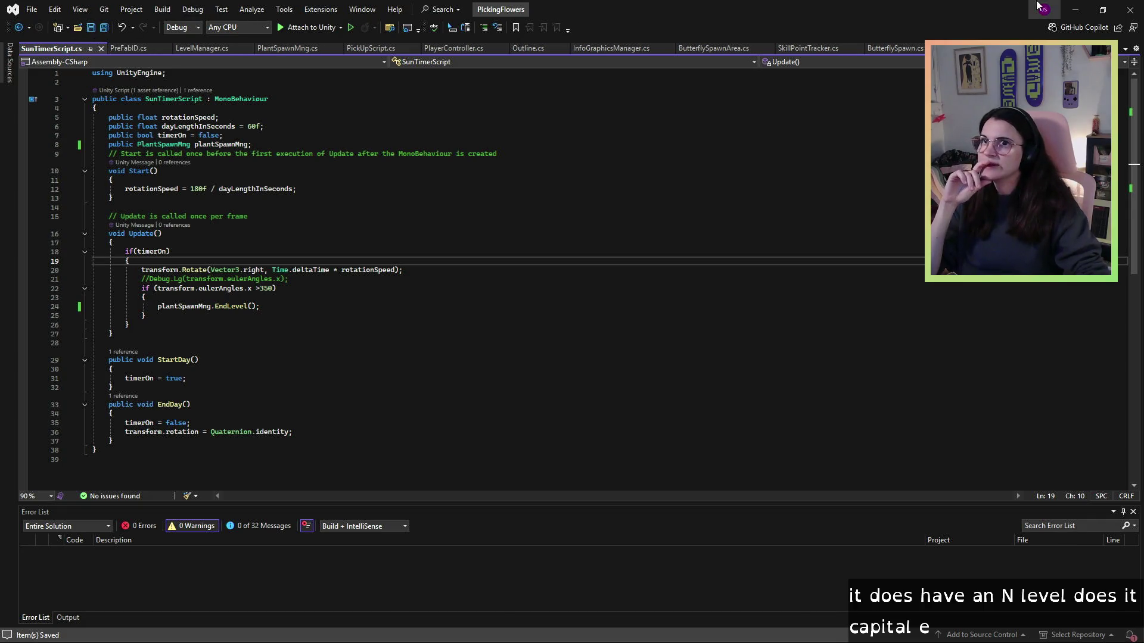
- Drag PlantSpawnMng into the Directional Light's Sun Timer Script Plant Spawn Mng field, then enter Play mode
{"action": "left_click", "coordinate": [1076, 10]}
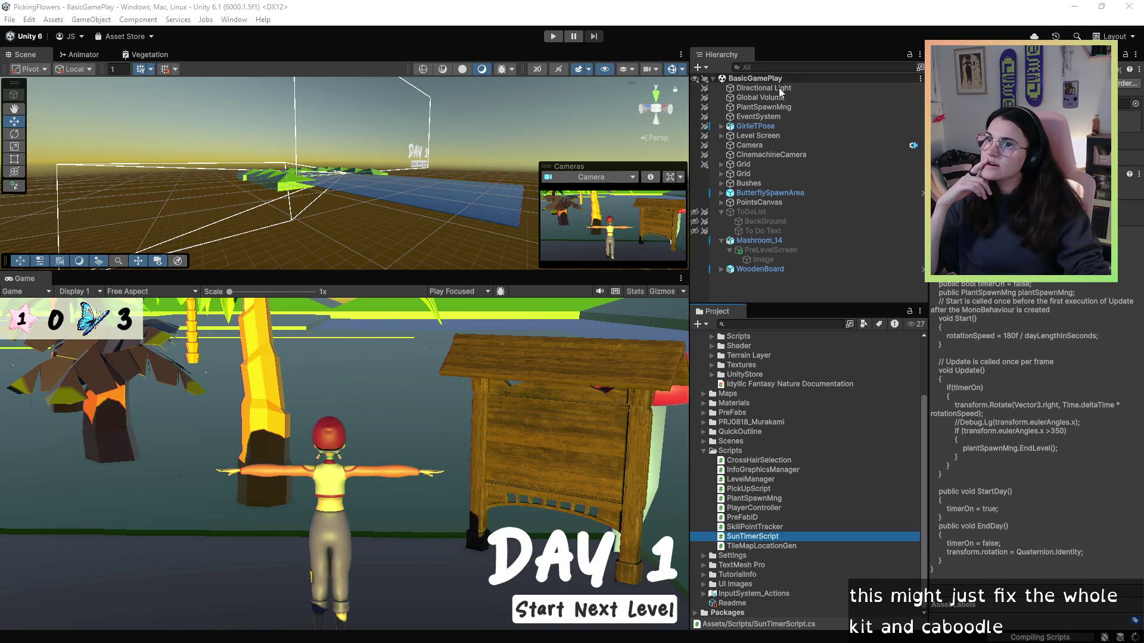
{"action": "left_click", "coordinate": [779, 88]}
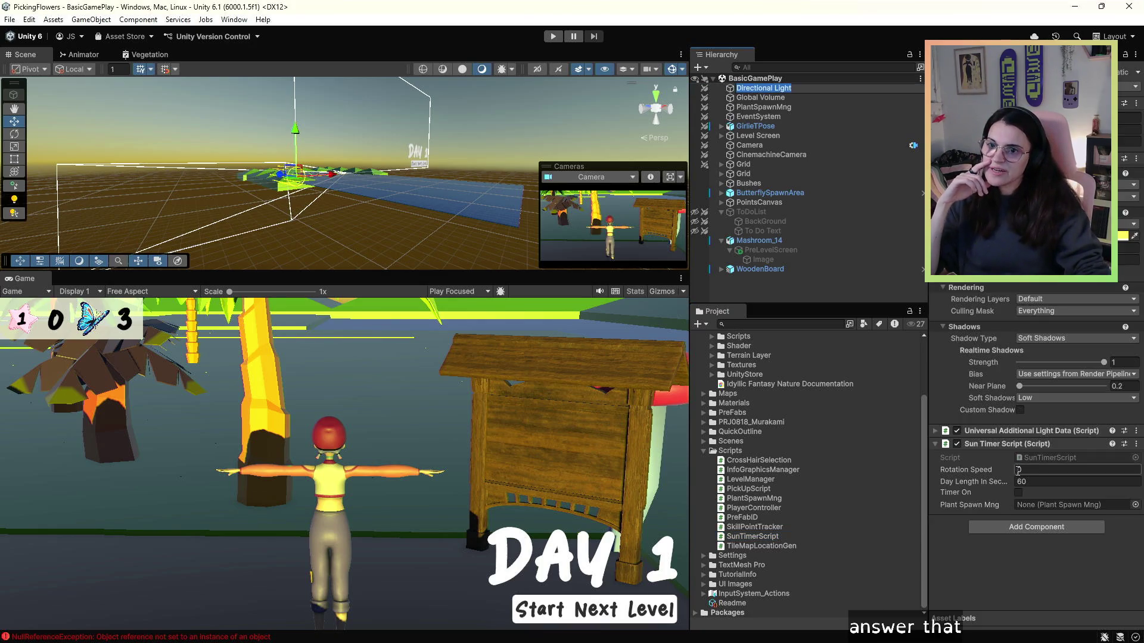
{"action": "left_click", "coordinate": [732, 107]}
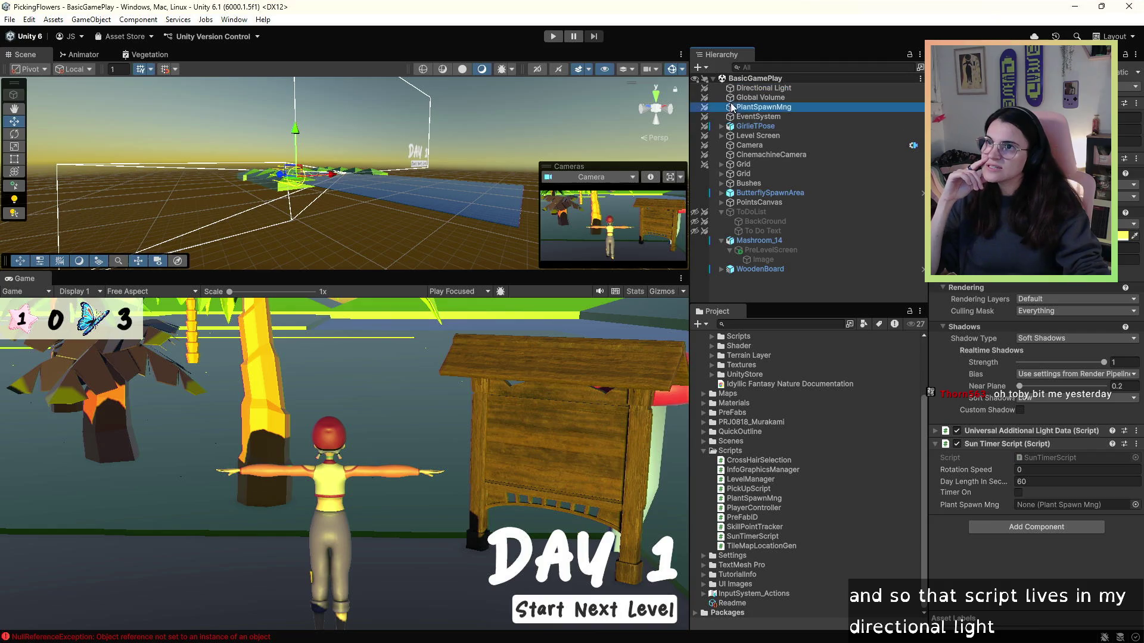
{"action": "left_click_drag", "start_coordinate": [732, 107], "coordinate": [1041, 510]}
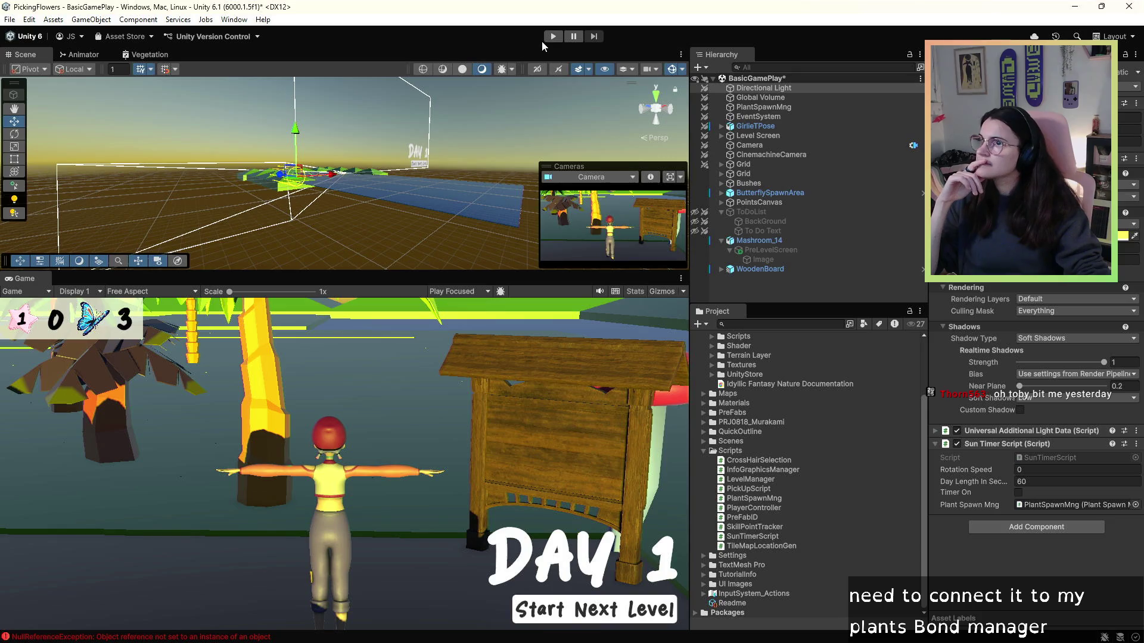
{"action": "left_click", "coordinate": [551, 37]}
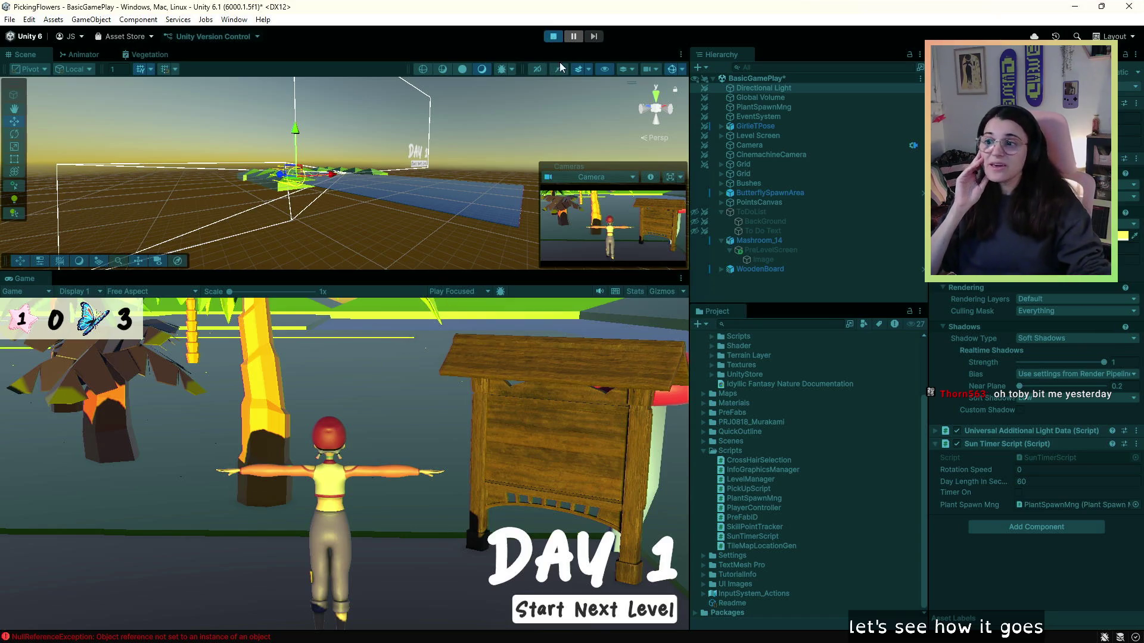
- Start day 1 and walk along the path collecting the first flowers, including a red one
{"action": "left_click", "coordinate": [634, 613]}
{"action": "key", "text": "w"}
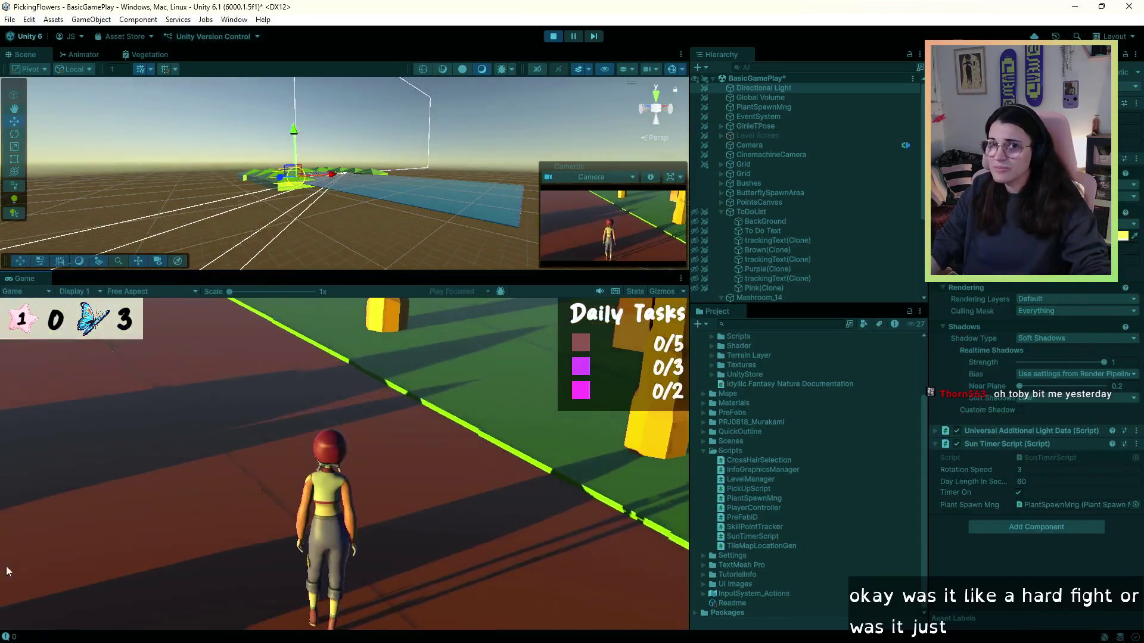
{"action": "key", "text": "w"}
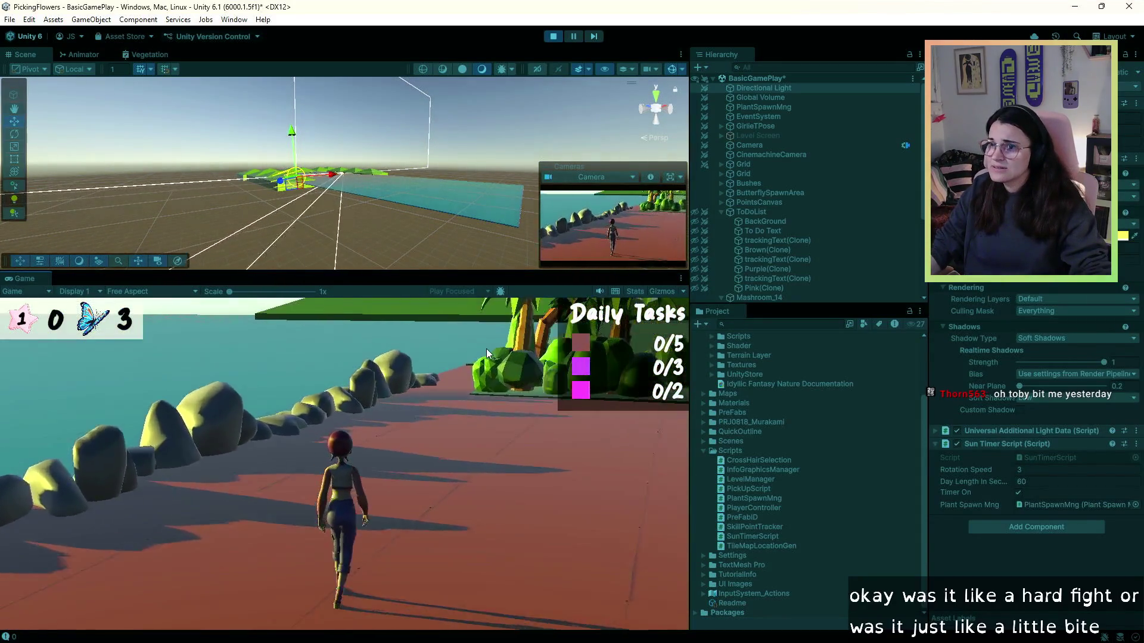
{"action": "key", "text": "w"}
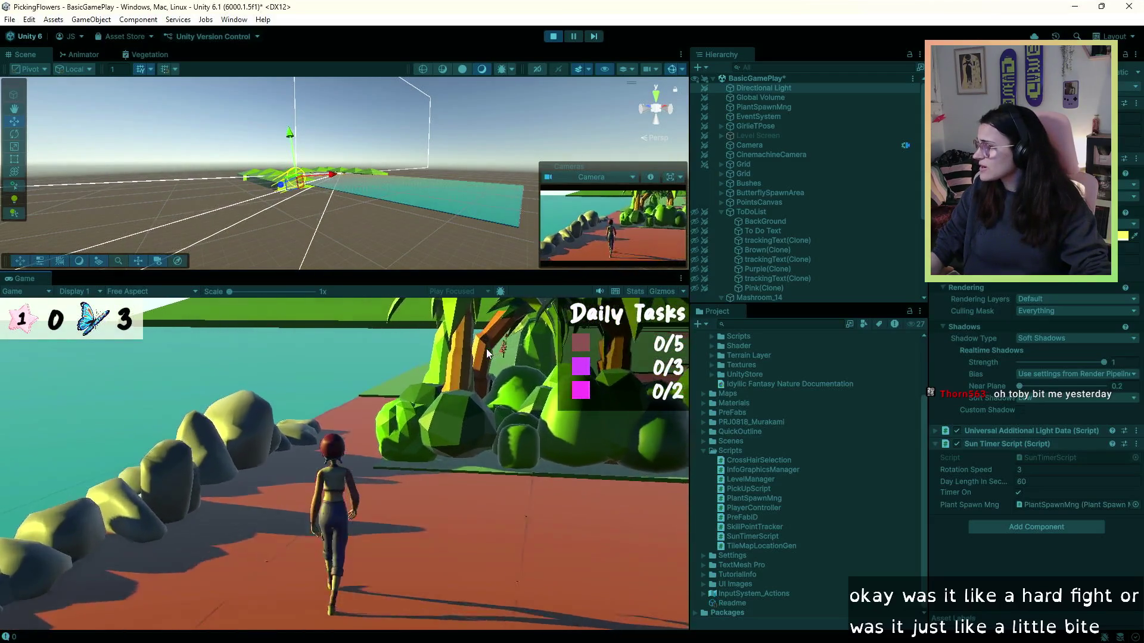
{"action": "key", "text": "w"}
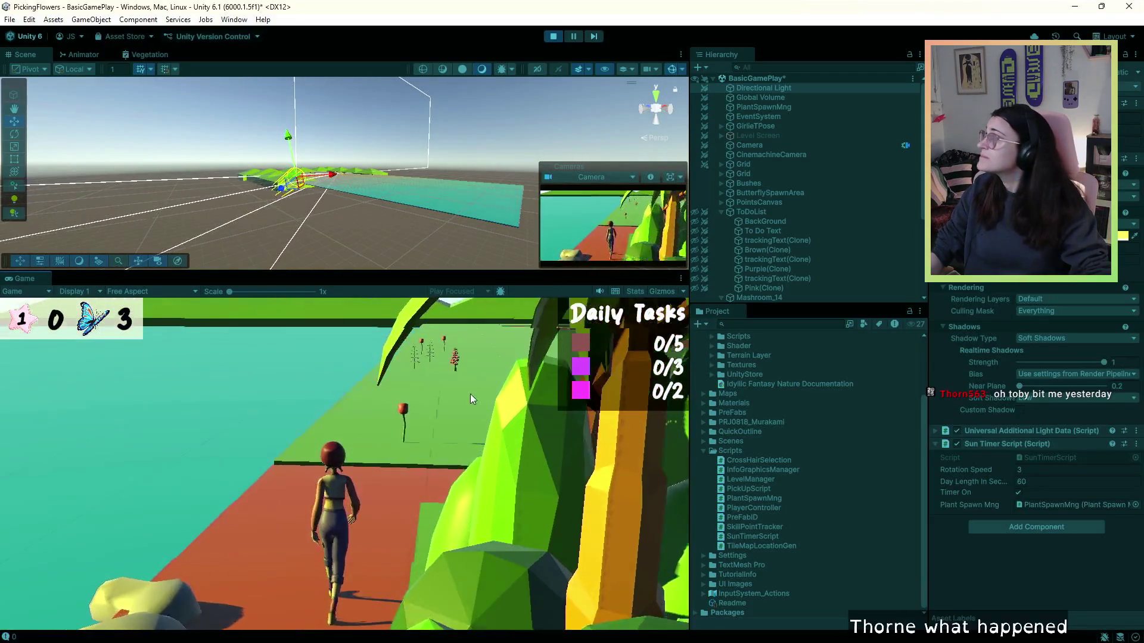
{"action": "key", "text": "w"}
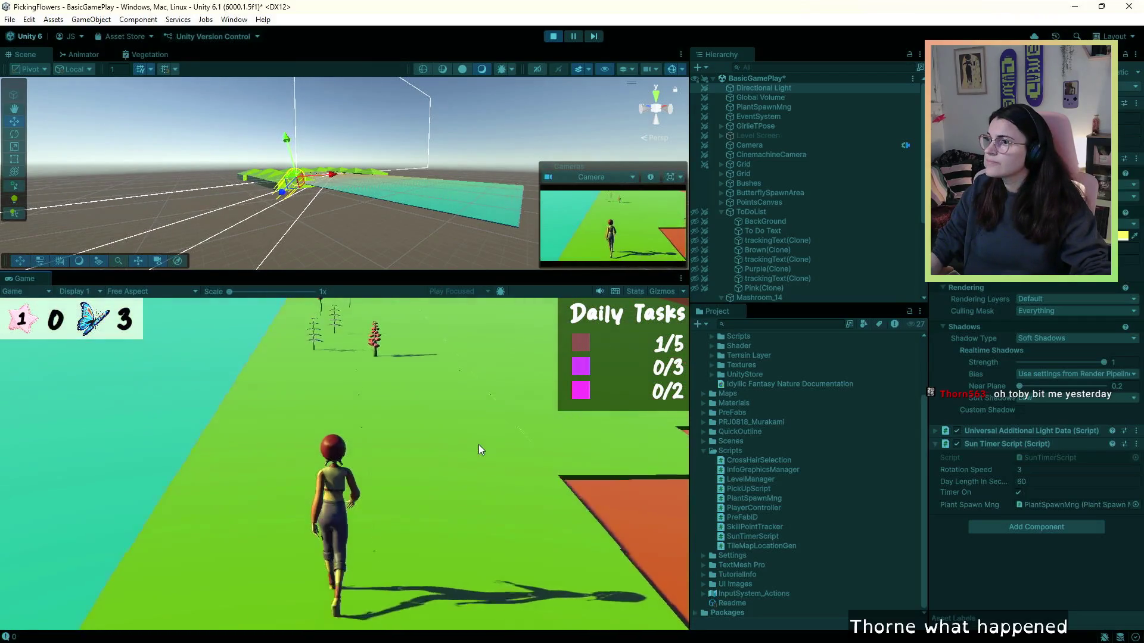
{"action": "key", "text": "a"}
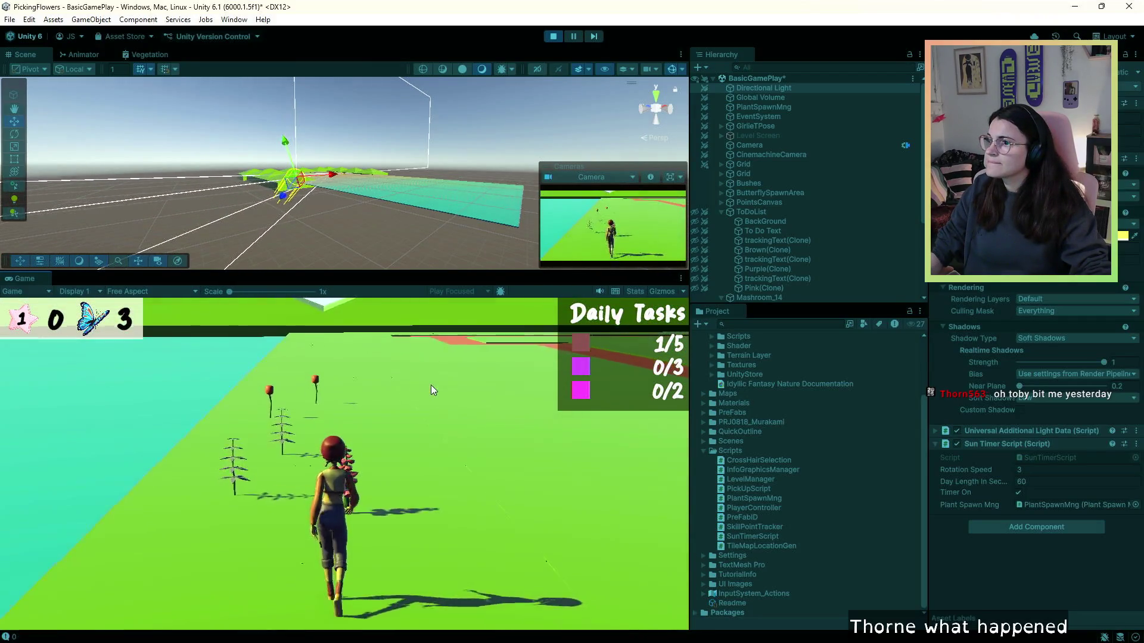
{"action": "key", "text": "w"}
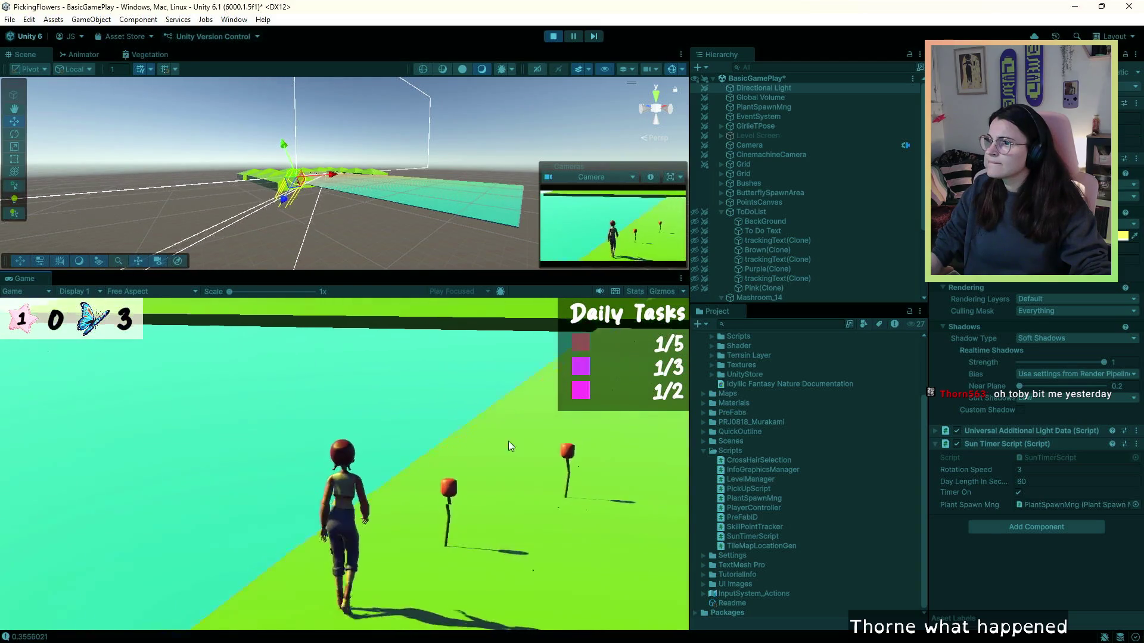
{"action": "key", "text": "d"}
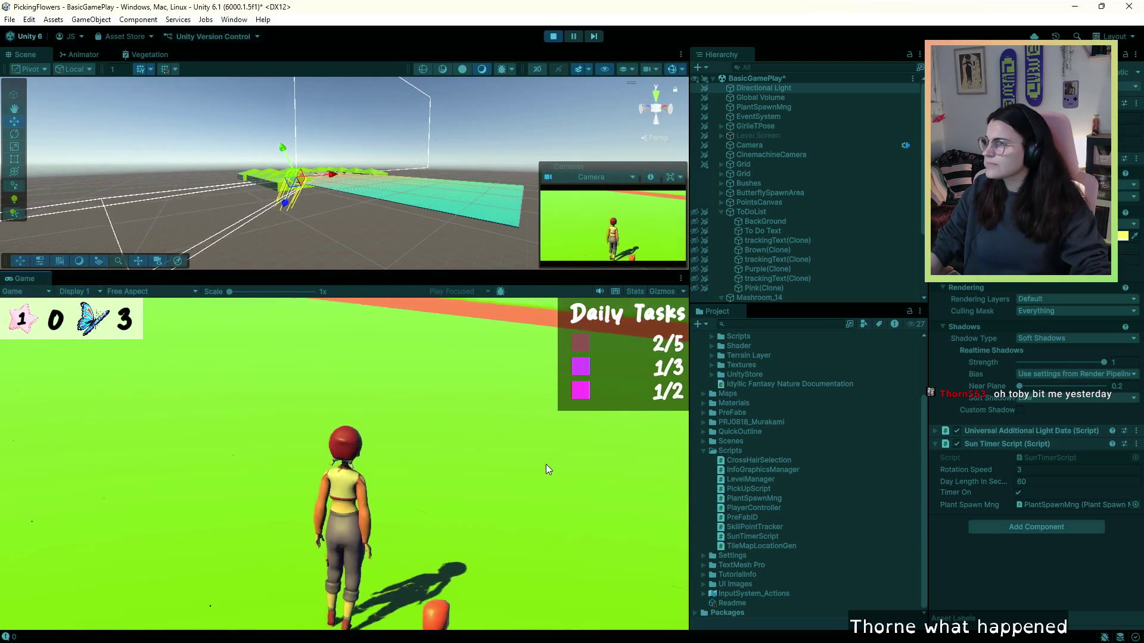
{"action": "key", "text": "w"}
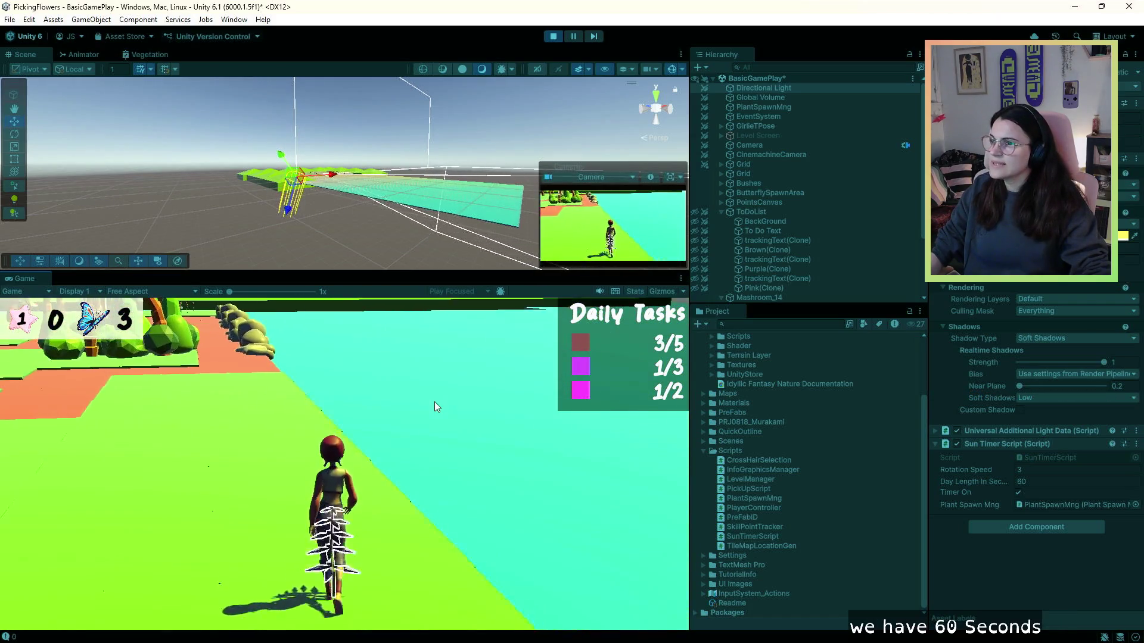
- Keep roaming near the signboard and rocks until sunset ends the day with DAY 2
{"action": "key", "text": "a"}
{"action": "key", "text": "w"}
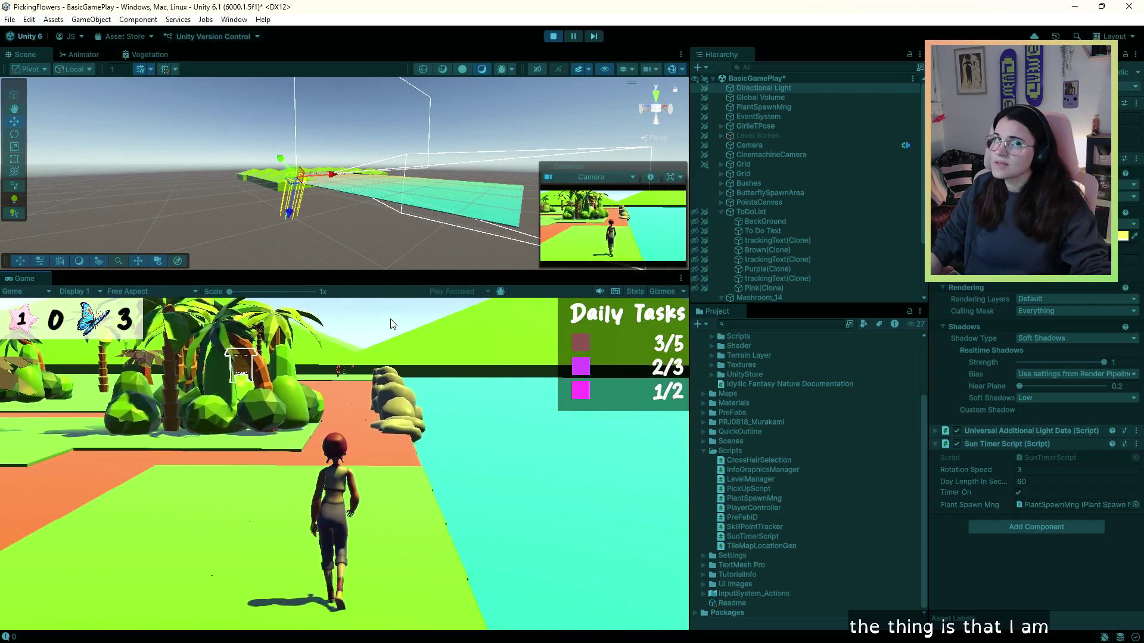
{"action": "key", "text": "w"}
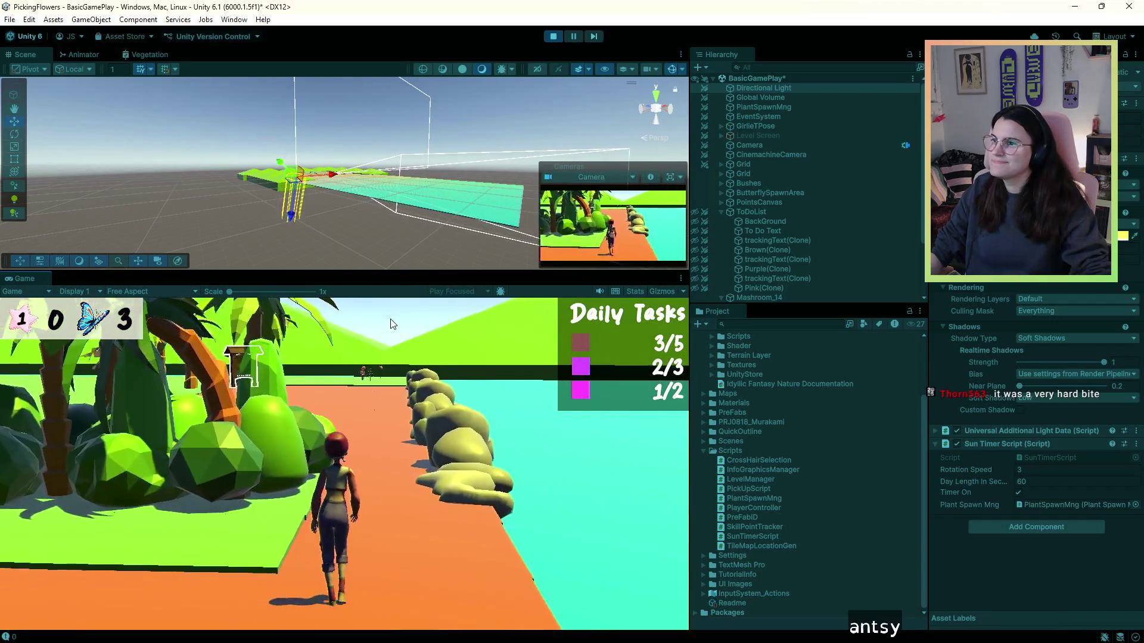
{"action": "key", "text": "a"}
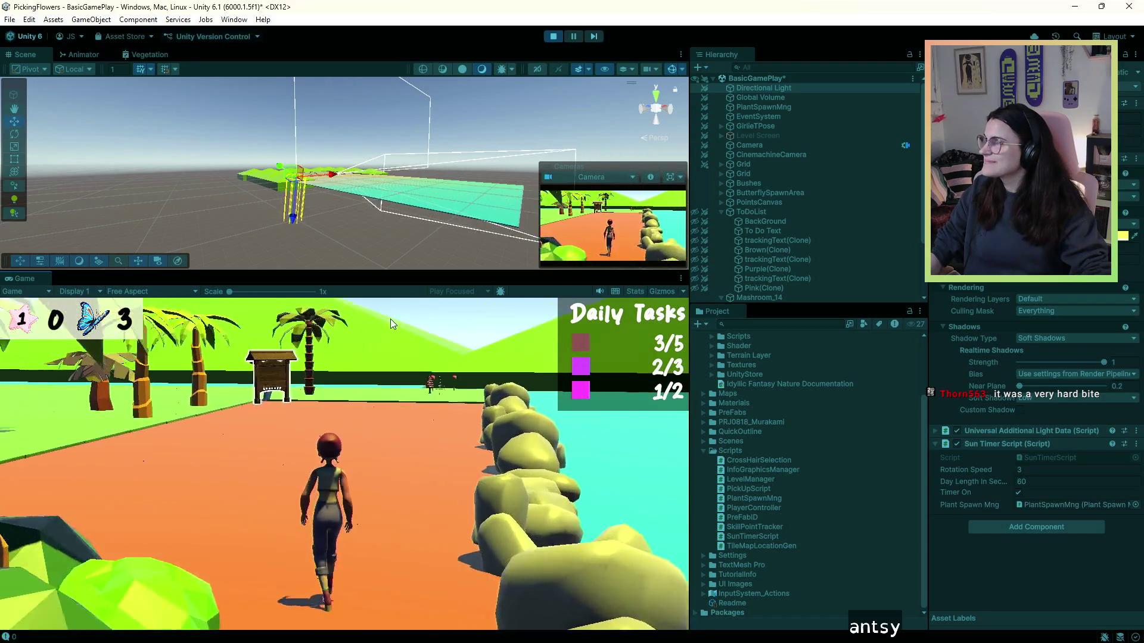
{"action": "key", "text": "w"}
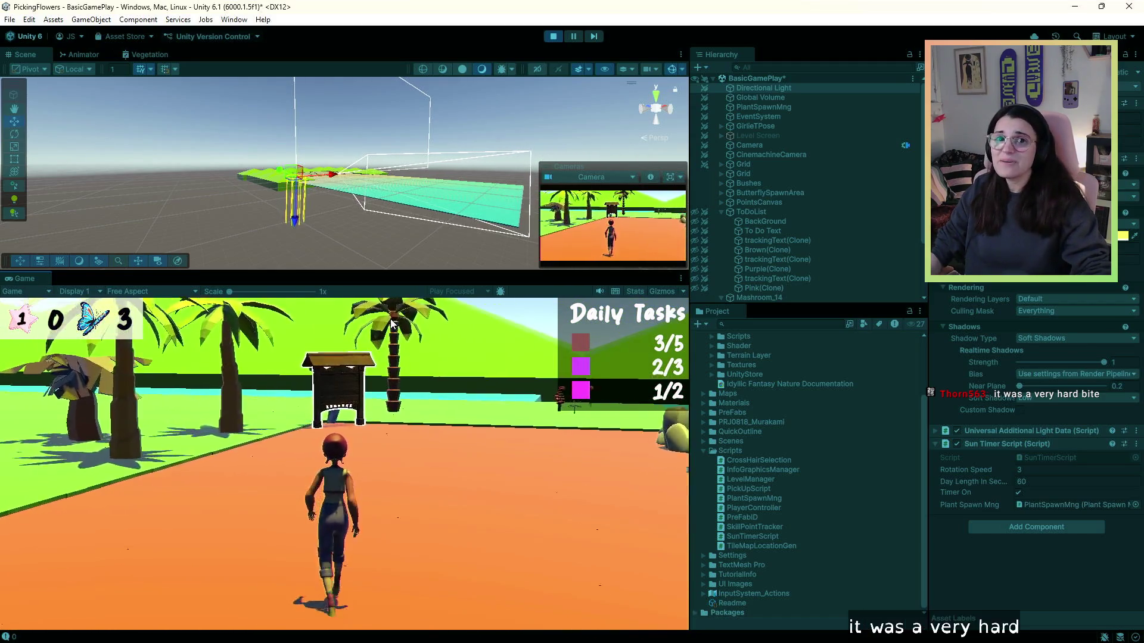
{"action": "key", "text": "d"}
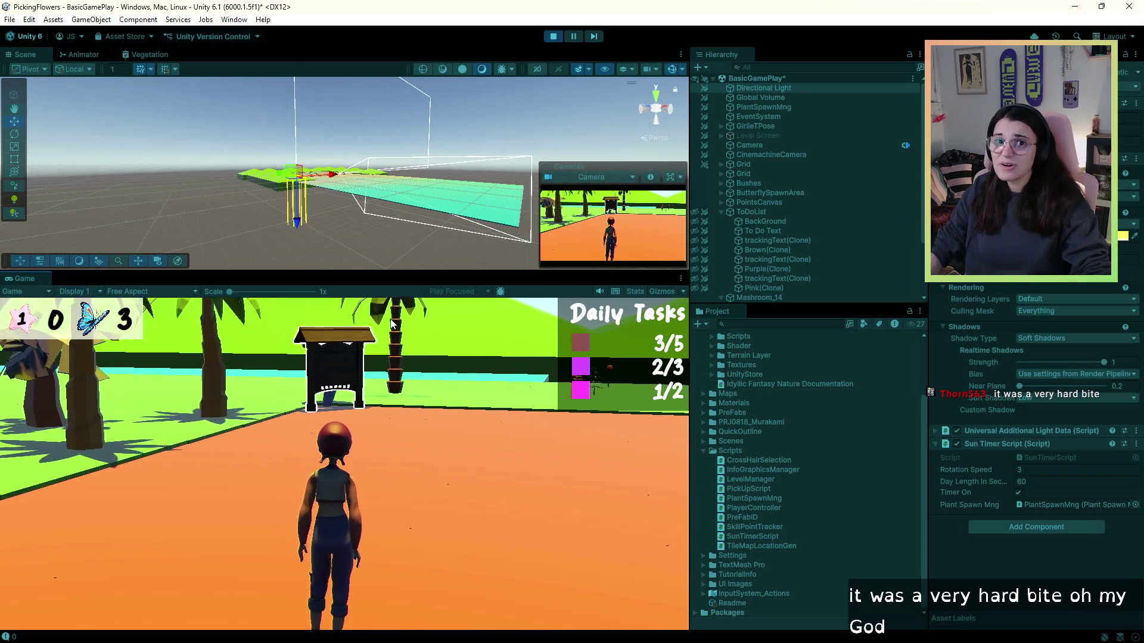
{"action": "key", "text": "a"}
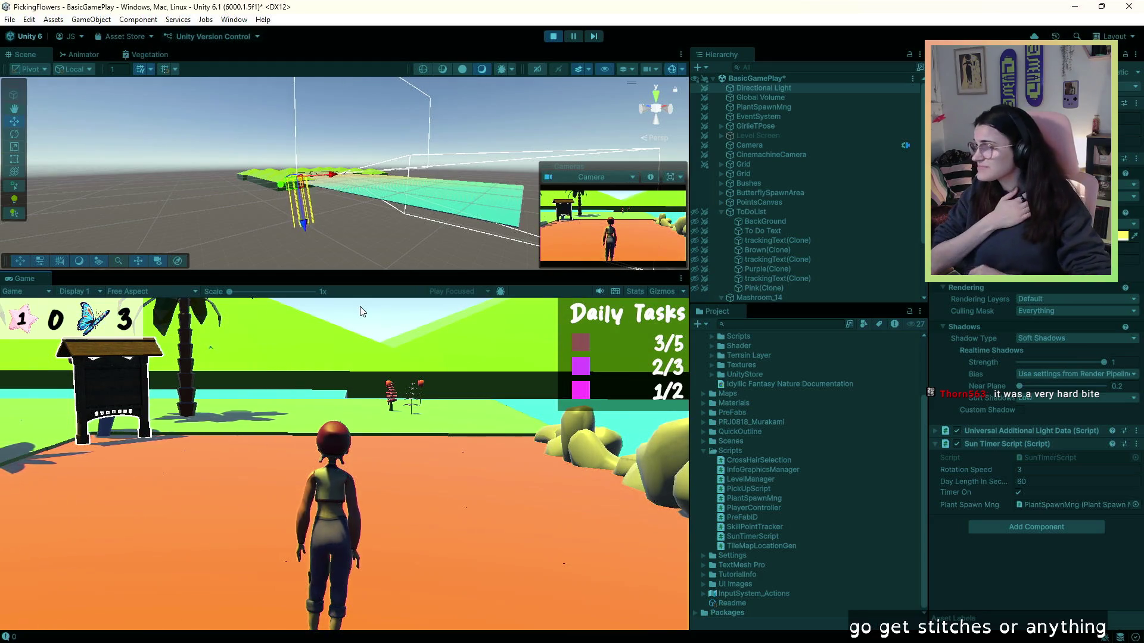
{"action": "key", "text": "d"}
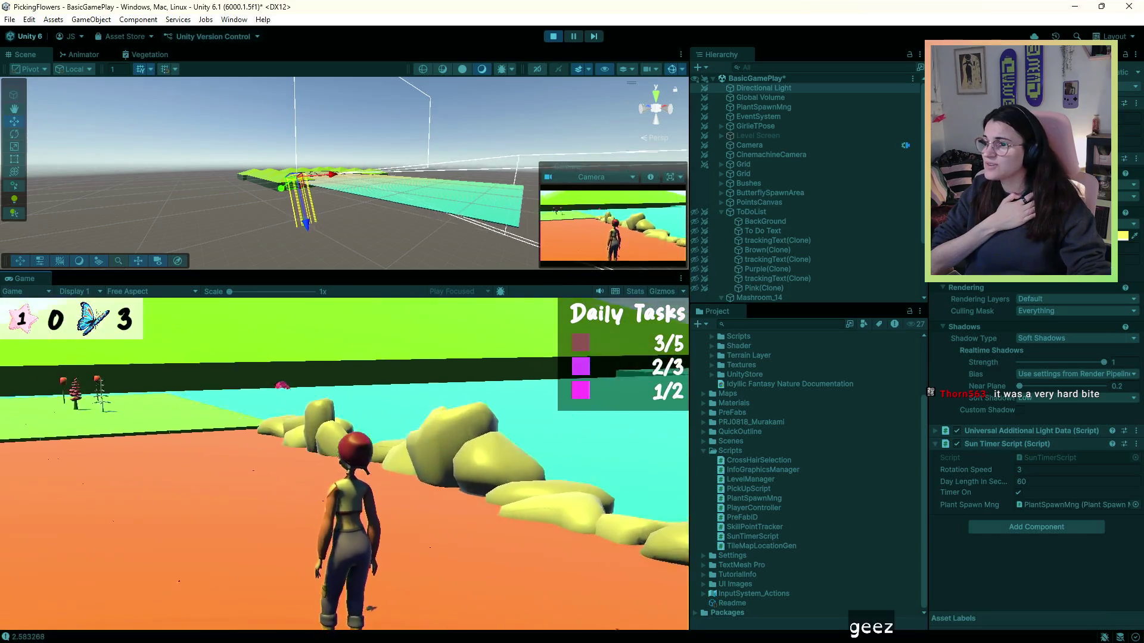
{"action": "key", "text": "a"}
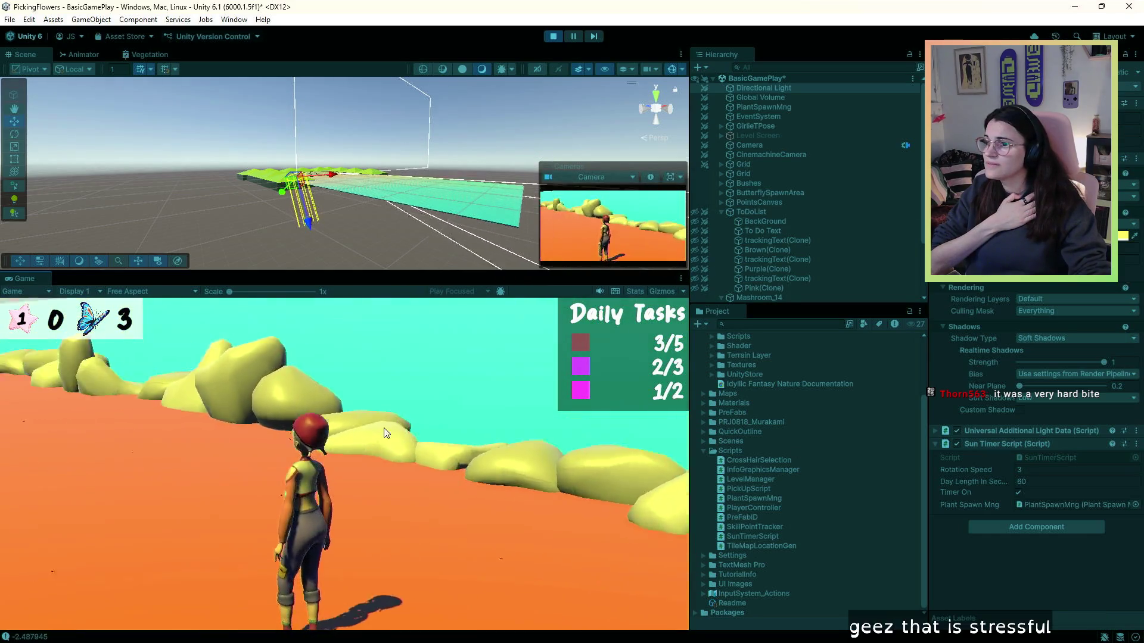
{"action": "key", "text": "a"}
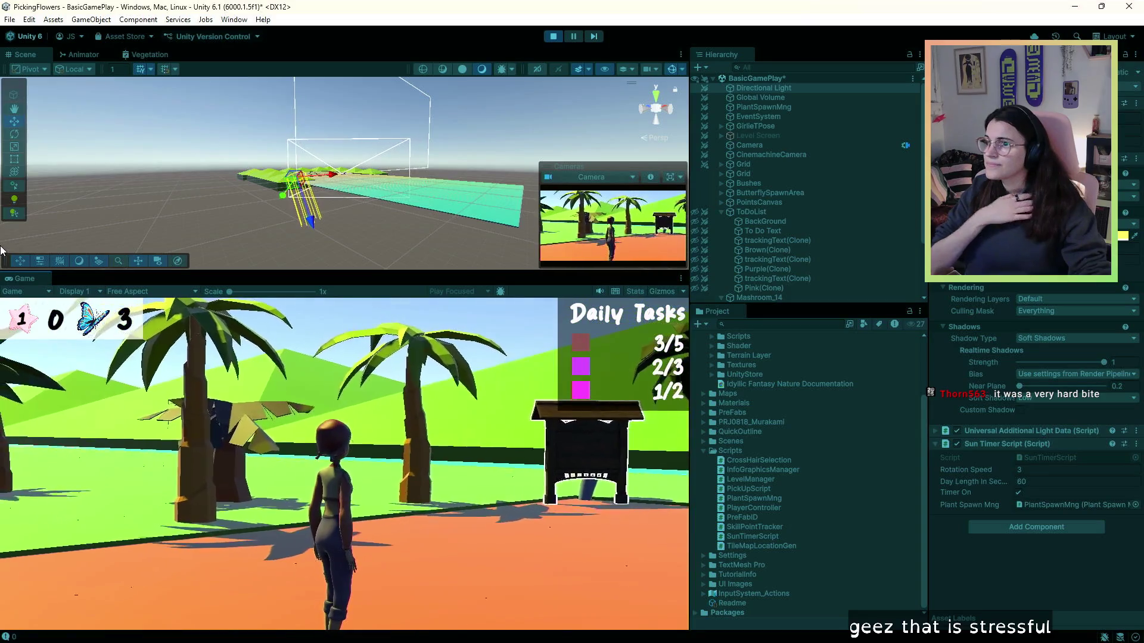
{"action": "key", "text": "d"}
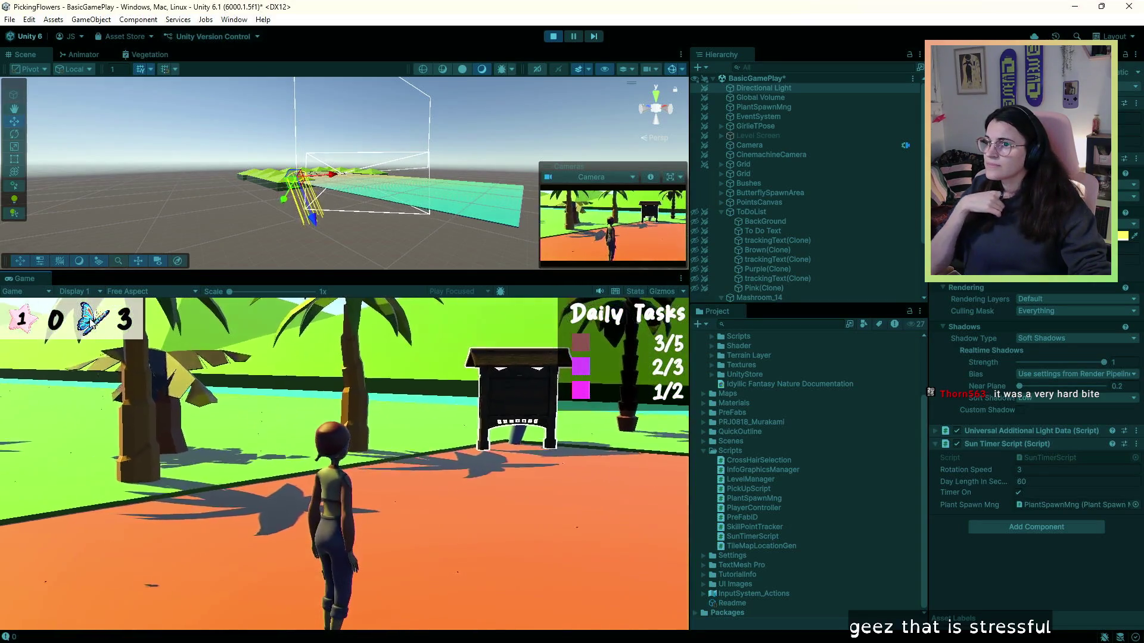
{"action": "key", "text": "d"}
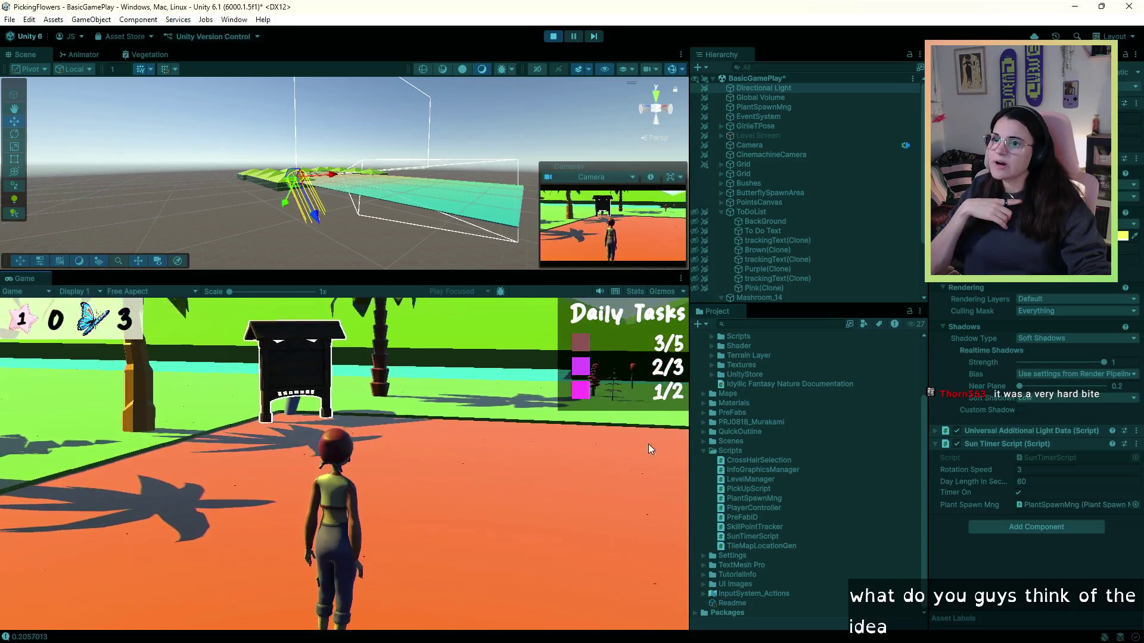
{"action": "key", "text": "a"}
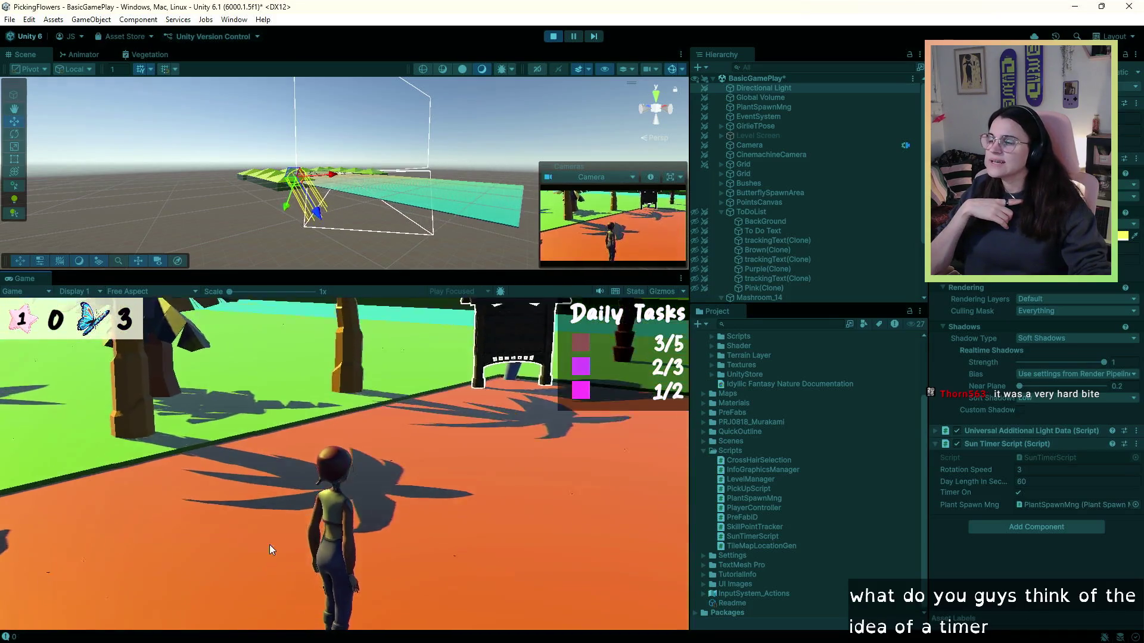
{"action": "key", "text": "d"}
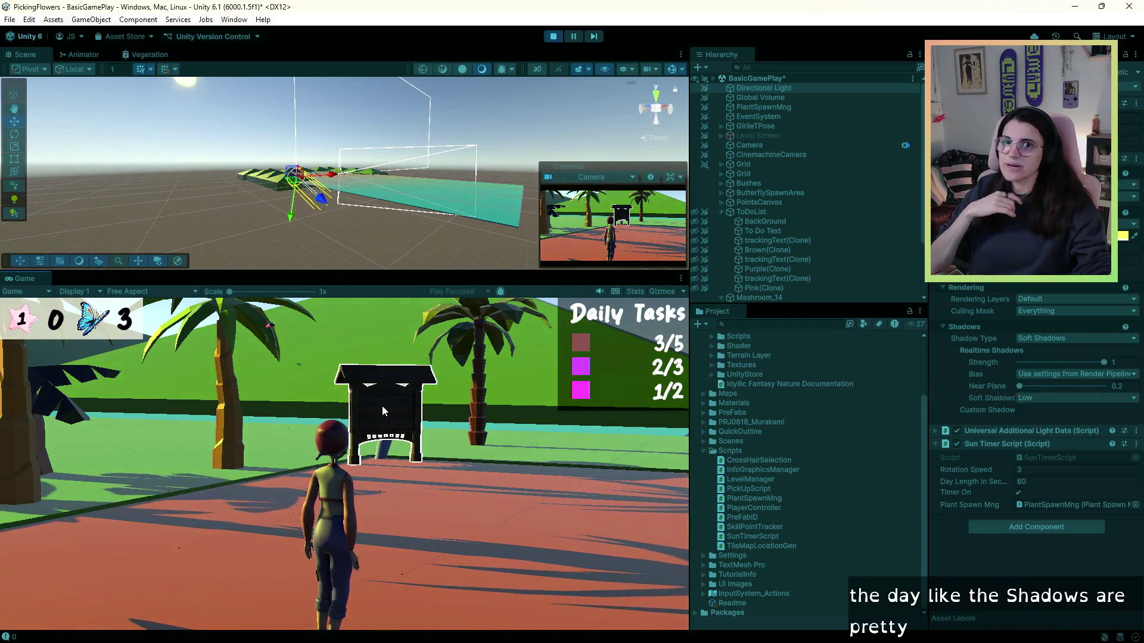
{"action": "key", "text": "d"}
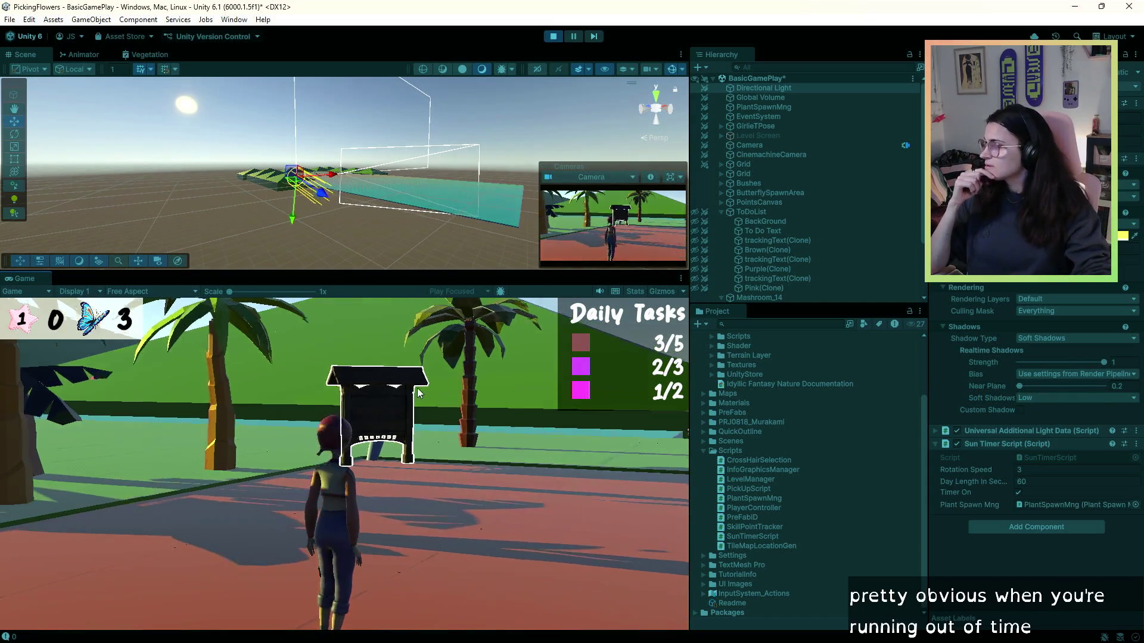
{"action": "key", "text": "d"}
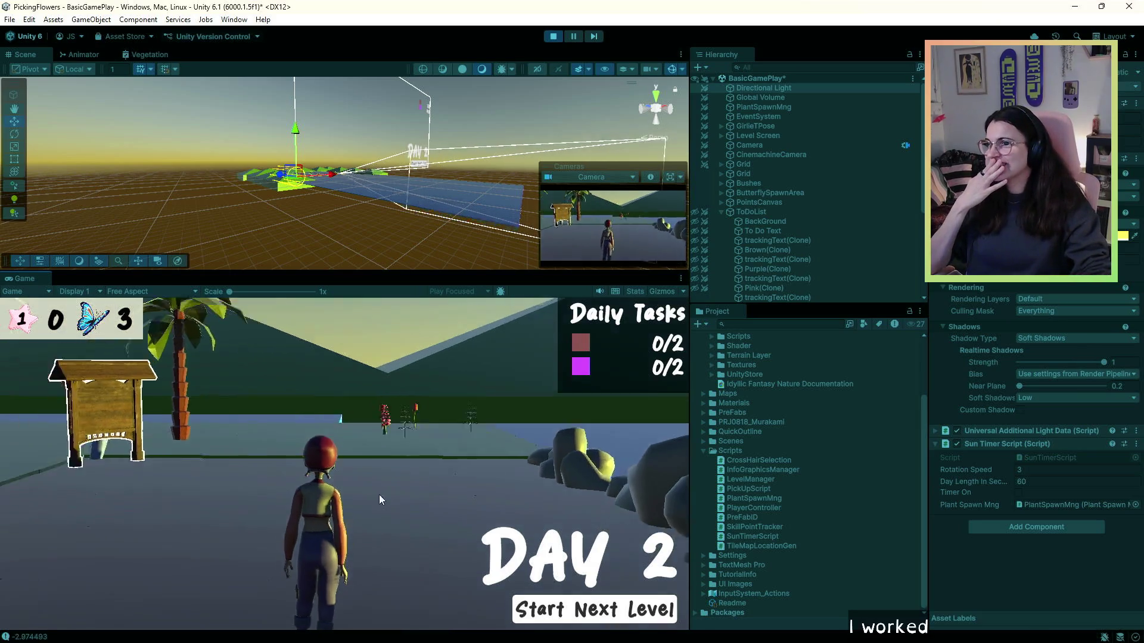
- Collect one more flower on day 2, stop Play mode, and switch away from Unity
{"action": "key", "text": "w"}
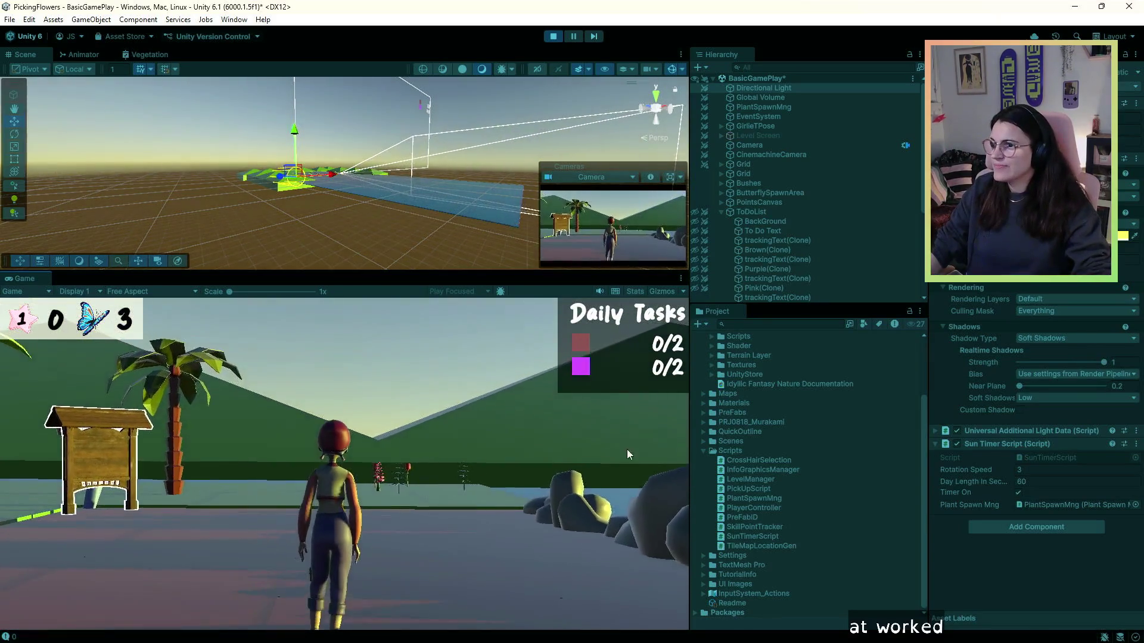
{"action": "key", "text": "w"}
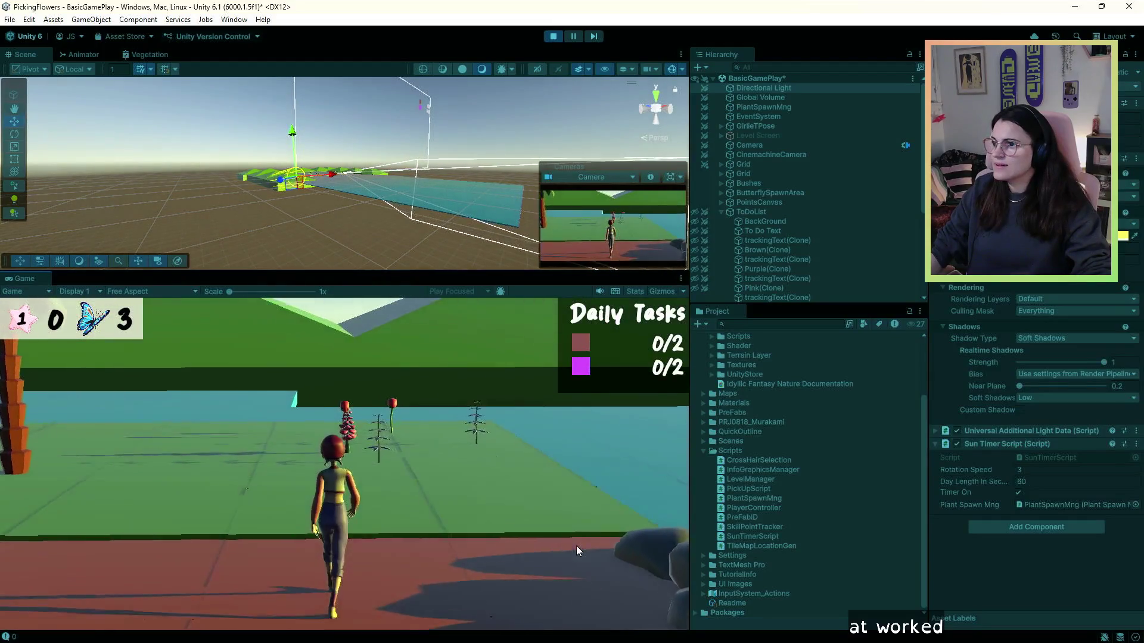
{"action": "key", "text": "w"}
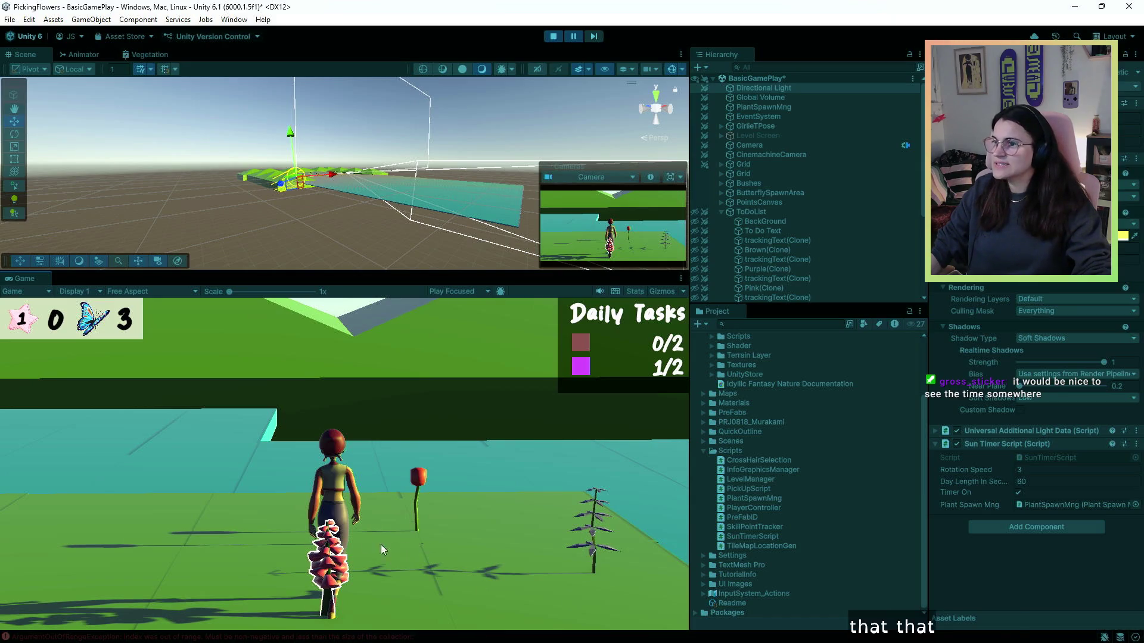
{"action": "left_click", "coordinate": [553, 37]}
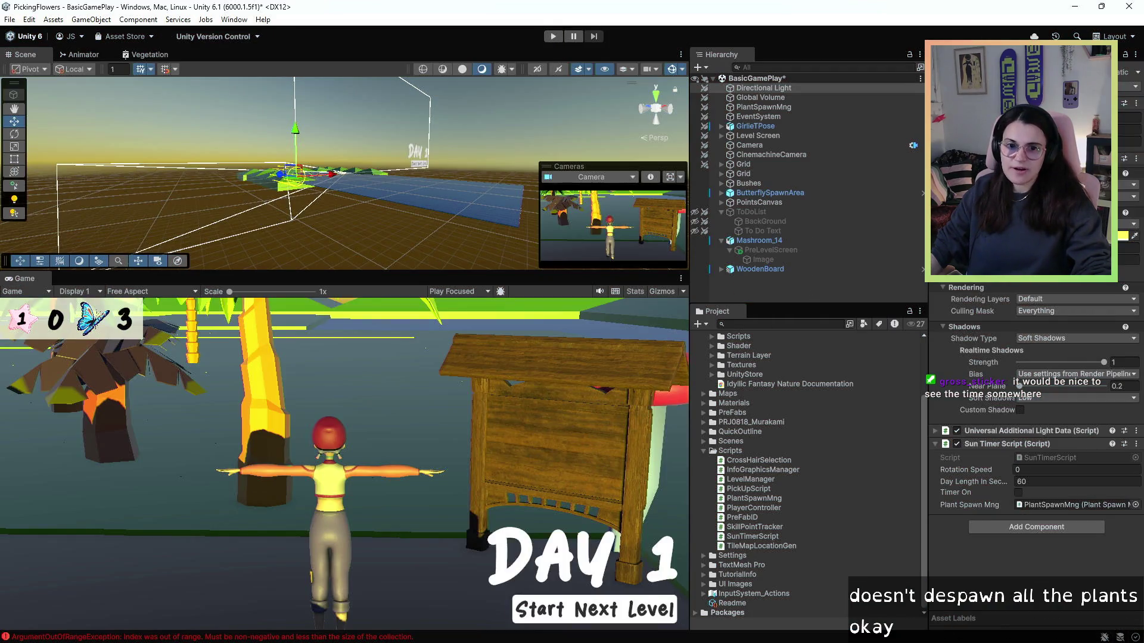
{"action": "key", "text": "alt+Tab"}
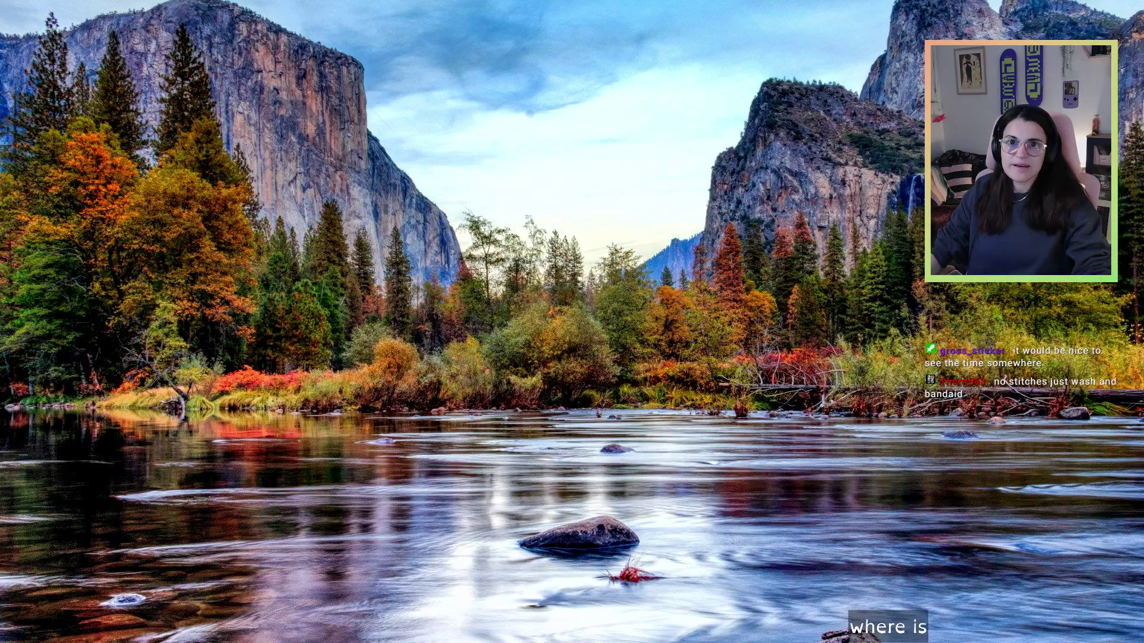
- Add a new Tracking row in the plant game Notion page tagged with Type BUG >:(
{"action": "key", "text": "alt+Tab"}
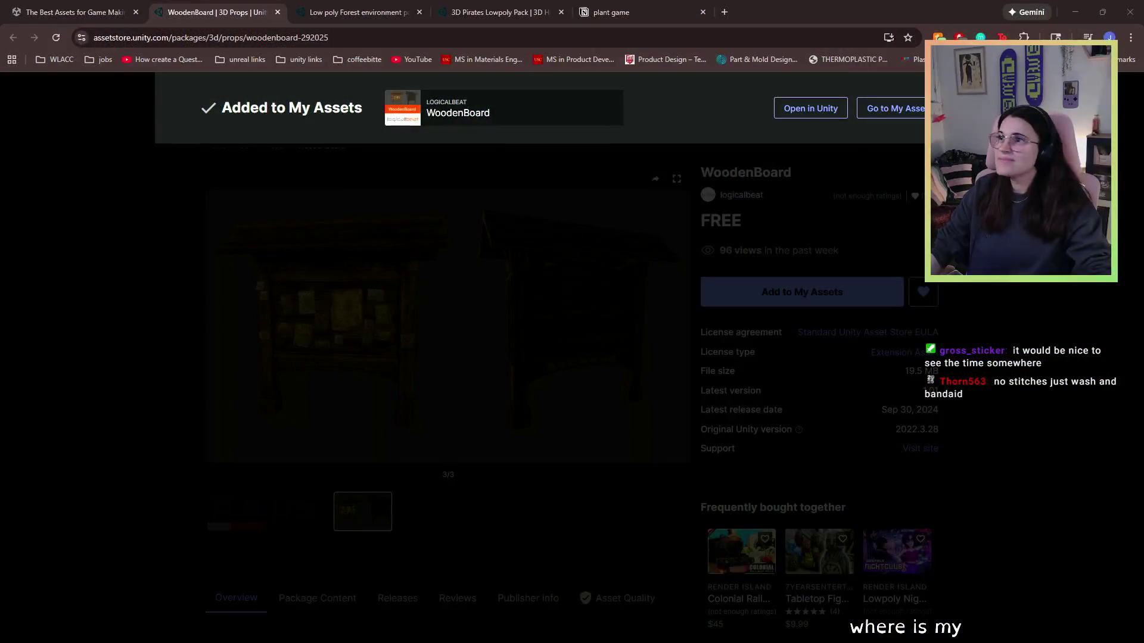
{"action": "left_click", "coordinate": [607, 12]}
{"action": "scroll", "coordinate": [411, 421], "scroll_direction": "down", "scroll_amount": 2}
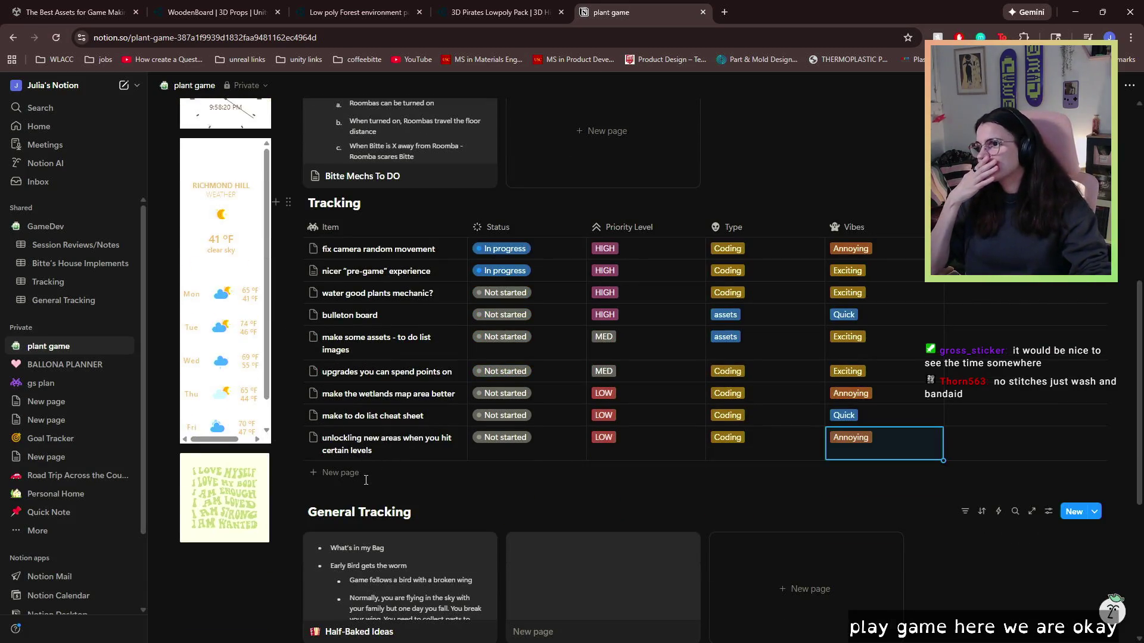
{"action": "left_click", "coordinate": [339, 472]}
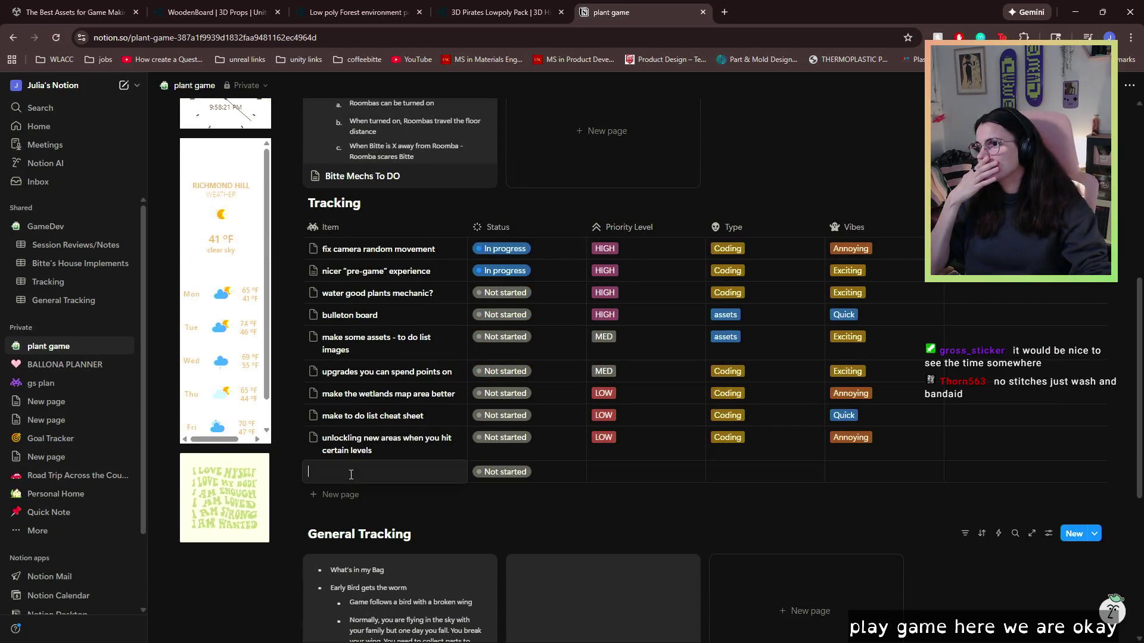
{"action": "left_click", "coordinate": [755, 471]}
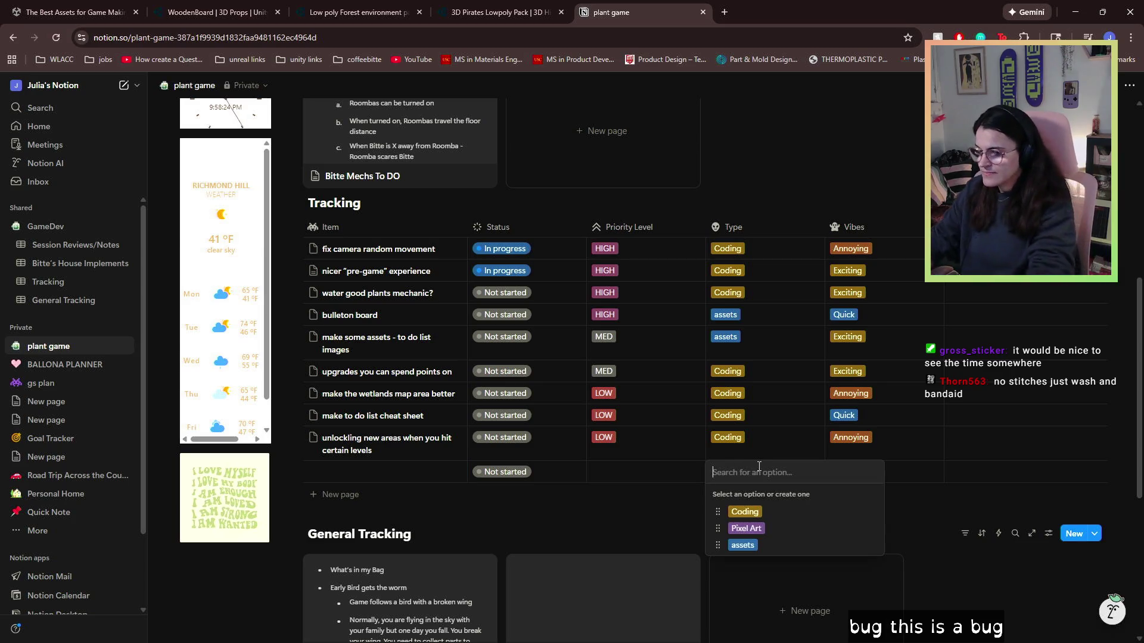
{"action": "type", "text": "BUG "}
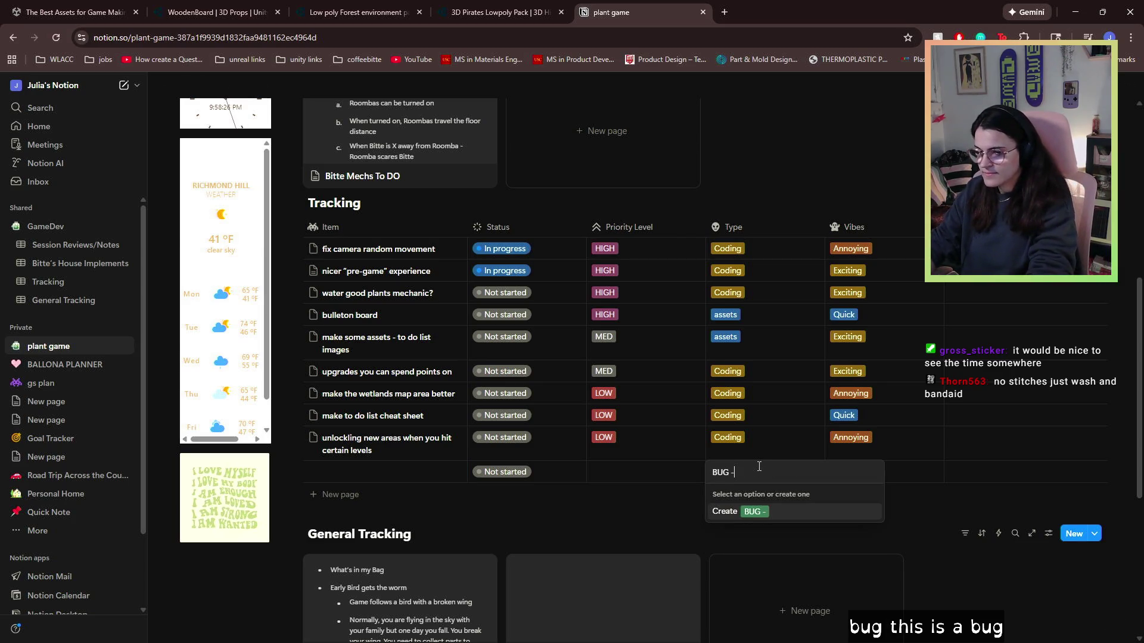
{"action": "type", "text": ">:("}
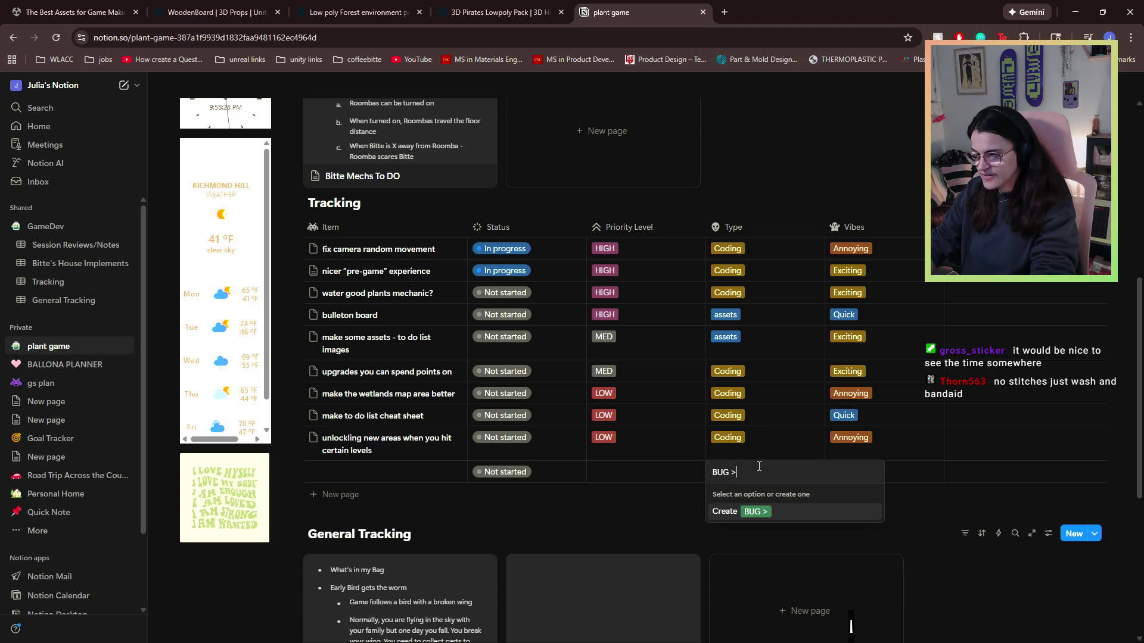
{"action": "key", "text": "Return"}
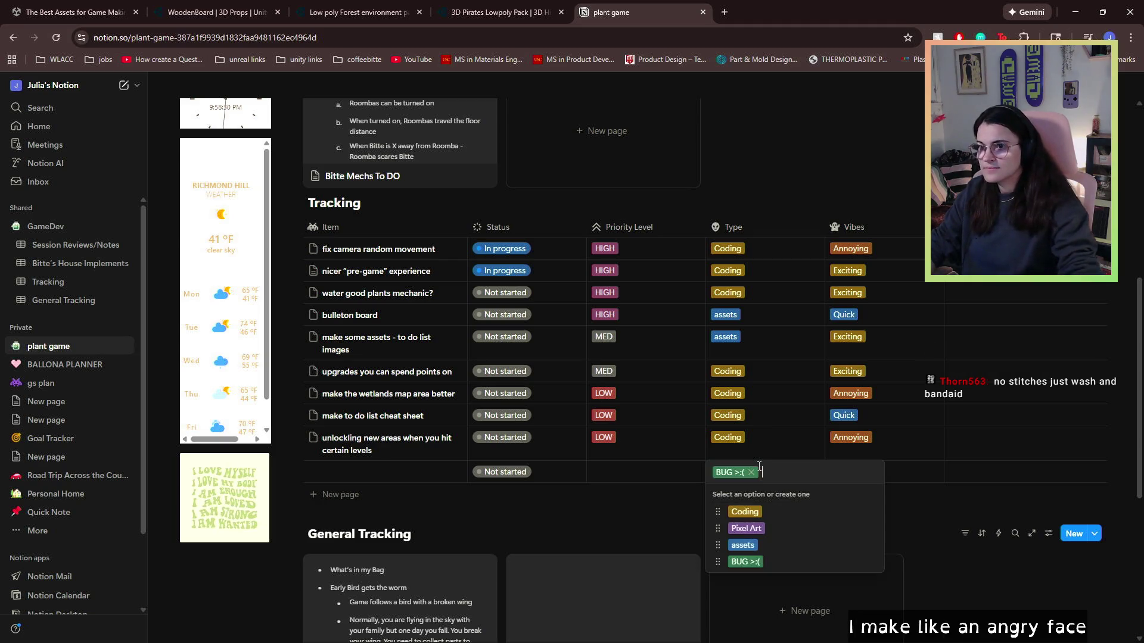
{"action": "key", "text": "Escape"}
- Name the bug 'plants you dont collect before the sun goes dow' with HIGH priority and Quick vibe
{"action": "left_click", "coordinate": [384, 473]}
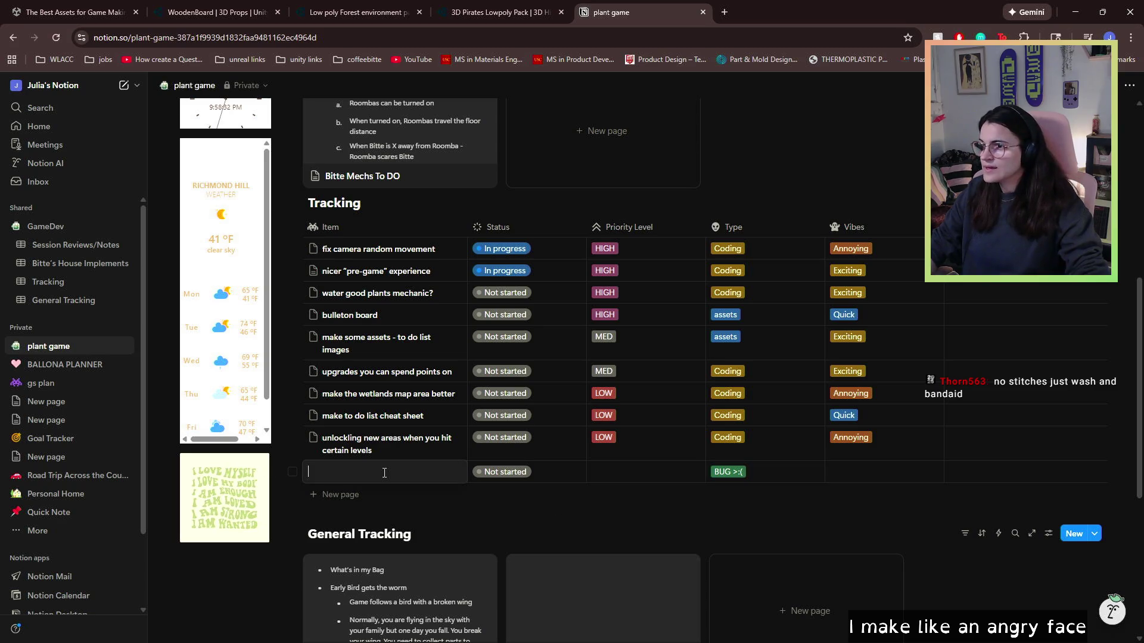
{"action": "type", "text": "plants yo"}
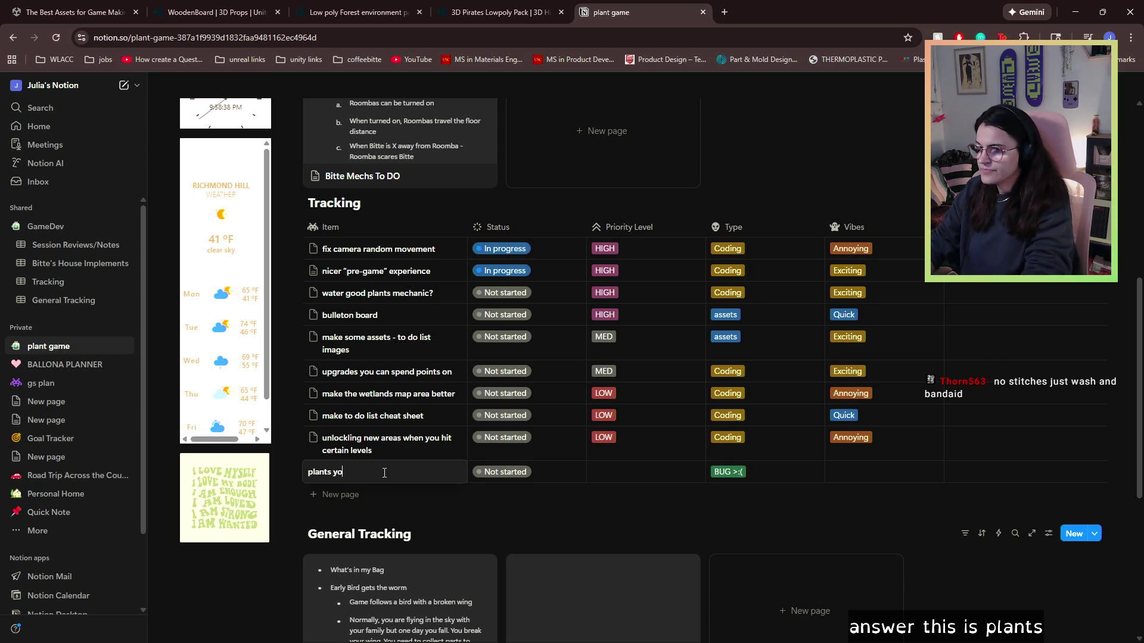
{"action": "type", "text": "u dont collec"}
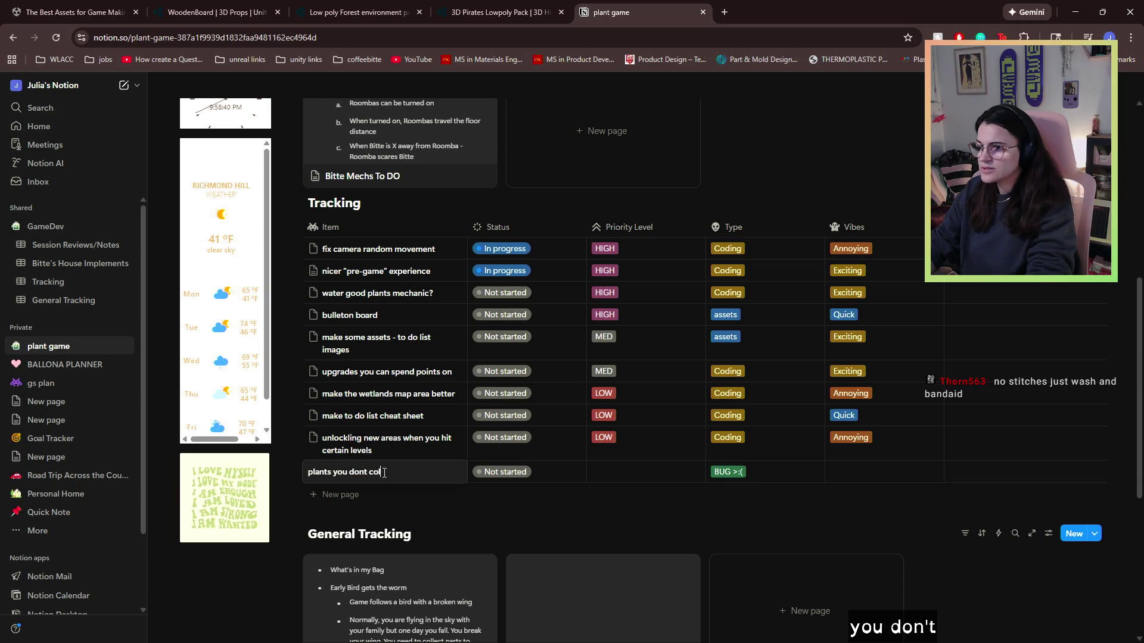
{"action": "type", "text": "t before the sun goes down don’t despawn"}
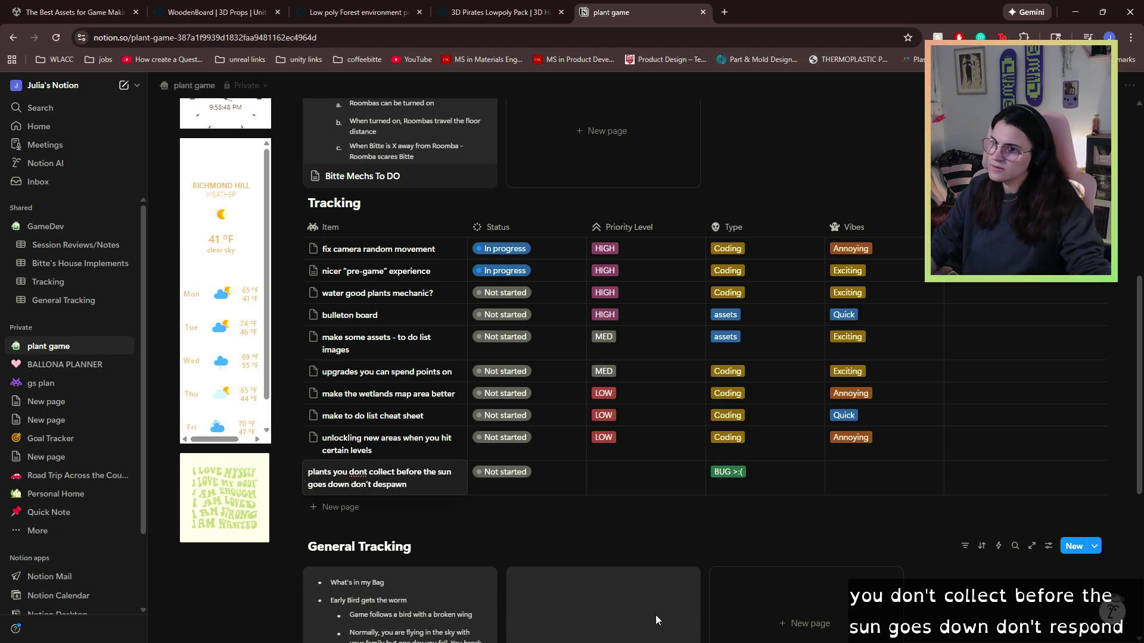
{"action": "key", "text": "Escape"}
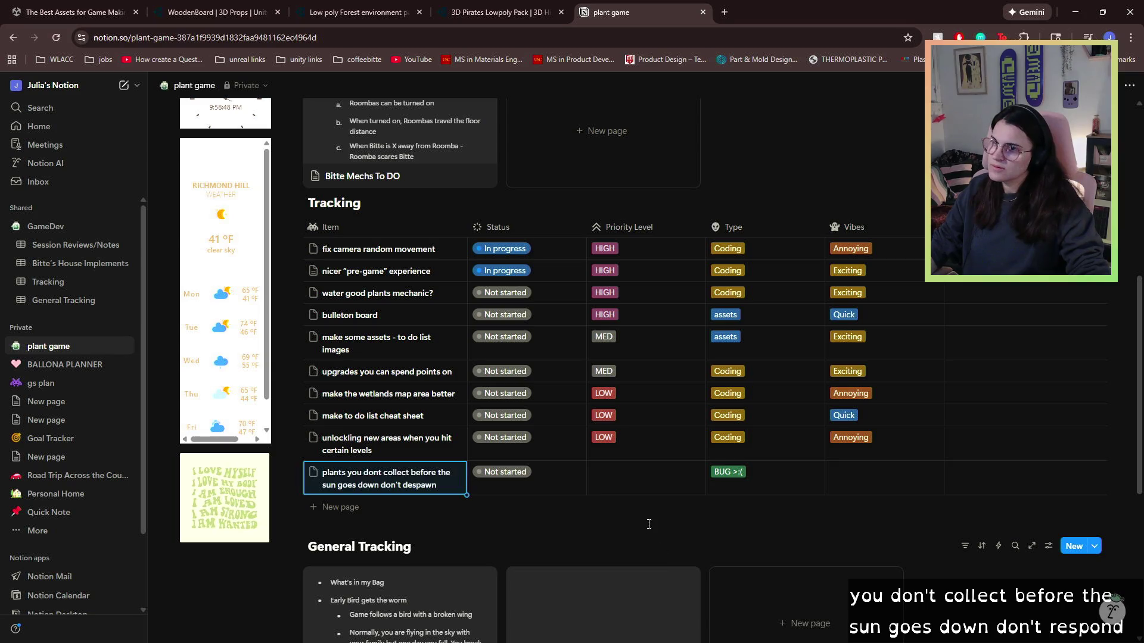
{"action": "left_click", "coordinate": [639, 476]}
{"action": "left_click", "coordinate": [621, 528]}
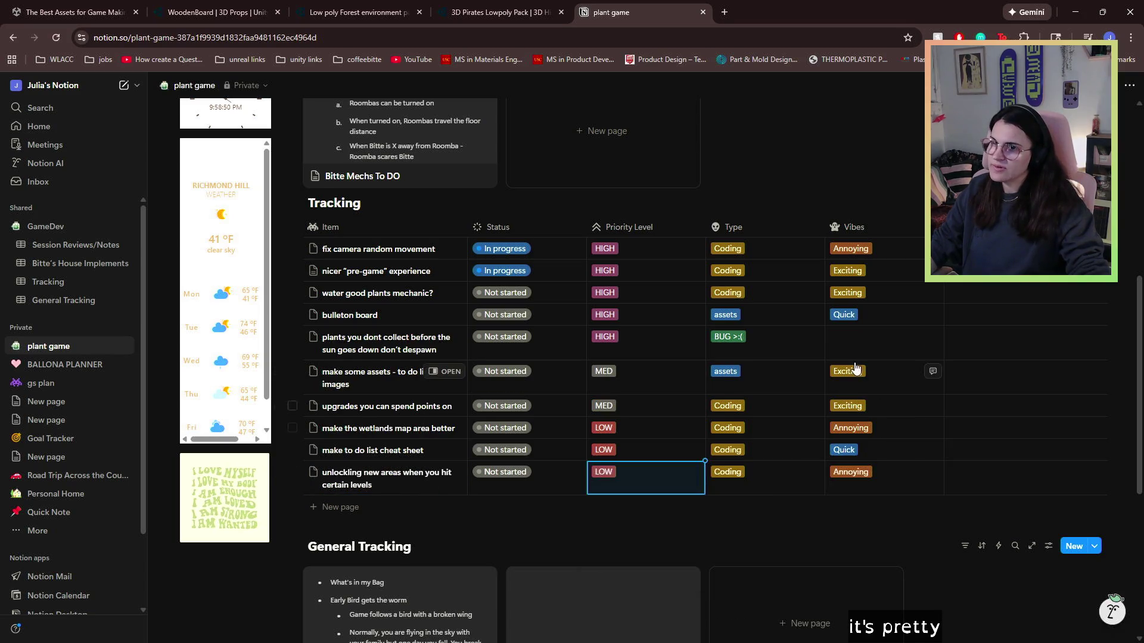
{"action": "left_click", "coordinate": [855, 344]}
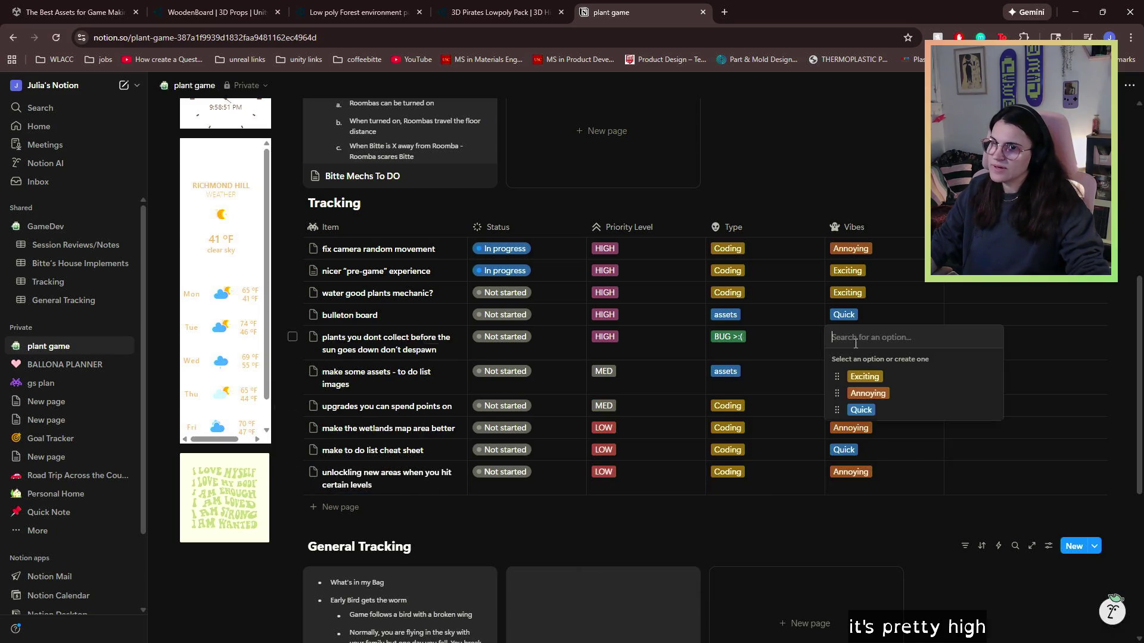
{"action": "left_click", "coordinate": [862, 411]}
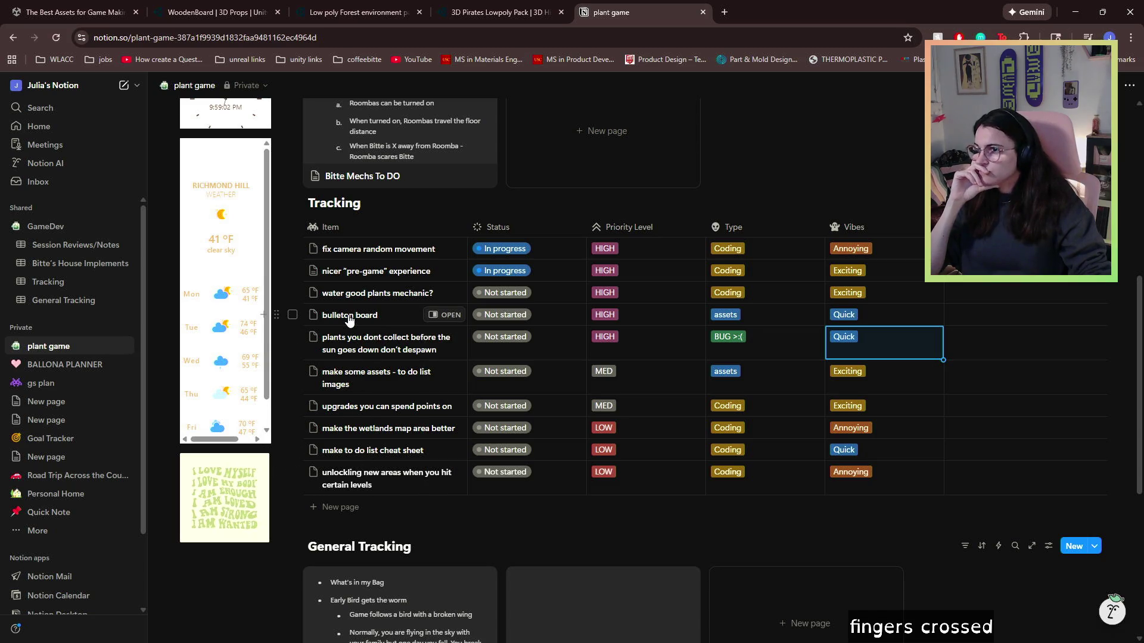
- Change the bulleton board item's status to In progress
{"action": "left_click", "coordinate": [512, 317]}
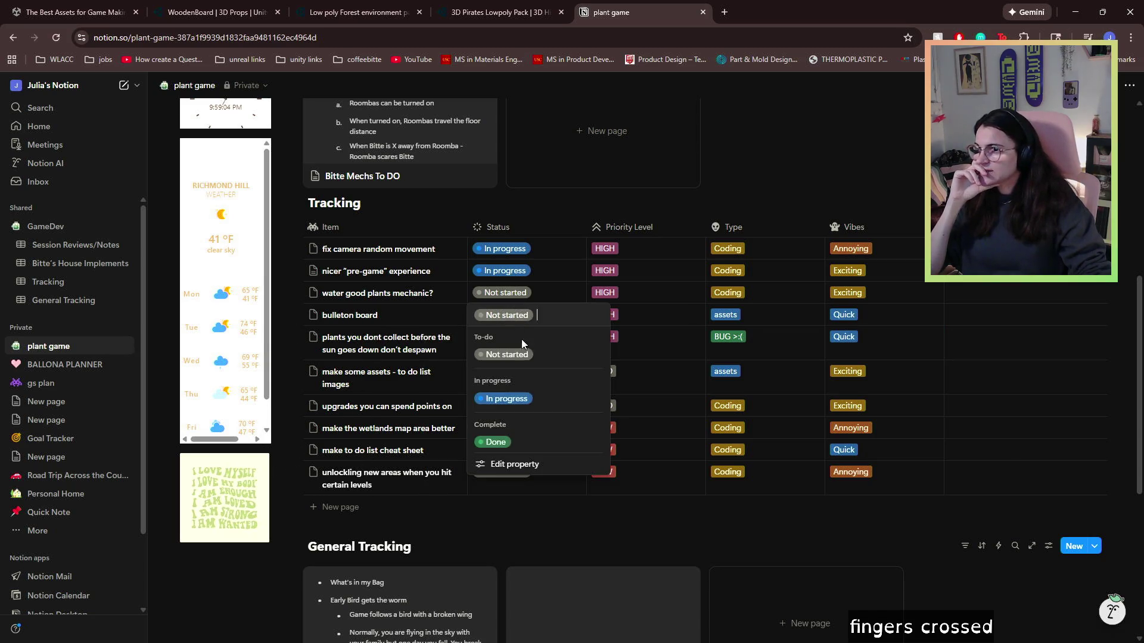
{"action": "left_click", "coordinate": [506, 398]}
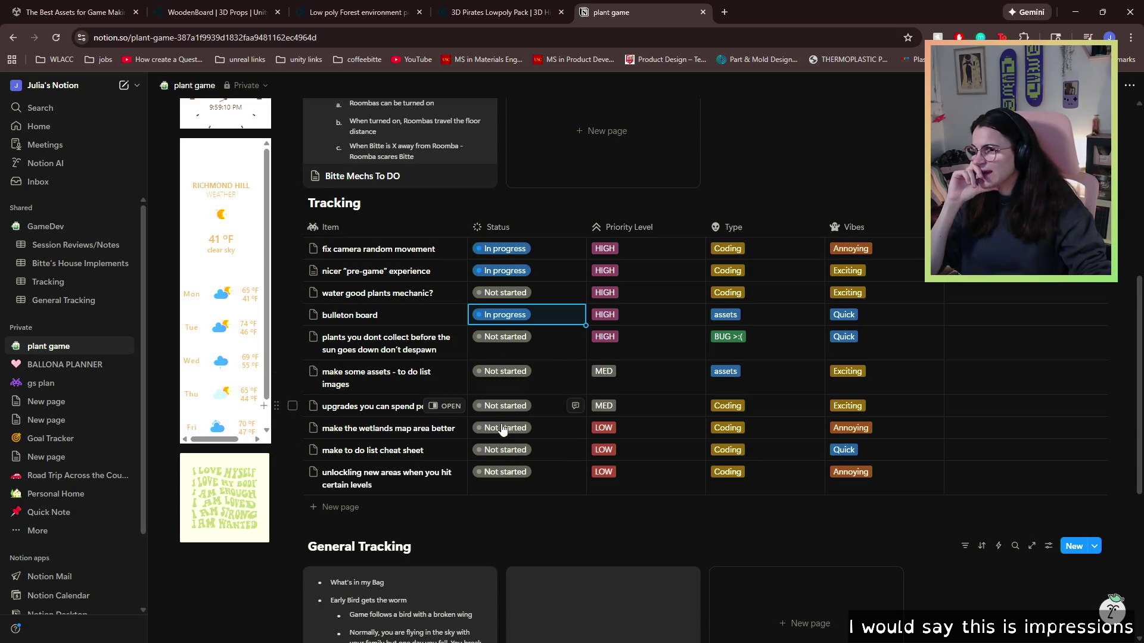
{"action": "scroll", "coordinate": [515, 480], "scroll_direction": "up", "scroll_amount": 5}
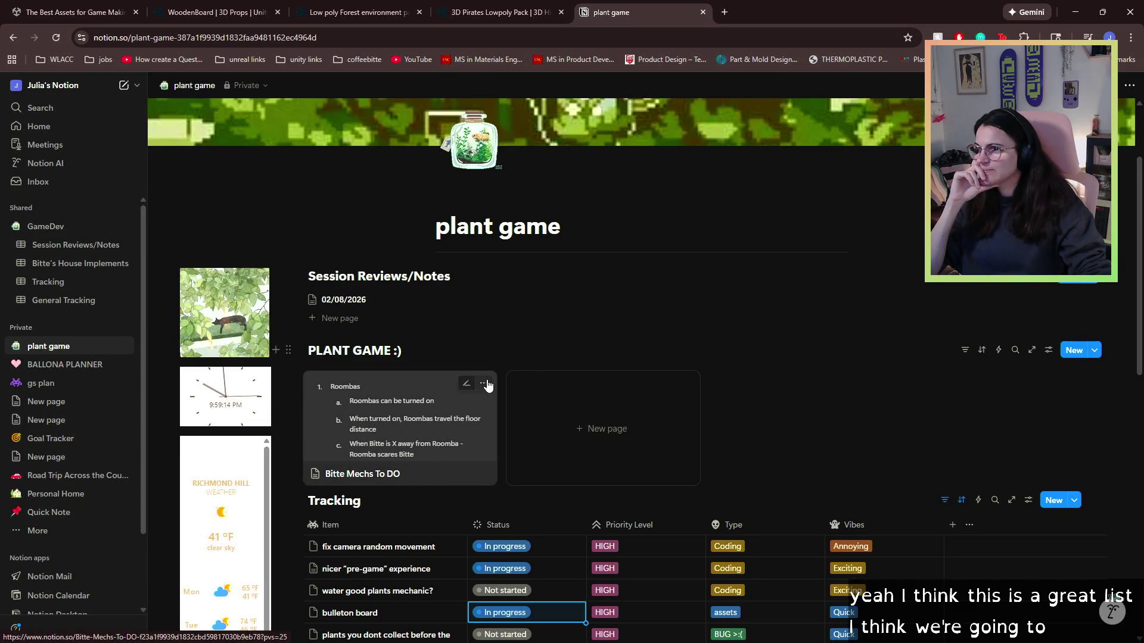
- Delete the Bitte Mechs To DO card and open the 02/08/2026 session notes
{"action": "left_click", "coordinate": [484, 384]}
{"action": "left_click", "coordinate": [512, 337]}
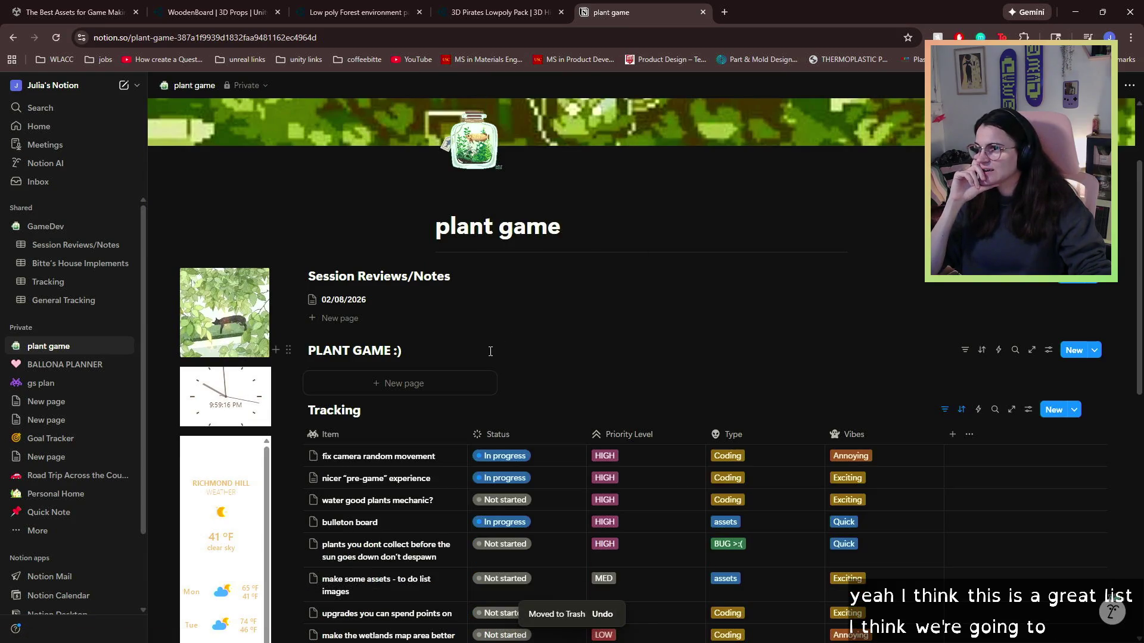
{"action": "left_click", "coordinate": [365, 299]}
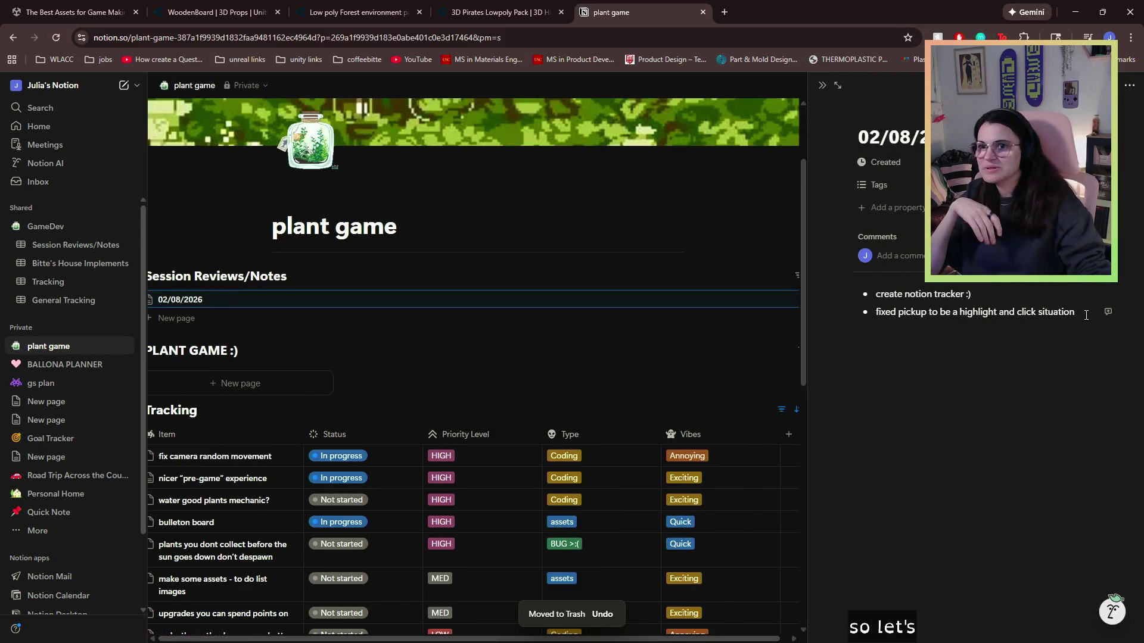
- Add bullets 'made the pregame nicer (set bounds, adjusted UI)' and 'fixed lots of bugs', then minimize the browser
{"action": "left_click", "coordinate": [1085, 315]}
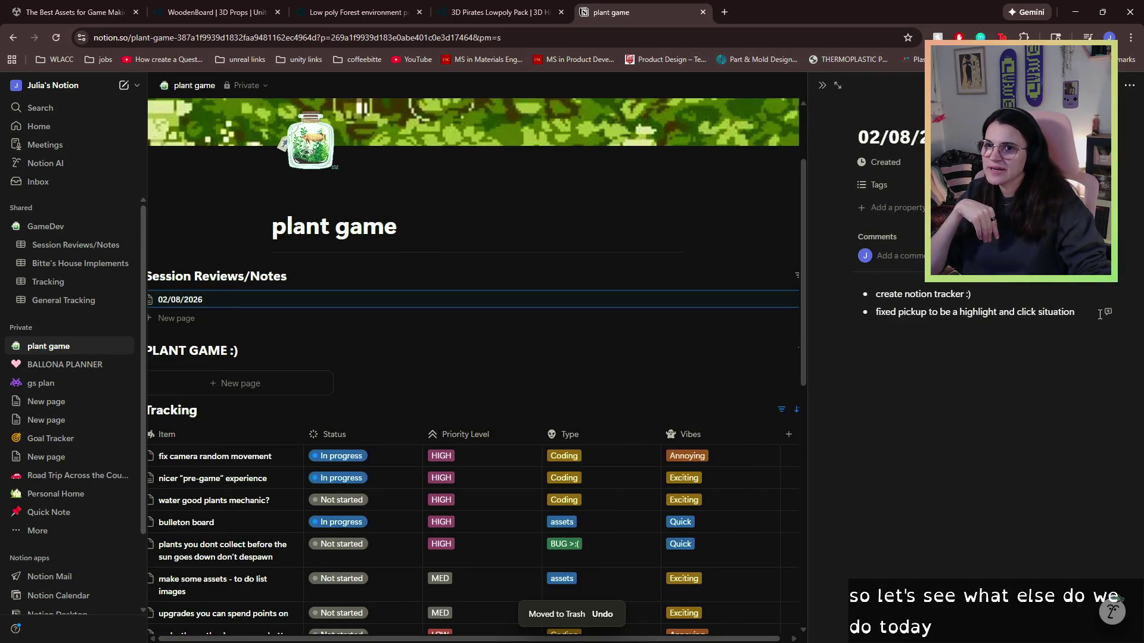
{"action": "key", "text": "Return"}
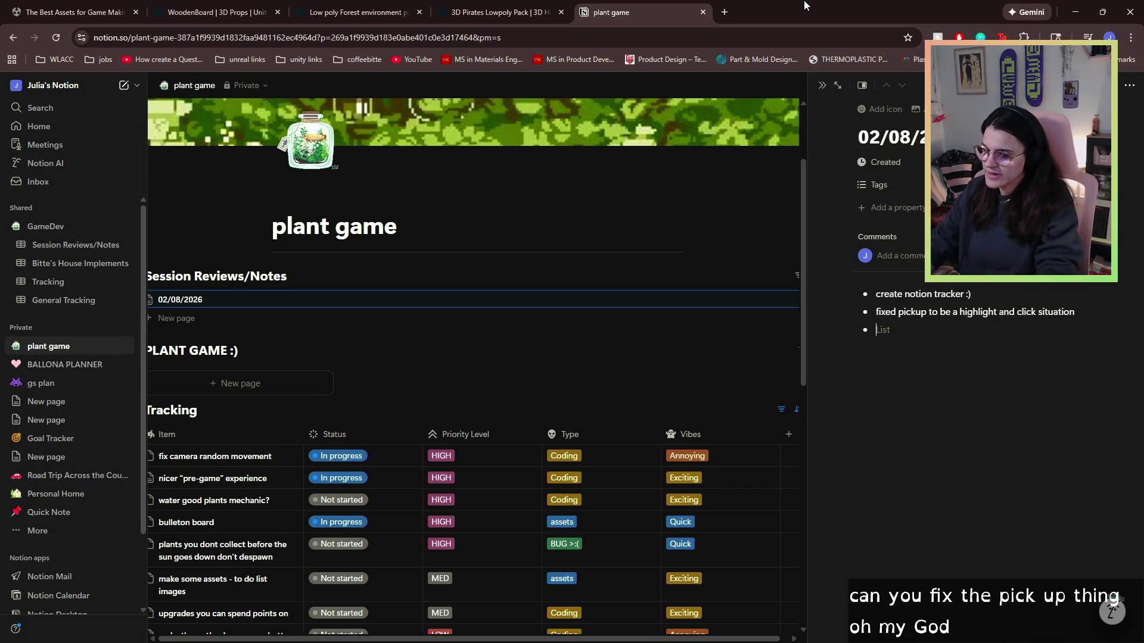
{"action": "type", "text": "looked for shed asset"}
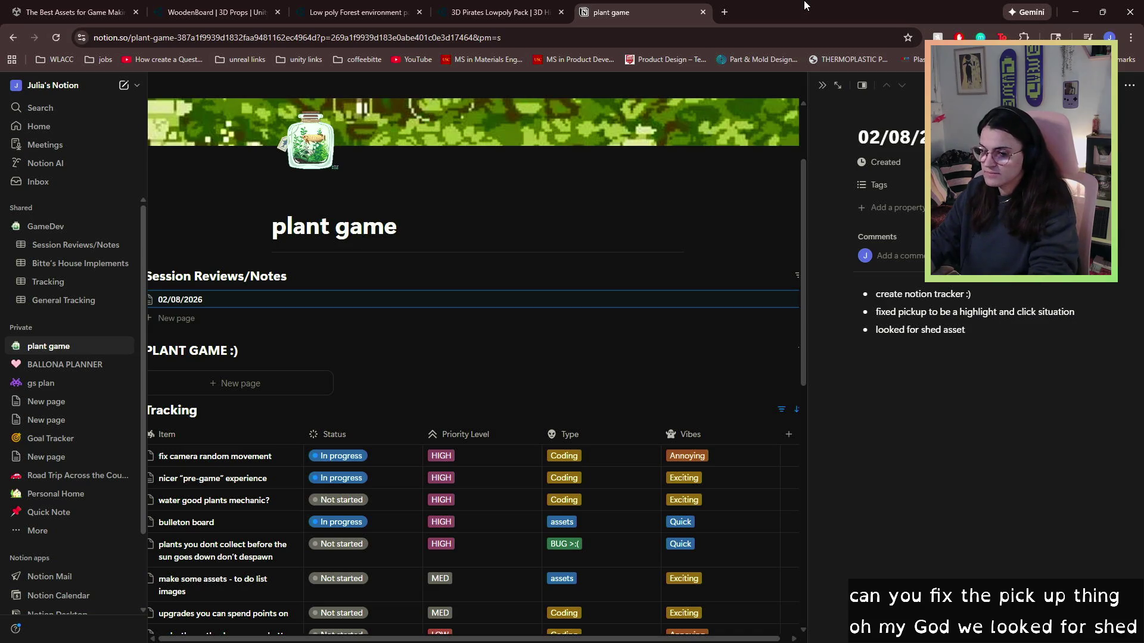
{"action": "type", "text": " 🤨"}
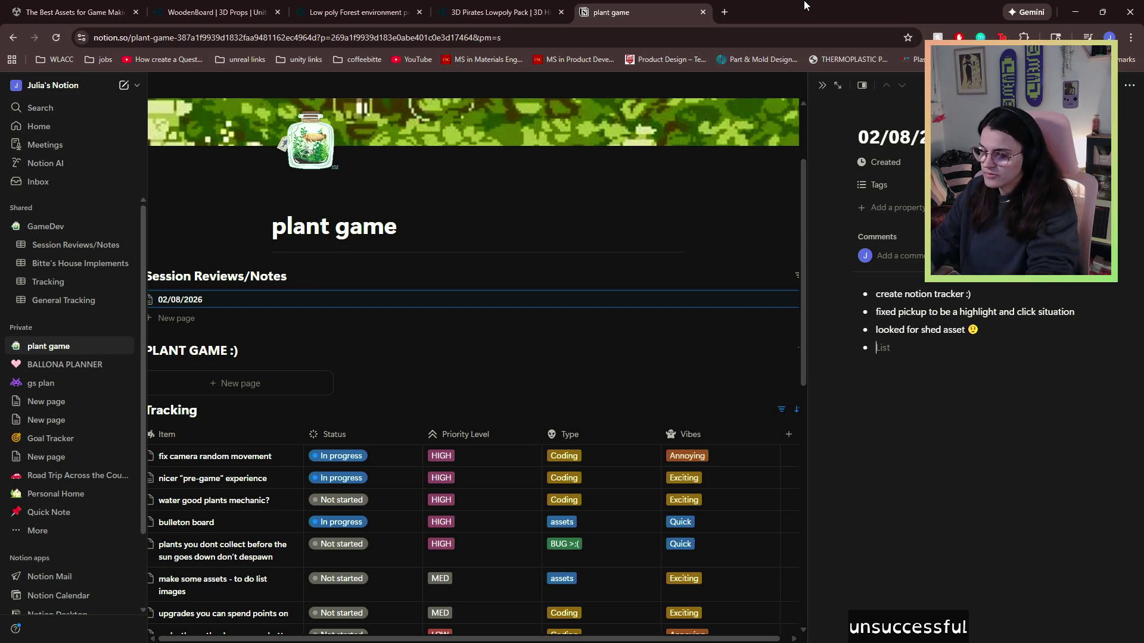
{"action": "type", "text": "game"}
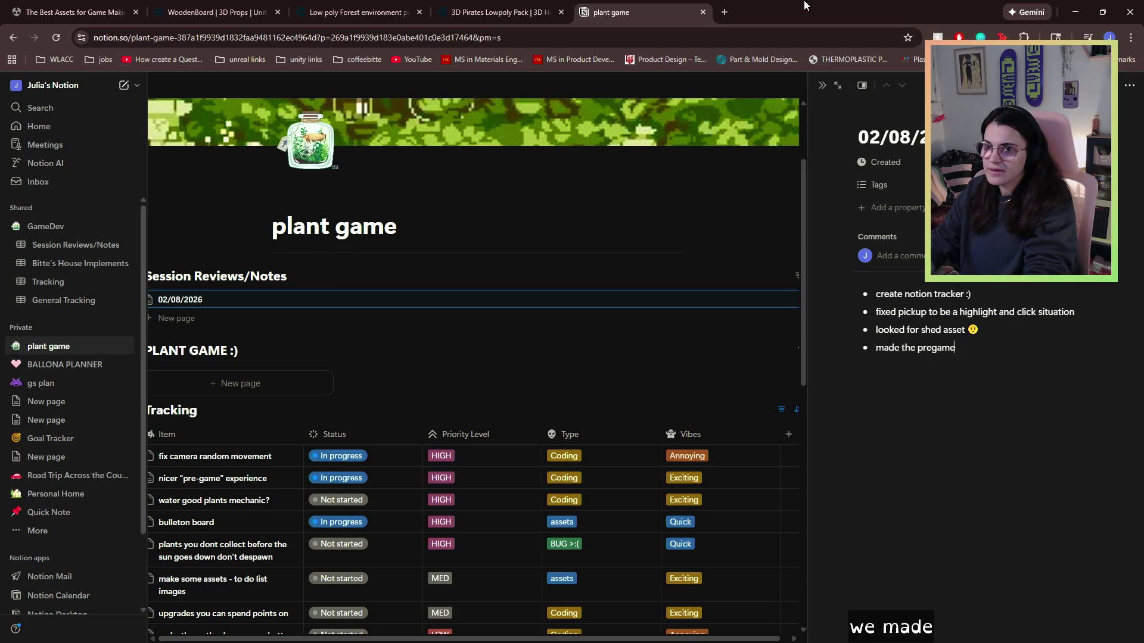
{"action": "type", "text": " nicer (s"}
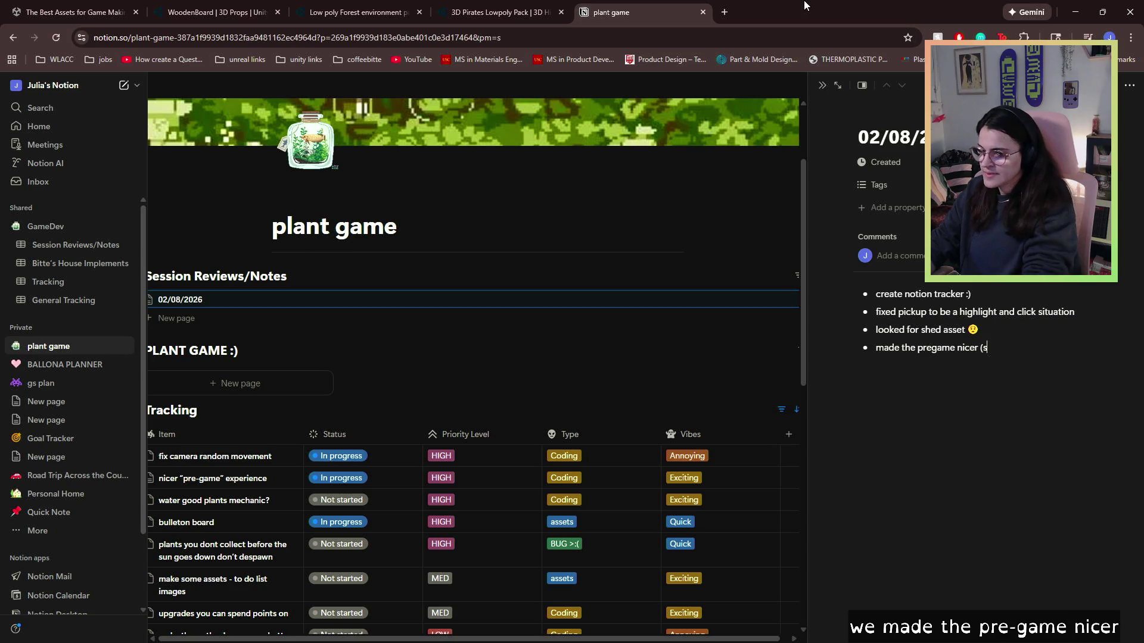
{"action": "type", "text": "et bouds"}
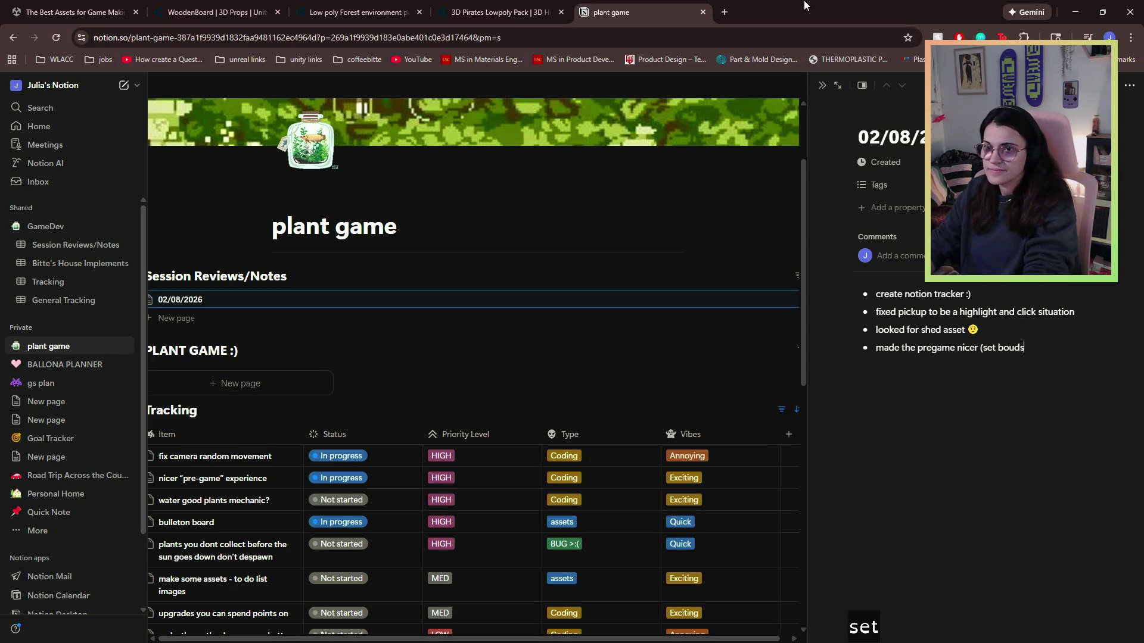
{"action": "key", "text": "BackSpace"}
{"action": "key", "text": "BackSpace"}
{"action": "type", "text": "nds, af"}
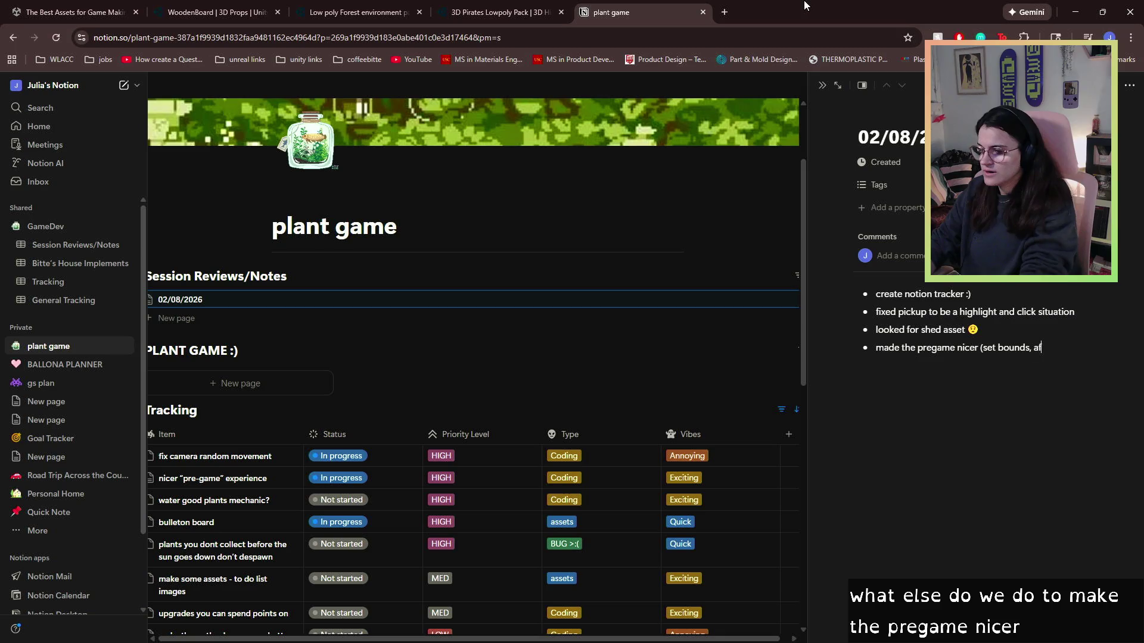
{"action": "type", "text": "djusted UI"}
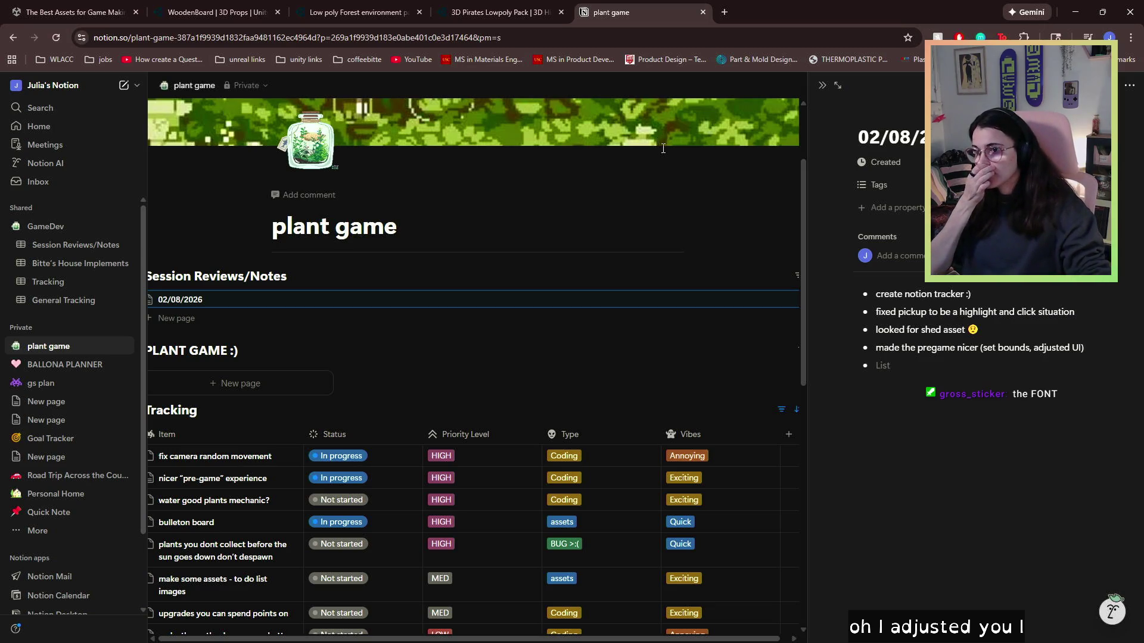
{"action": "type", "text": "fixed lots of bu"}
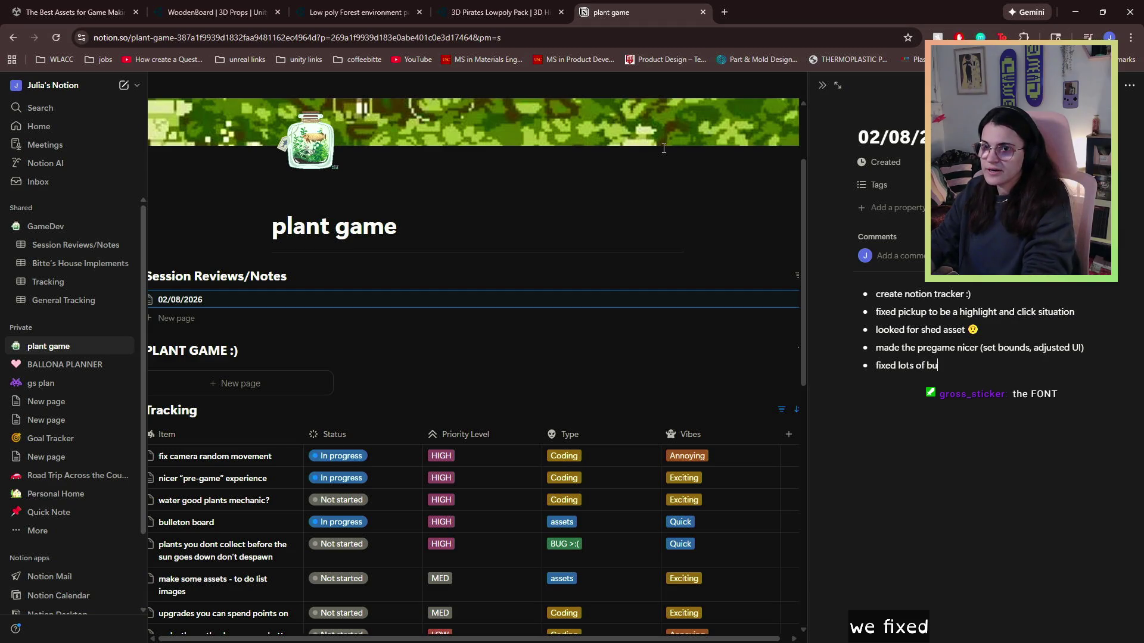
{"action": "type", "text": "gs"}
{"action": "key", "text": "Return"}
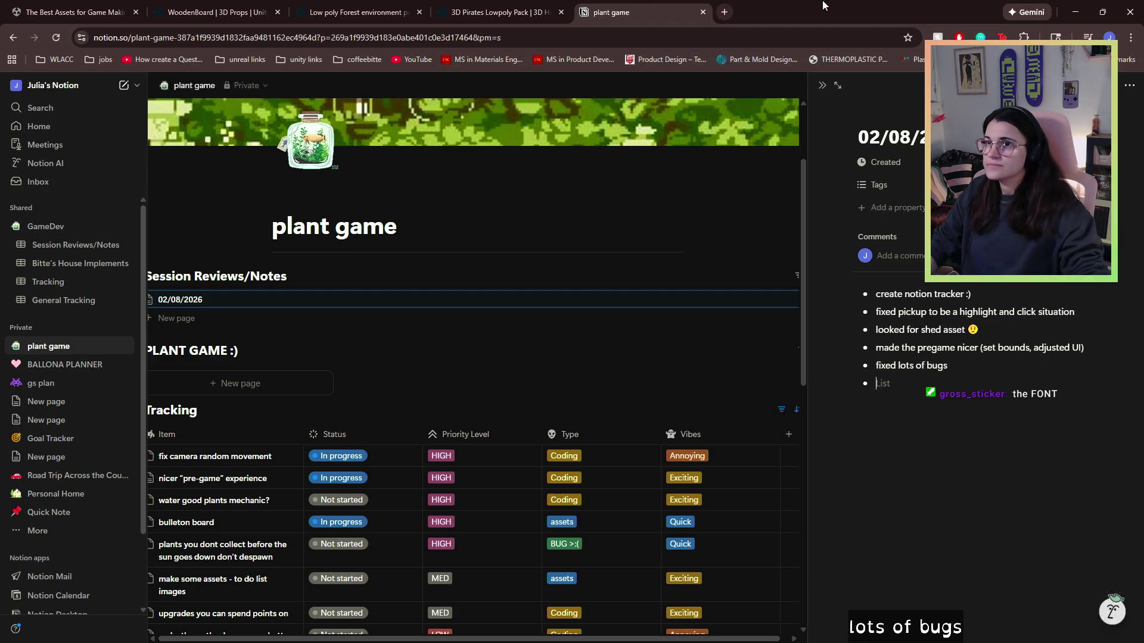
{"action": "left_click", "coordinate": [1075, 12]}
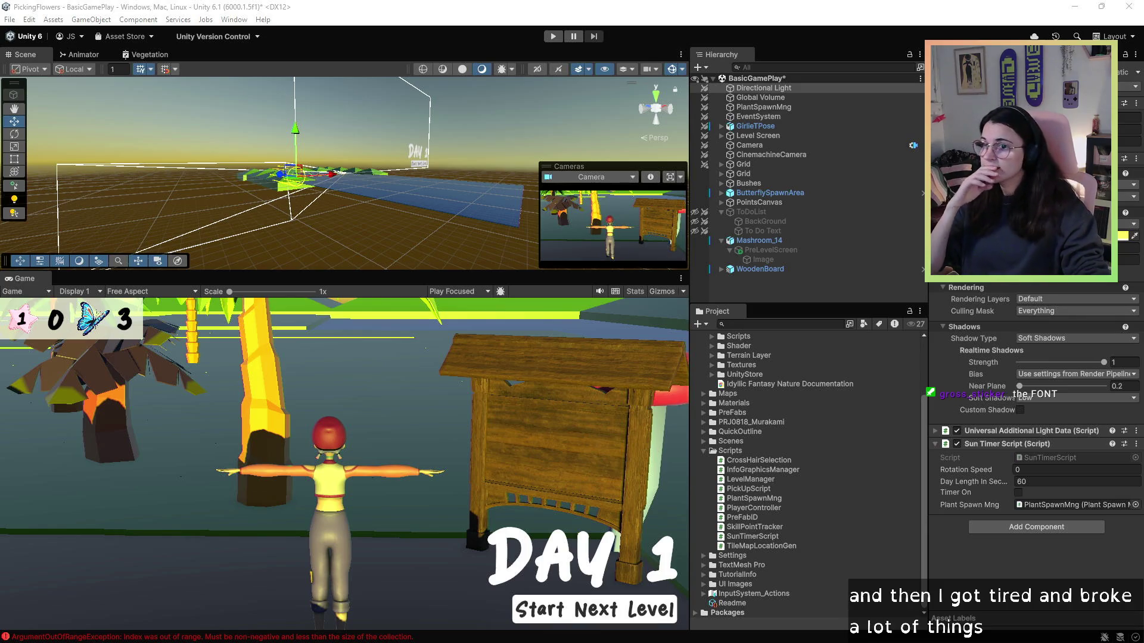
- Save the BasicGamePlay scene via File > Save and switch back to the Notion window
{"action": "scroll", "coordinate": [740, 451], "scroll_direction": "up", "scroll_amount": 3}
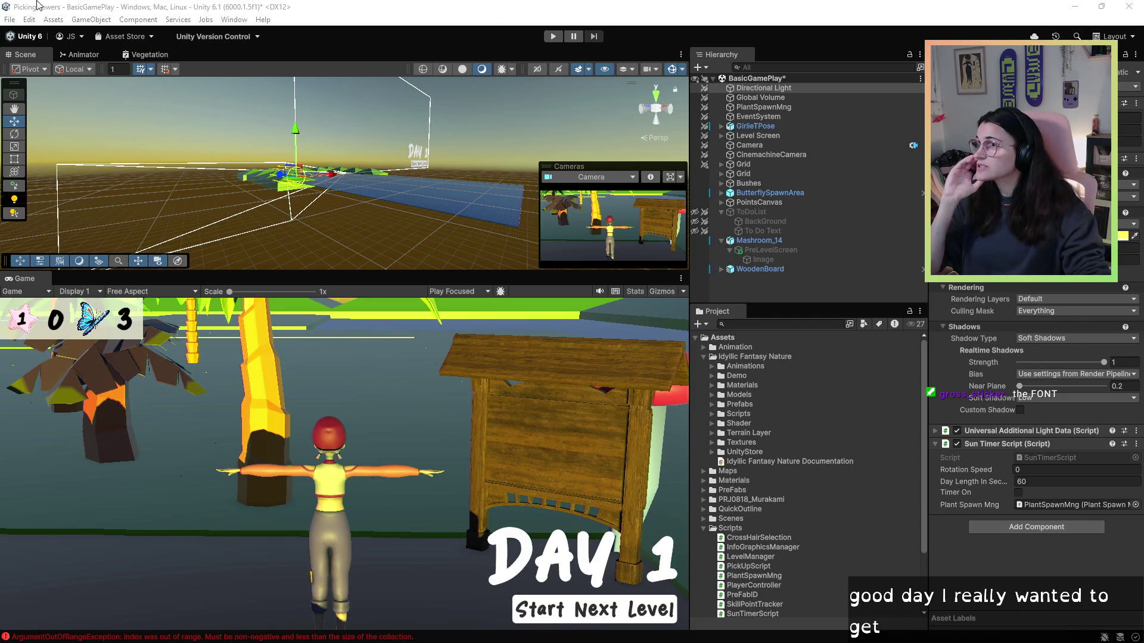
{"action": "left_click", "coordinate": [10, 21]}
{"action": "left_click", "coordinate": [60, 79]}
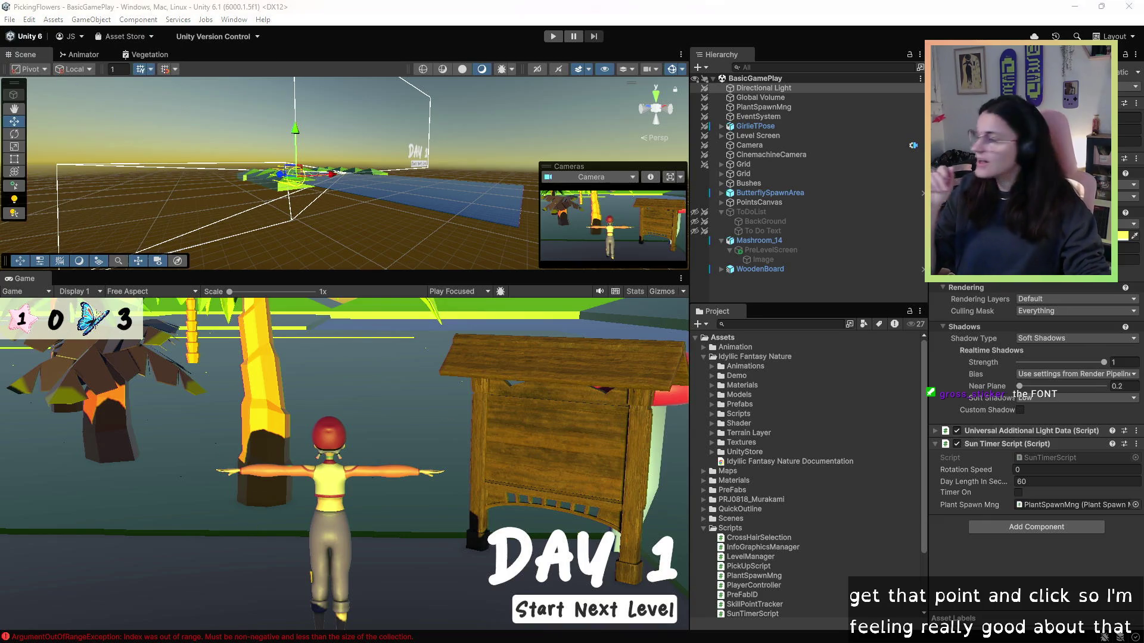
{"action": "key", "text": "alt+Tab"}
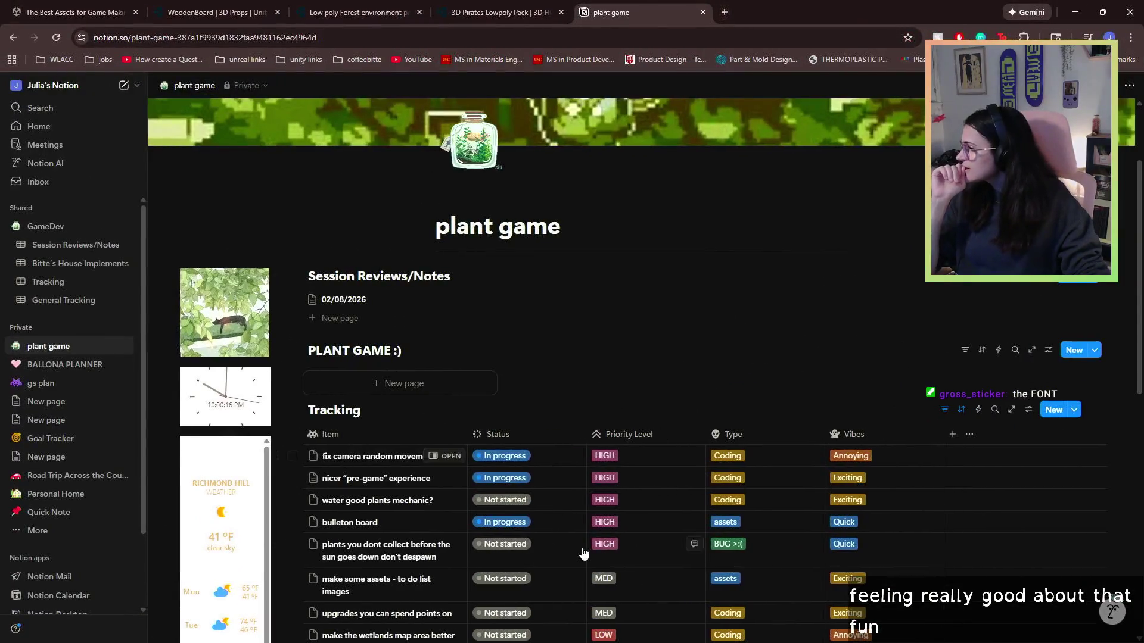
- Open the 02/08/2026 session notes in side peek and add the bullet 'the fontSSSS!!!! picked a cutie one'
{"action": "scroll", "coordinate": [651, 455], "scroll_direction": "down", "scroll_amount": 2}
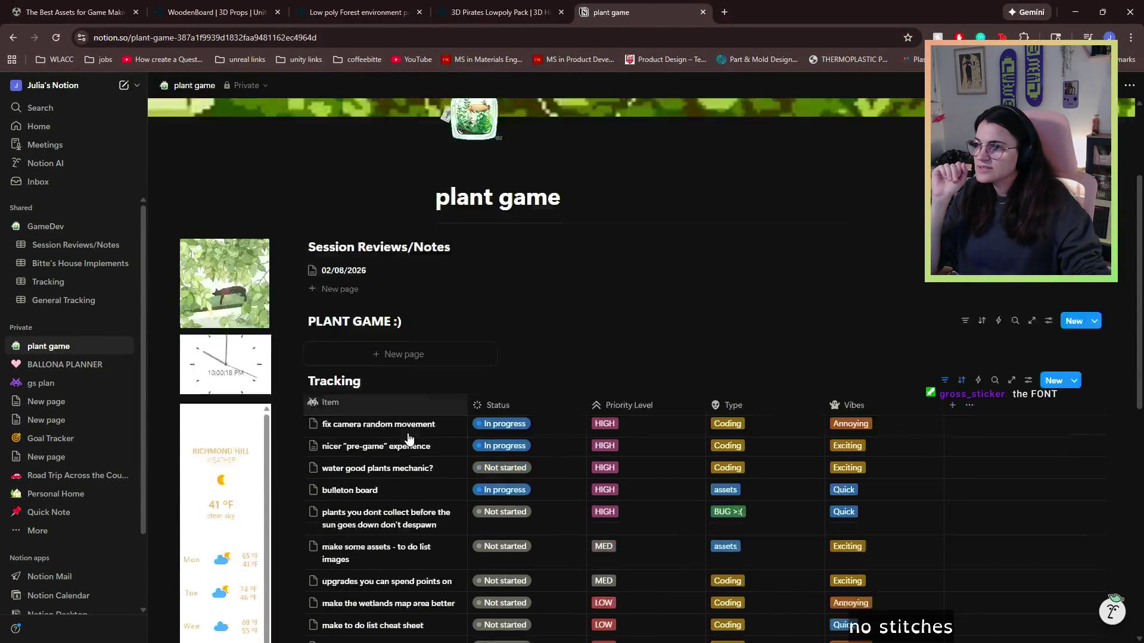
{"action": "left_click", "coordinate": [345, 181]}
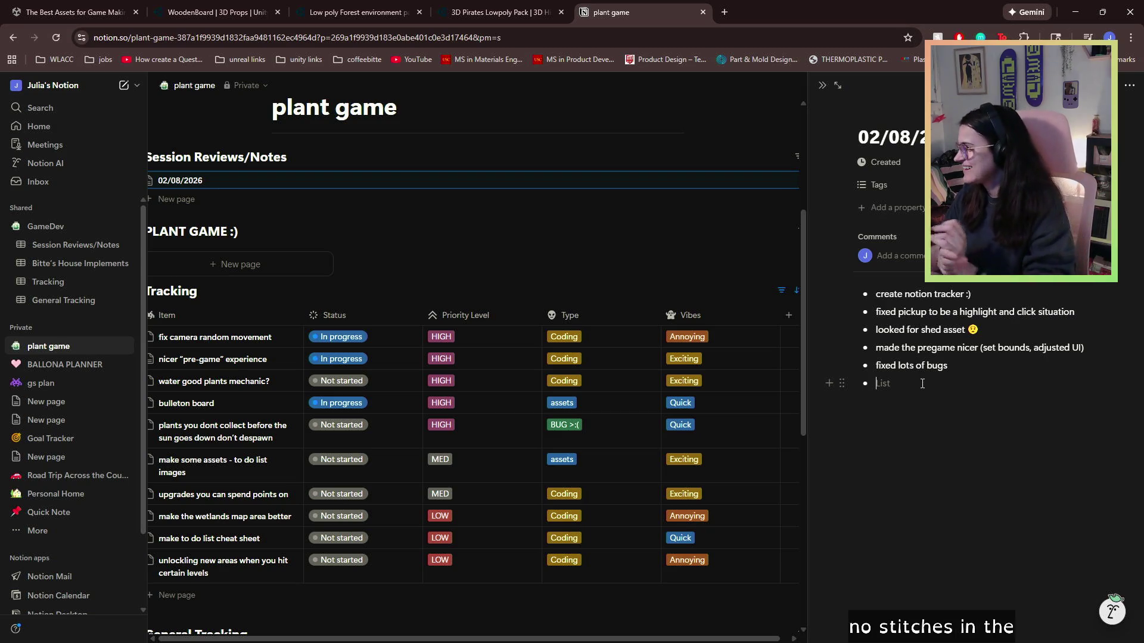
{"action": "type", "text": "the fonts"}
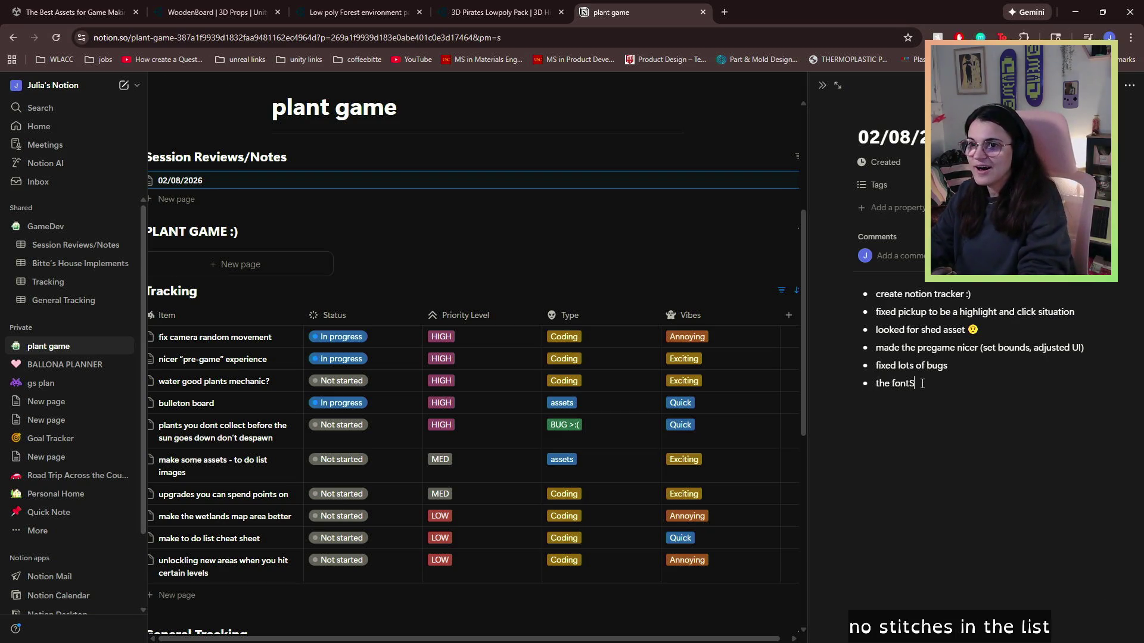
{"action": "type", "text": "SSS!!!! pi"}
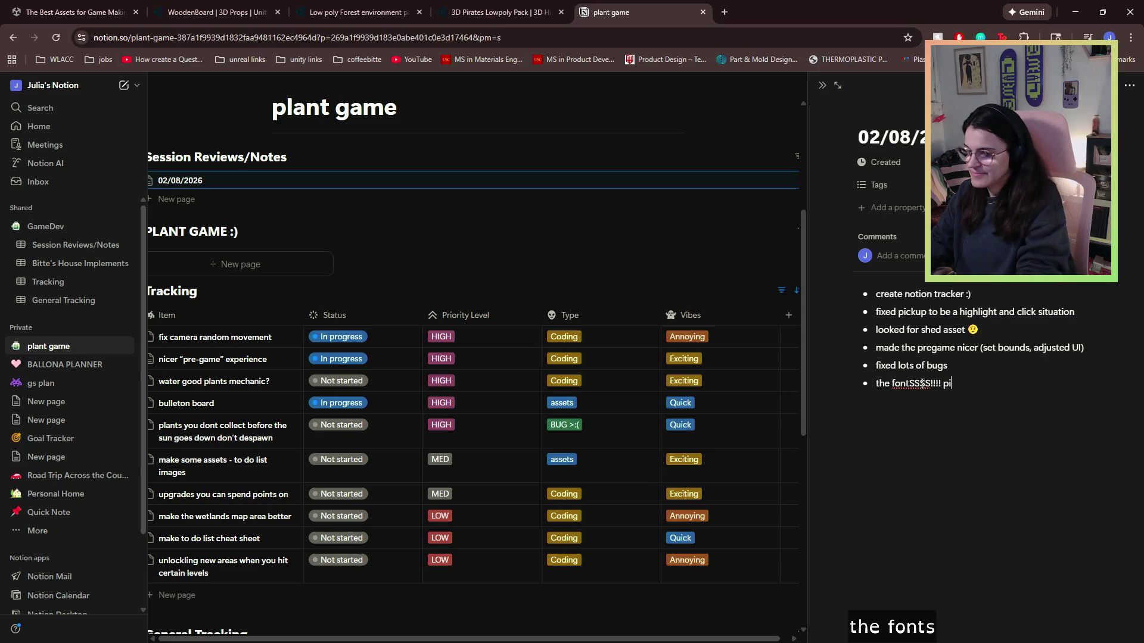
{"action": "type", "text": "ne"}
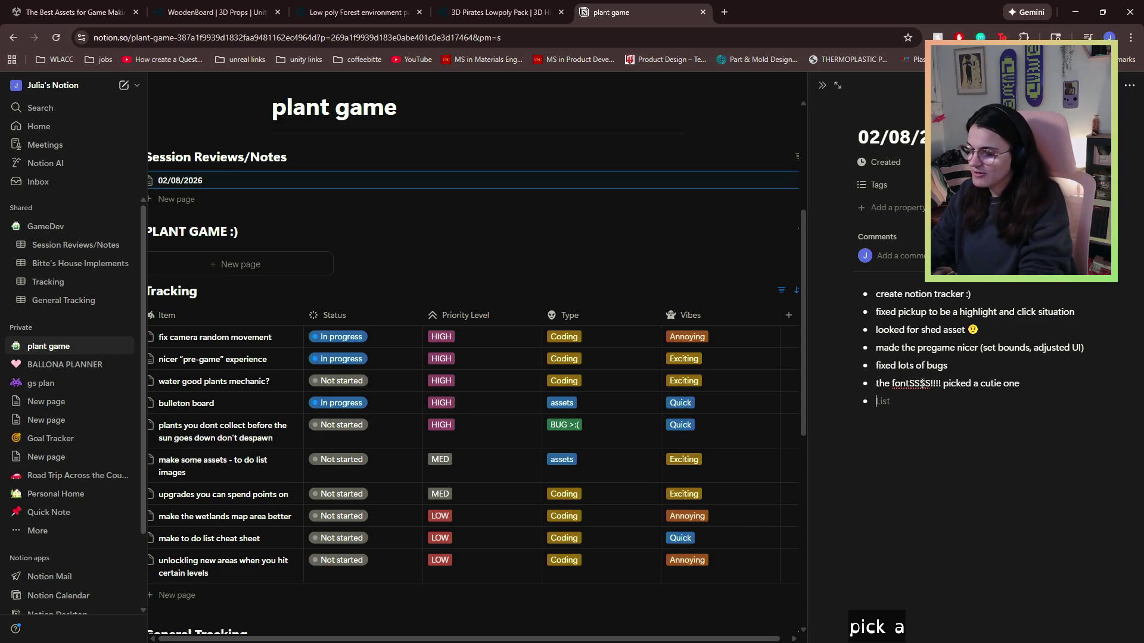
- Add a second bullet 'adjusted UI a smidge' and minimize the browser
{"action": "key", "text": "Return"}
{"action": "type", "text": "ajdus"}
{"action": "key", "text": "BackSpace"}
{"action": "key", "text": "BackSpace"}
{"action": "key", "text": "BackSpace"}
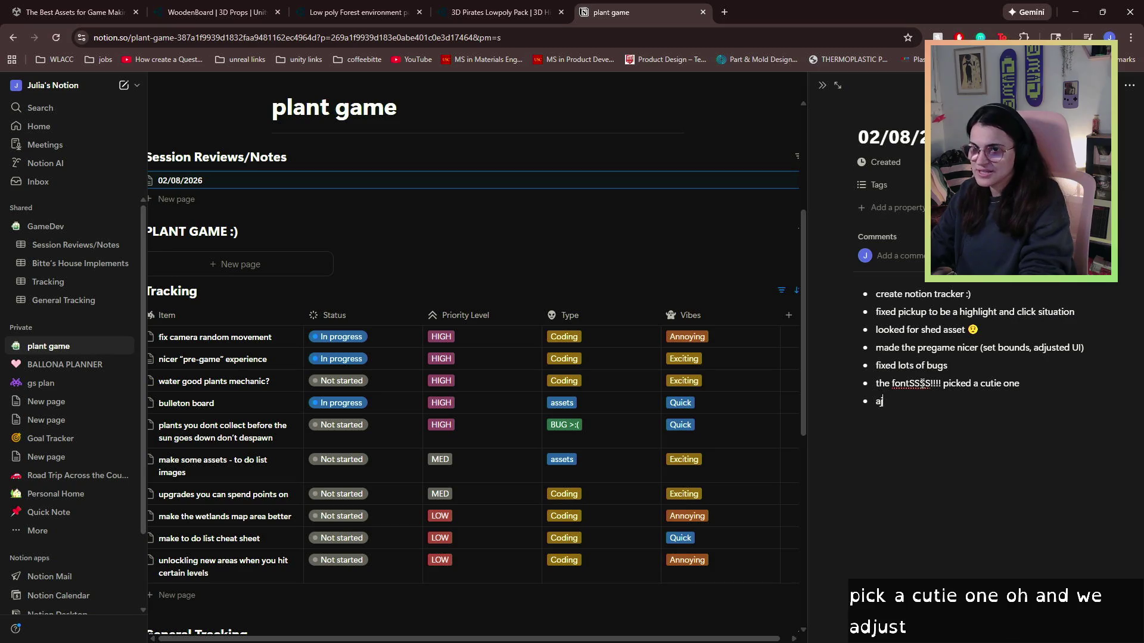
{"action": "type", "text": "djusted UI a sm"}
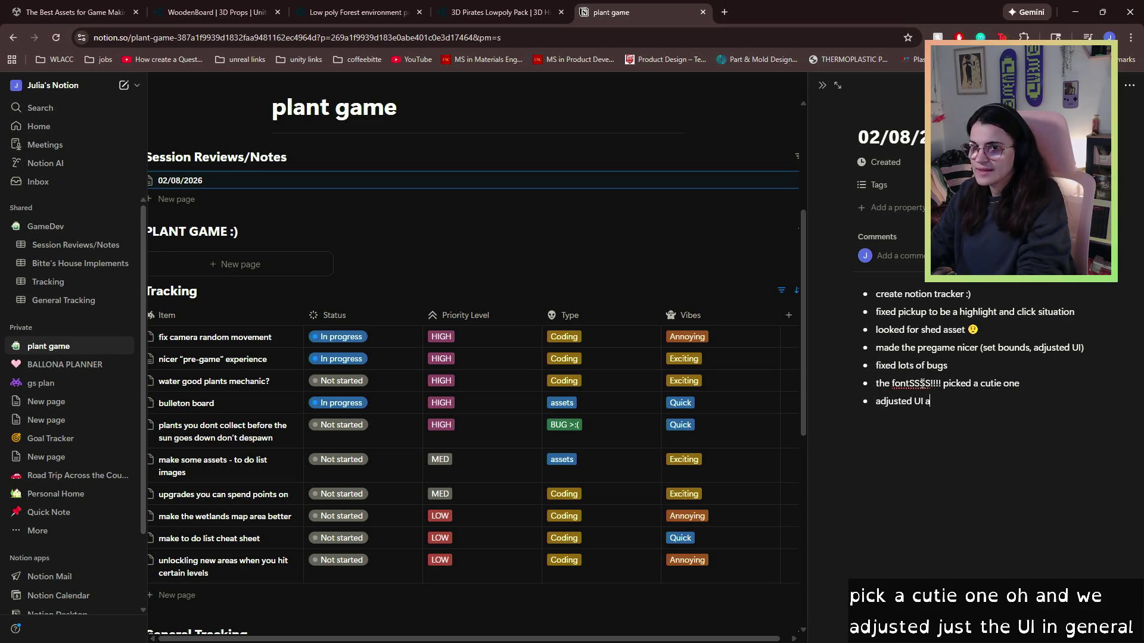
{"action": "type", "text": "idge"}
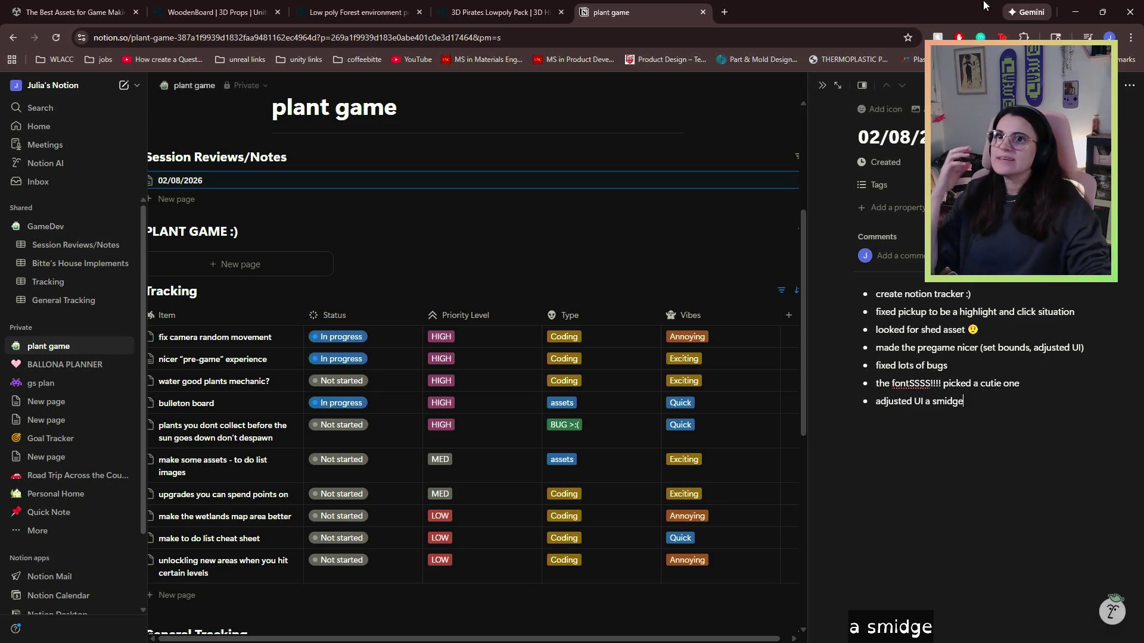
{"action": "left_click", "coordinate": [1076, 12]}
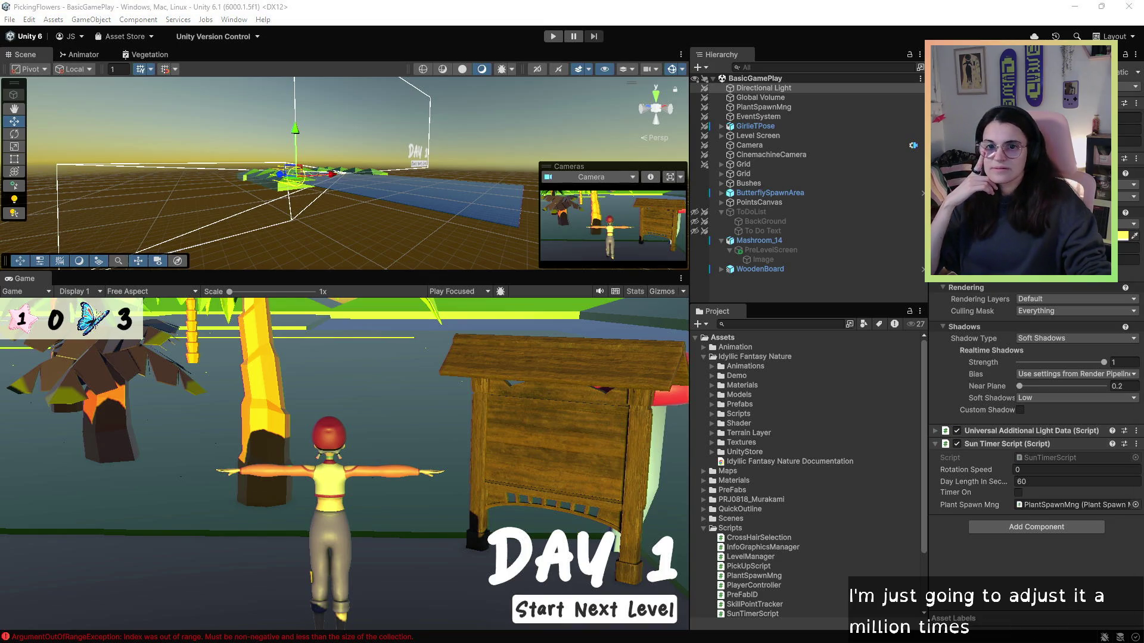
- Open PickUpScript in Visual Studio and save the BasicGamePlay scene
{"action": "double_click", "coordinate": [119, 637]}
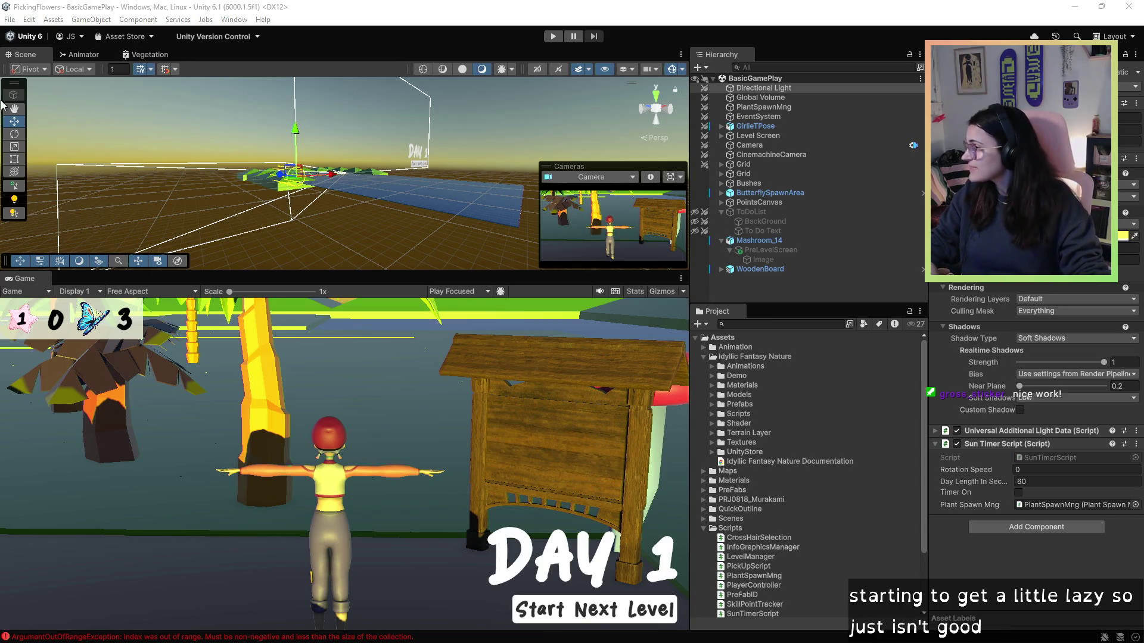
{"action": "left_click", "coordinate": [9, 19]}
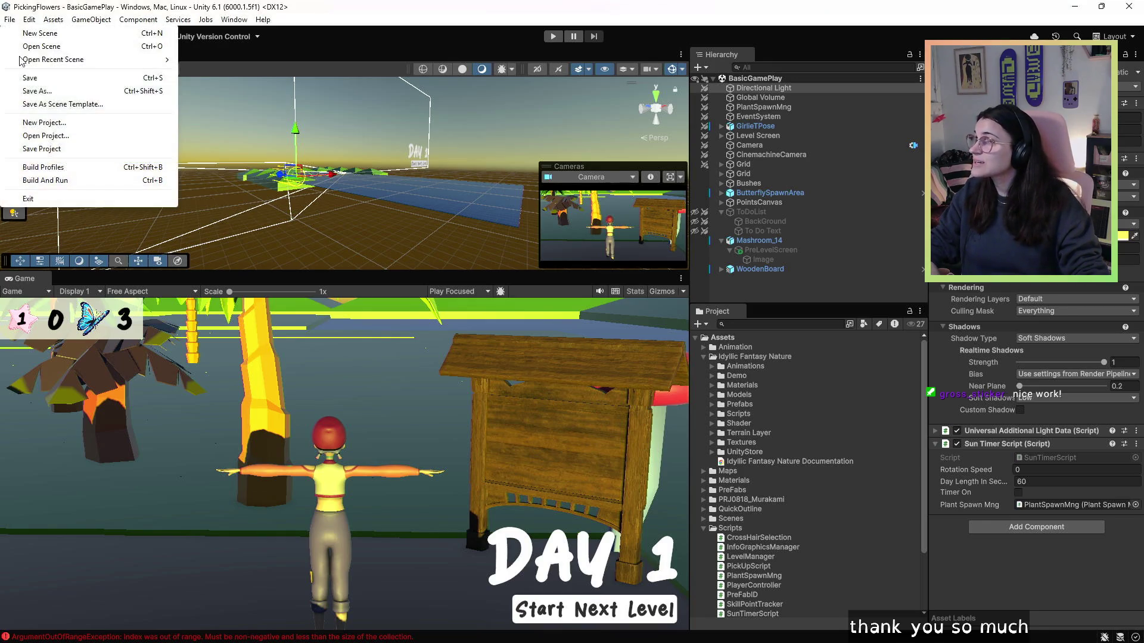
{"action": "left_click", "coordinate": [29, 83]}
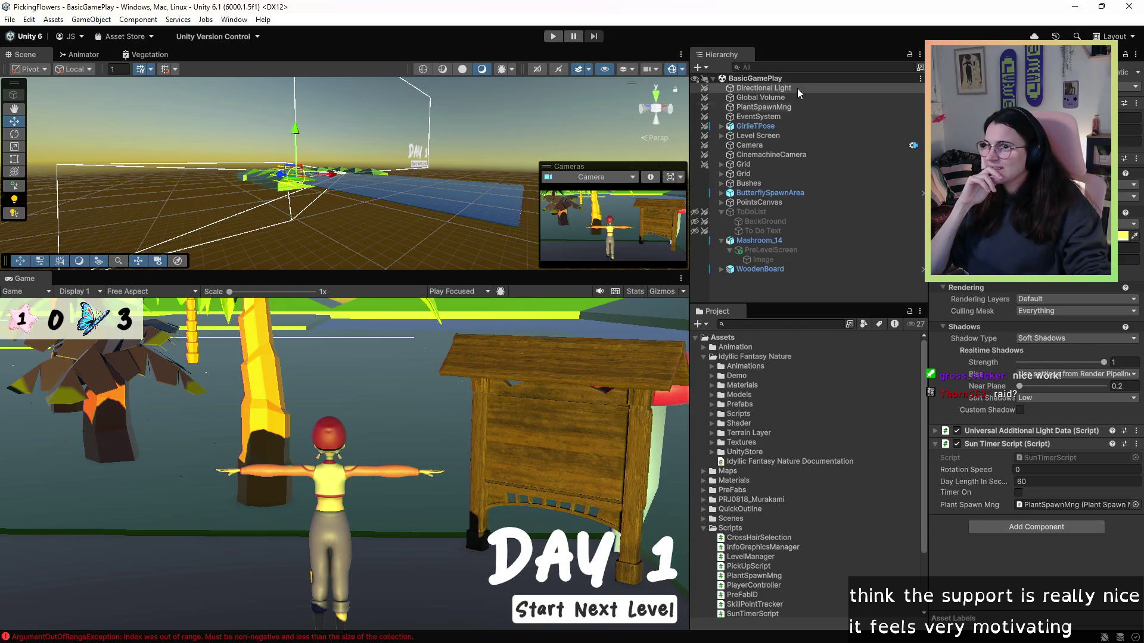
- Drag GirlieTPose to a new spot in the Scene view and save the scene
{"action": "left_click", "coordinate": [792, 126]}
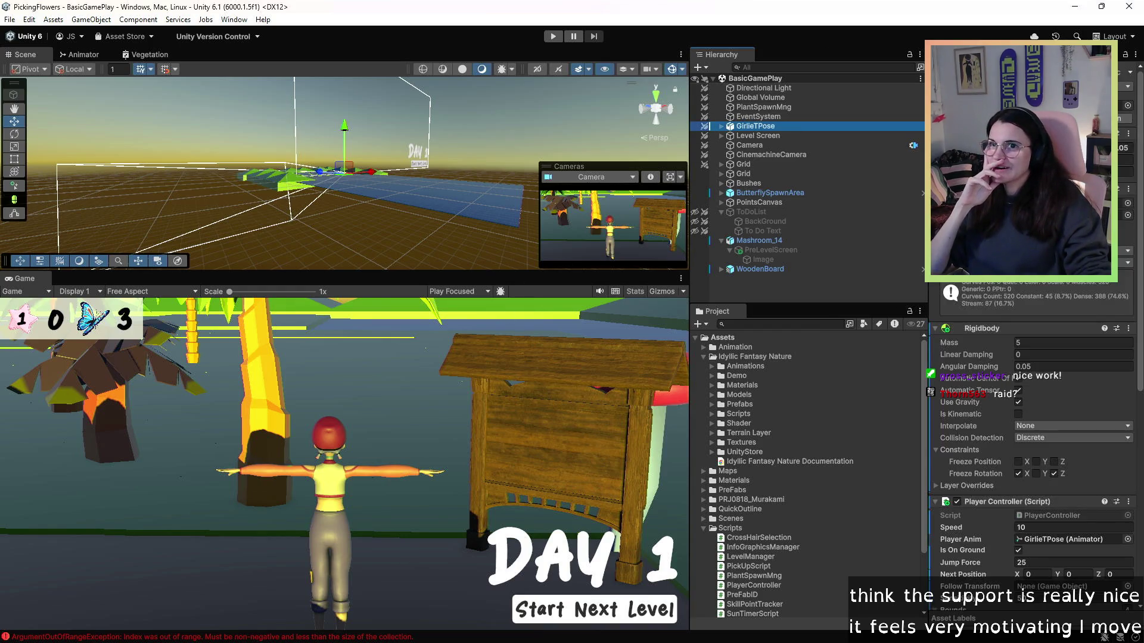
{"action": "left_click_drag", "start_coordinate": [953, 116], "coordinate": [1016, 126]}
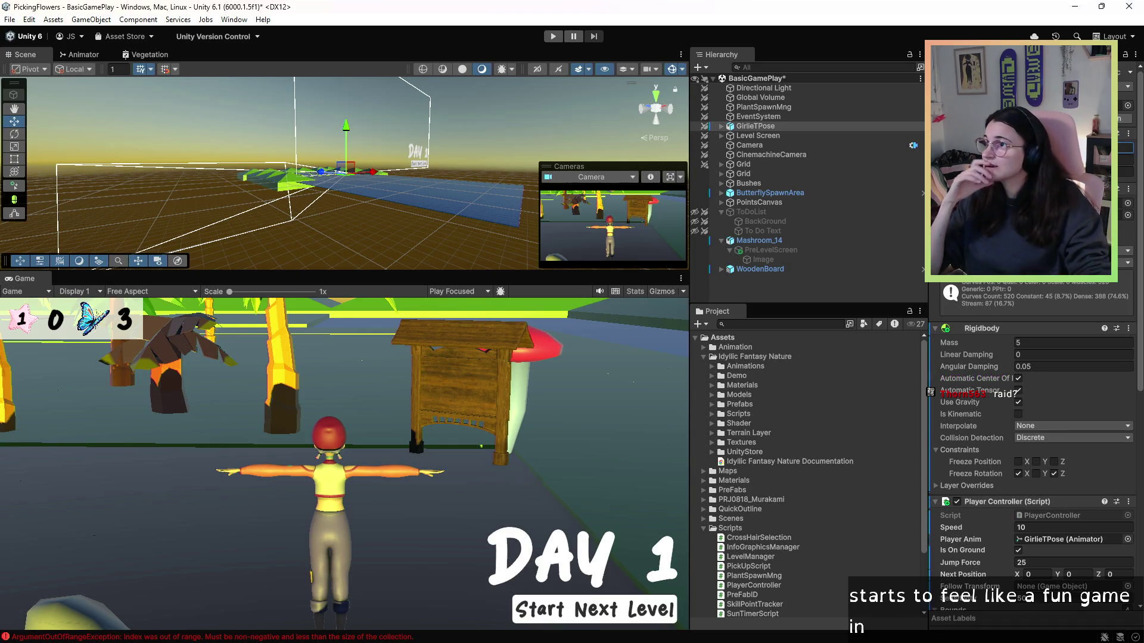
{"action": "left_click", "coordinate": [9, 19]}
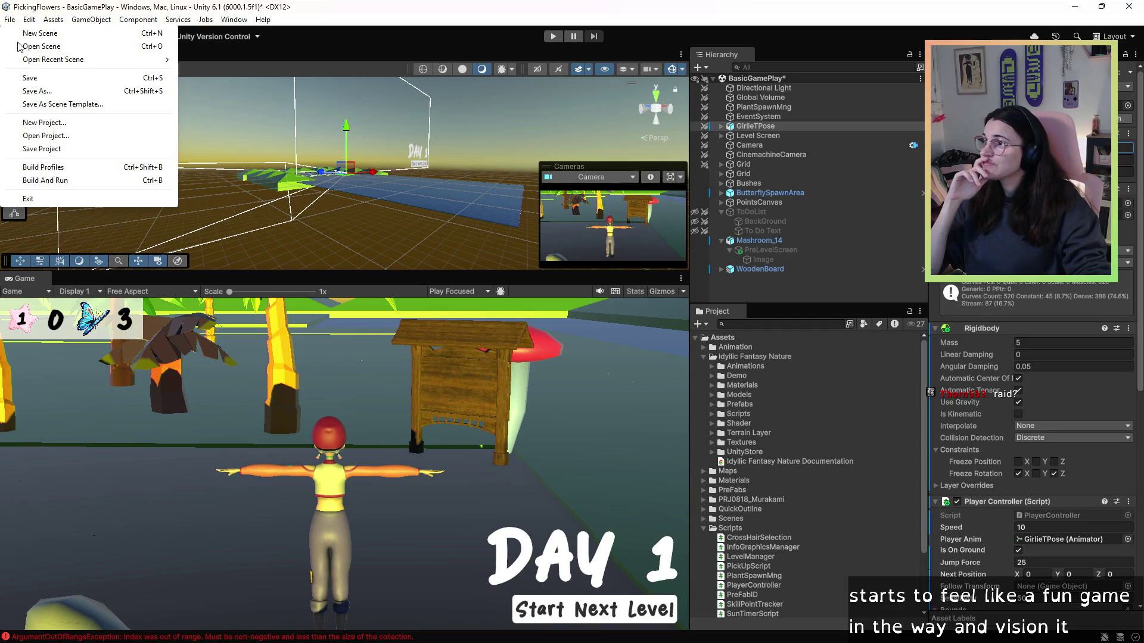
{"action": "left_click", "coordinate": [45, 78]}
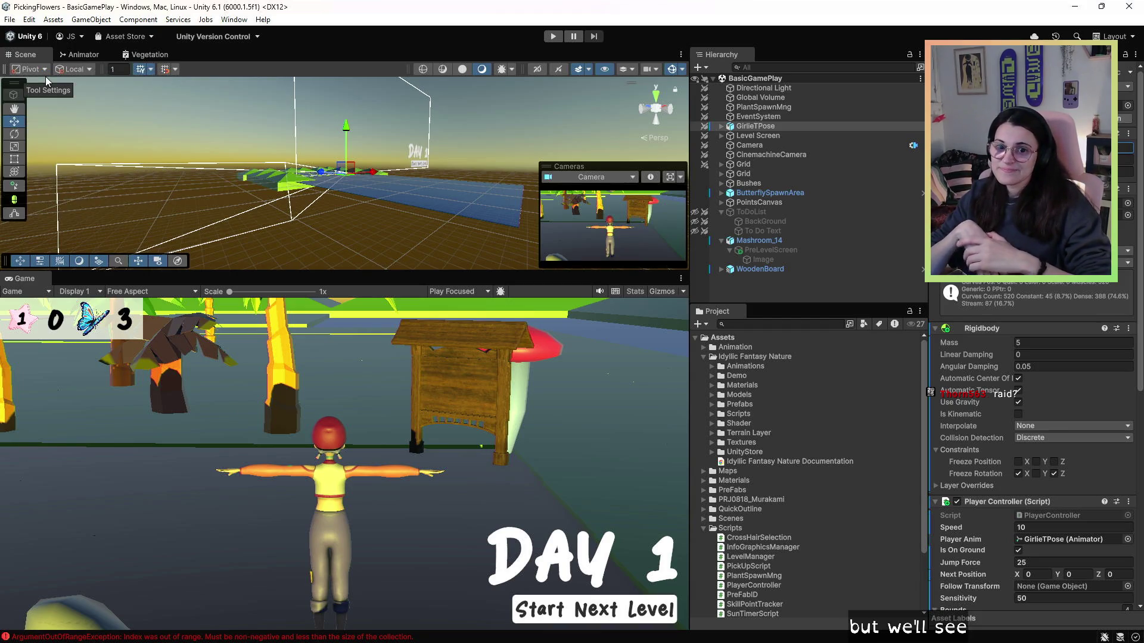